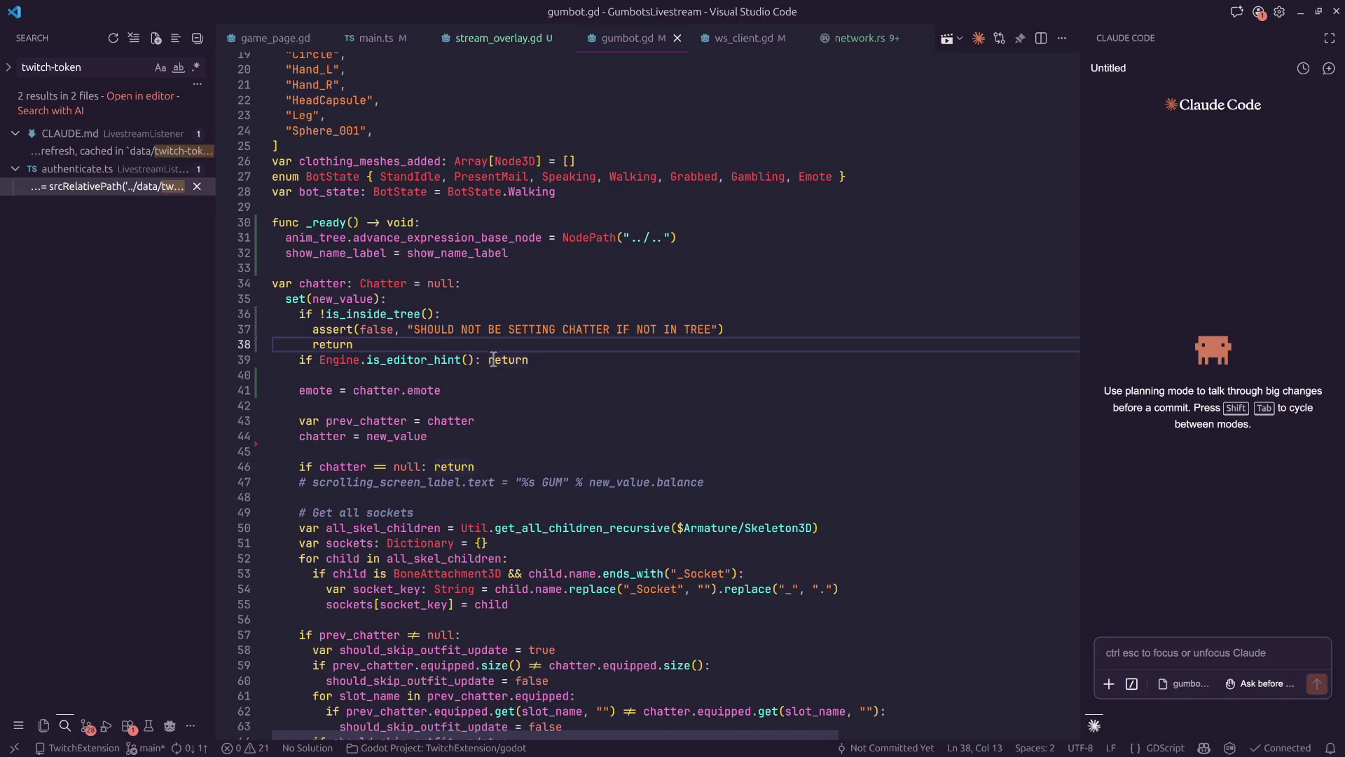
- Move the chatter null check up below the editor-hint check in the chatter setter
click(569, 361)
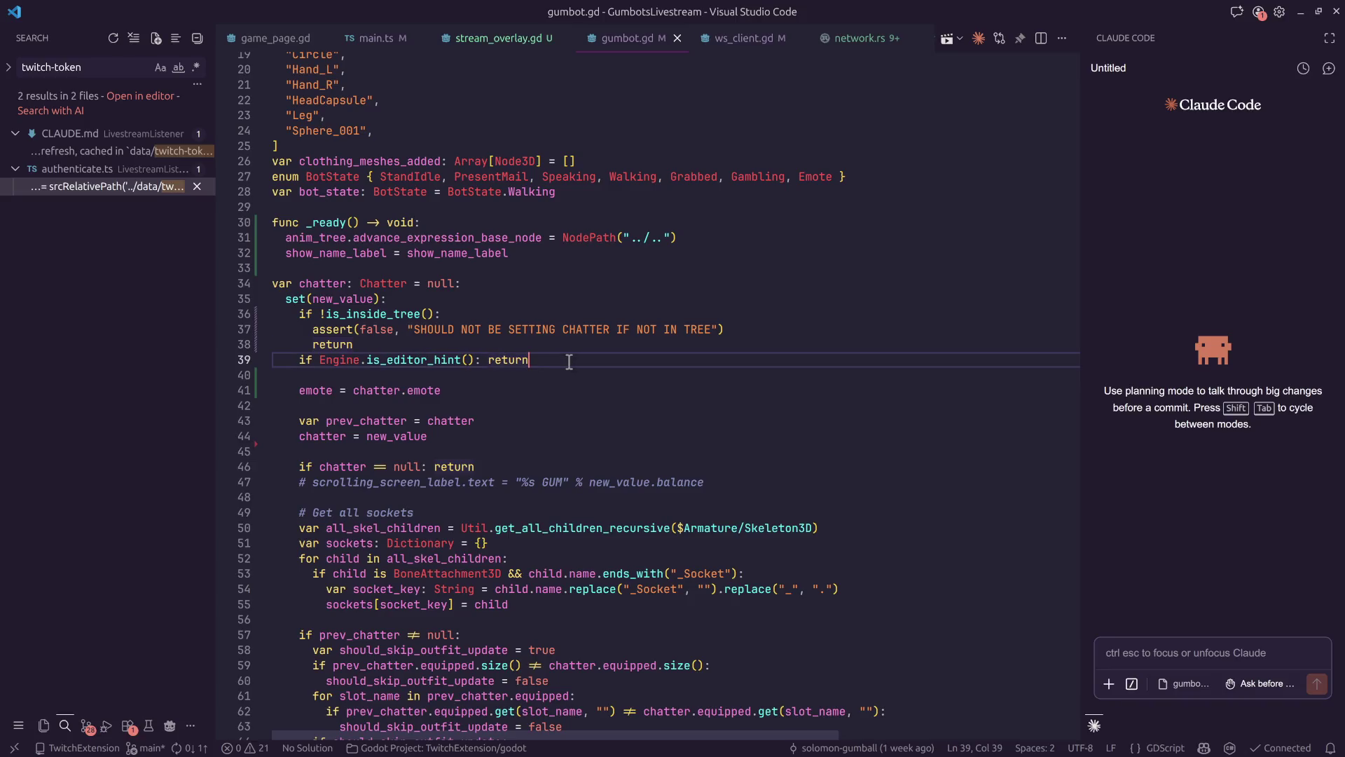
triple_click(516, 466)
key(ctrl+c)
key(BackSpace)
click(515, 373)
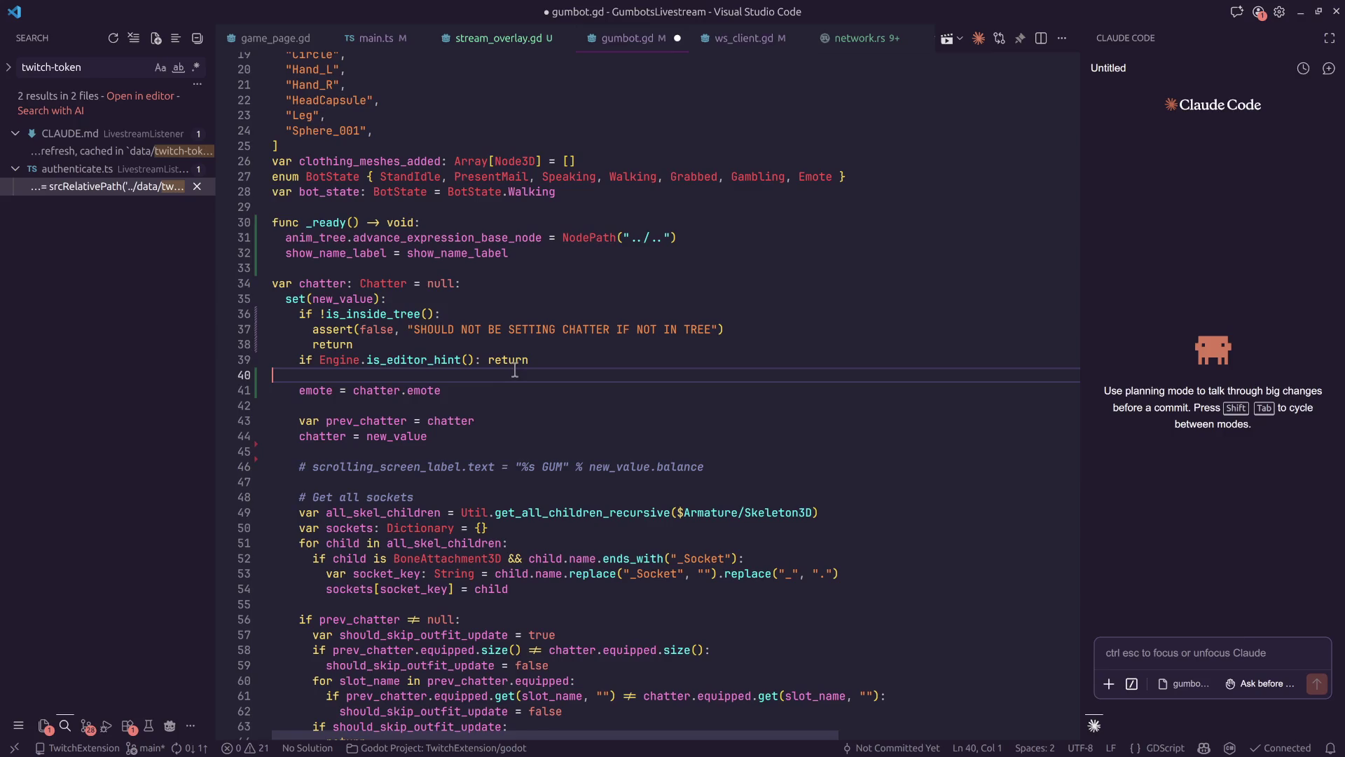
key(Return)
key(ctrl+v)
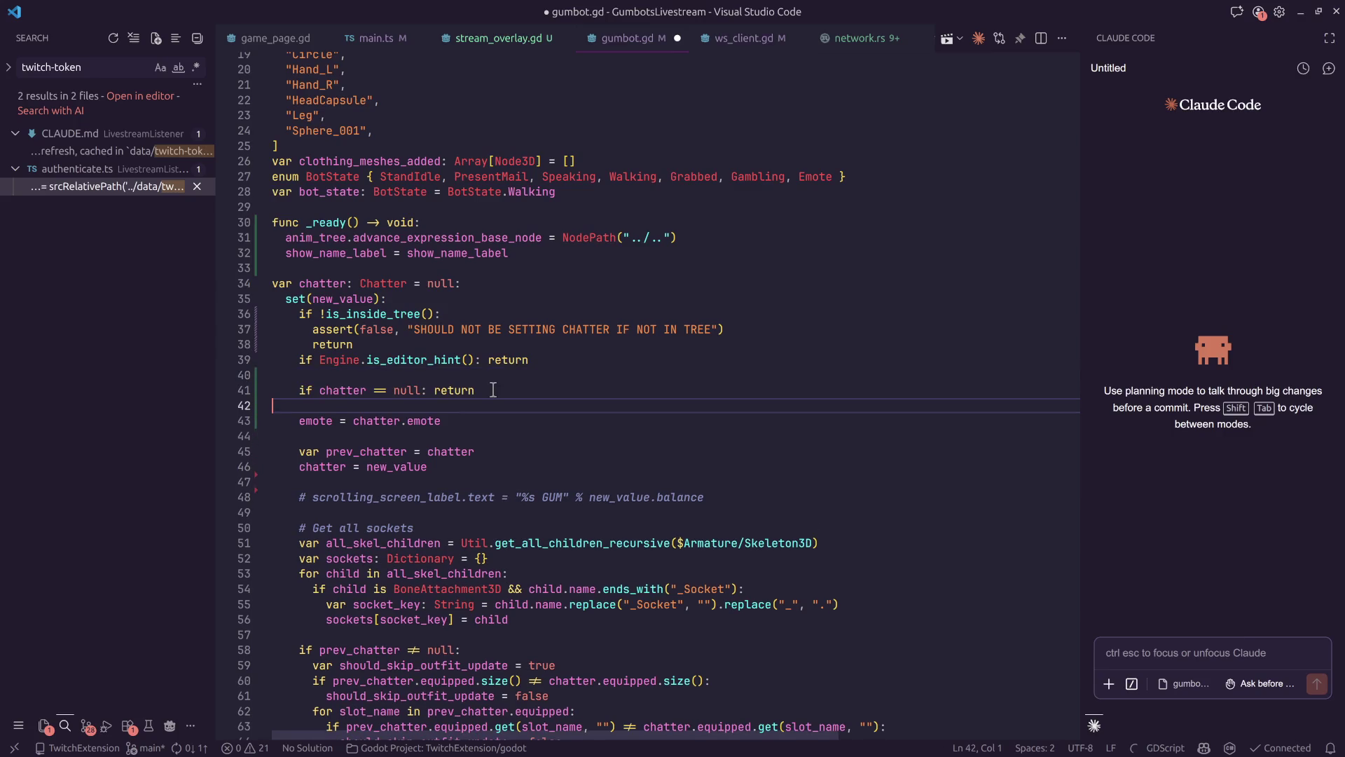
- Make the moved null check test new_value instead of chatter
click(356, 300)
double_click(356, 300)
key(ctrl+c)
double_click(350, 390)
key(ctrl+v)
- Delete the leftover blank line, restore the comment line, and save gumbot.gd
click(360, 406)
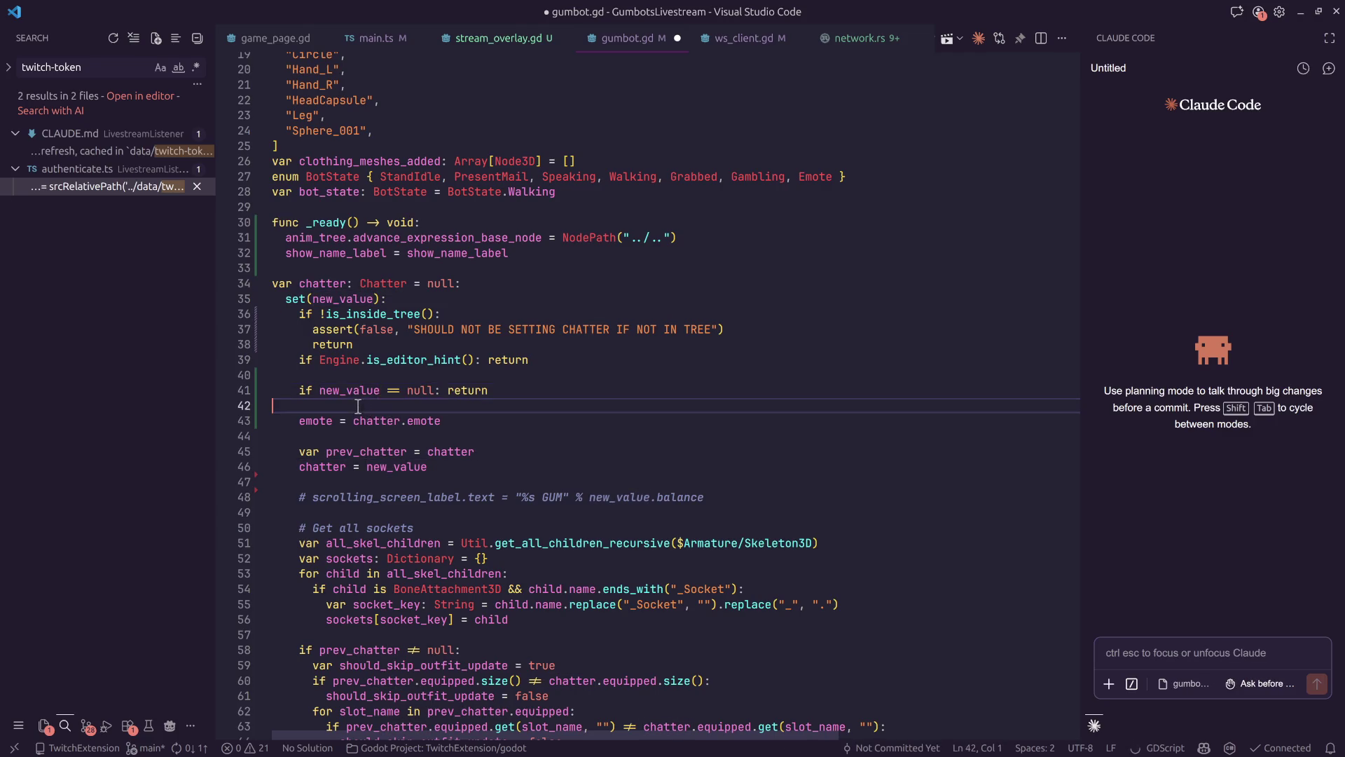
click(385, 482)
key(Delete)
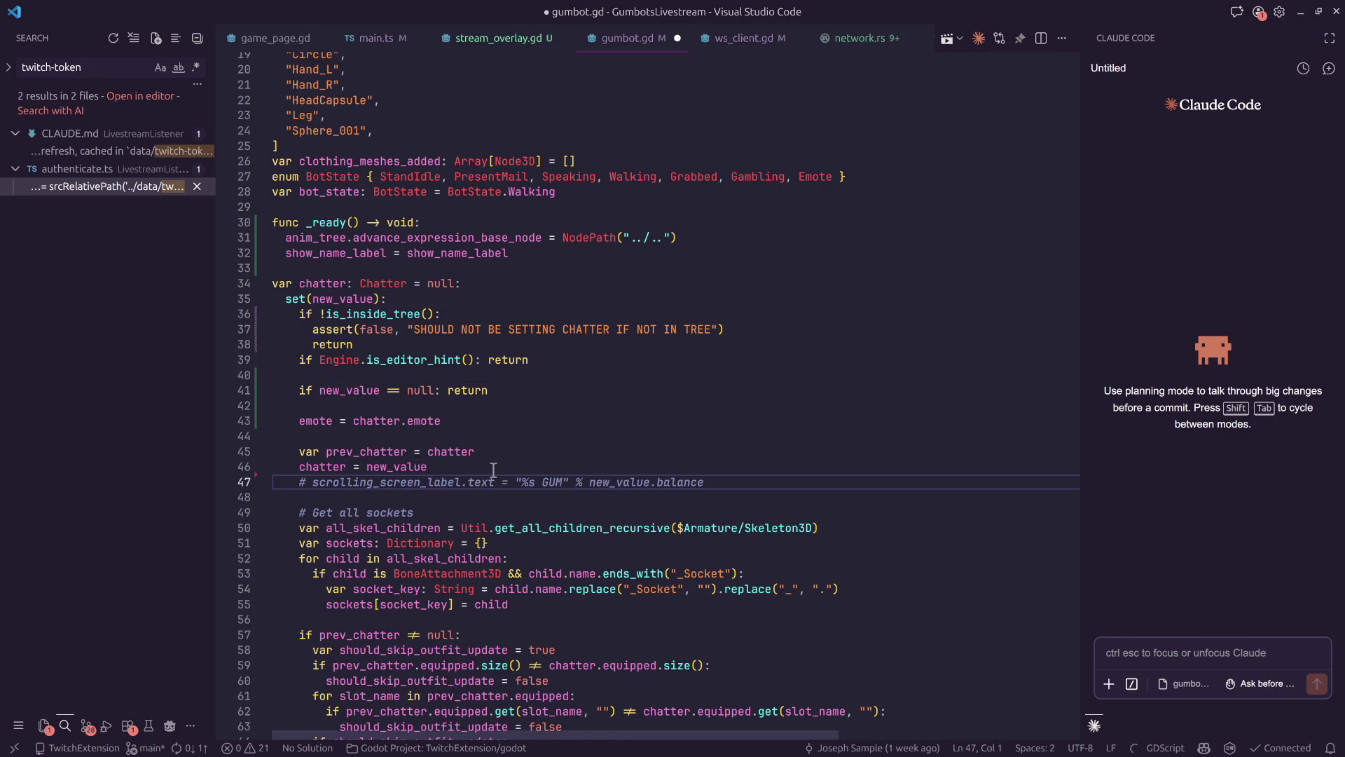
key(ctrl+x)
click(520, 436)
key(ctrl+z)
key(ctrl+s)
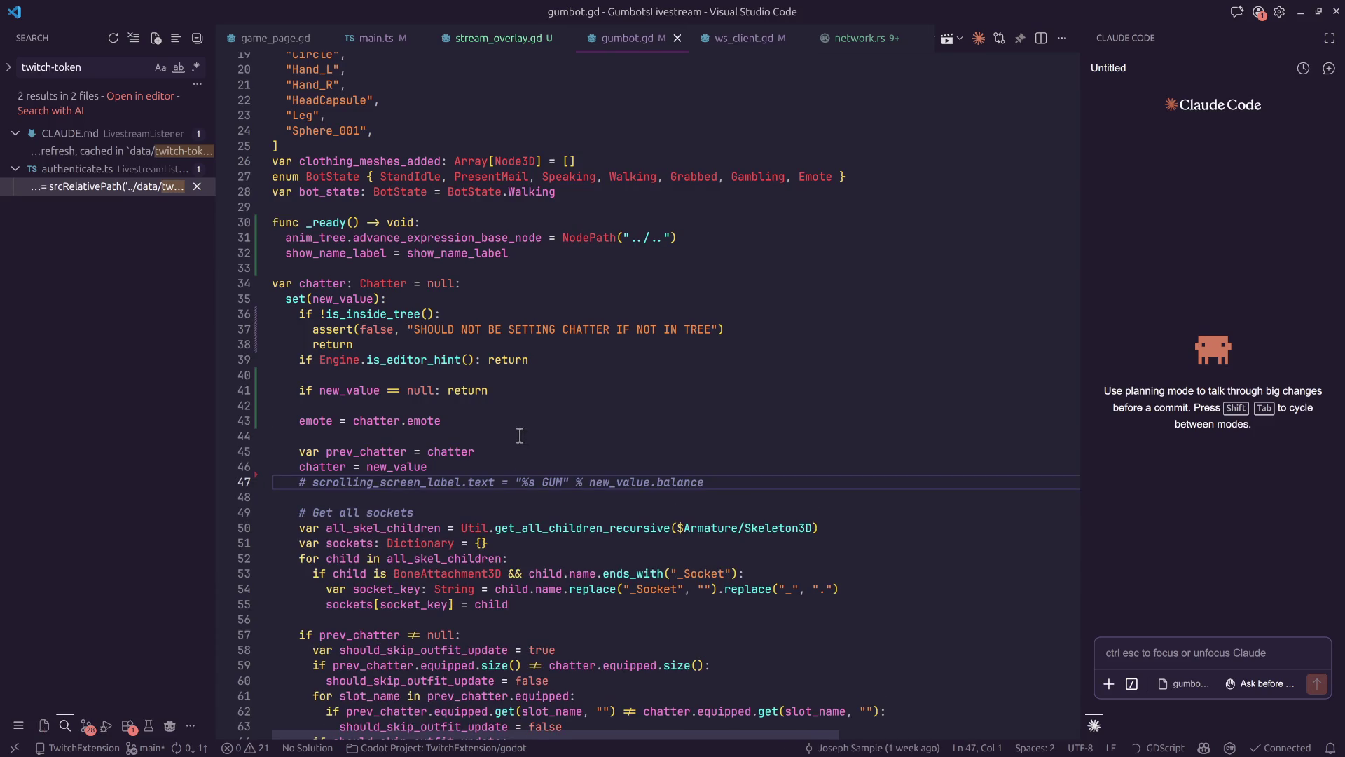
key(alt+Tab)
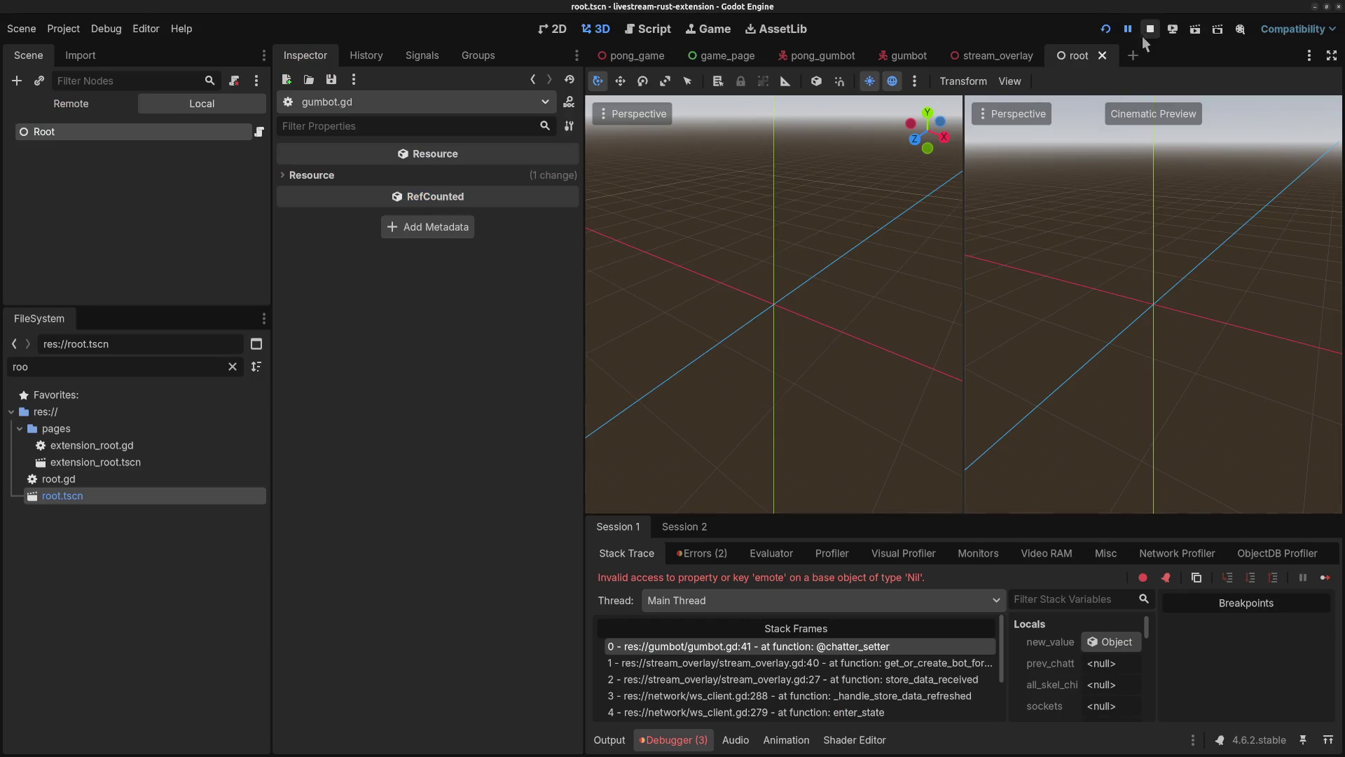
- Restart the project, which still errors reading 'emote' on Nil at gumbot.gd:43, then stop it
click(1112, 30)
click(1150, 29)
- Move the prev_chatter and chatter = new_value assignment lines above the null check
key(alt+Tab)
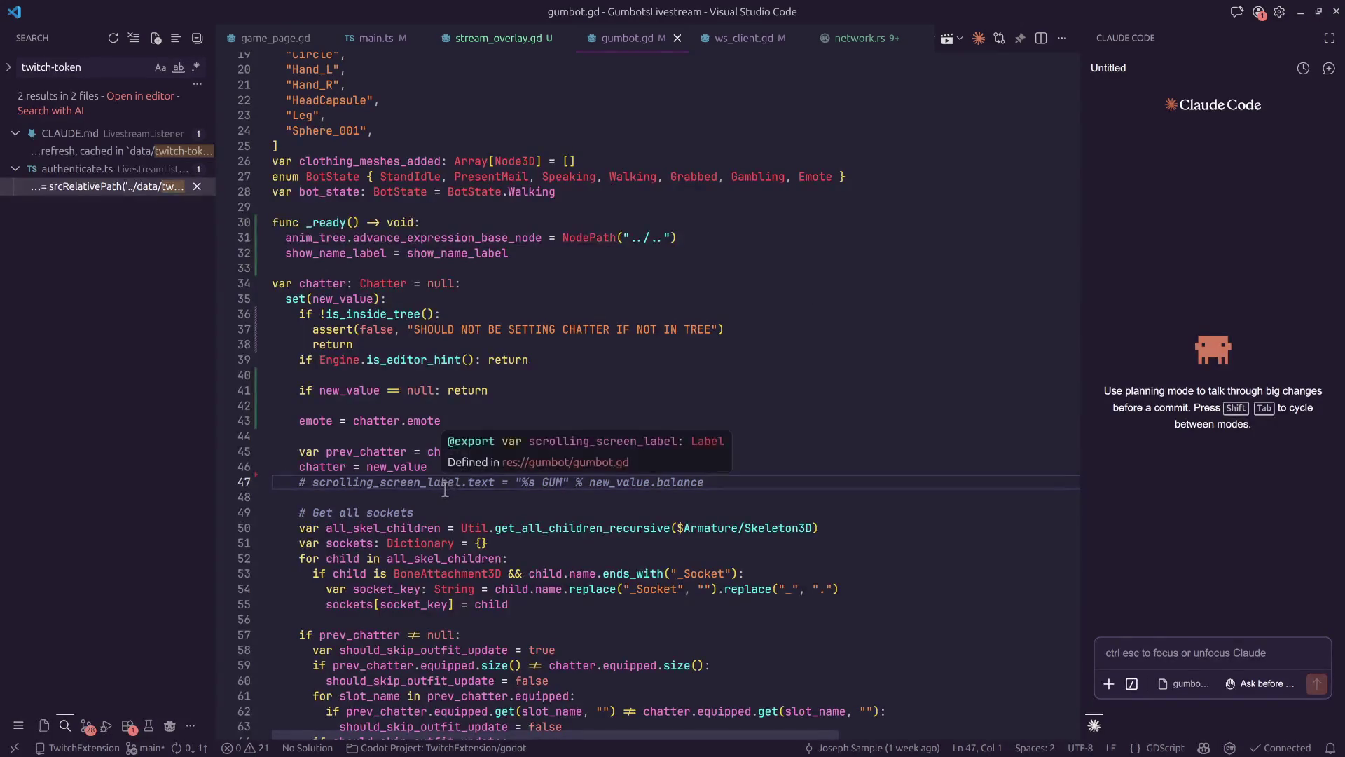
click(462, 422)
click(458, 409)
double_click(355, 391)
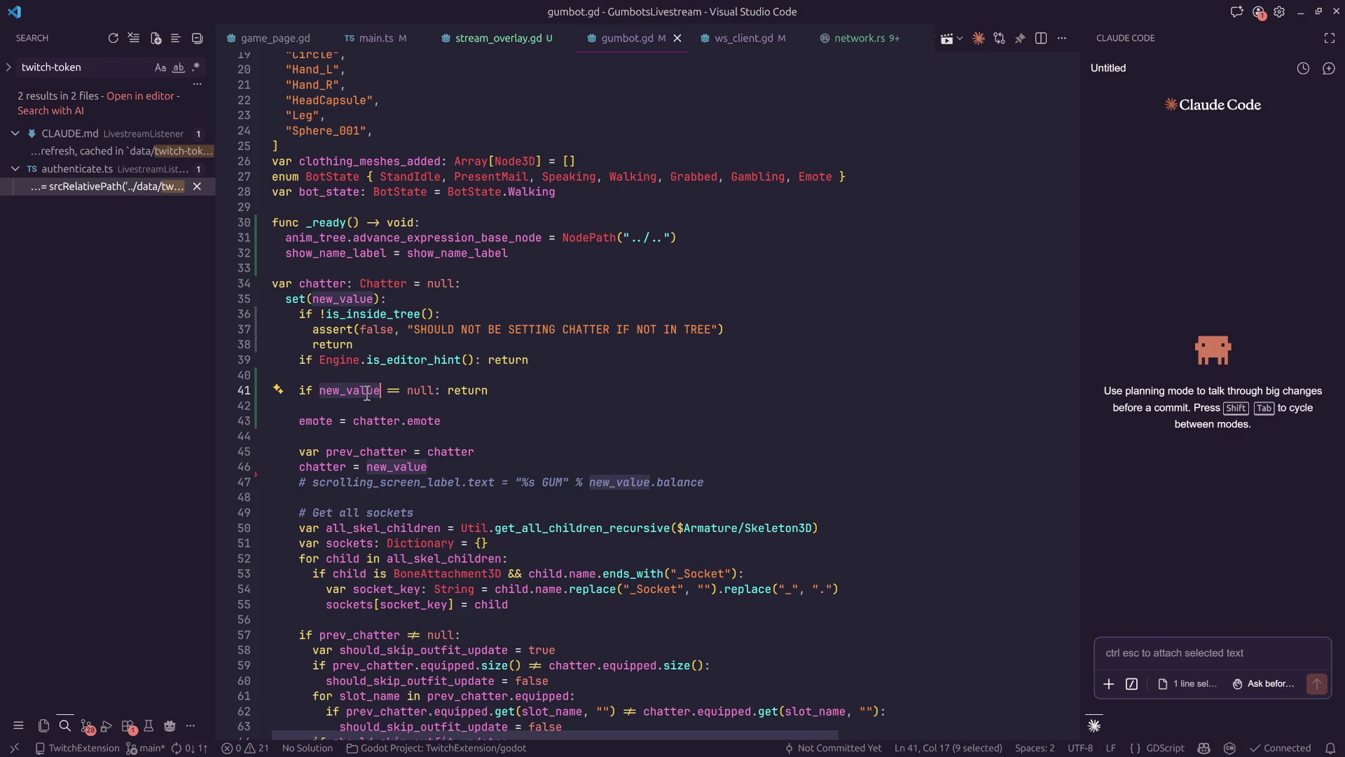
click(399, 404)
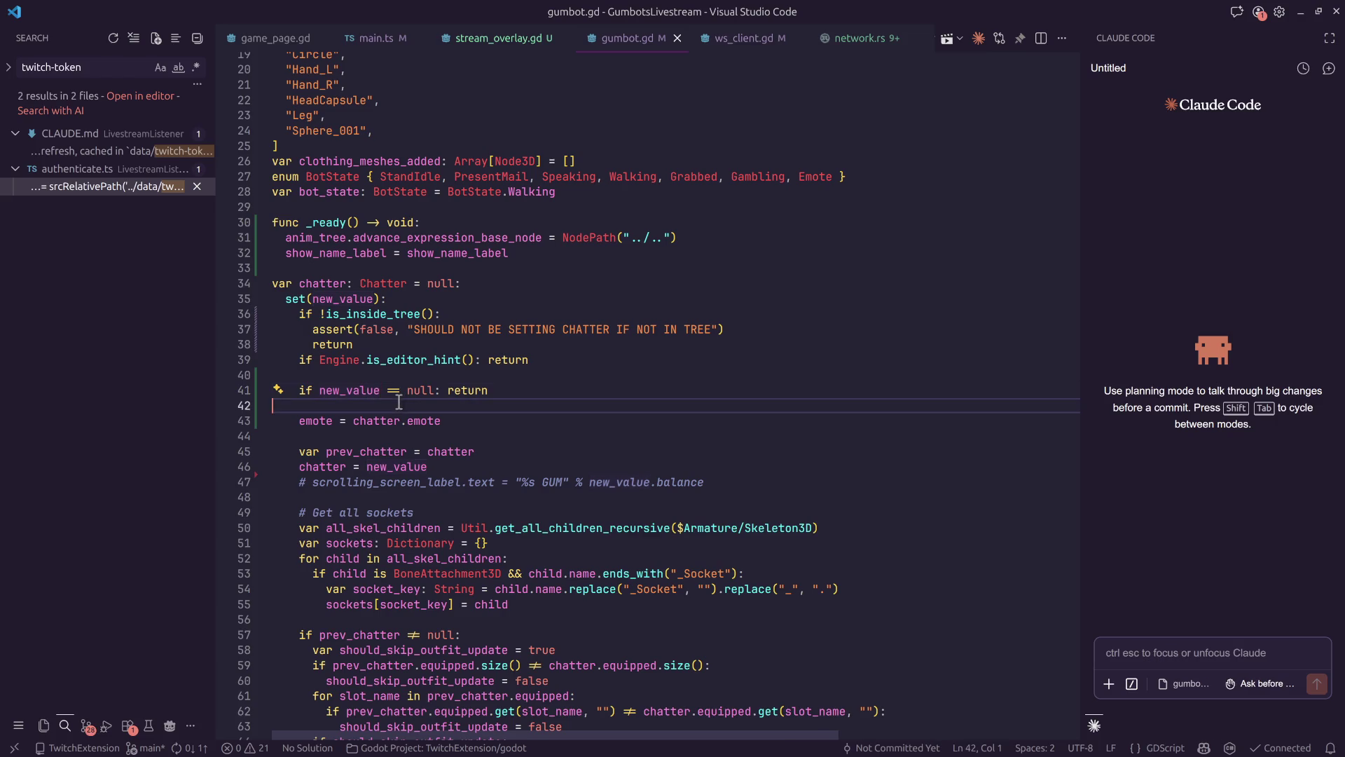
double_click(369, 390)
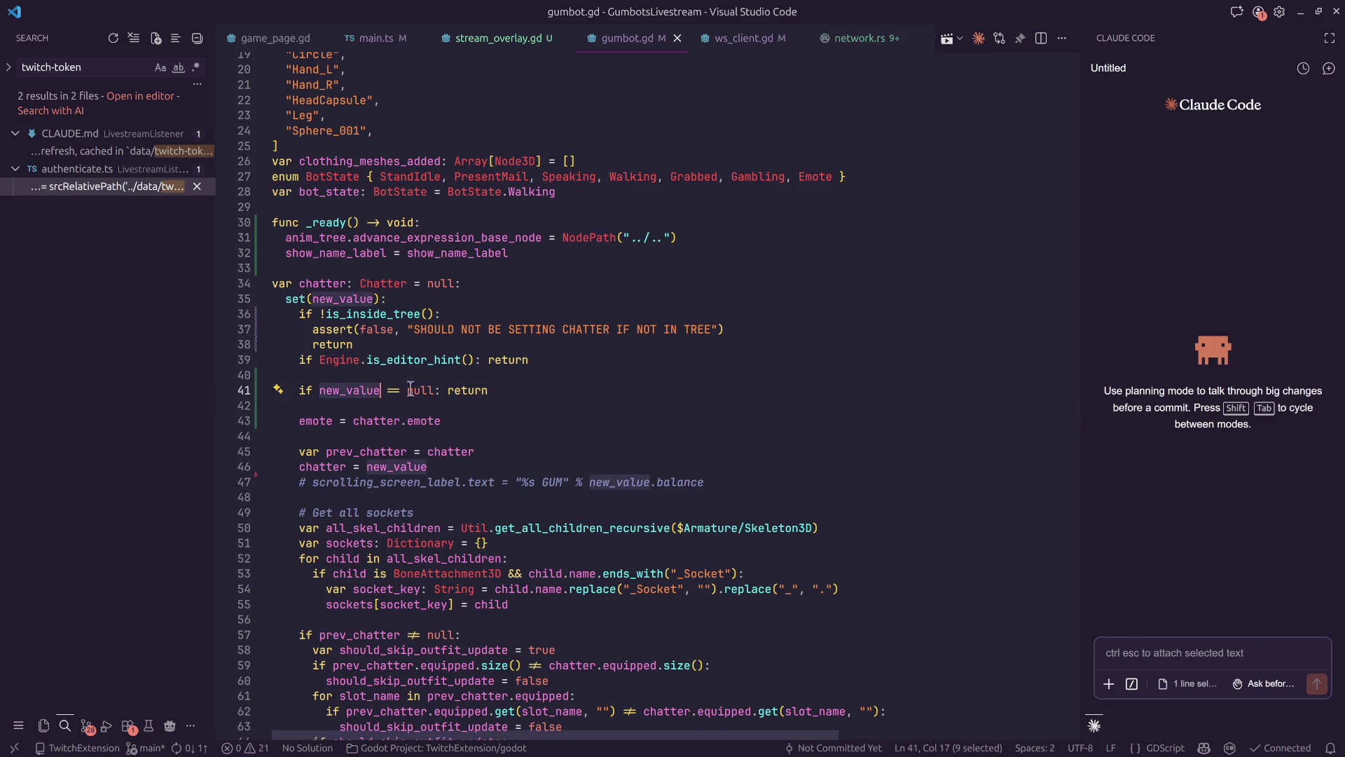
click(454, 421)
click(451, 466)
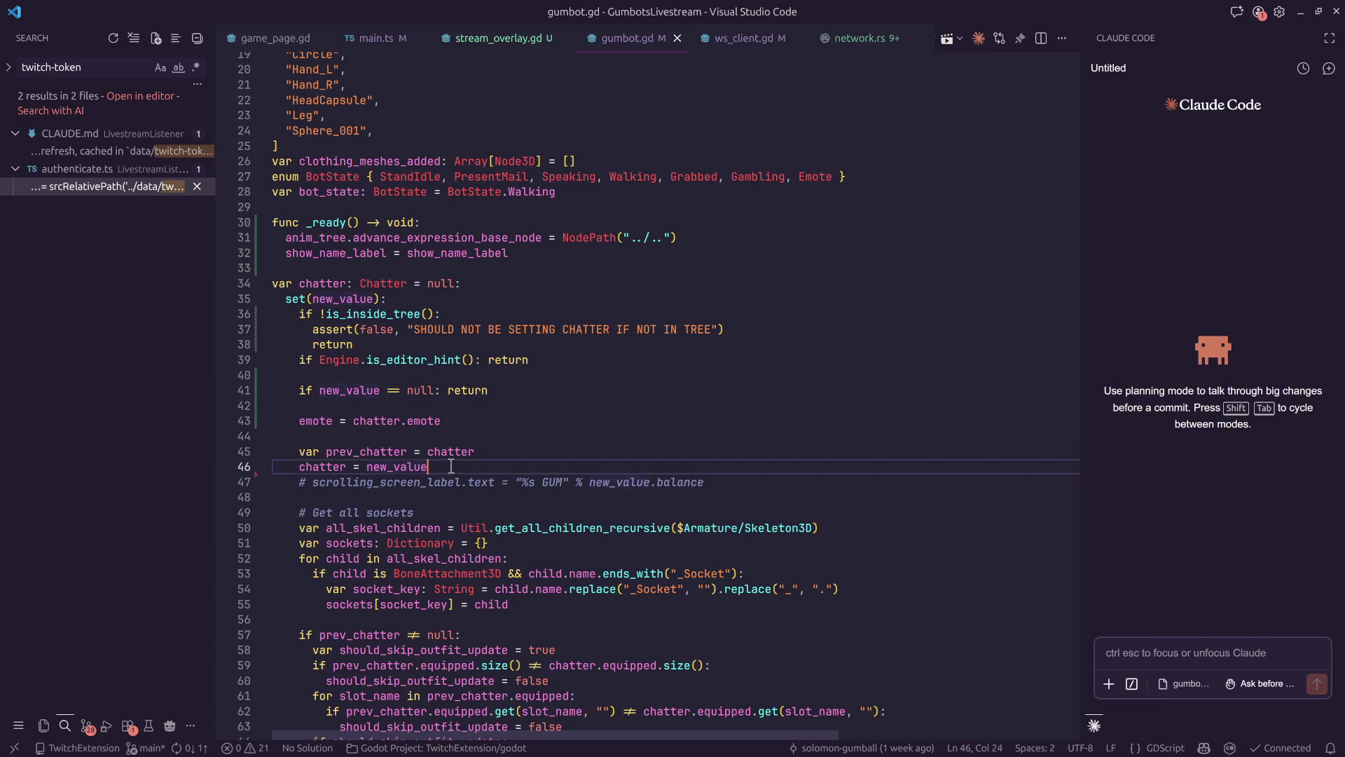
shift+click(257, 451)
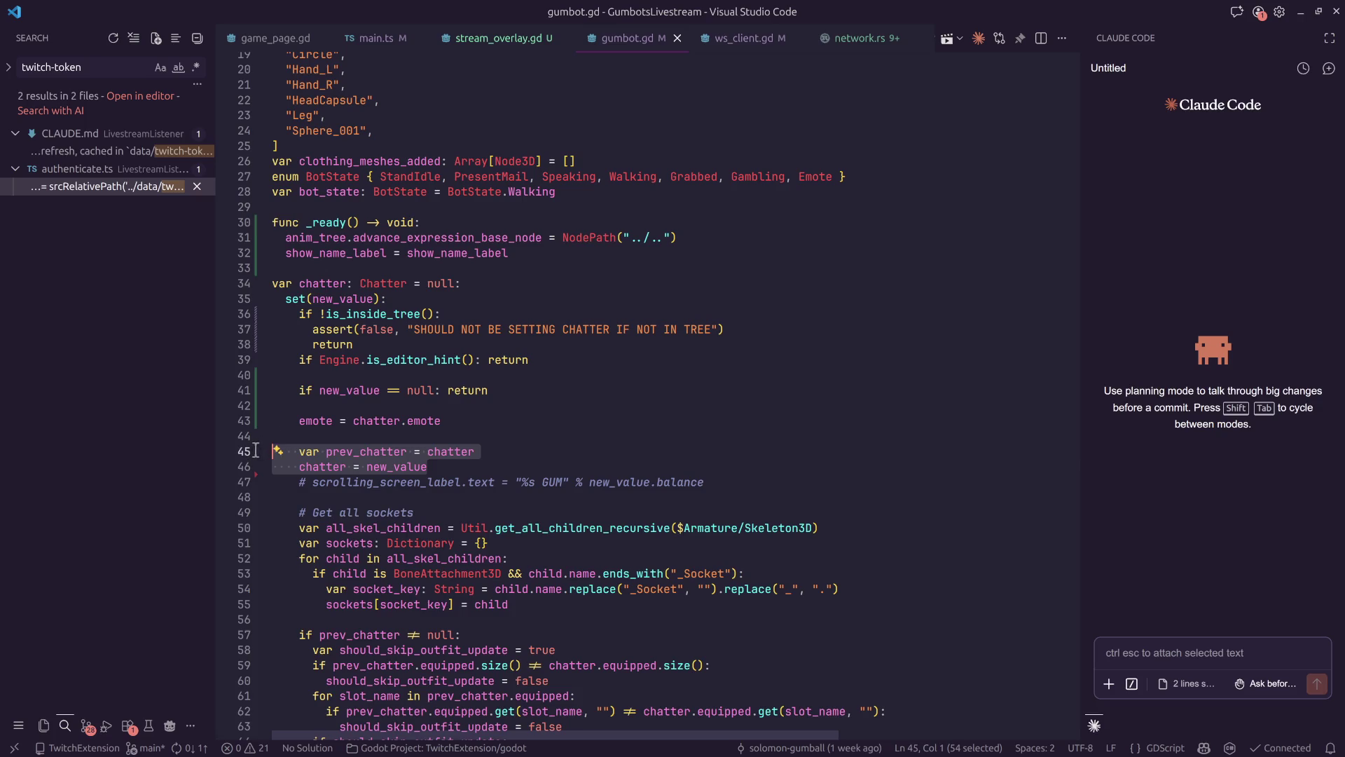
key(ctrl+x)
click(374, 375)
key(Return)
key(ctrl+v)
- Change the check to `if chatter == null: return`, drop the extra blank line, and save gumbot.gd
click(395, 432)
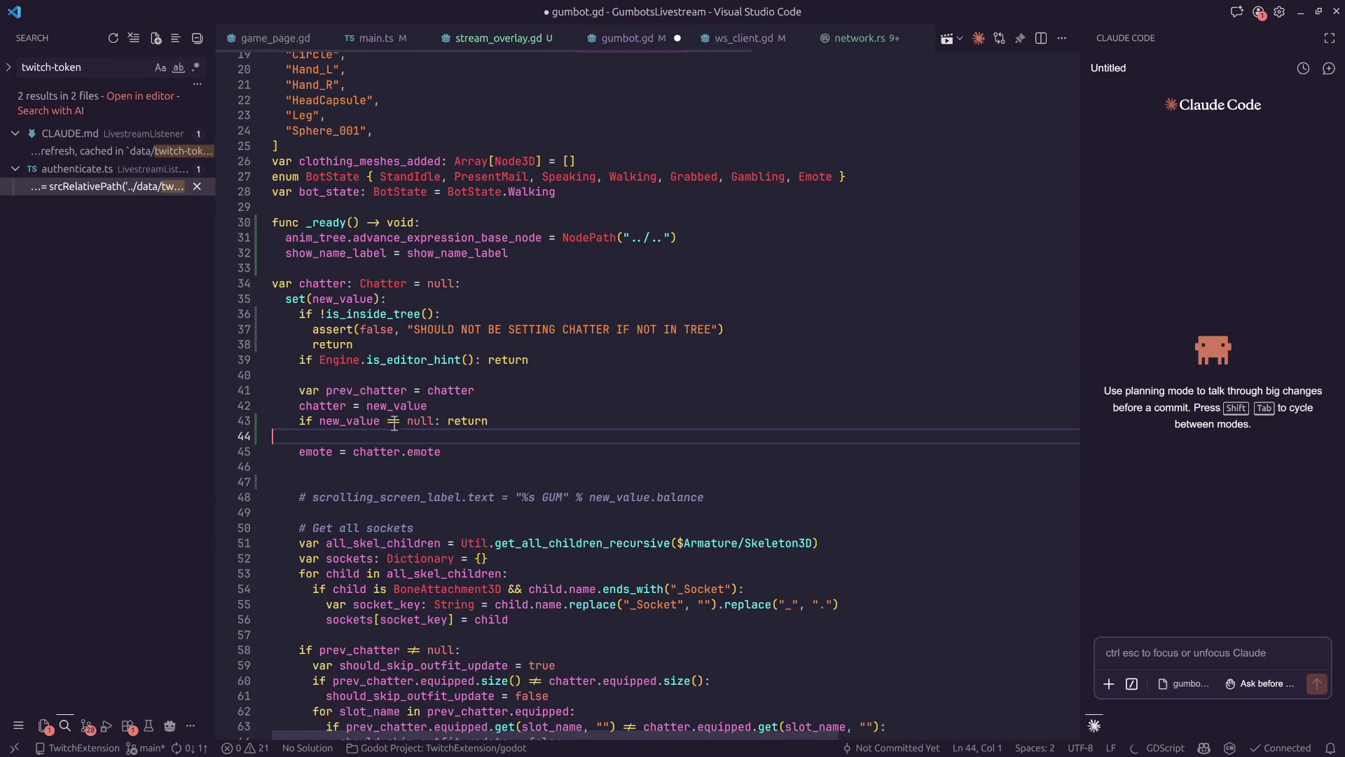
double_click(349, 421)
text(chatter)
click(378, 436)
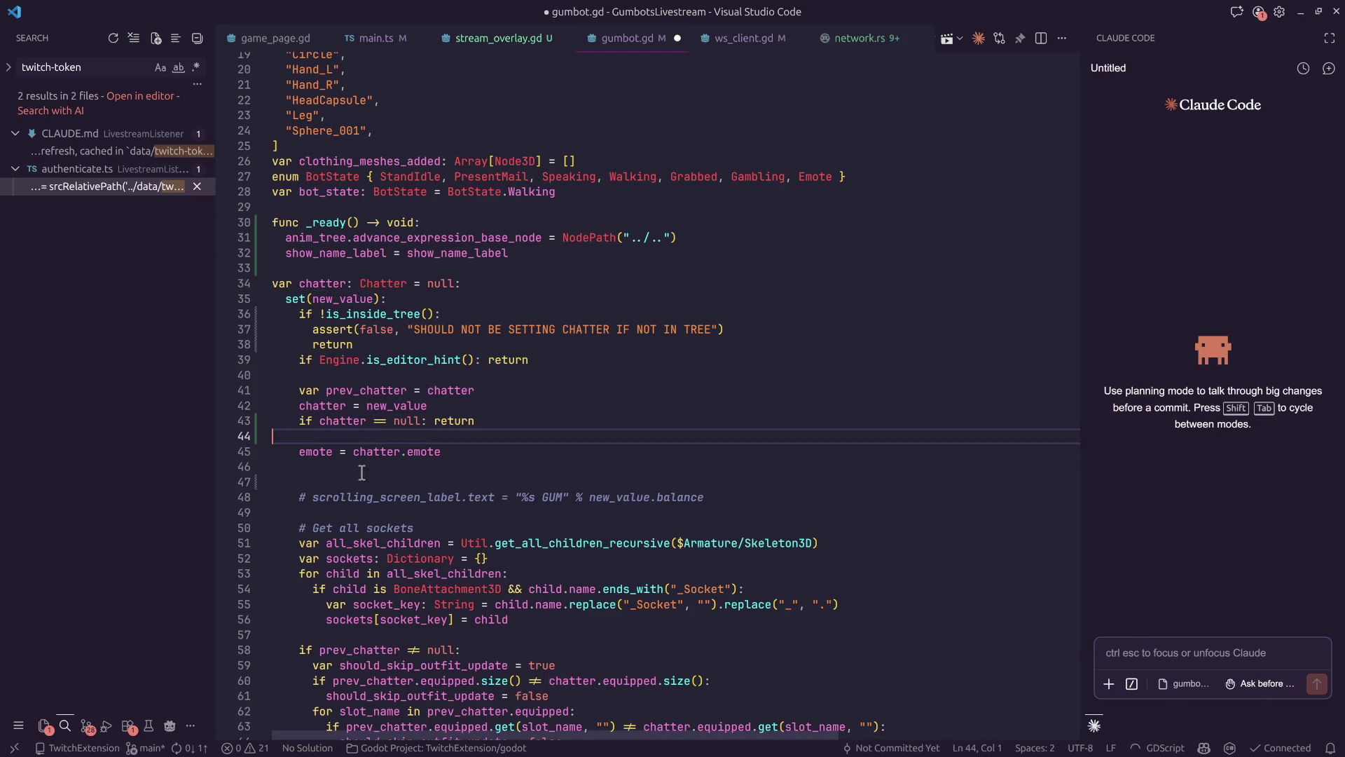
click(362, 467)
key(Delete)
key(ctrl+s)
- Run the project in Godot to test the fix
key(alt+Tab)
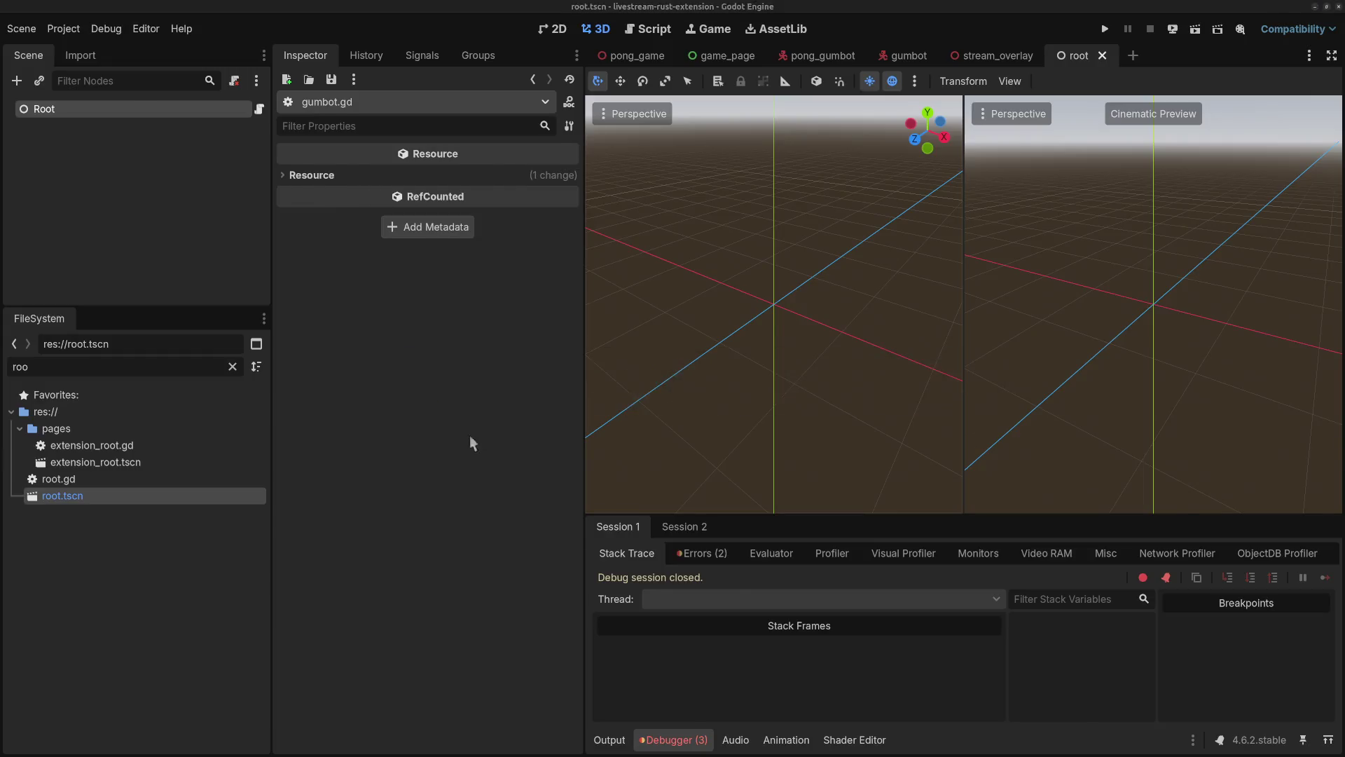
key(alt+Tab)
click(500, 417)
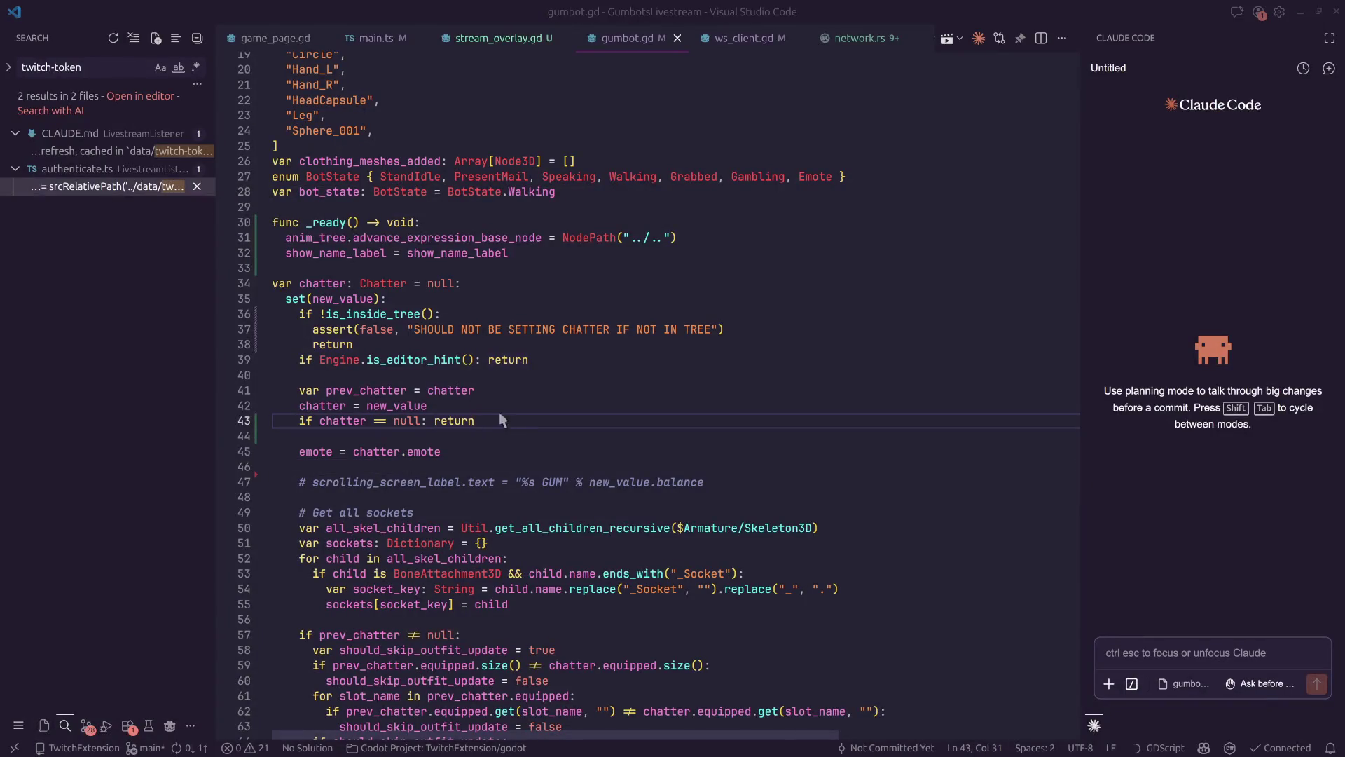
key(alt+Tab)
click(1105, 30)
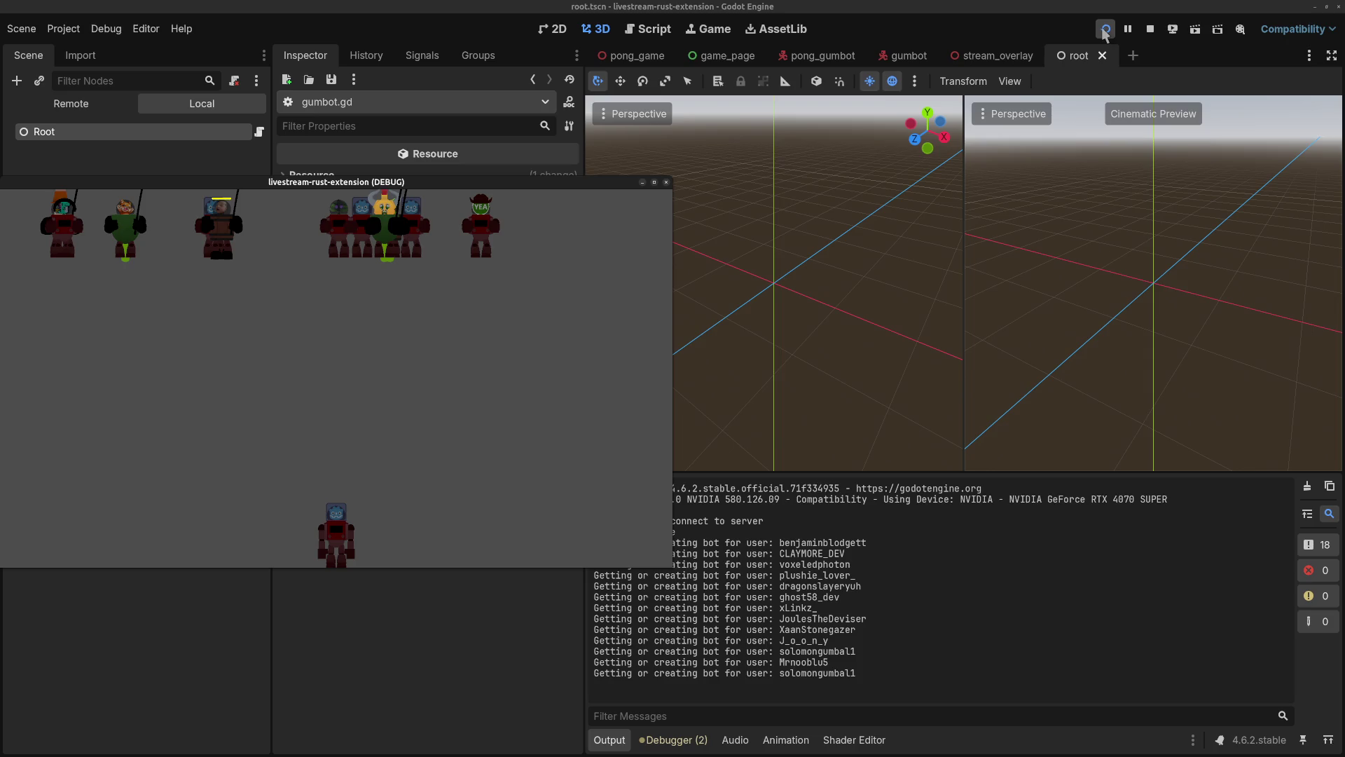
- Stop the error-free run and return to gumbot.gd in Visual Studio Code
click(1150, 29)
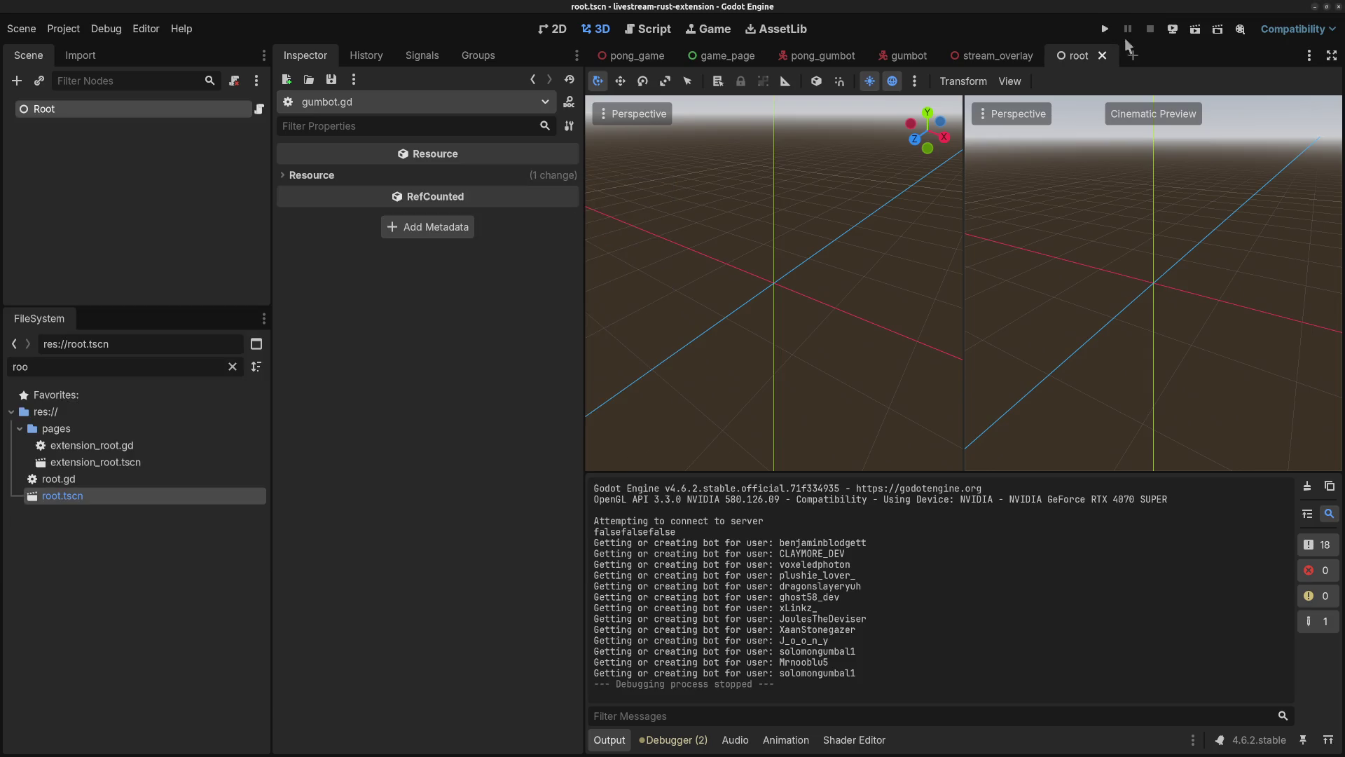
key(alt+Tab)
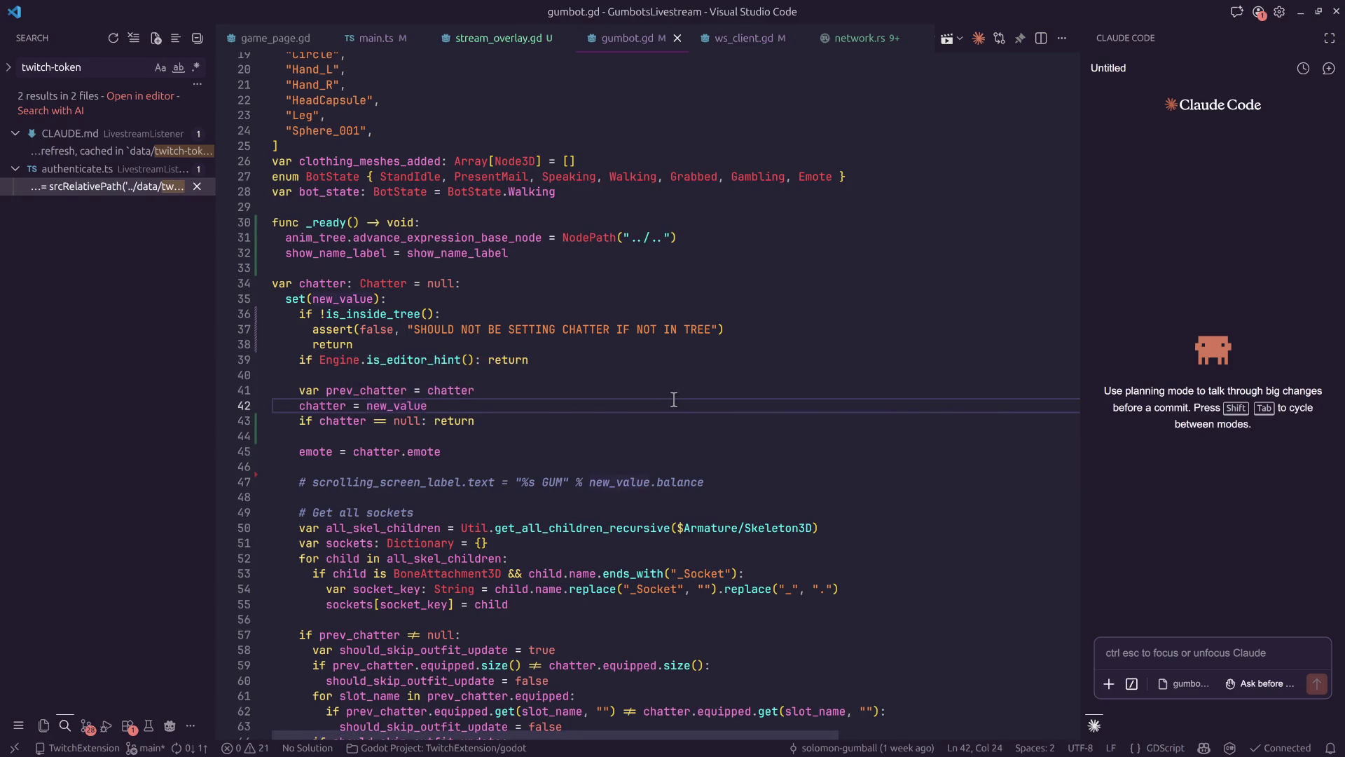
- Switch to the LivestreamTemplate44 project window and open Bot.gd through quick file search
key(ctrl+p)
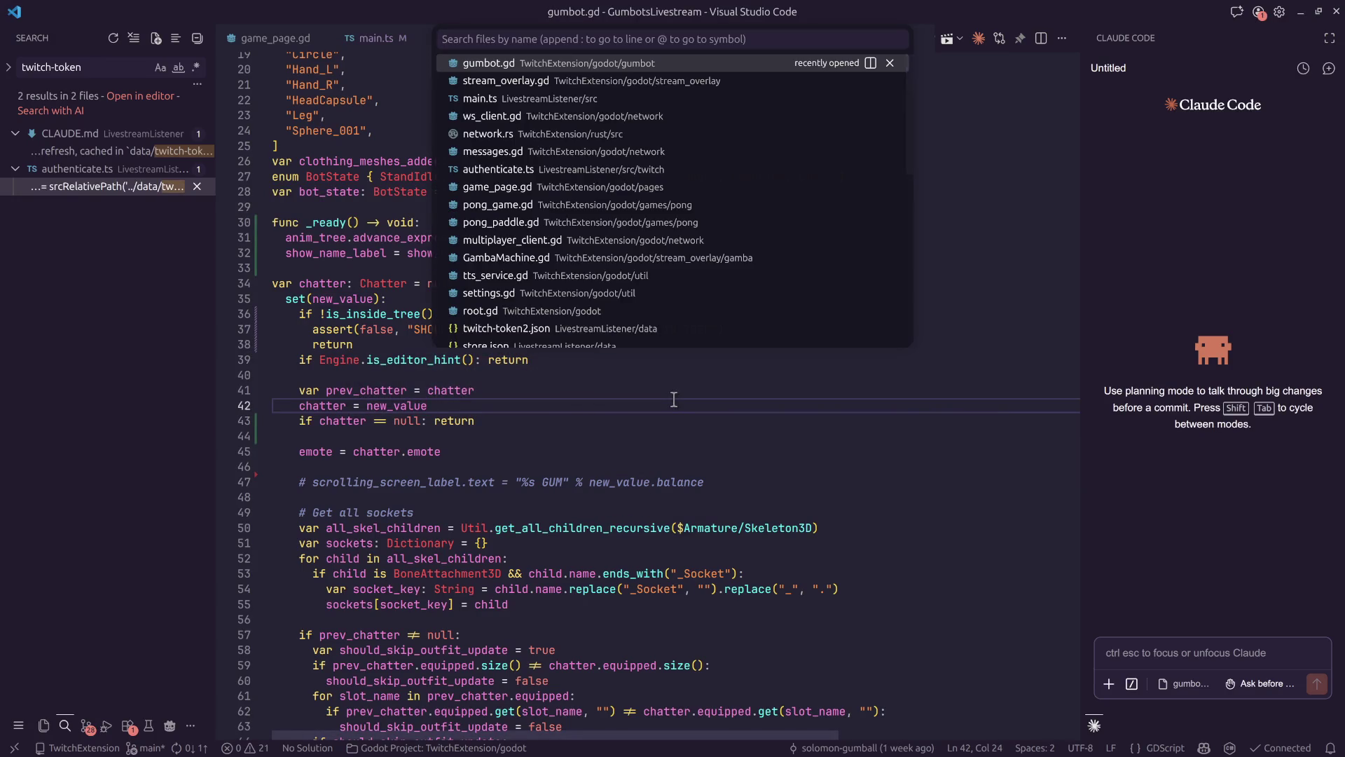
key(Escape)
key(alt+Tab)
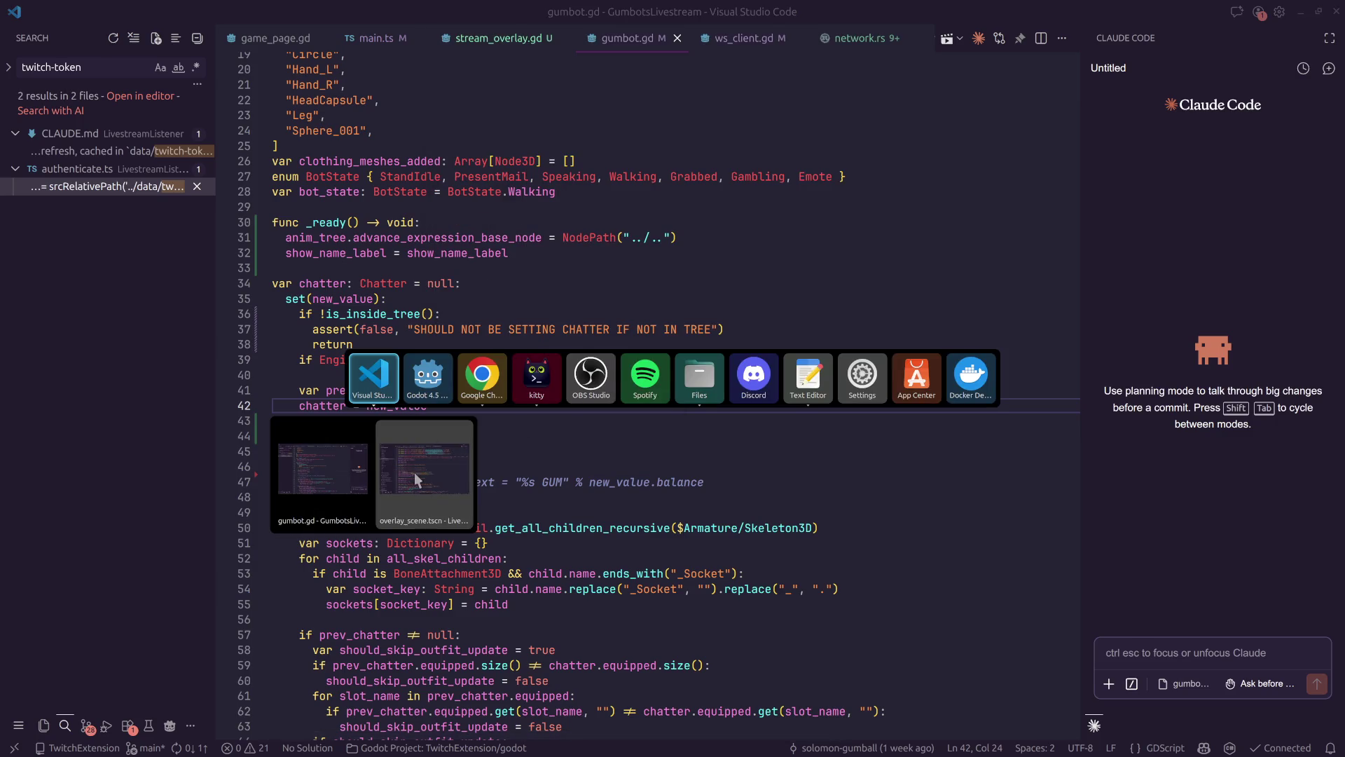
click(424, 468)
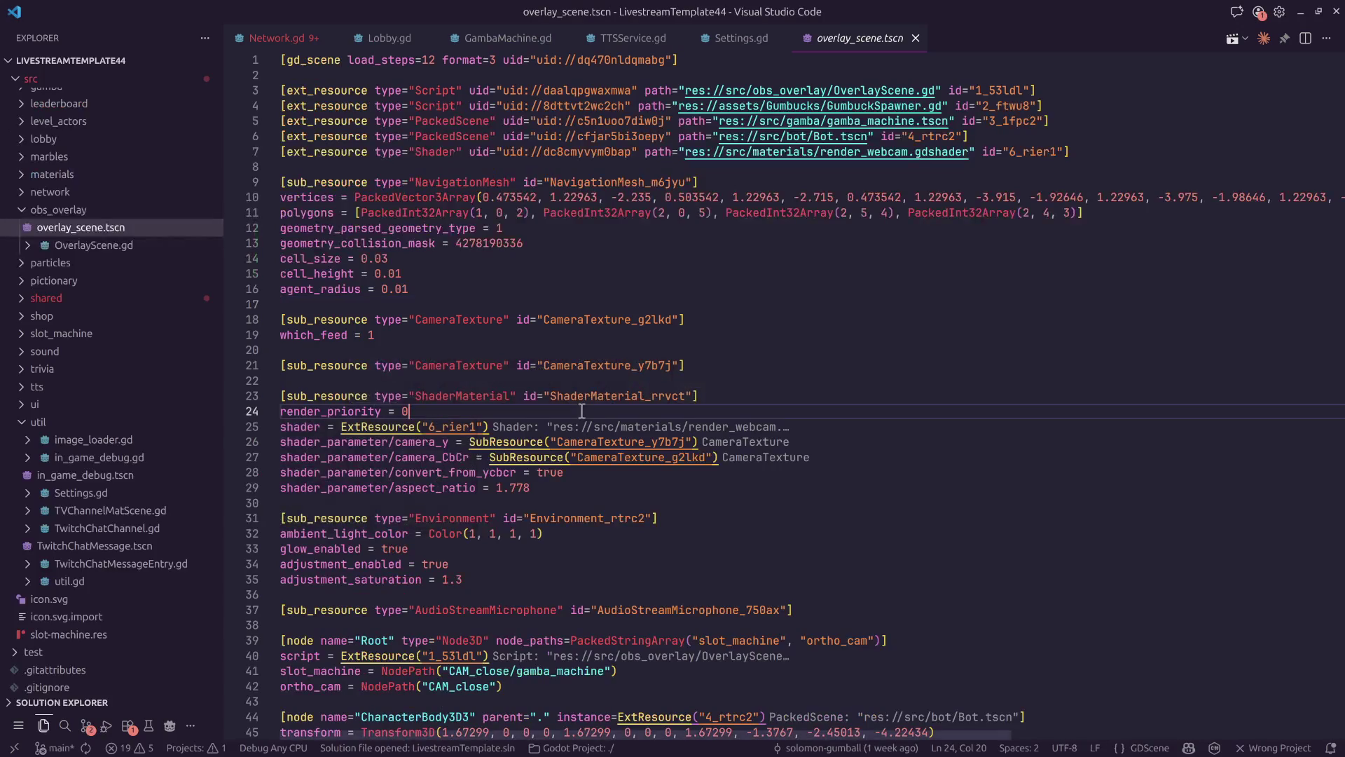
key(ctrl+p)
text(gumbo)
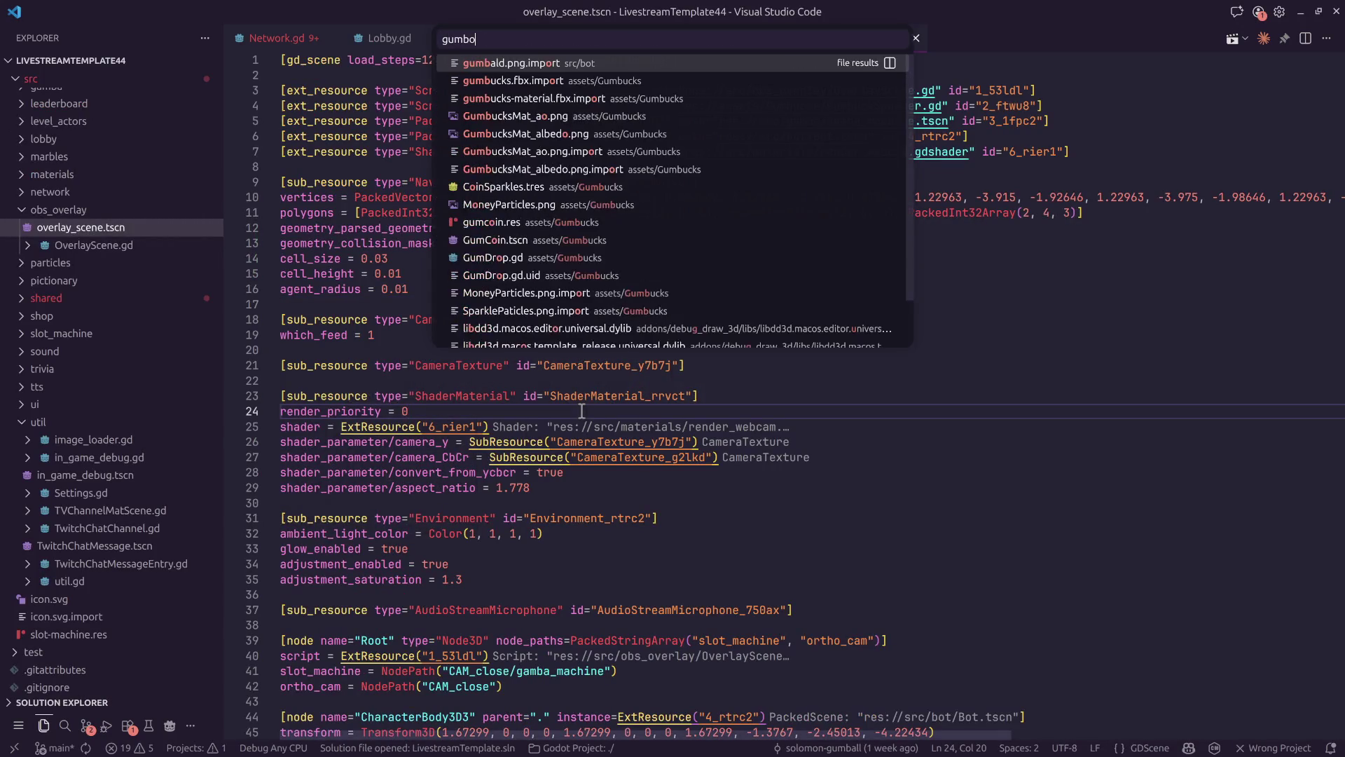
text(t)
key(ctrl+a)
text(bot)
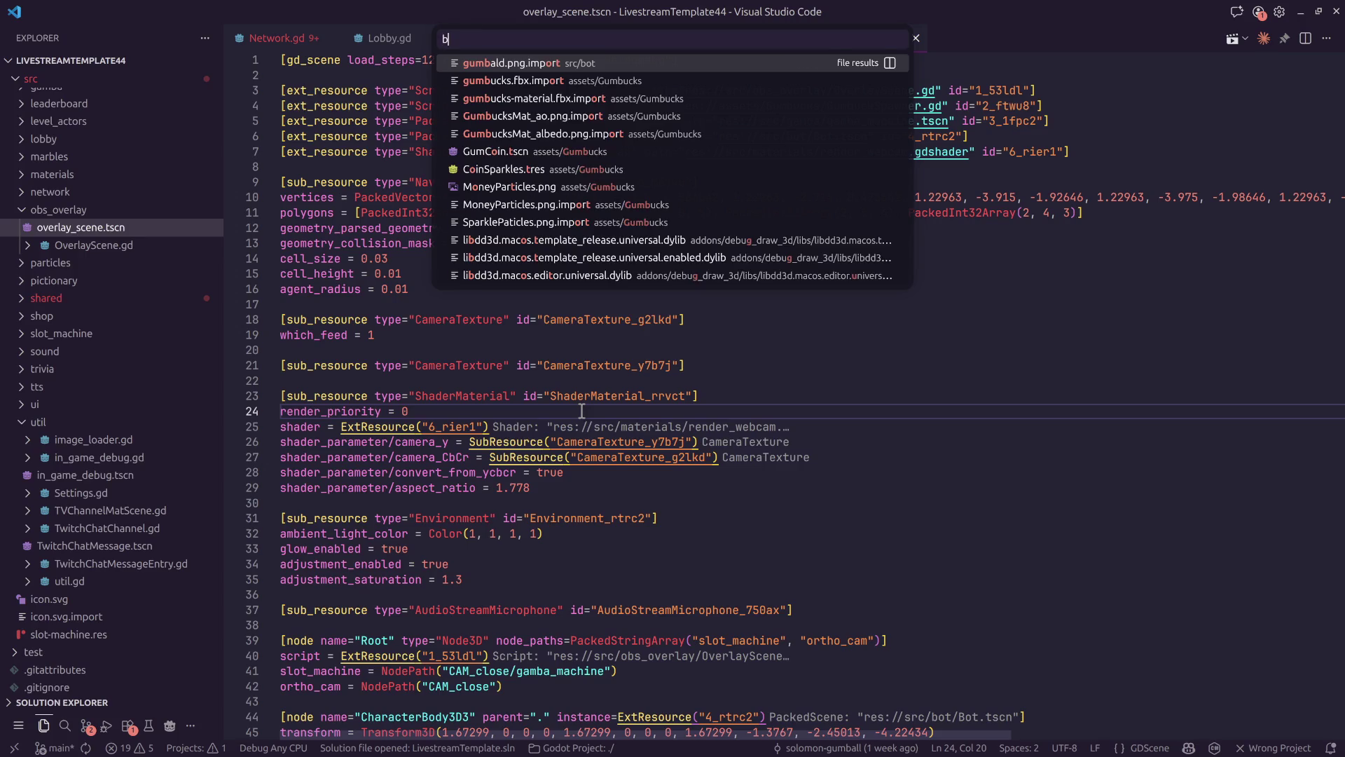
key(Return)
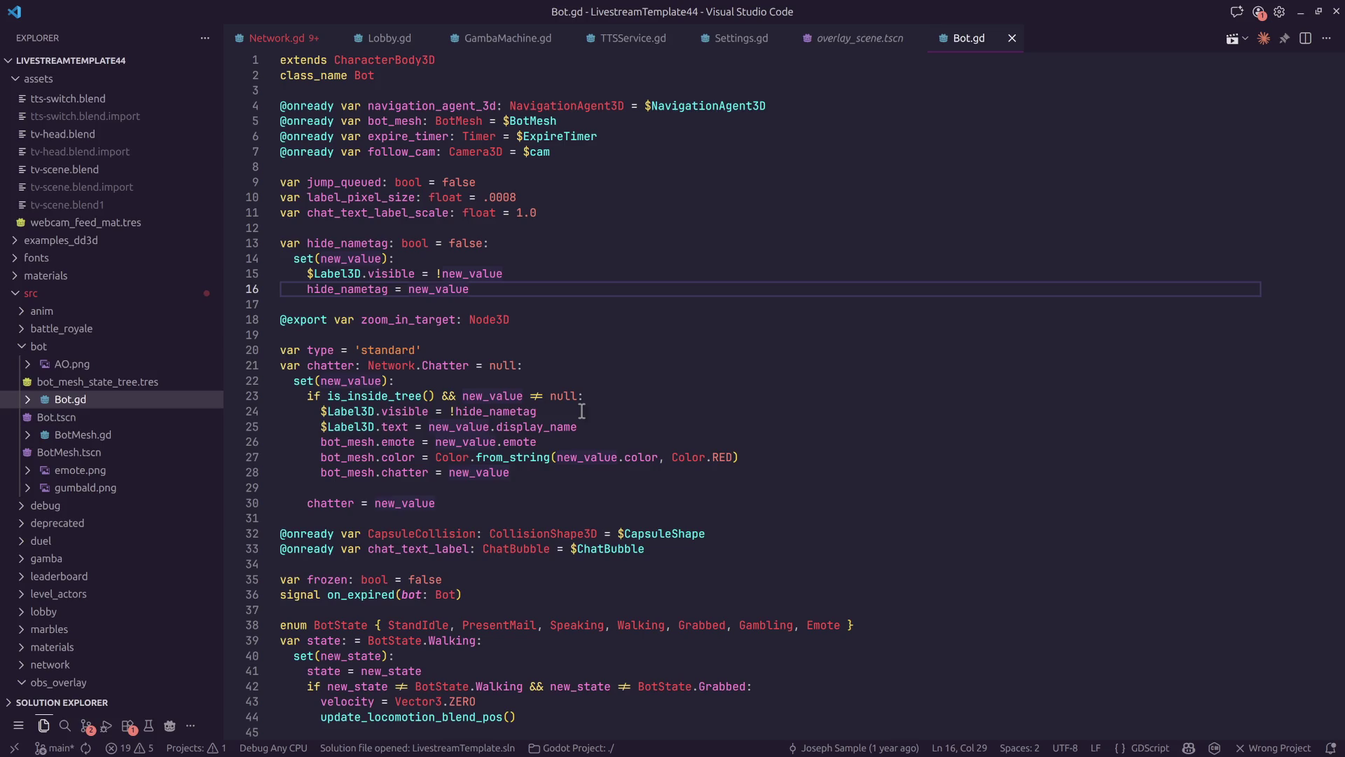
- Scroll through Bot.gd's collision and movement code down to line 266
scroll(658, 455, down, 5)
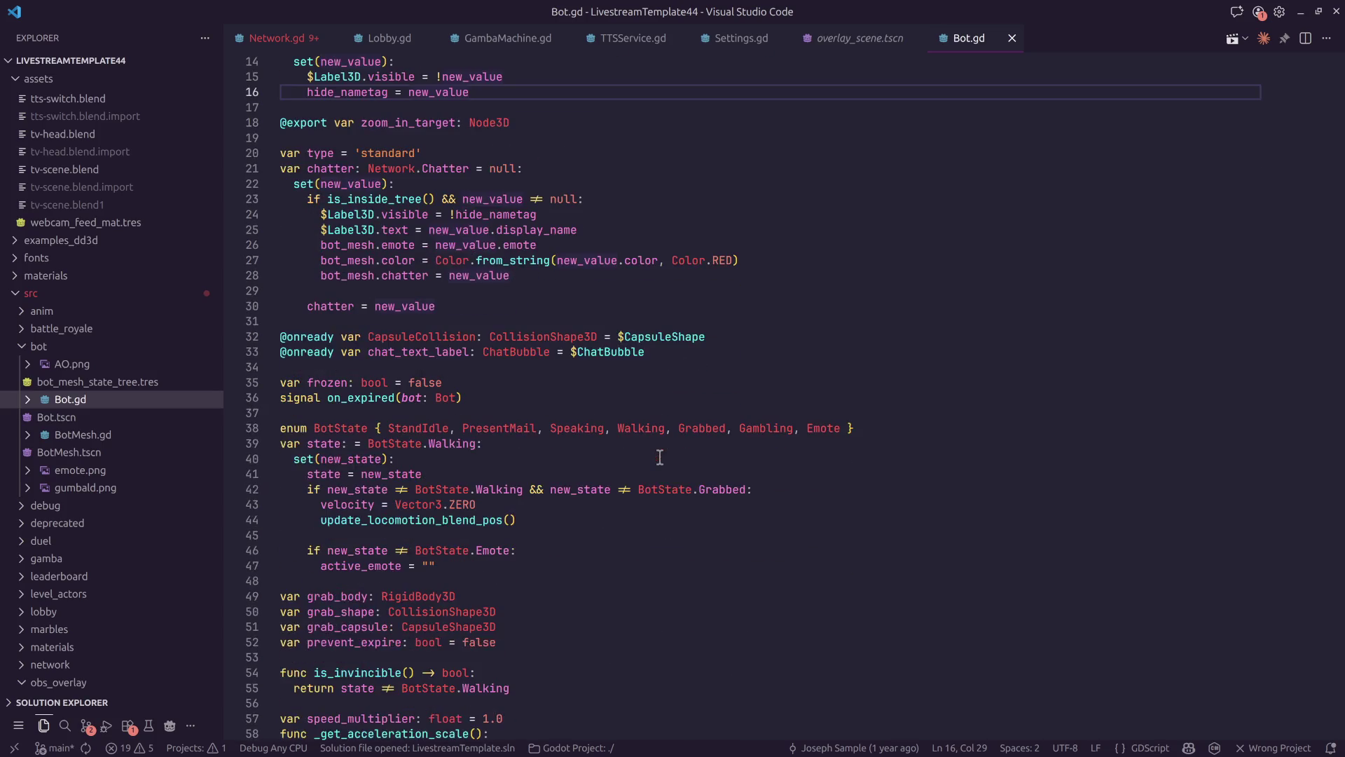
scroll(663, 450, down, 12)
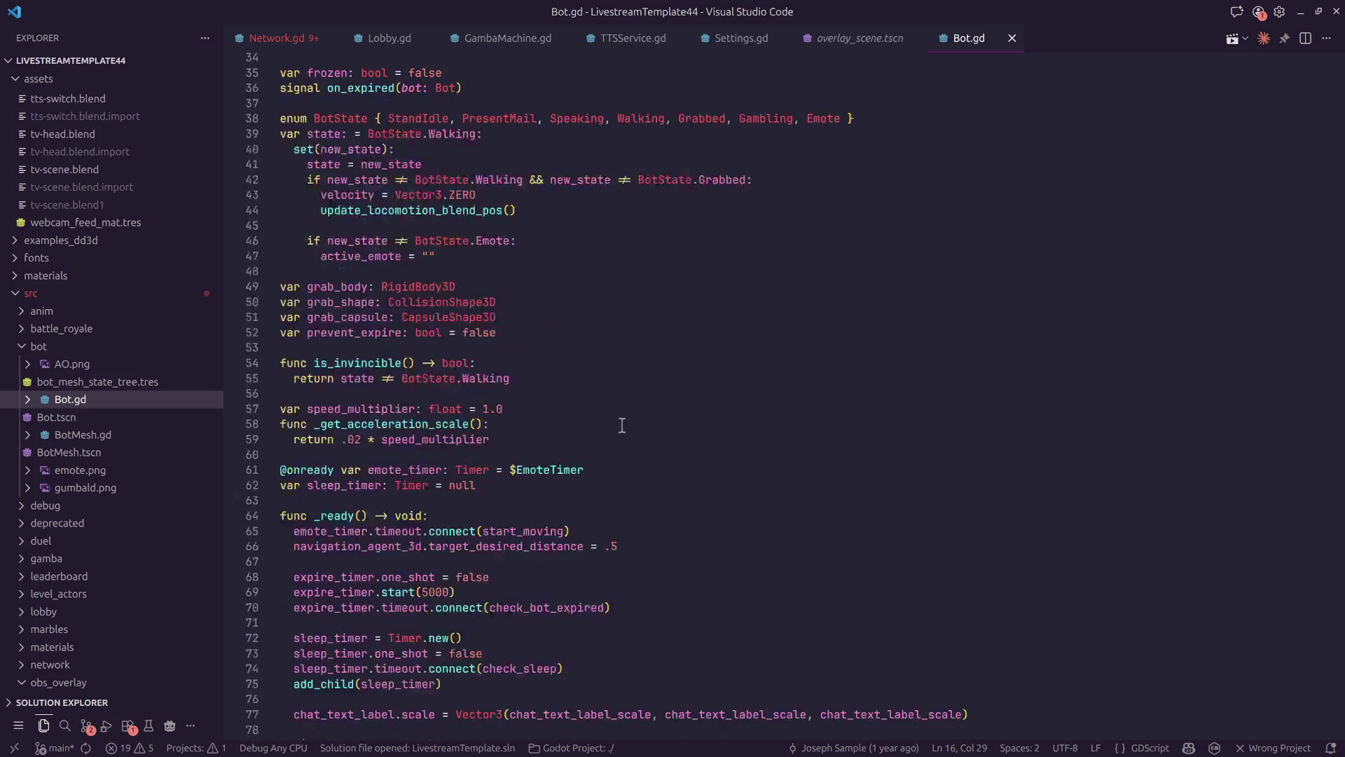
scroll(981, 302, down, 4)
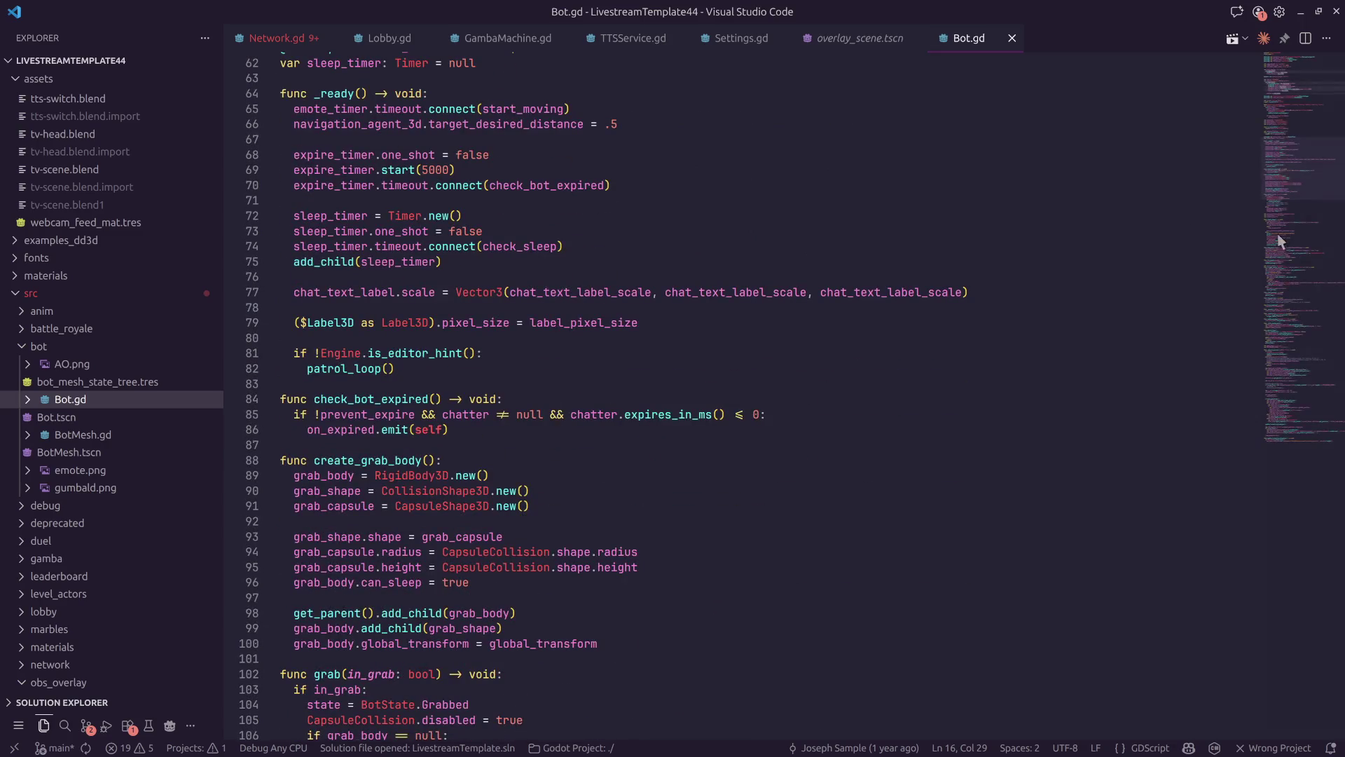
scroll(1313, 338, down, 20)
scroll(1313, 338, down, 20)
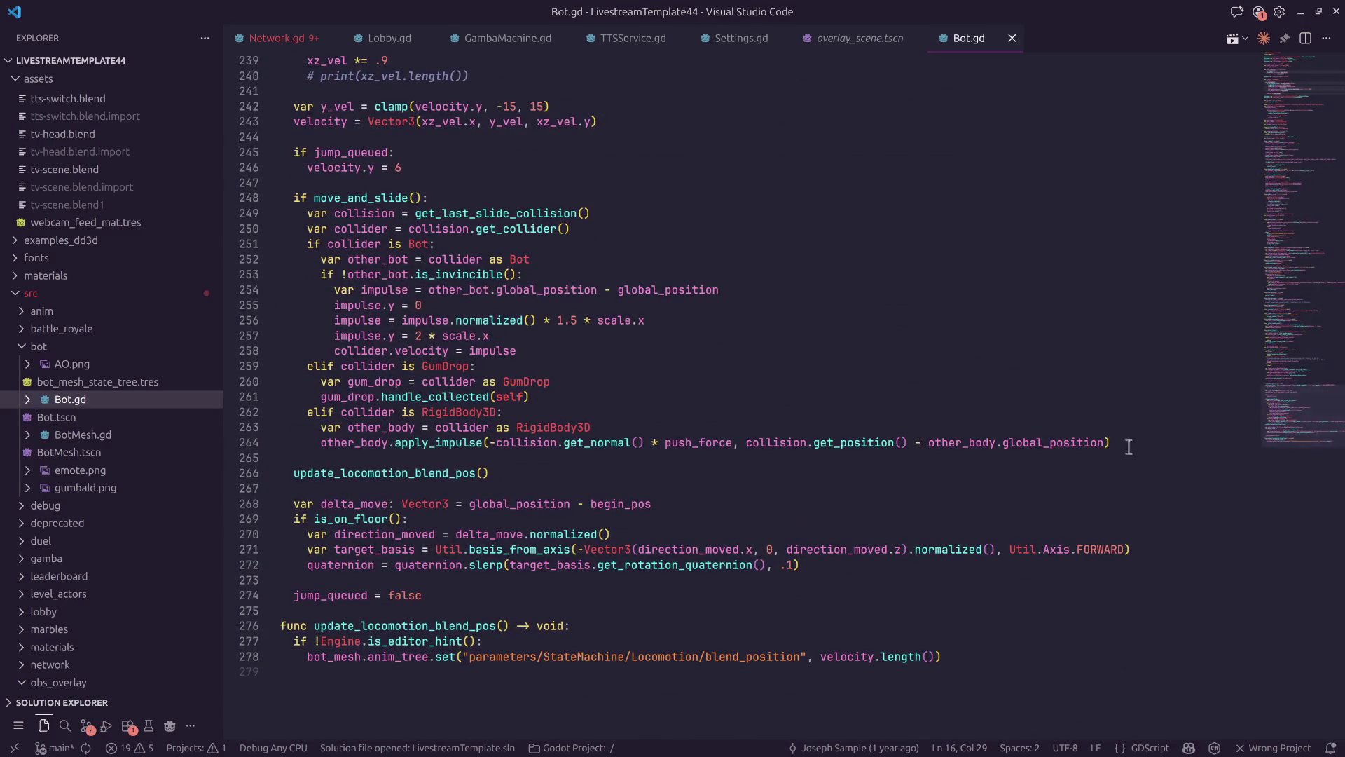
click(794, 489)
click(772, 472)
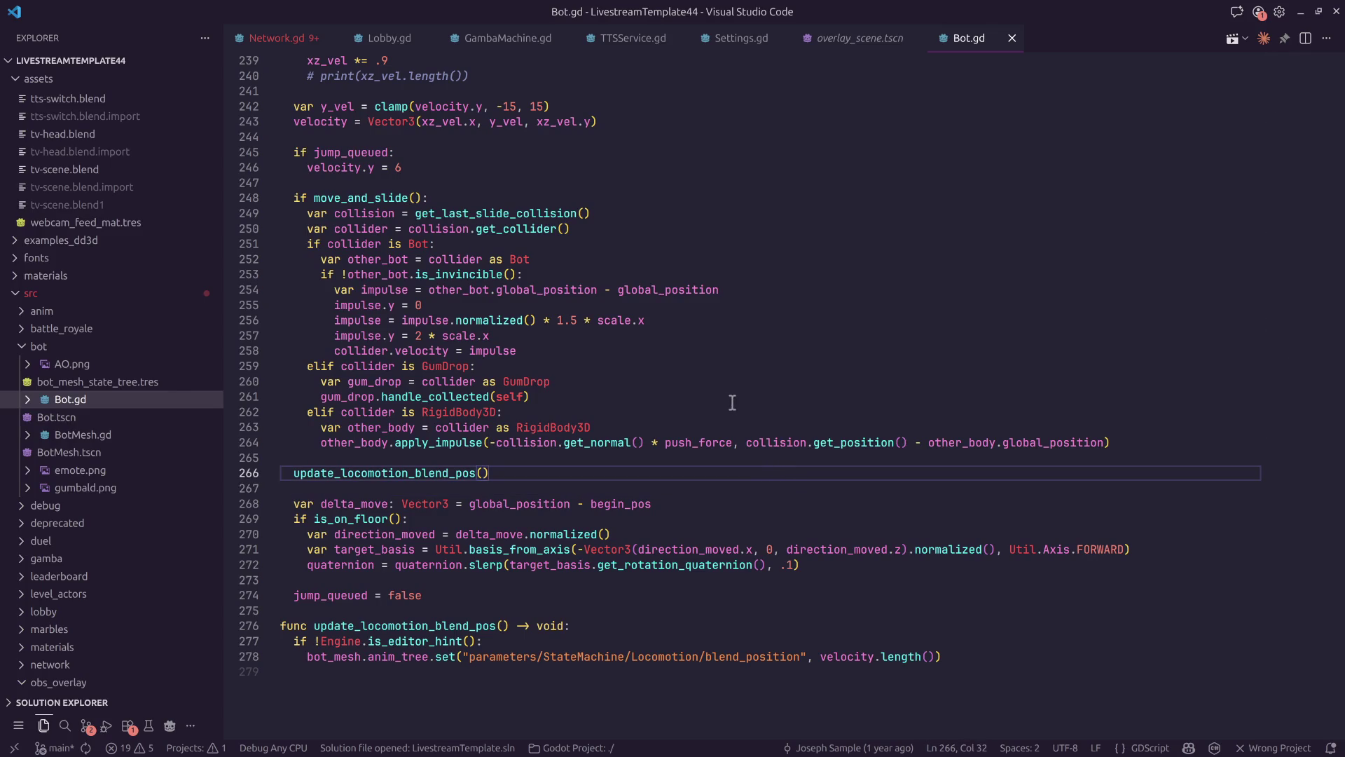
key(alt+Tab)
click(442, 382)
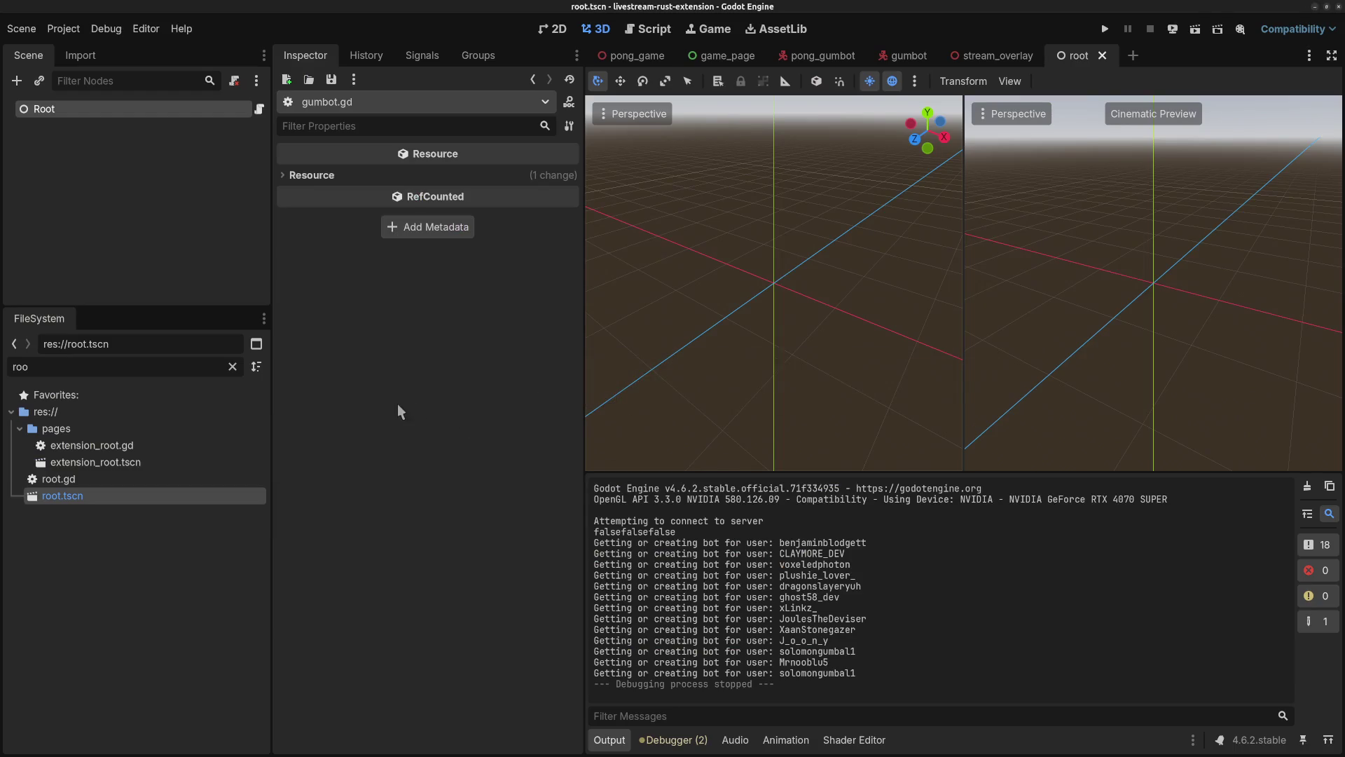
- Close the pong_game and game_page scenes and filter FileSystem for gumbot
middle_click(643, 62)
middle_click(643, 62)
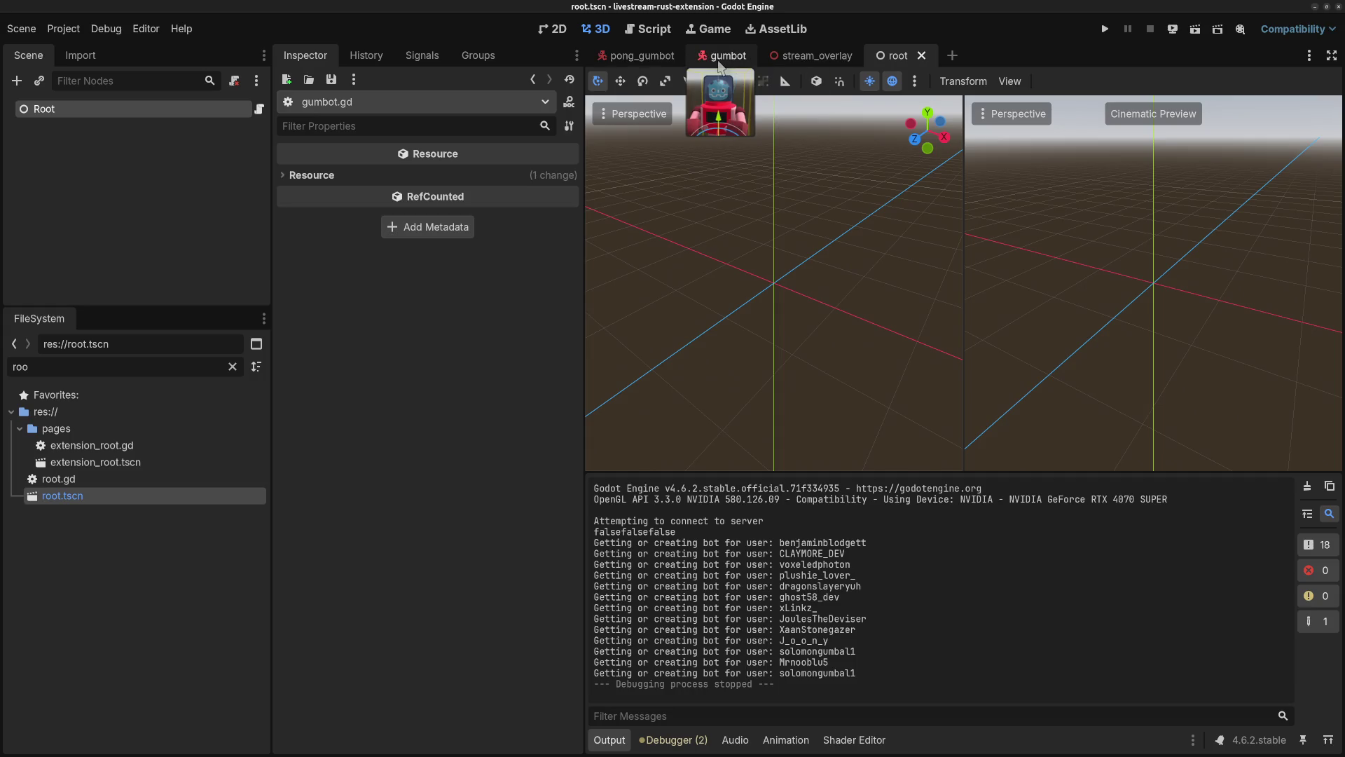
click(725, 55)
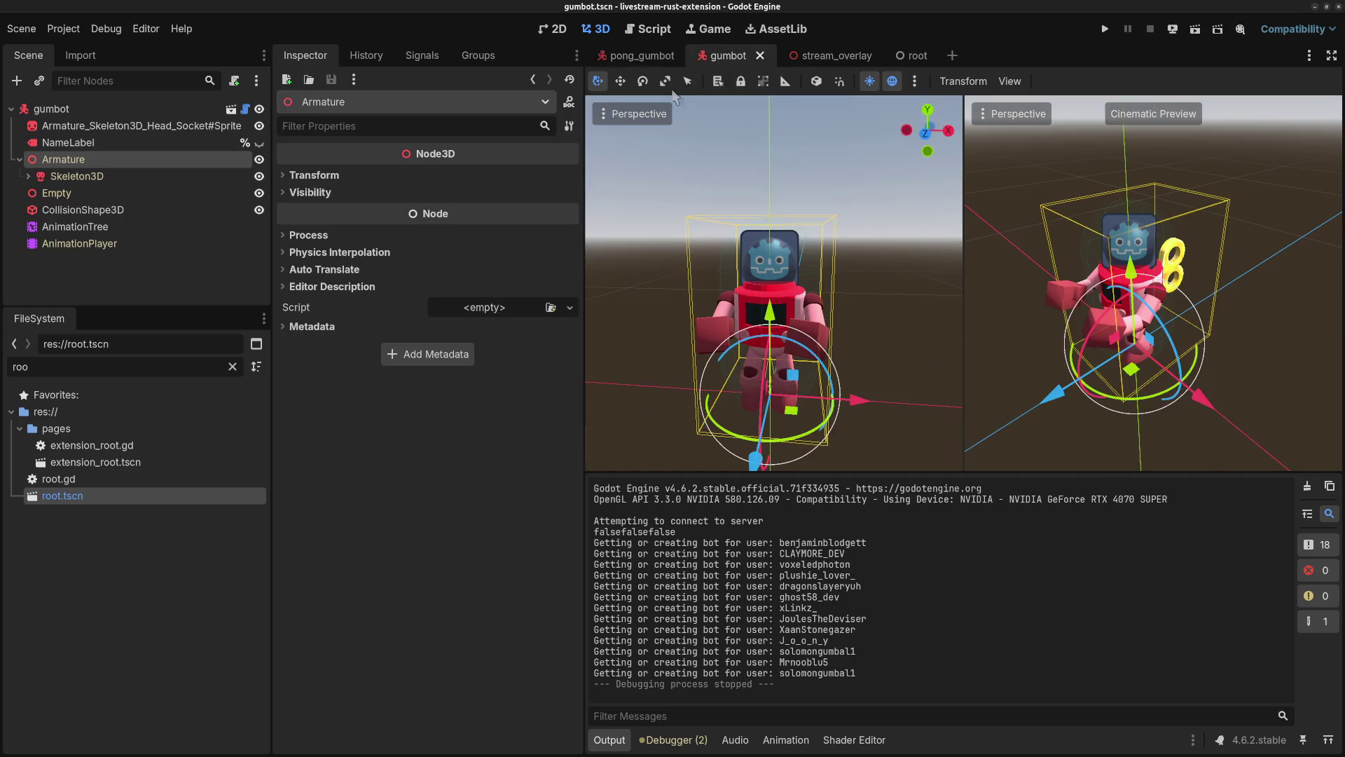
click(232, 367)
text(g)
text(umb)
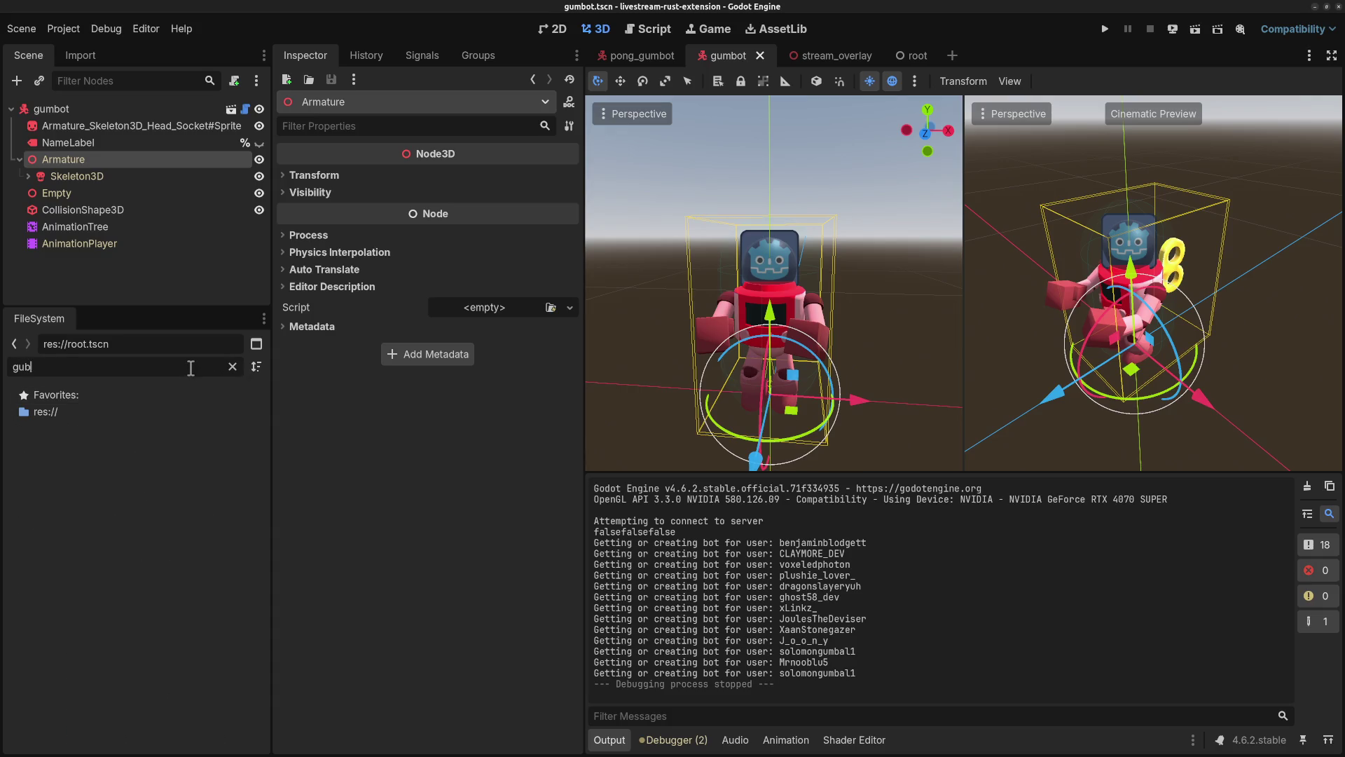
text(ot)
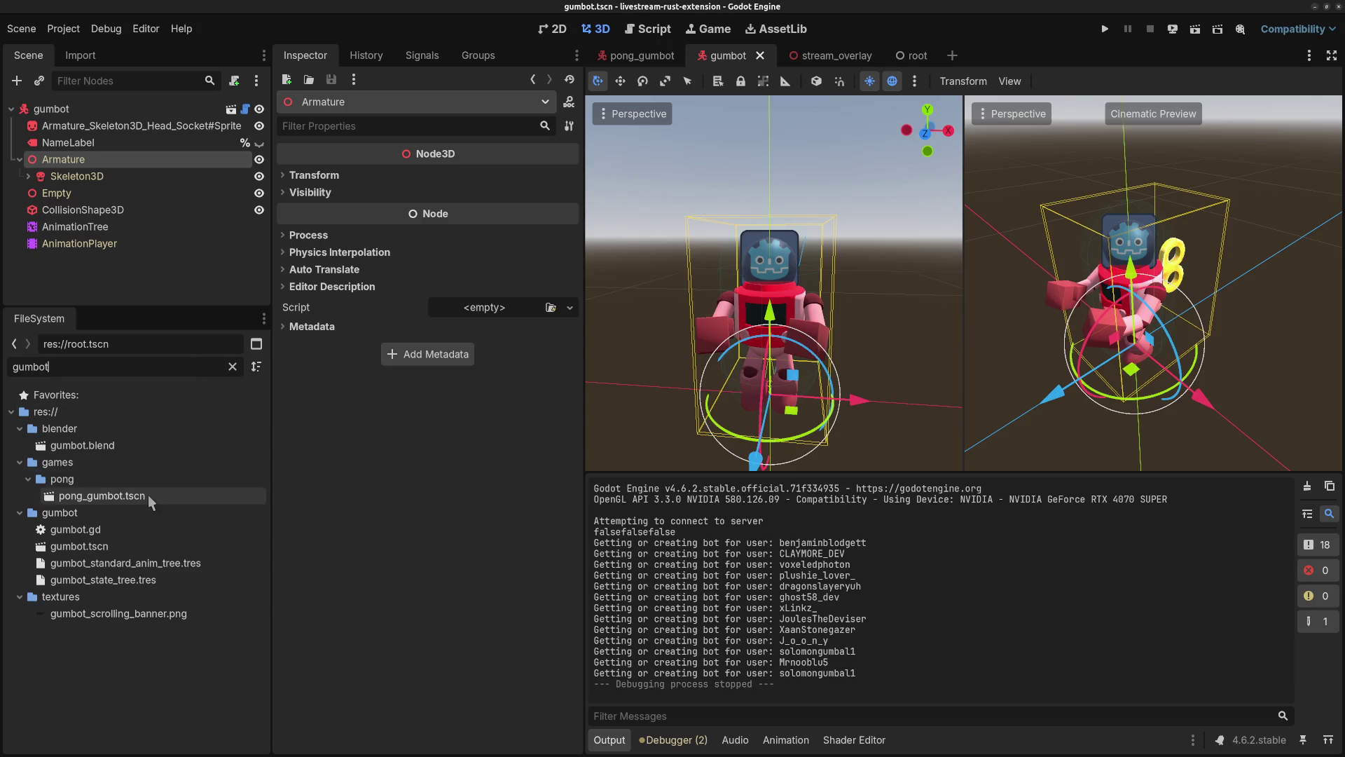
- Create a new scene inheriting gumbot.tscn and save it as stream_overlay_gumot.tscn
click(132, 546)
right_click(89, 544)
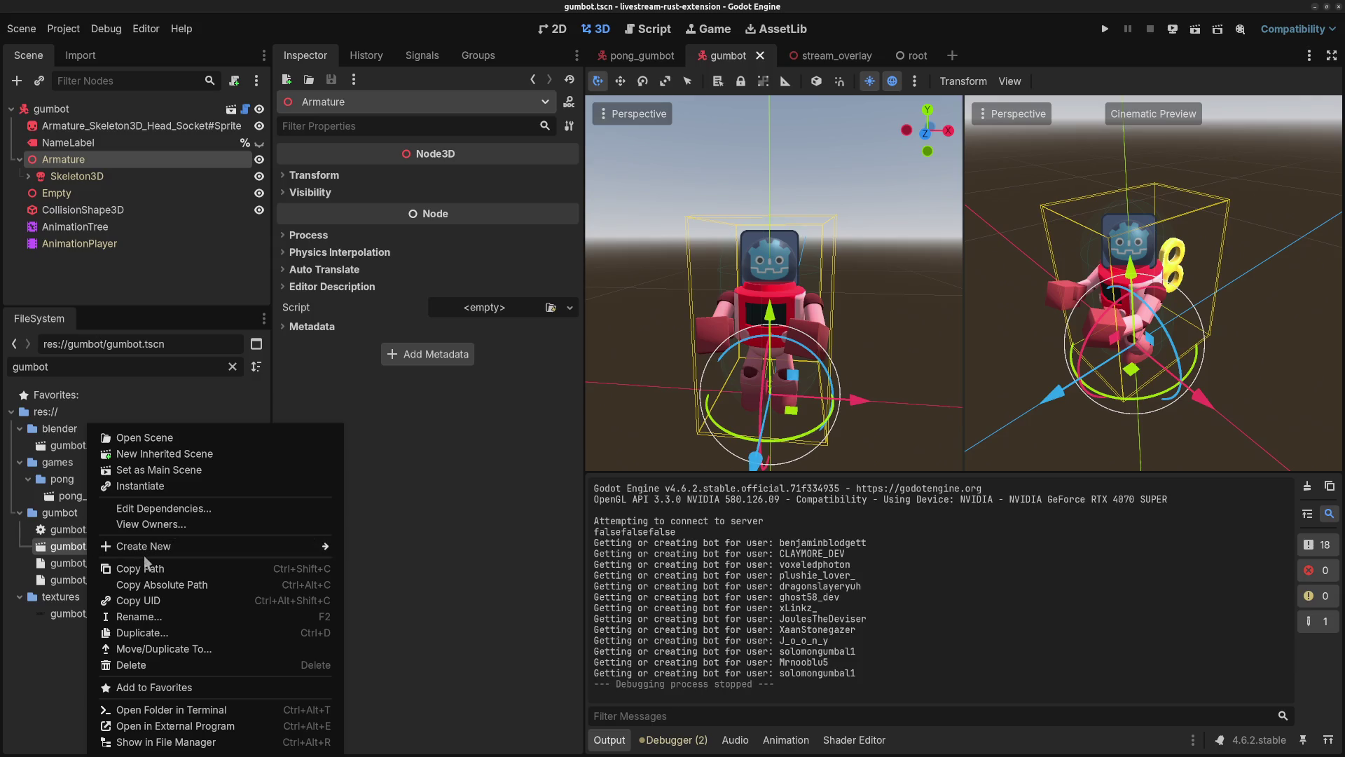
click(191, 454)
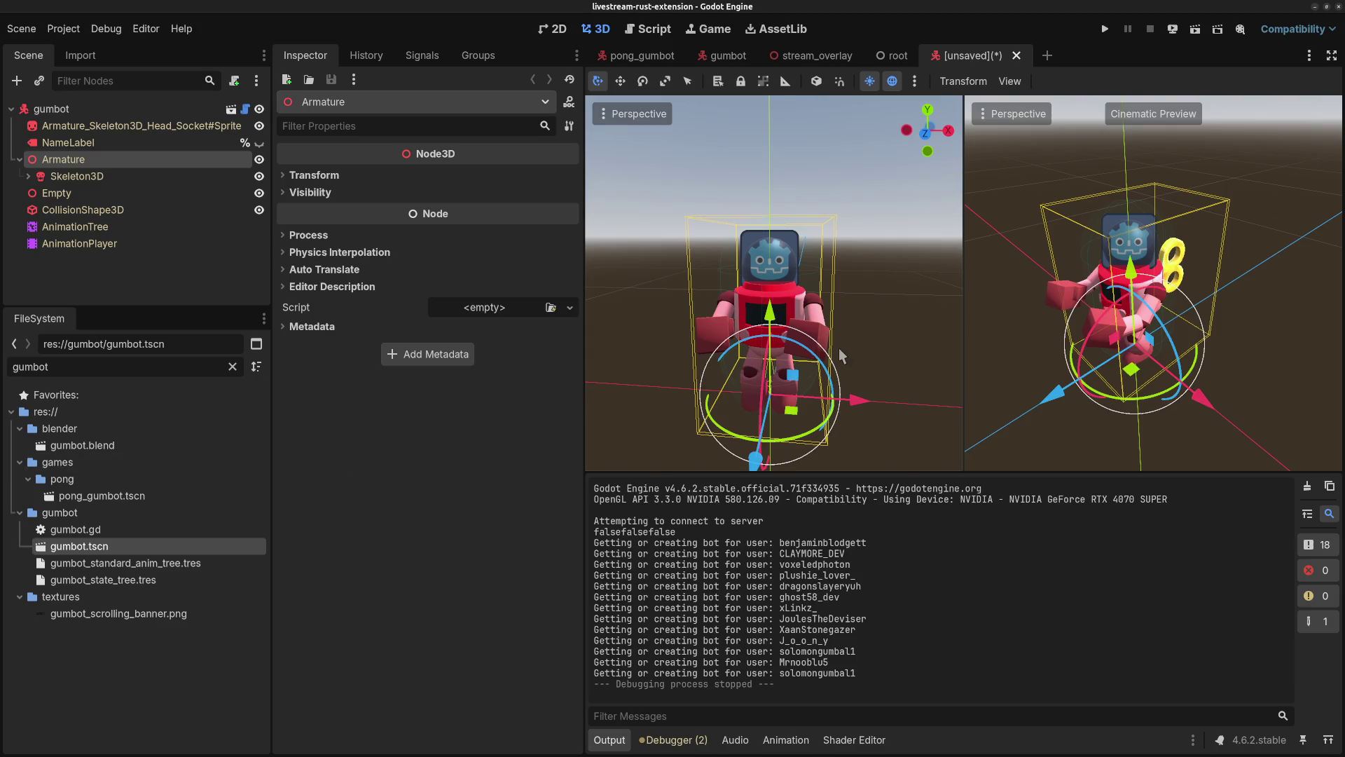
key(ctrl+s)
text(stream_overlay_gumo)
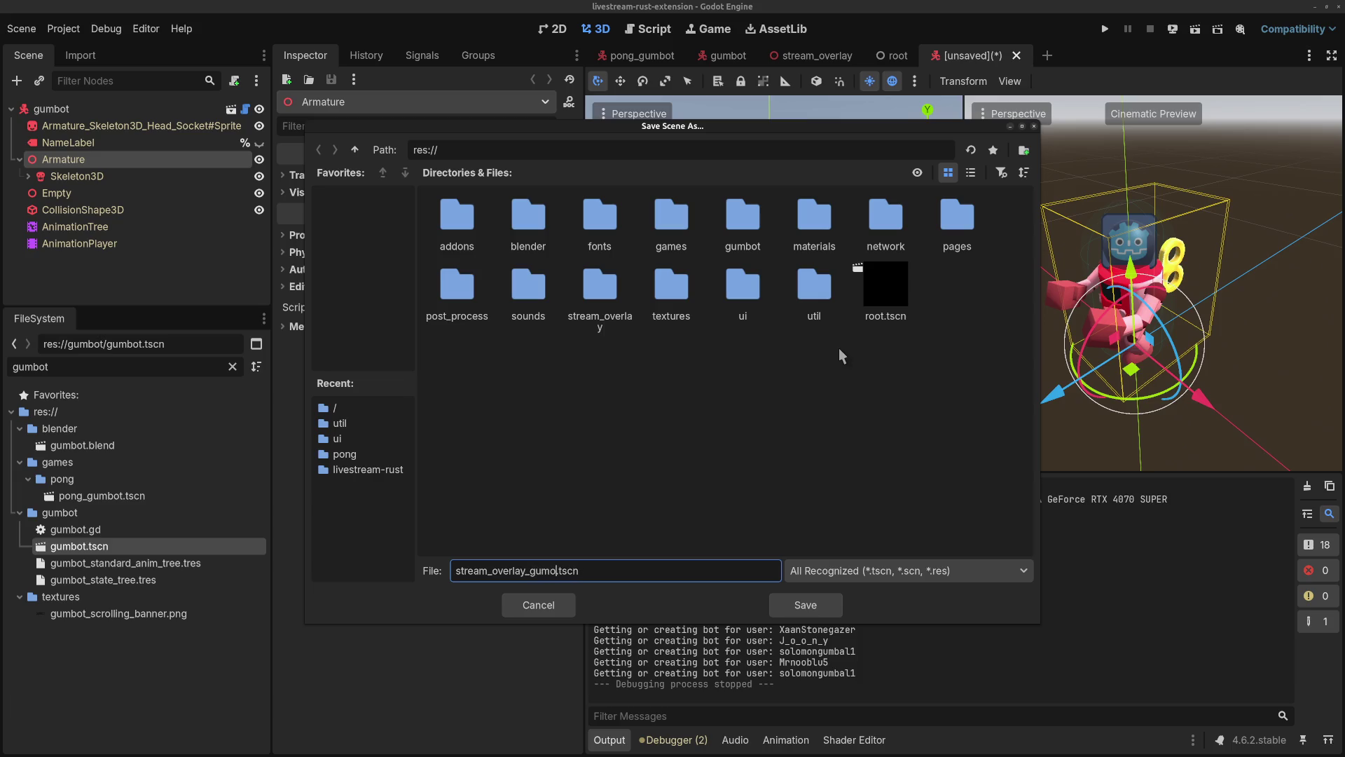
text(t)
key(Return)
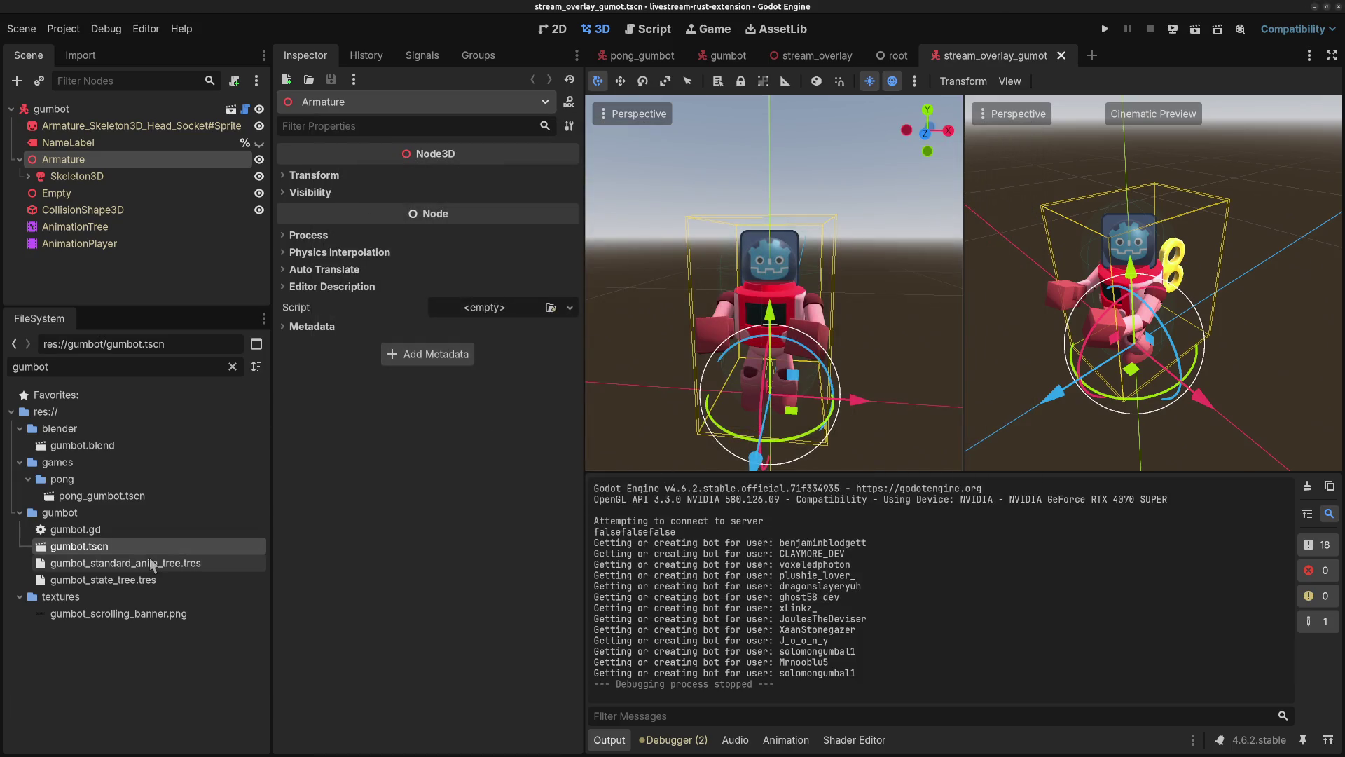
click(129, 370)
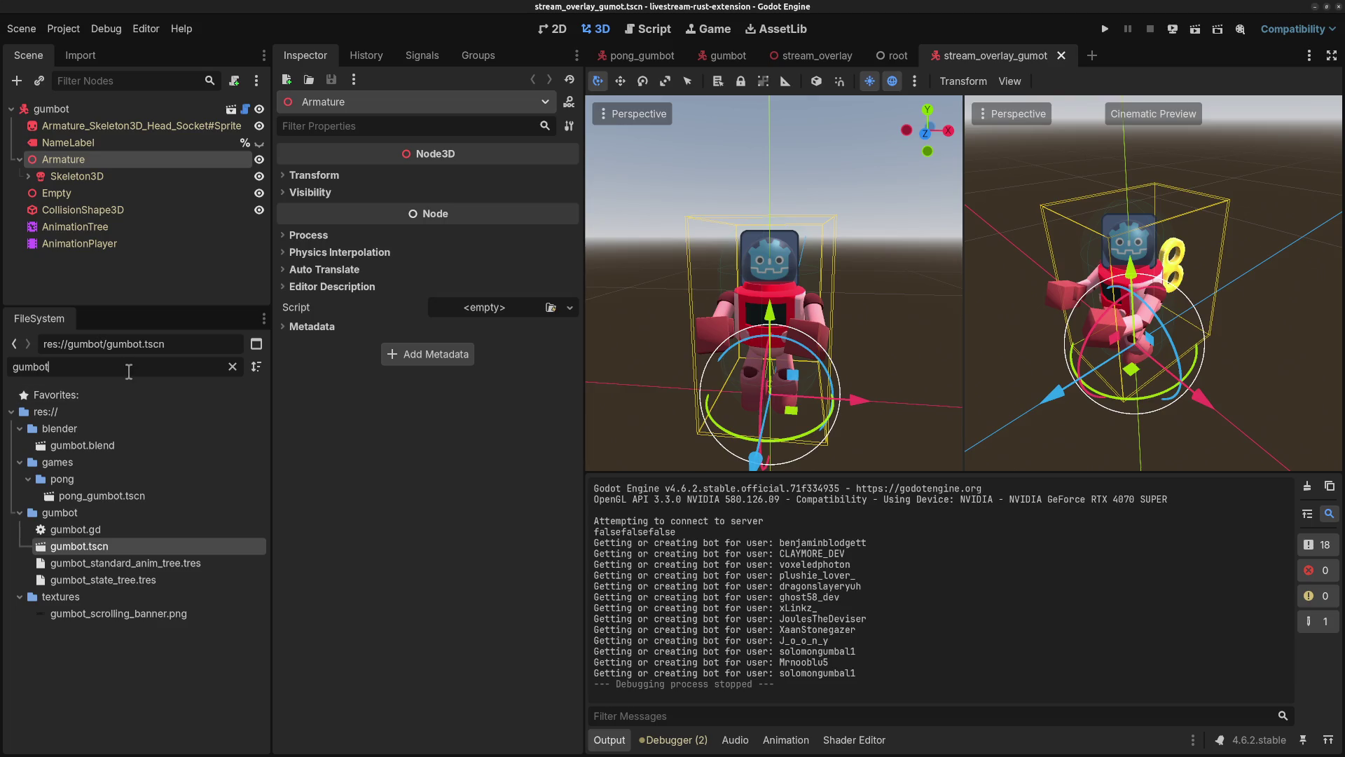
- Rename stream_overlay_gumot.tscn to stream_overlay_gumbot.tscn
key(ctrl+a)
text(stream_overl)
click(125, 481)
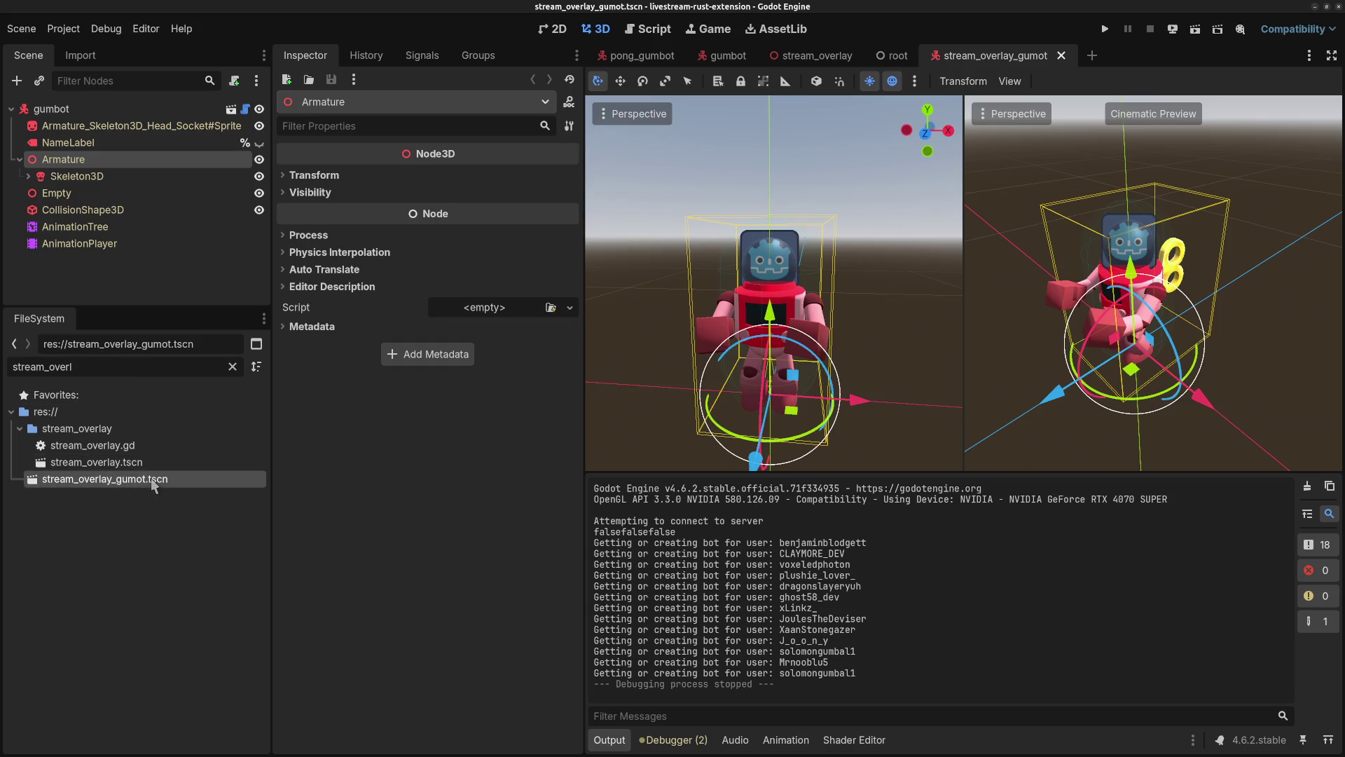
right_click(128, 483)
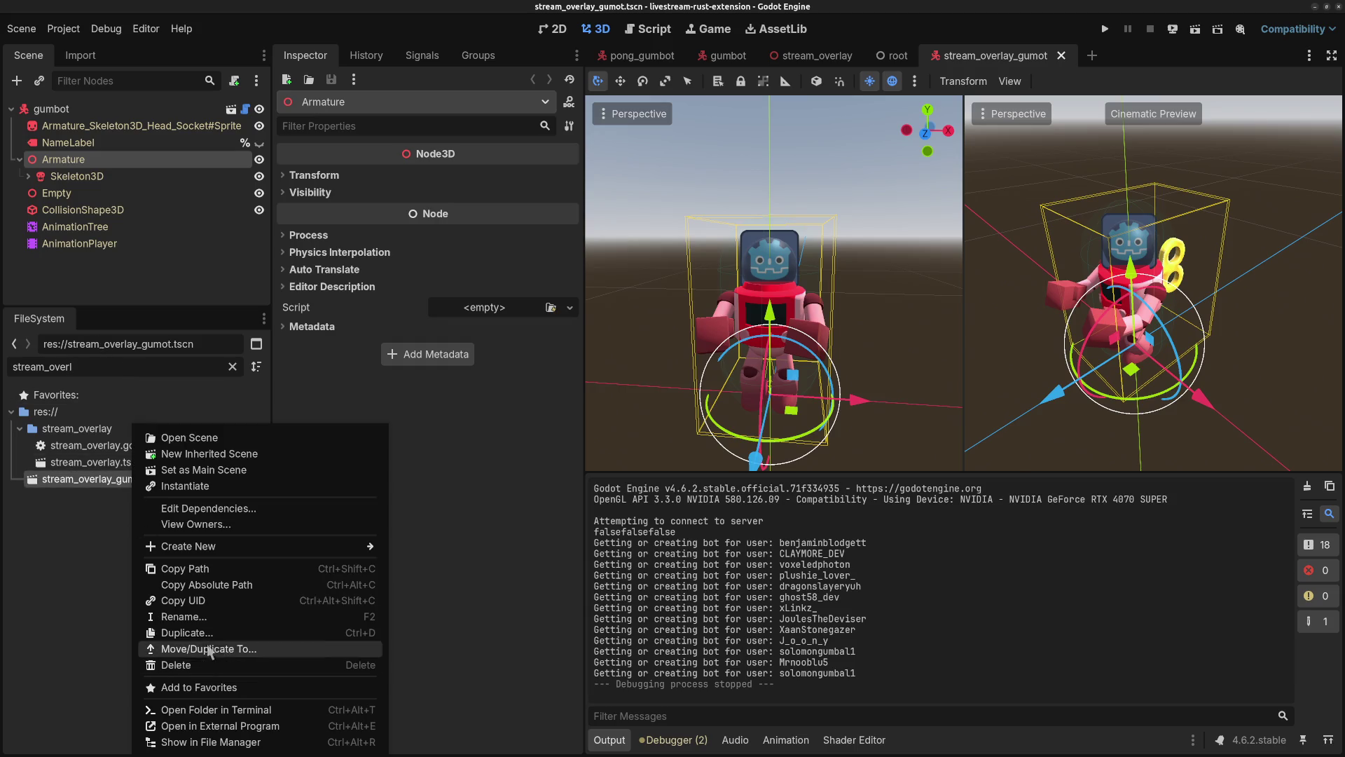
click(215, 618)
text(stream_overlay_gumbot.tscn)
key(Return)
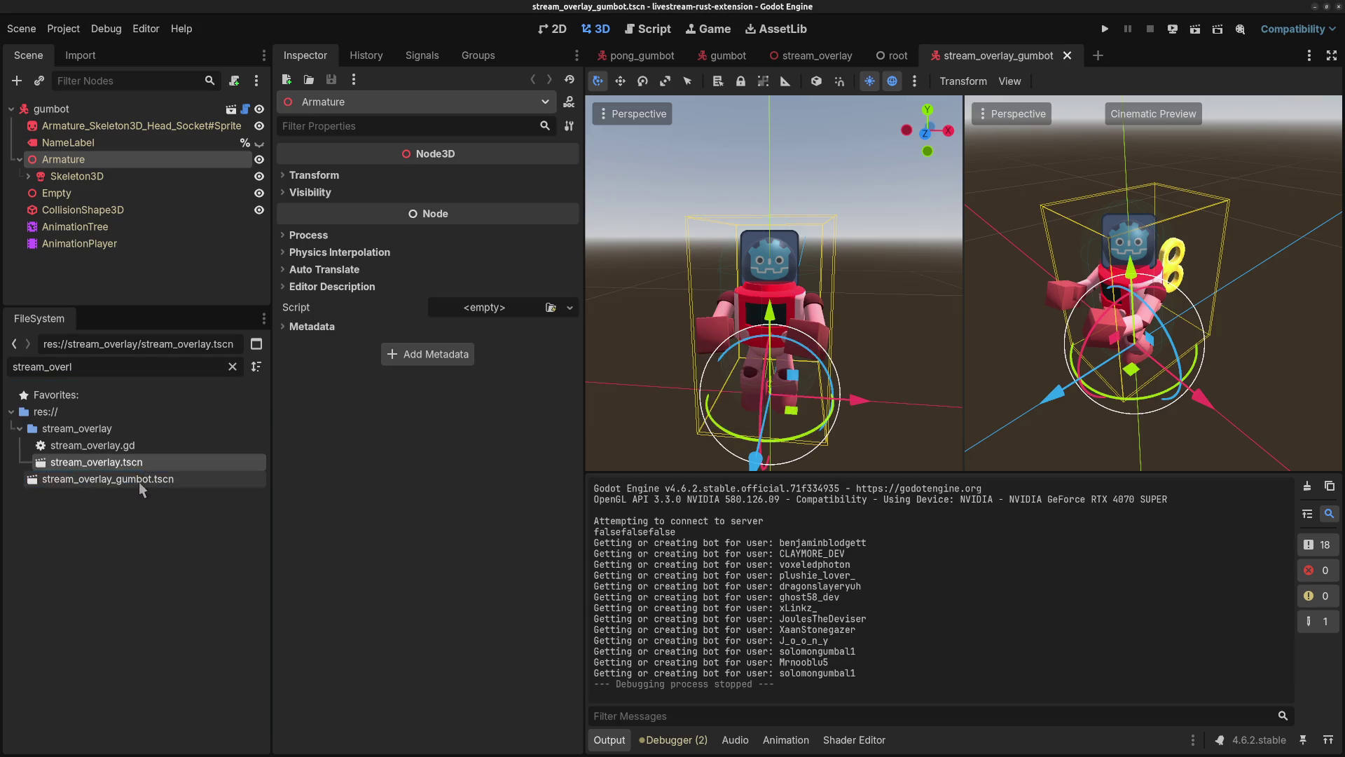
- Drag stream_overlay_gumbot.tscn into the stream_overlay folder and confirm the move
click(232, 366)
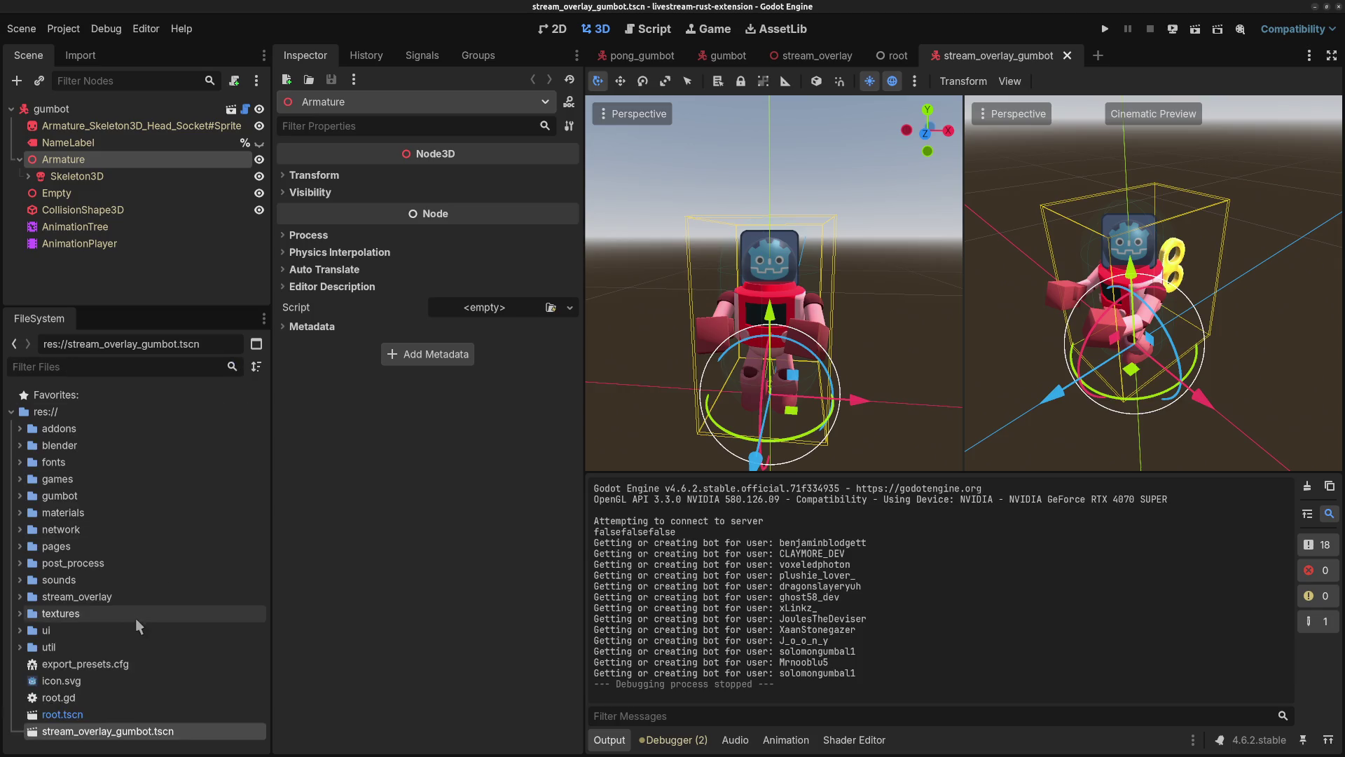
mouse_move(125, 739)
mouse_down()
mouse_move(110, 732)
mouse_move(105, 557)
mouse_move(103, 664)
mouse_up()
click(715, 394)
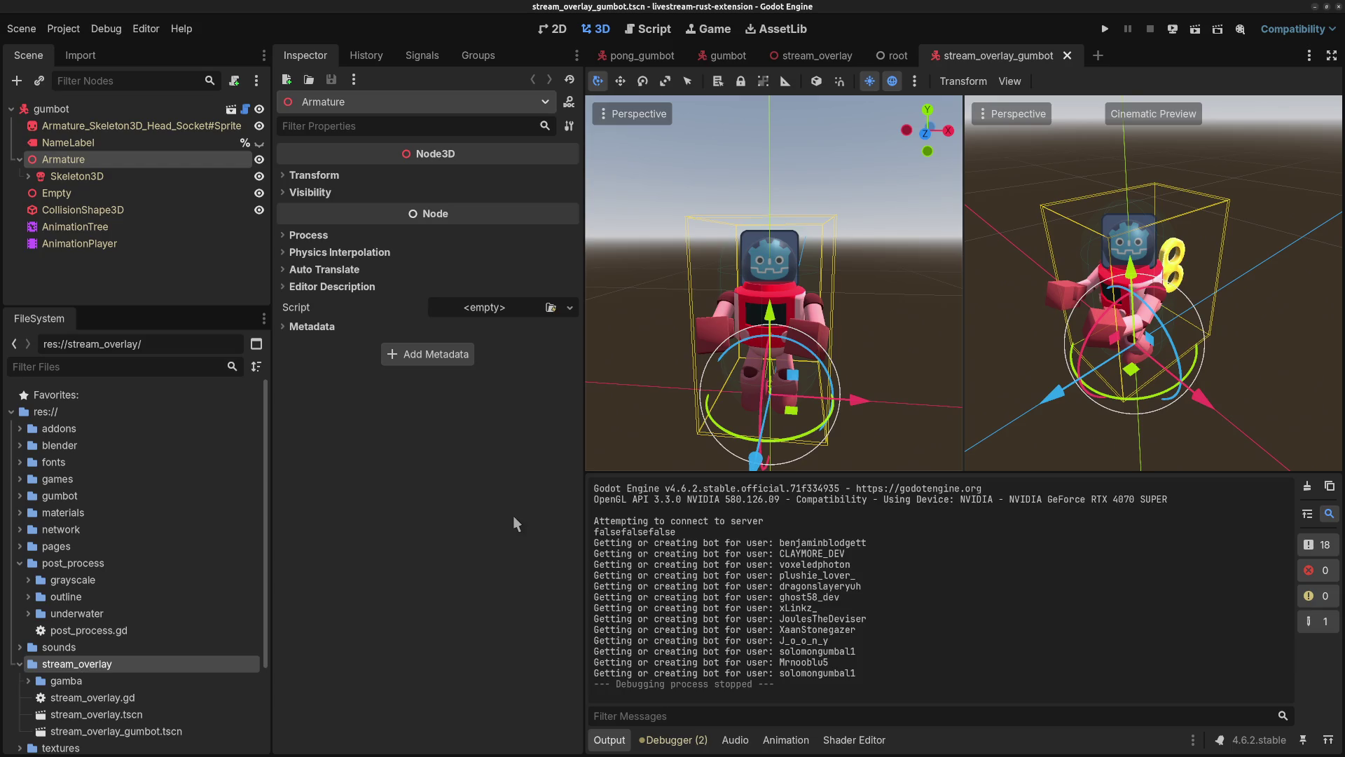
- Collapse post_process and select stream_overlay_gumbot.tscn inside the stream_overlay folder
click(20, 562)
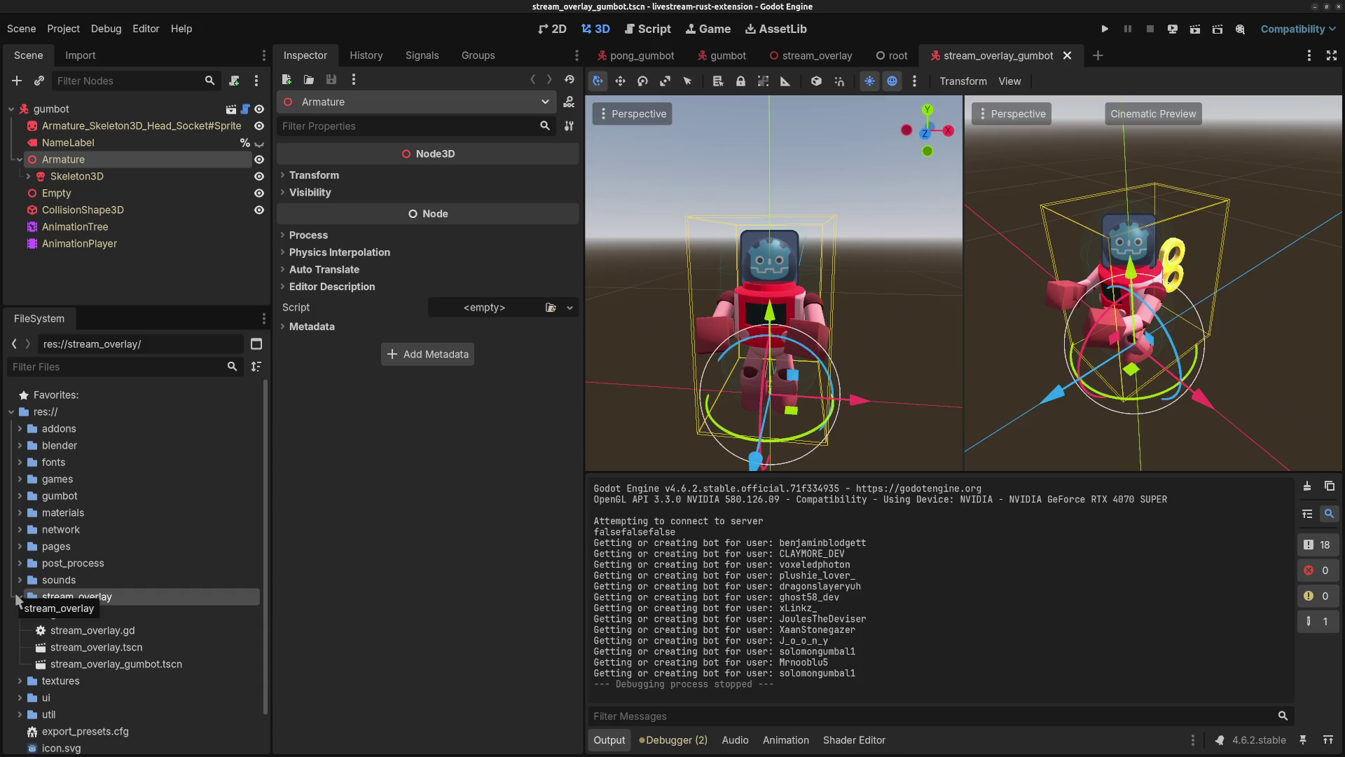
click(133, 664)
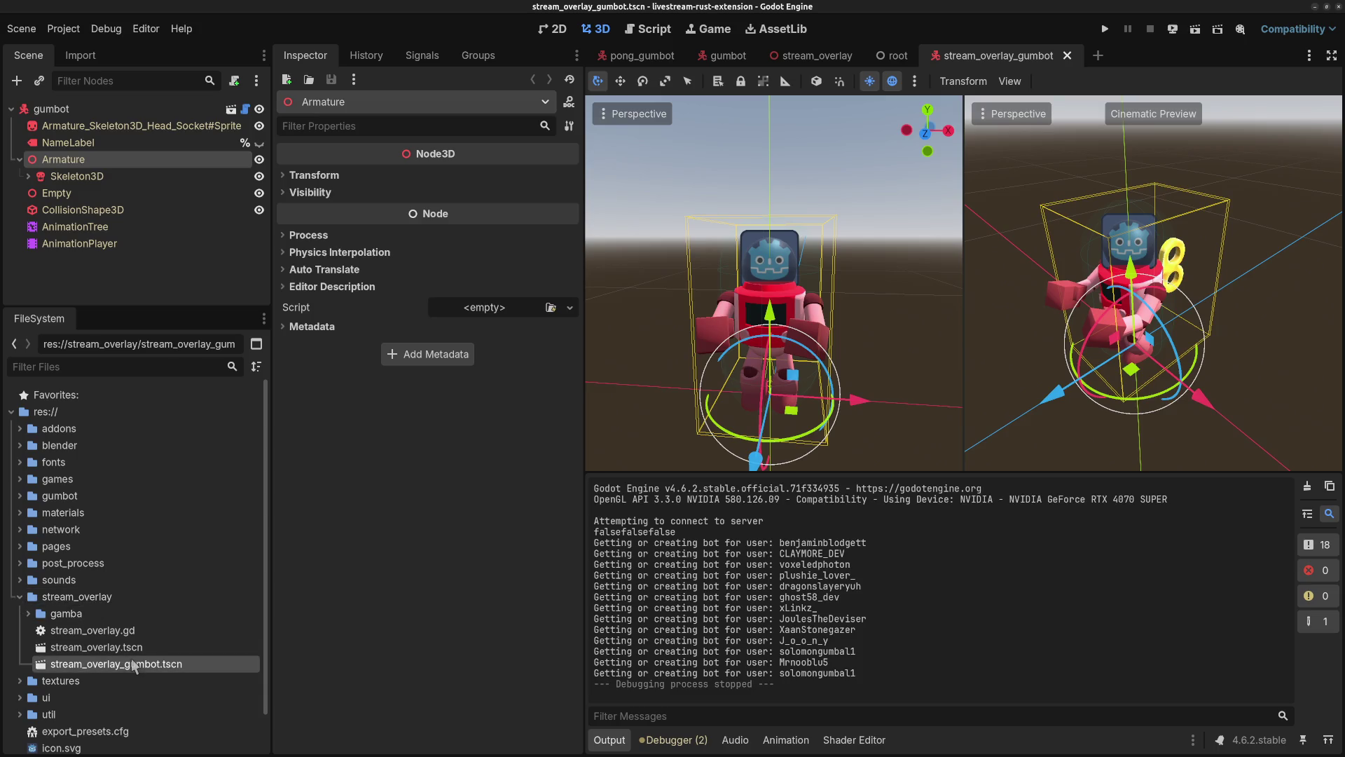
key(alt+Tab)
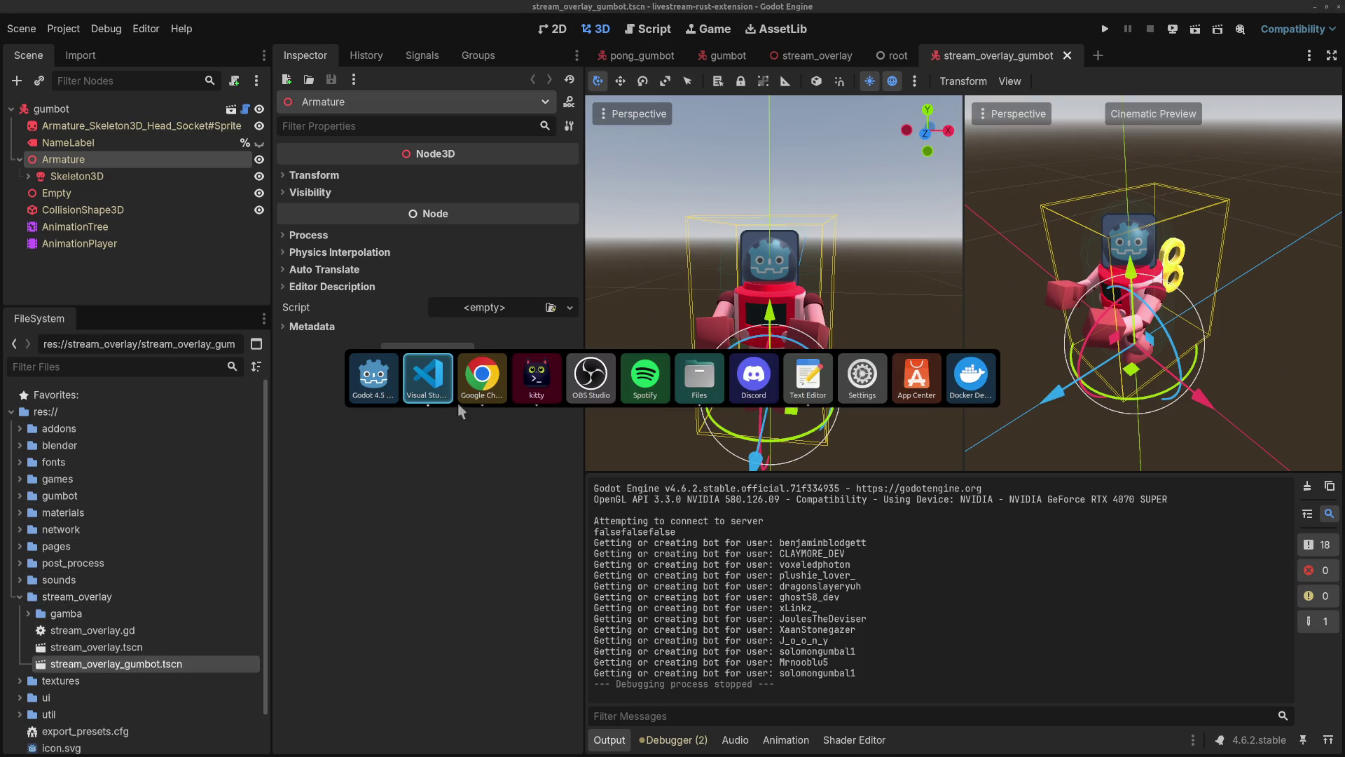
click(456, 423)
- Scroll up in Bot.gd to review the velocity and jump code around line 244
click(616, 393)
click(657, 368)
scroll(631, 378, up, 5)
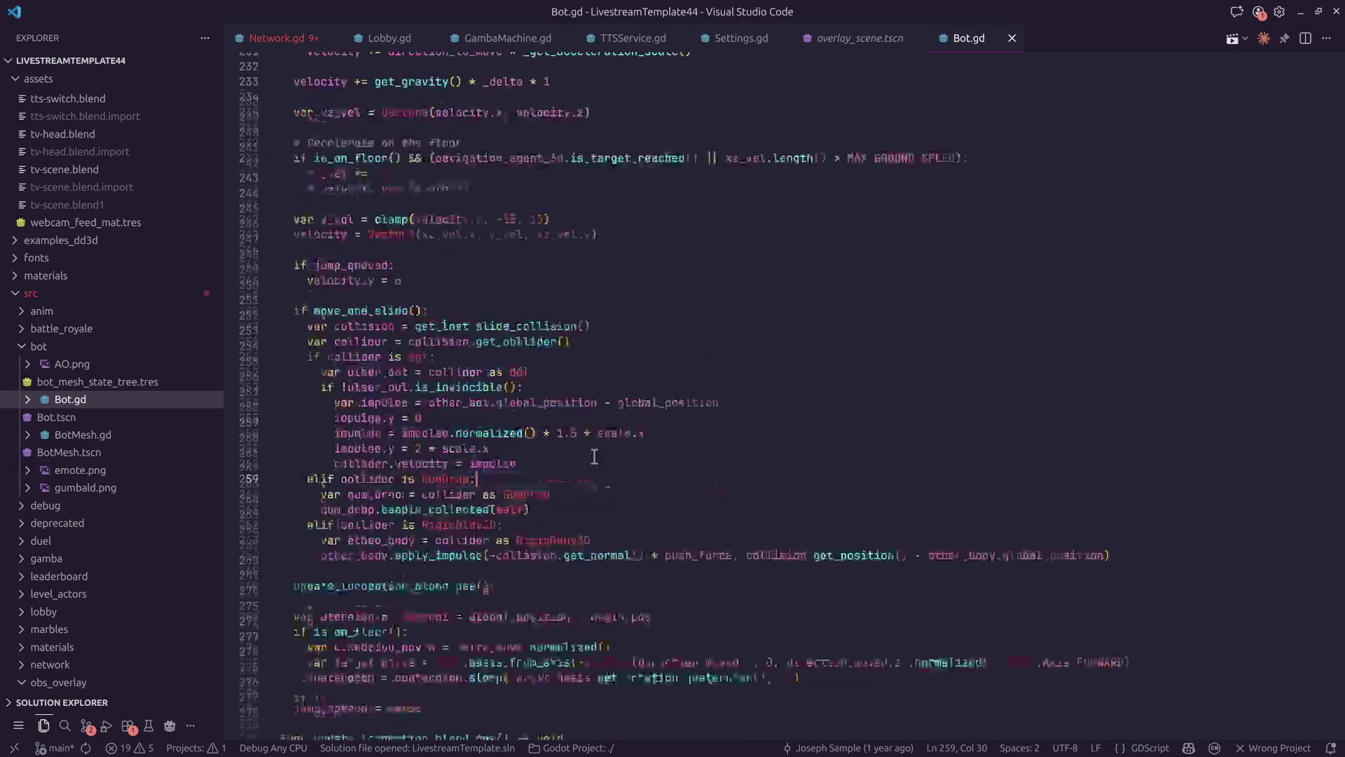
click(595, 424)
click(488, 408)
click(468, 390)
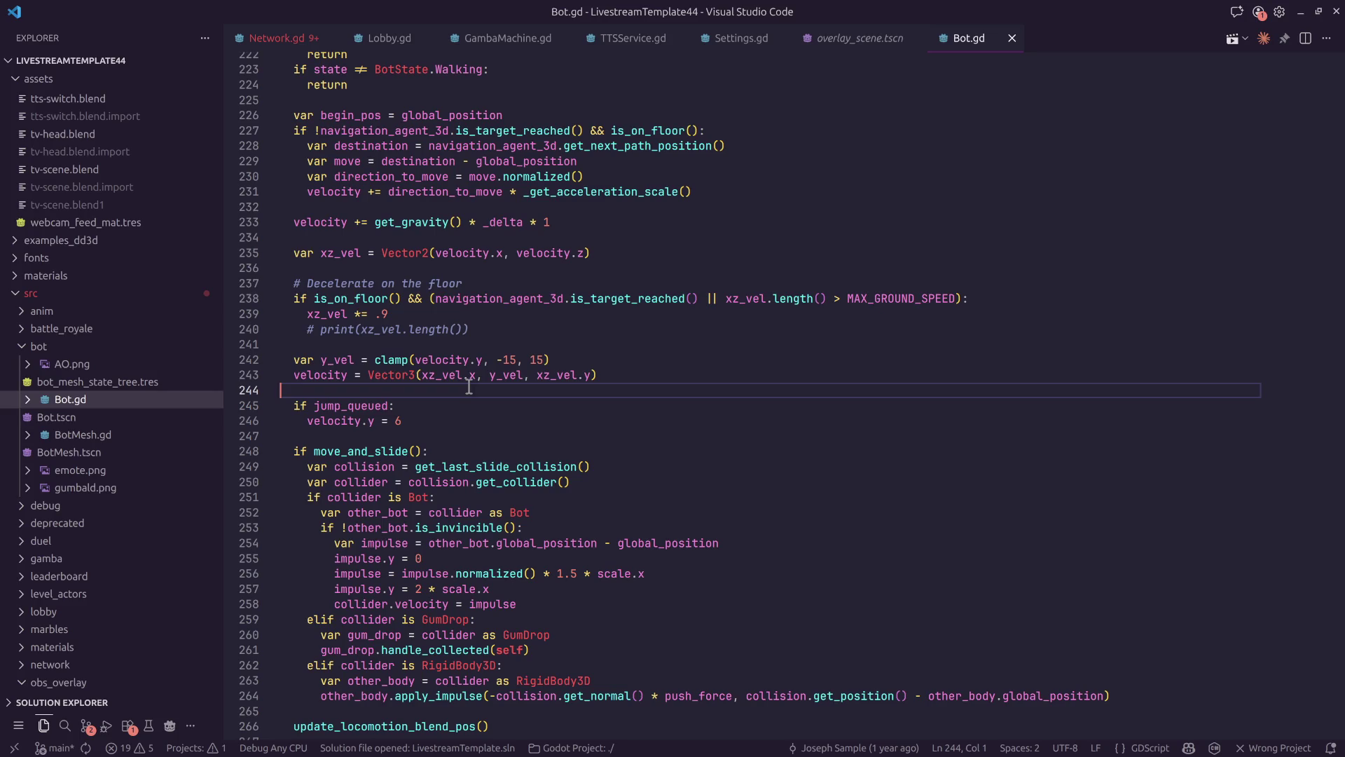
key(alt+Tab)
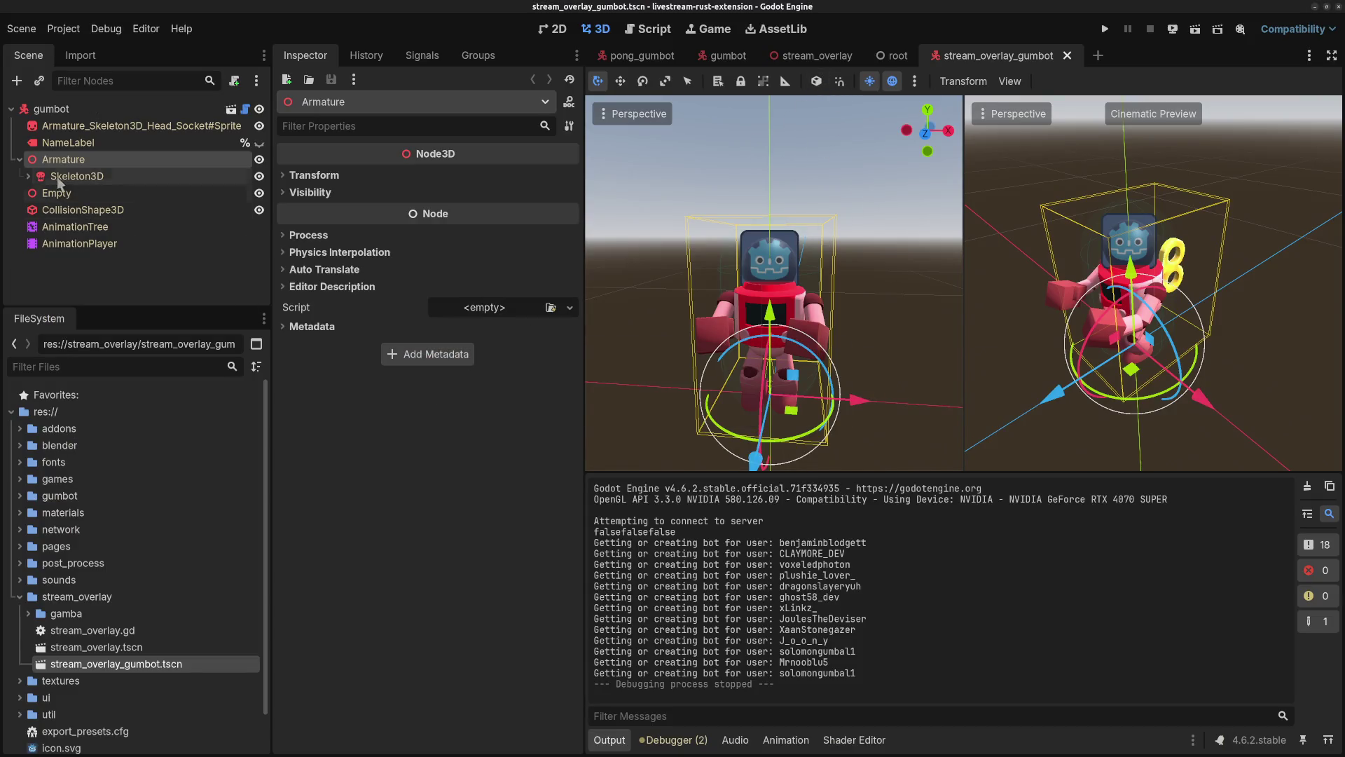
- Step through the NameLabel, Armature, Empty and AnimationTree nodes, inspecting the Tree Root resource
click(92, 143)
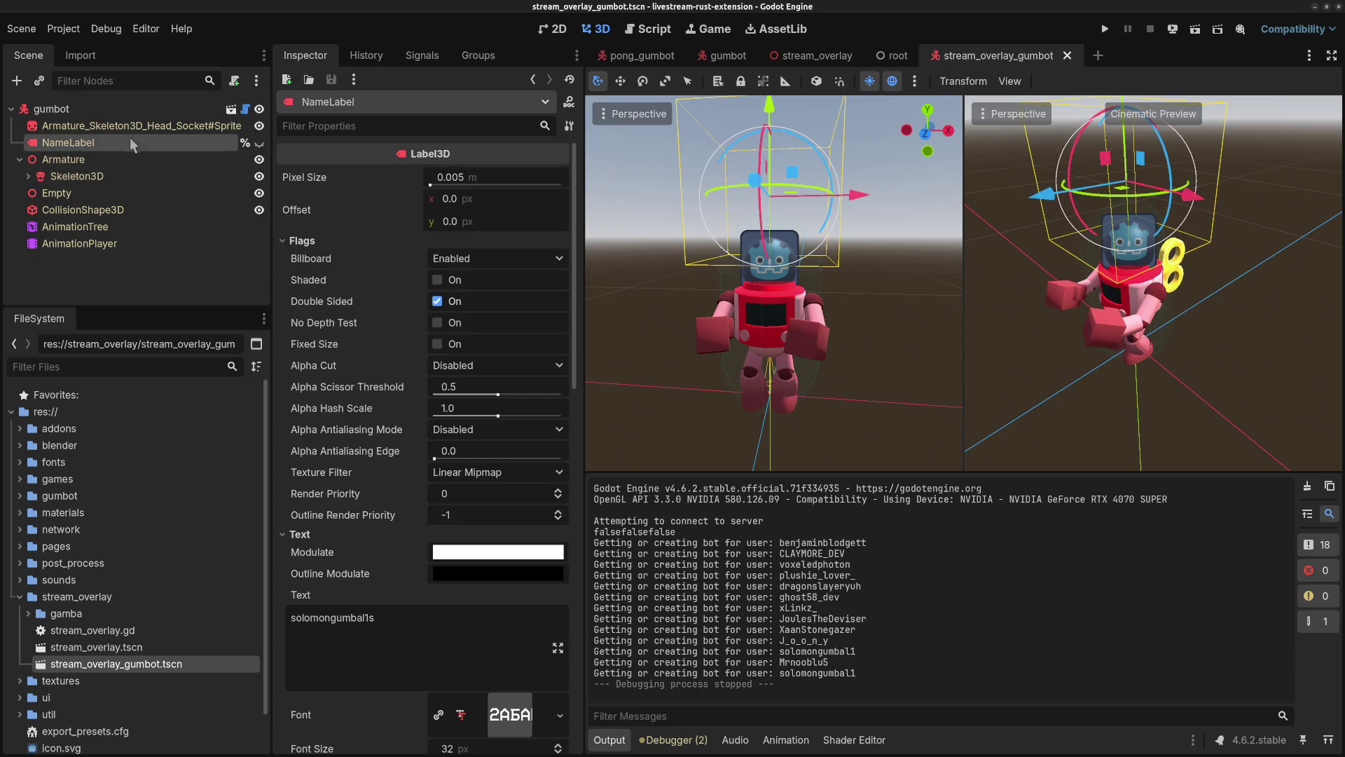
click(116, 158)
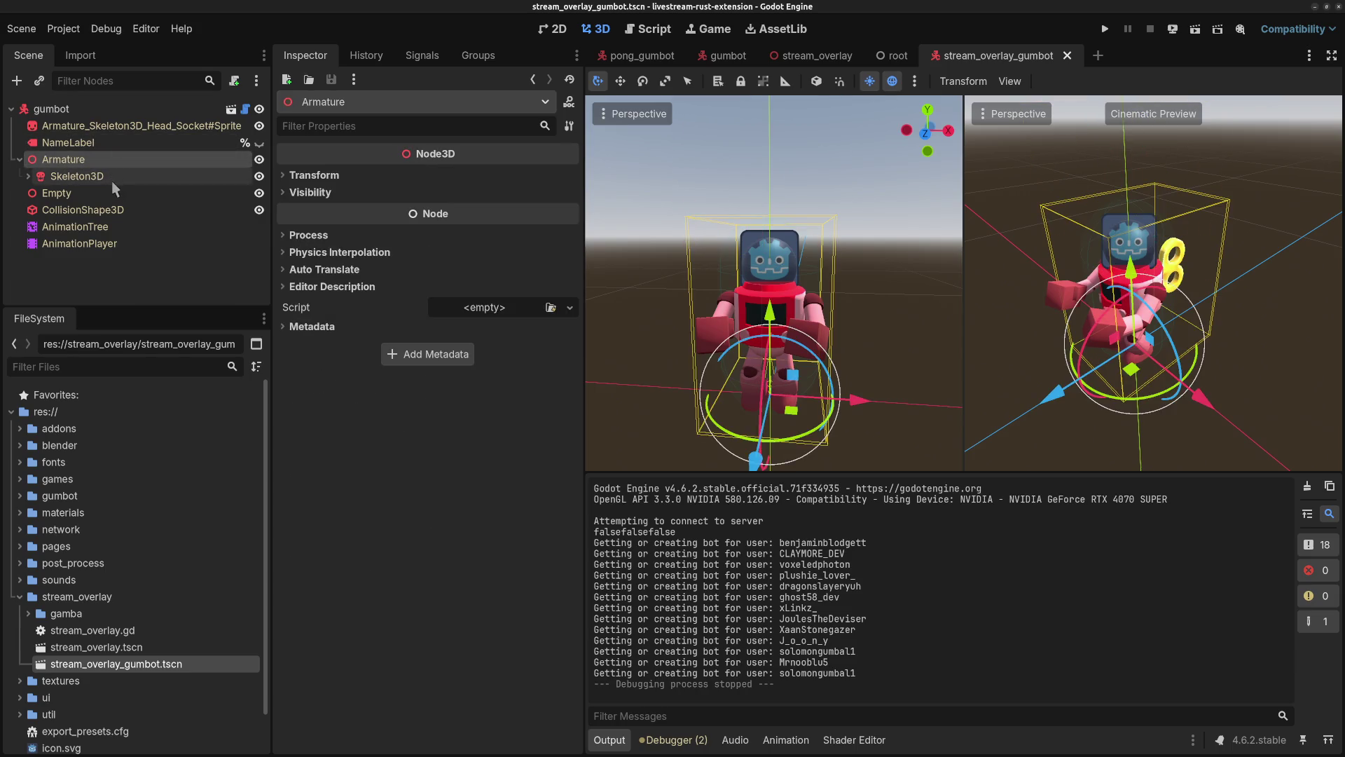
key(Down)
key(Down)
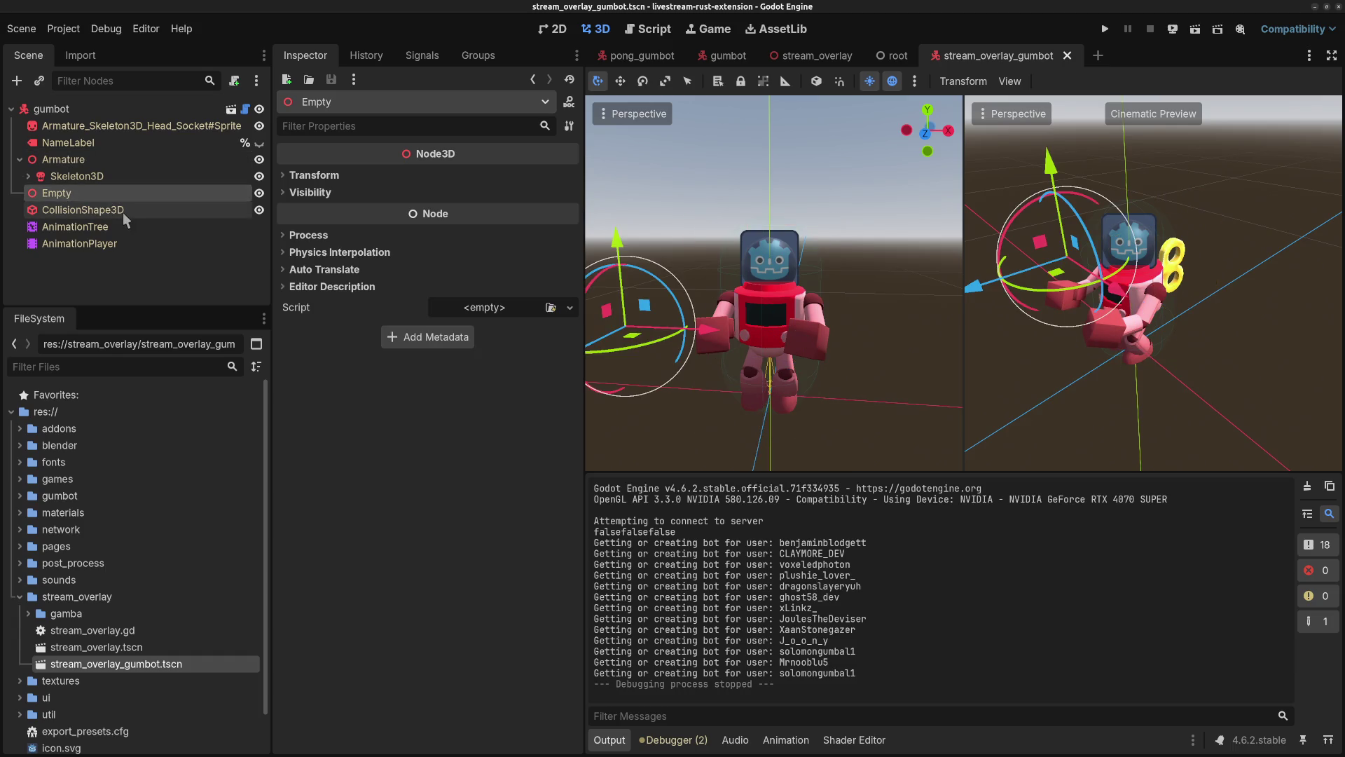
click(98, 227)
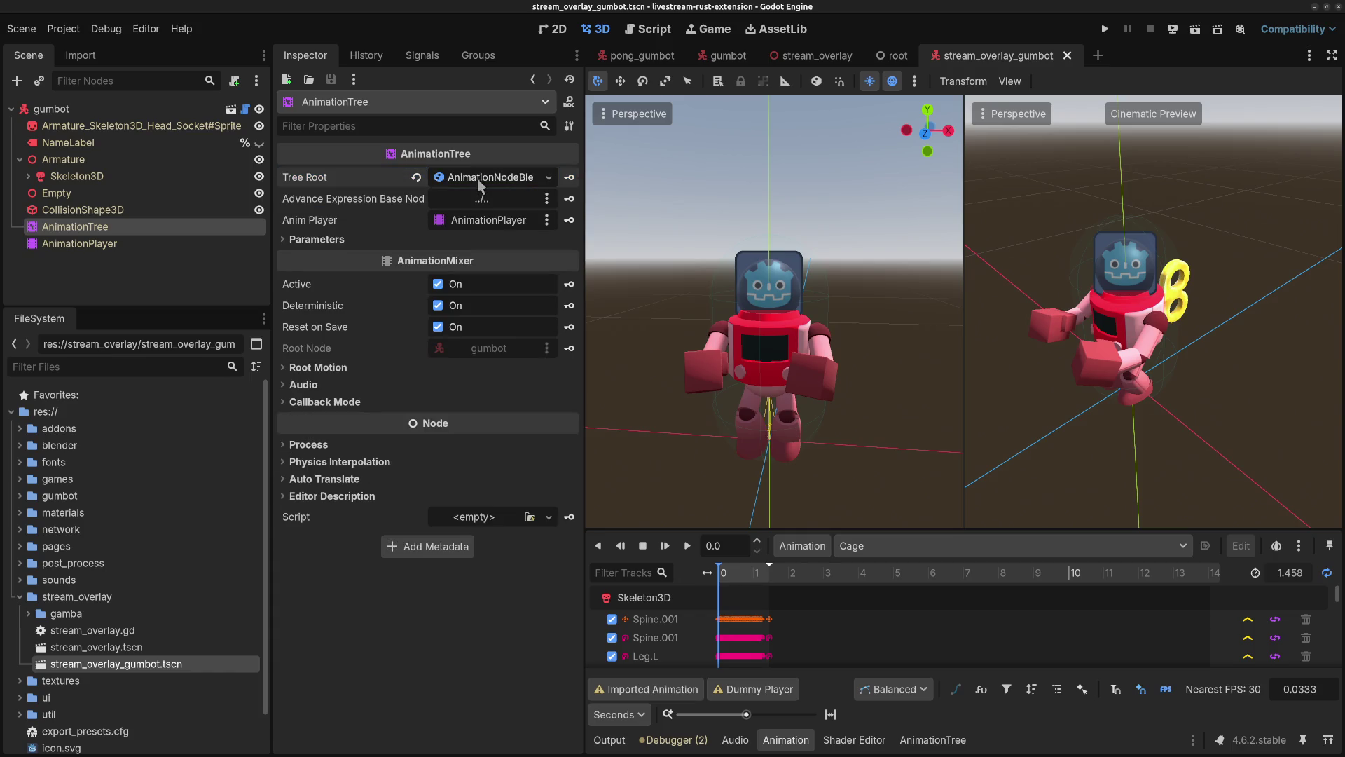
drag(582, 205, 588, 205)
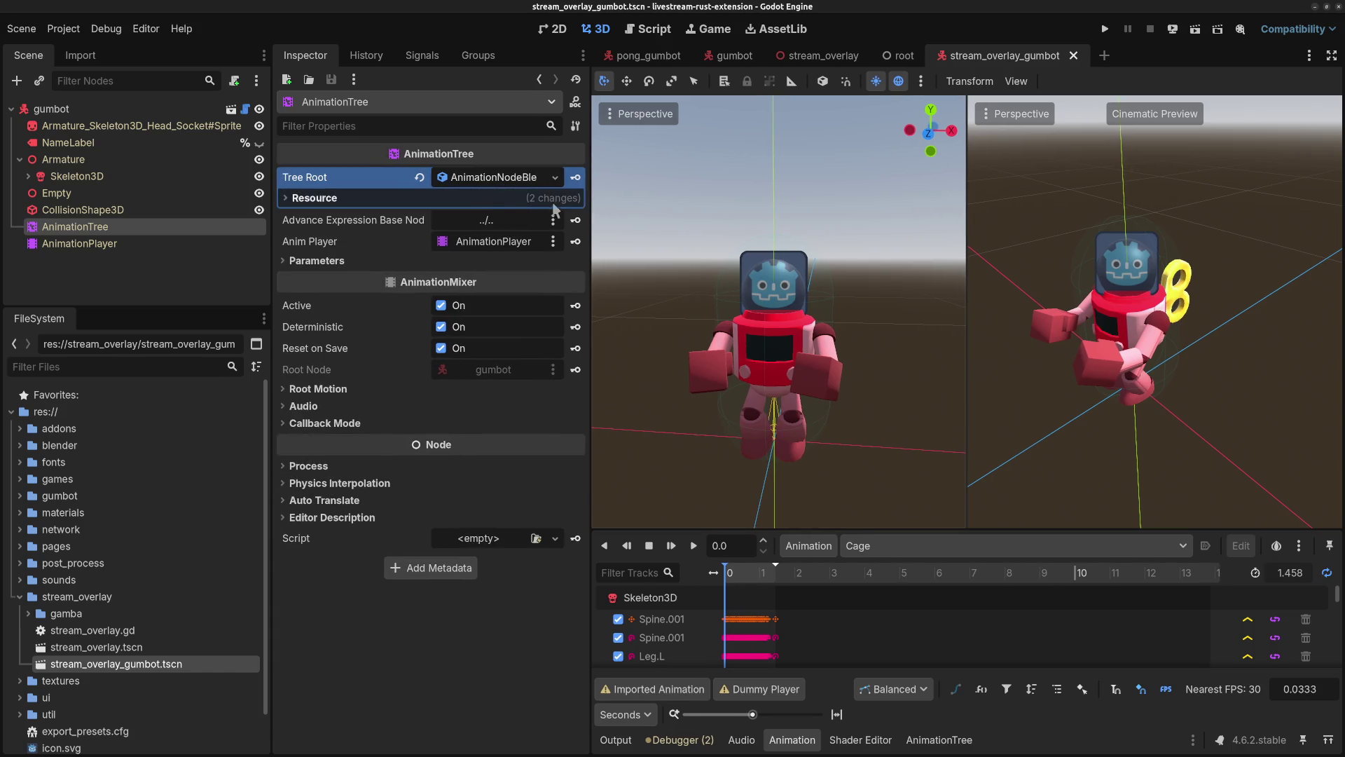
click(498, 177)
click(498, 177)
click(496, 177)
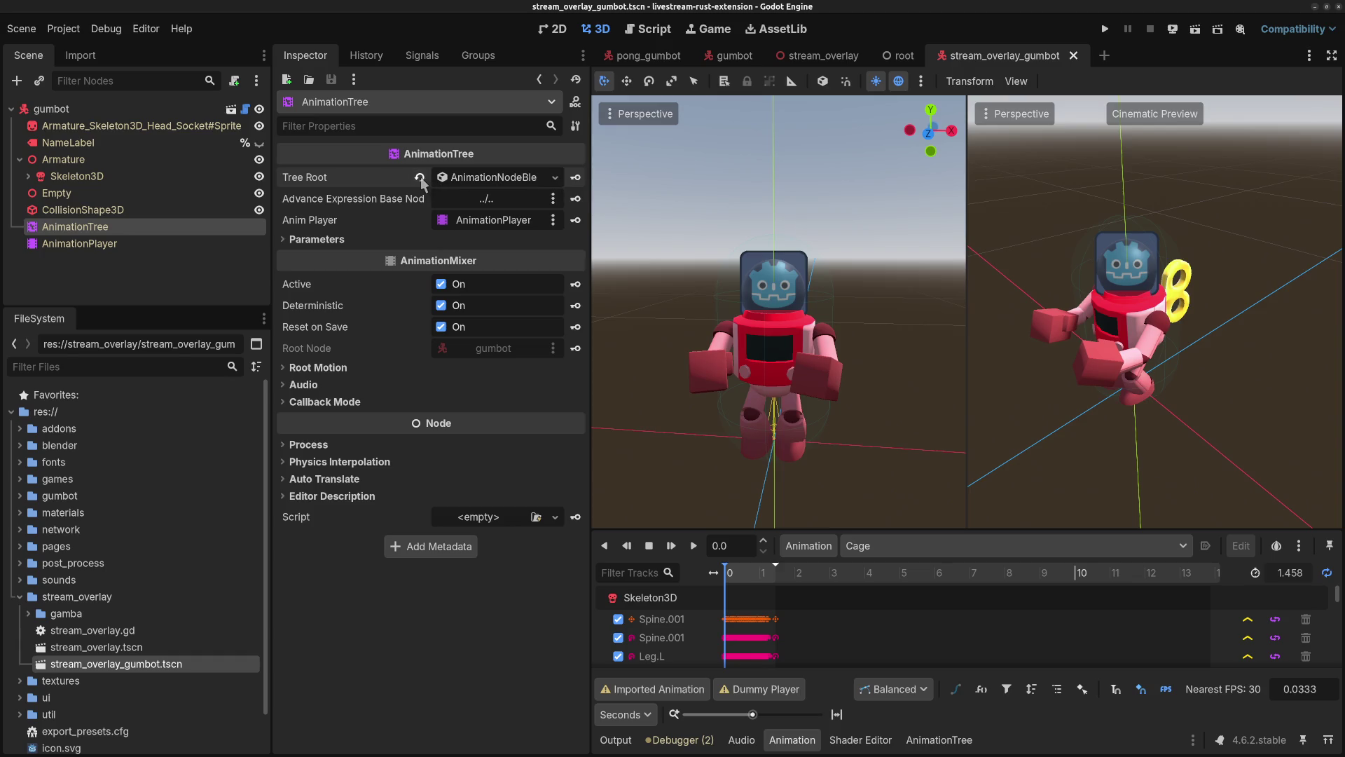
- Reselect AnimationTree and enlarge the bottom panel to review its animation graph
click(127, 244)
click(138, 229)
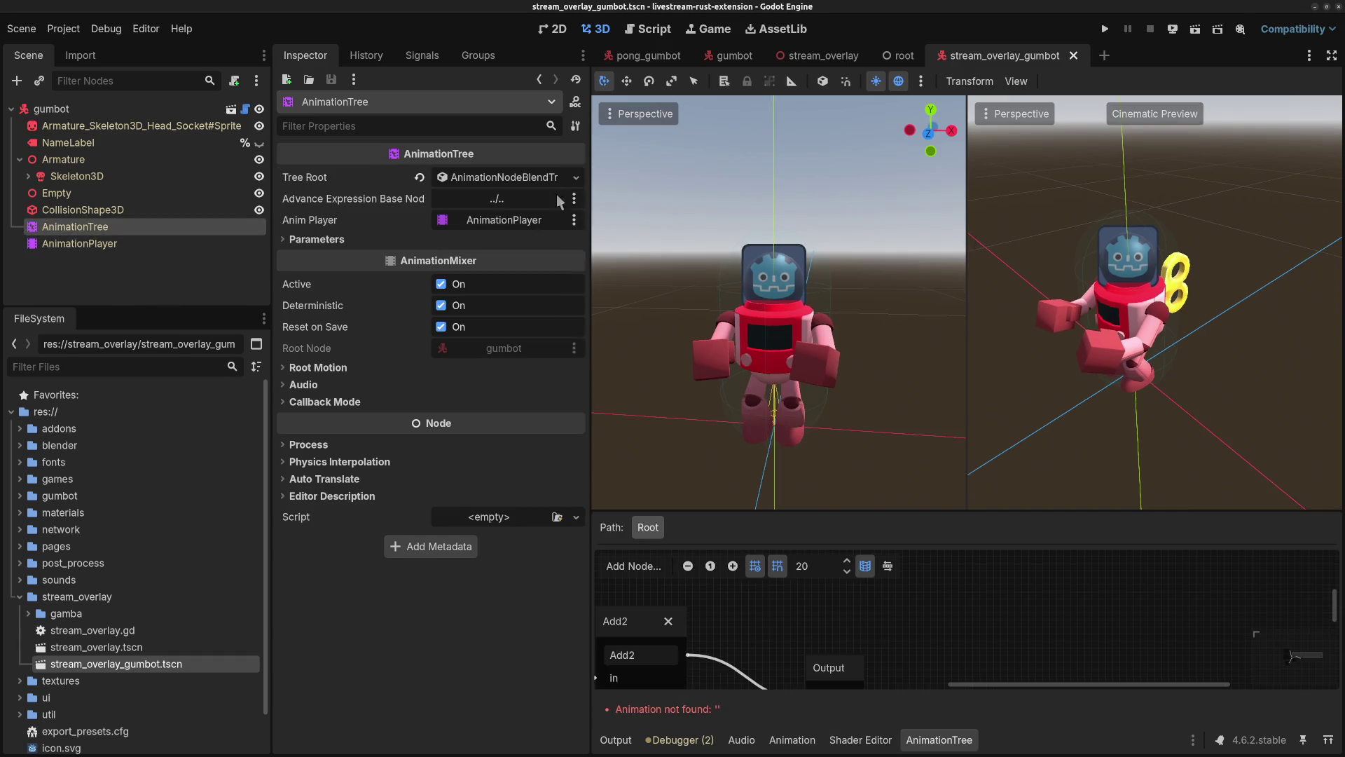
click(527, 181)
scroll(854, 625, down, 3)
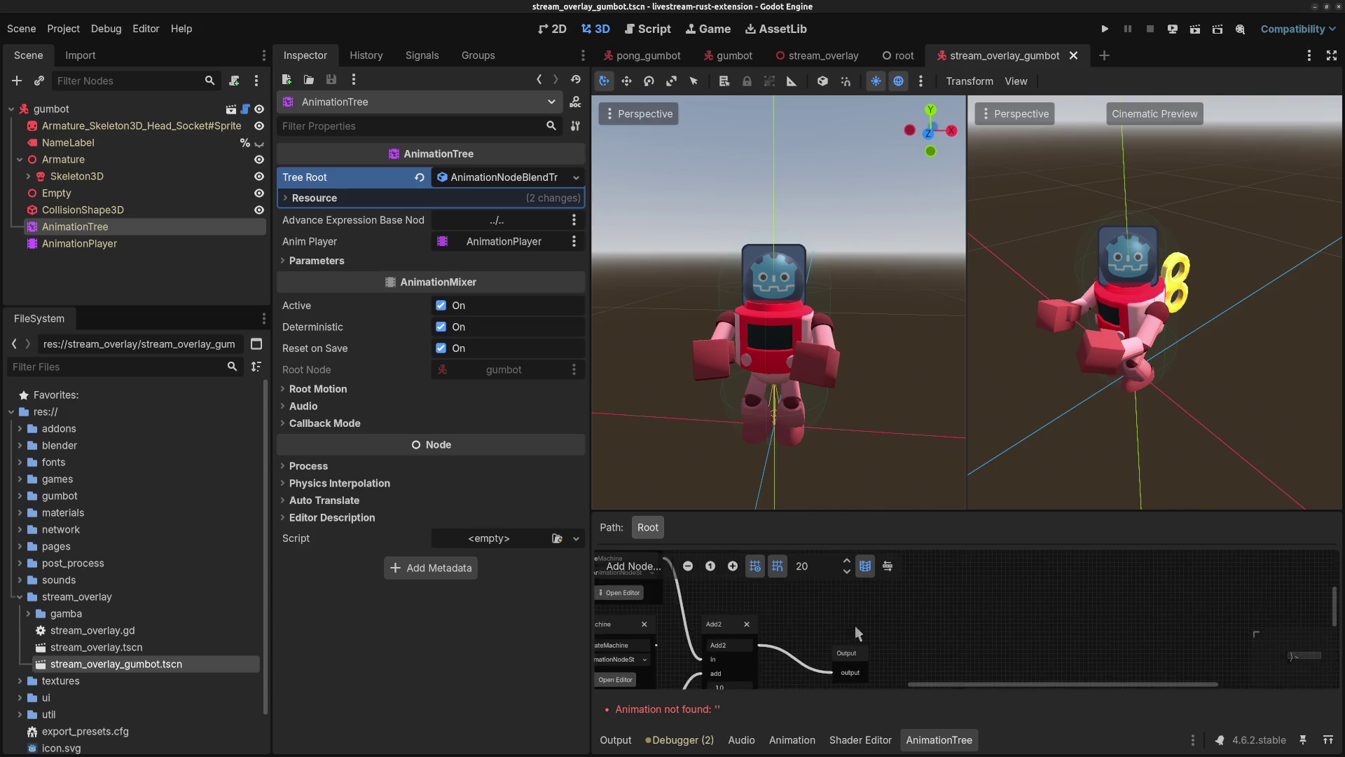
drag(933, 510, 934, 328)
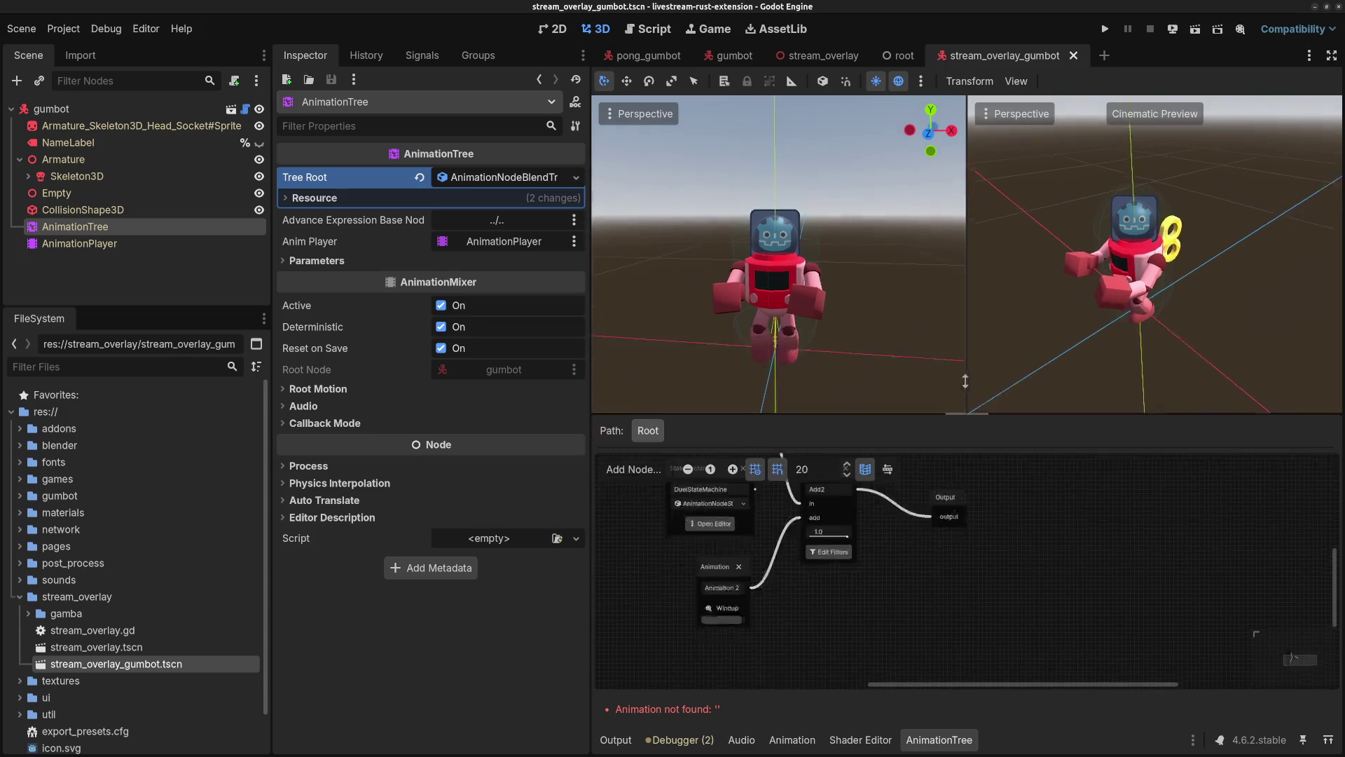
scroll(807, 528, up, 3)
scroll(850, 539, up, 2)
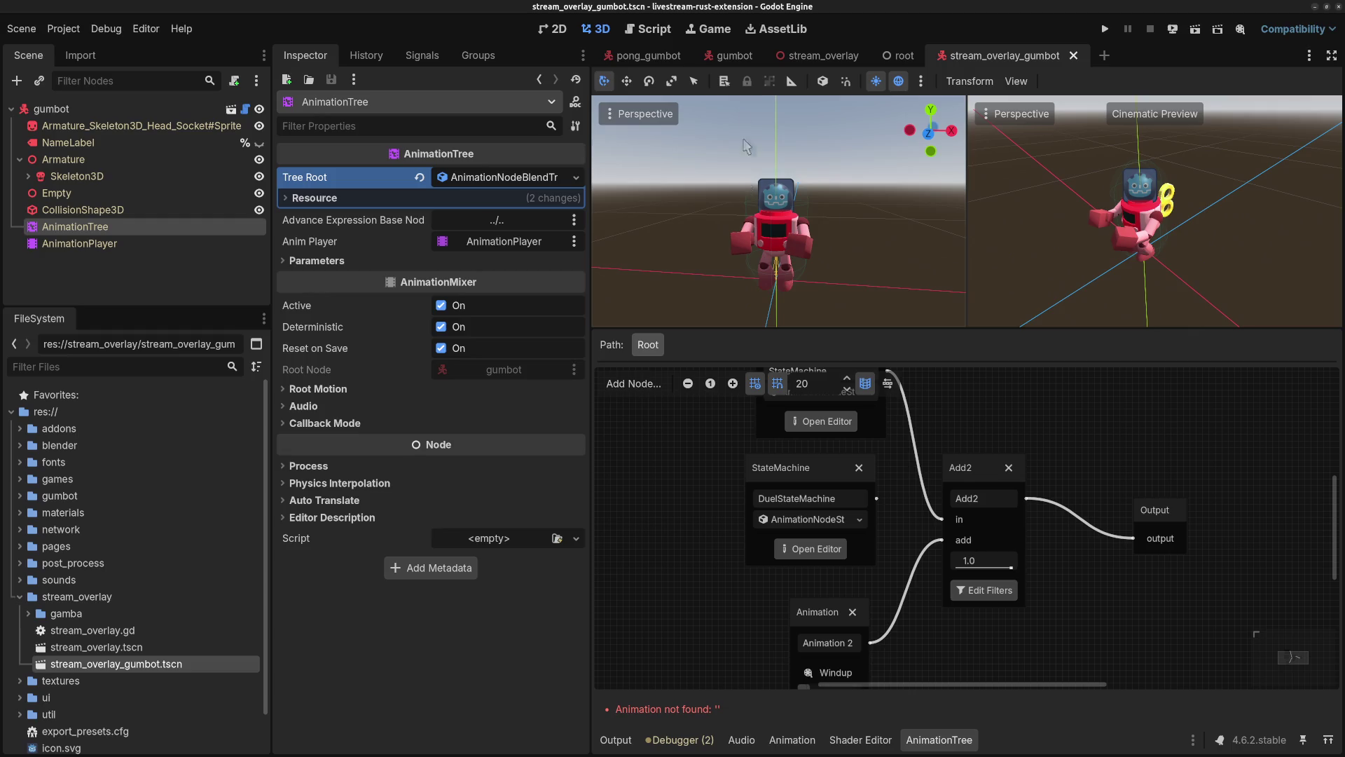
click(732, 56)
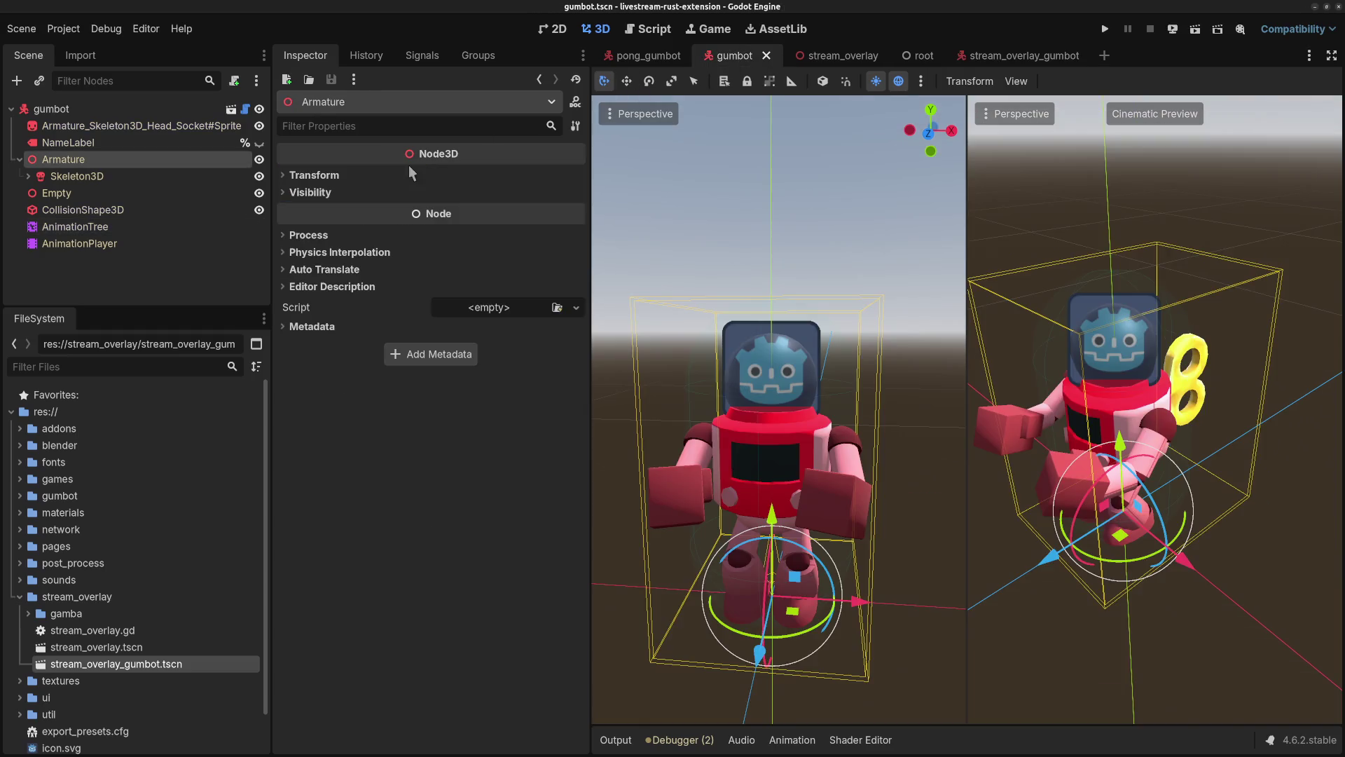
- Inspect gumbot's Skeleton3D, Armature and AnimationPlayer, then view its AnimationTree graph
click(133, 175)
click(106, 159)
click(100, 242)
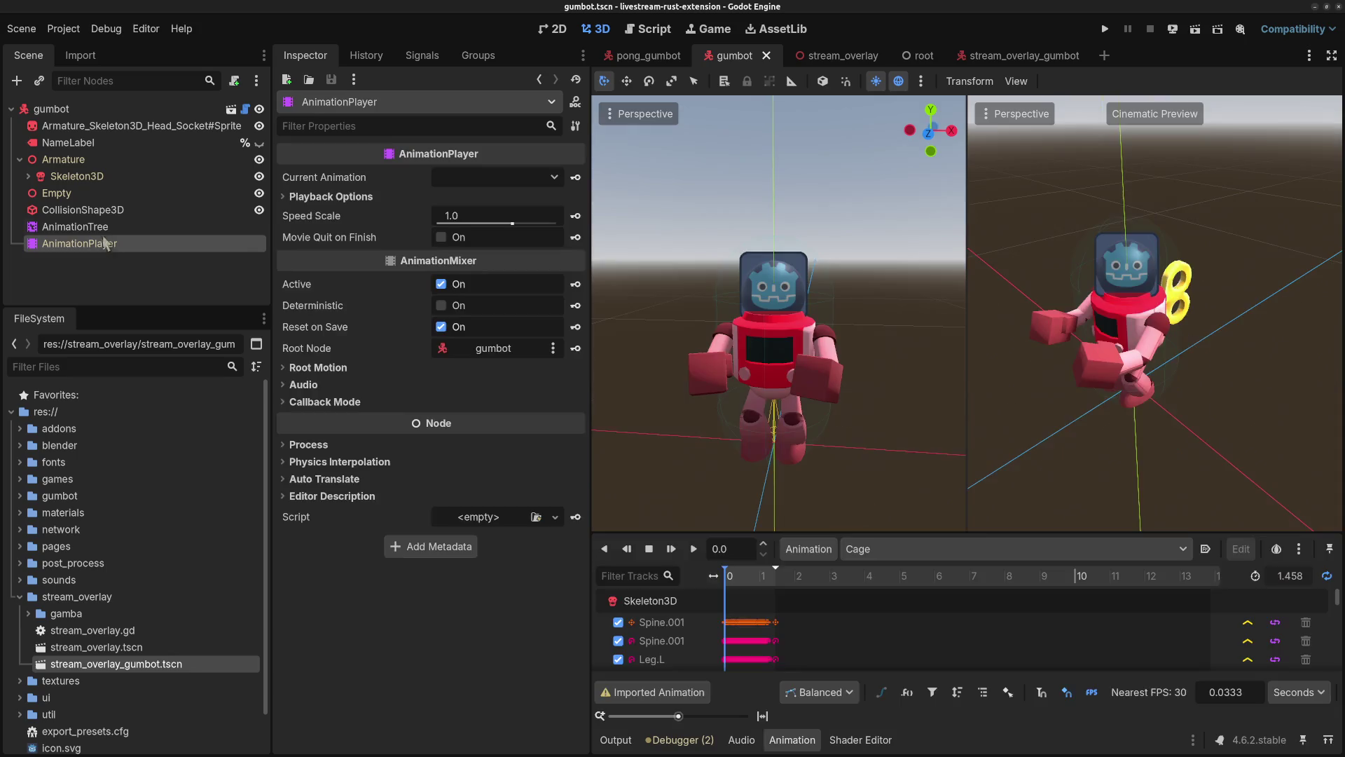
click(146, 224)
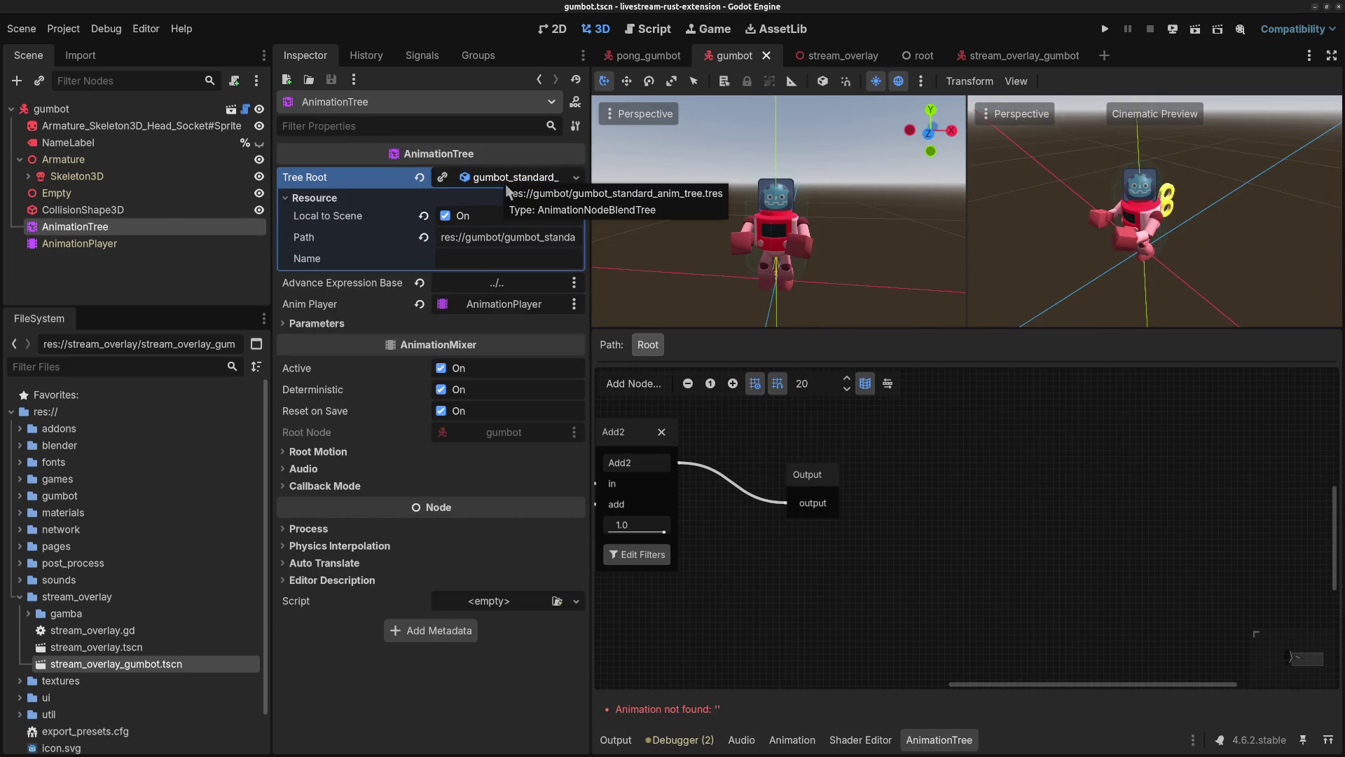
- Switch through stream_overlay_gumbot to the pong_gumbot scene and frame the robot in the viewport
click(1021, 49)
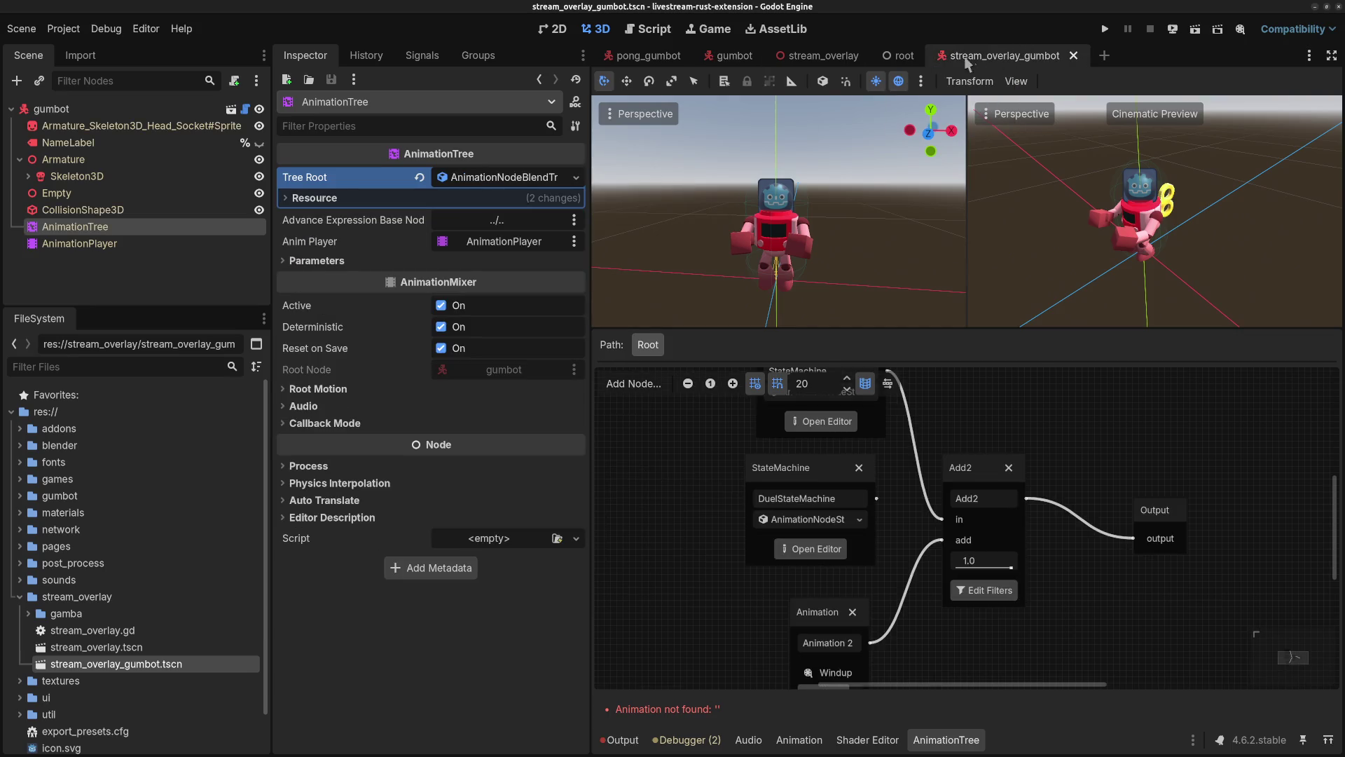
click(648, 59)
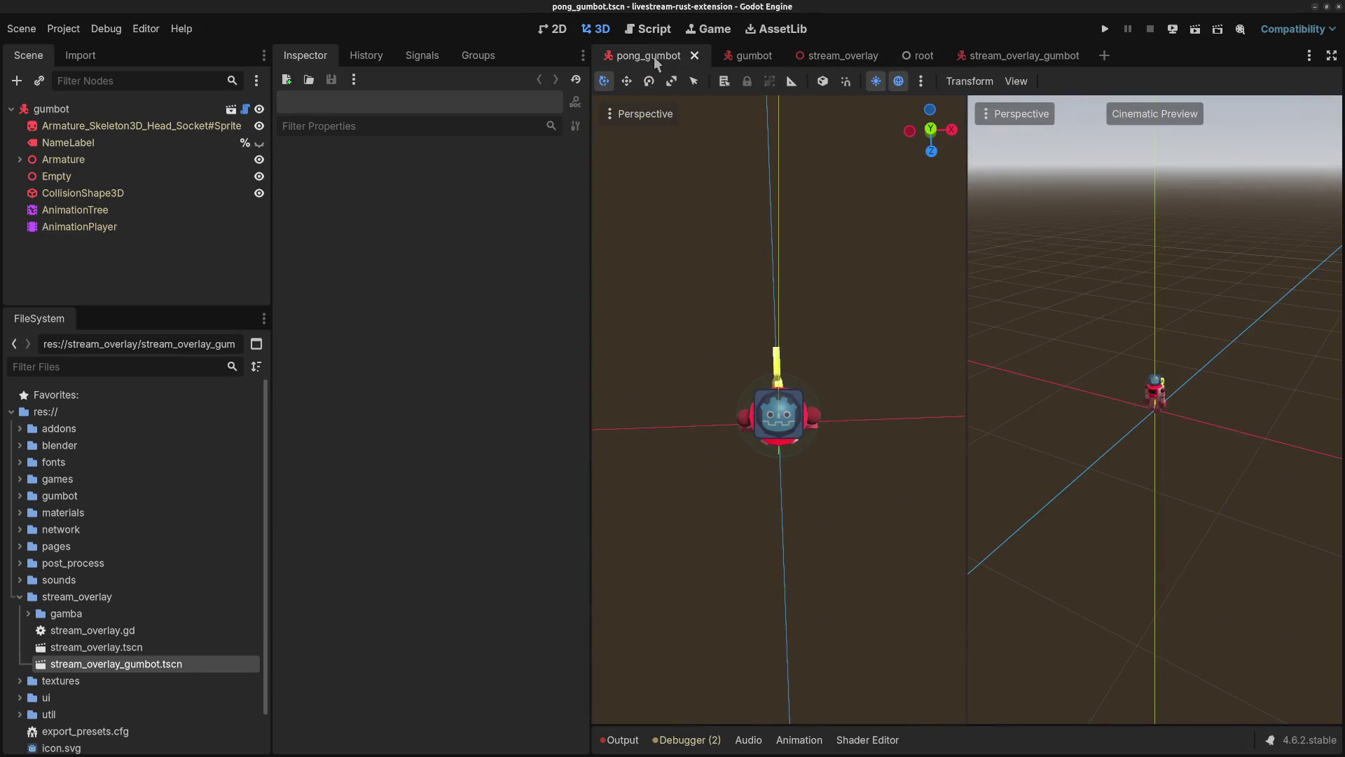
drag(739, 123, 799, 357)
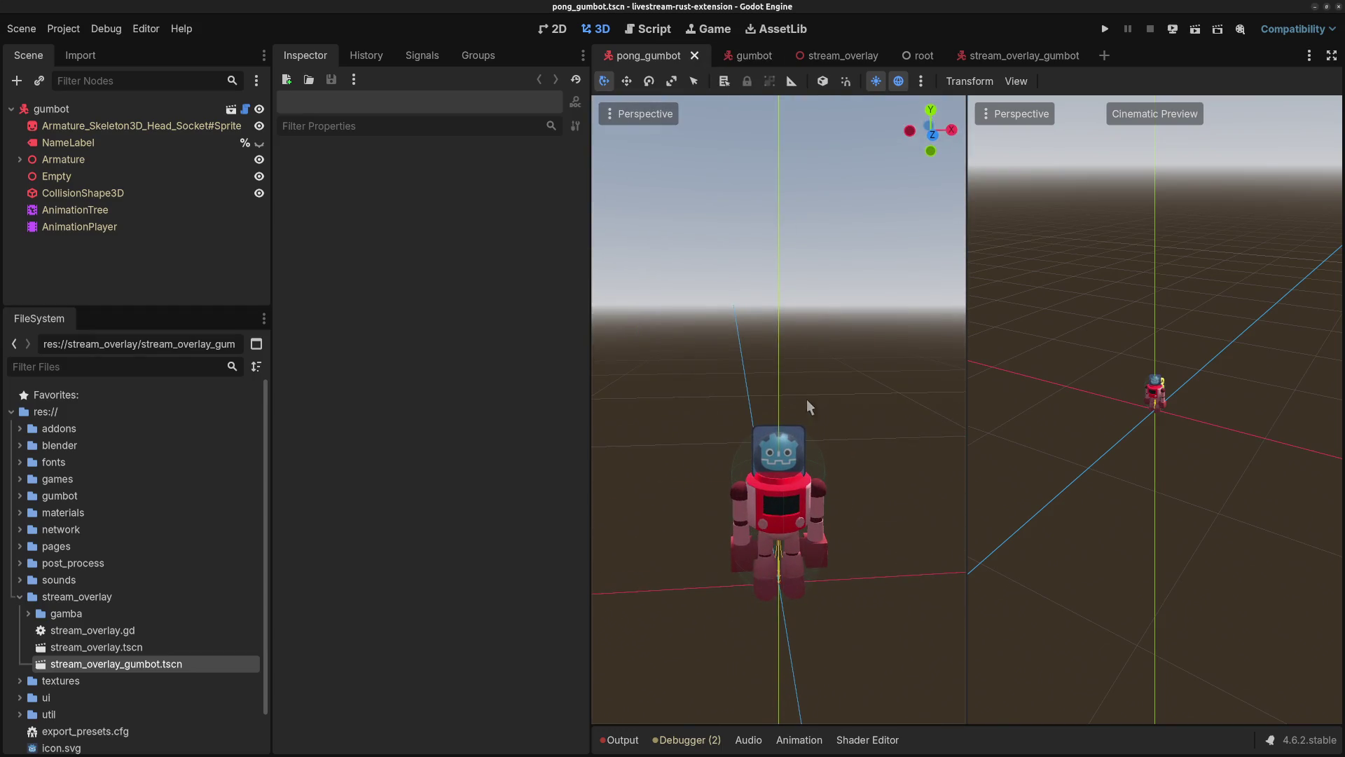
drag(804, 405, 801, 189)
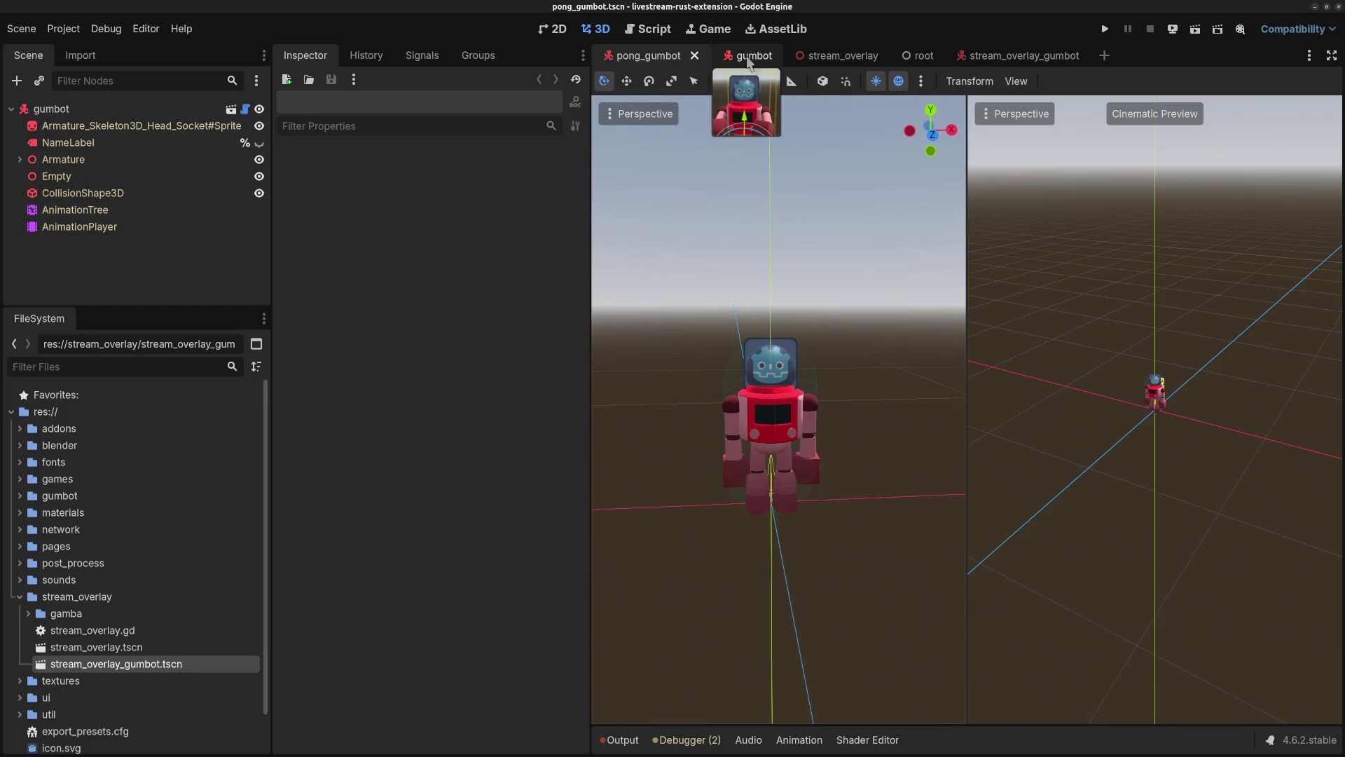
- Inspect pong_gumbot's Armature, NameLabel and AnimationTree nodes
click(109, 155)
click(119, 141)
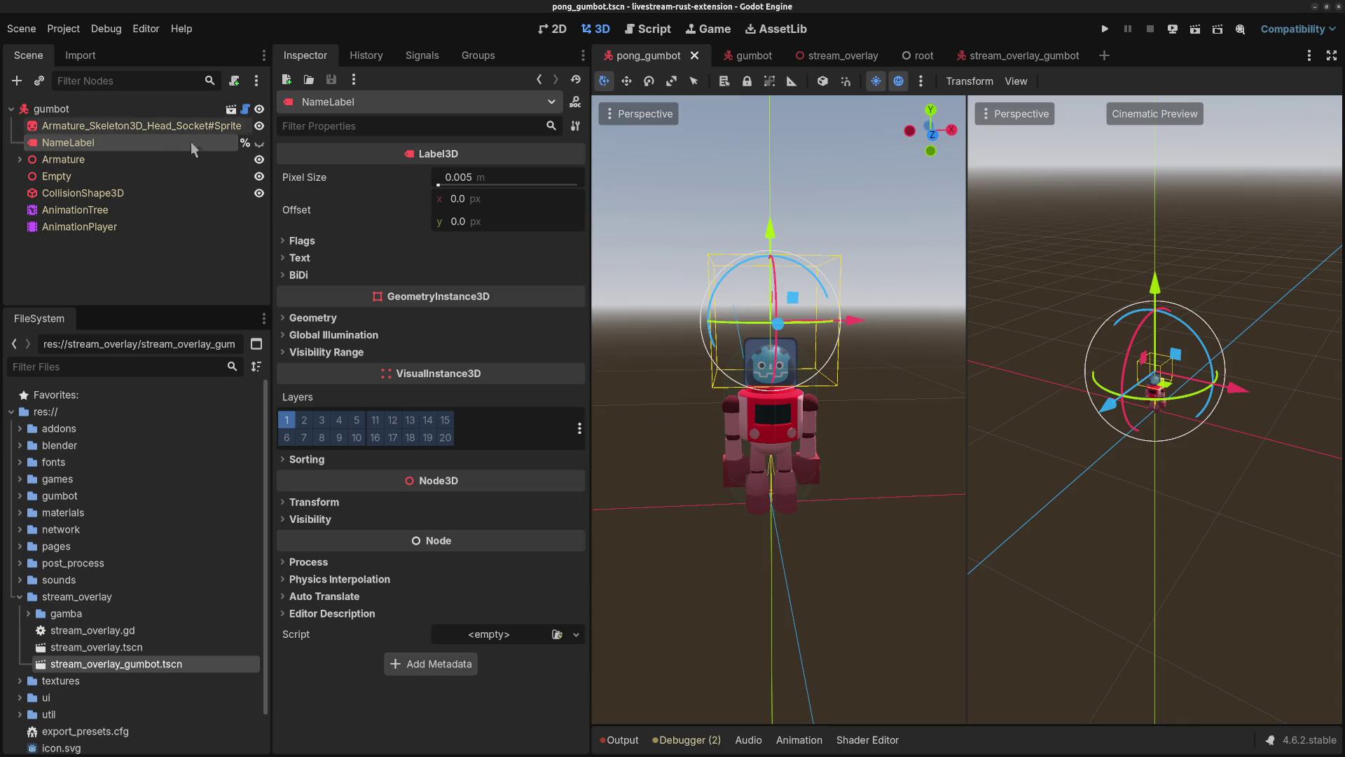
click(149, 211)
- Compare pong_gumbot's AnimationPlayer with its AnimationTree graph
click(137, 228)
click(145, 212)
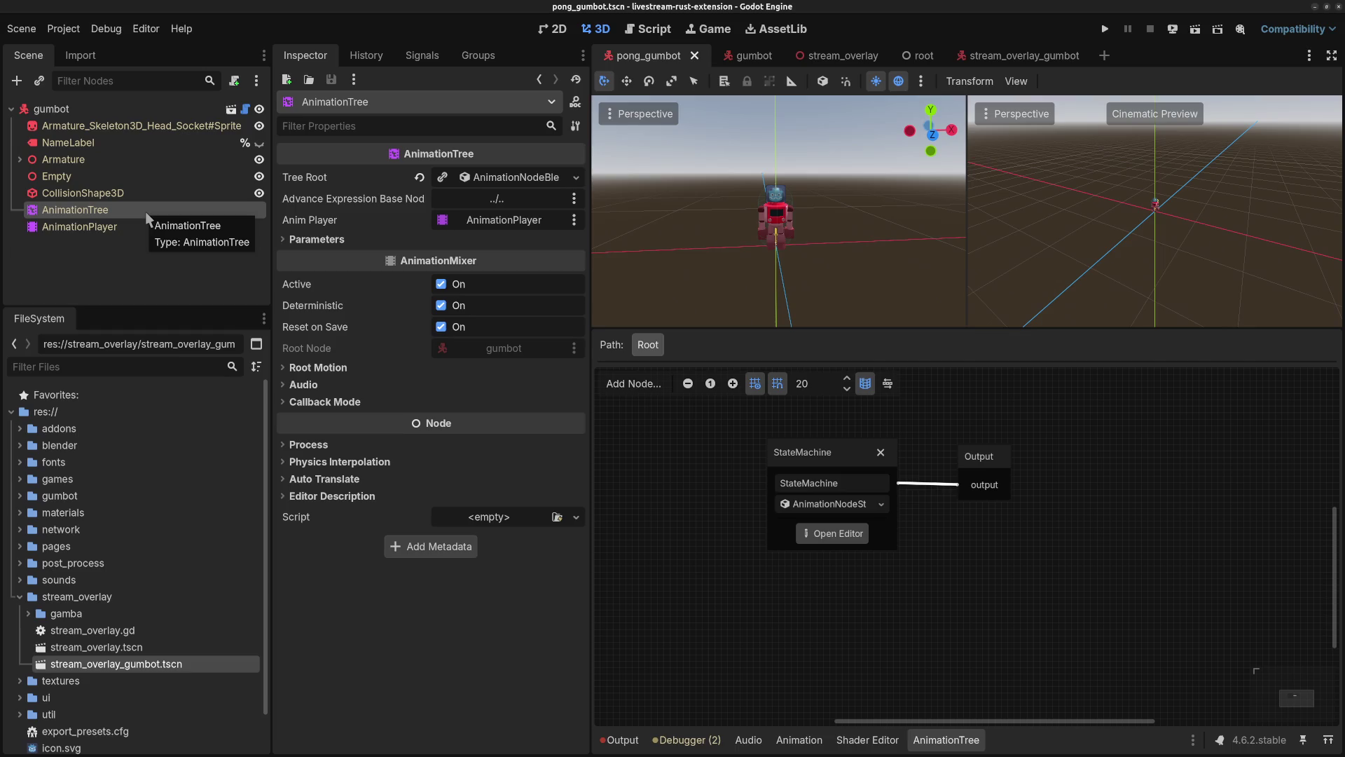
click(165, 225)
click(162, 209)
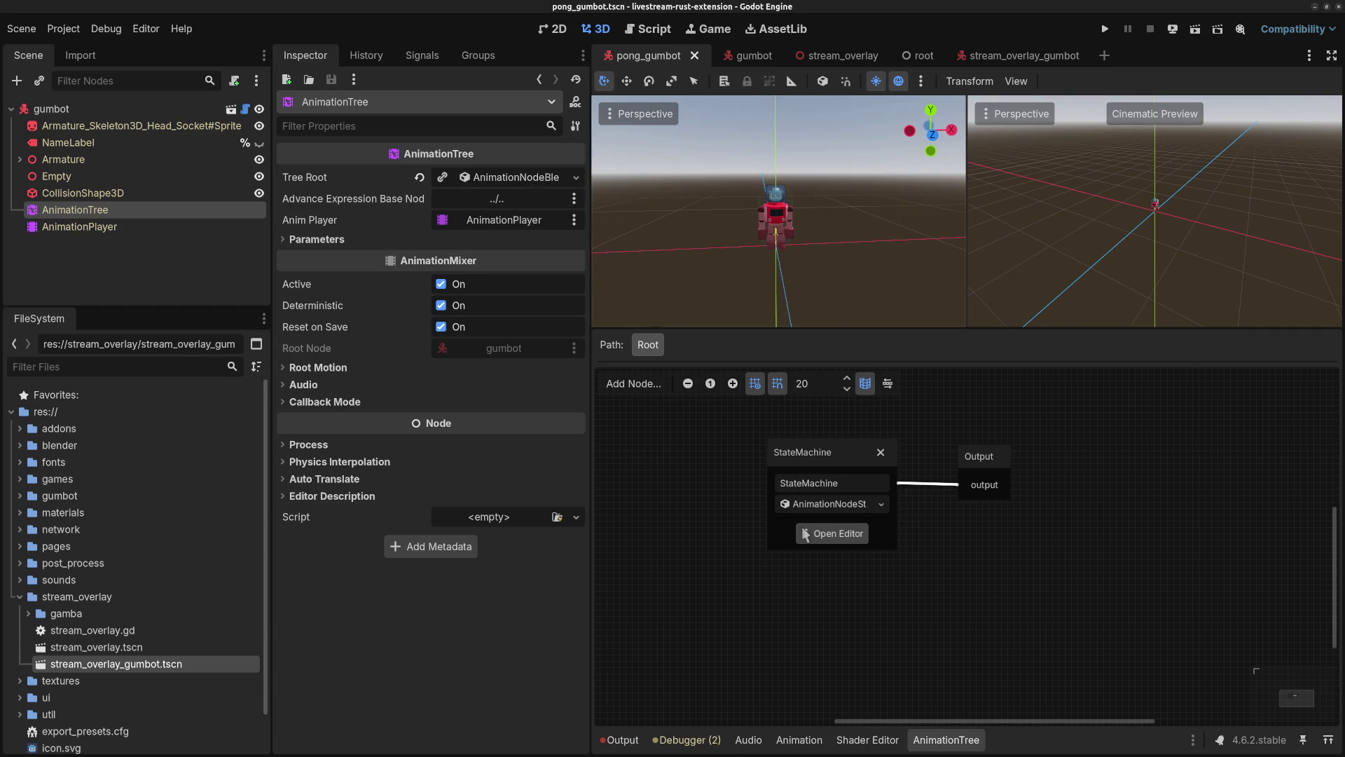
- Make pong_gumbot's Tree Root unique, review its StateMachine states, then save and close the scene
right_click(499, 180)
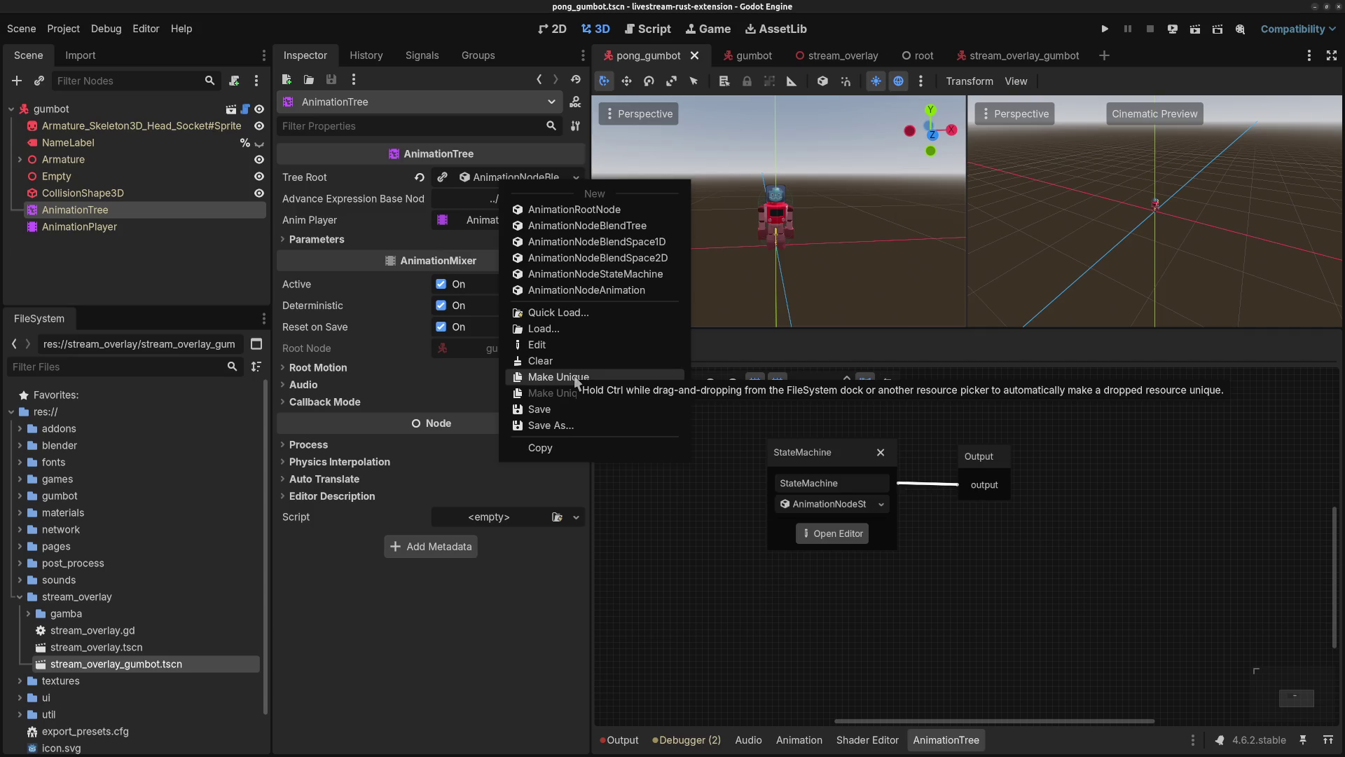
click(576, 379)
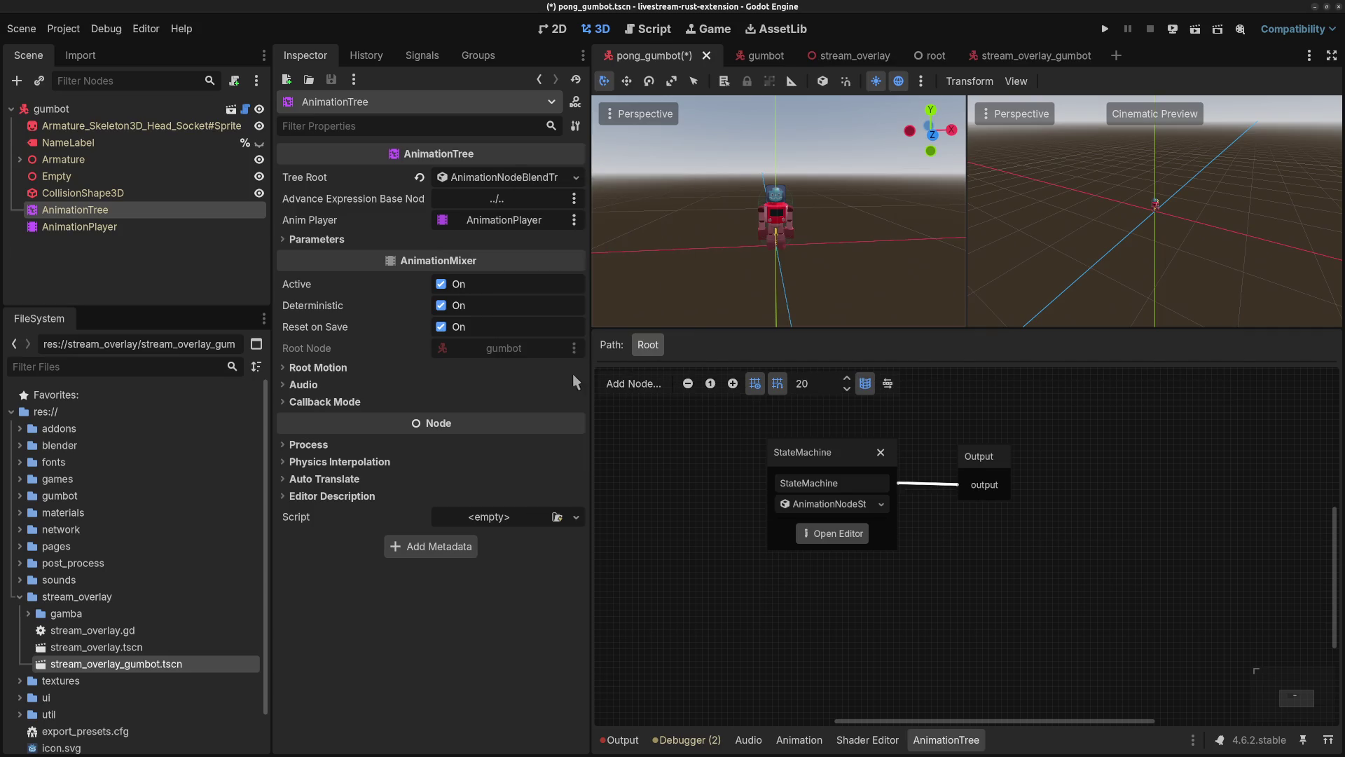
click(508, 183)
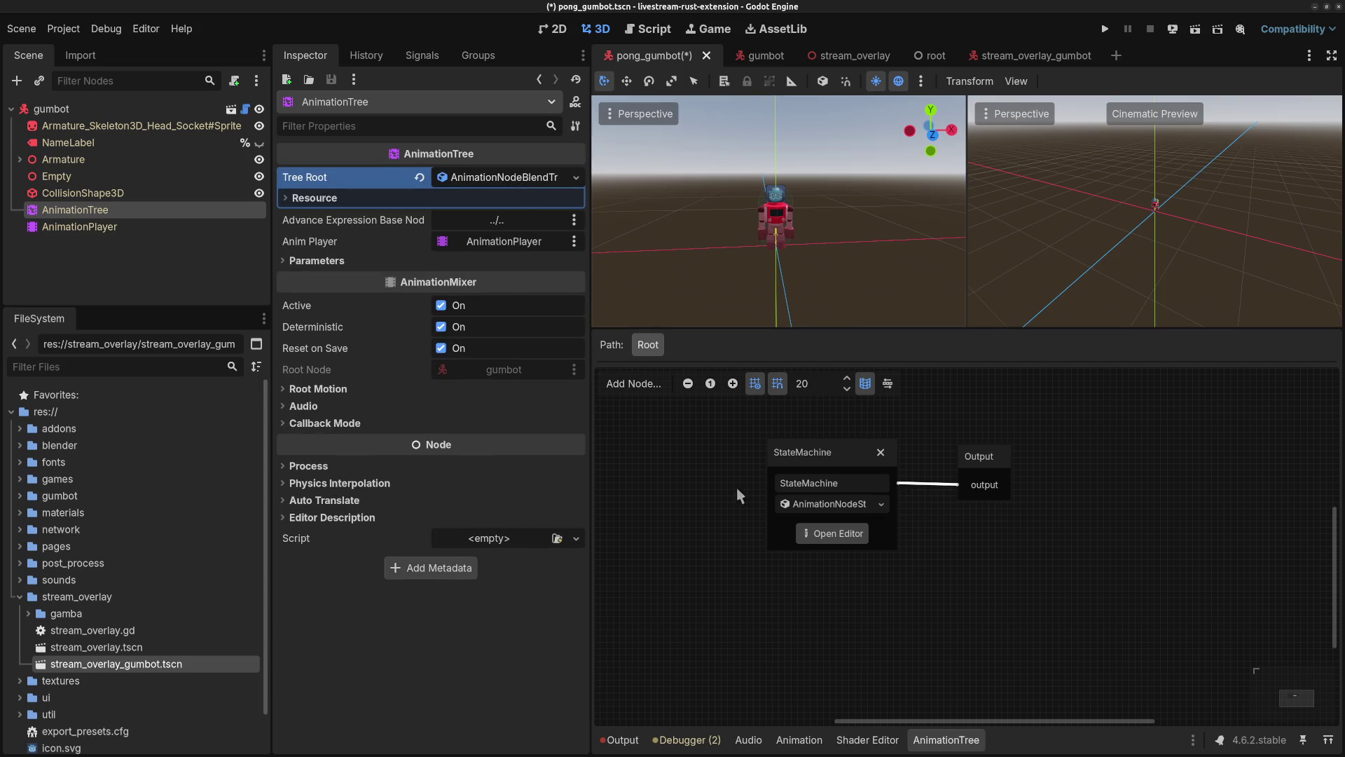
drag(768, 490, 813, 516)
click(871, 564)
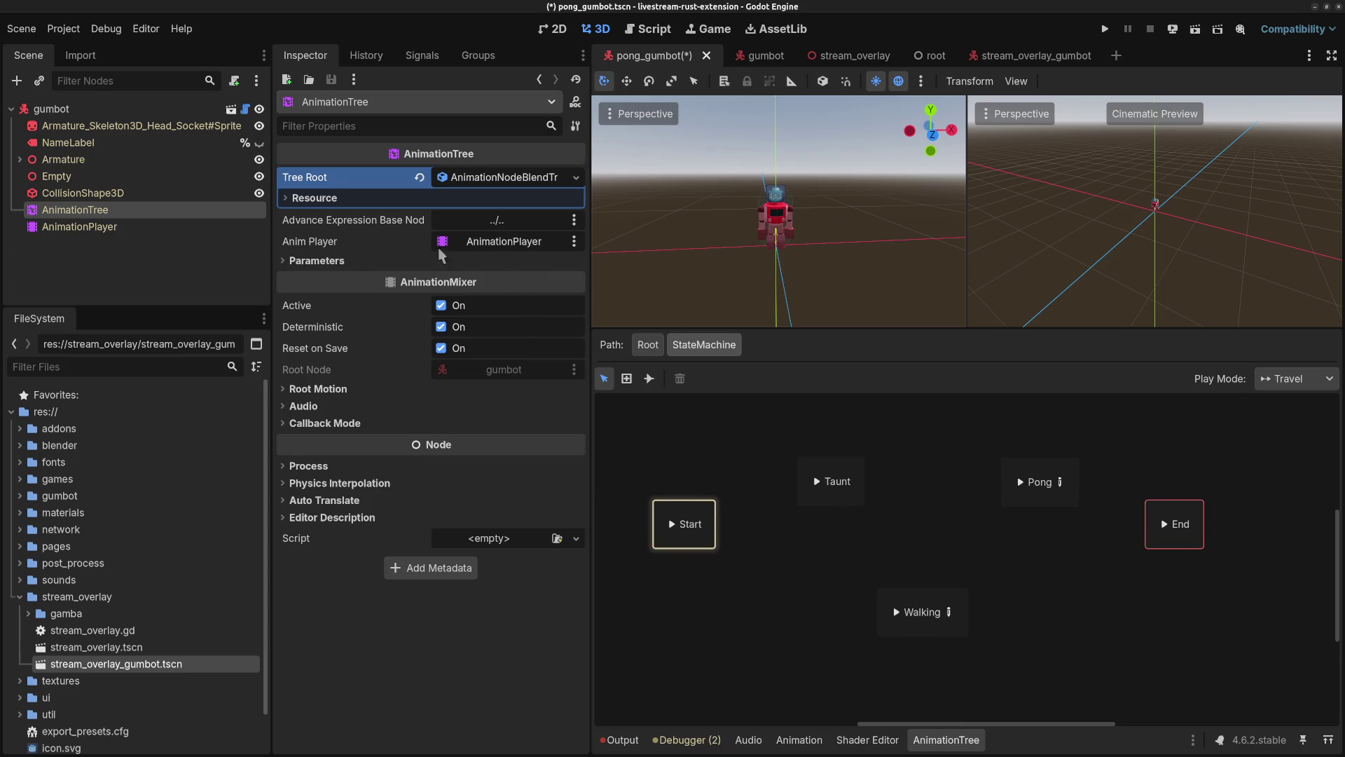
key(ctrl+s)
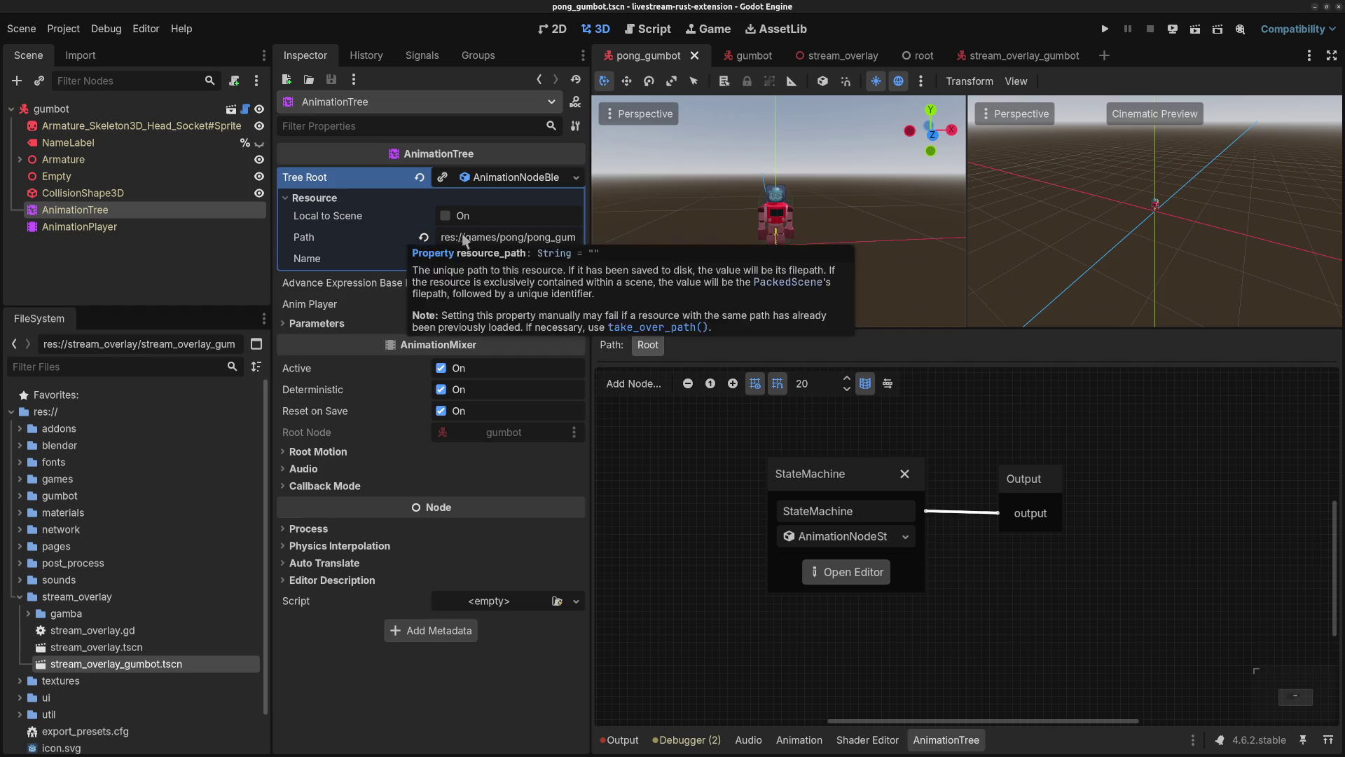
click(696, 55)
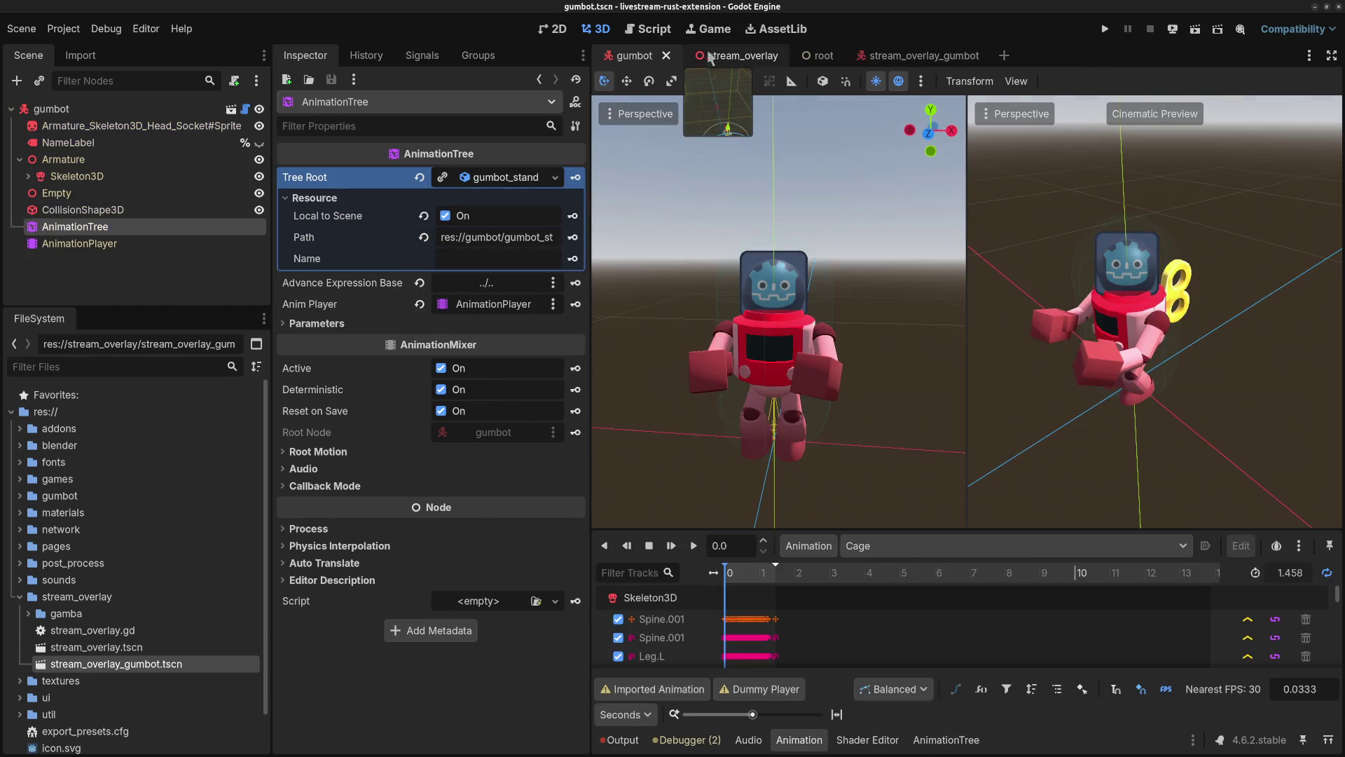
- Revert stream_overlay_gumbot's Tree Root to the shared gumbot animation tree resource
click(911, 56)
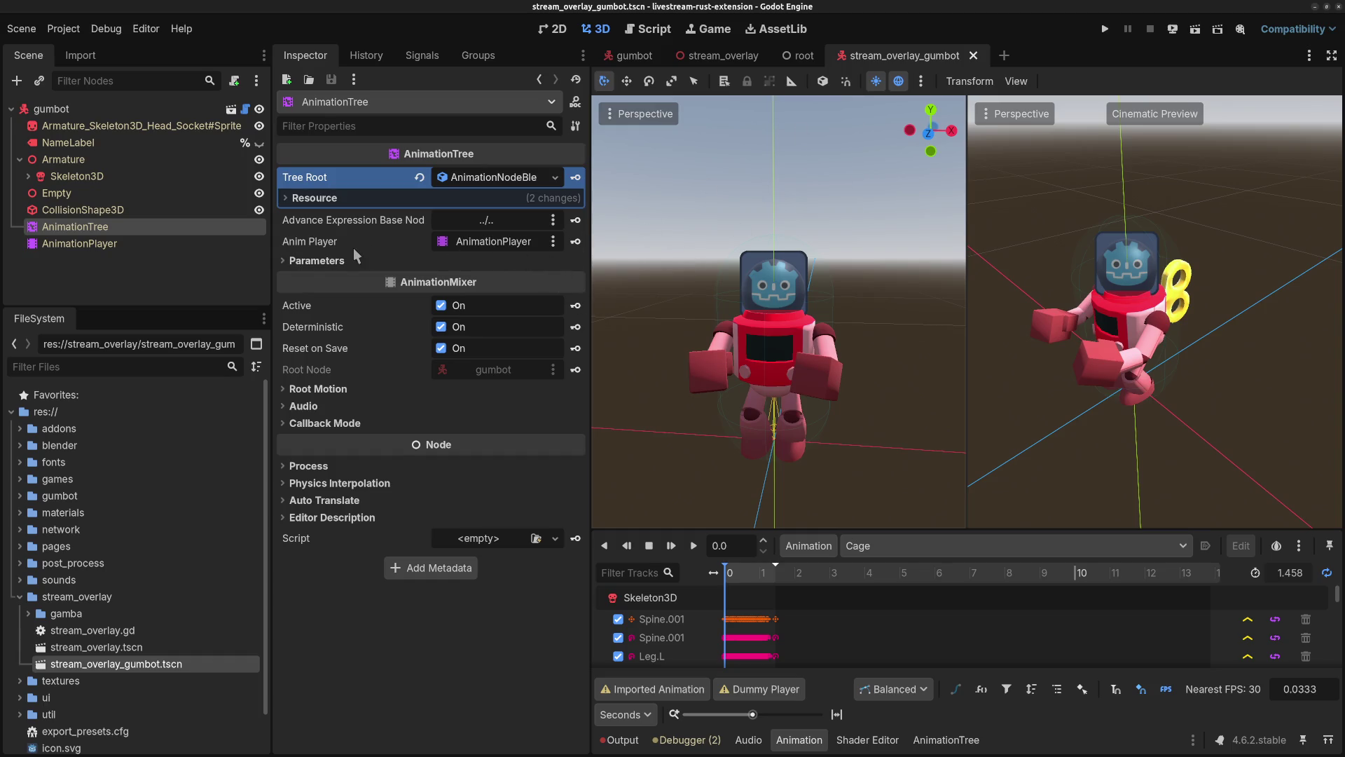
right_click(501, 182)
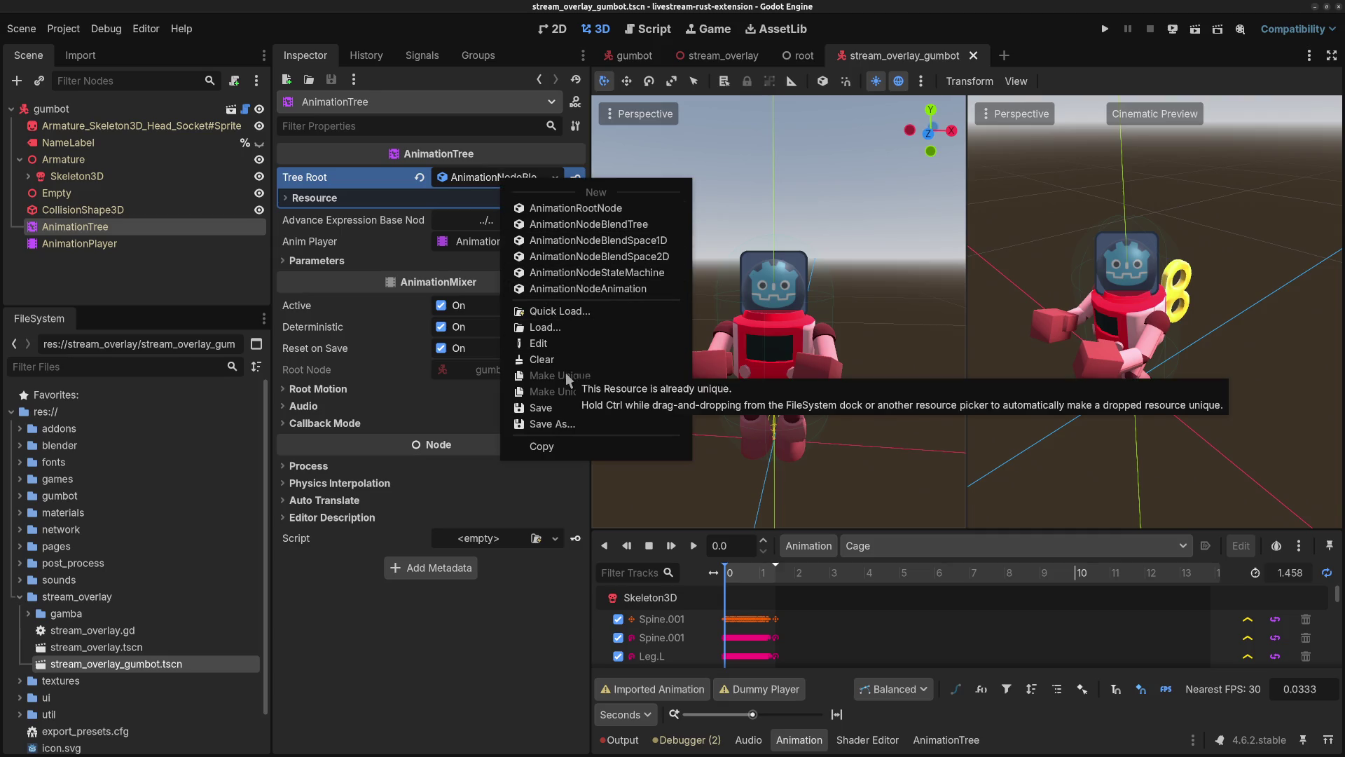
click(539, 343)
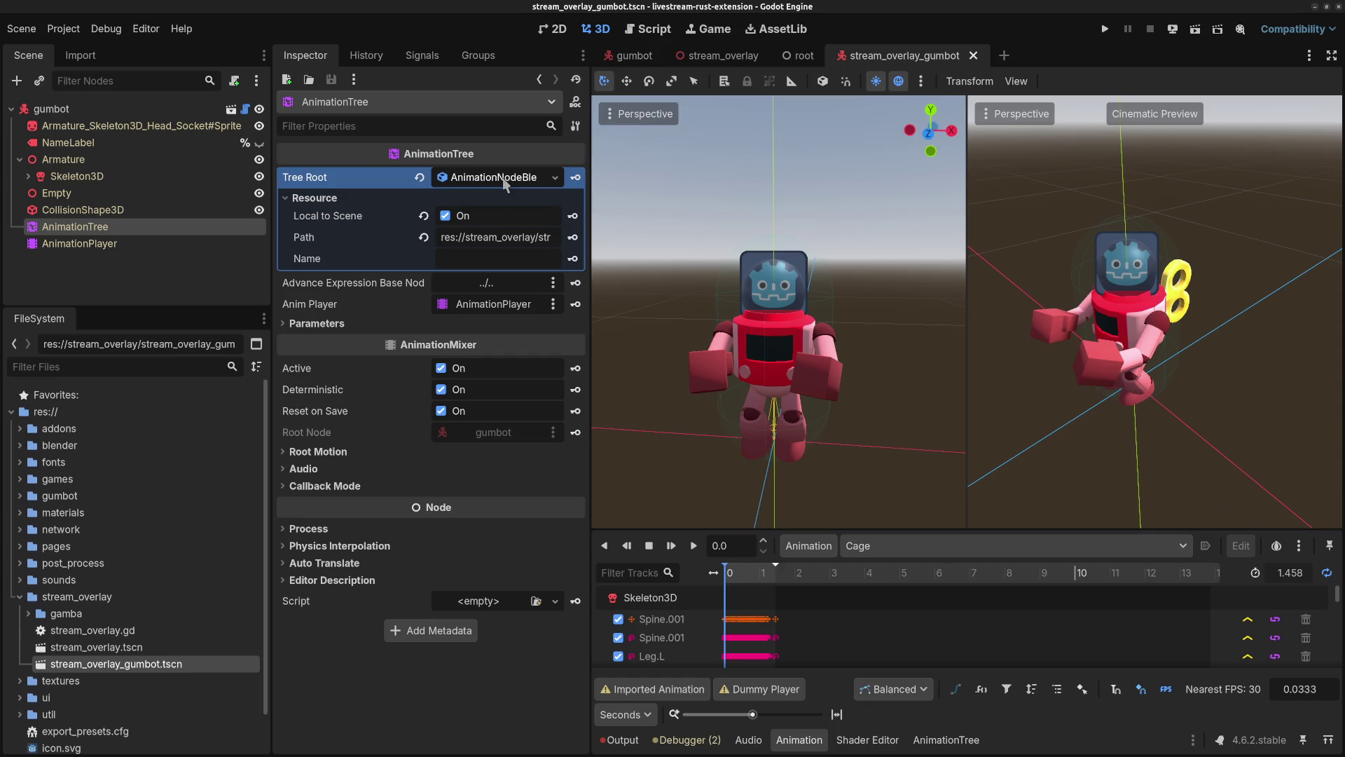
click(423, 178)
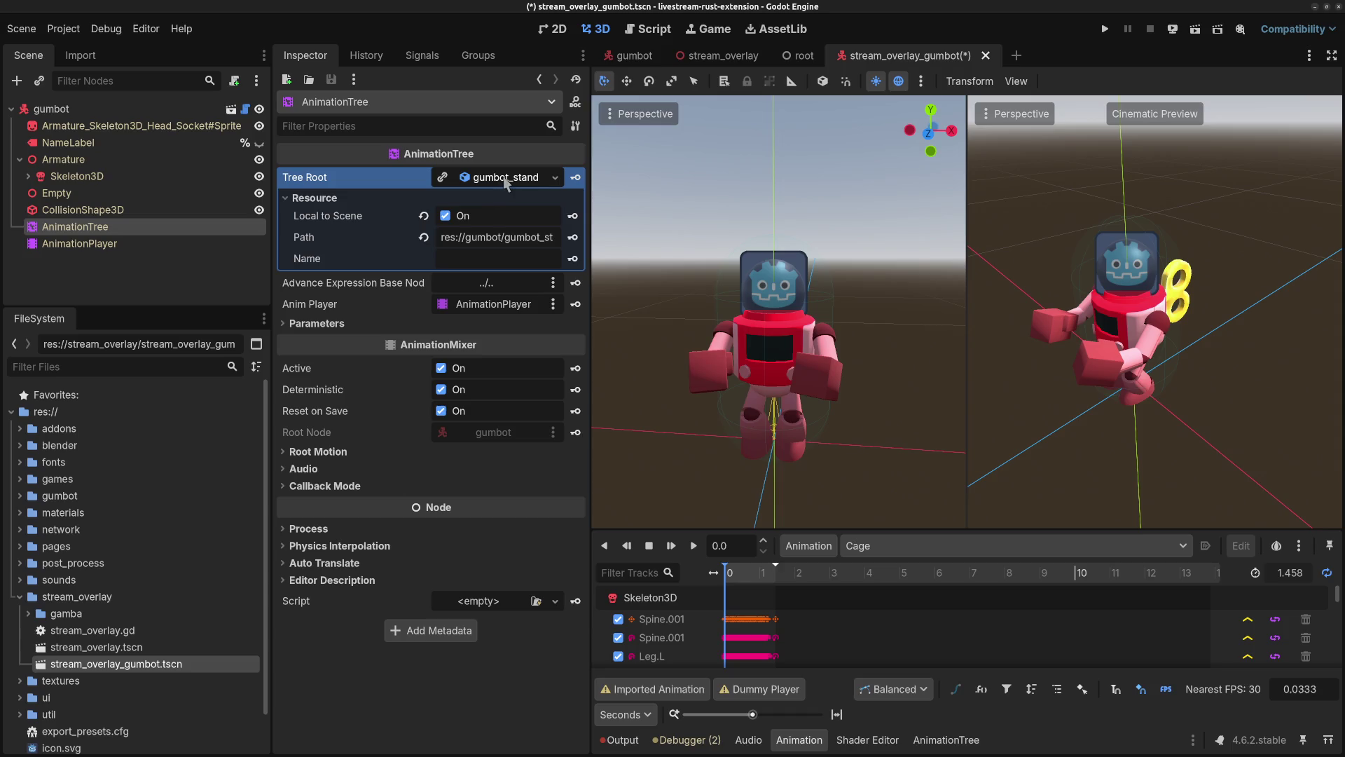
mouse_move(591, 181)
mouse_down()
mouse_move(715, 181)
mouse_move(668, 180)
mouse_up()
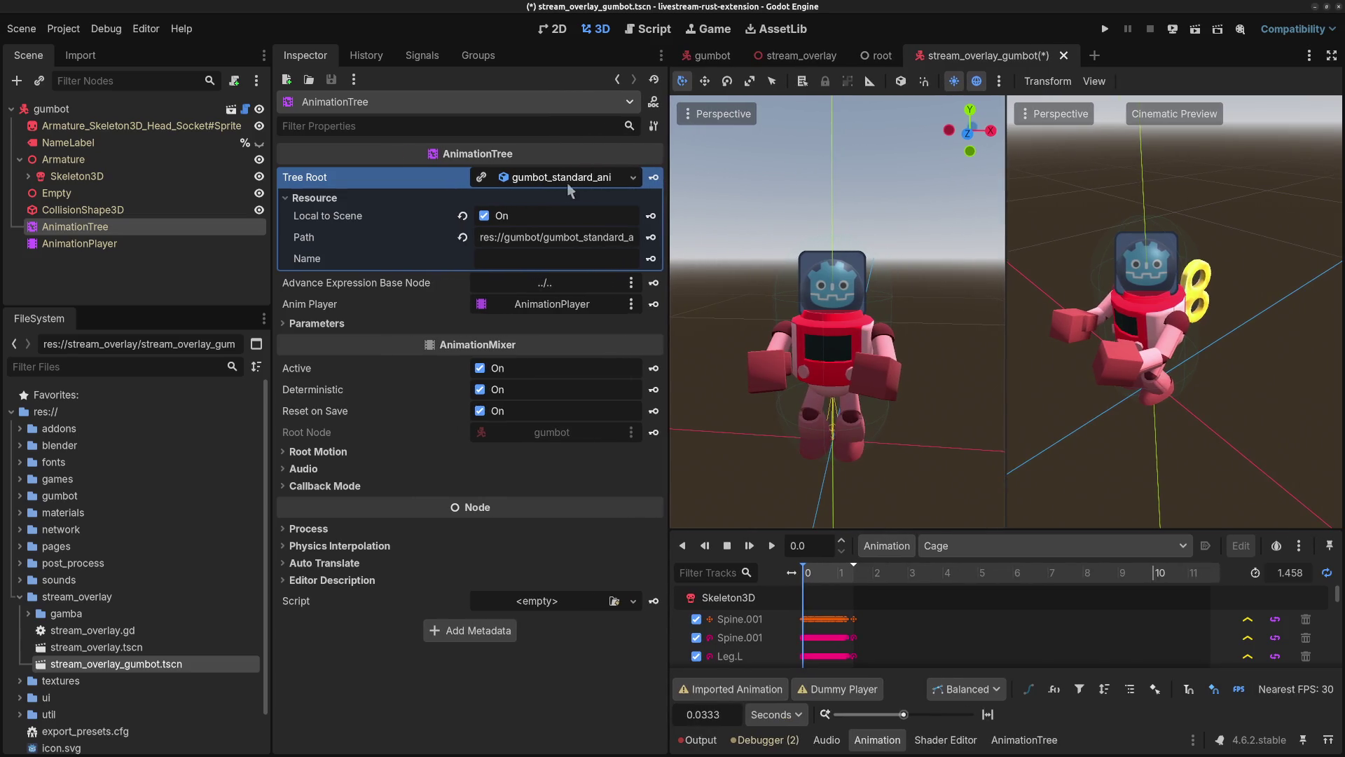
- Make the Tree Root a unique copy, save the scene, and show the animation tree graph
right_click(526, 181)
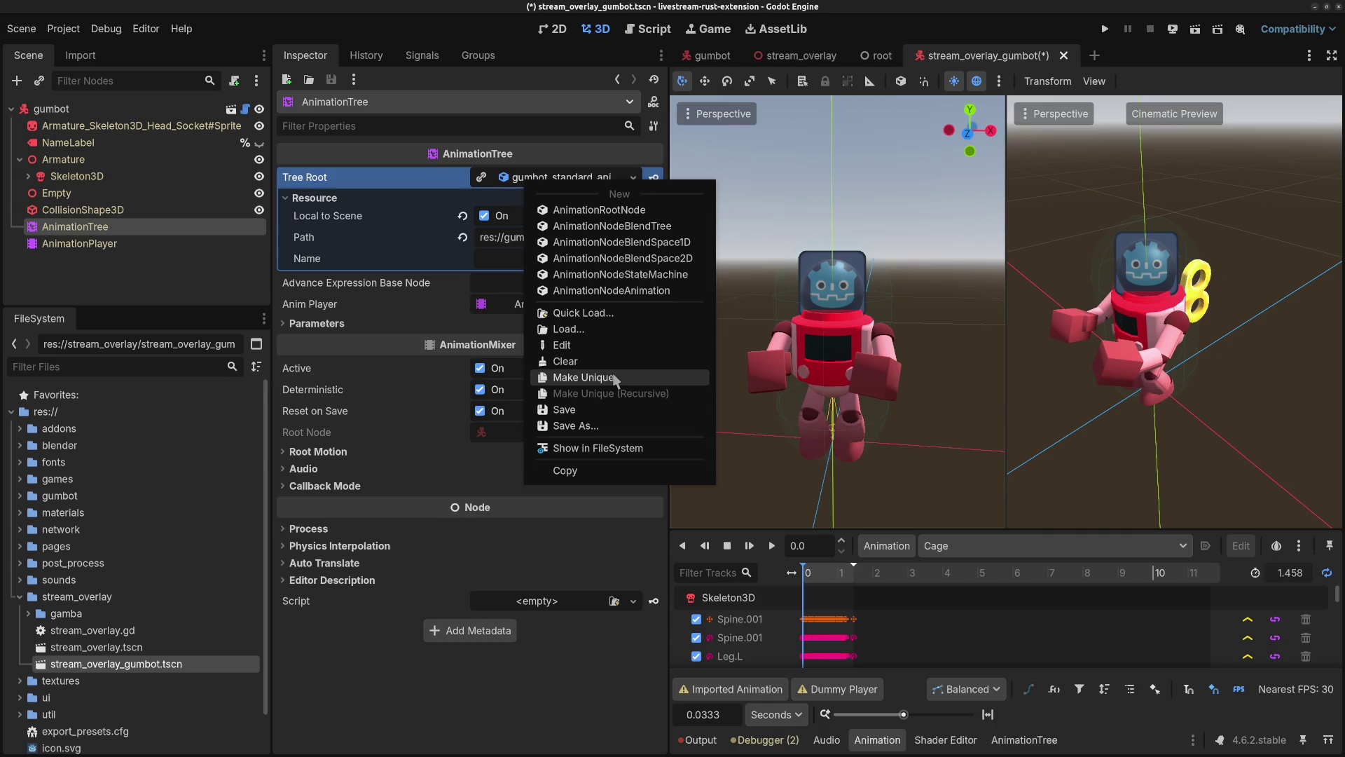
click(614, 379)
key(ctrl+s)
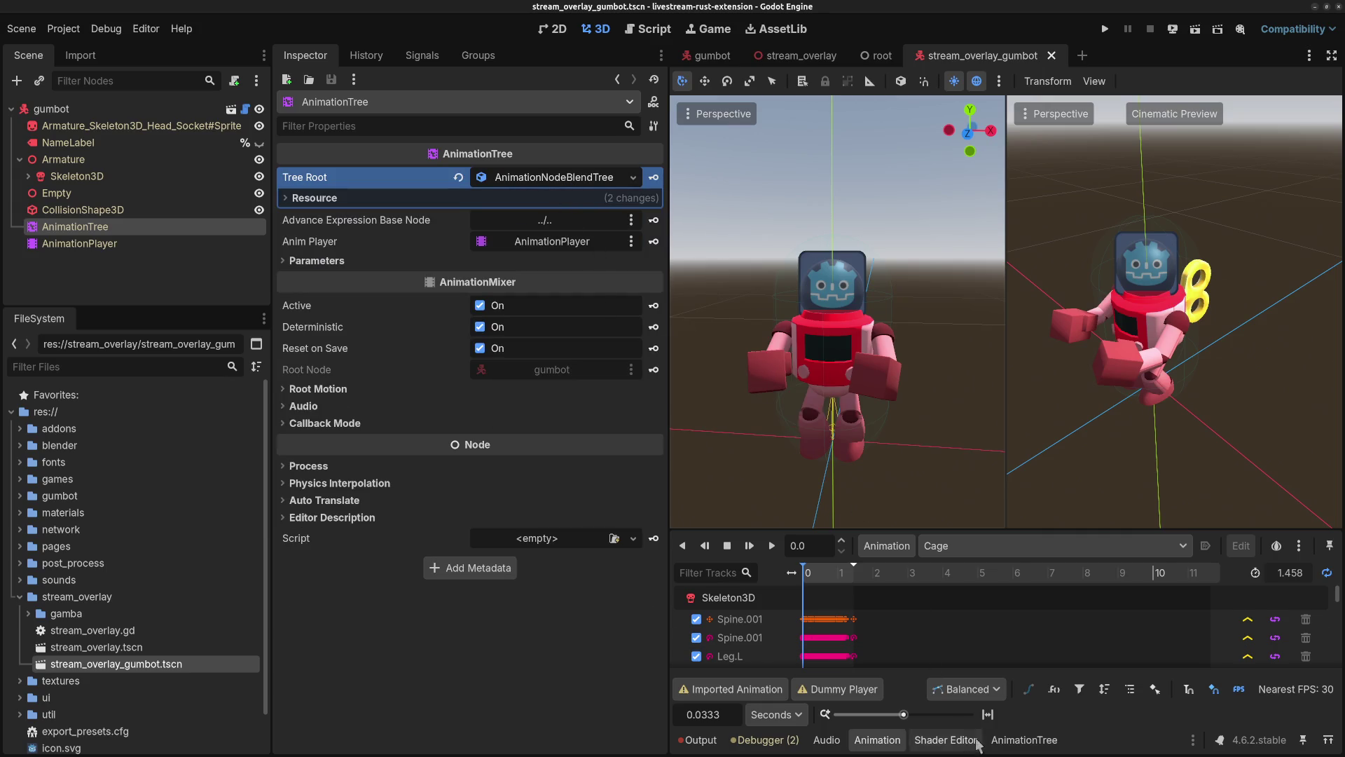
click(1023, 740)
scroll(908, 574, up, 4)
- Delete the DuelStateMachine node from the overlay gumbot's blend tree and tidy the remaining nodes
scroll(909, 573, down, 6)
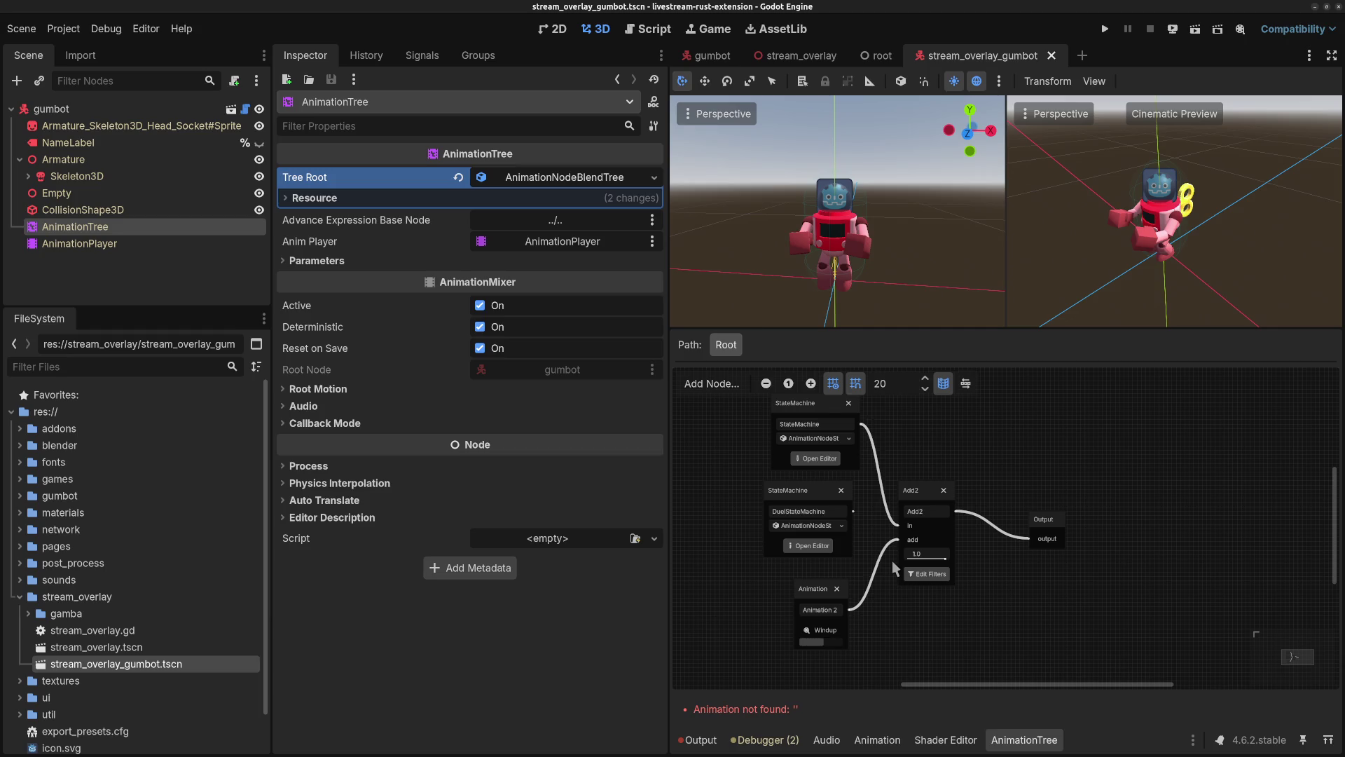
scroll(854, 561, up, 1)
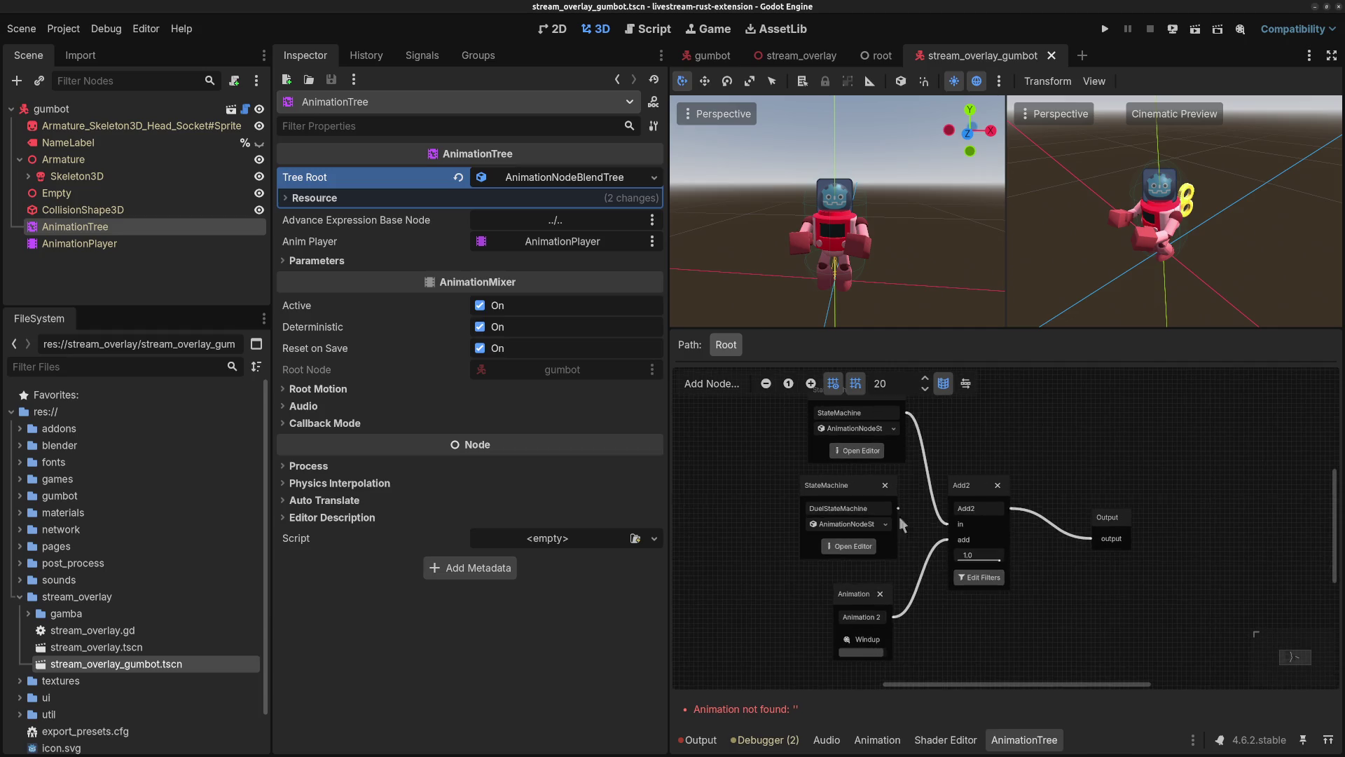
click(860, 490)
scroll(910, 502, right, 2)
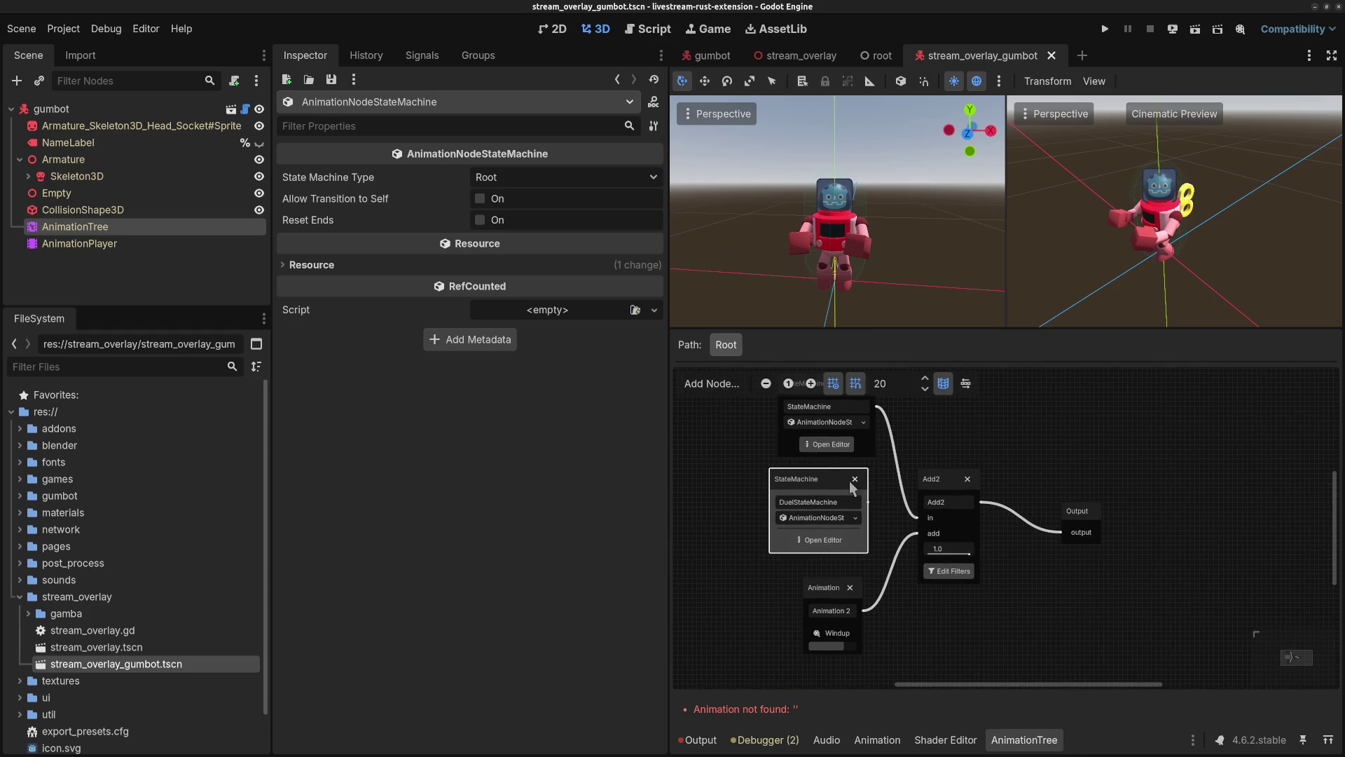
scroll(853, 489, up, 1)
scroll(854, 489, right, 1)
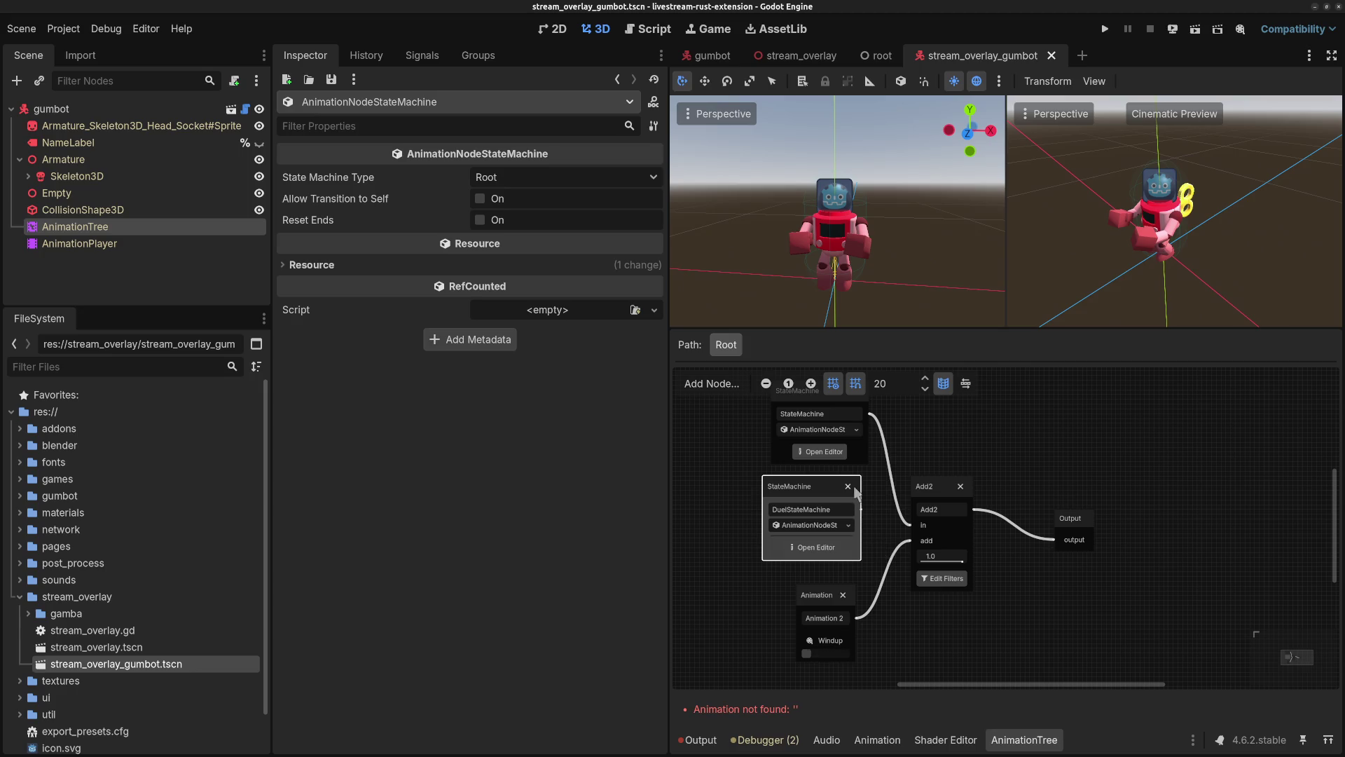
click(848, 486)
click(859, 561)
drag(859, 561, 856, 582)
scroll(856, 530, up, 2)
scroll(856, 530, right, 1)
drag(843, 455, 848, 541)
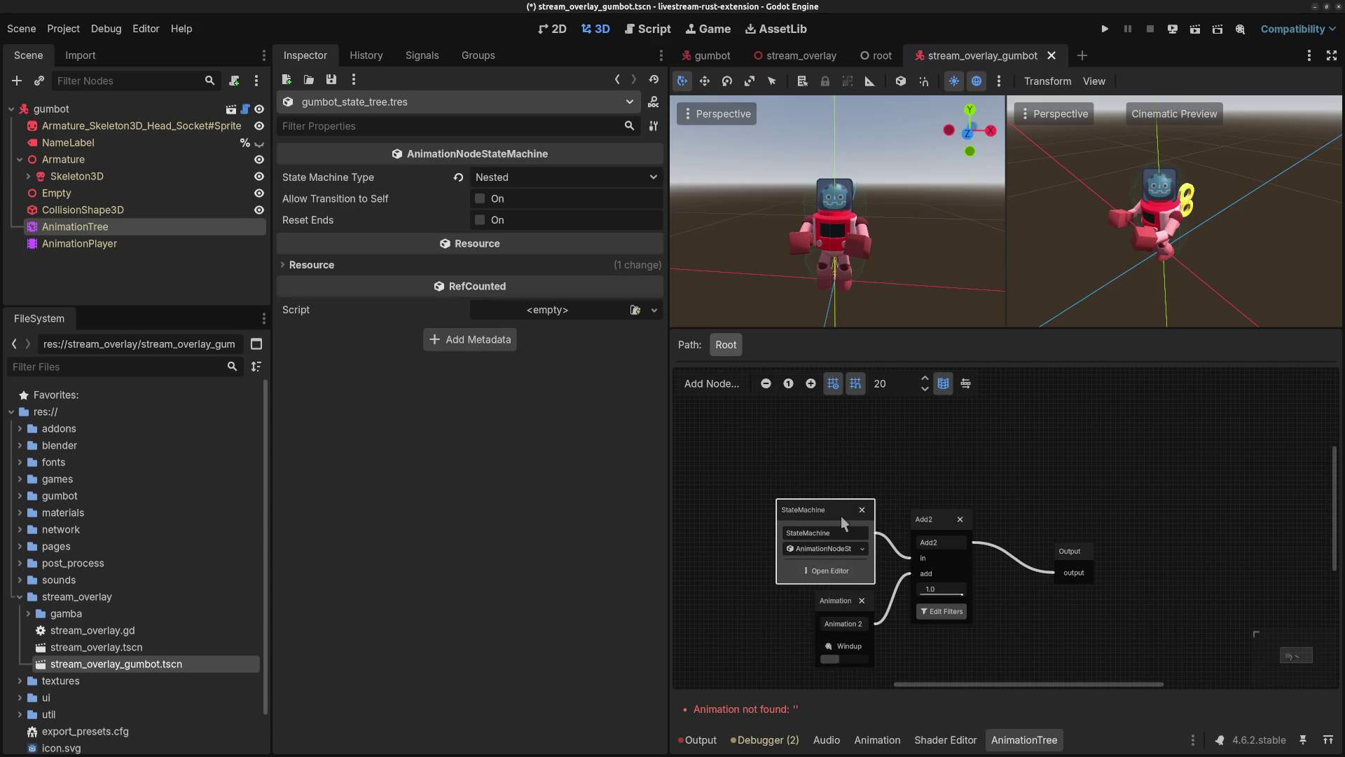
- Inside the StateMachine, remove the DuelNeutral state and its transitions and save
click(814, 571)
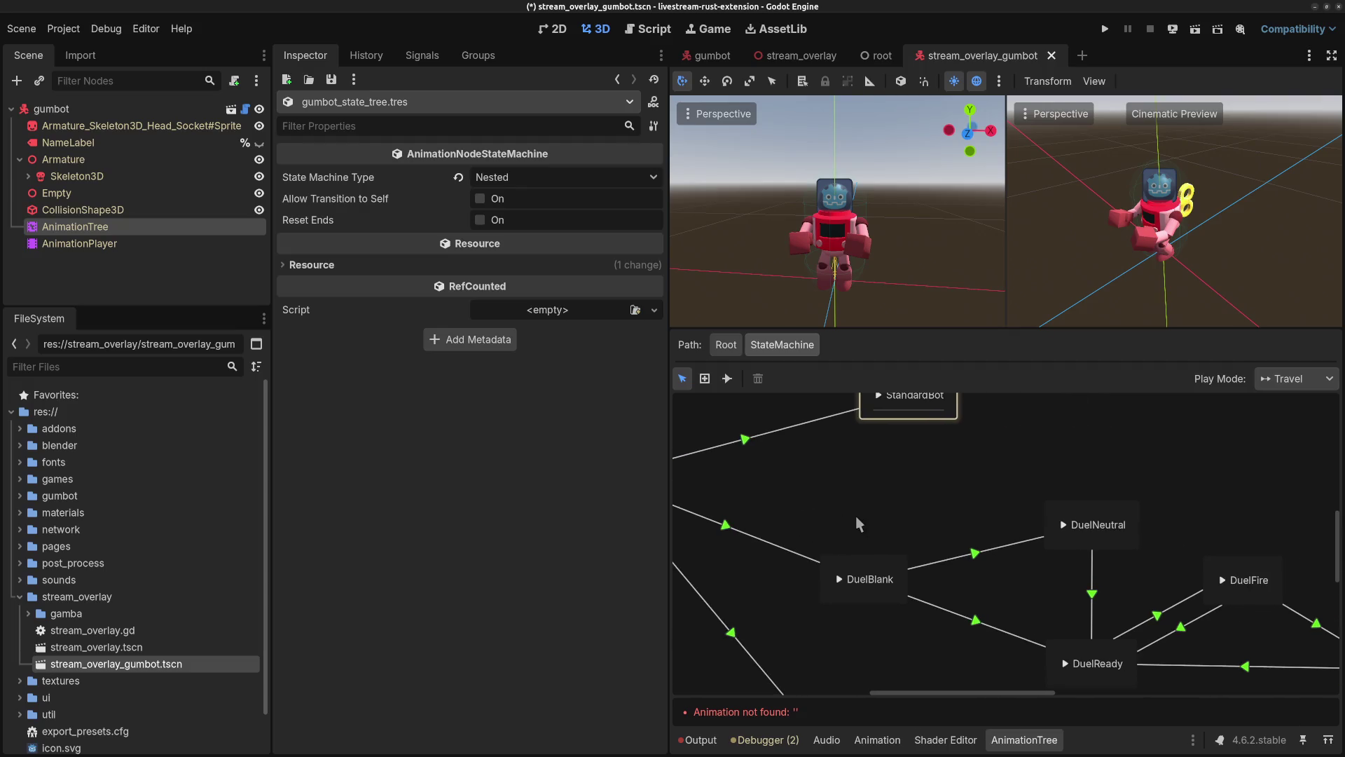
scroll(883, 517, right, 3)
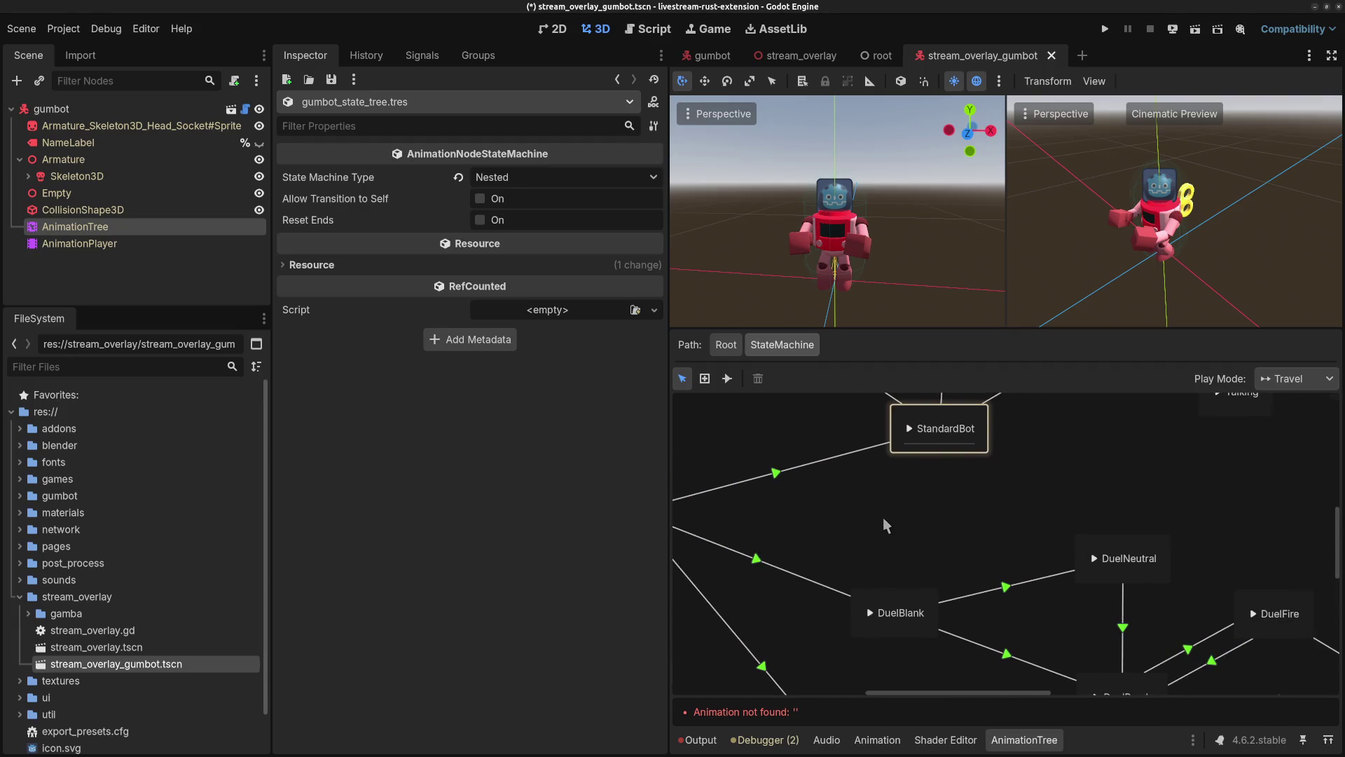
scroll(887, 549, up, 3)
drag(971, 327, 970, 290)
scroll(886, 531, down, 2)
scroll(886, 531, left, 3)
scroll(881, 532, down, 2)
scroll(911, 529, right, 5)
scroll(1060, 510, left, 4)
click(1060, 510)
key(ctrl+s)
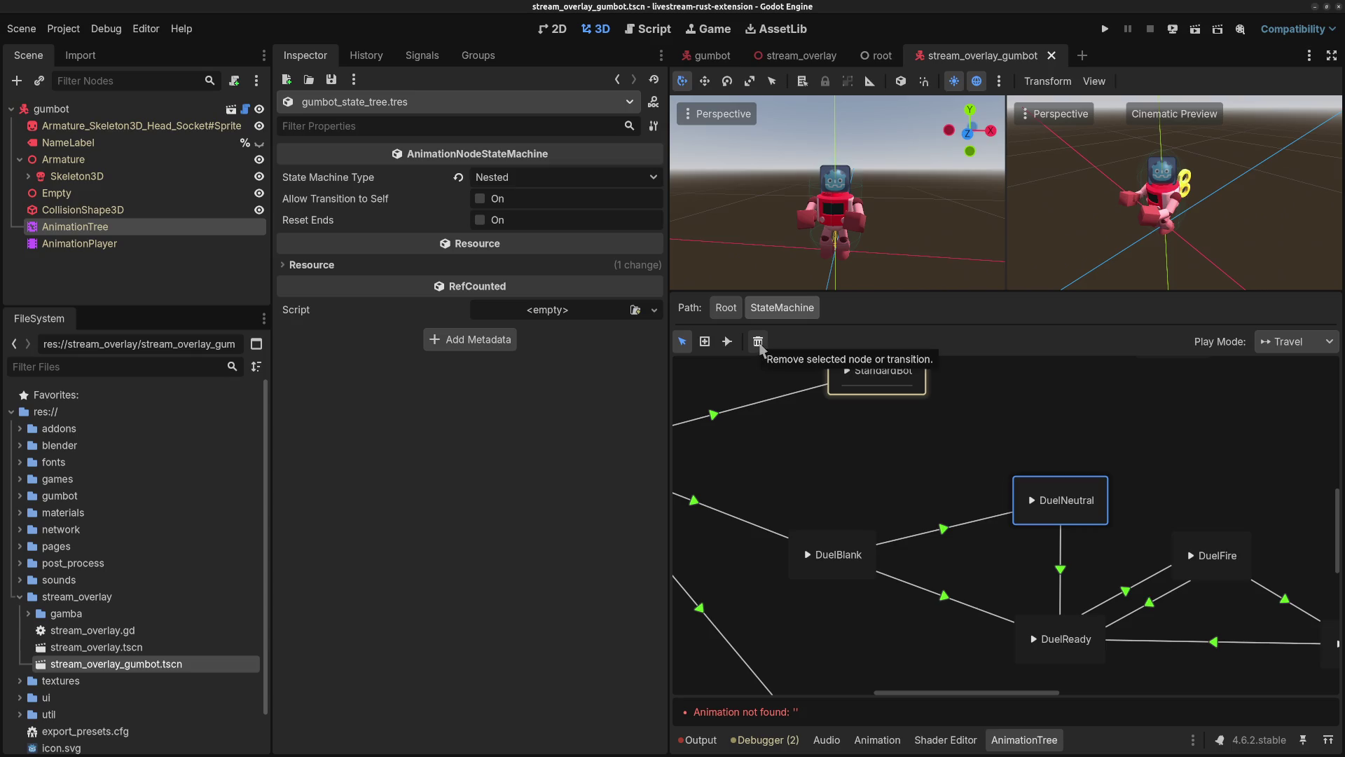
click(758, 342)
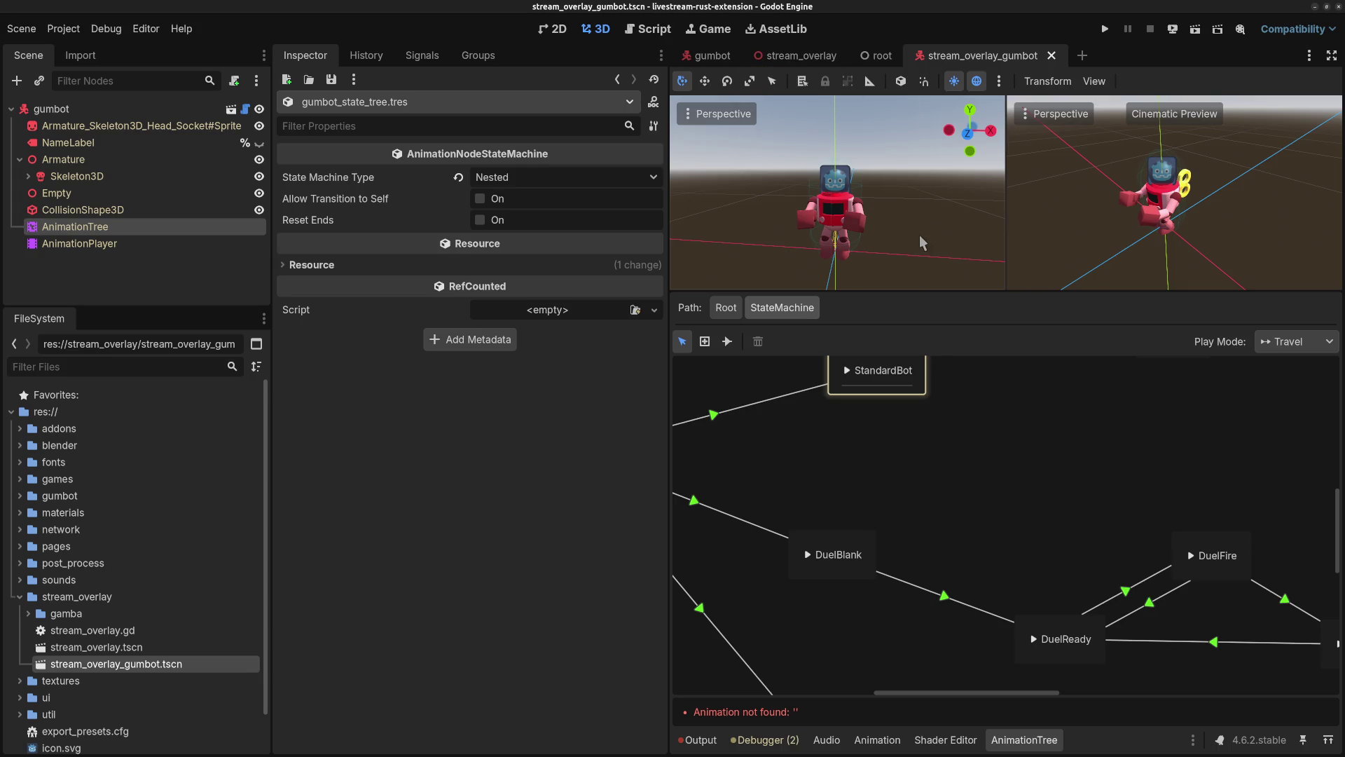
- Quick-open gumbot.tscn and view its StateMachine's nested states
key(shift+alt+o)
text(gubmo)
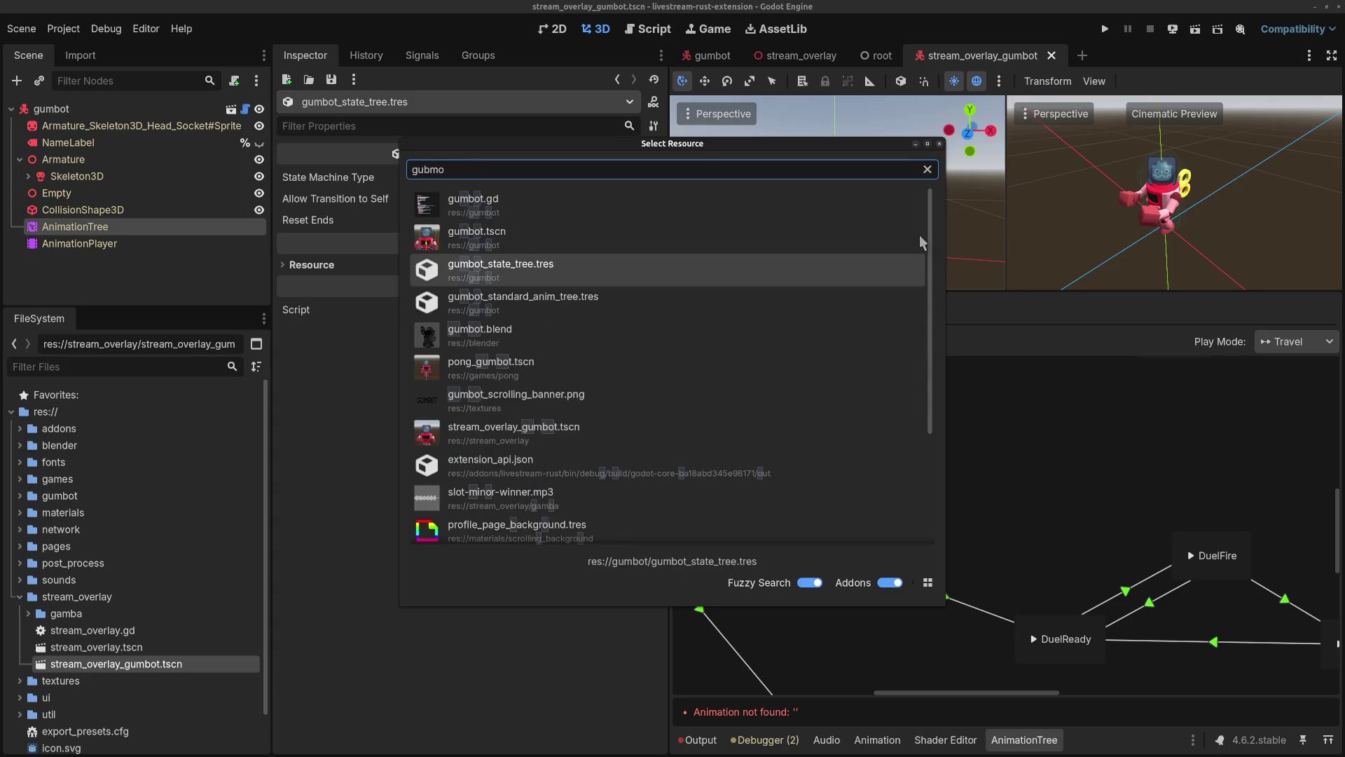
click(920, 234)
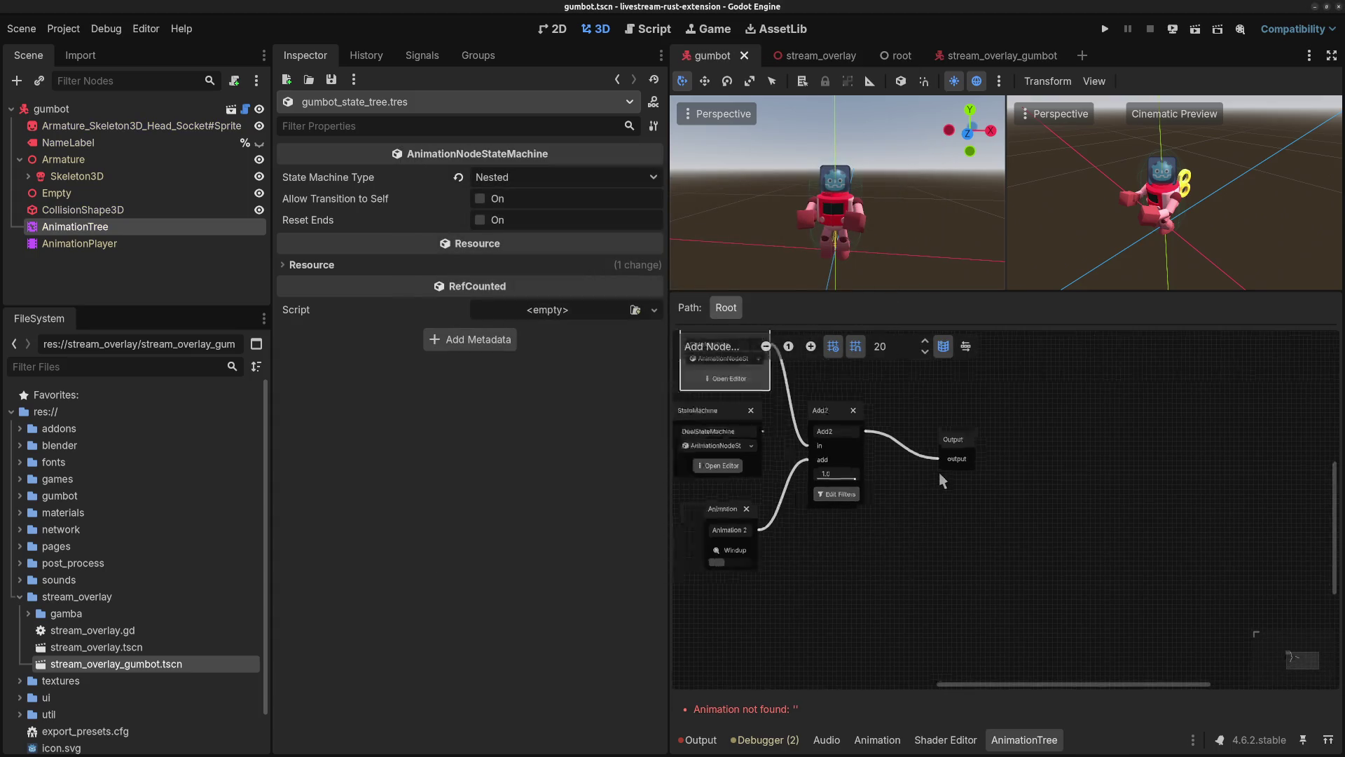
click(845, 448)
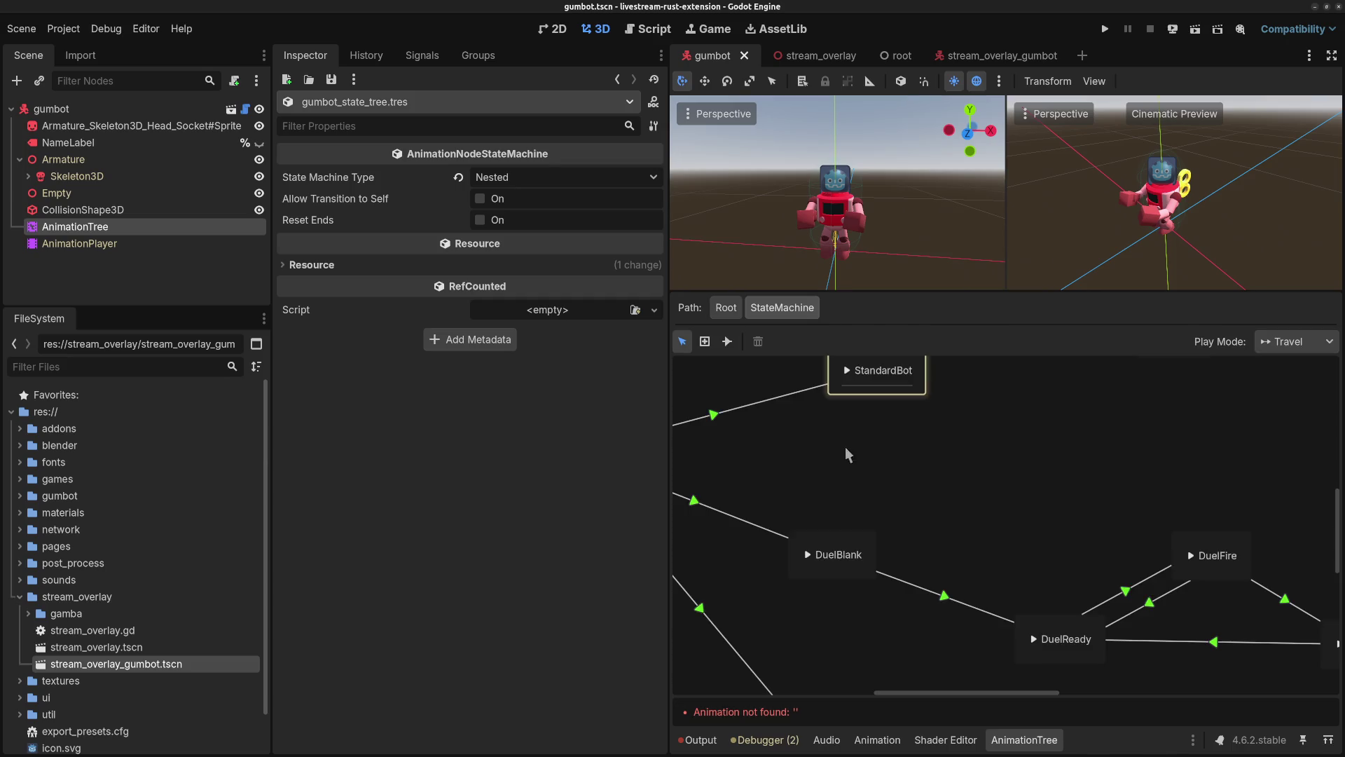
- Close gumbot.tscn and switch the 3D view to a single viewport
click(744, 56)
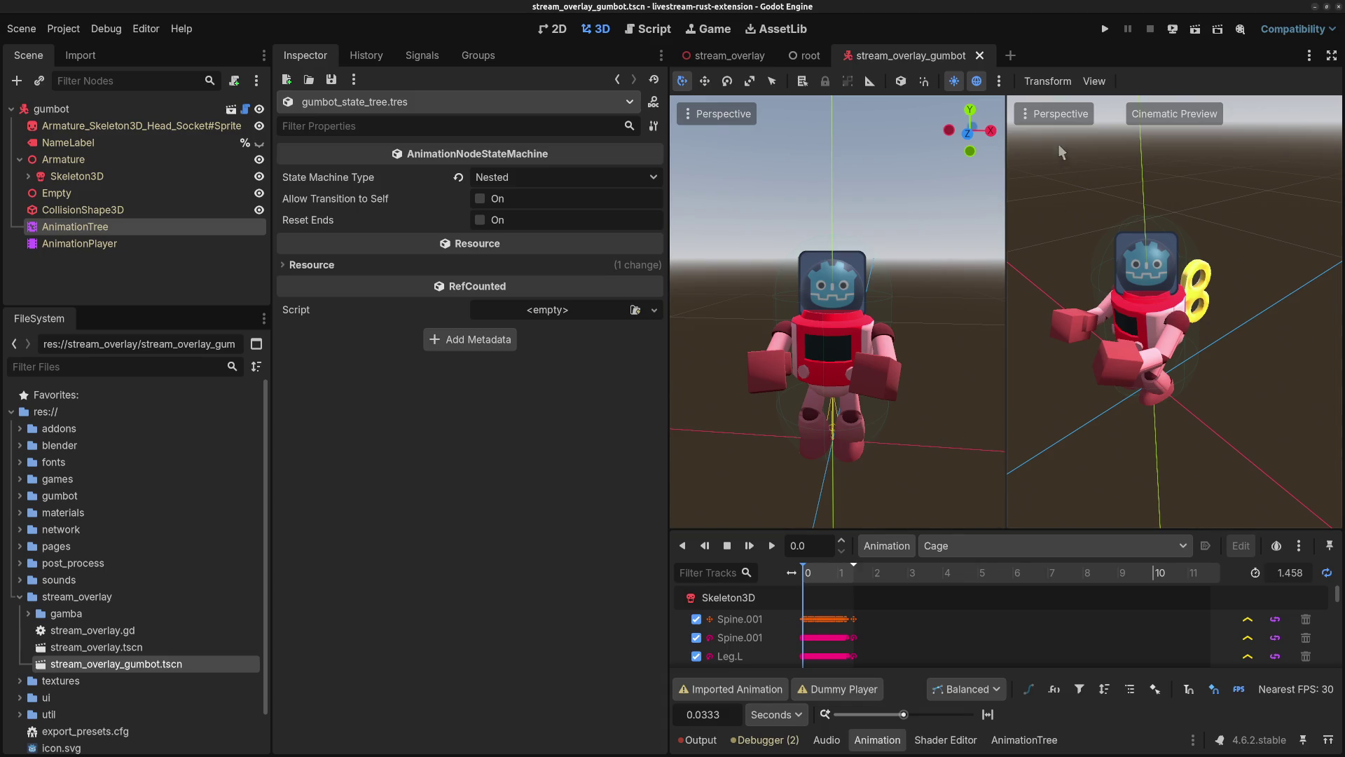
click(1094, 82)
click(1129, 112)
- Enlarge the bottom panel and bring up the overlay gumbot's AnimationTree graph
scroll(1010, 342, up, 3)
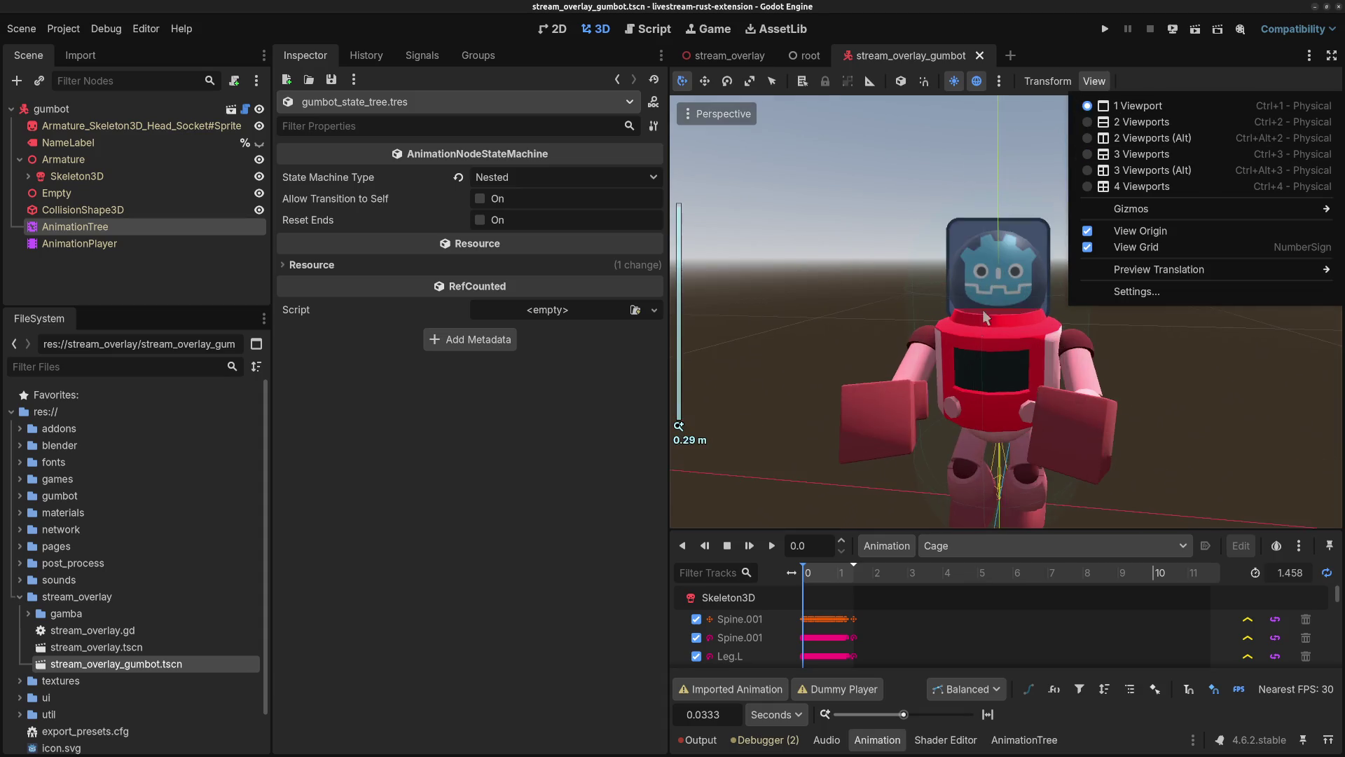
click(1011, 342)
scroll(974, 336, down, 3)
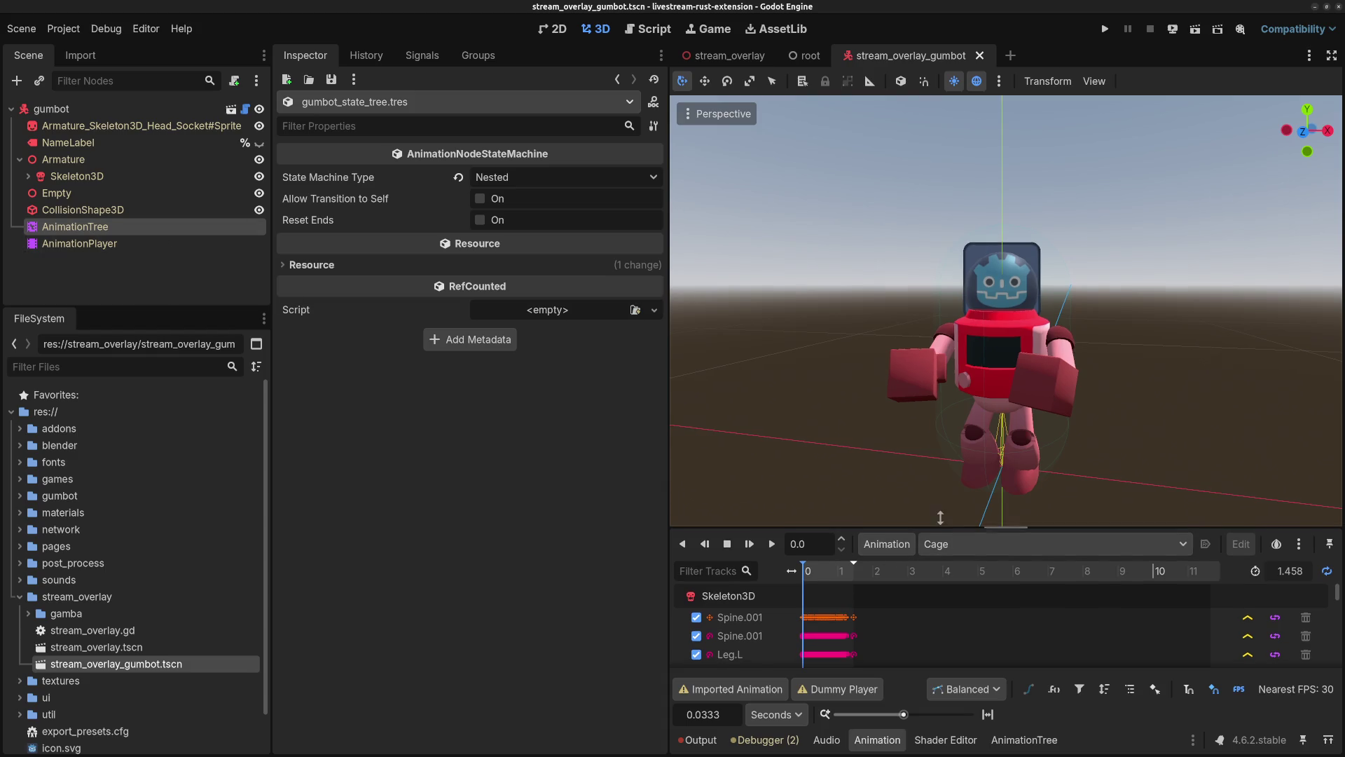
drag(771, 529, 742, 503)
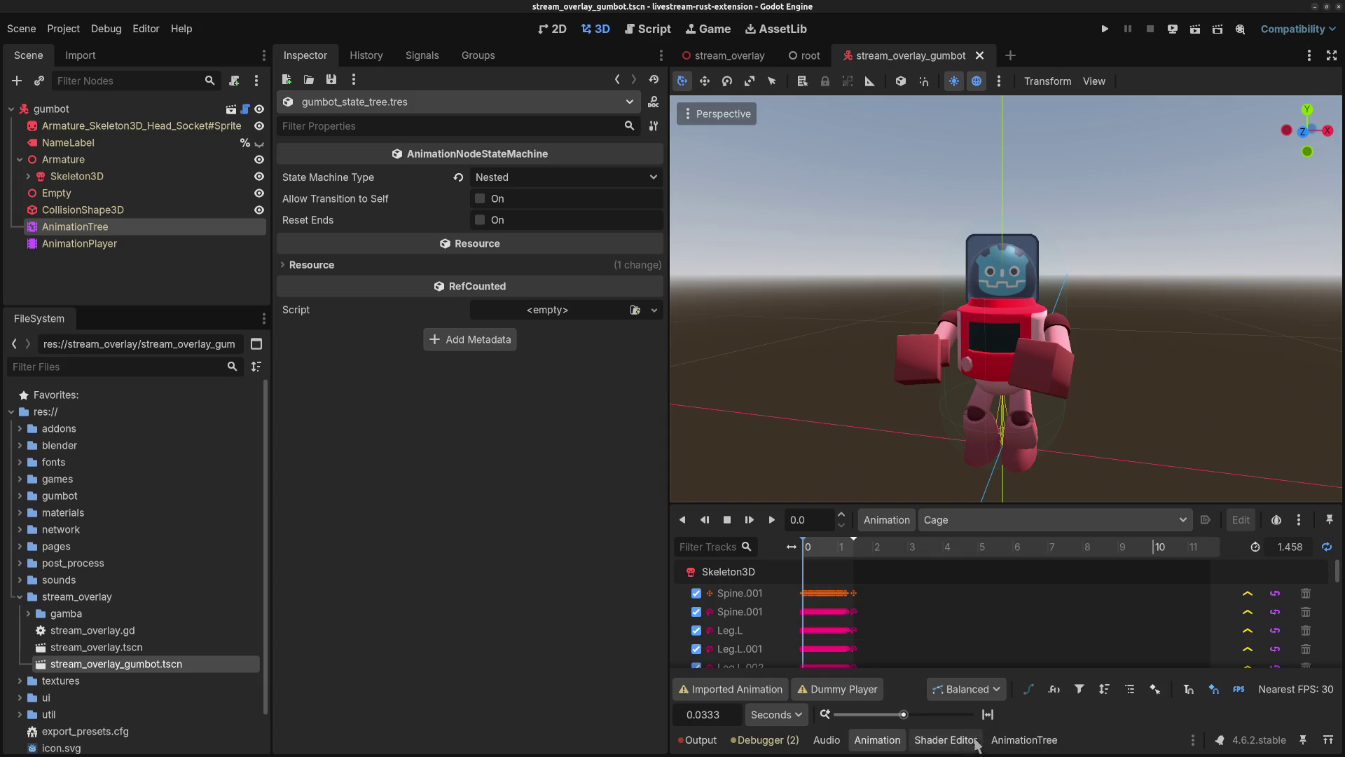
click(995, 739)
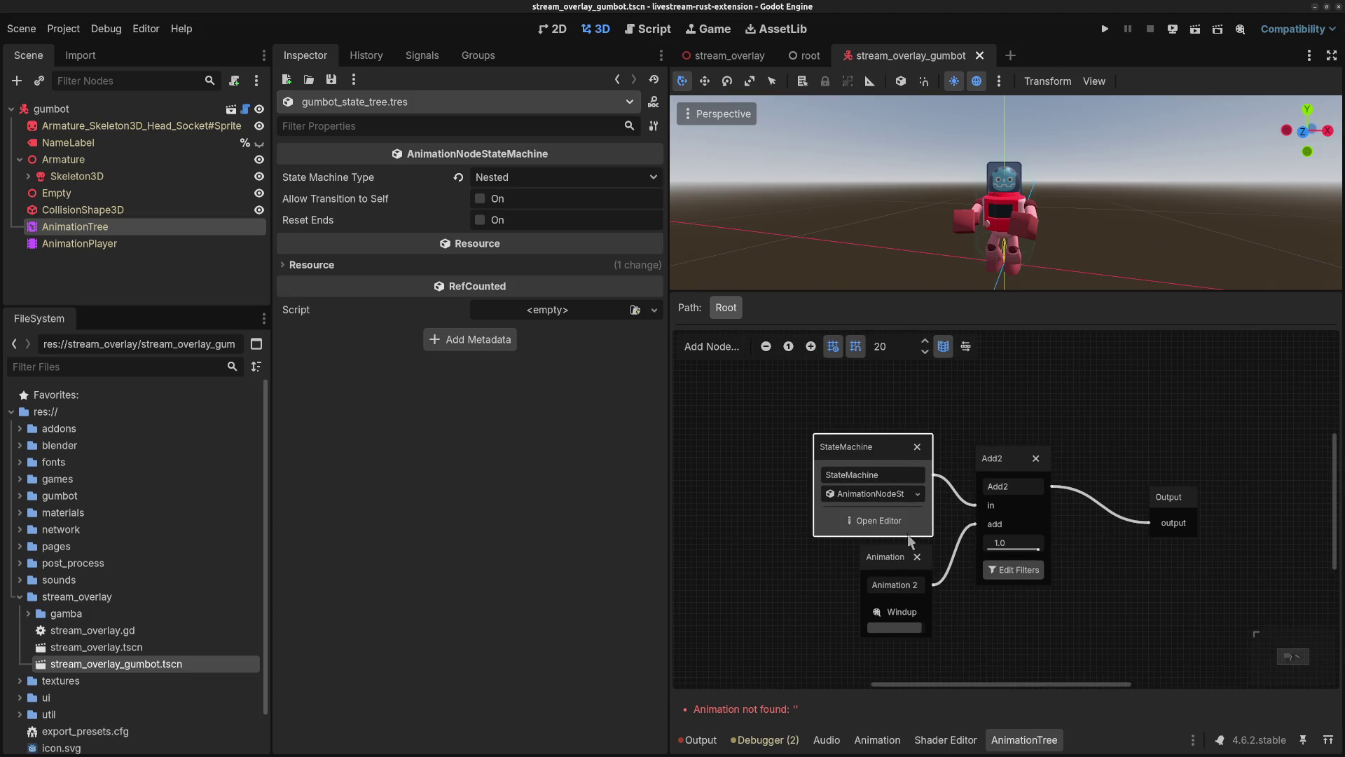
- Open the overlay gumbot's nested StateMachine and survey its states, including Emotes and StandardBot
click(865, 524)
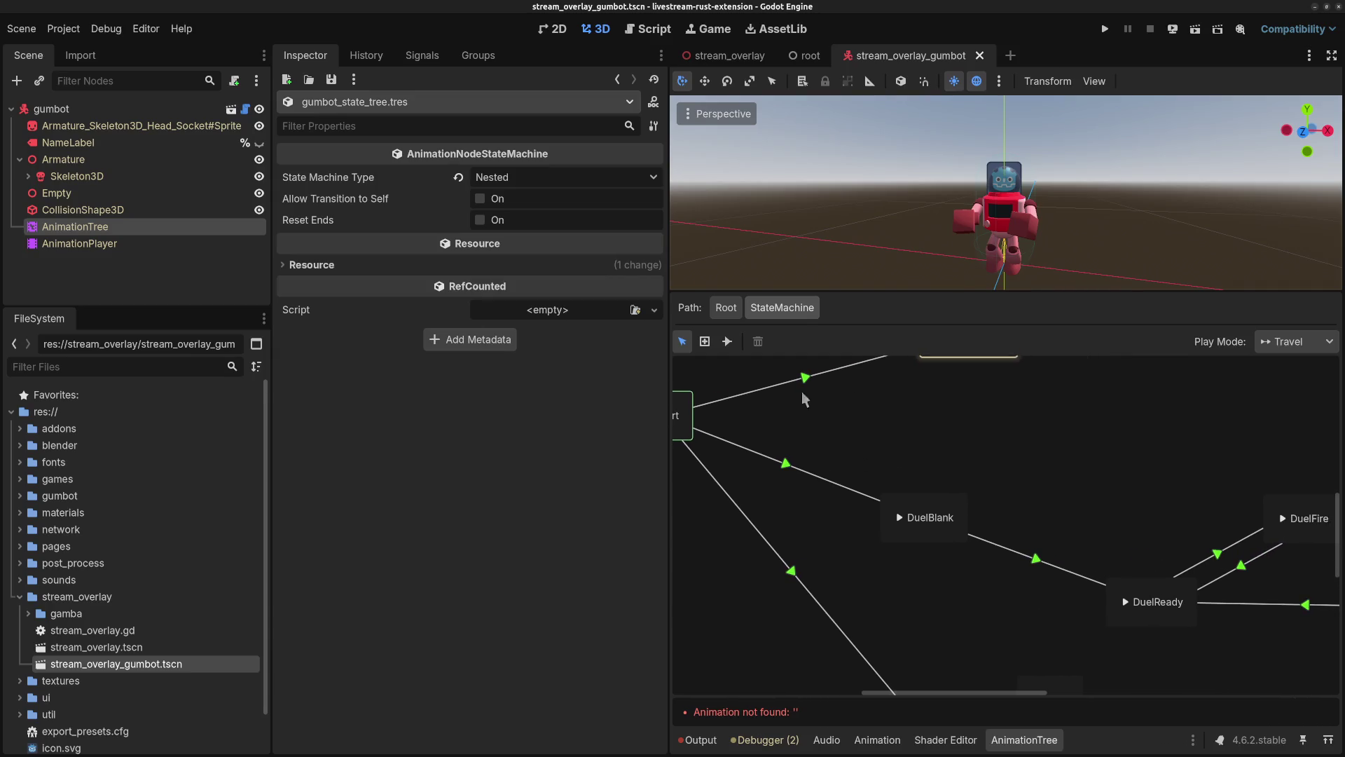
scroll(1006, 420, right, 5)
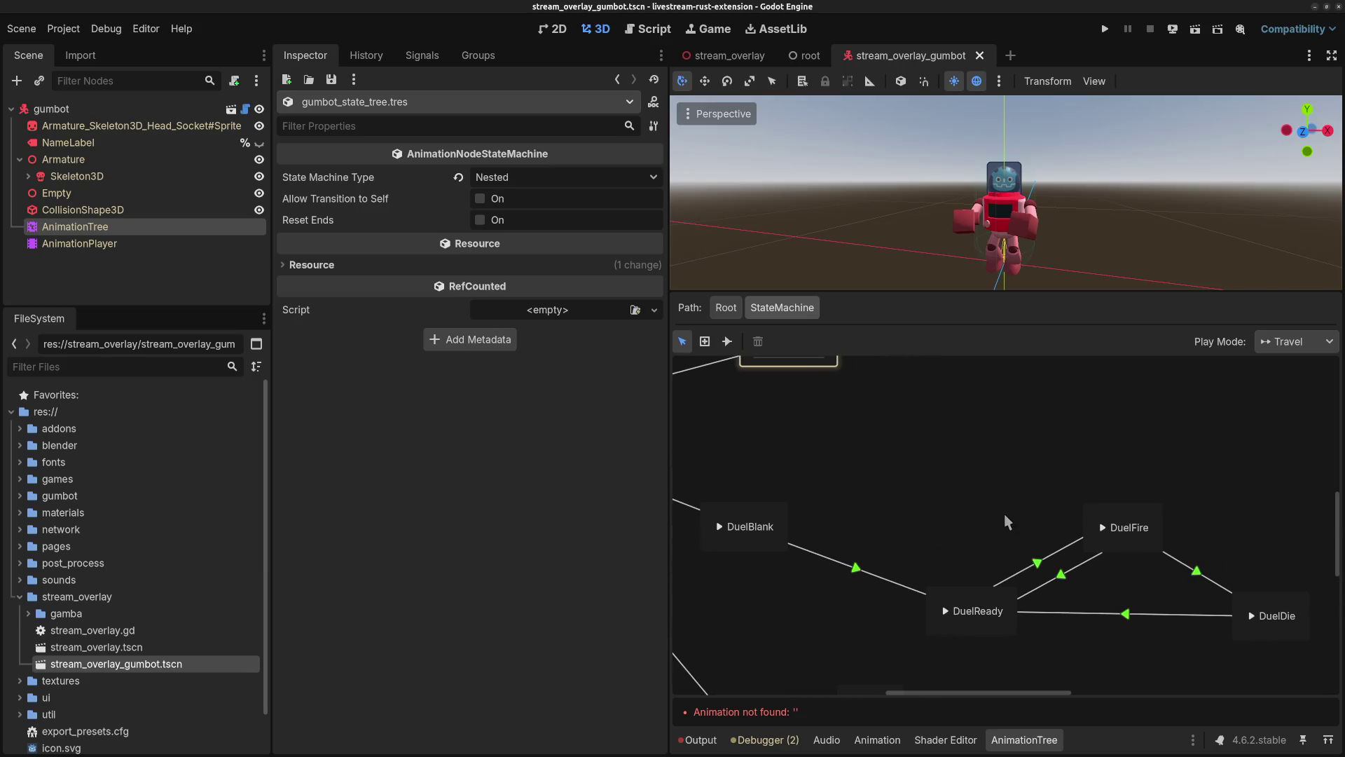
scroll(981, 694, right, 2)
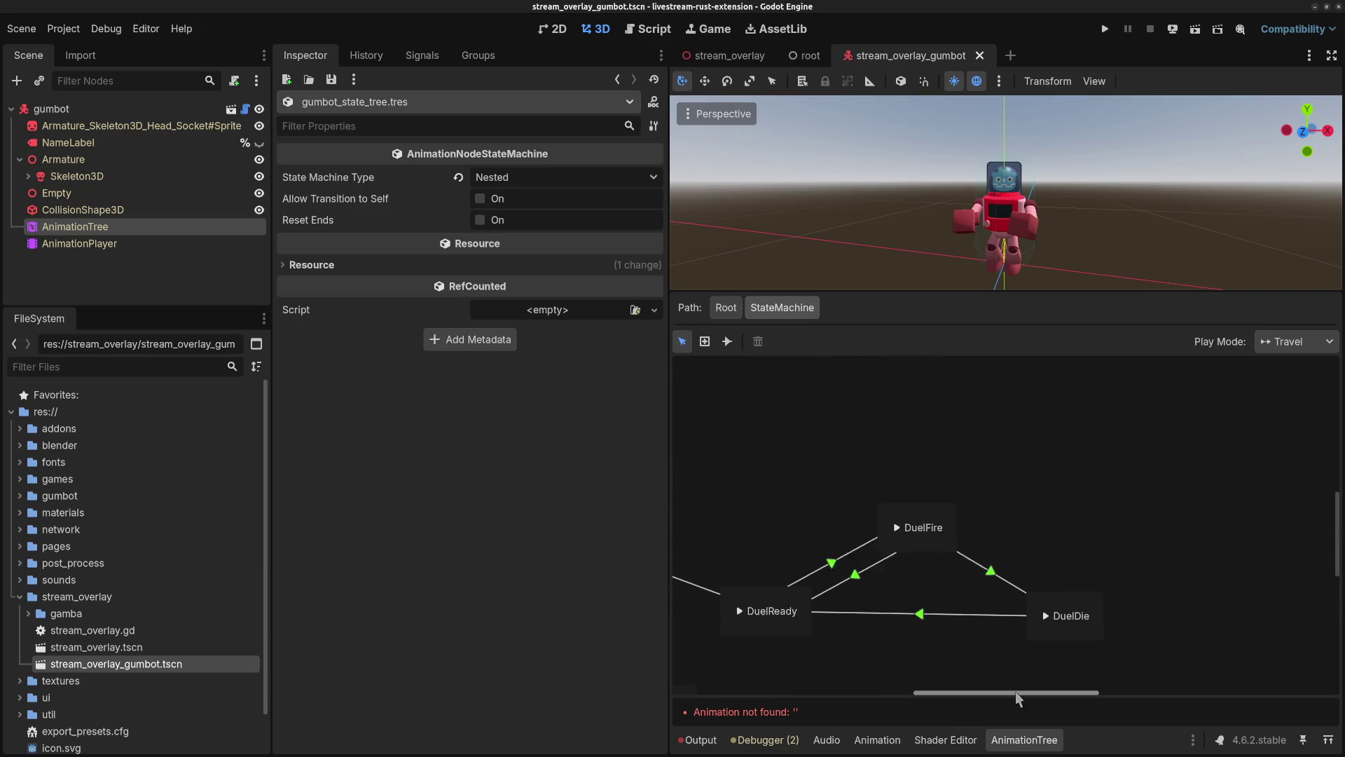
scroll(990, 698, left, 2)
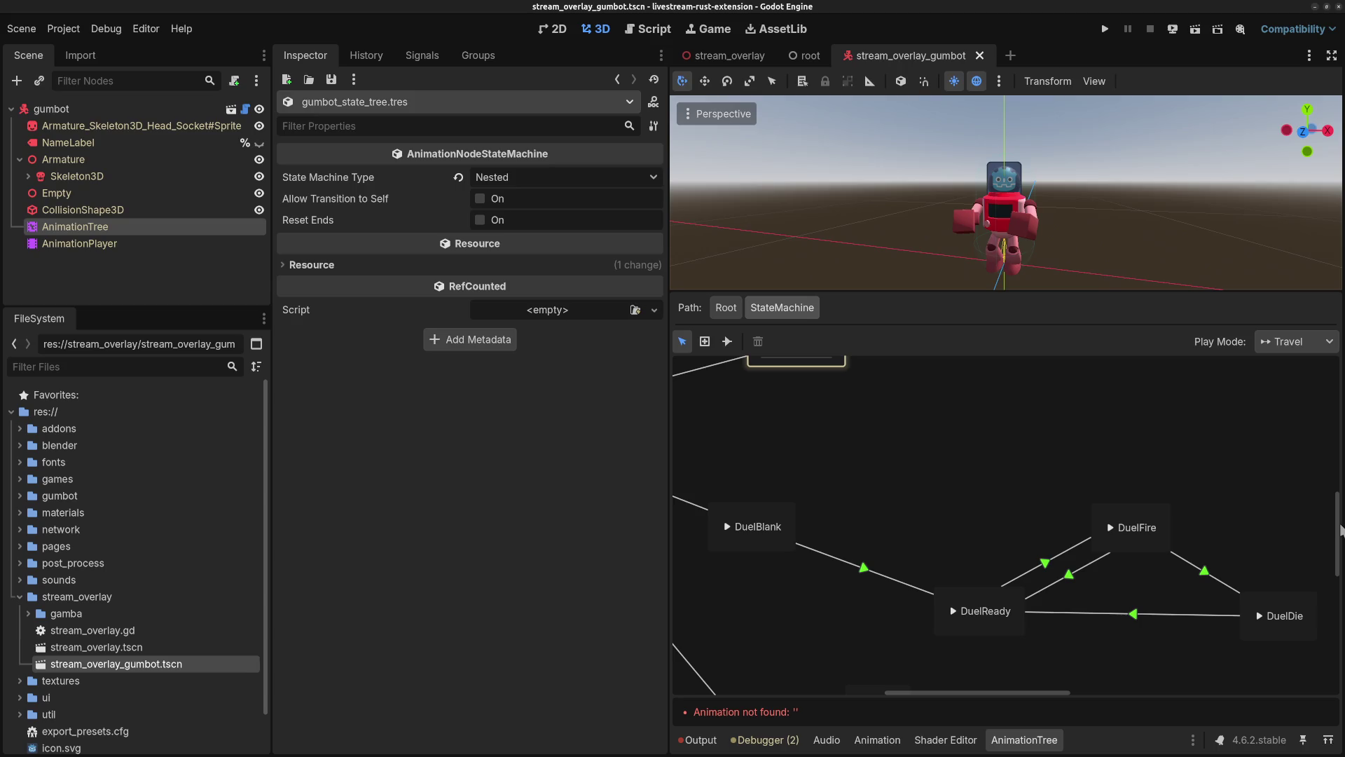
drag(1339, 526, 1339, 532)
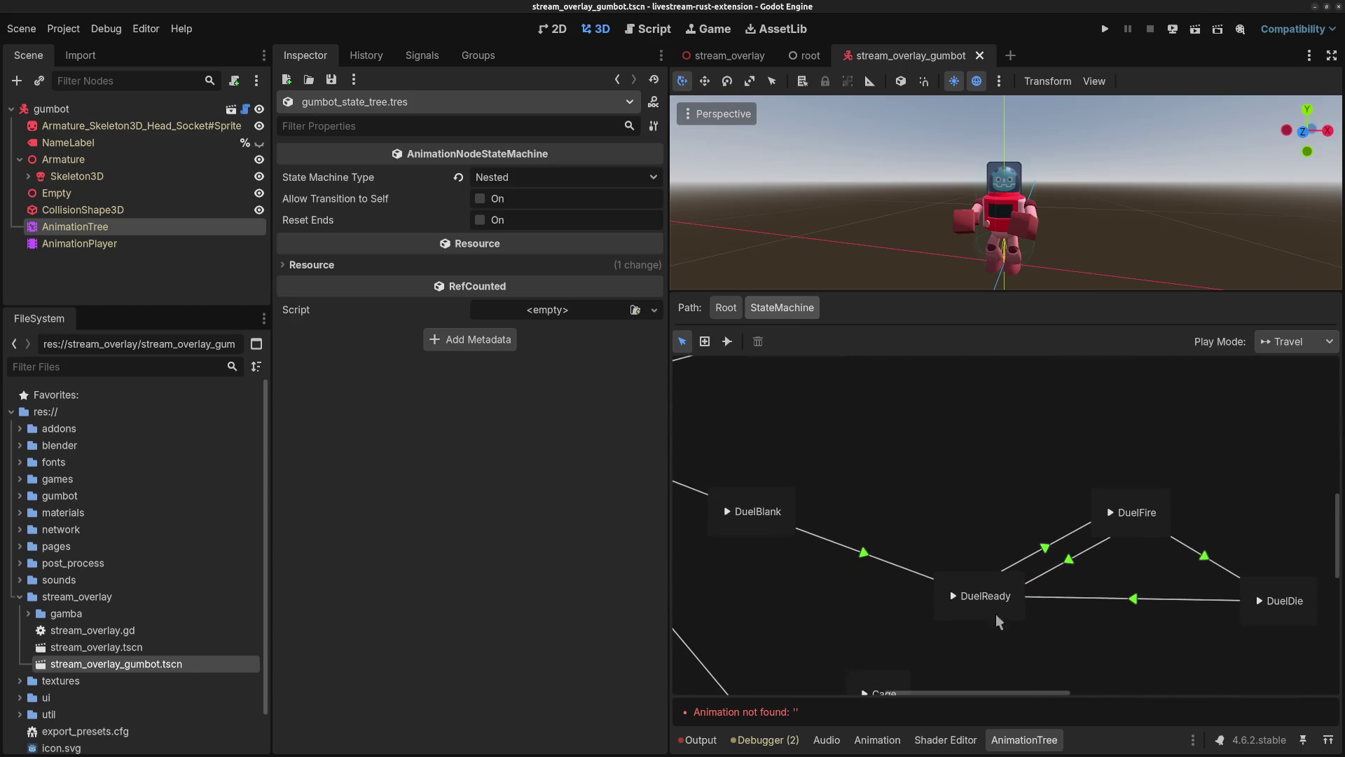
drag(978, 694, 962, 690)
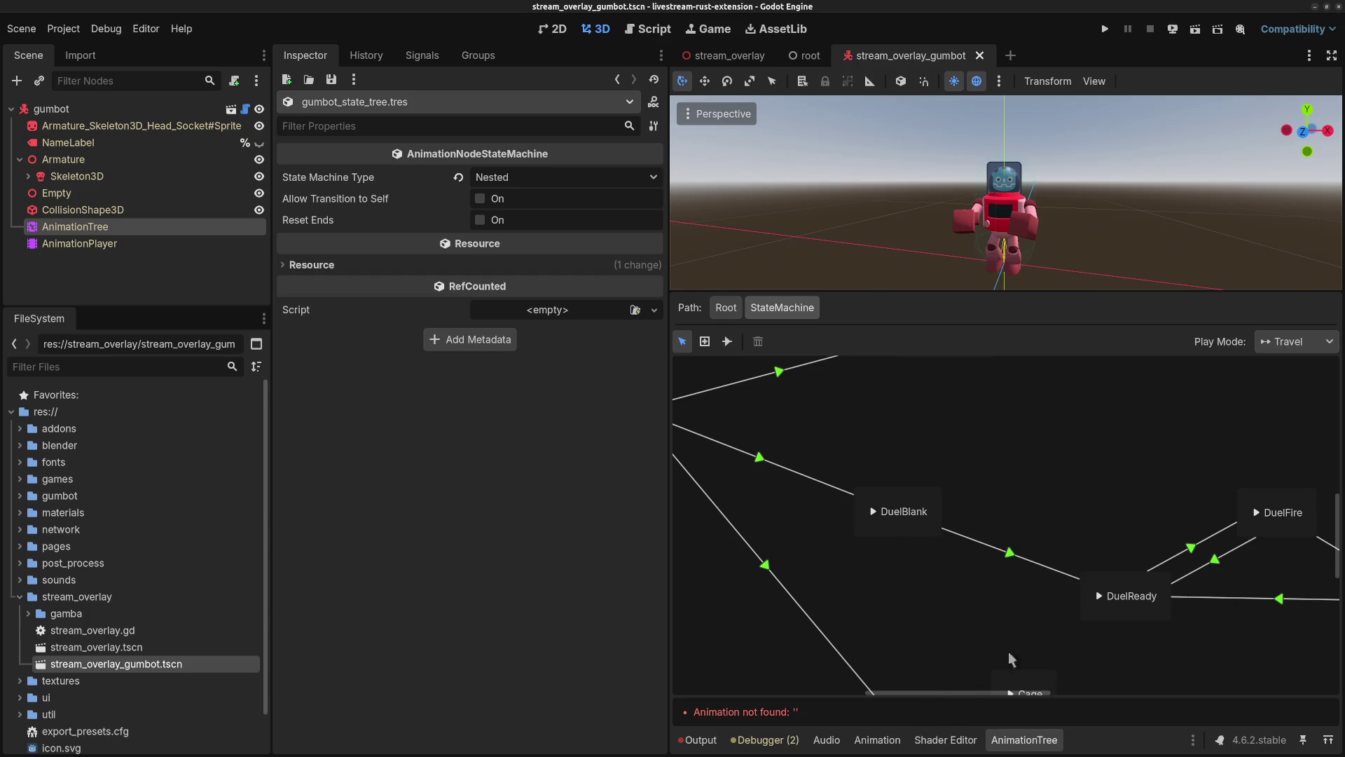
scroll(927, 496, up, 5)
scroll(926, 496, right, 3)
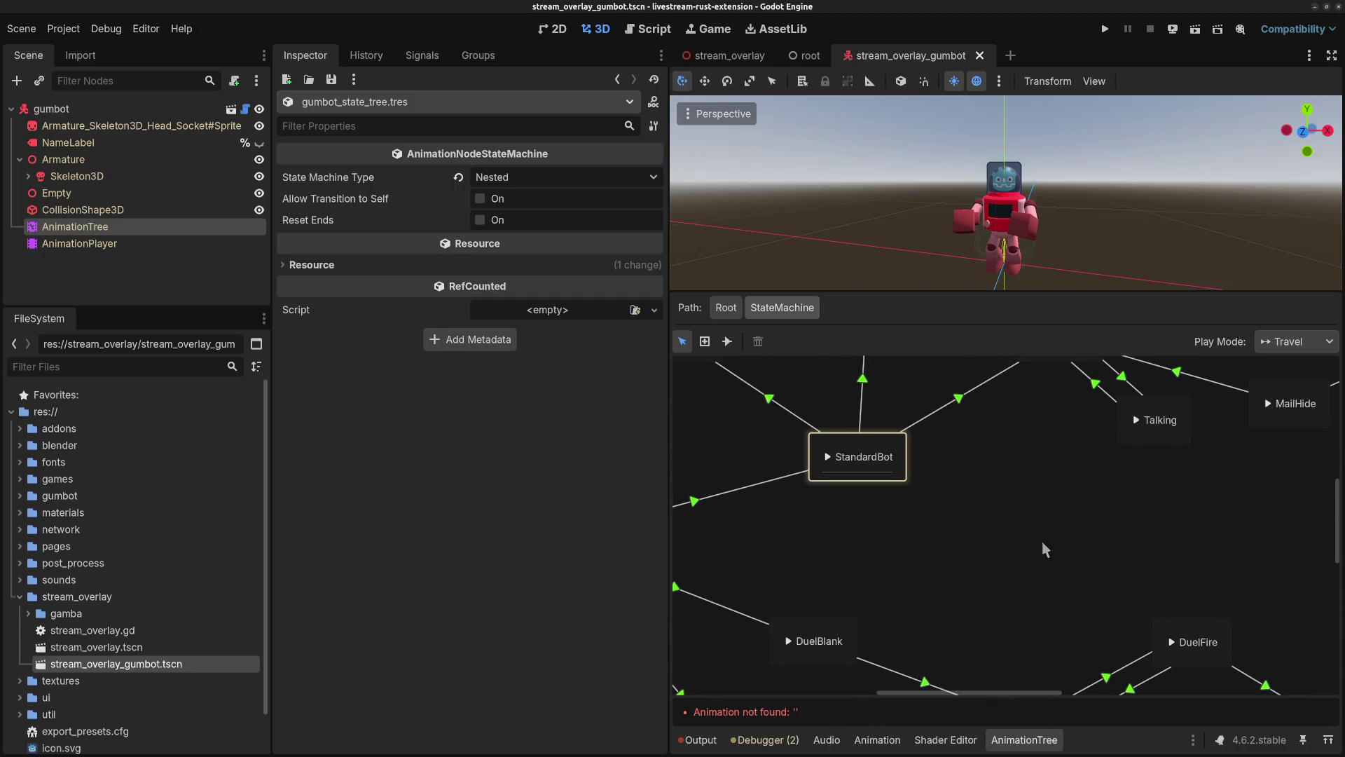
scroll(1048, 553, up, 6)
scroll(1047, 553, left, 6)
scroll(1065, 554, right, 3)
scroll(1065, 554, down, 1)
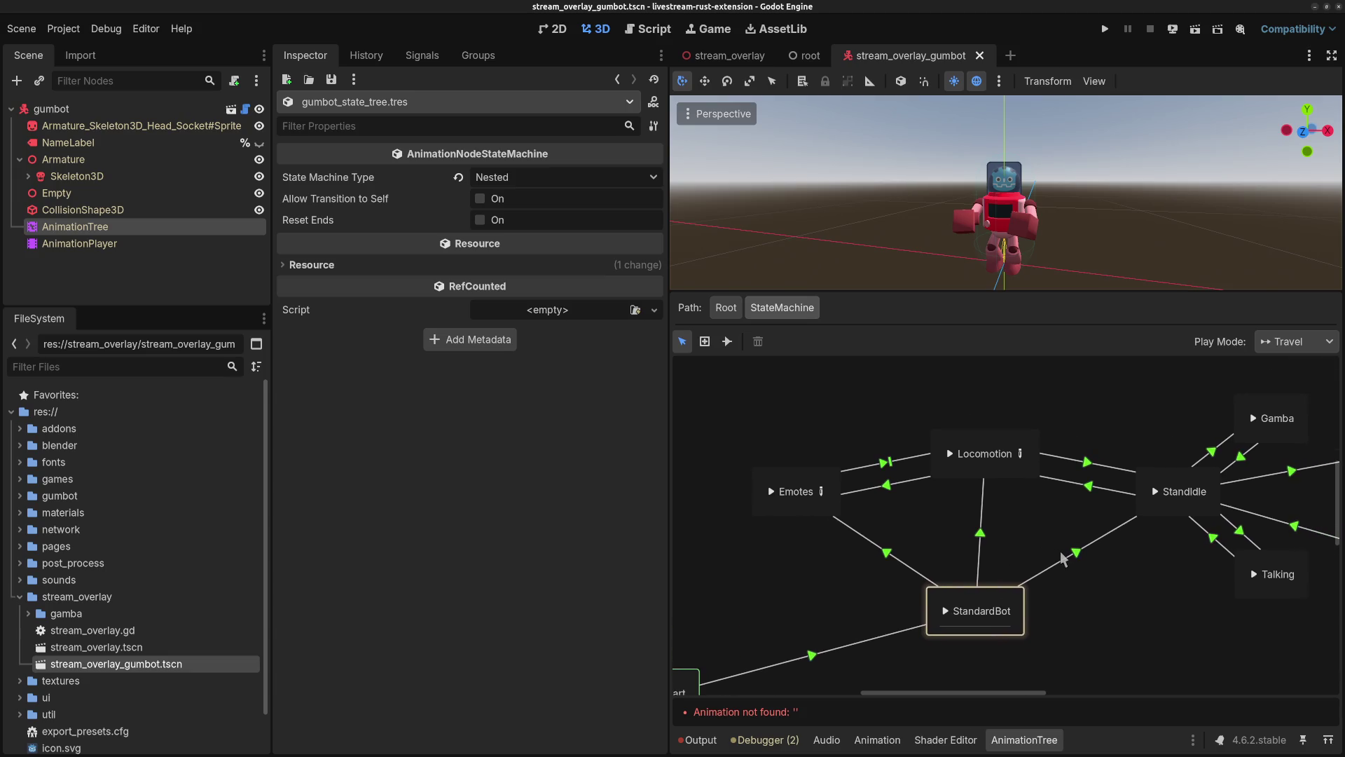
click(824, 480)
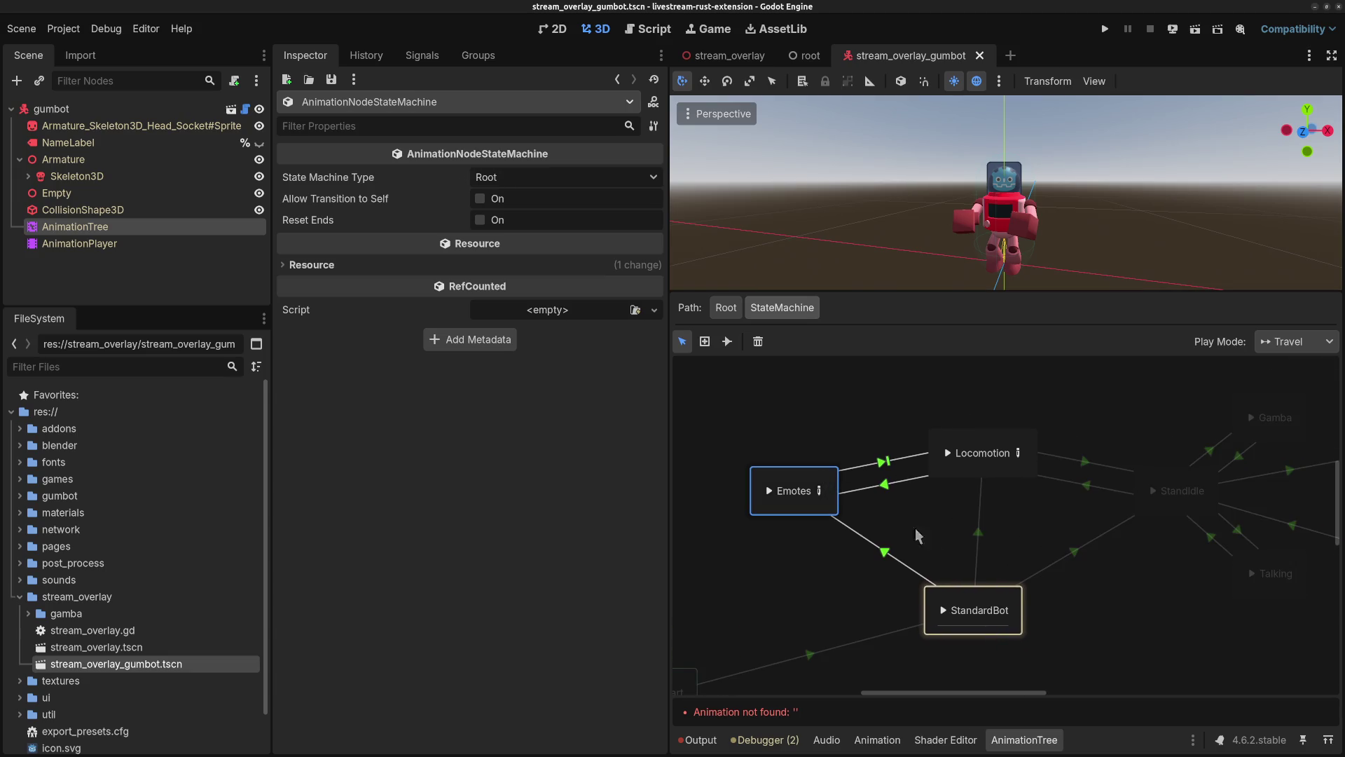
click(1072, 595)
drag(1074, 610, 960, 643)
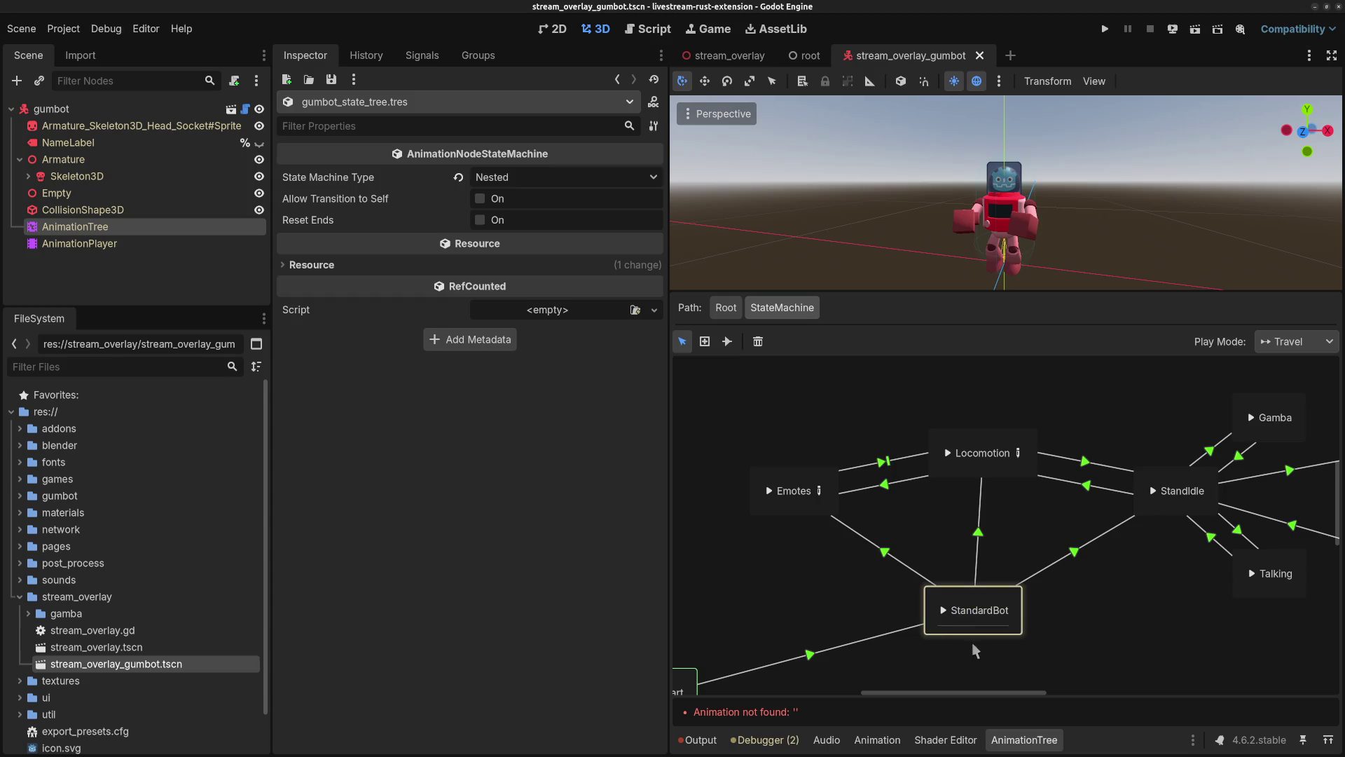
click(1022, 625)
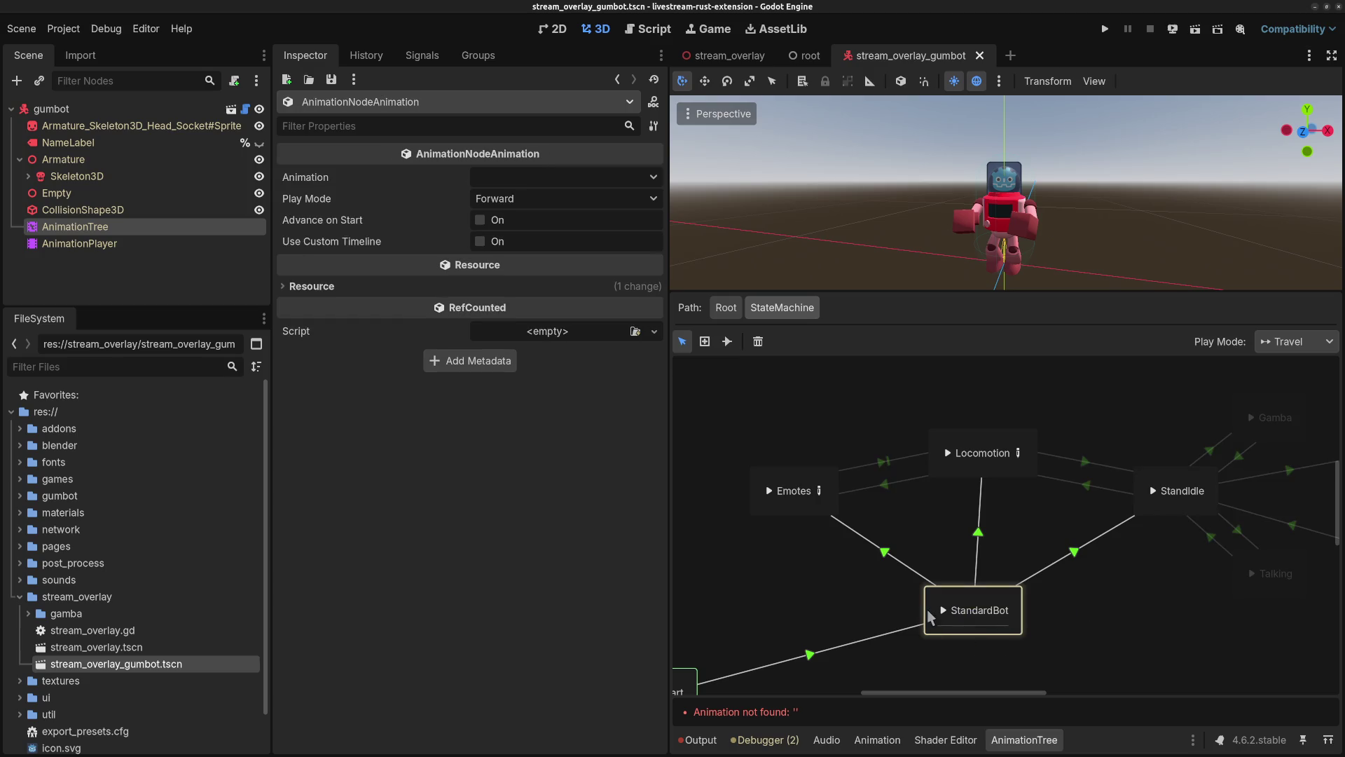
- Box-select and remove the DuelBlank, DuelReady and DuelFire states
scroll(936, 571, down, 5)
scroll(936, 571, down, 1)
scroll(950, 549, up, 4)
scroll(970, 595, left, 3)
scroll(981, 554, down, 3)
drag(827, 441, 1216, 615)
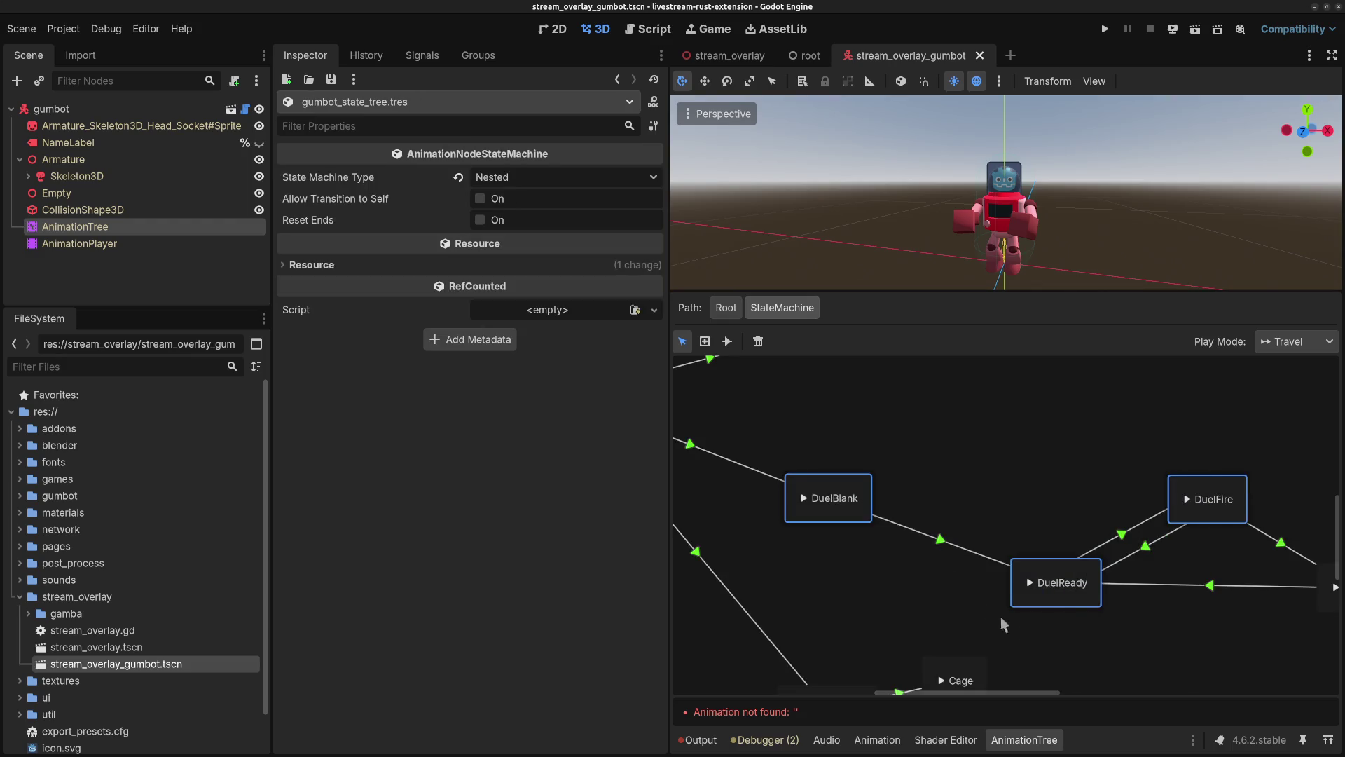
click(757, 341)
- Box-select and remove the TriviaNeutral and Cage states, then select Locomotion
scroll(1007, 533, right, 3)
scroll(1007, 519, left, 2)
scroll(977, 564, down, 2)
drag(878, 454, 1169, 527)
scroll(957, 546, up, 3)
scroll(957, 547, right, 3)
scroll(957, 547, left, 2)
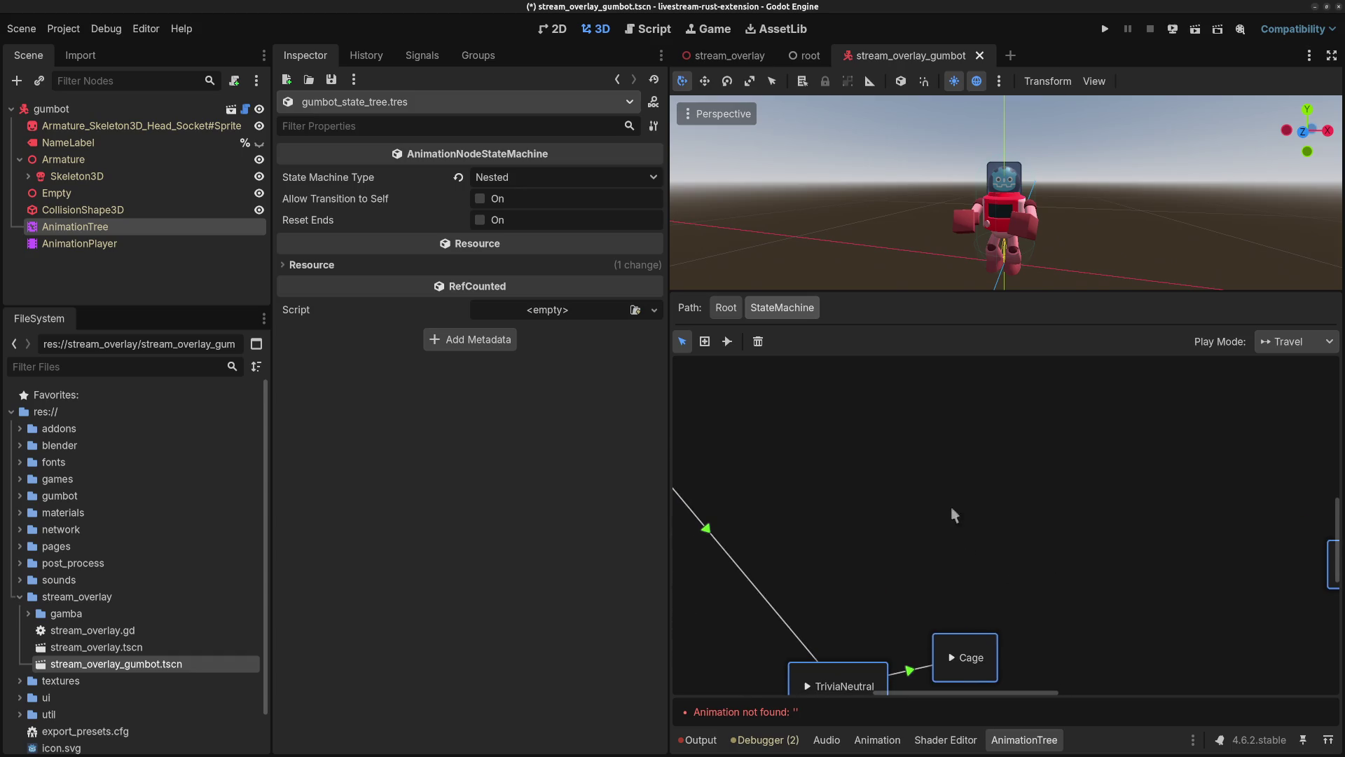
click(759, 341)
scroll(910, 514, up, 5)
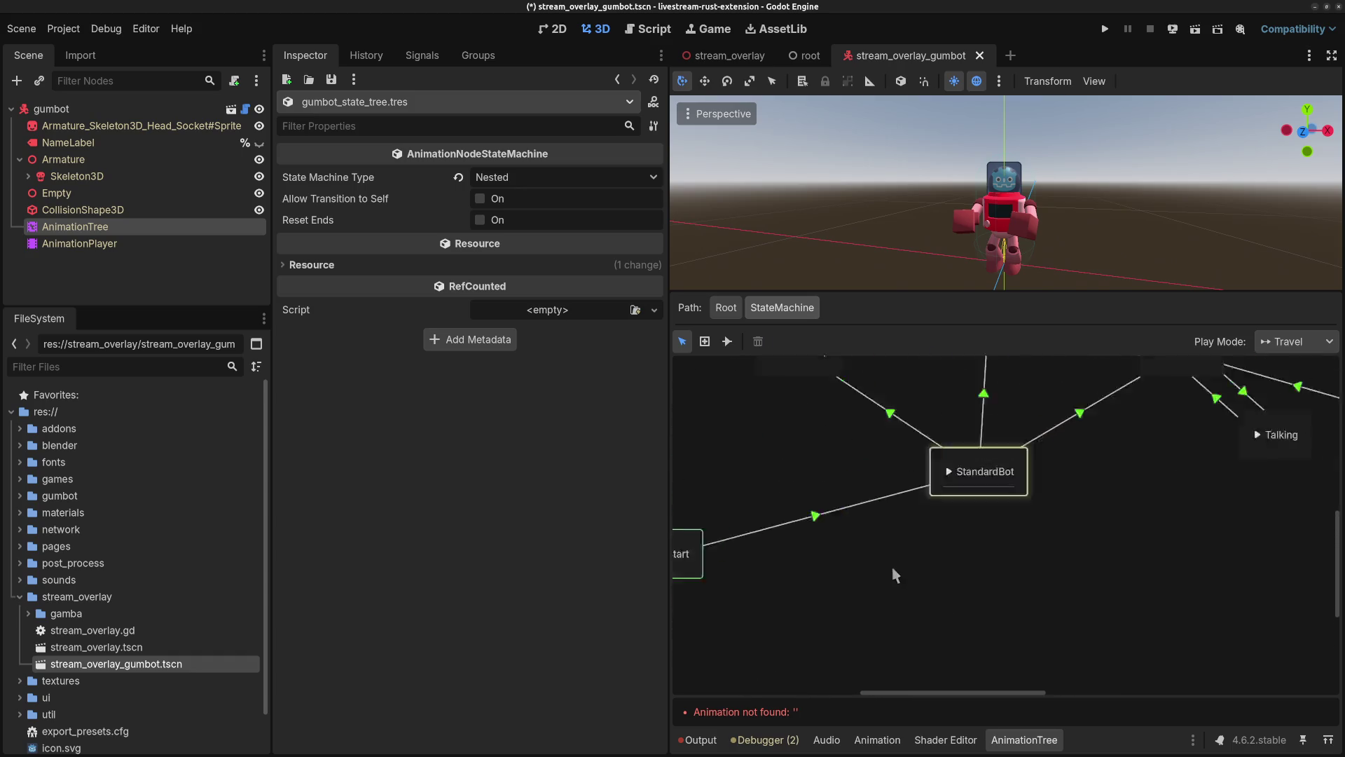
scroll(835, 524, up, 2)
click(878, 449)
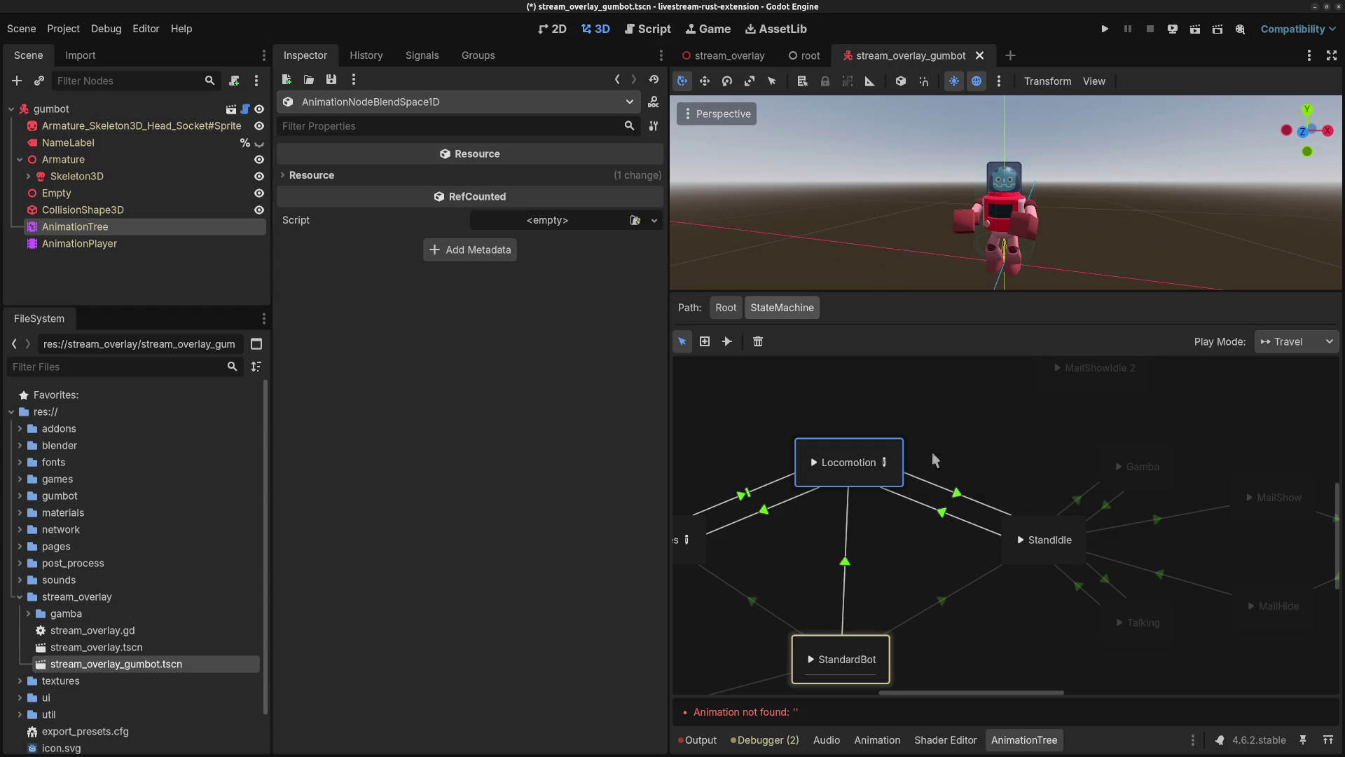
- Delete the leftover MailShowIdle 2 state from the state machine
drag(927, 549, 906, 562)
scroll(906, 562, right, 5)
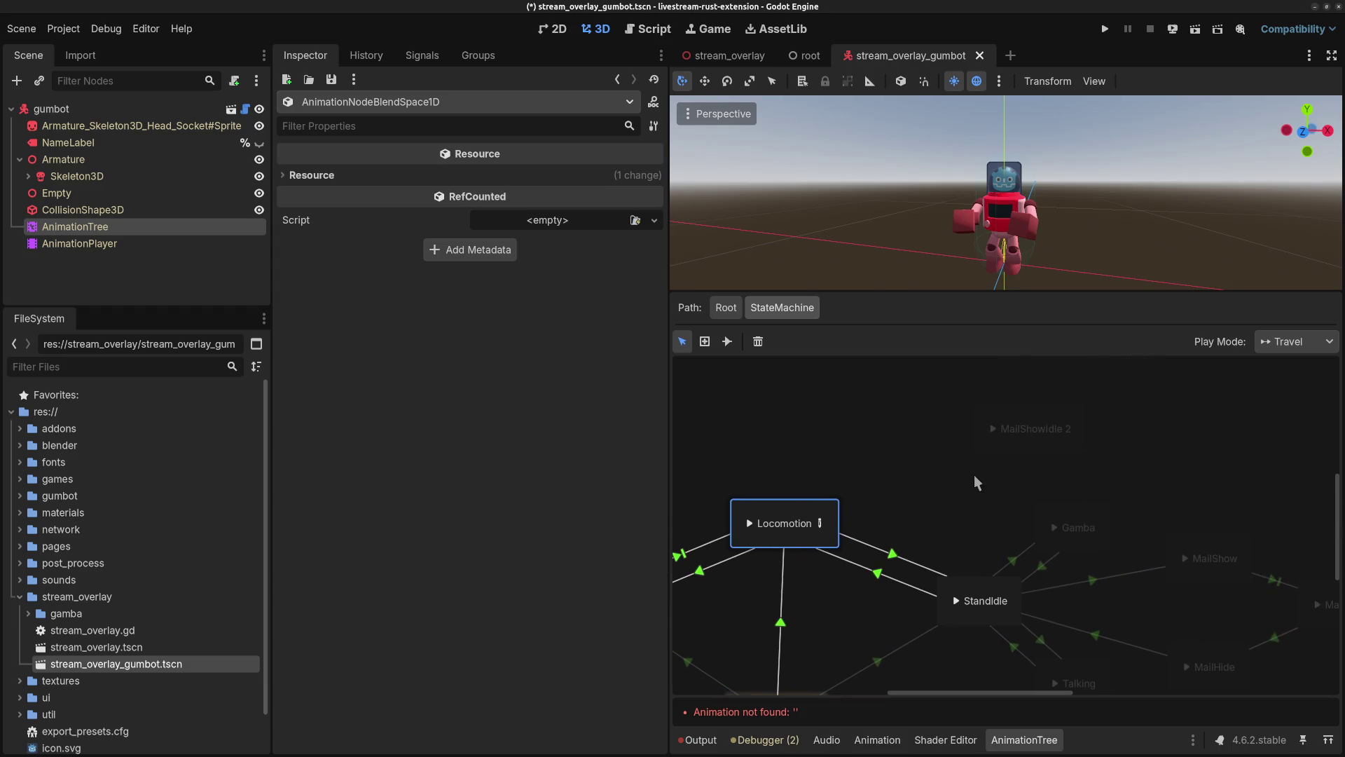
click(936, 464)
scroll(1033, 478, down, 3)
scroll(1034, 480, down, 1)
mouse_move(924, 415)
mouse_down()
mouse_move(990, 472)
mouse_move(970, 417)
mouse_up()
scroll(971, 420, right, 4)
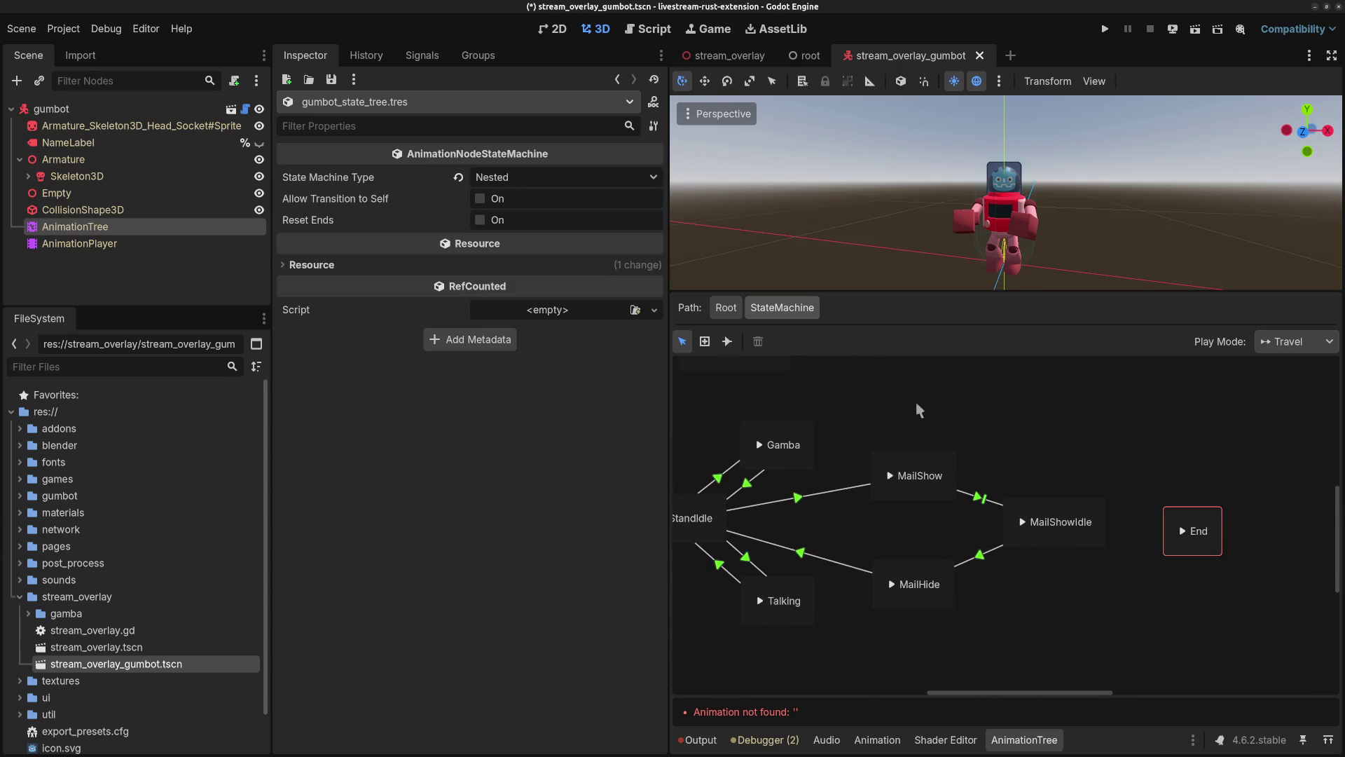
scroll(1016, 440, up, 4)
scroll(981, 462, left, 11)
drag(975, 483, 1097, 523)
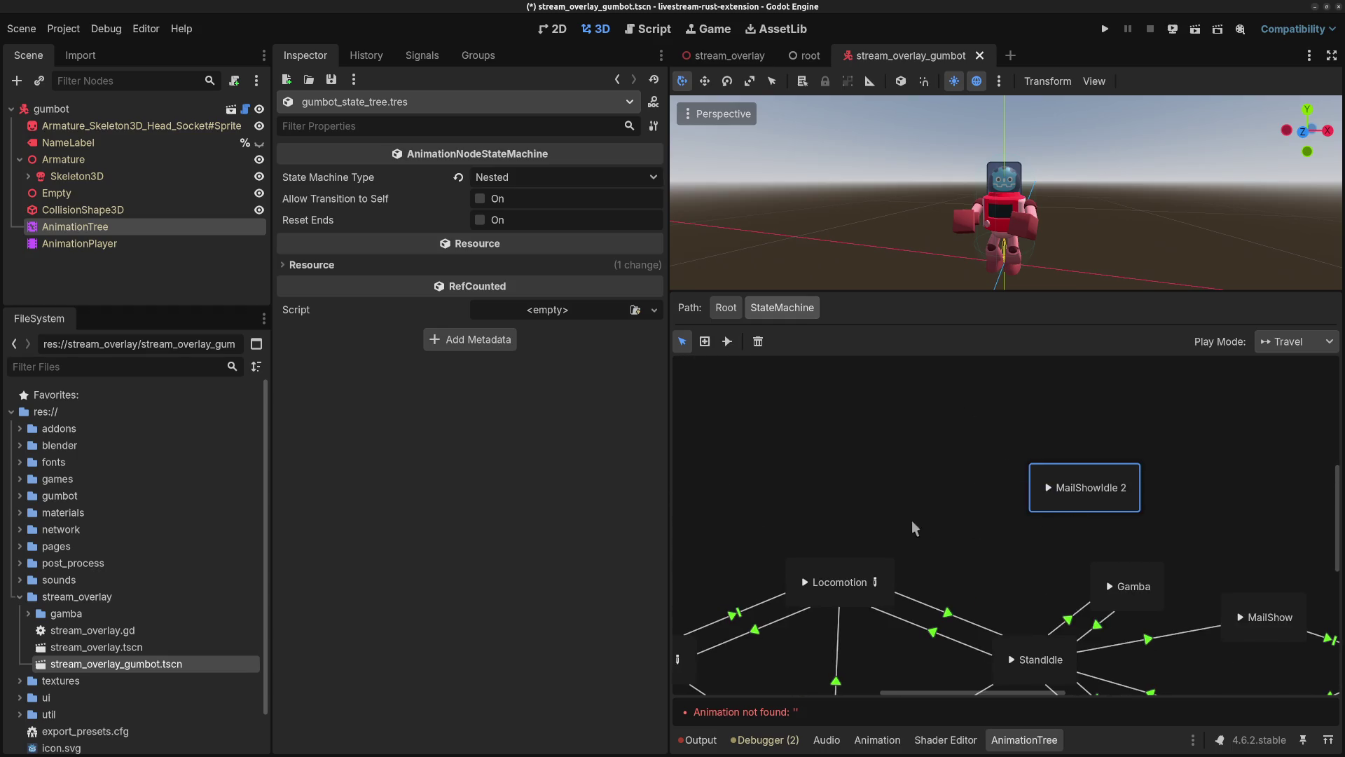
click(759, 342)
- Move Start and StandardBot closer together and save stream_overlay_gumbot.tscn
scroll(945, 559, down, 2)
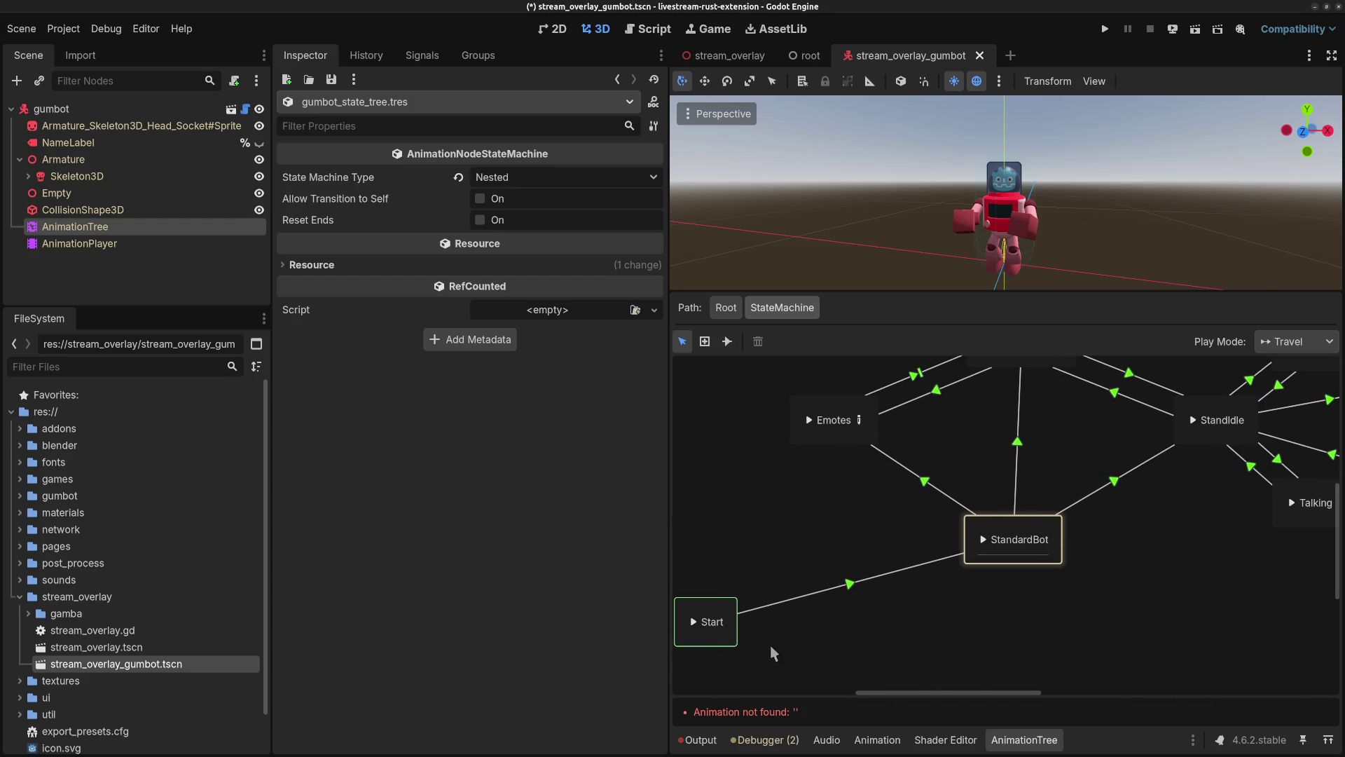
mouse_move(722, 626)
mouse_down()
mouse_move(791, 576)
mouse_move(858, 632)
mouse_up()
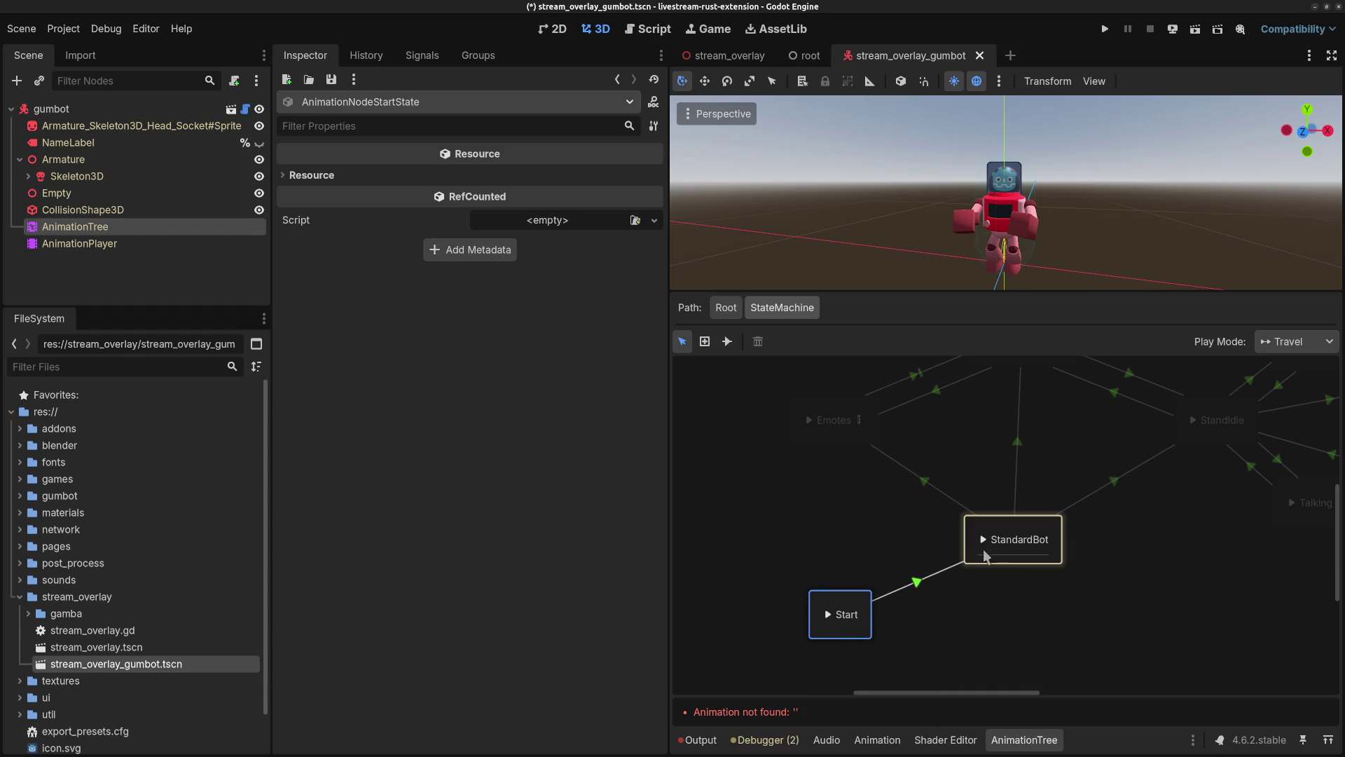
drag(974, 548, 955, 564)
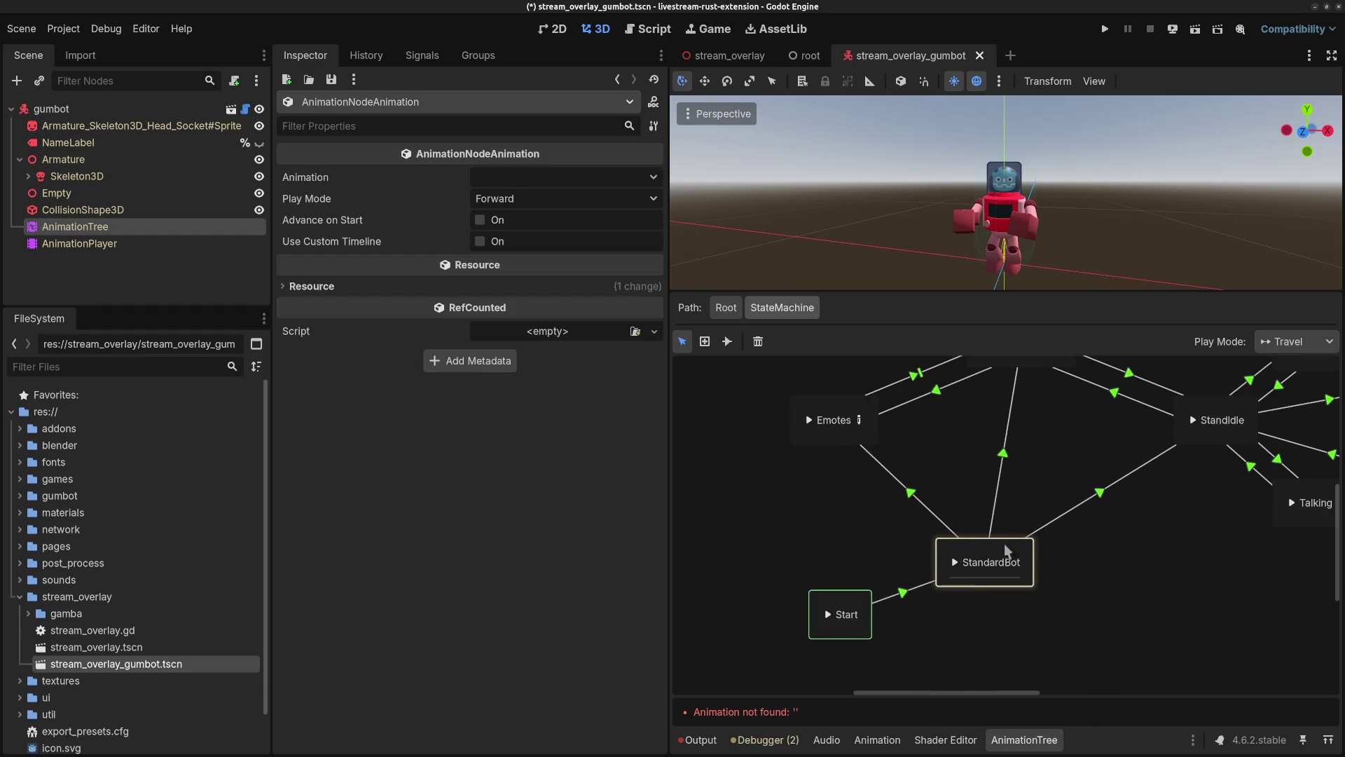
scroll(1016, 533, up, 4)
scroll(1016, 533, right, 4)
scroll(911, 553, down, 2)
scroll(911, 554, right, 2)
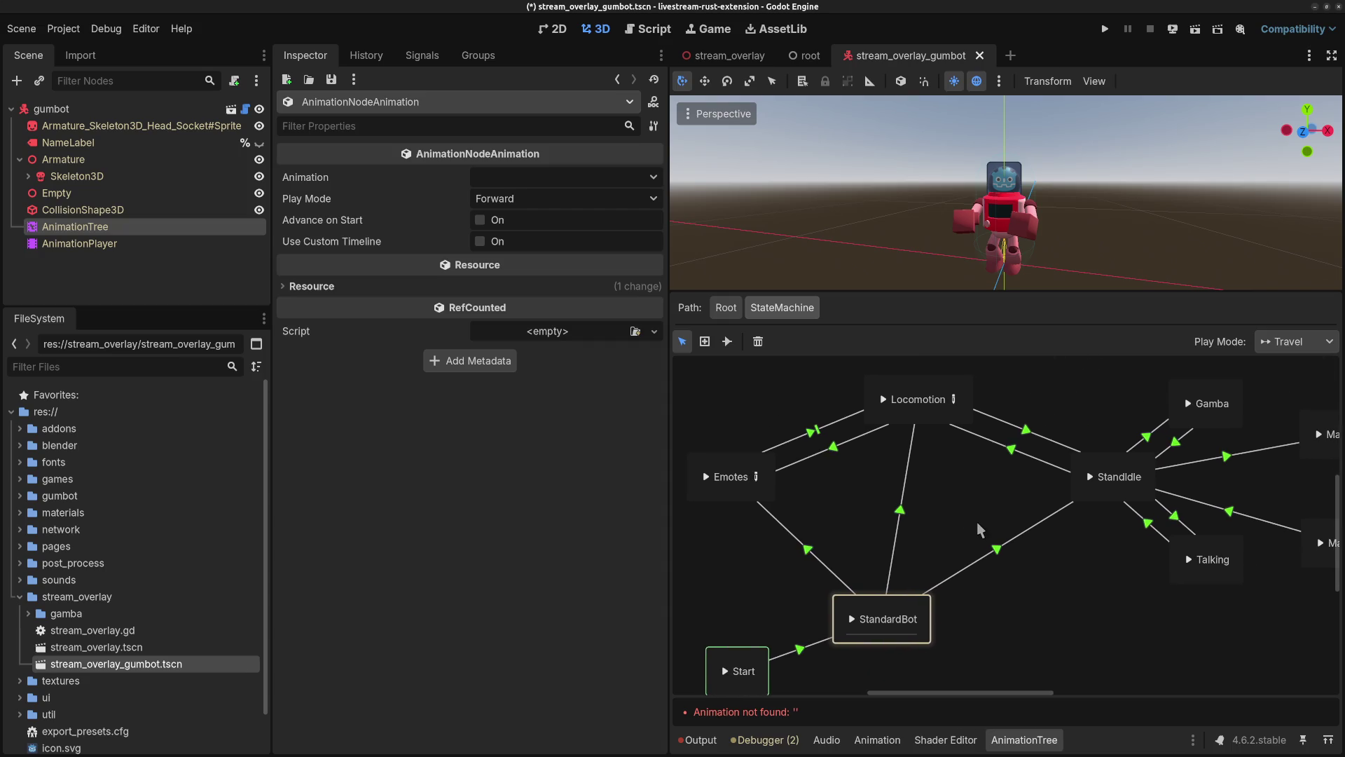
scroll(964, 540, left, 2)
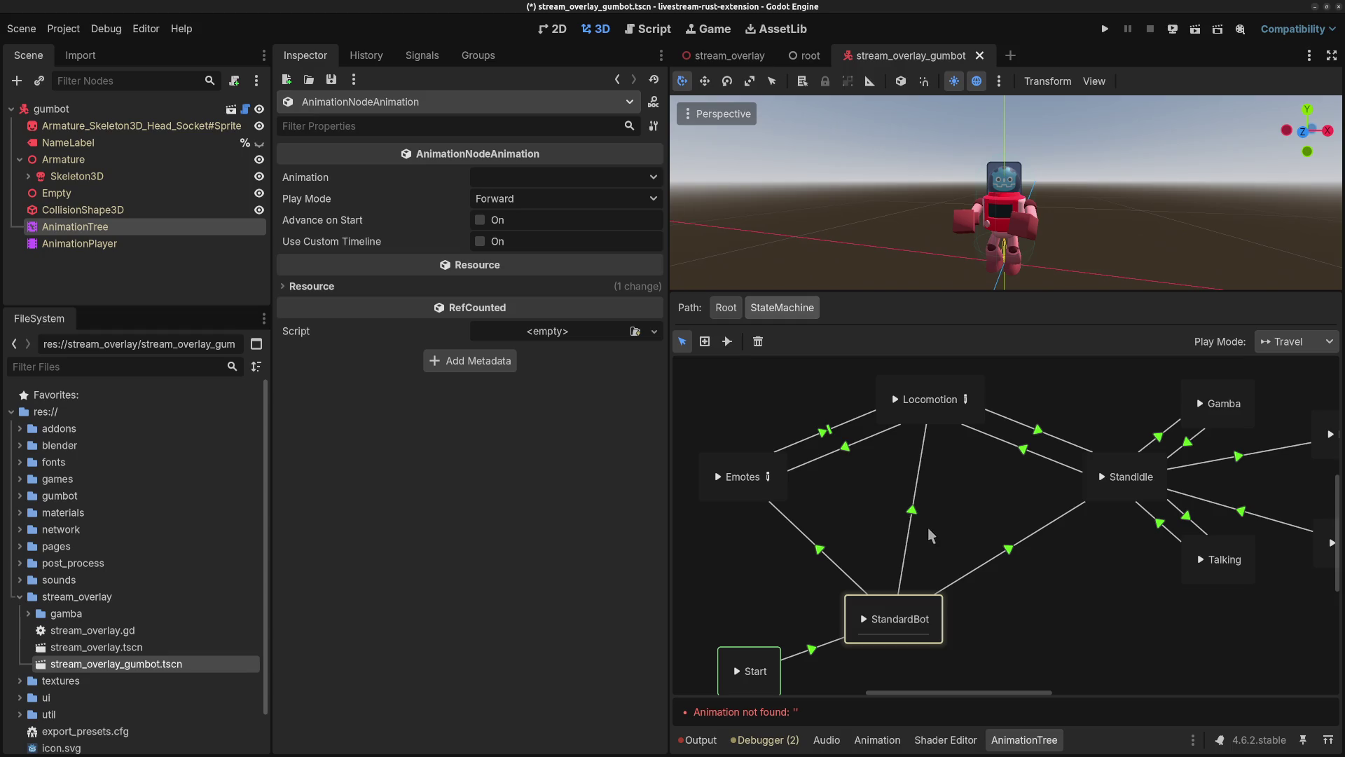
key(ctrl+s)
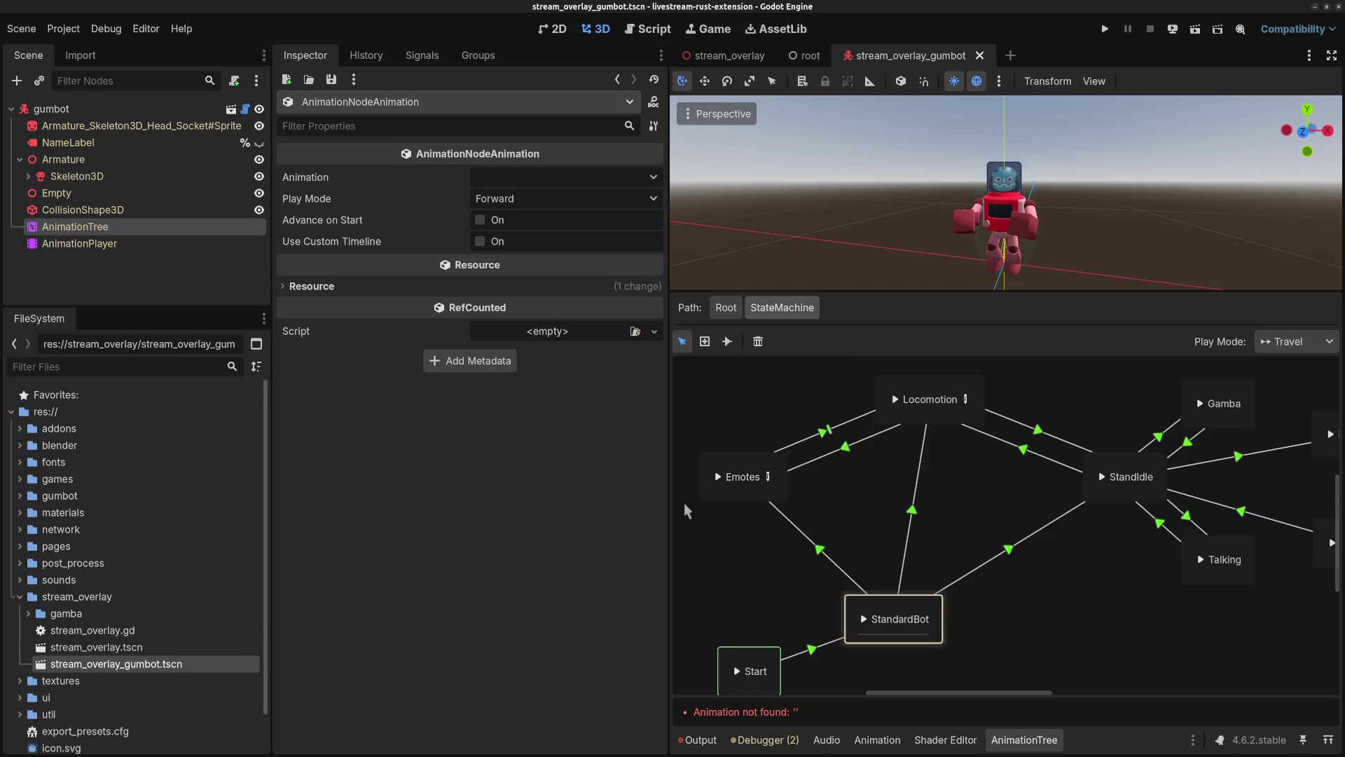
- Check the gumbot.gd code editor, then browse stream_overlay.tscn, stream_overlay_gumbot.tscn and stream_overlay.gd
key(alt+Tab)
mouse_move(444, 385)
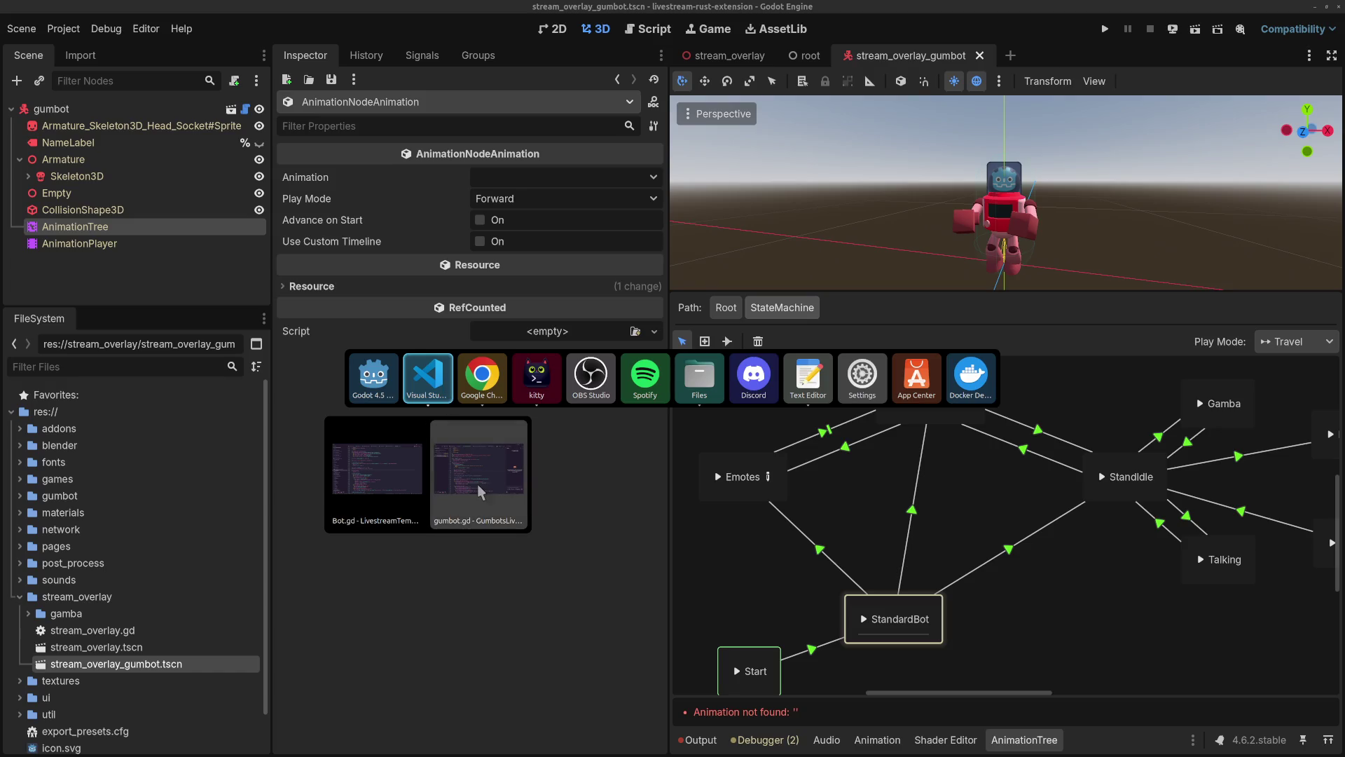
click(491, 491)
key(alt+Tab)
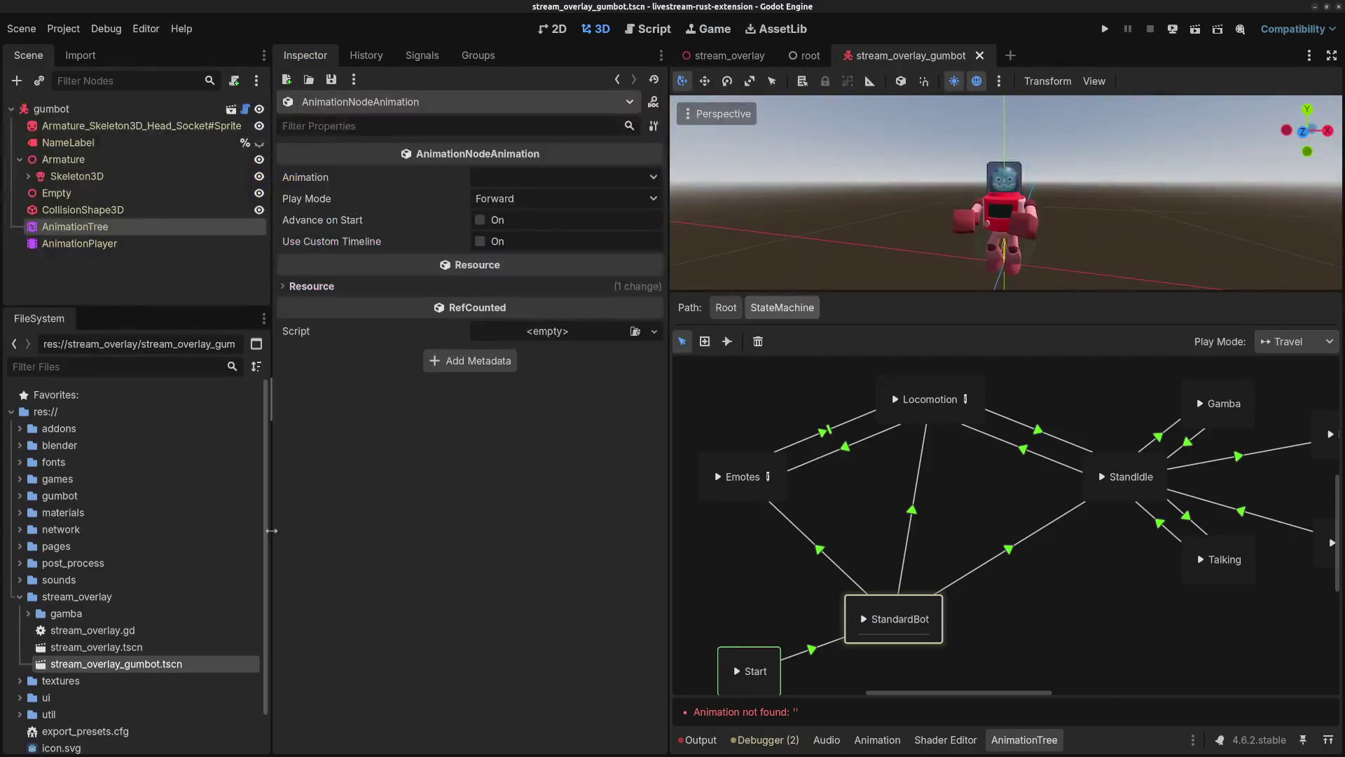
click(133, 646)
click(141, 664)
click(131, 631)
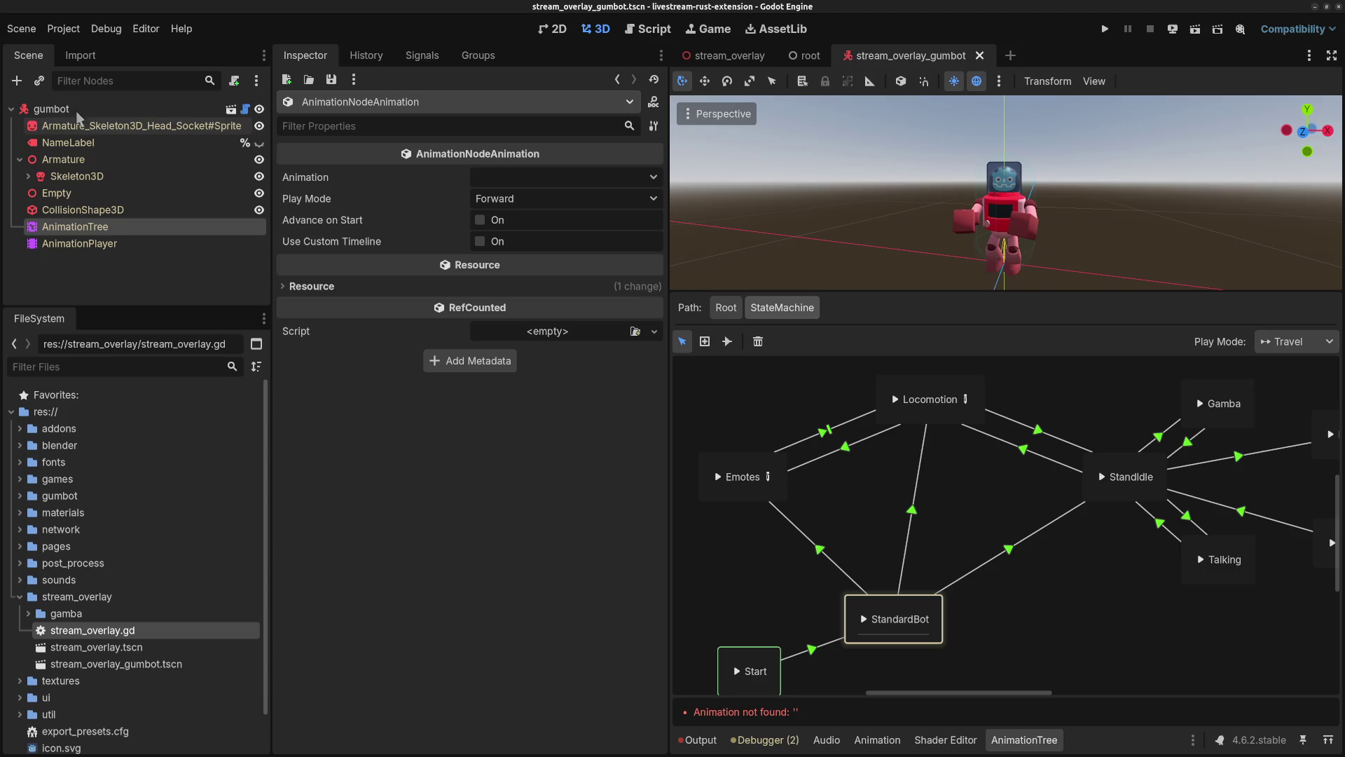
- Select the gumbot root node and inspect its attached gumbot.gd script in the Inspector
click(140, 110)
scroll(494, 627, down, 2)
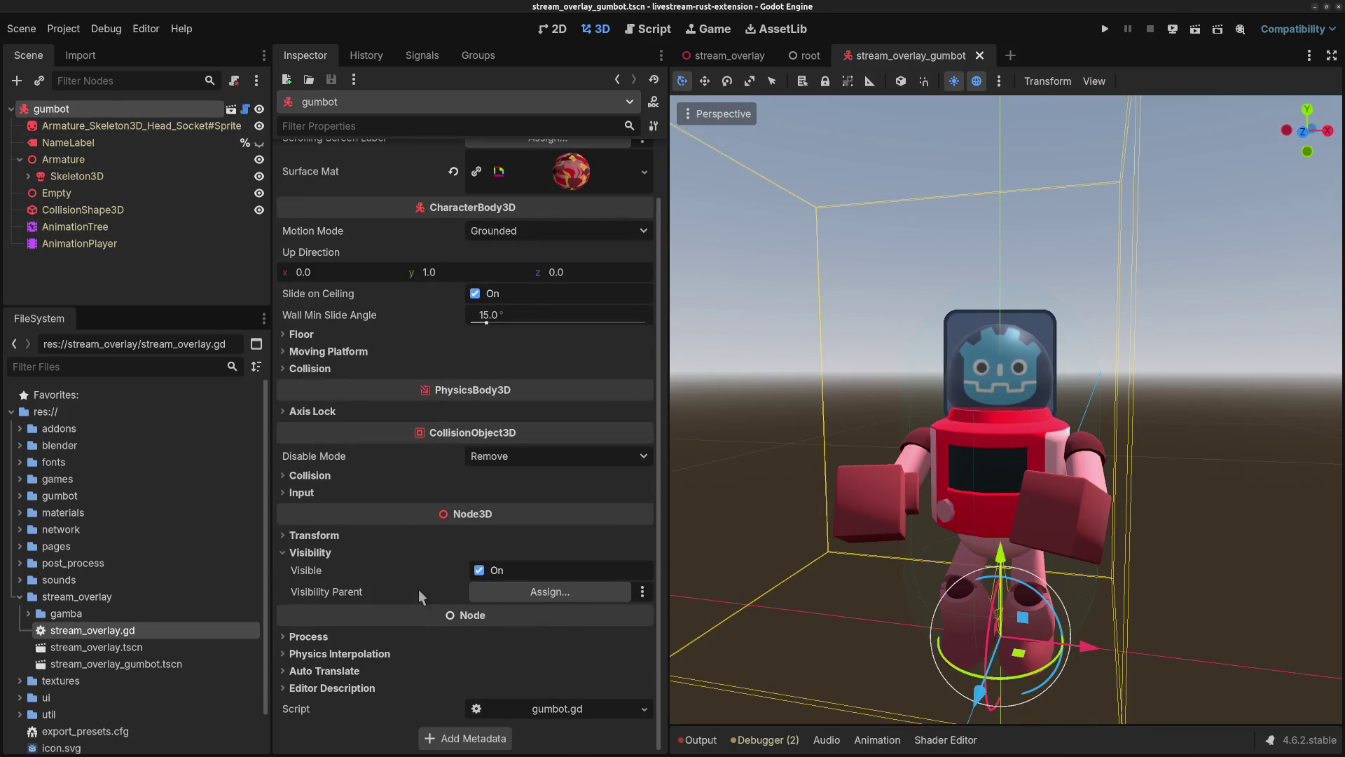
click(583, 709)
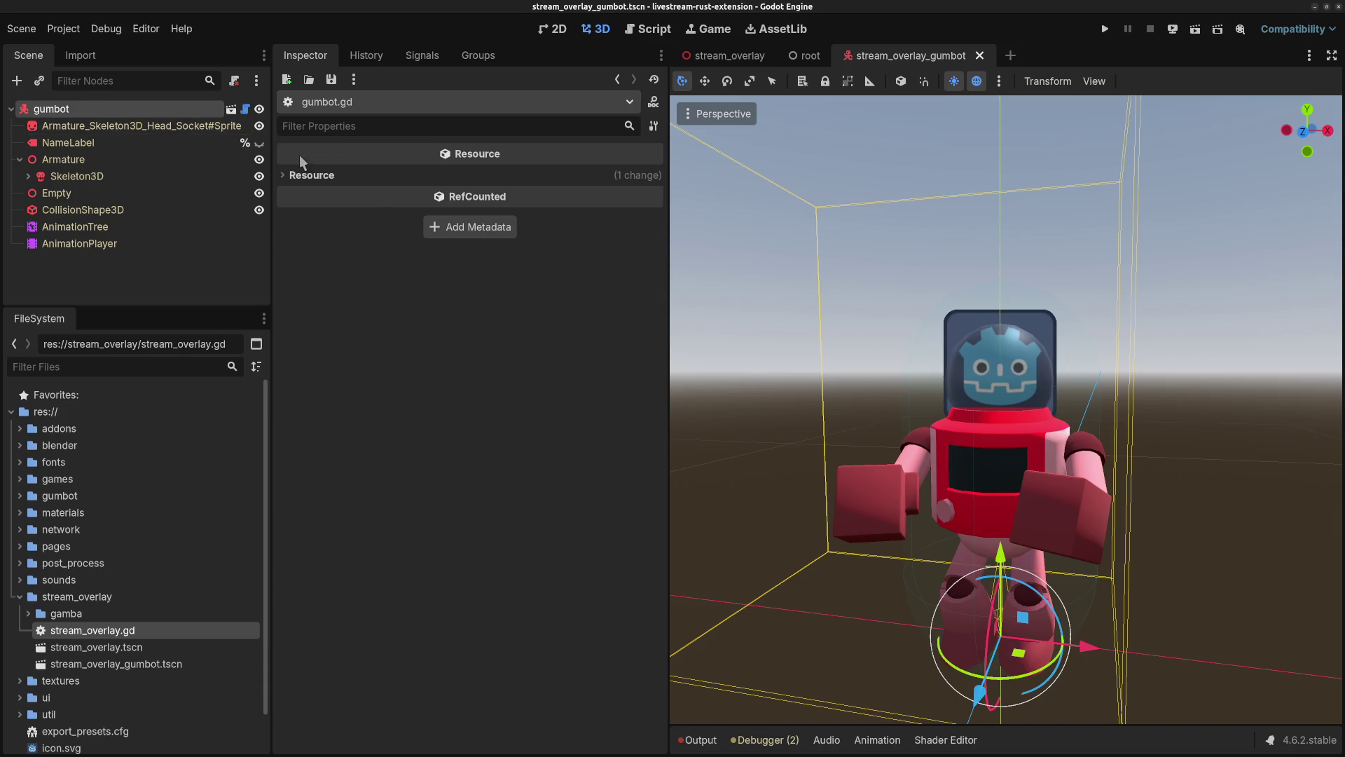
click(140, 126)
click(52, 108)
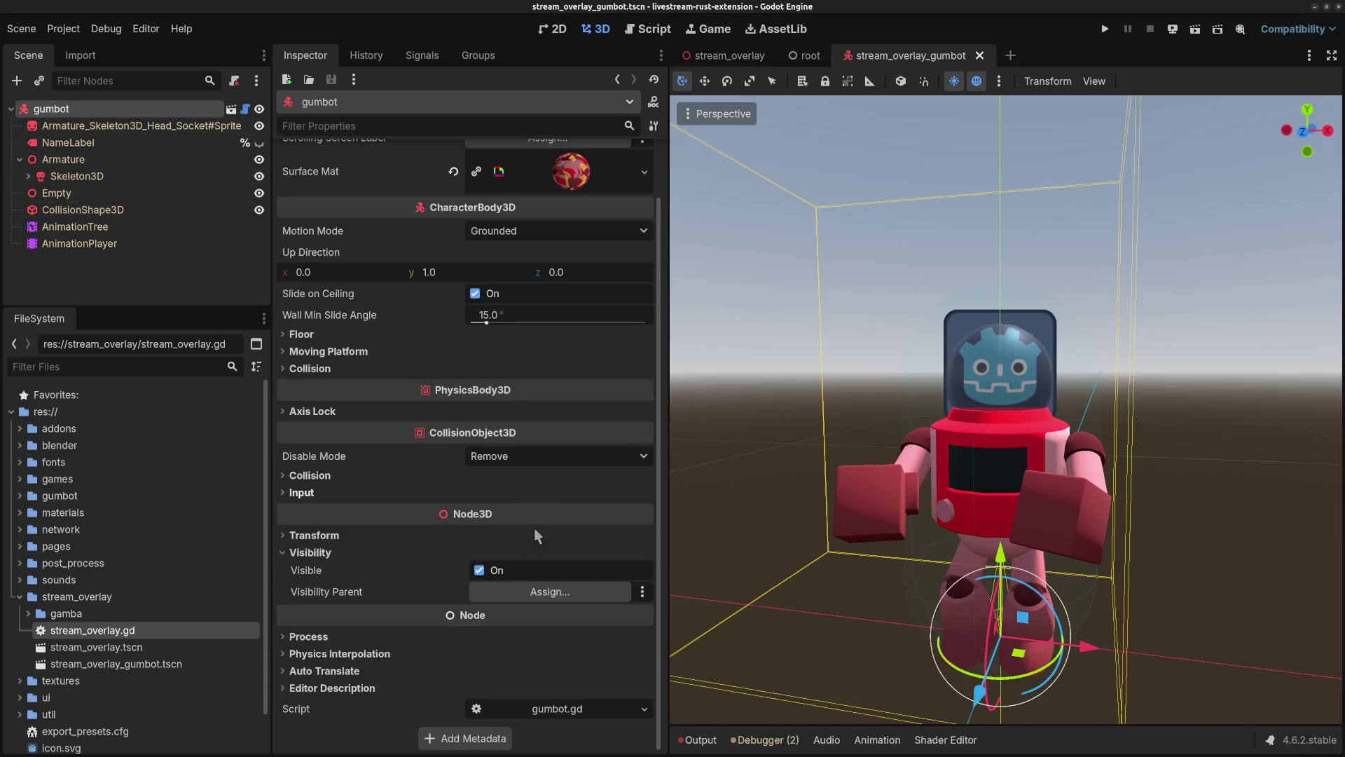
- Create and attach a new script named stream_overlay_gumbot.gd to the gumbot node
right_click(574, 710)
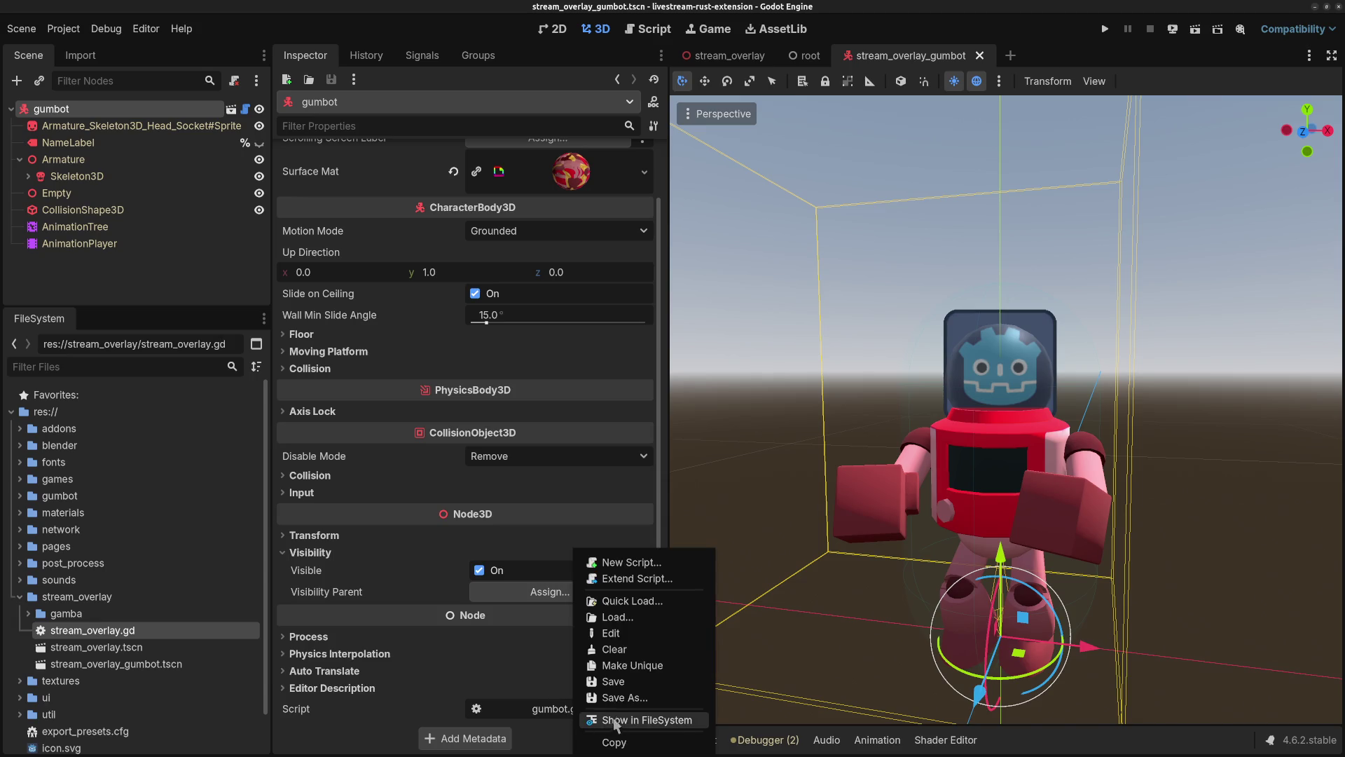
click(639, 566)
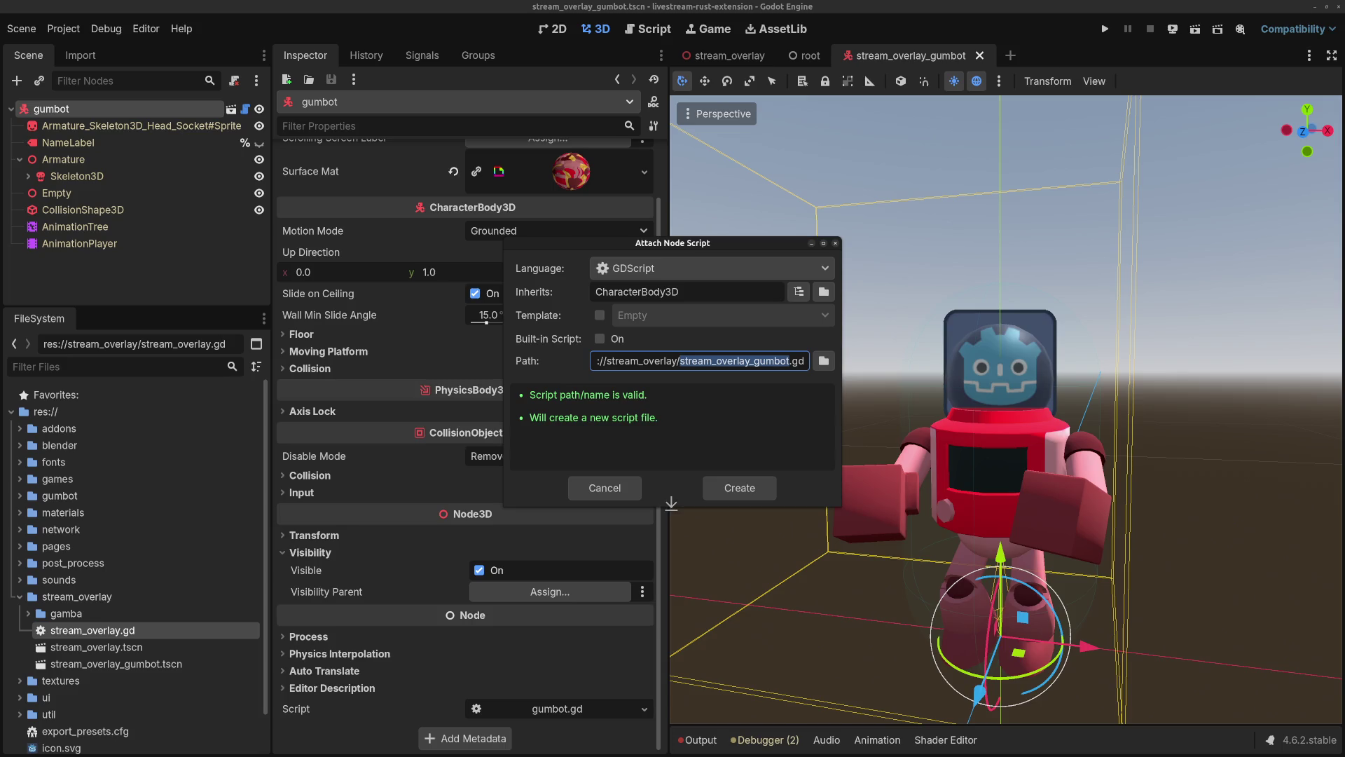
text(stream_o)
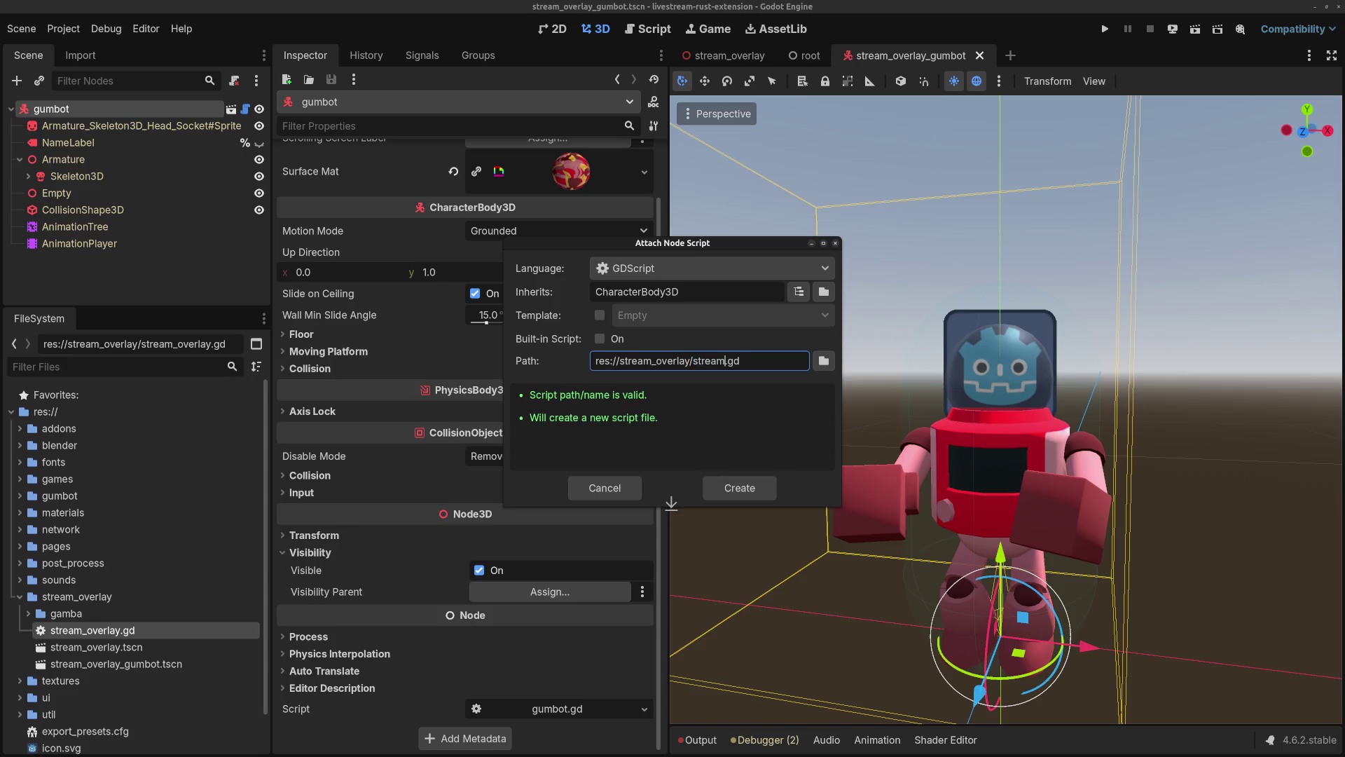
text(verlay_gumbot)
click(737, 487)
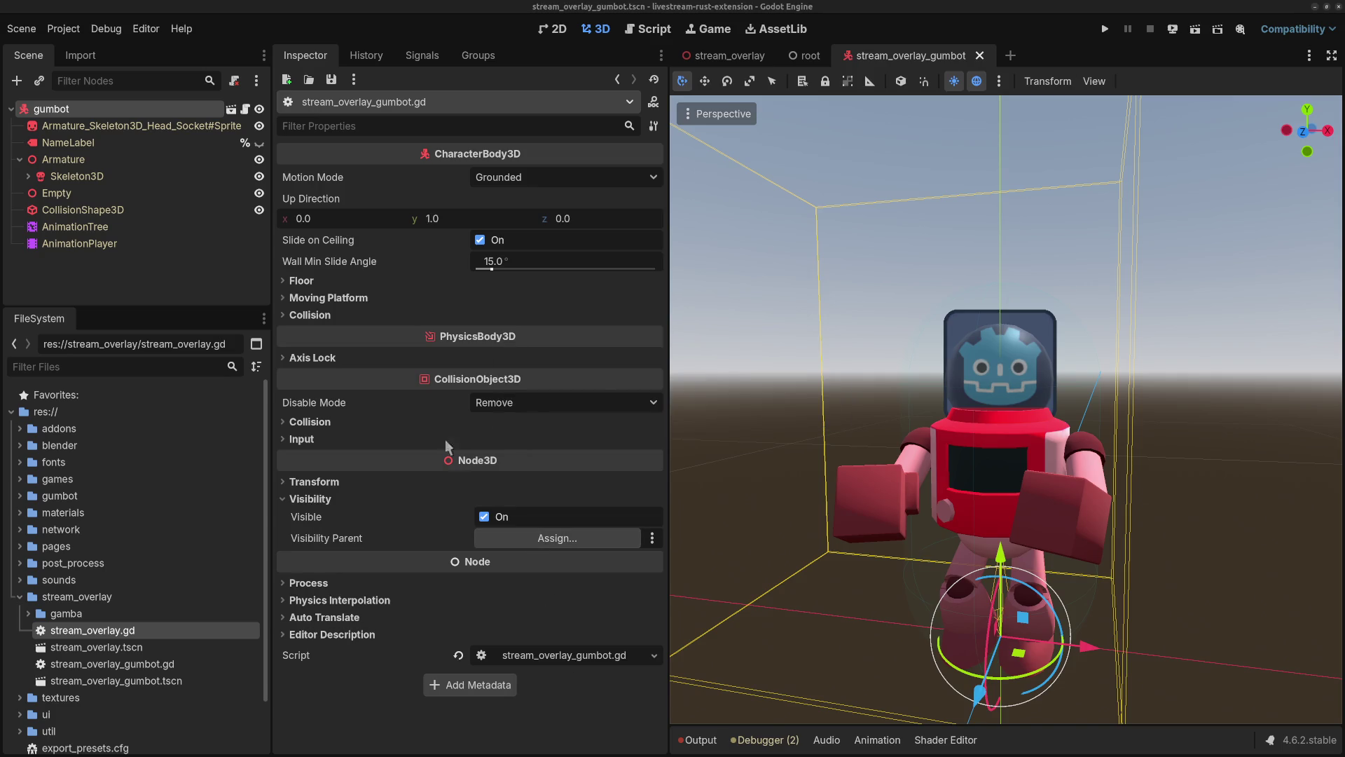
key(alt+Tab)
- Open stream_overlay_gumbot.gd through the quick file search
click(639, 415)
key(super)
click(638, 414)
key(ctrl+p)
text(stream-)
key(BackSpace)
text()_)
key(BackSpace)
text(_overl)
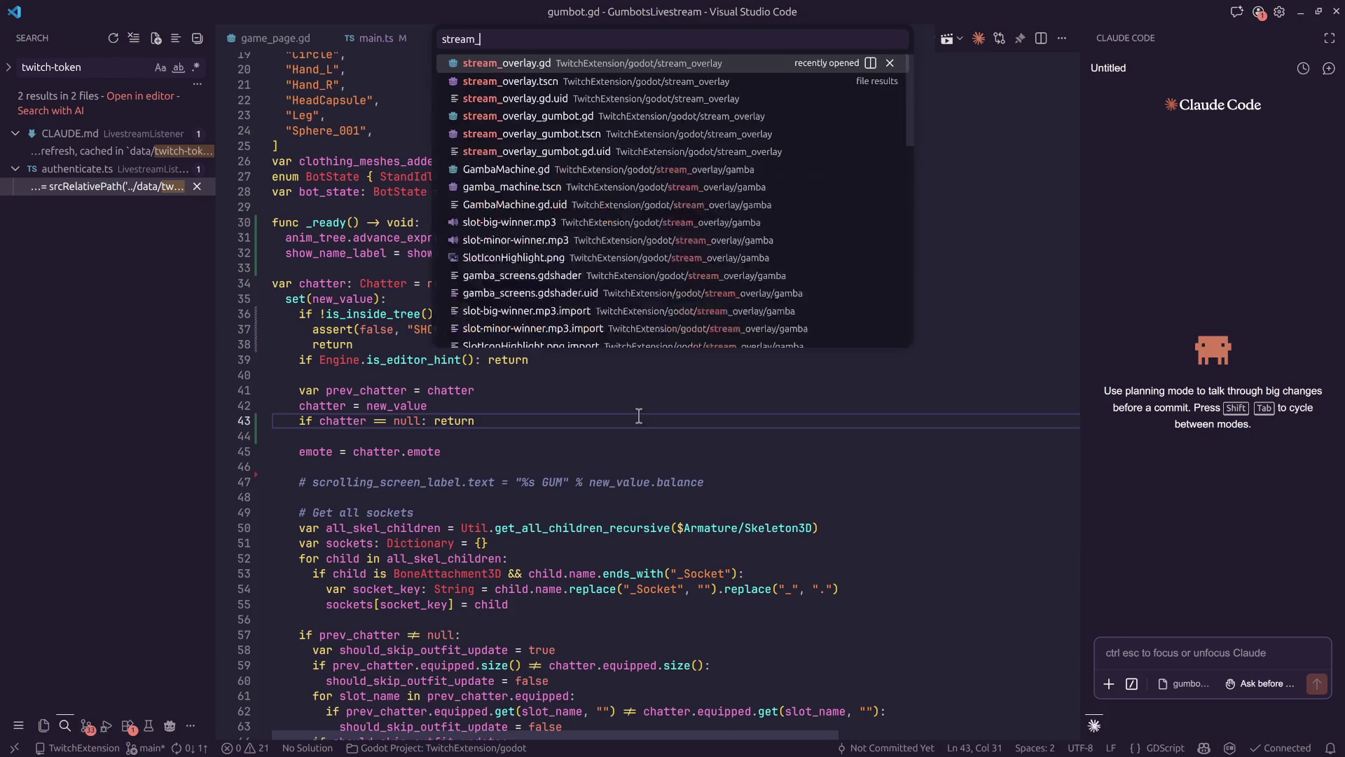
key(Down)
key(Down)
key(Return)
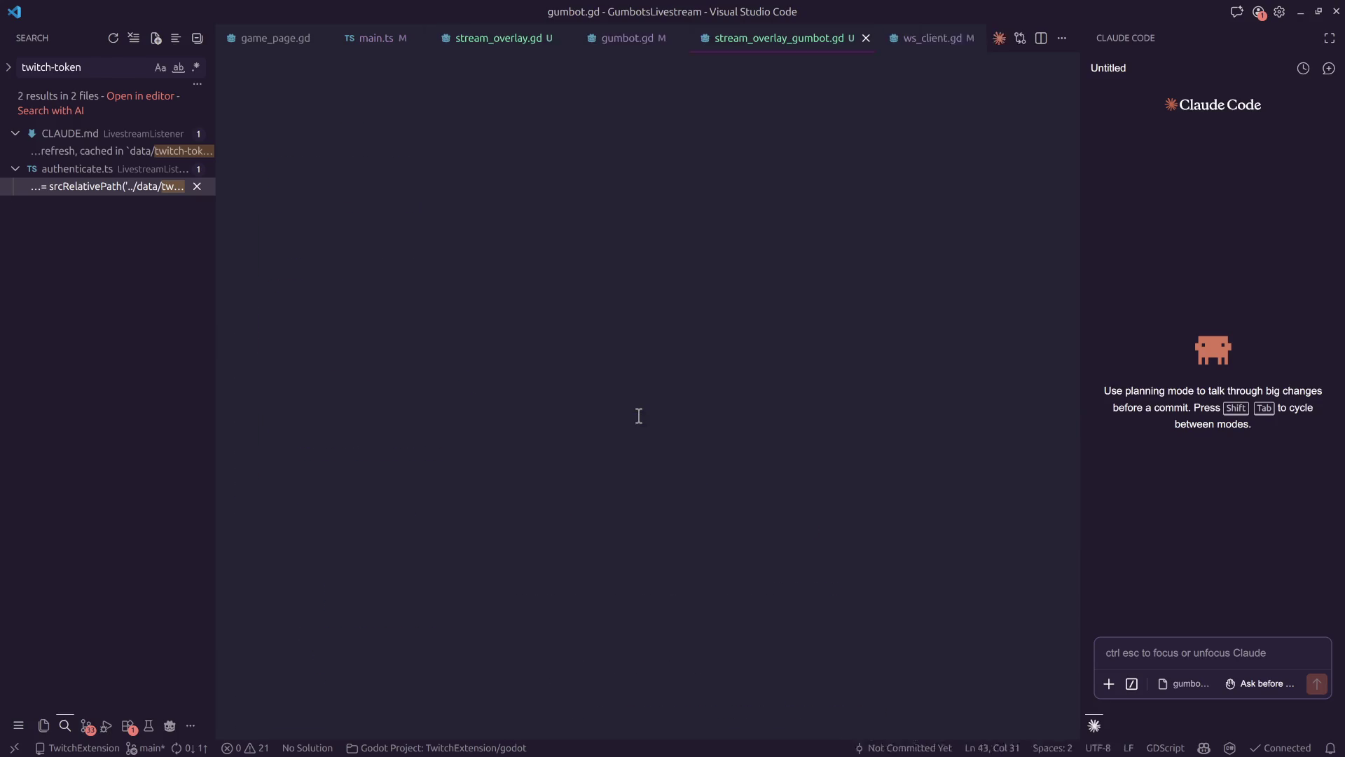
- Change the script's extends from CharacterBody3D to GumBot and save
key(ctrl+v)
key(ctrl+f)
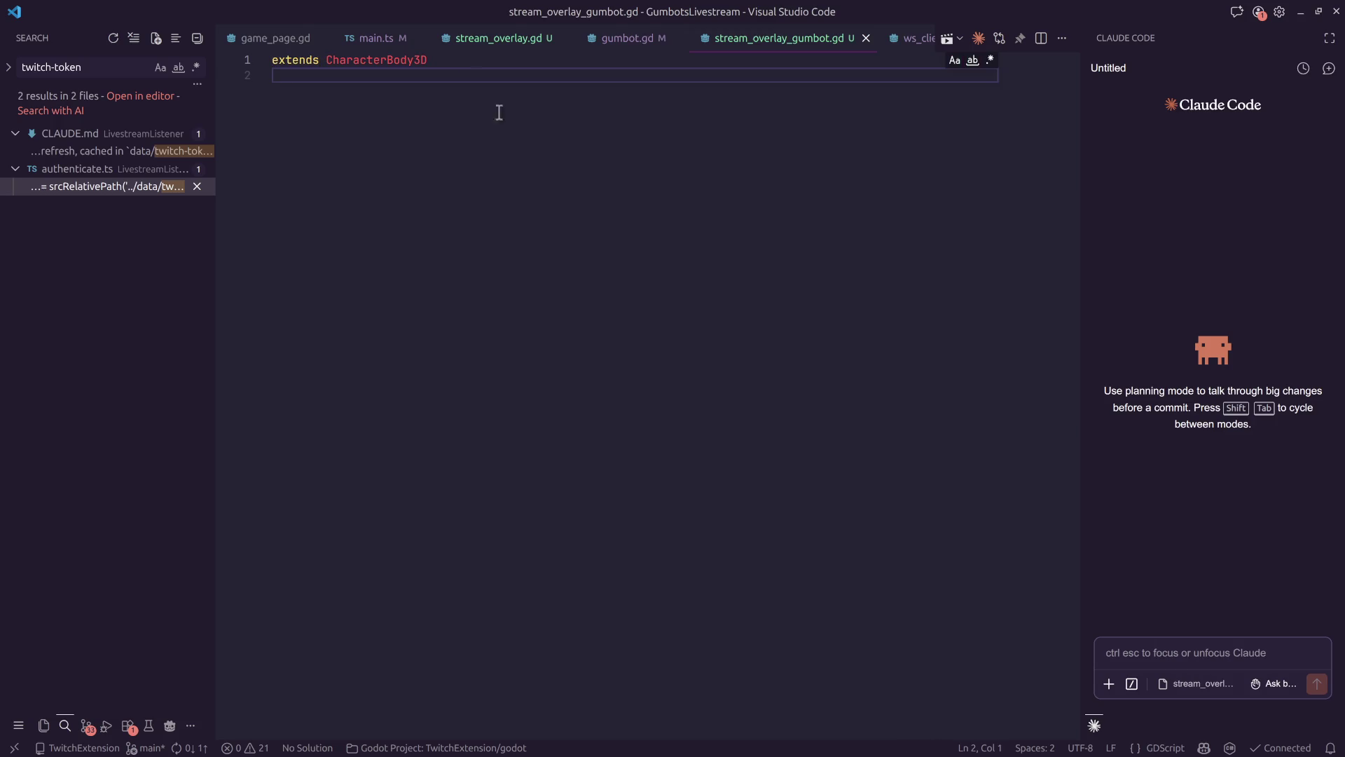
double_click(412, 60)
text(GumBot)
key(ctrl+s)
- Open pong_gumbot.tscn briefly for reference, then close it
key(ctrl+p)
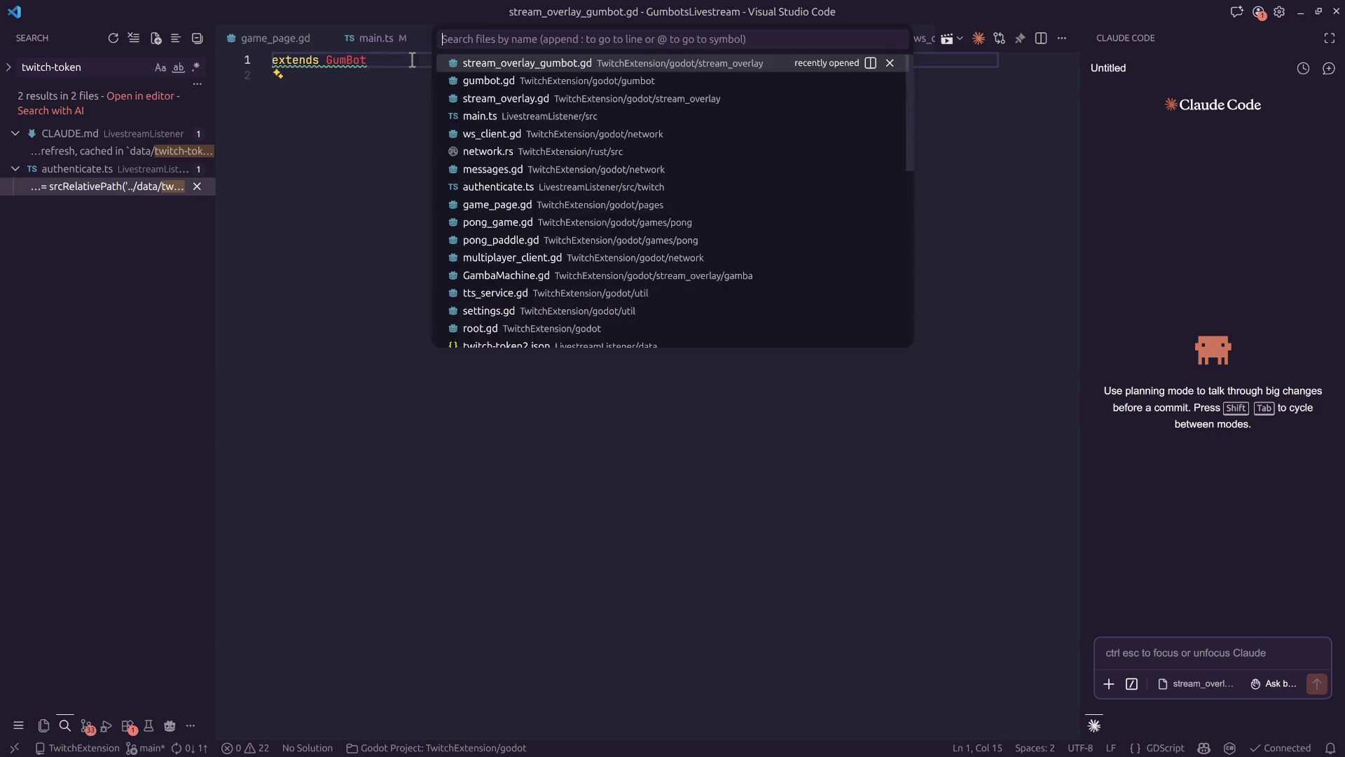
text(pong)
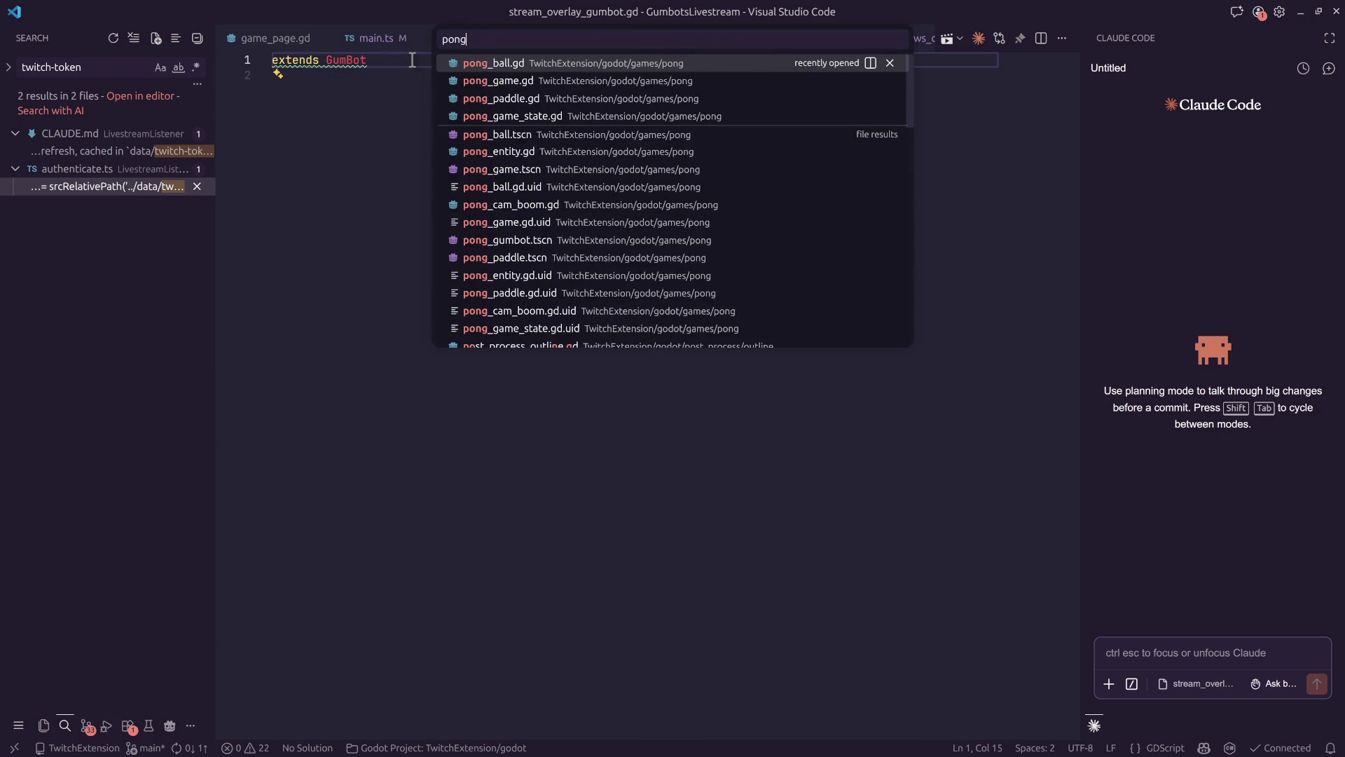
text(_gumb)
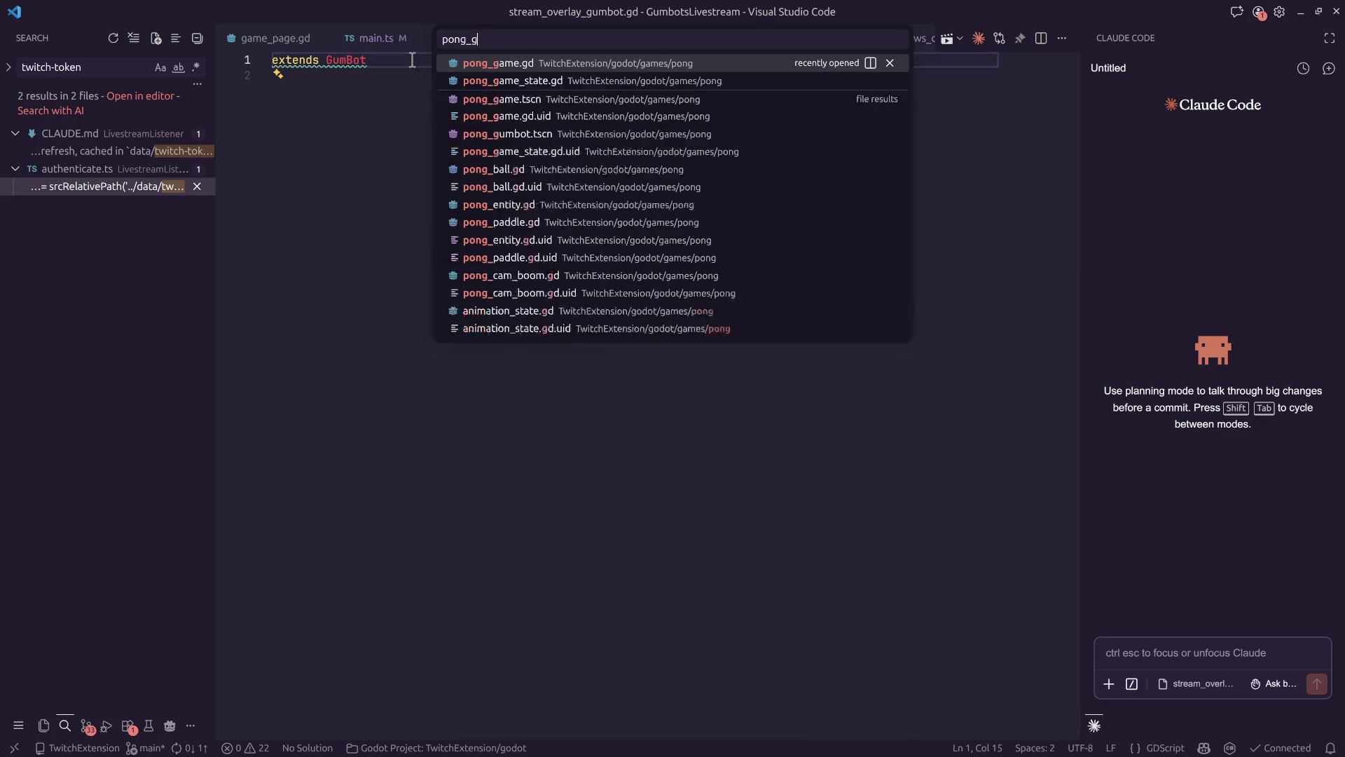
key(Return)
key(ctrl+p)
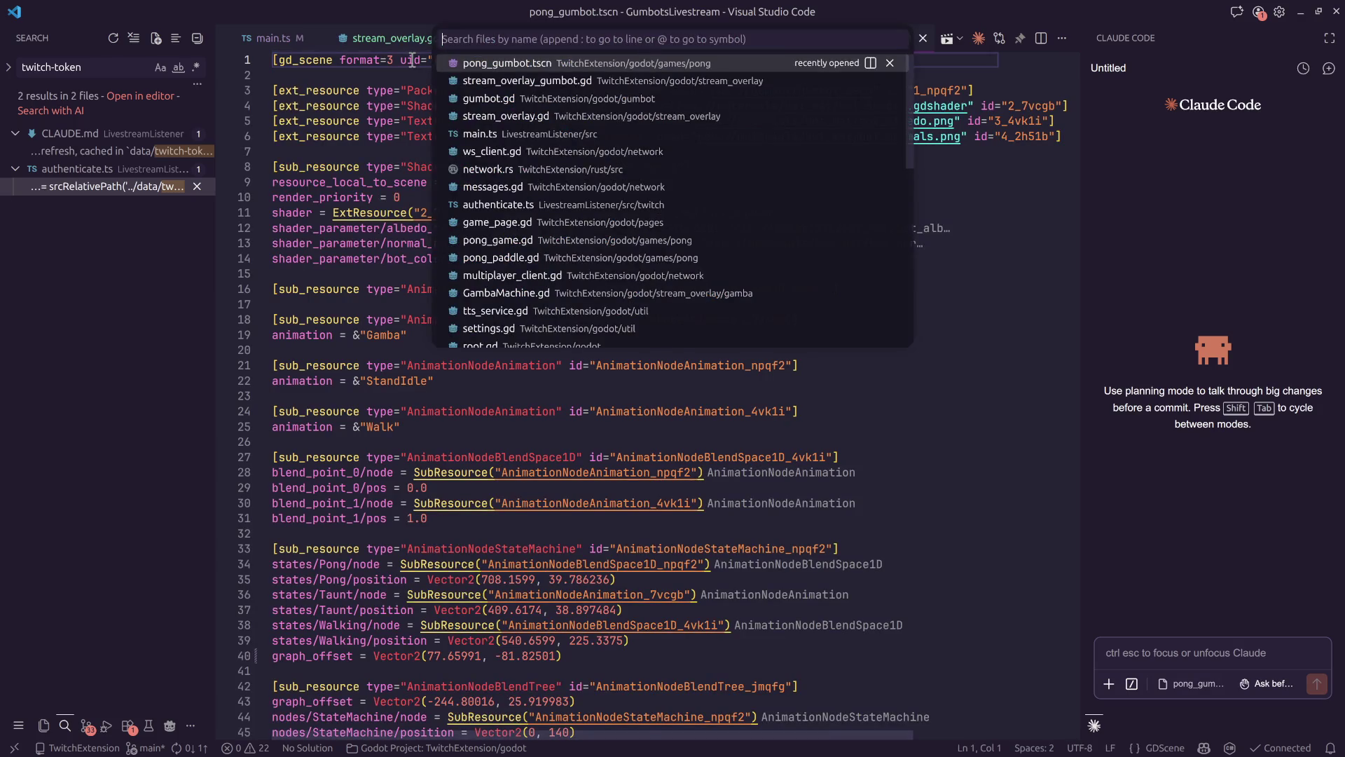
key(Escape)
key(ctrl+w)
- Add class_name StreamOverlayGumBot under extends GumBot, save, and return to Godot
click(511, 180)
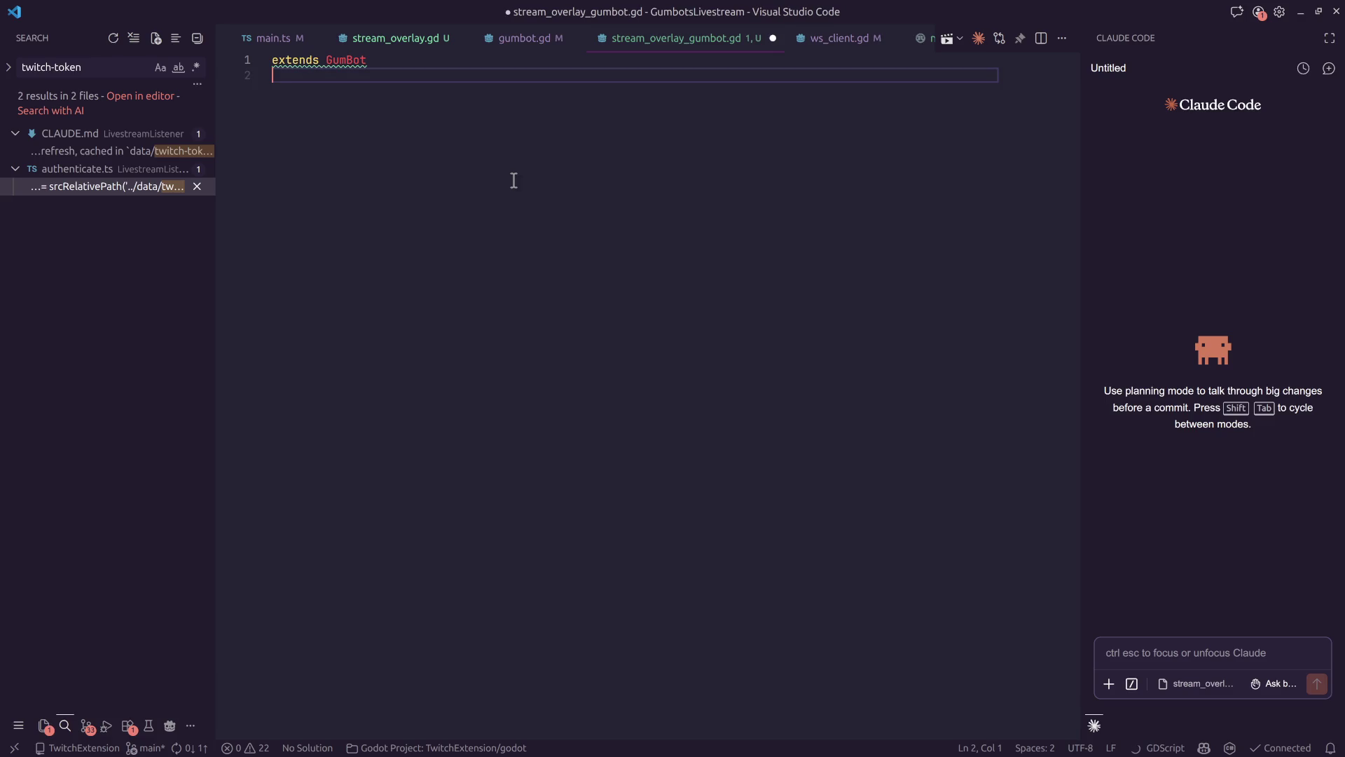
text(clas)
key(Down)
key(Return)
text(S)
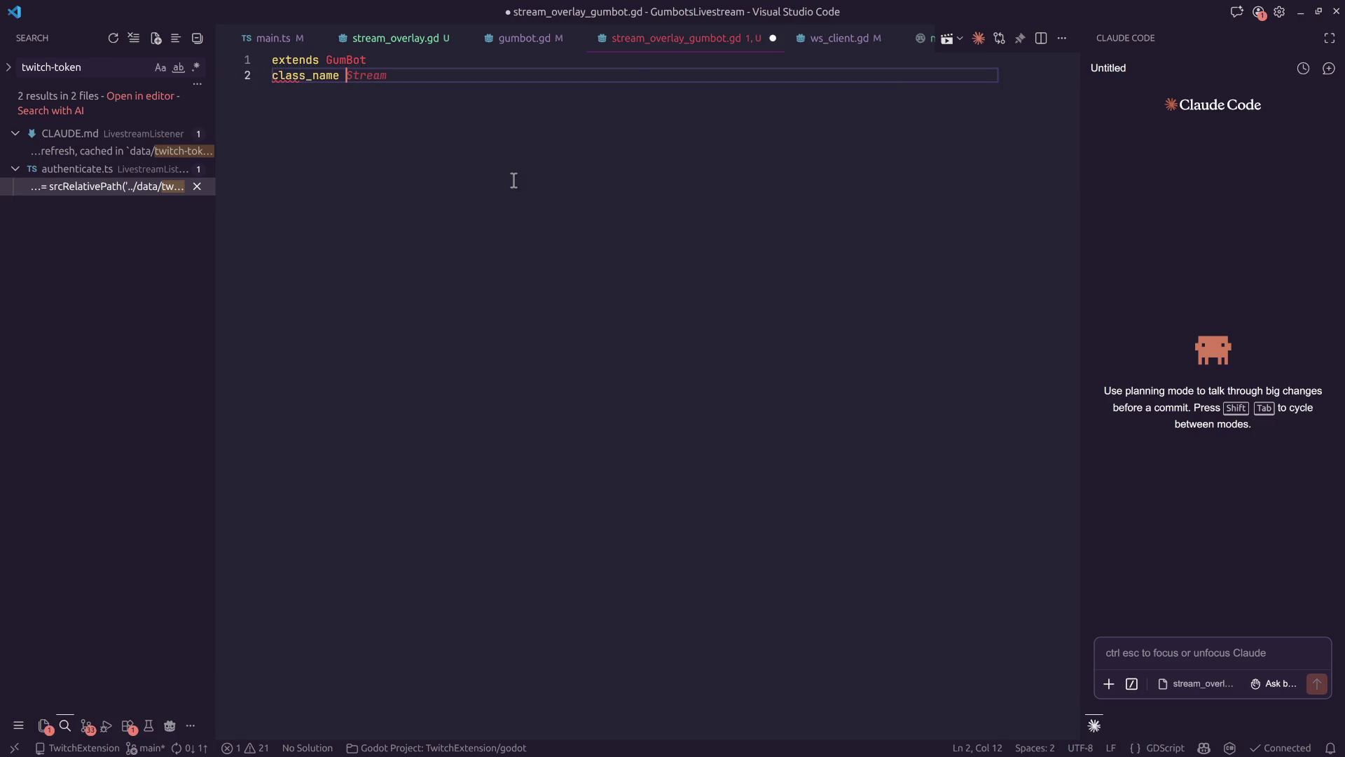
text(treamO)
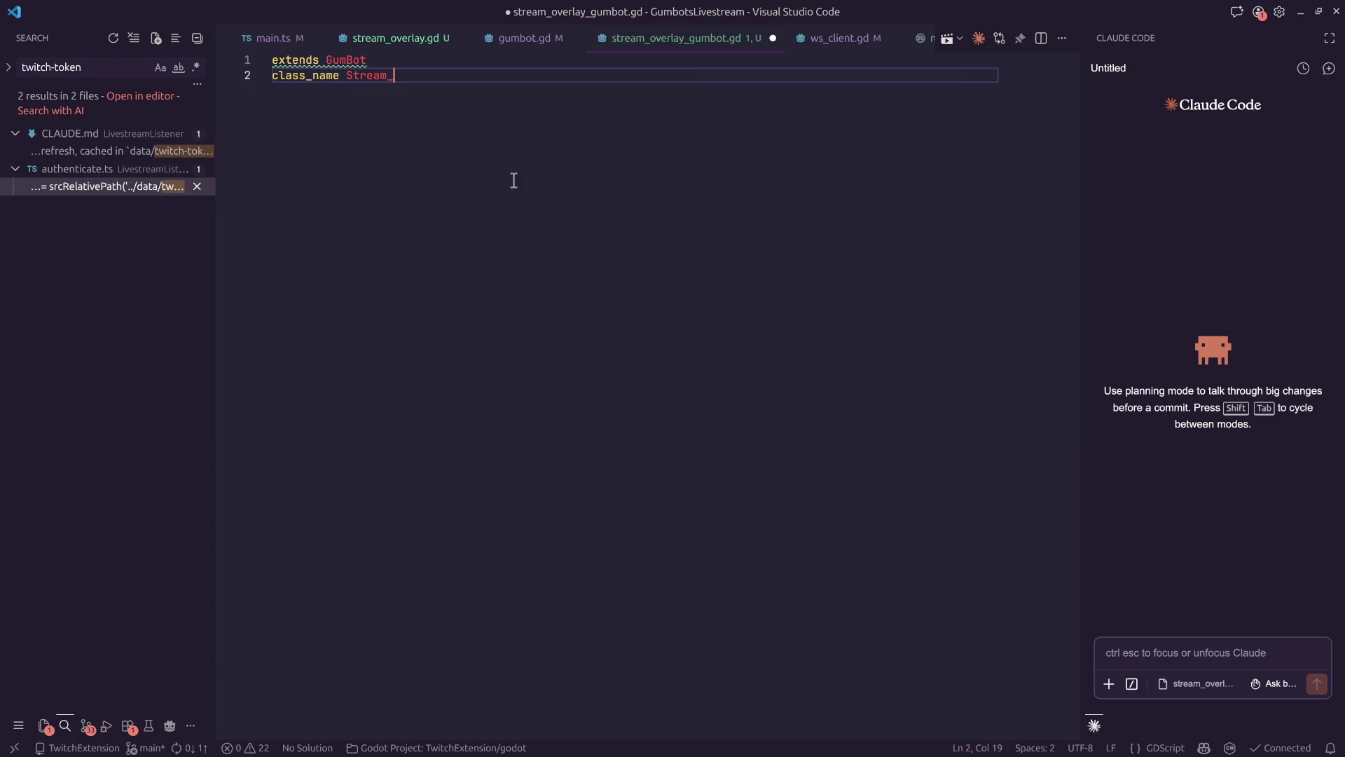
key(Tab)
key(Return)
key(Return)
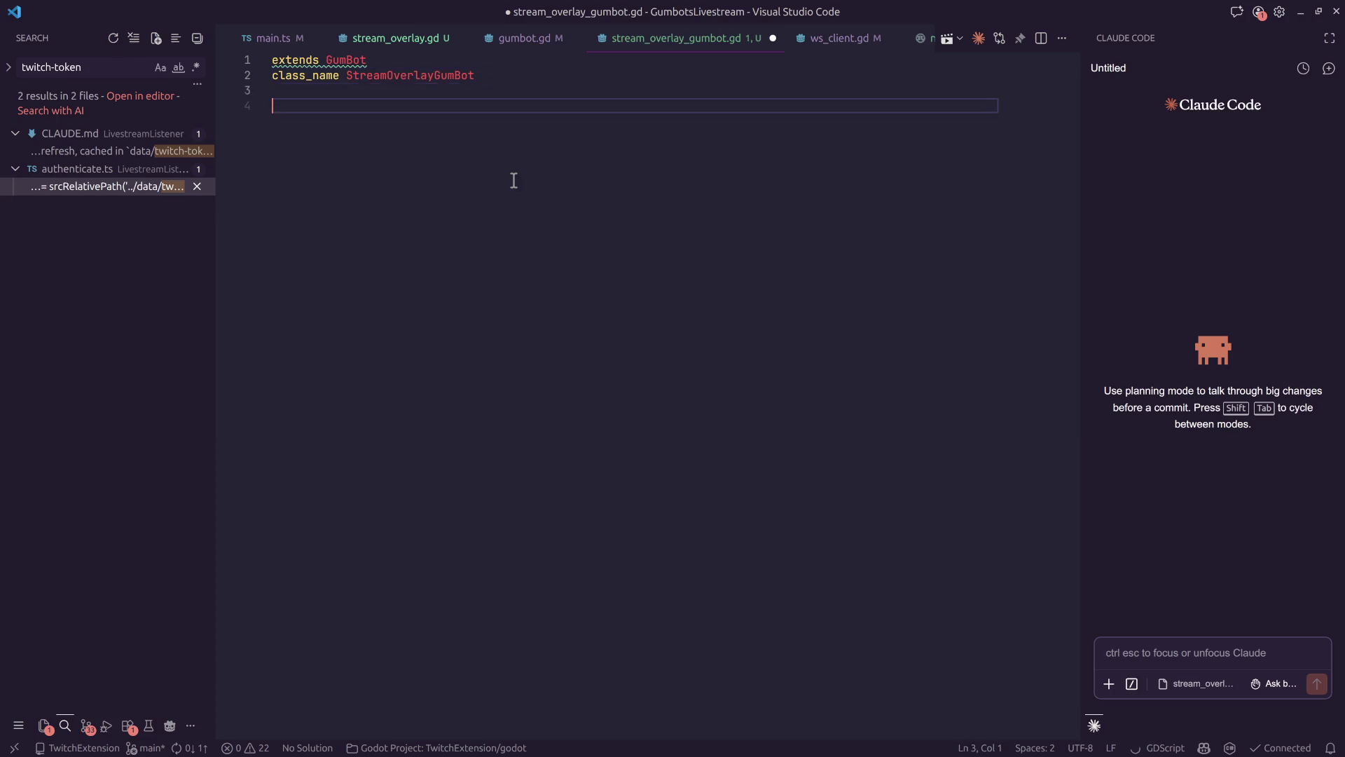
key(ctrl+s)
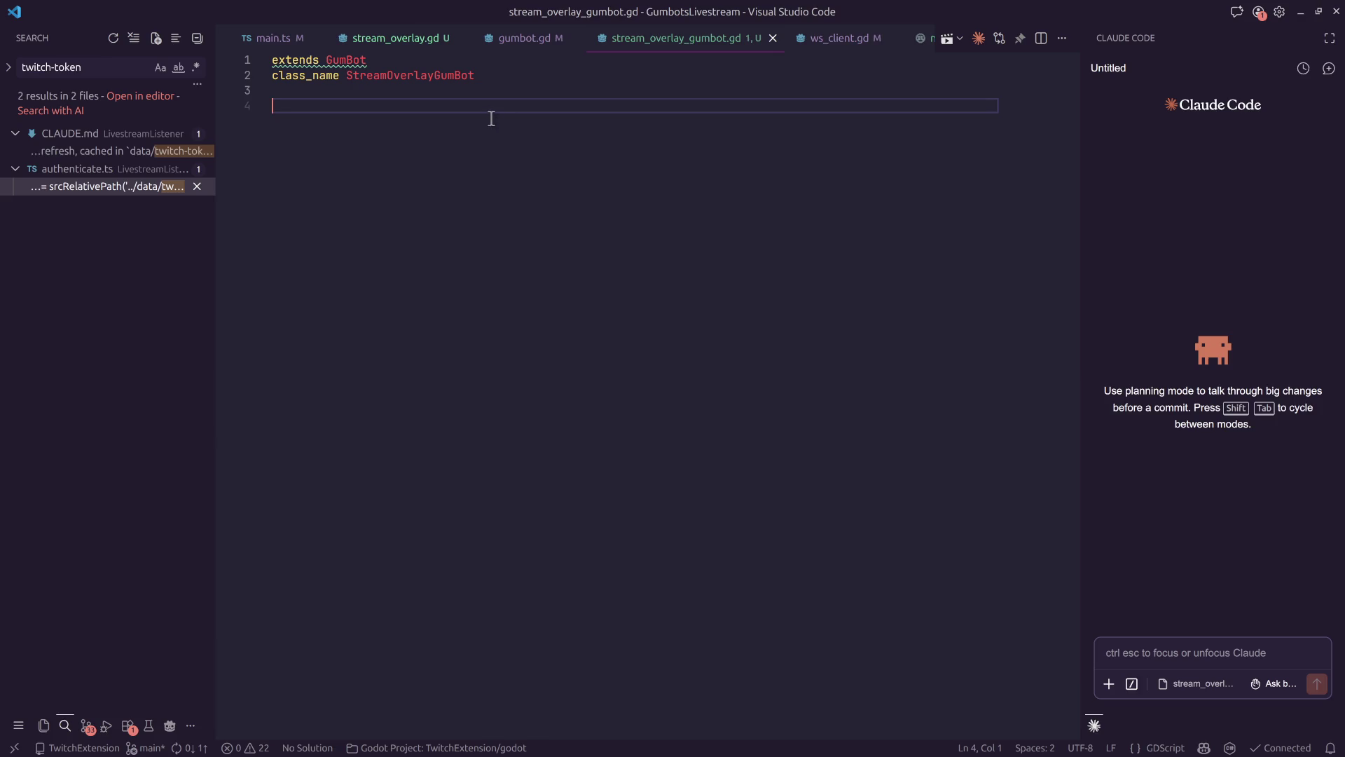
key(alt+Tab)
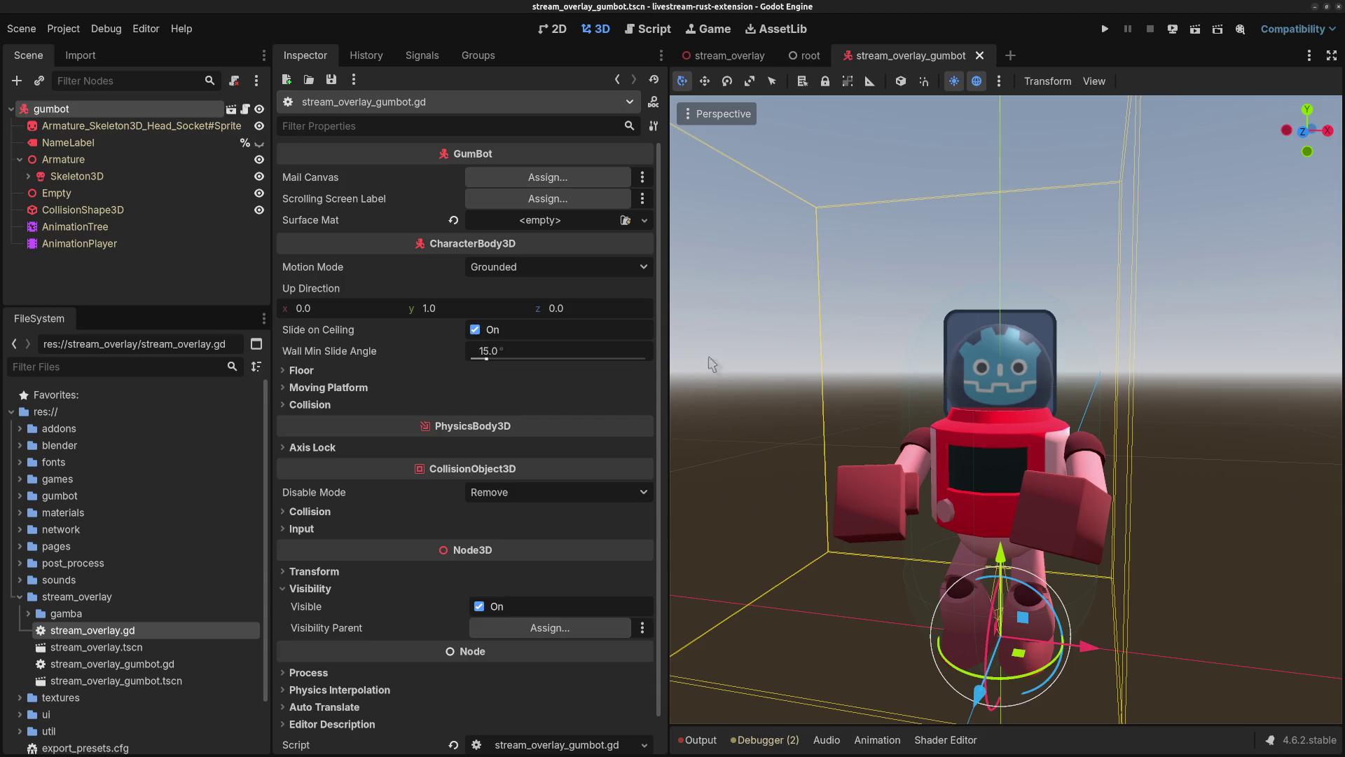
drag(272, 371, 282, 370)
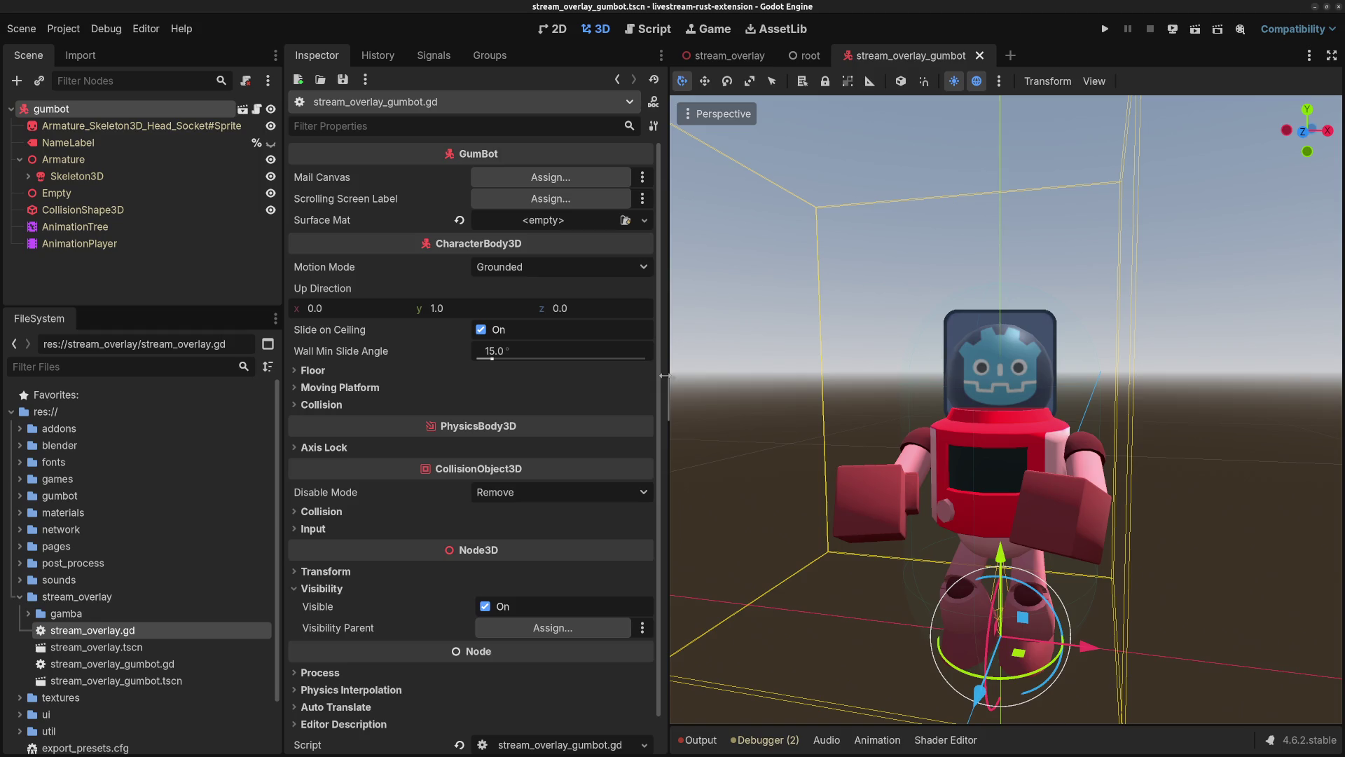
drag(664, 376, 642, 376)
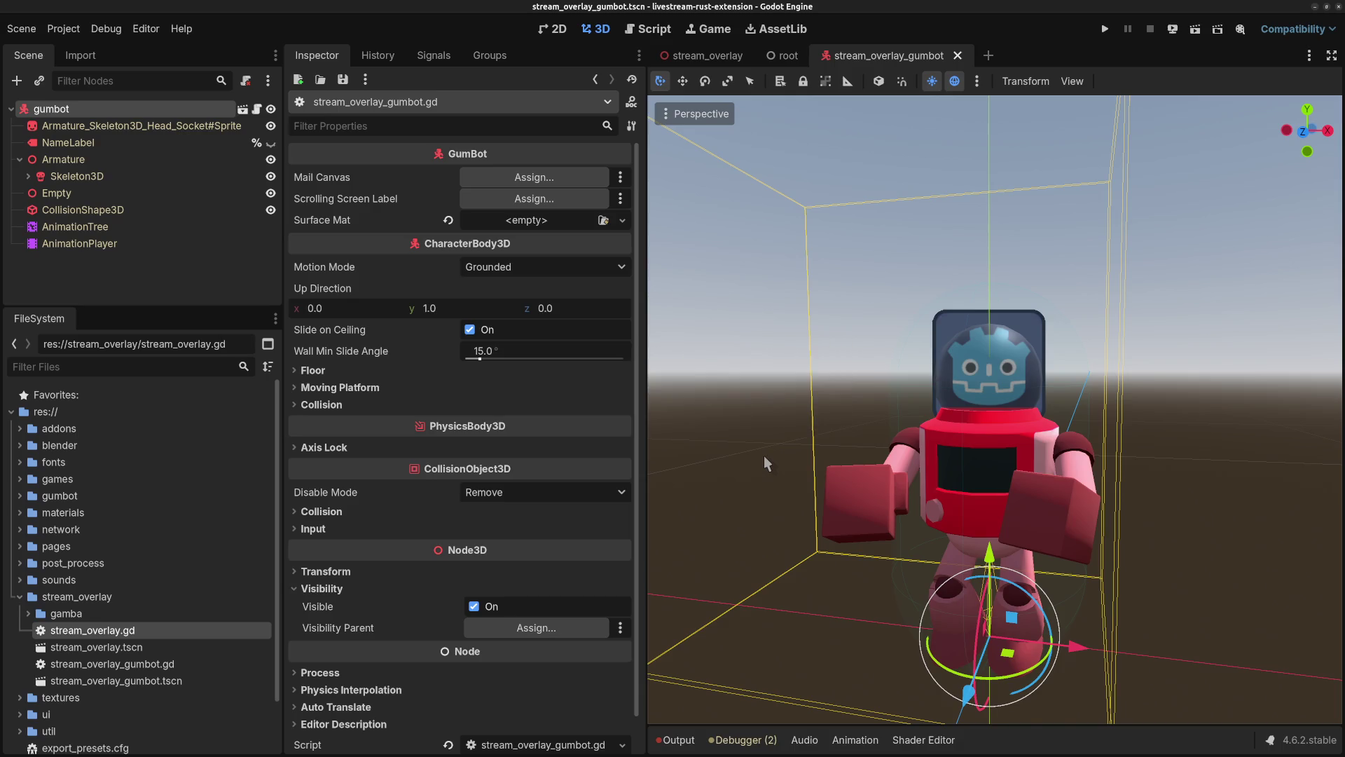
mouse_move(764, 455)
mouse_down()
mouse_move(821, 472)
mouse_move(888, 465)
mouse_move(838, 536)
mouse_up()
scroll(838, 537, down, 5)
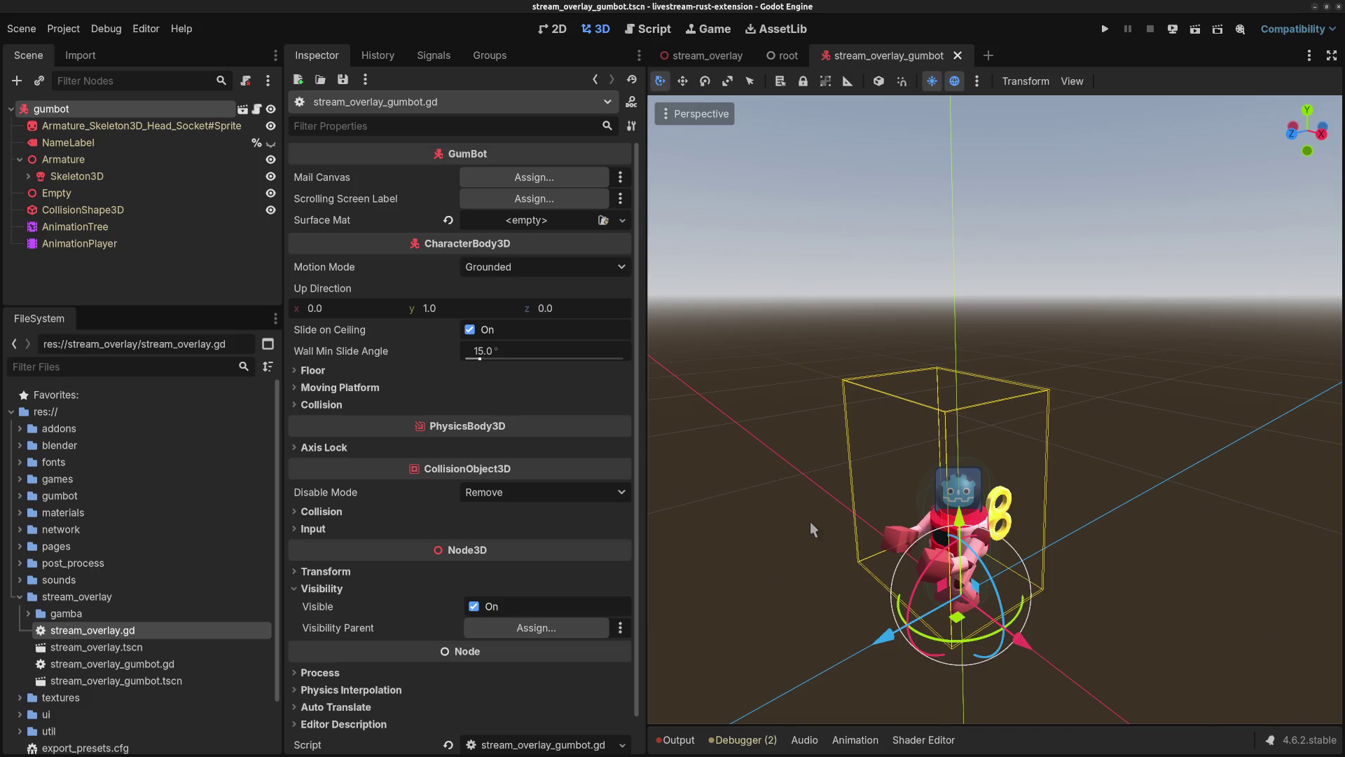
drag(796, 547, 831, 524)
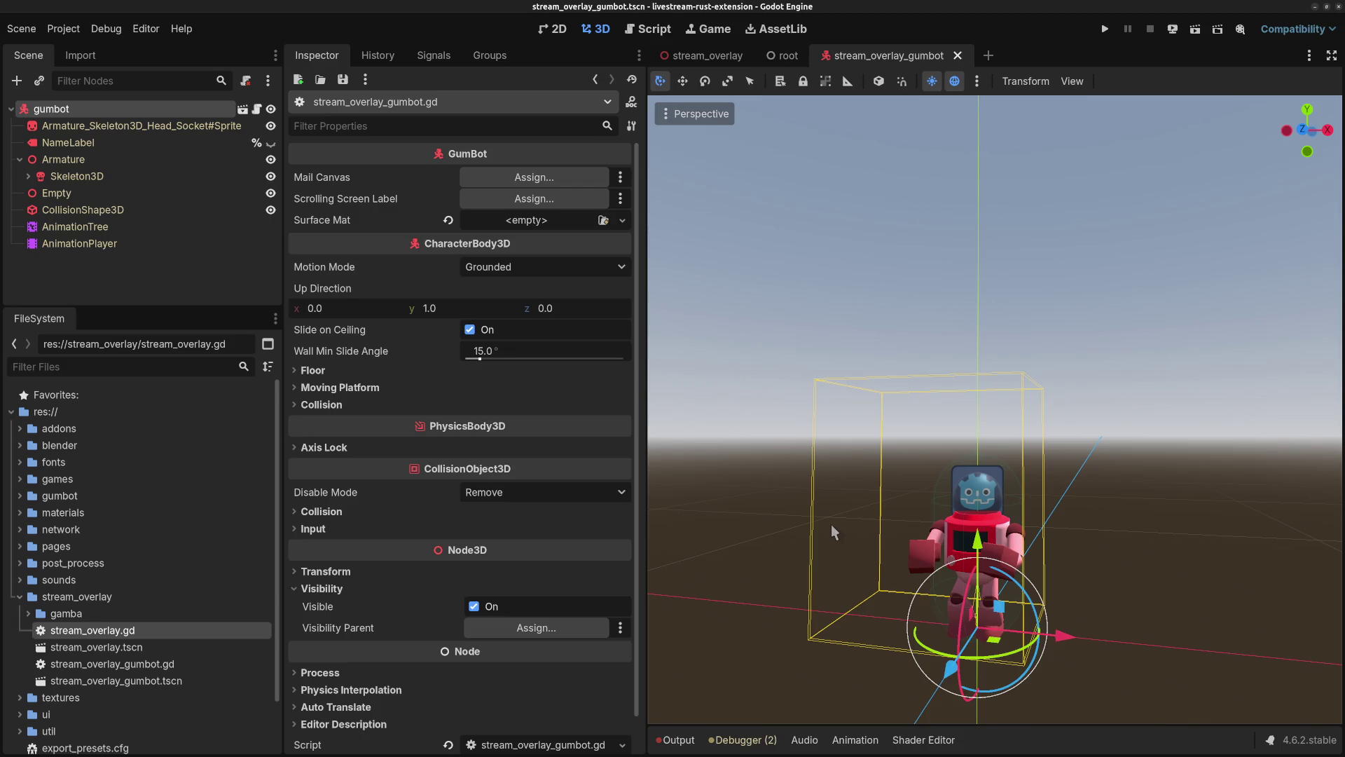
mouse_move(857, 527)
mouse_down()
mouse_move(868, 551)
mouse_move(924, 504)
mouse_move(977, 523)
mouse_up()
scroll(976, 523, up, 5)
mouse_move(1062, 574)
mouse_down()
mouse_move(996, 538)
mouse_move(812, 312)
mouse_up()
scroll(1029, 556, down, 3)
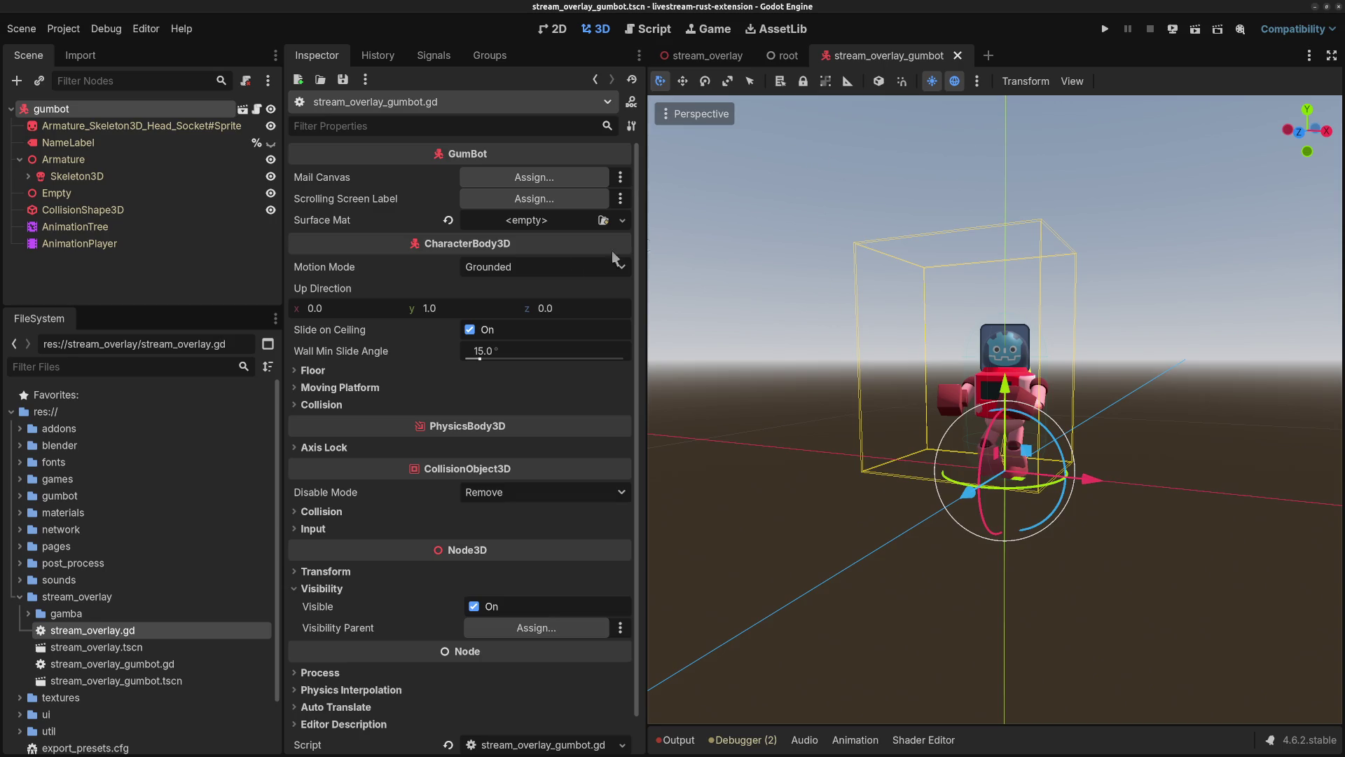
key(alt+Tab)
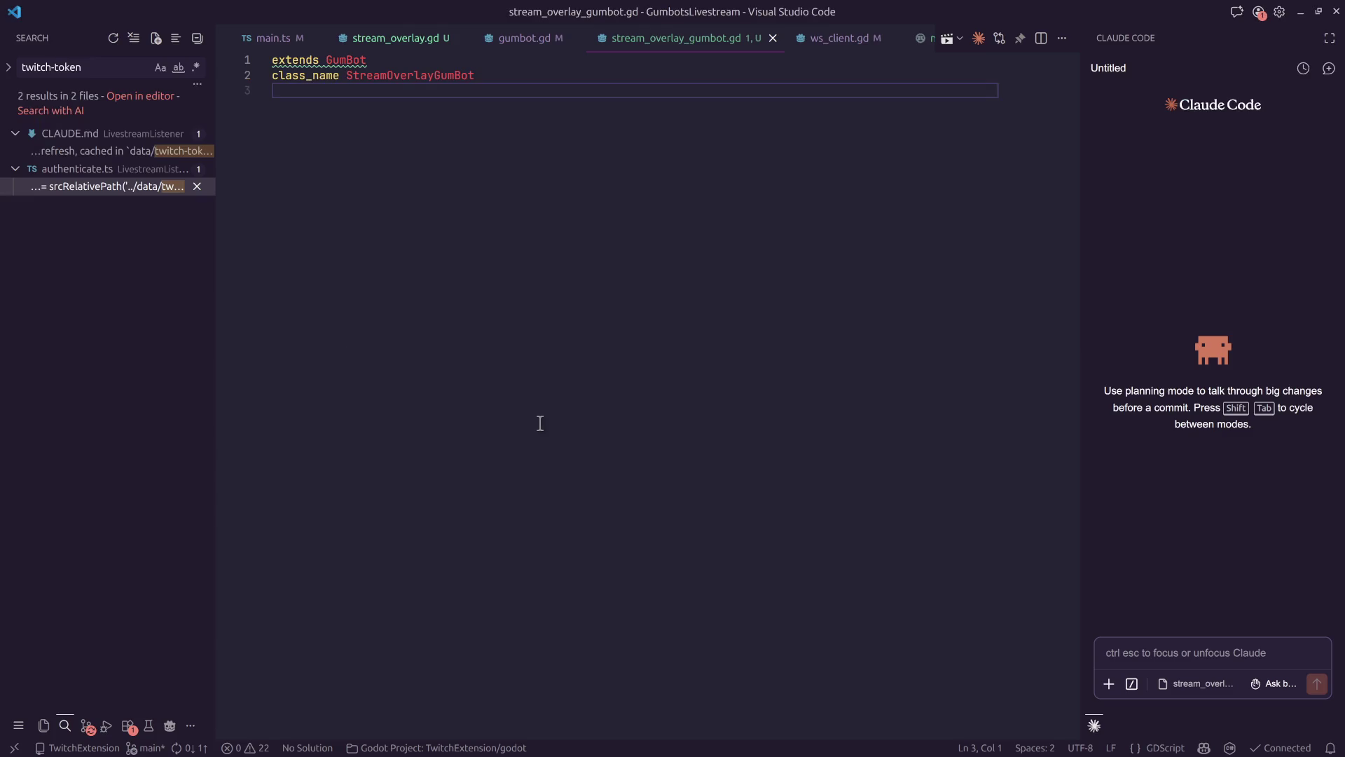
- Copy Bot.gd from update_message to the end and paste it into stream_overlay_gumbot.gd
key(alt+Tab)
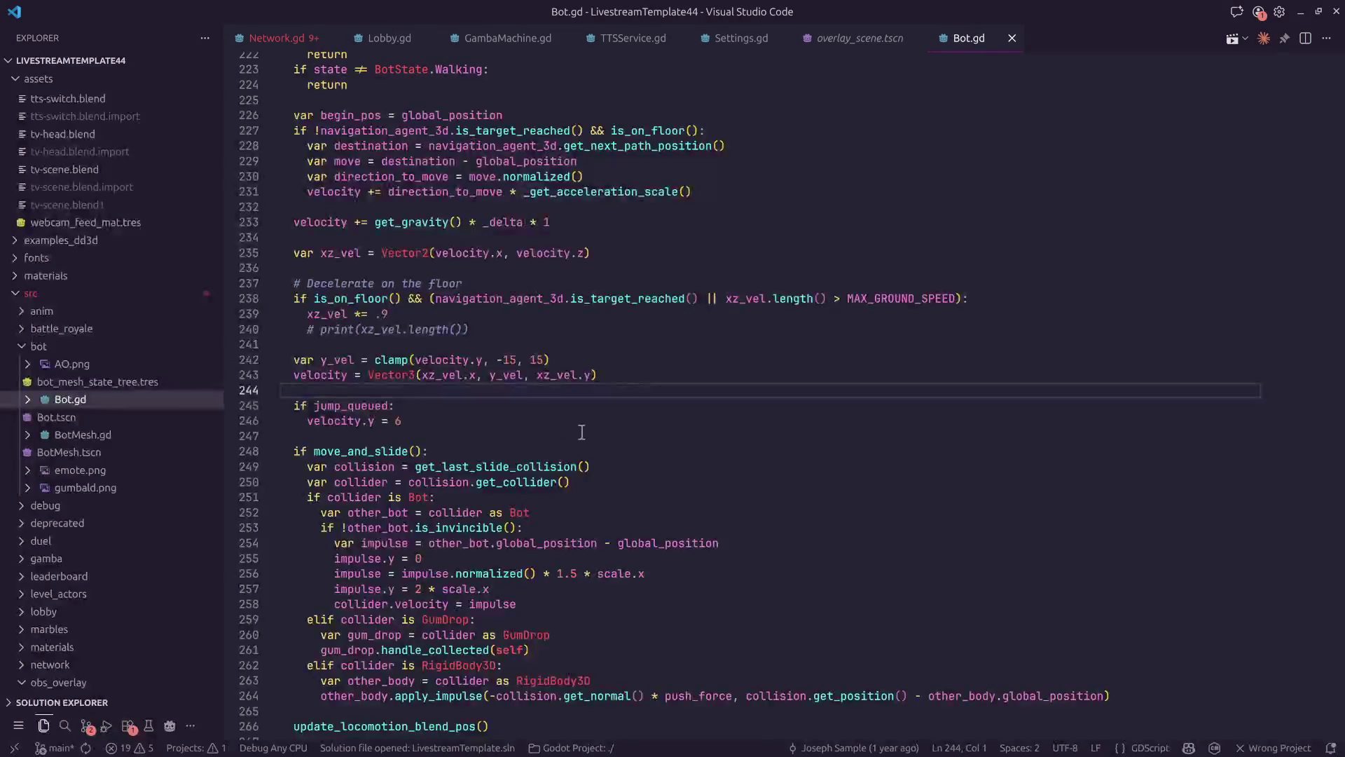
scroll(581, 439, down, 10)
scroll(589, 449, up, 5)
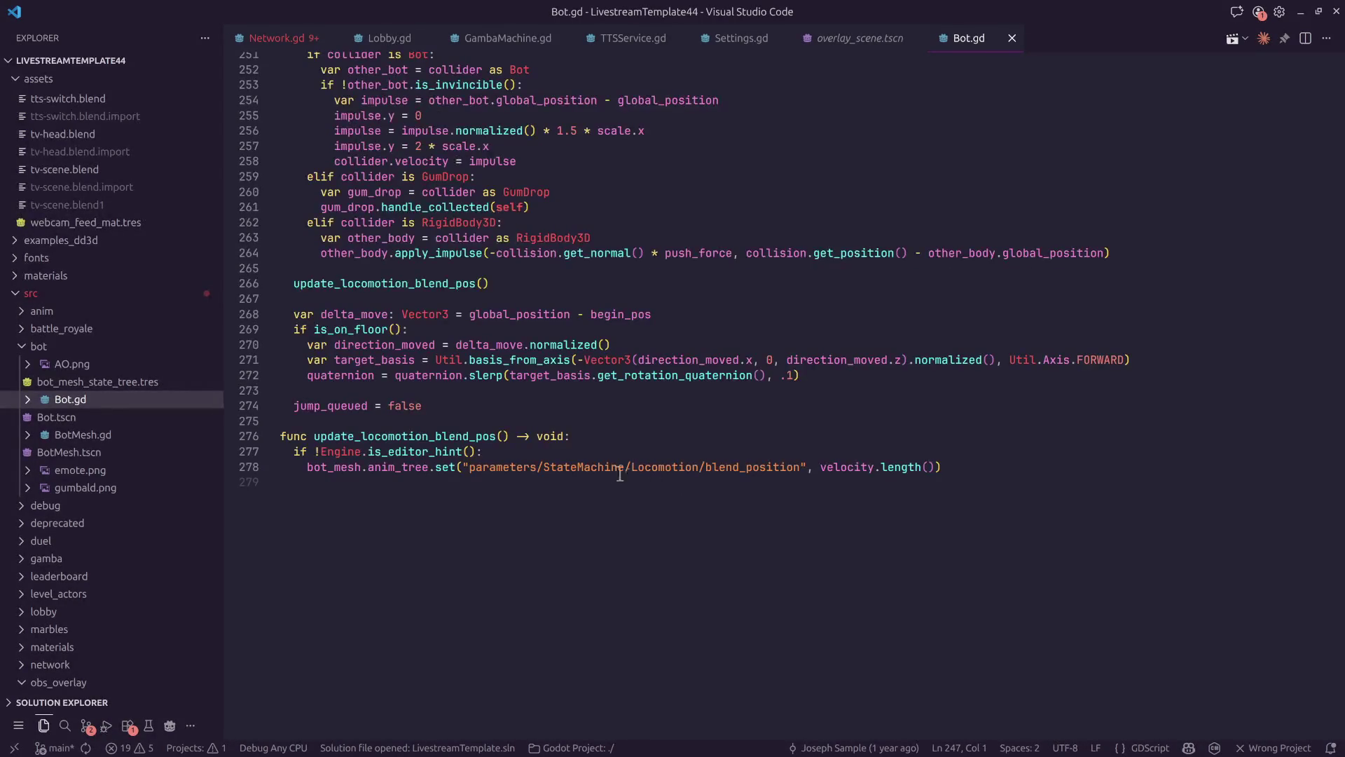
scroll(614, 470, up, 1)
click(986, 525)
scroll(599, 553, up, 14)
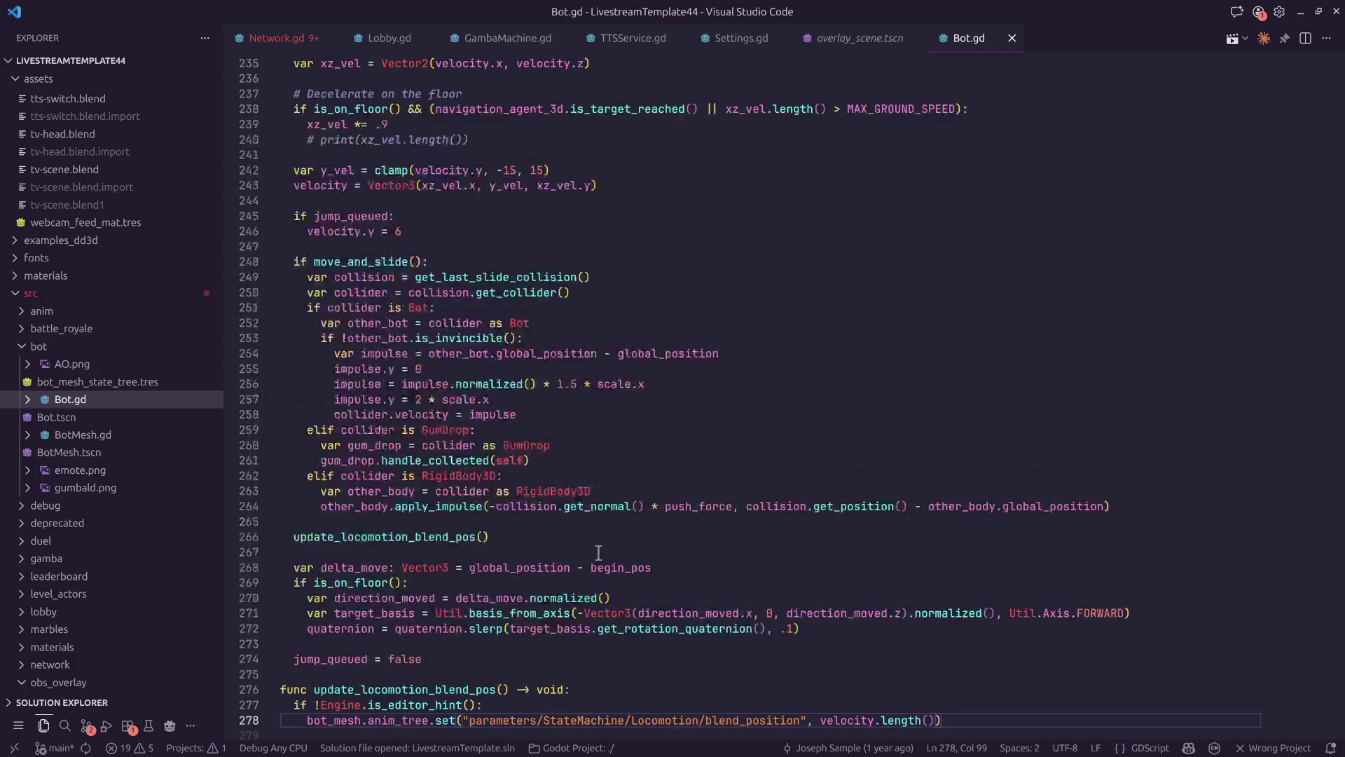
scroll(579, 548, up, 5)
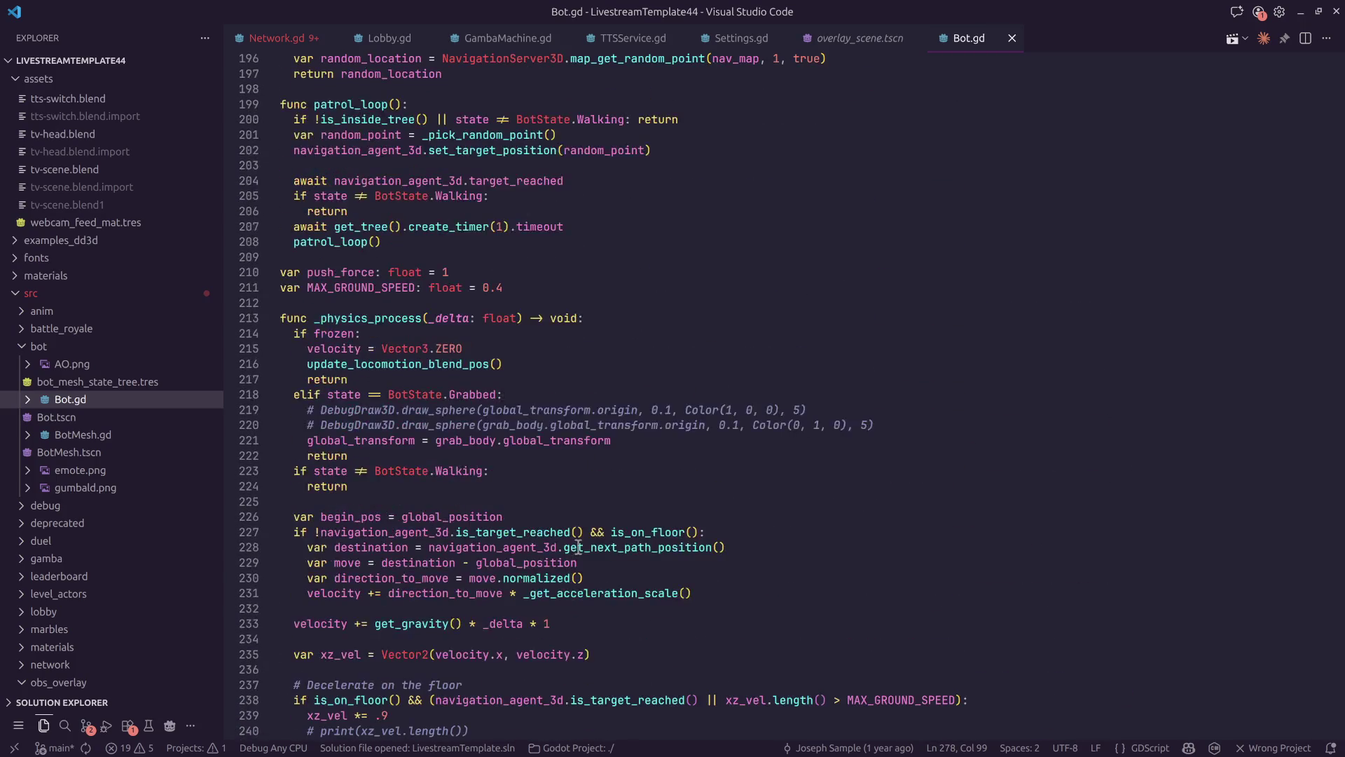
scroll(498, 434, up, 5)
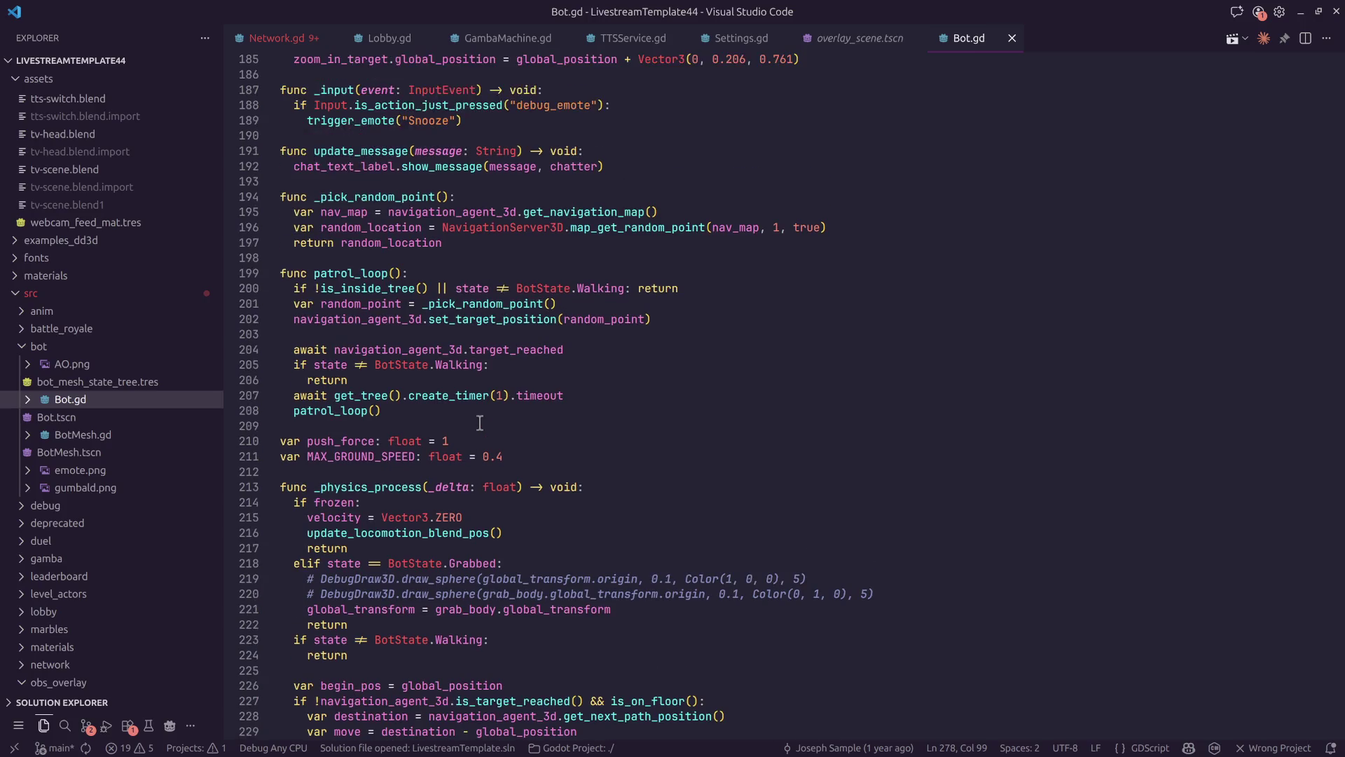
scroll(479, 420, up, 1)
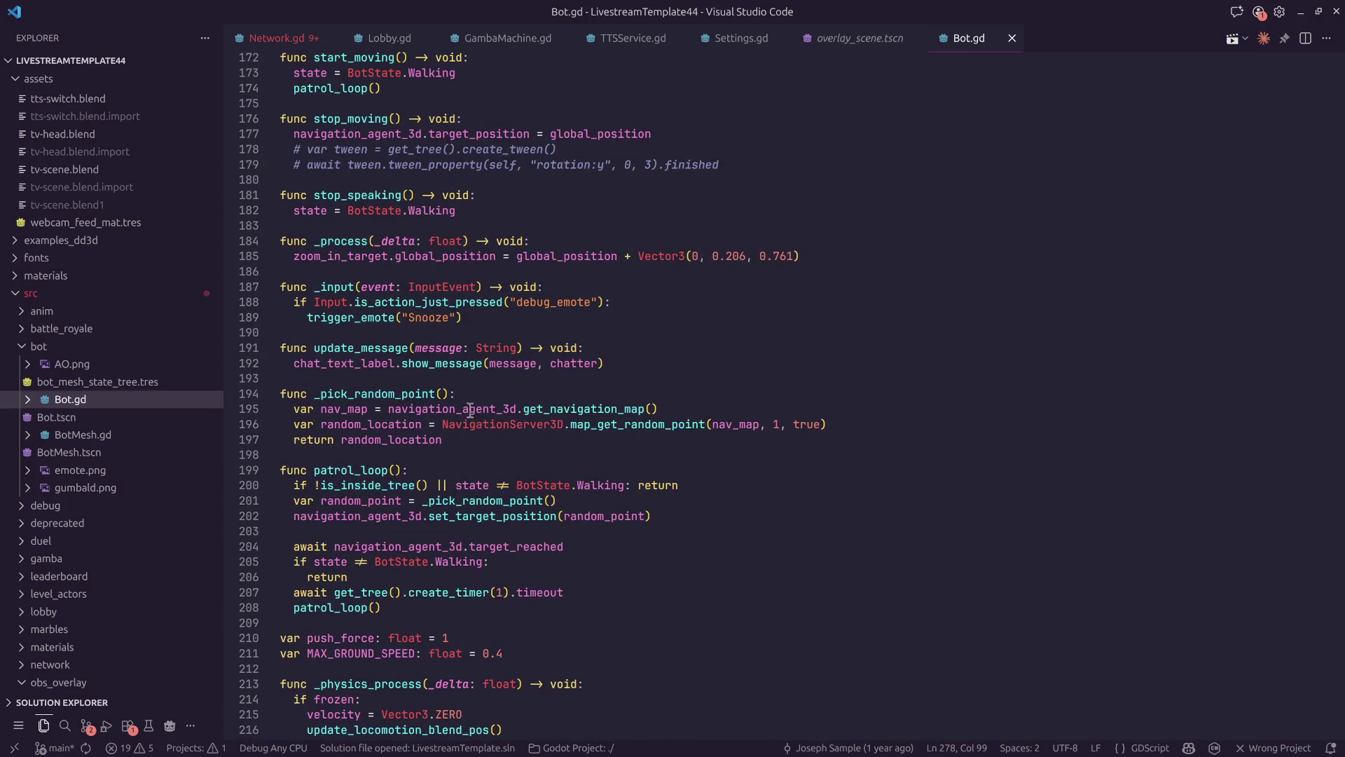
scroll(473, 389, up, 1)
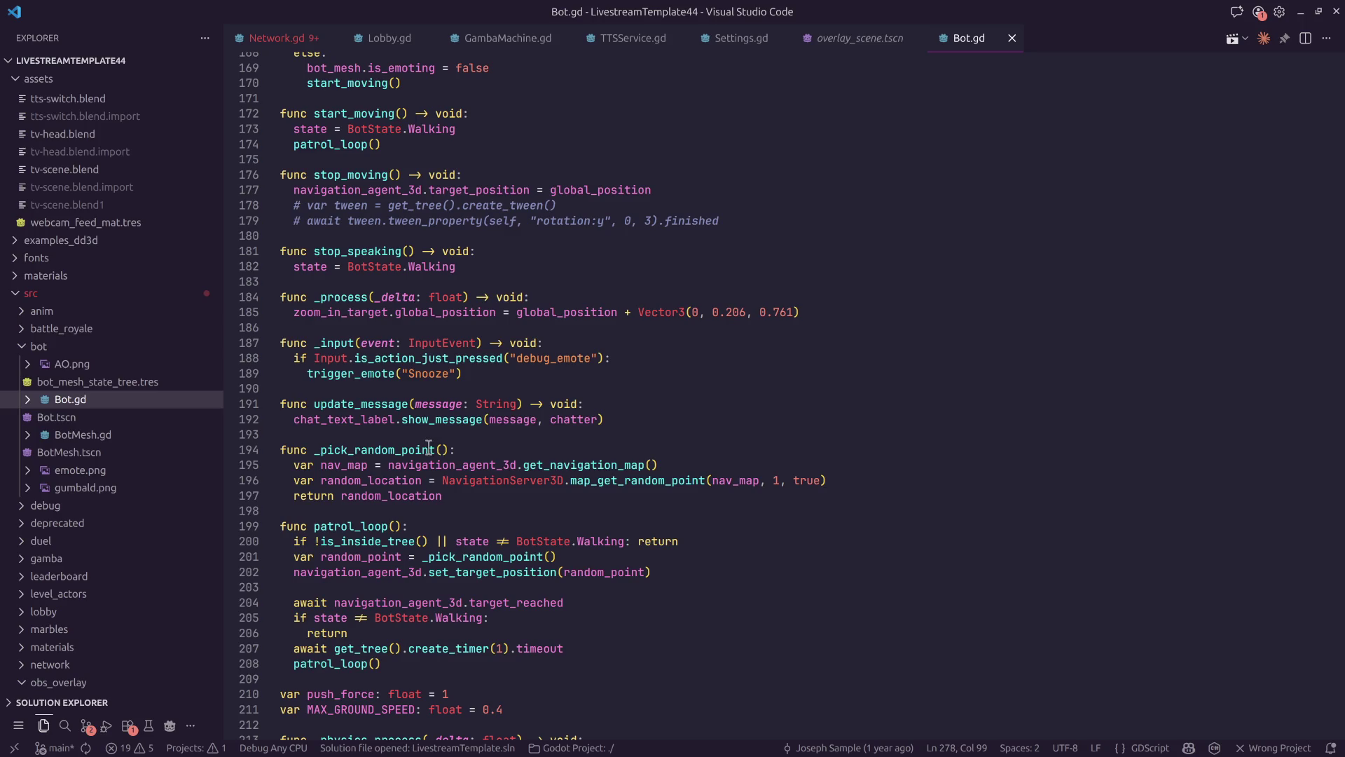
scroll(431, 443, up, 1)
shift+click(280, 460)
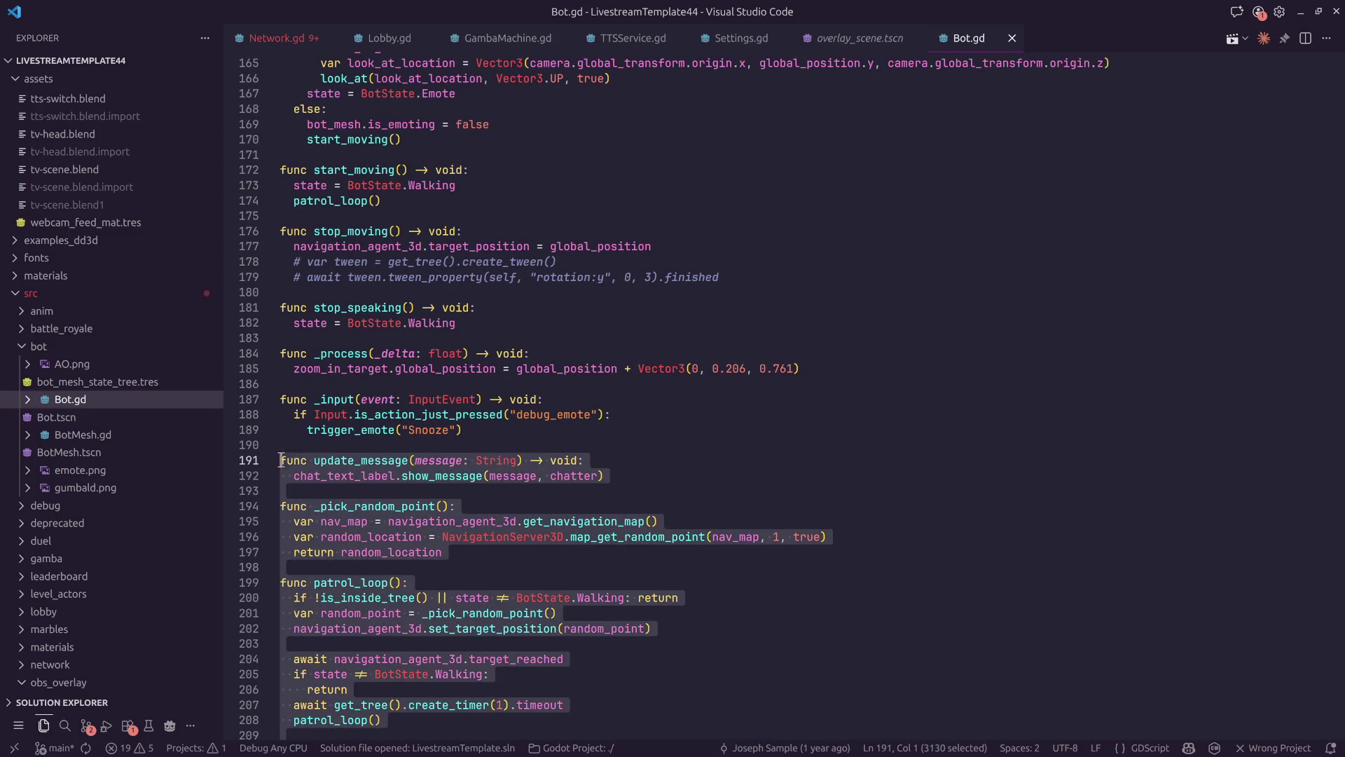
click(553, 402)
key(ctrl+v)
- Select Bot.gd's start_moving and stop_moving functions (lines 172–177)
scroll(604, 567, up, 10)
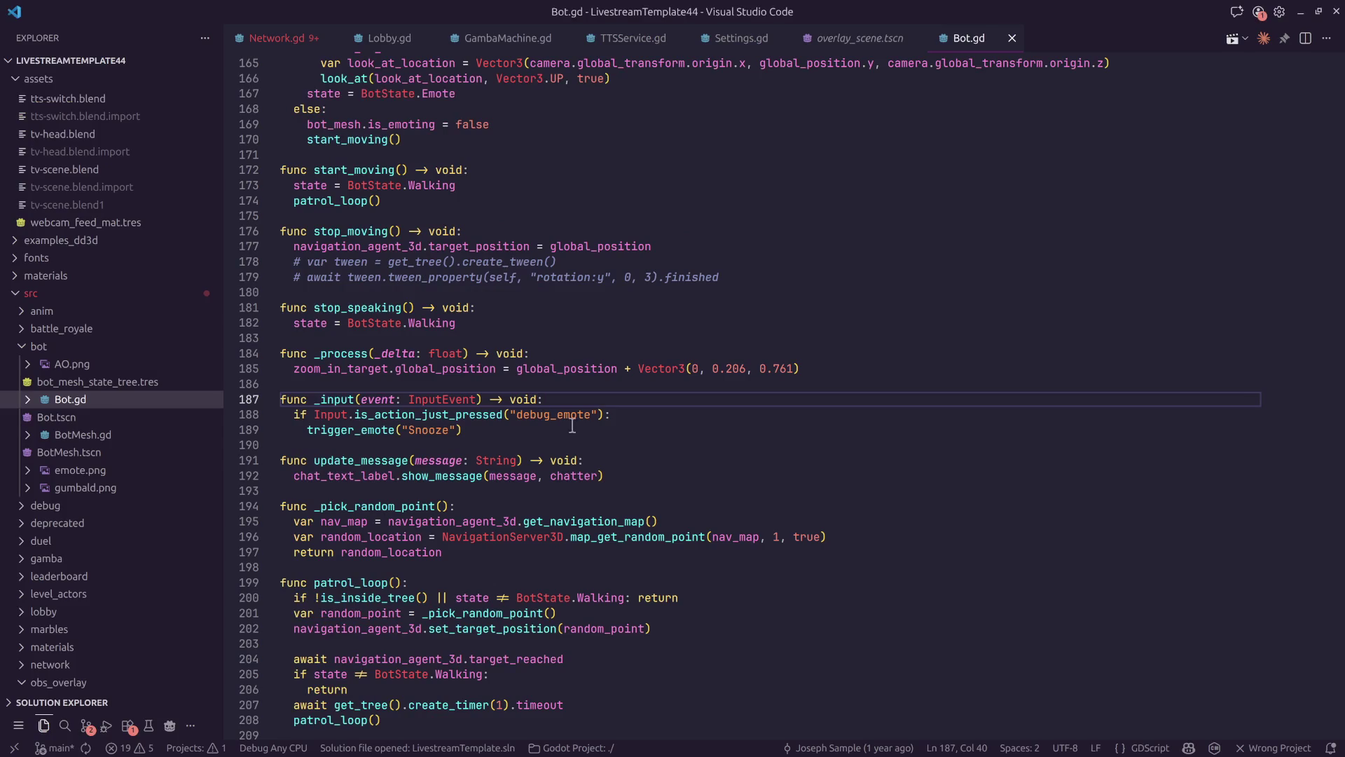
scroll(575, 423, up, 3)
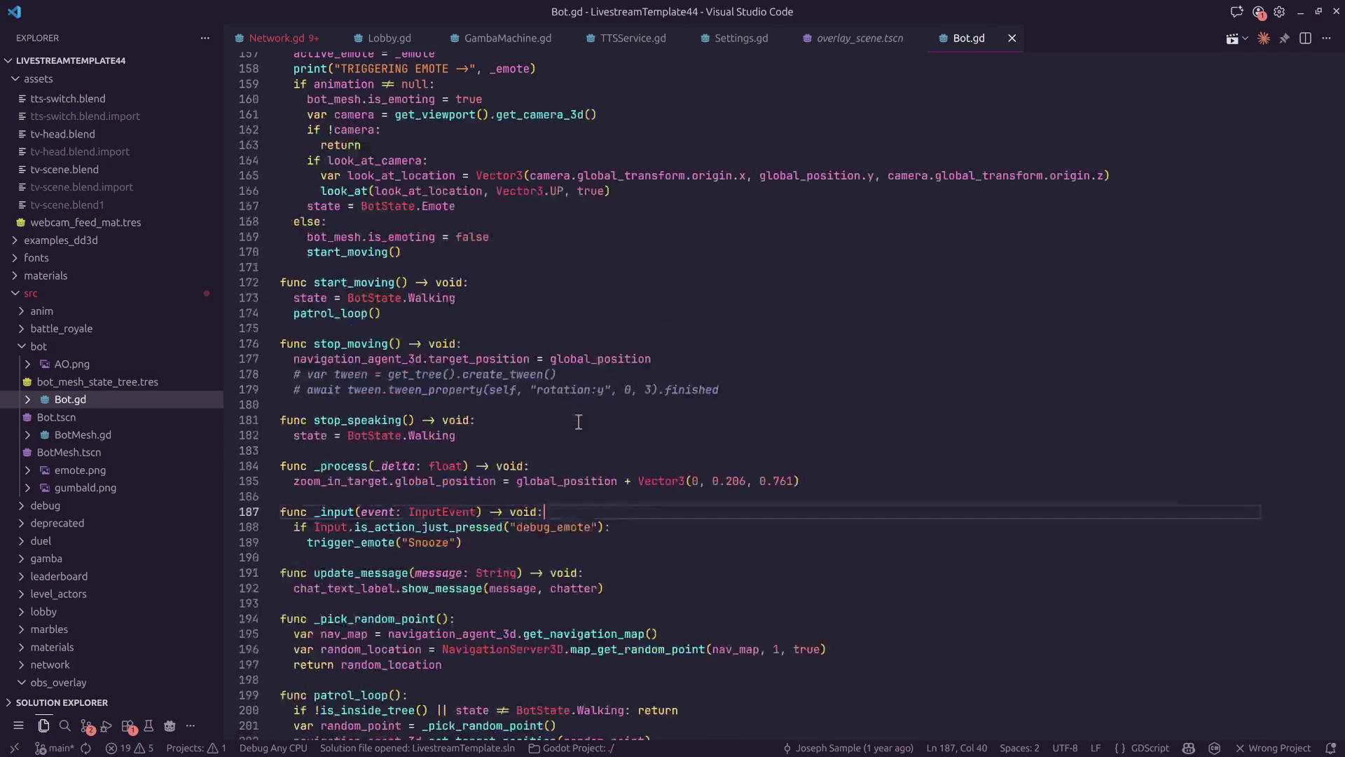
click(590, 467)
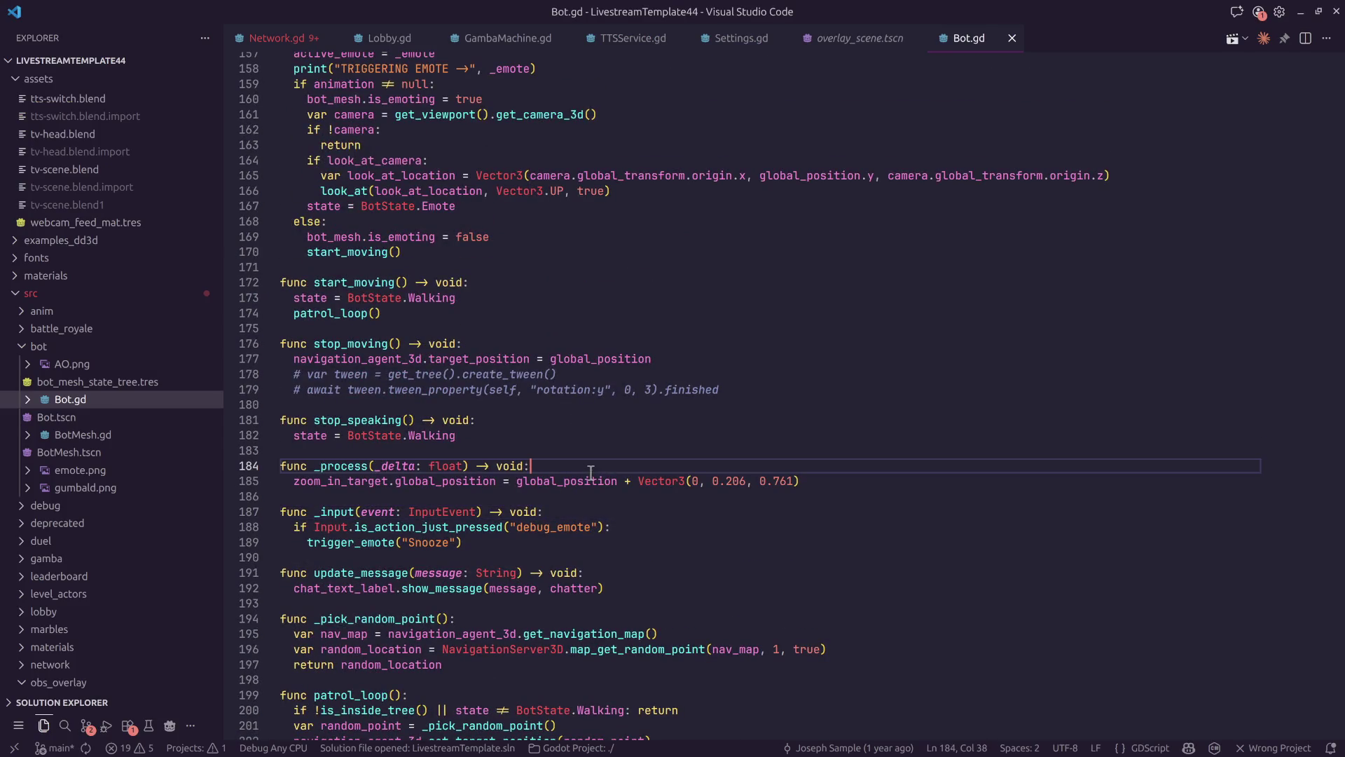
scroll(599, 454, up, 1)
scroll(582, 416, up, 2)
mouse_move(653, 443)
mouse_down()
mouse_move(281, 429)
mouse_move(271, 347)
mouse_move(287, 350)
mouse_up()
key(ctrl+c)
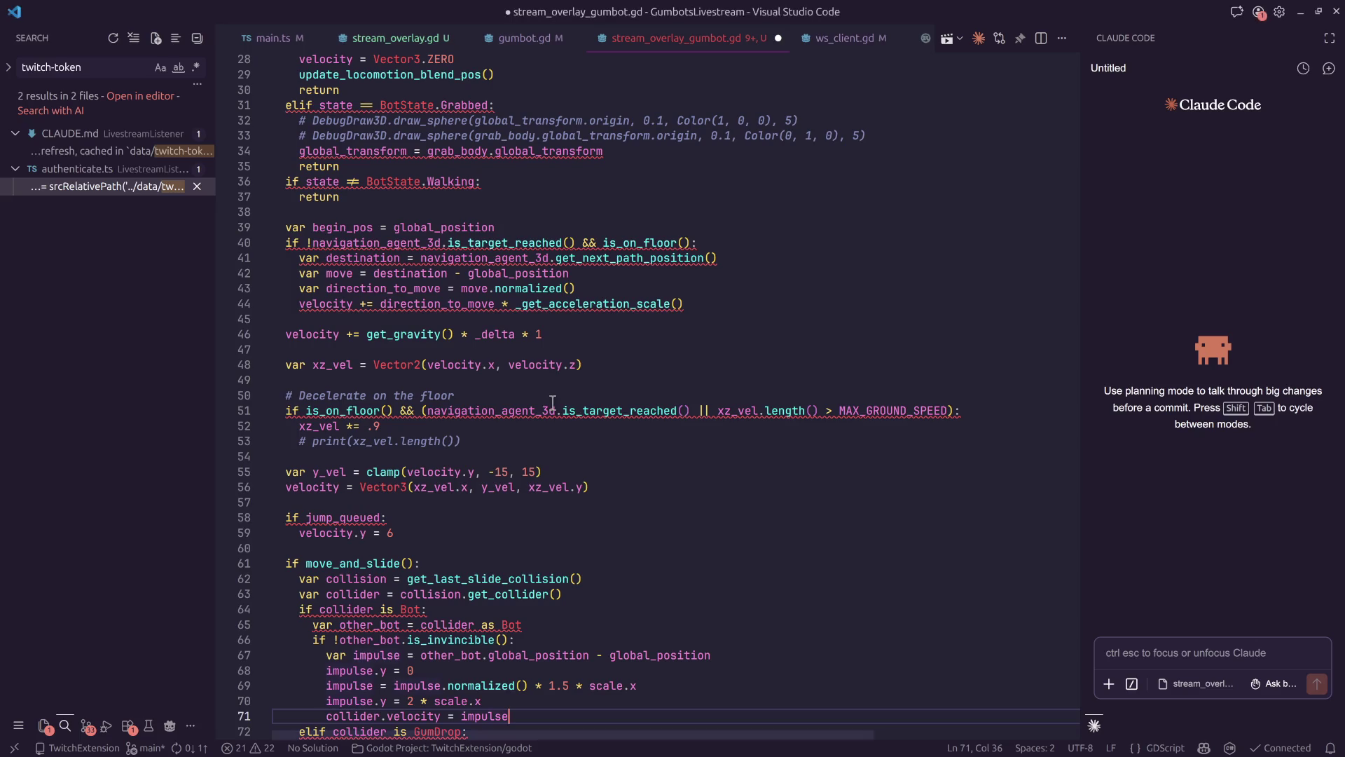
- Paste start_moving and stop_moving on a new line below class_name
click(570, 303)
scroll(470, 360, up, 9)
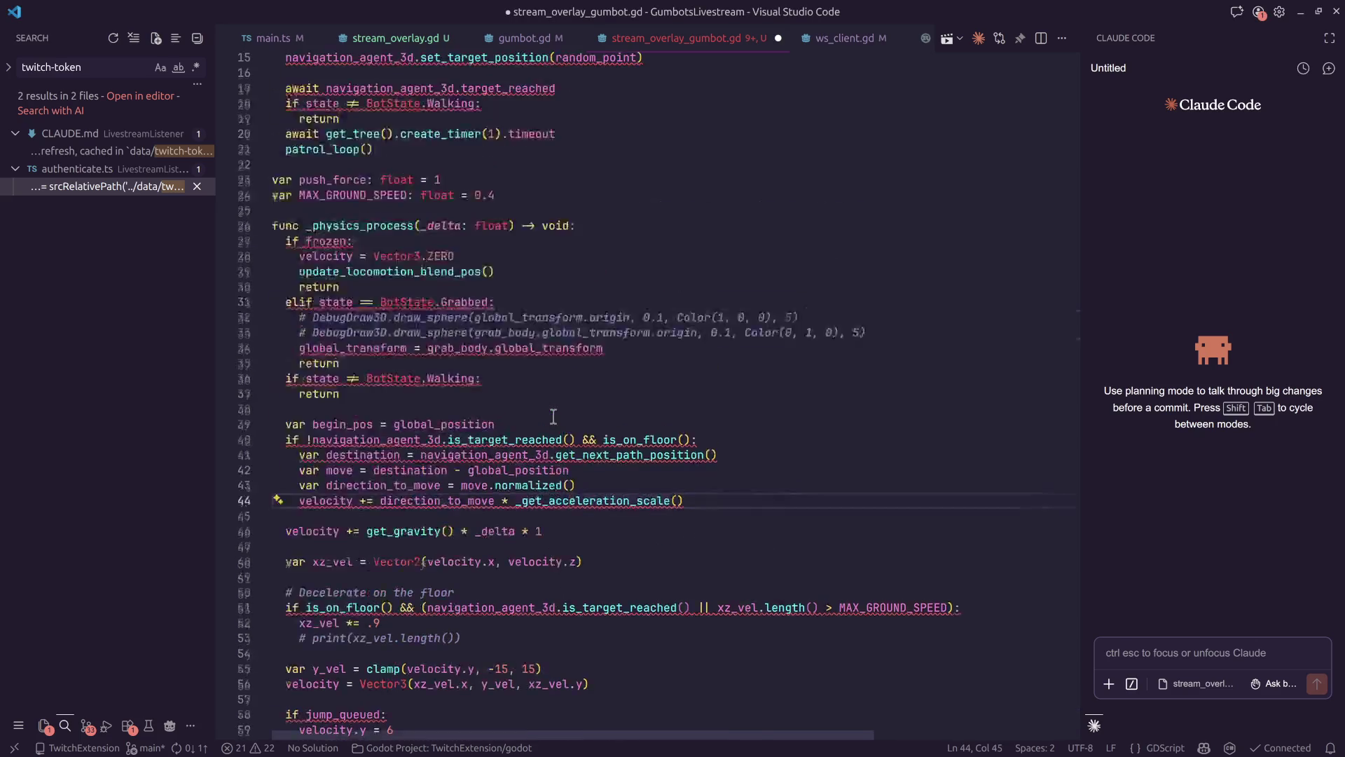
click(522, 79)
key(Return)
key(Return)
key(ctrl+v)
- Review the pasted code, select the start_moving header, and switch back to Bot.gd
click(549, 160)
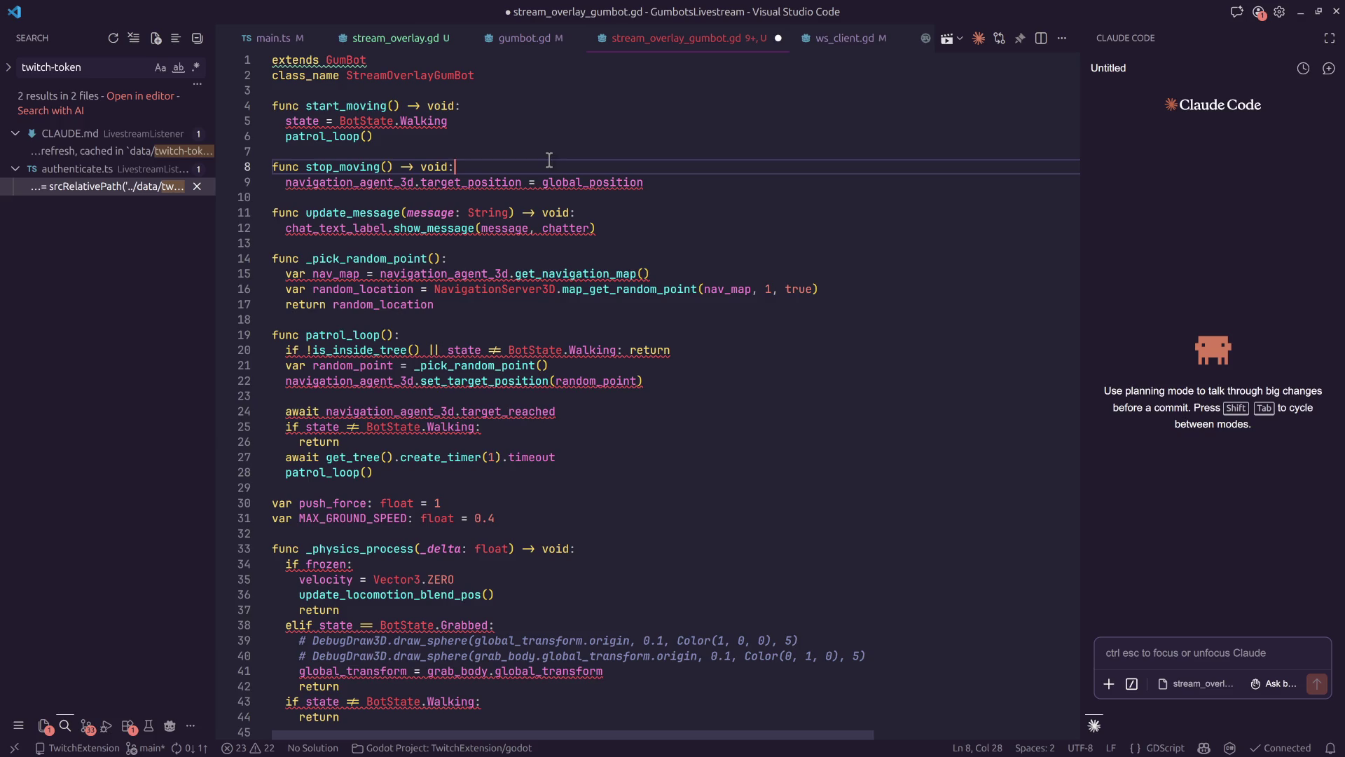
click(609, 298)
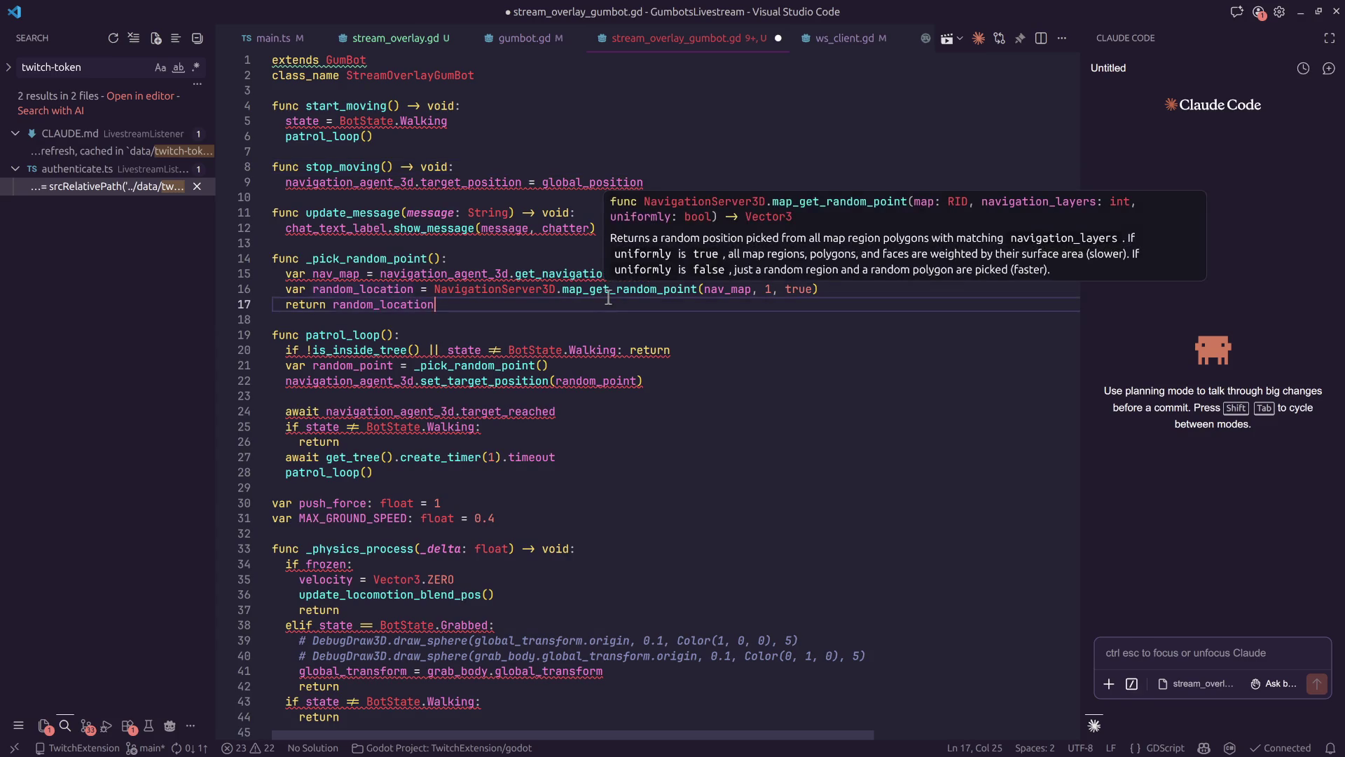
click(558, 442)
scroll(554, 445, down, 5)
scroll(555, 446, down, 10)
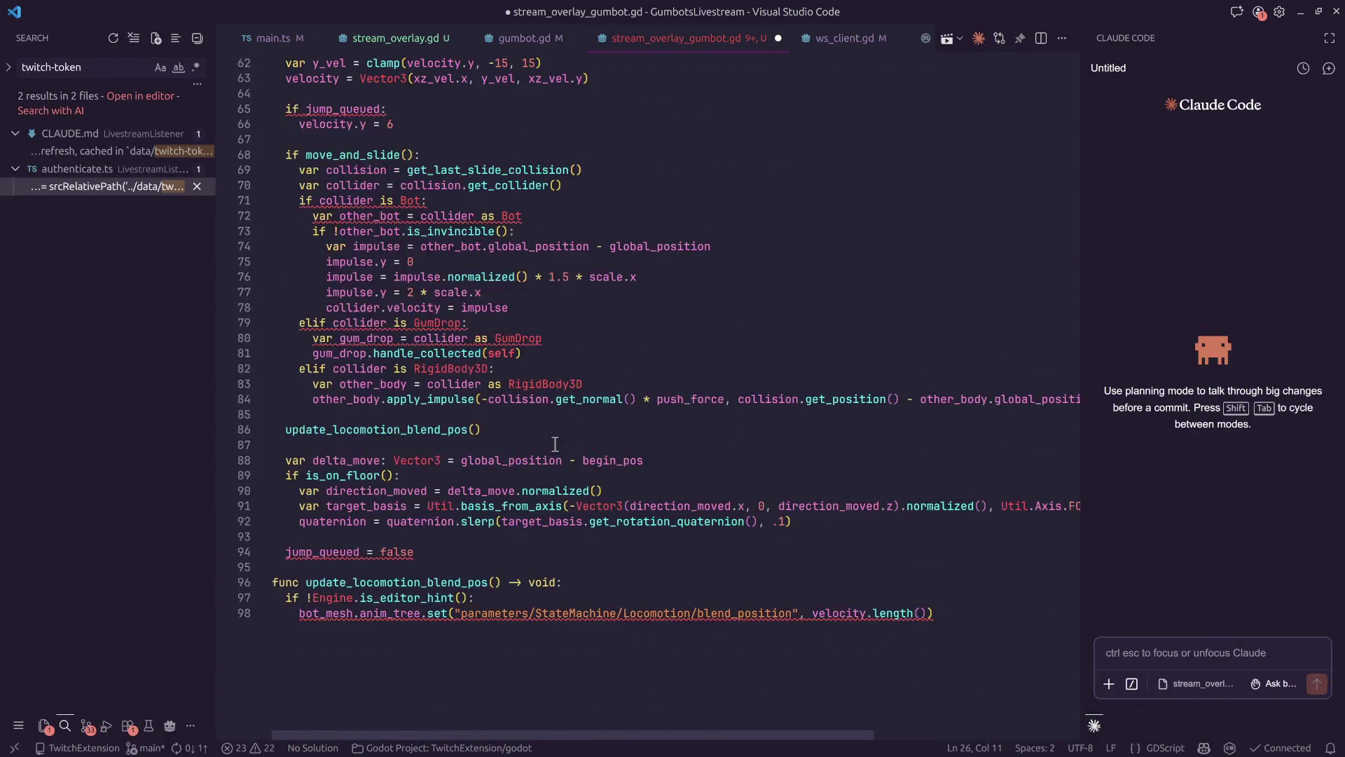
scroll(554, 445, up, 10)
scroll(583, 459, up, 5)
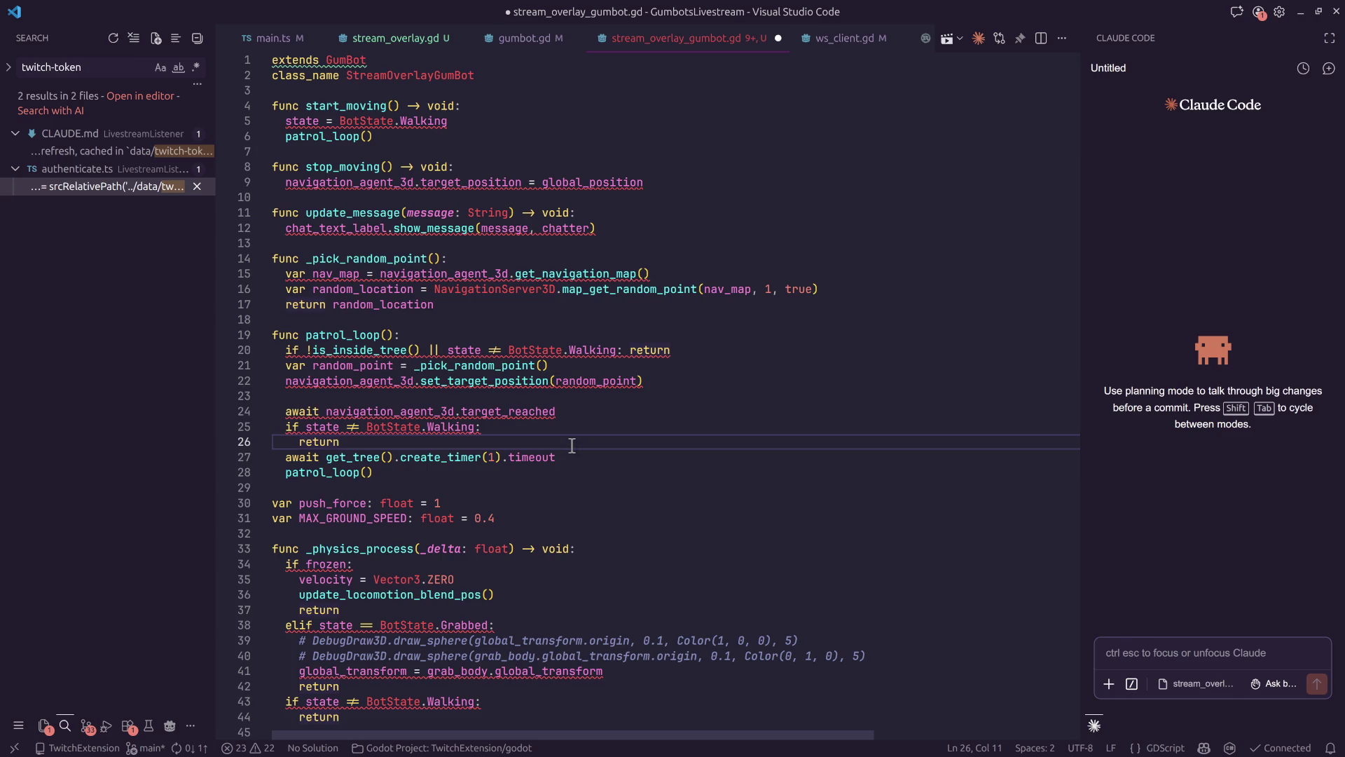
double_click(343, 335)
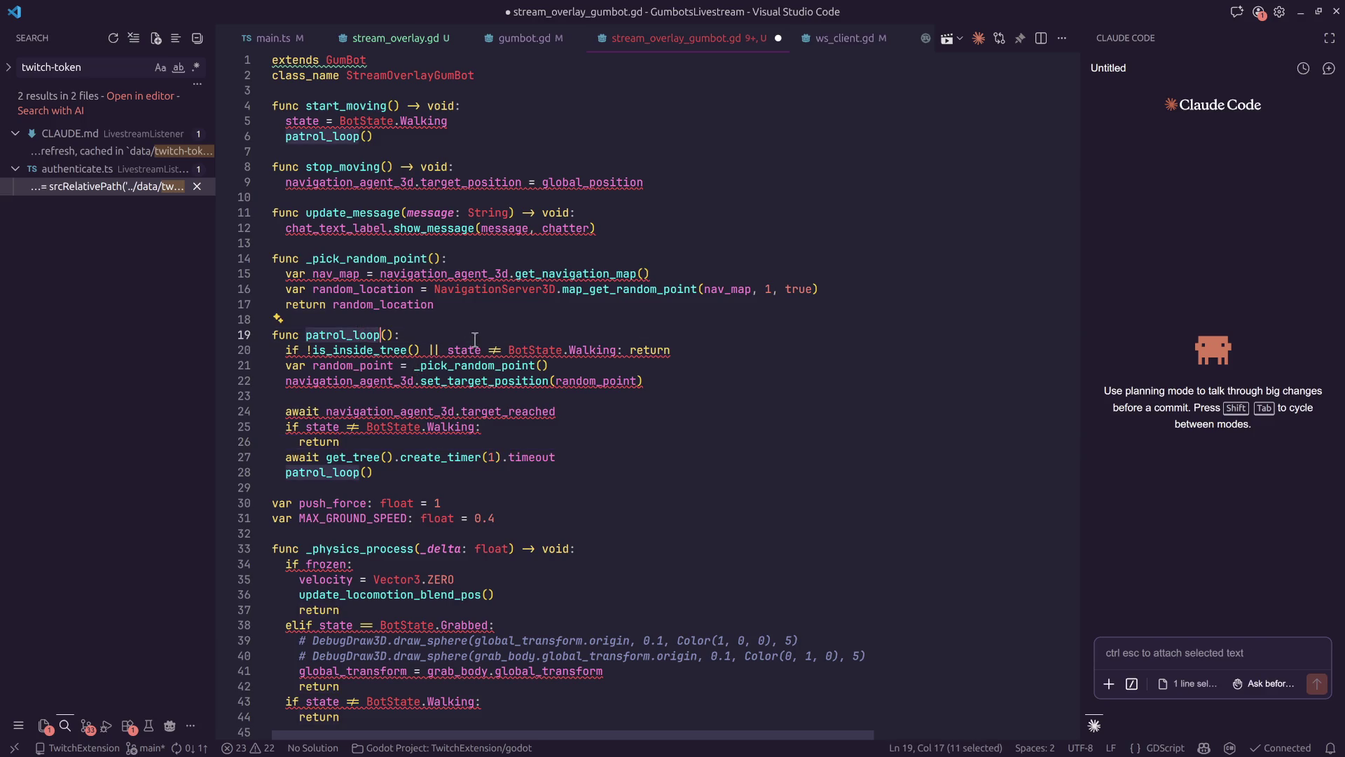
click(403, 140)
drag(491, 106, 494, 98)
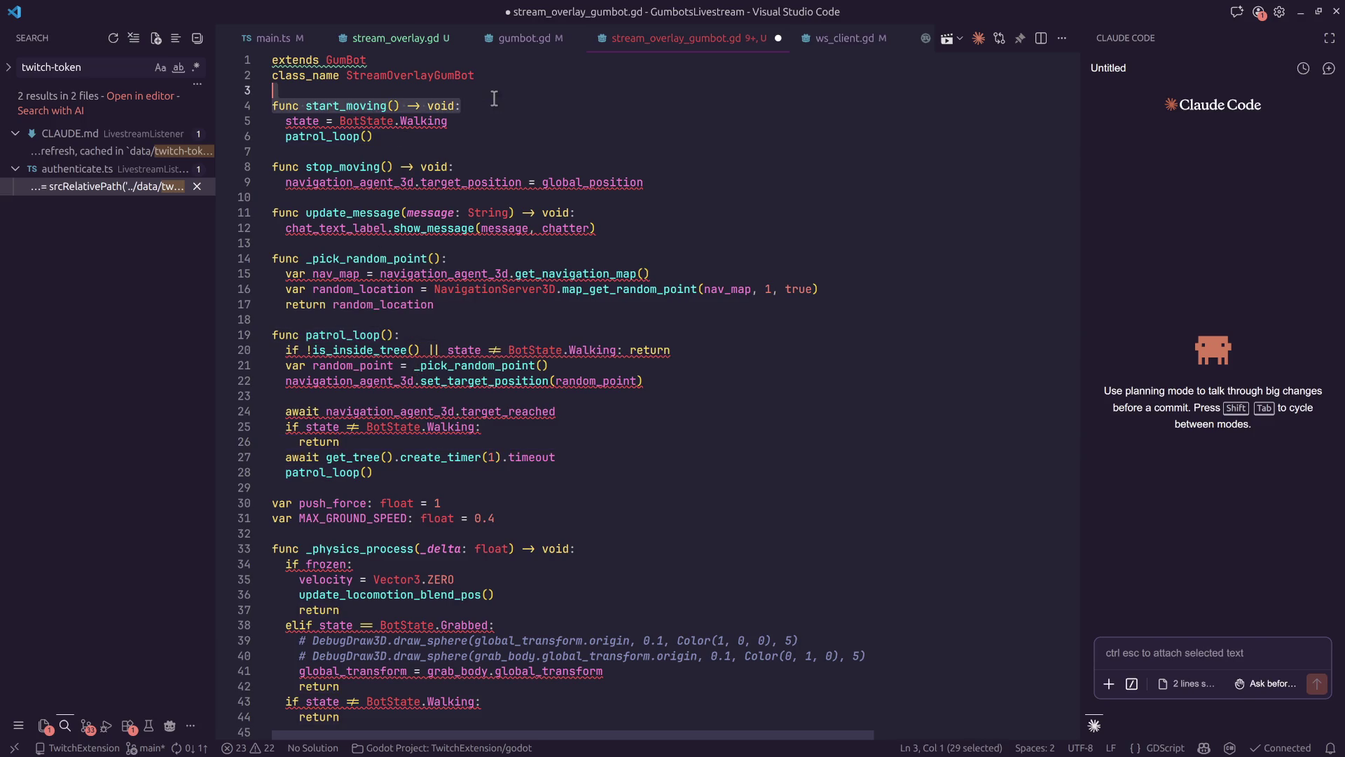
key(alt+Tab)
click(582, 382)
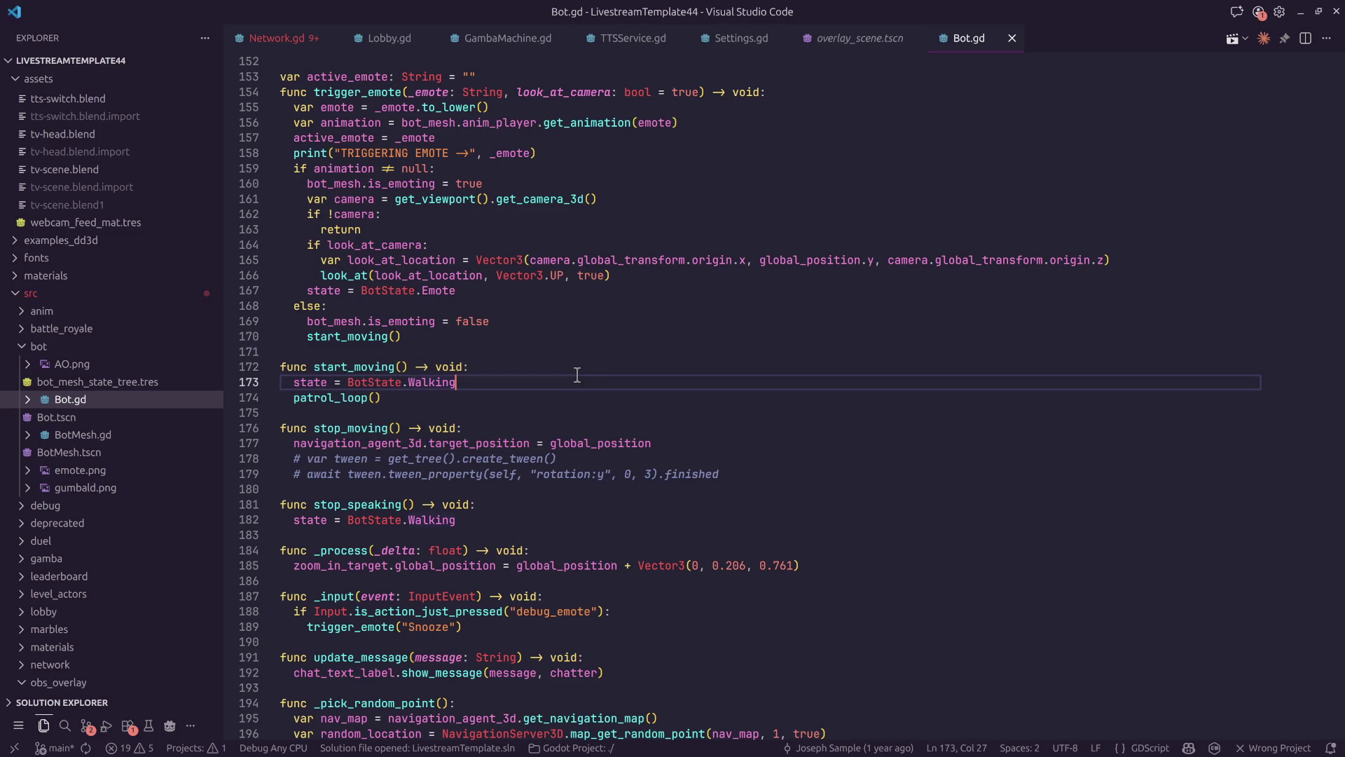
- Select Bot.gd's speed_multiplier variable and _get_acceleration_scale function (lines 56–59)
scroll(577, 375, up, 10)
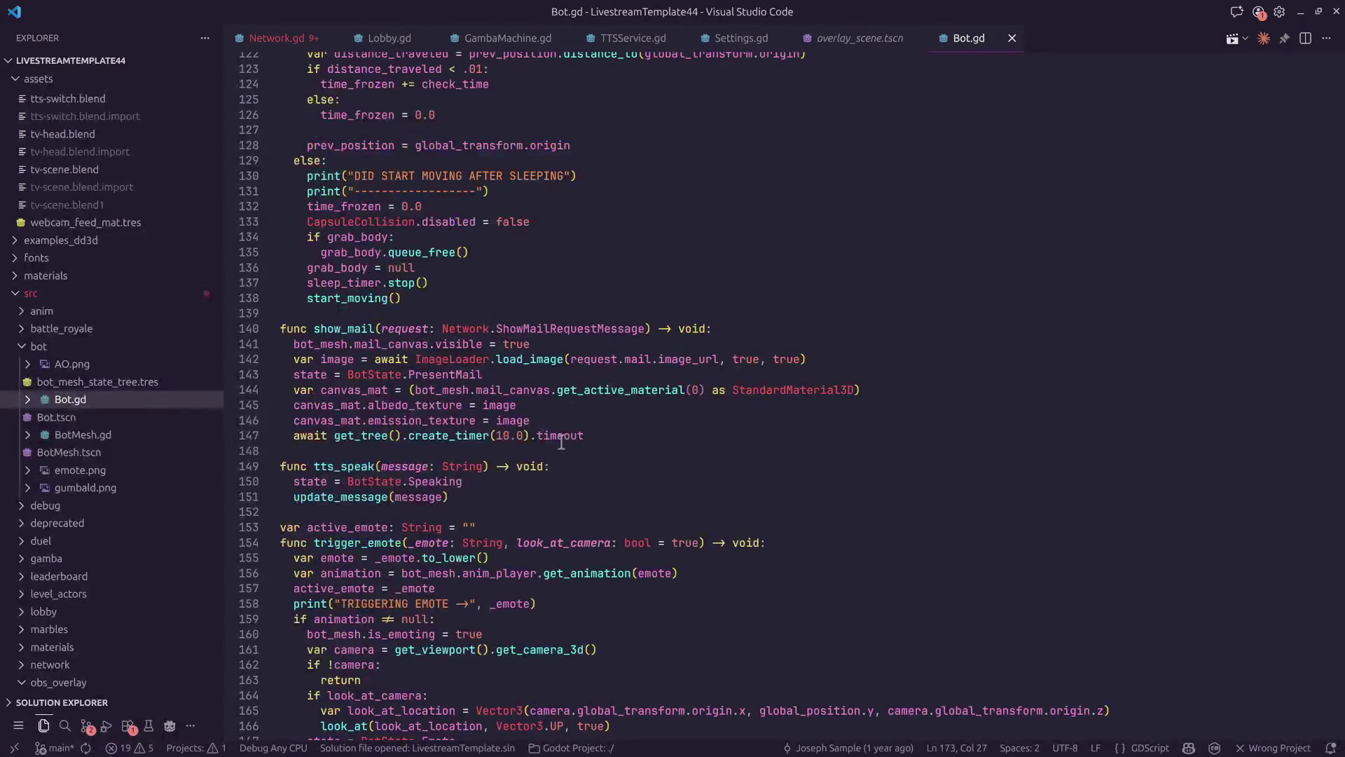
click(509, 499)
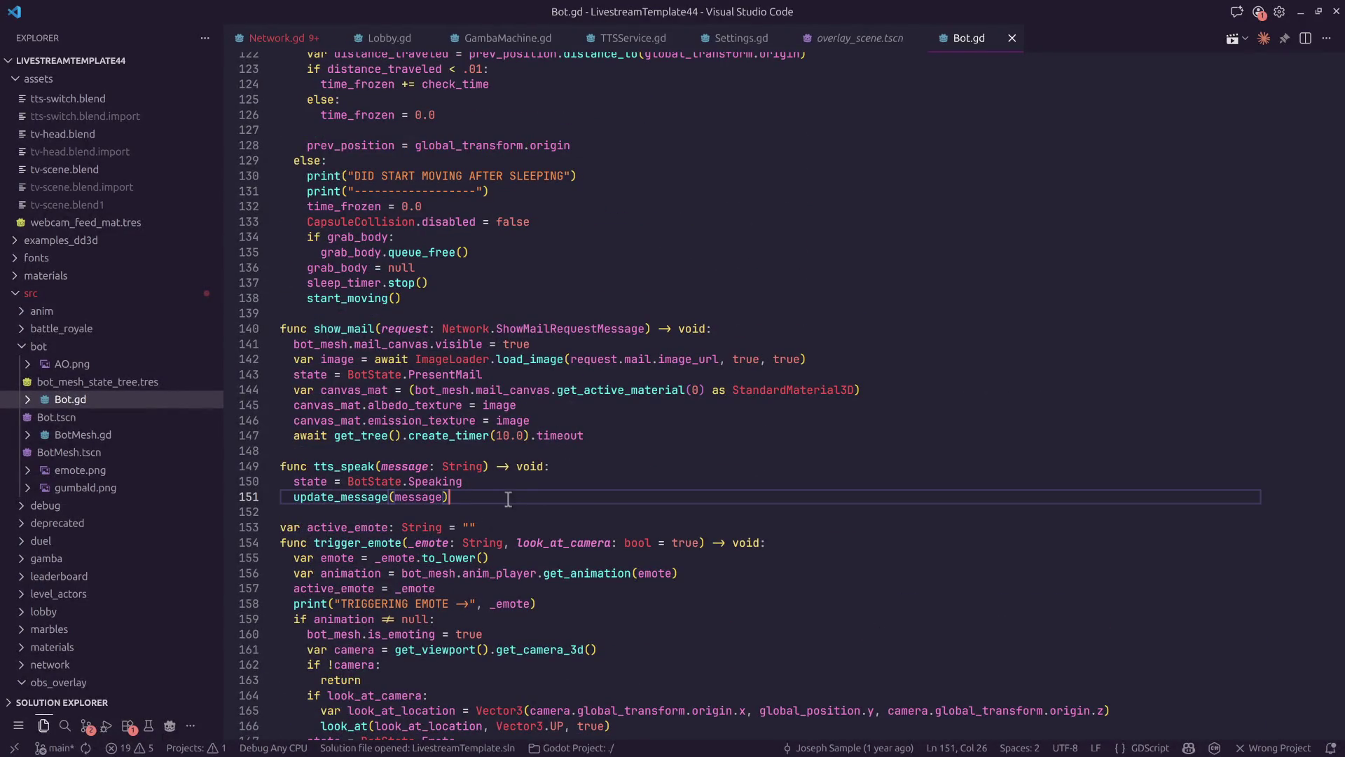
scroll(509, 498, up, 6)
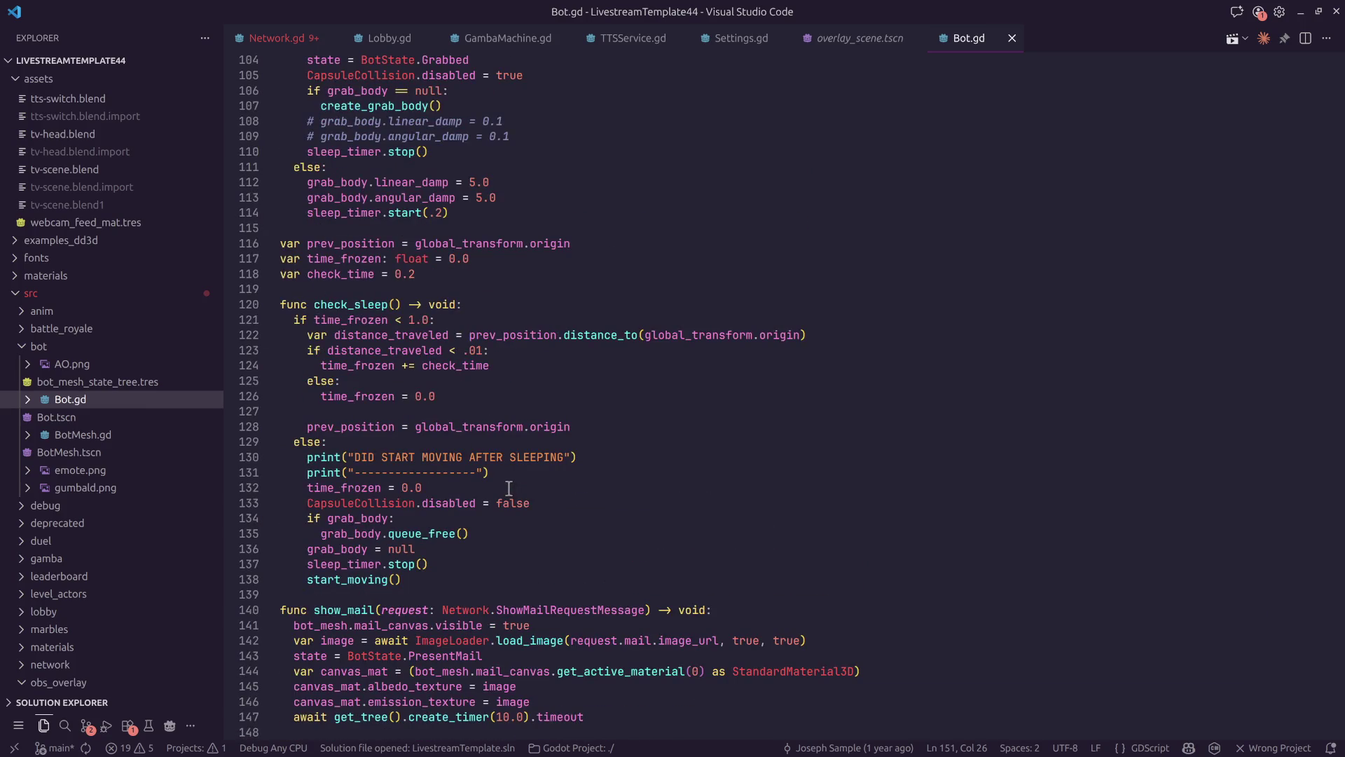
scroll(504, 489, up, 5)
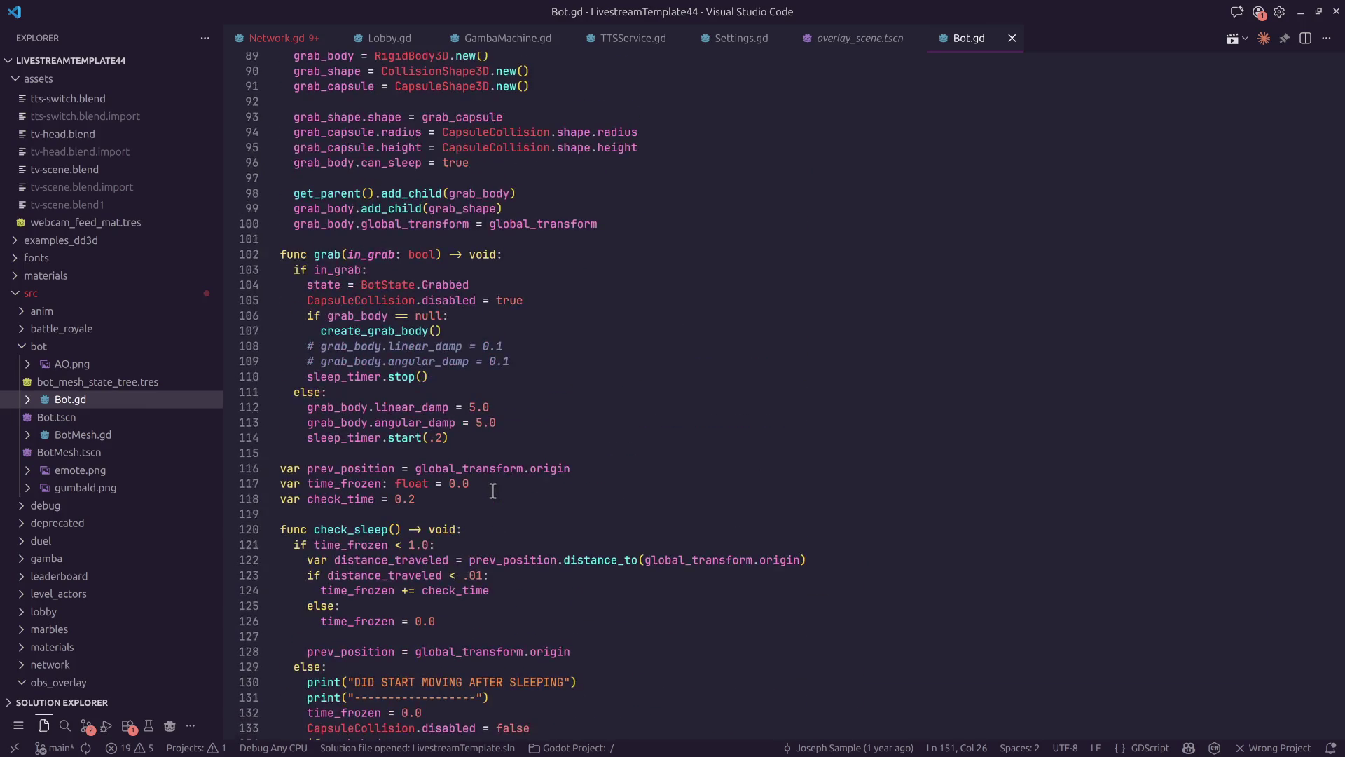
scroll(493, 491, up, 5)
scroll(493, 487, up, 4)
scroll(493, 483, up, 6)
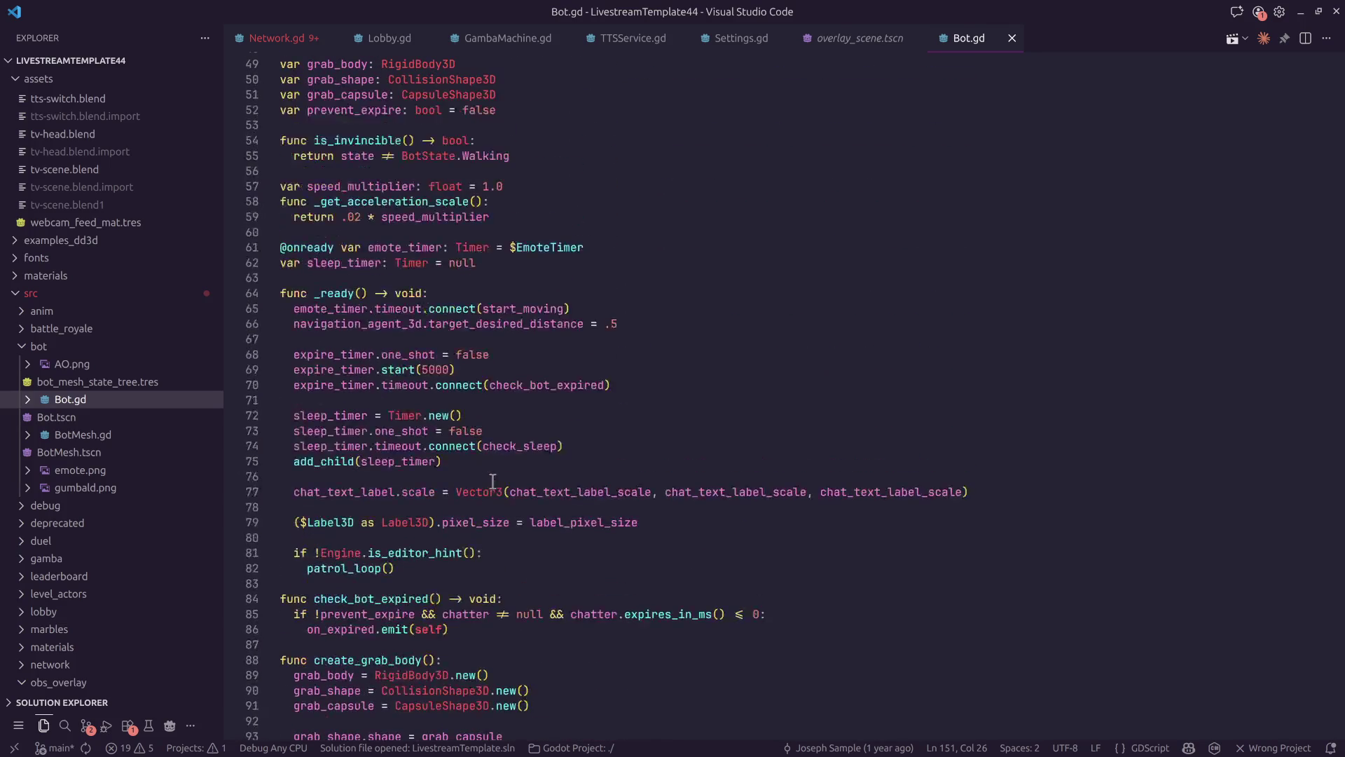
click(486, 521)
click(548, 471)
scroll(548, 471, up, 2)
scroll(548, 471, up, 1)
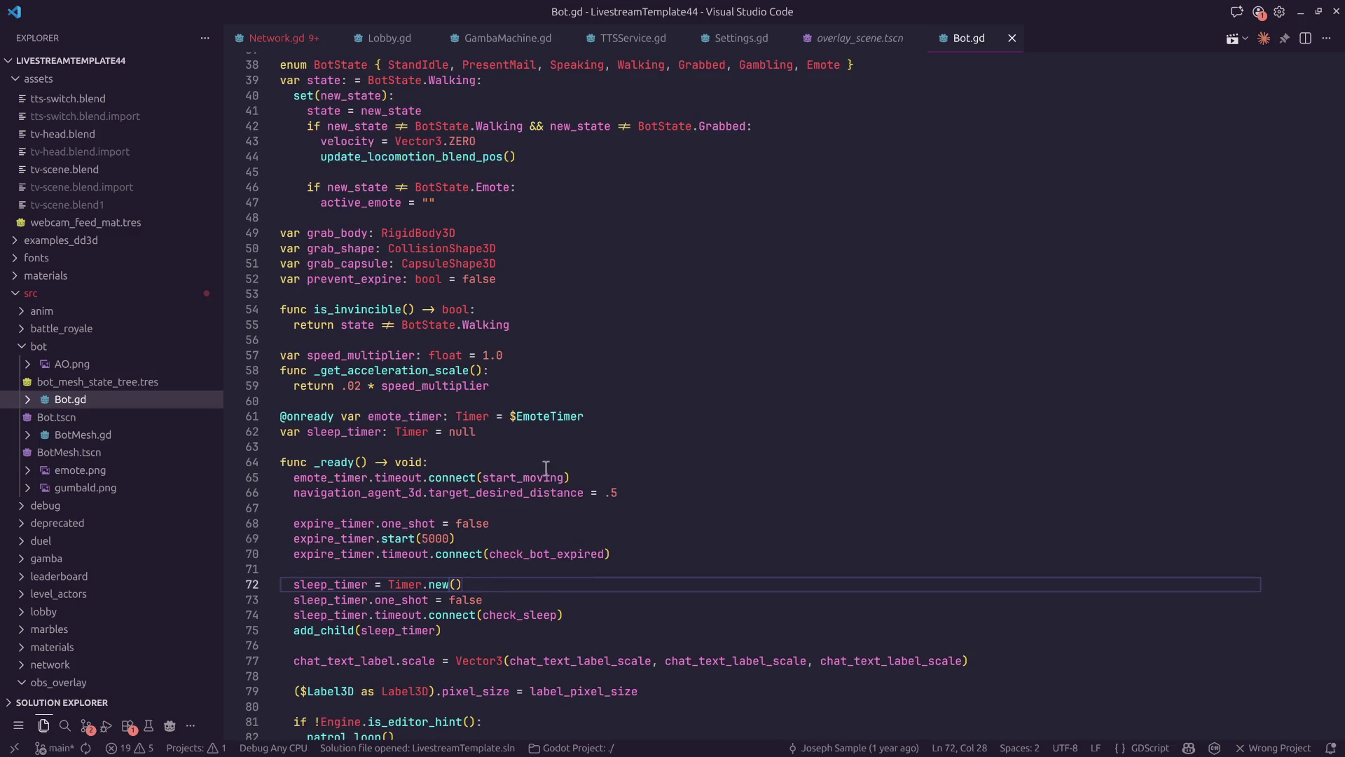
drag(537, 354, 232, 343)
key(ctrl+c)
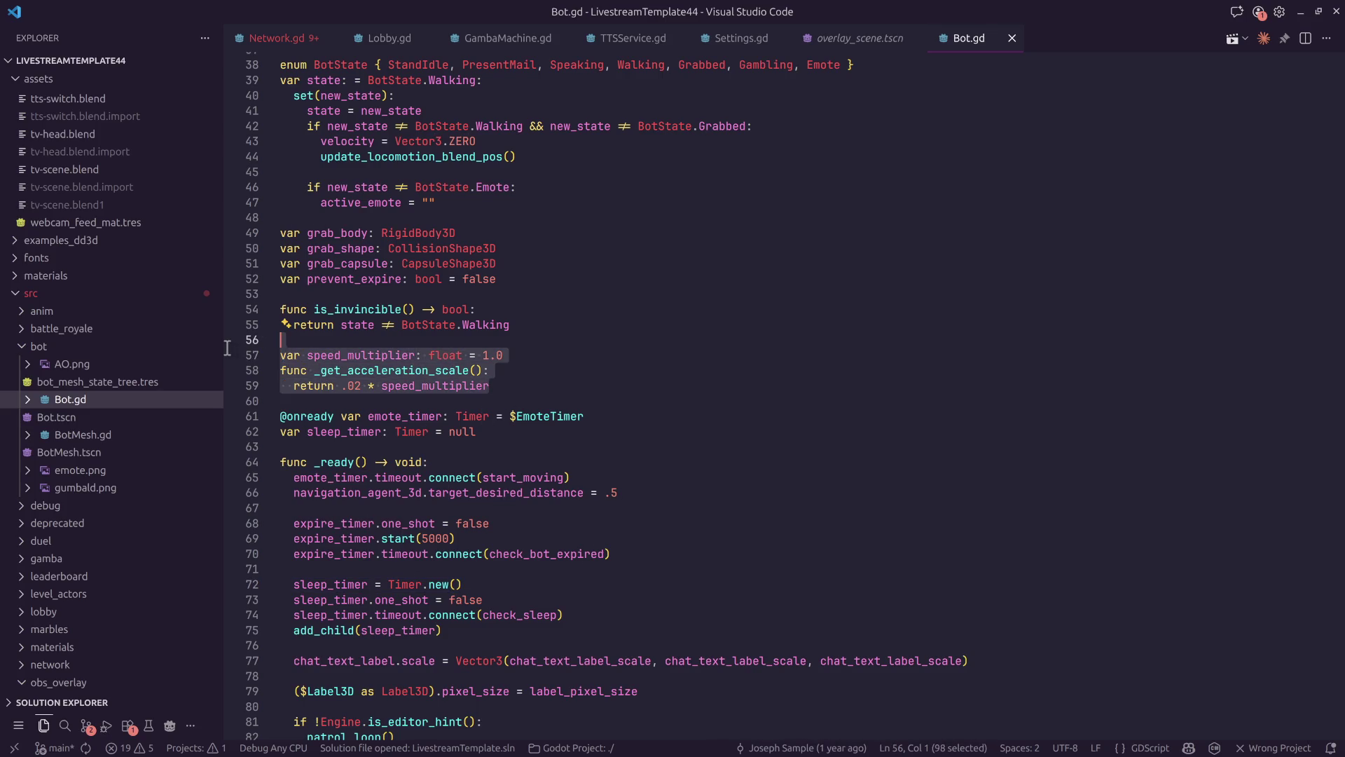
- Return to stream_overlay_gumbot.gd in the GumbotsLivestream window
scroll(509, 394, up, 8)
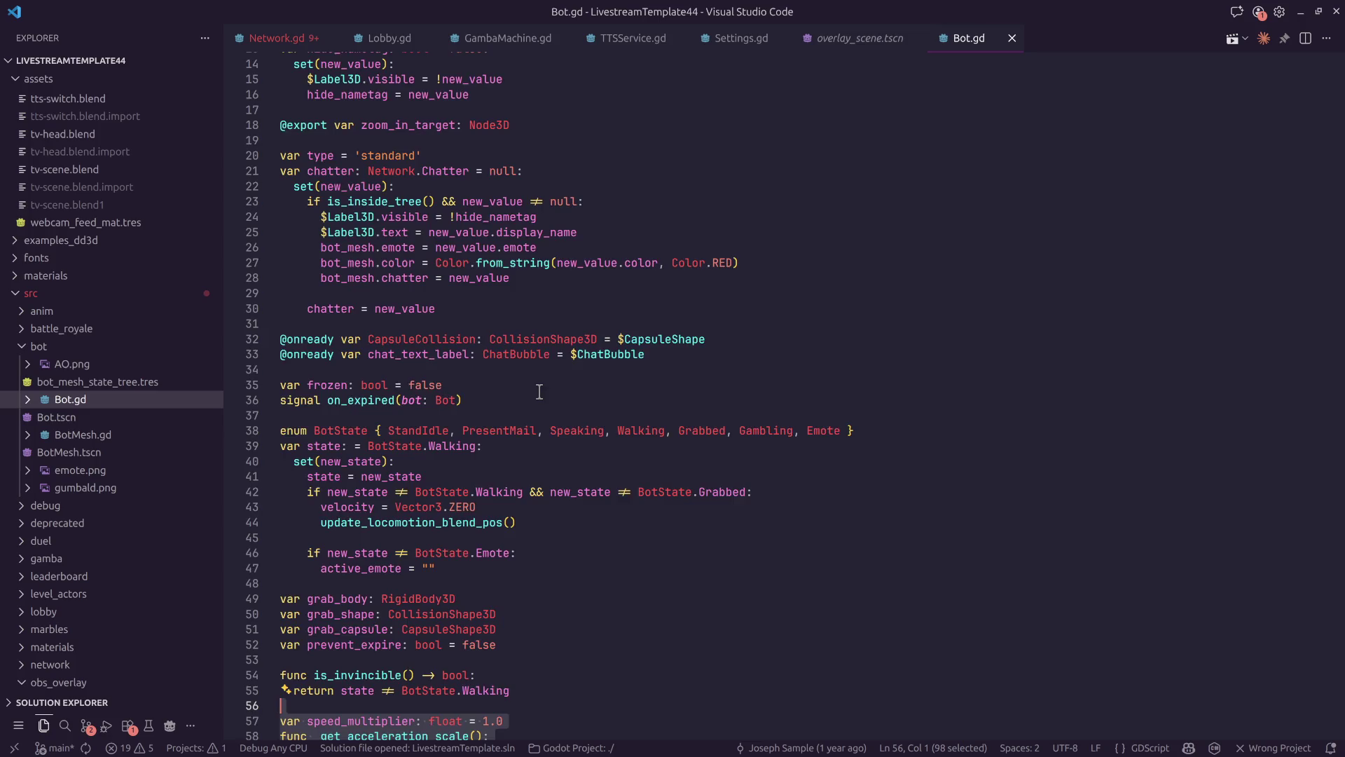
scroll(539, 391, up, 5)
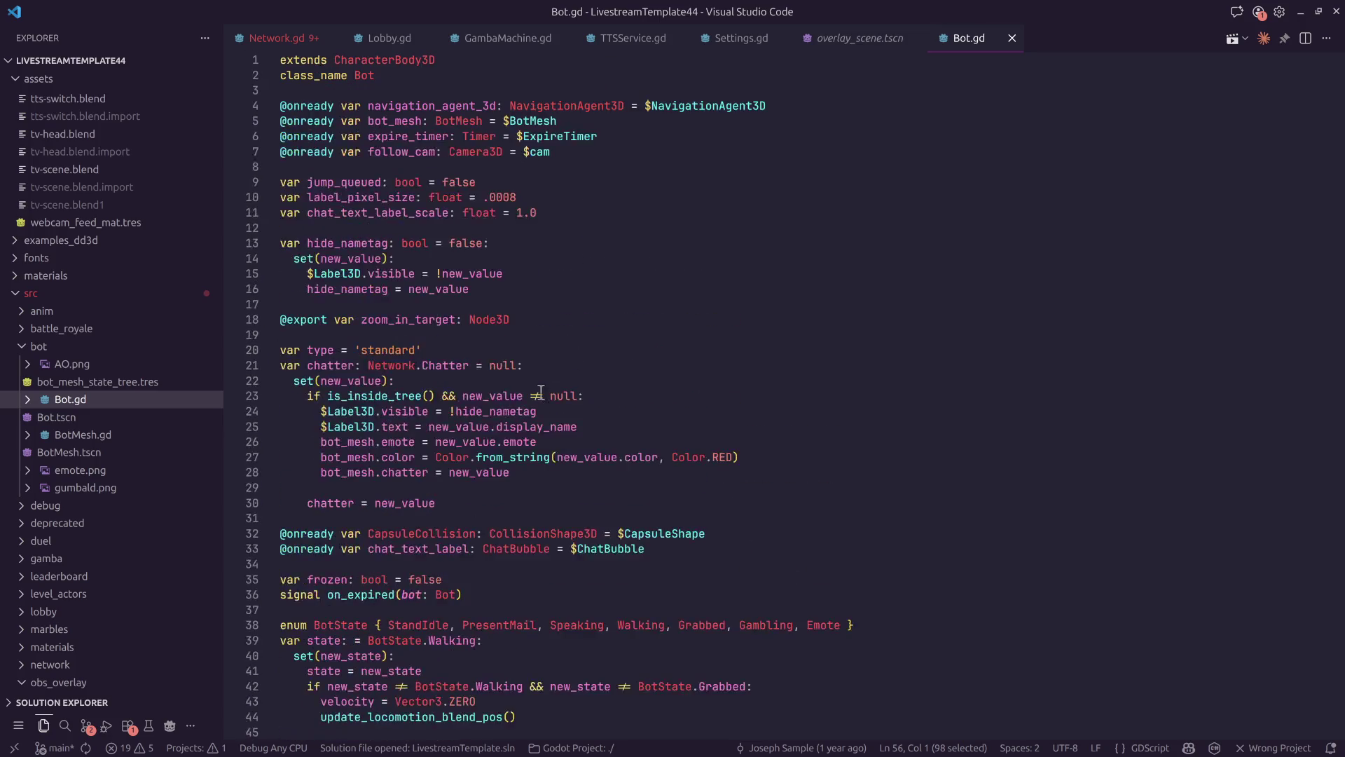
click(564, 363)
key(alt+Tab)
click(561, 338)
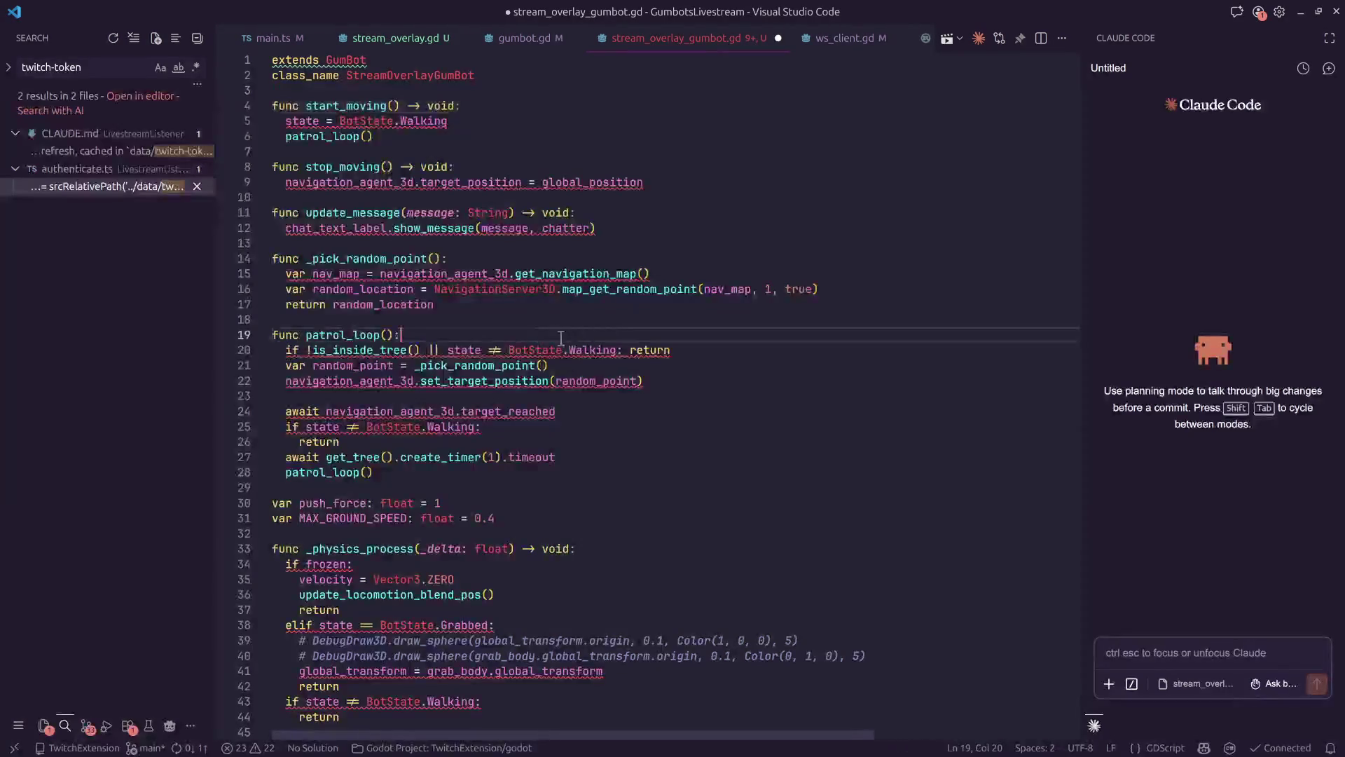
- Paste speed_multiplier and _get_acceleration_scale below class_name and save
click(372, 85)
key(Return)
key(Return)
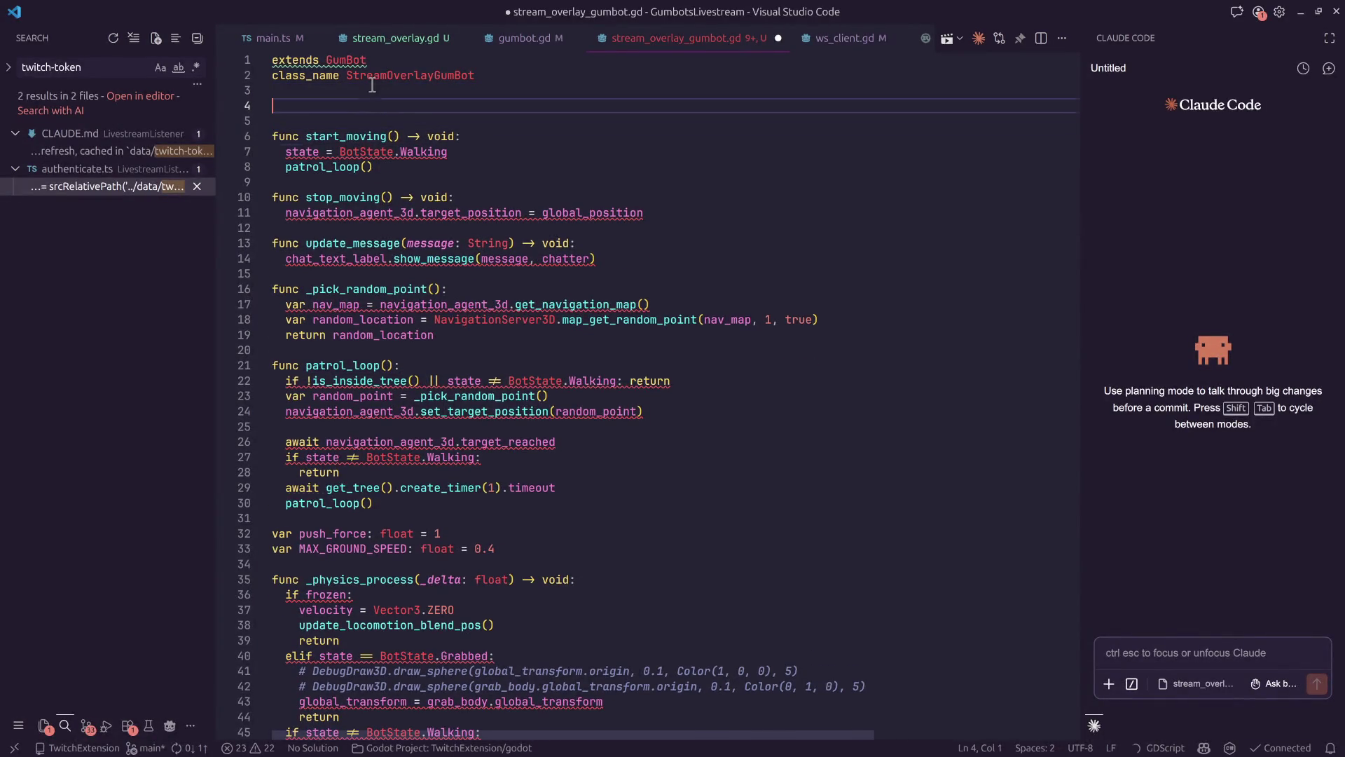
key(ctrl+v)
key(ctrl+s)
- Start an enum BotState { declaration on a new line above speed_multiplier
click(503, 141)
click(496, 97)
key(Down)
key(Down)
key(Down)
key(Up)
key(Up)
key(Up)
key(Return)
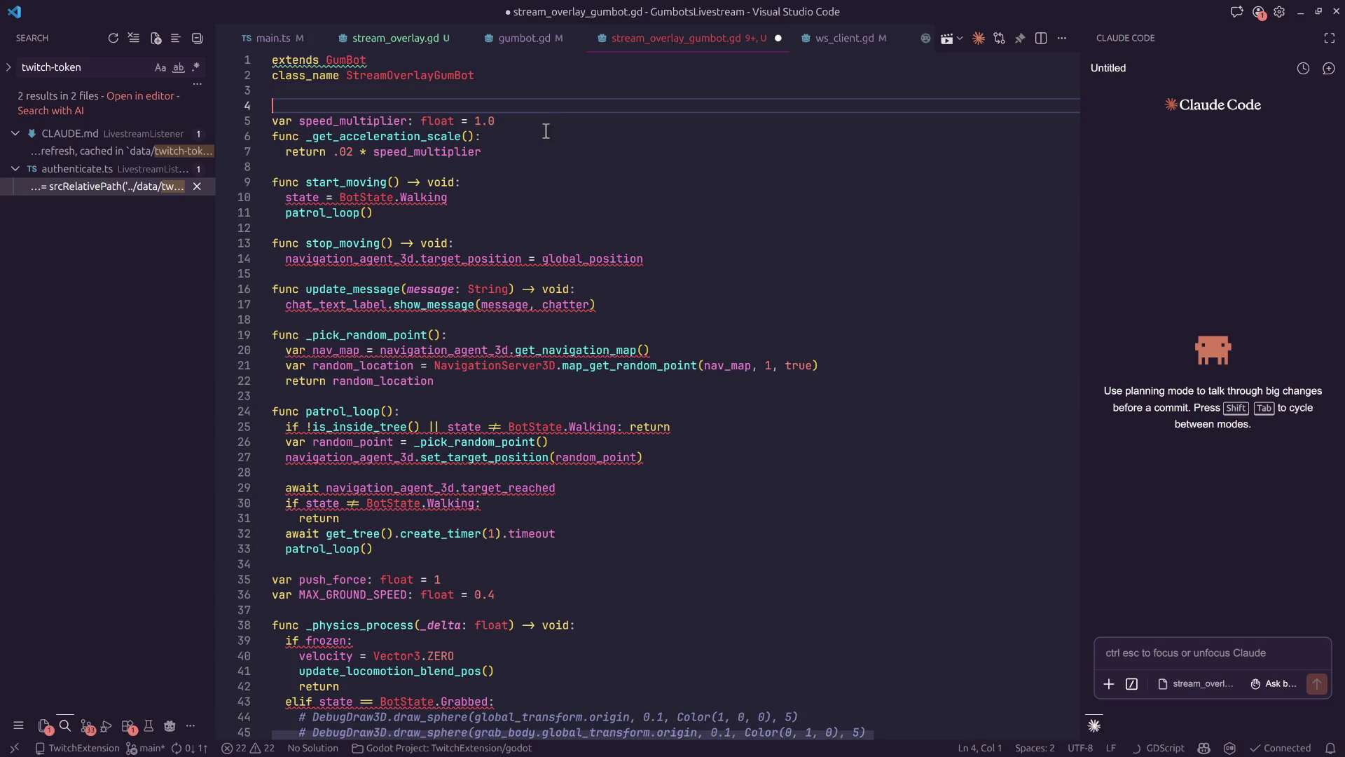
text(enum BotState =)
key(BackSpace)
text({)
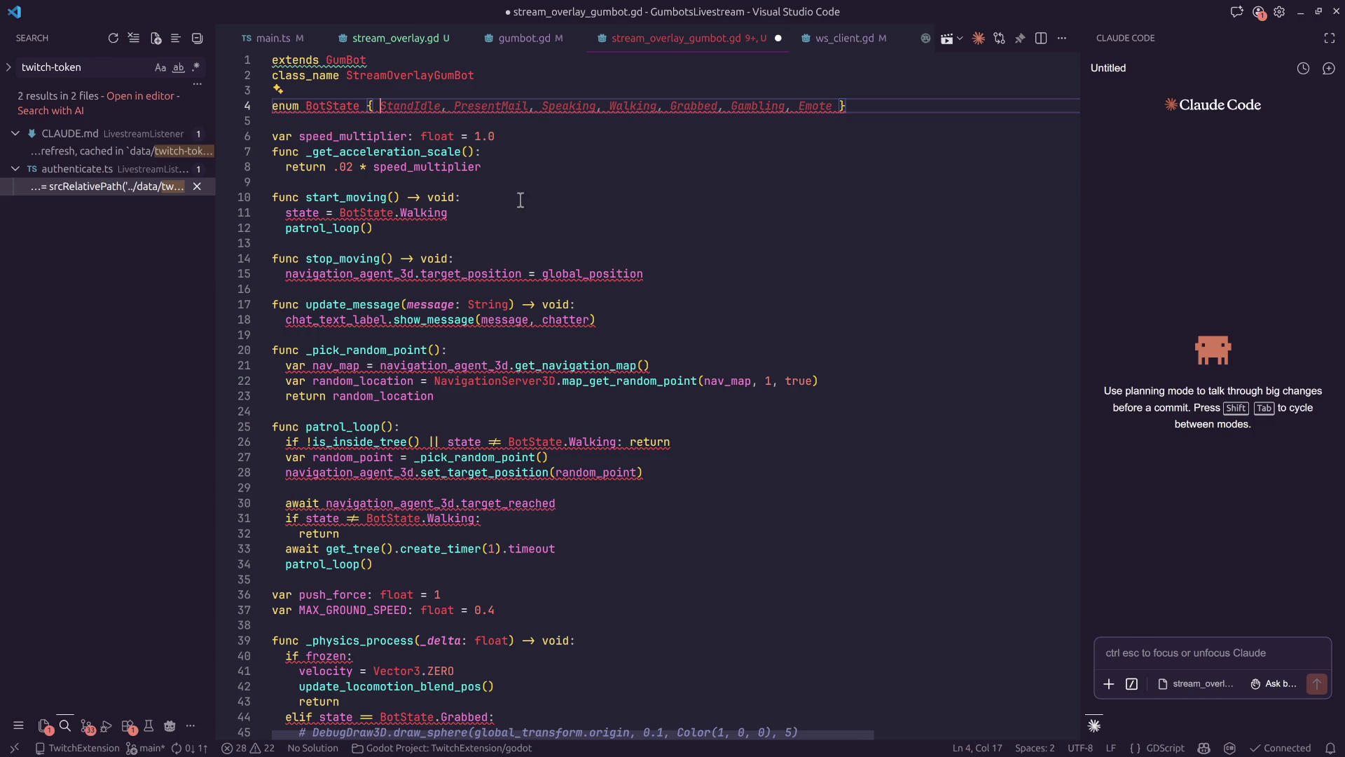
- Look over the BotState enum entries and select its Grabbed value
scroll(549, 255, down, 7)
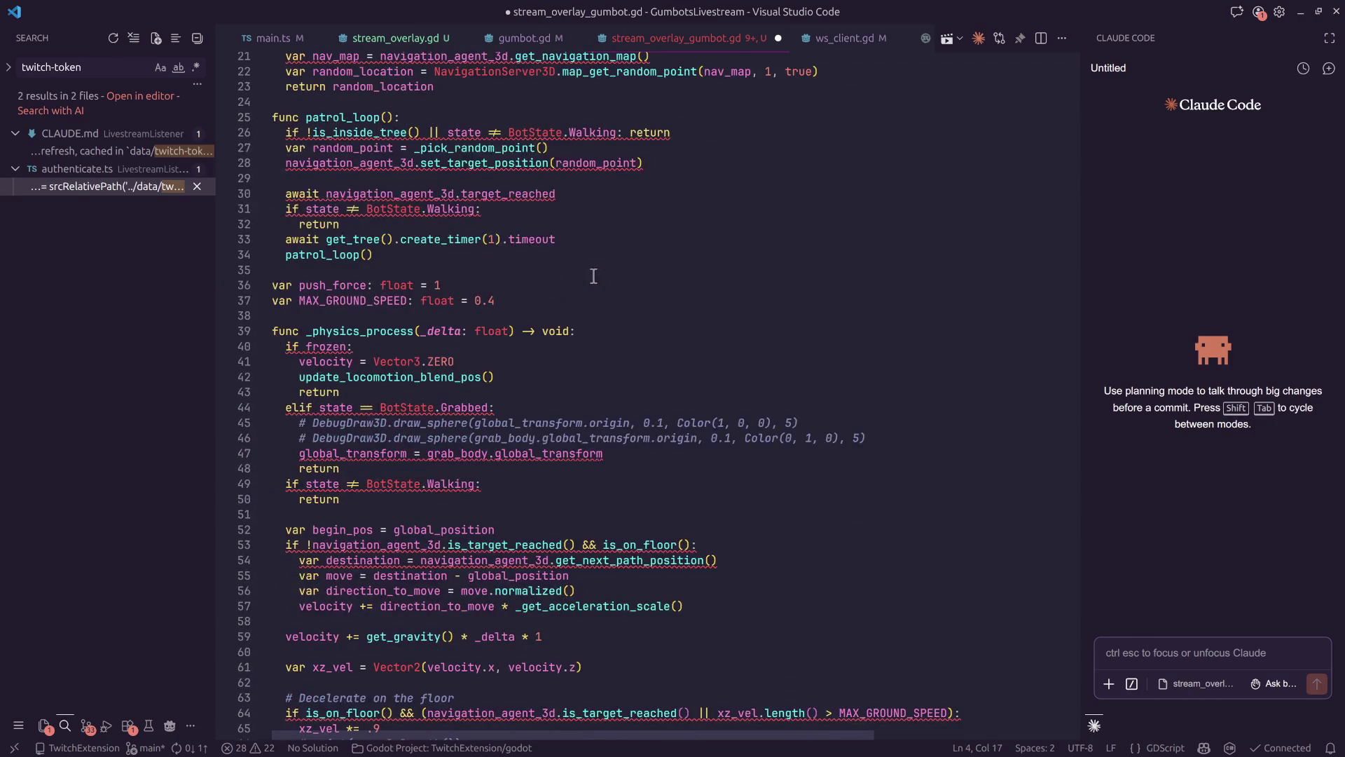
scroll(617, 287, down, 9)
scroll(652, 306, down, 9)
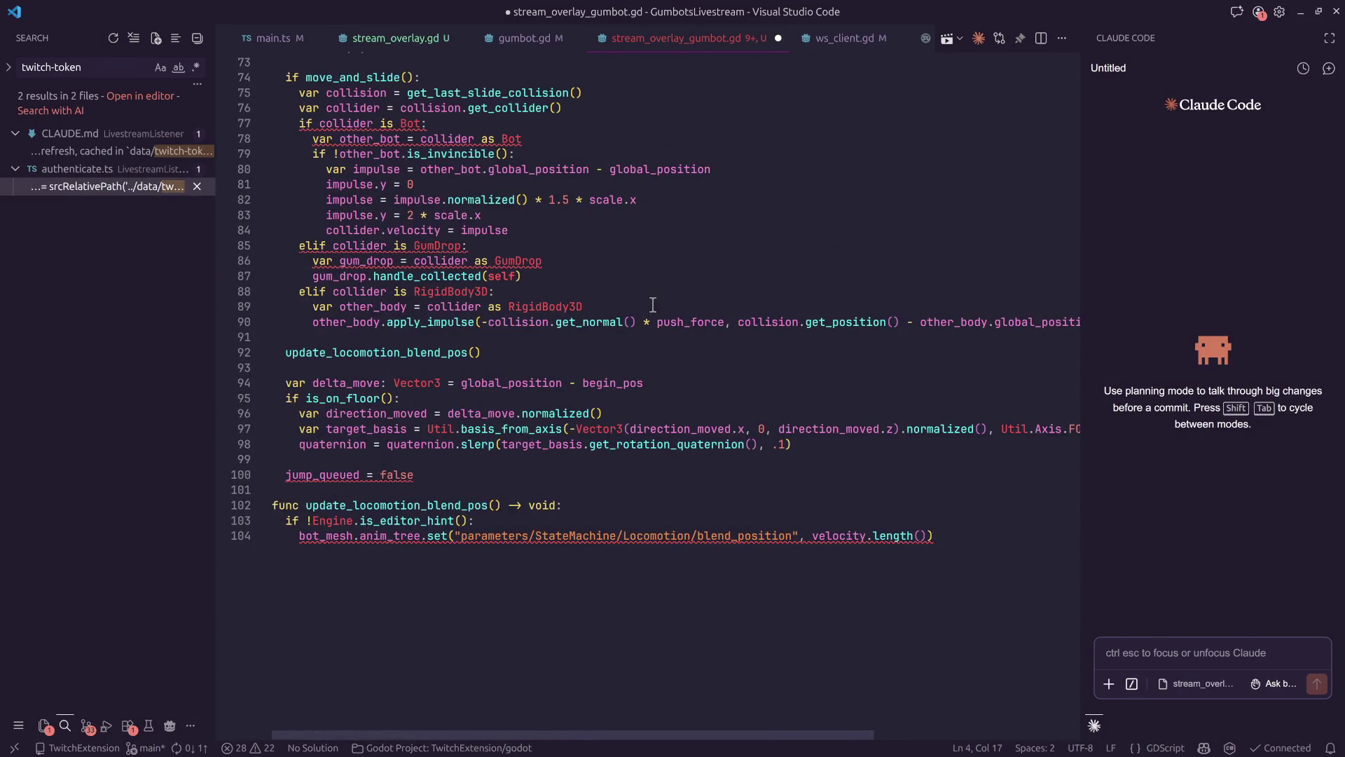
scroll(652, 305, up, 20)
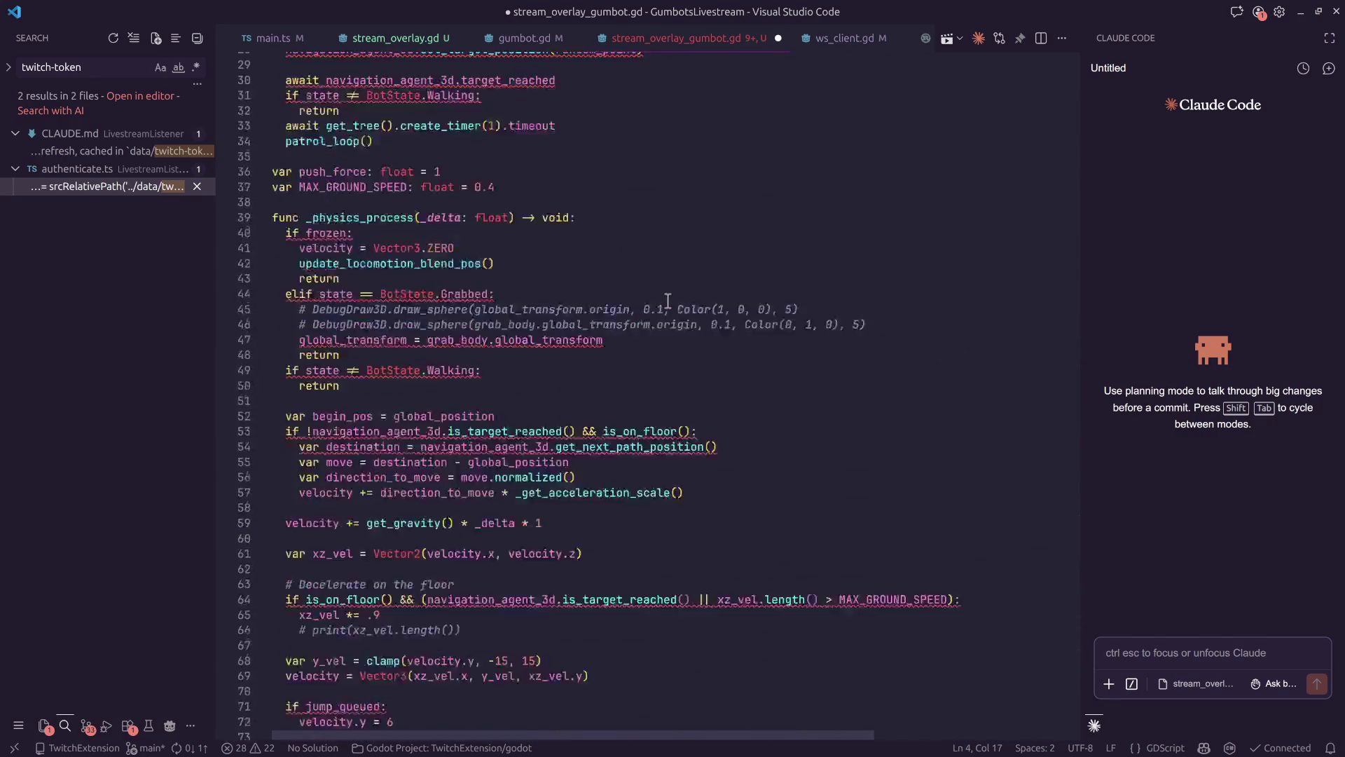
click(585, 162)
click(560, 123)
click(532, 136)
click(569, 104)
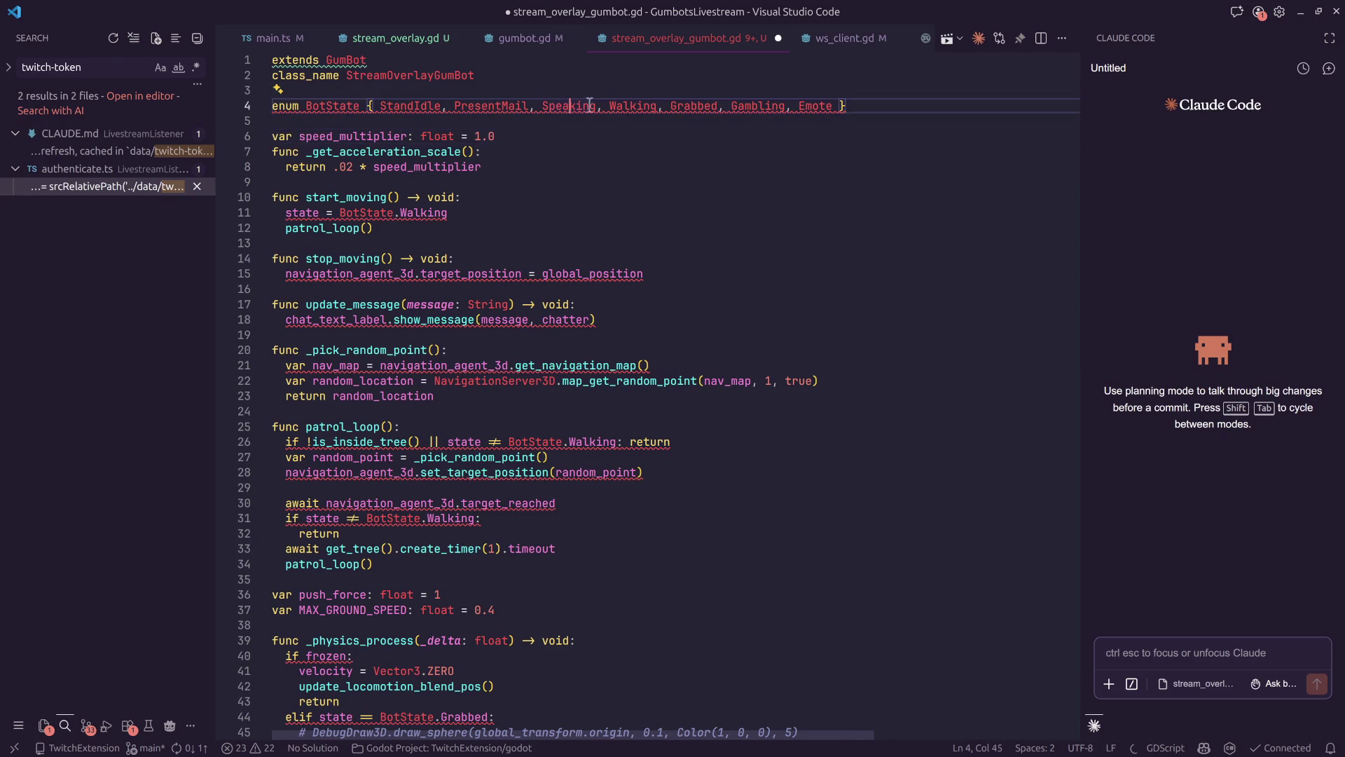
double_click(692, 106)
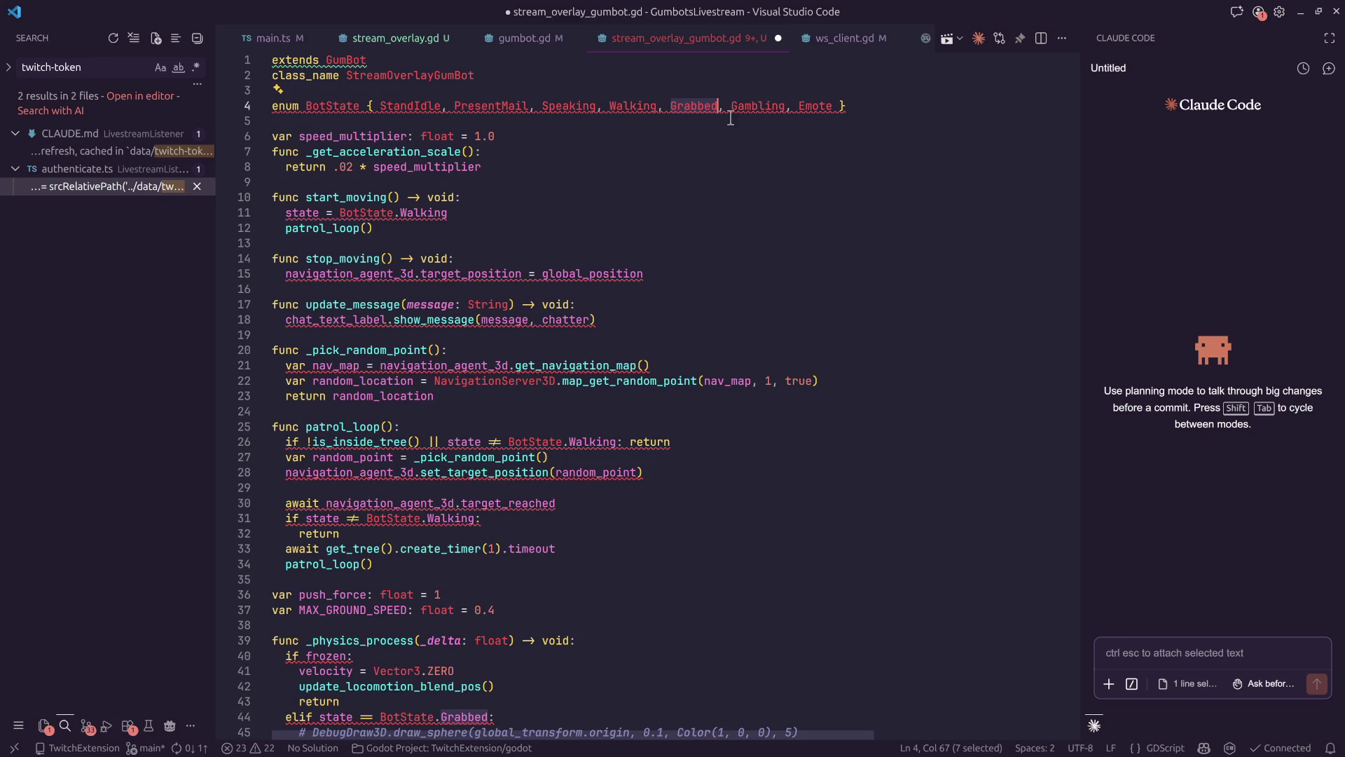
- Rename the enum BotState to State
click(685, 200)
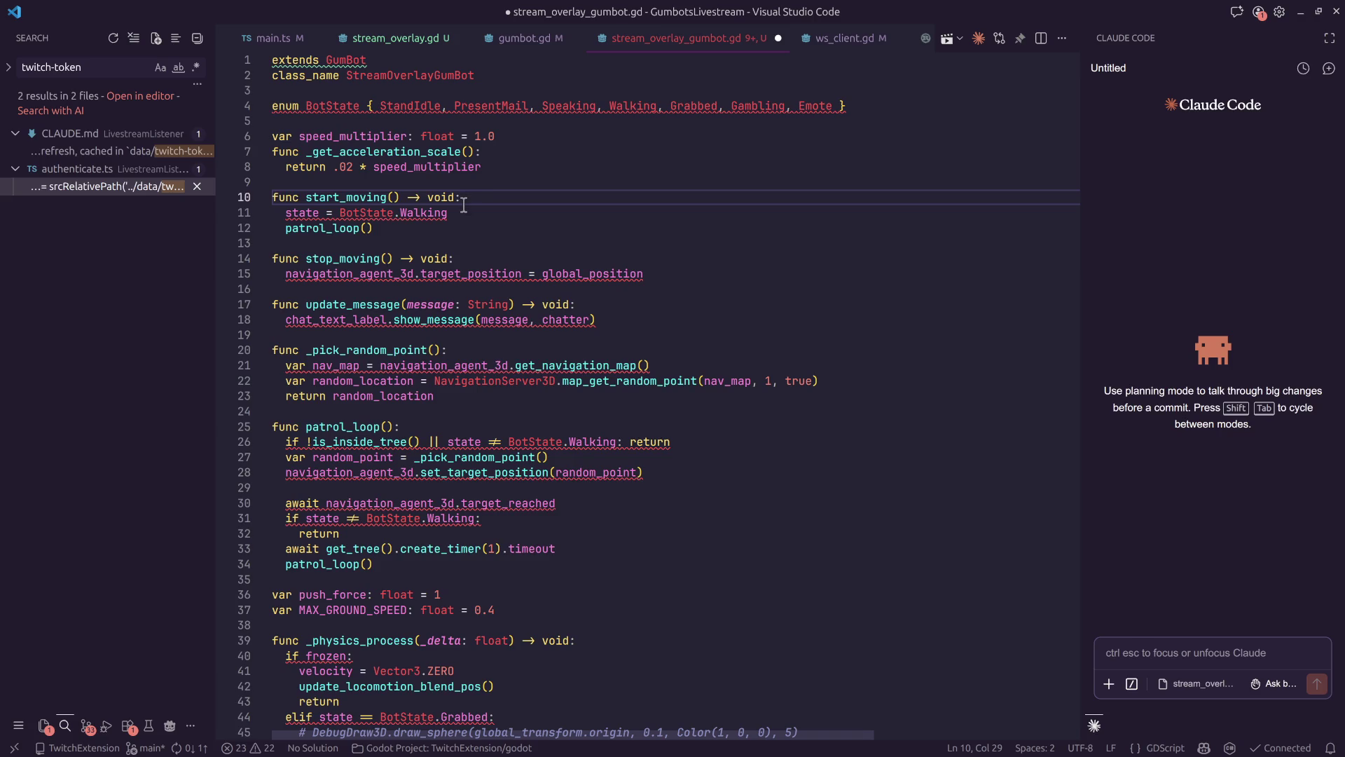
click(428, 122)
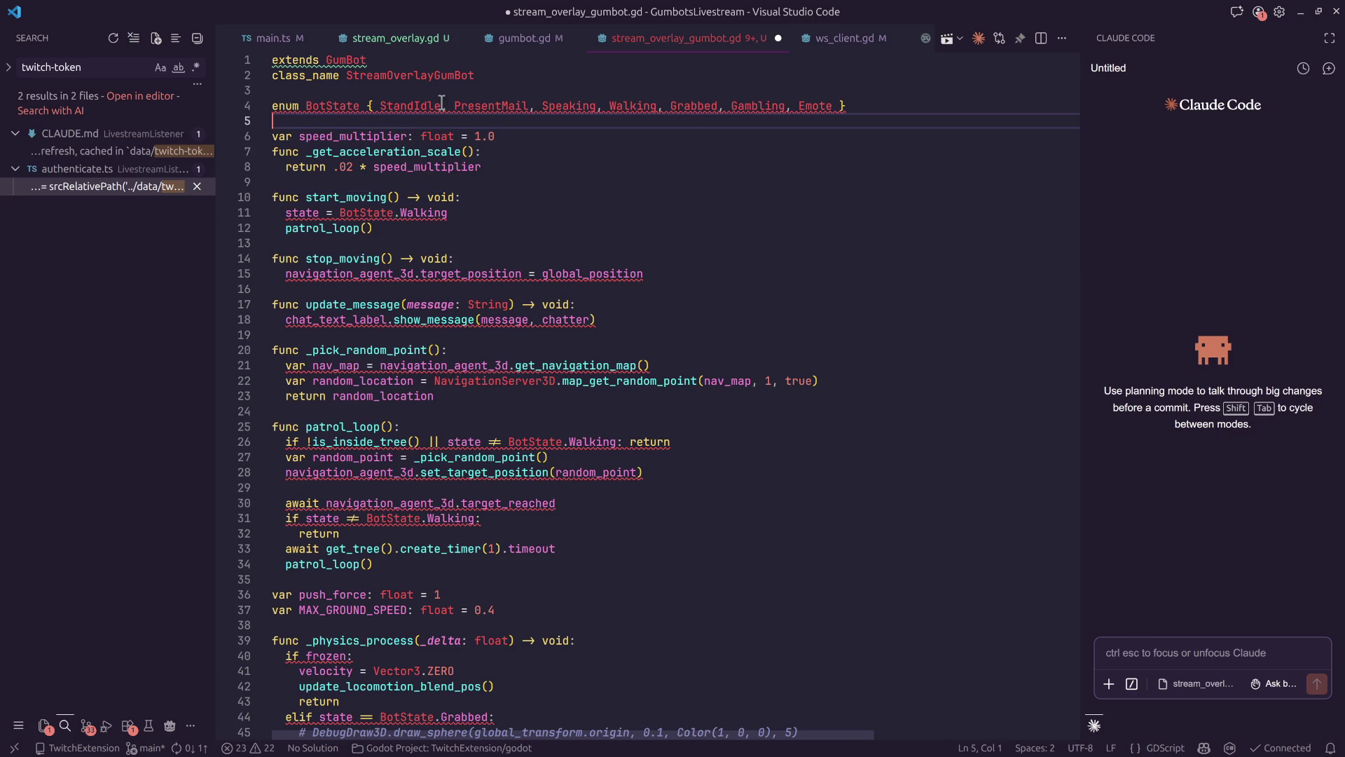
mouse_move(440, 103)
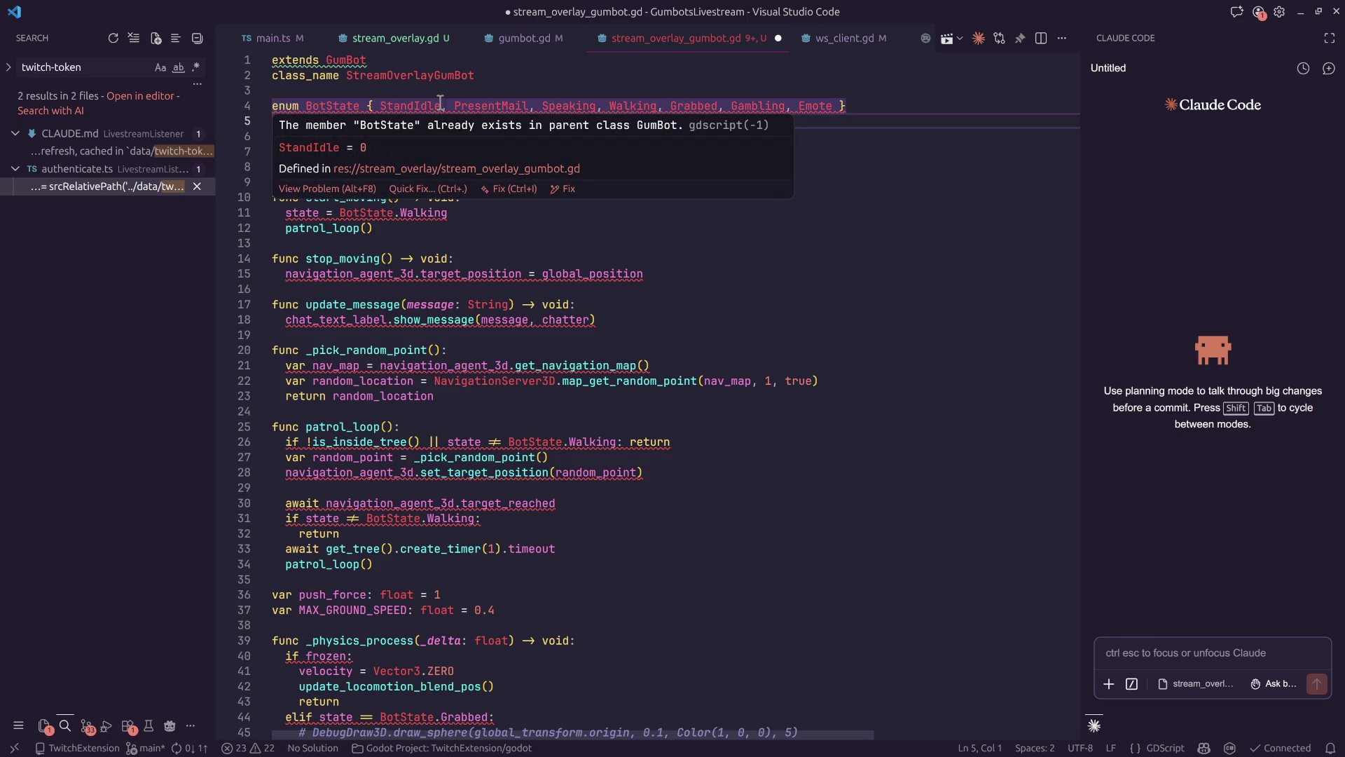
double_click(337, 105)
text(State)
- Replace every BotState reference, such as in start_moving, with state
click(515, 203)
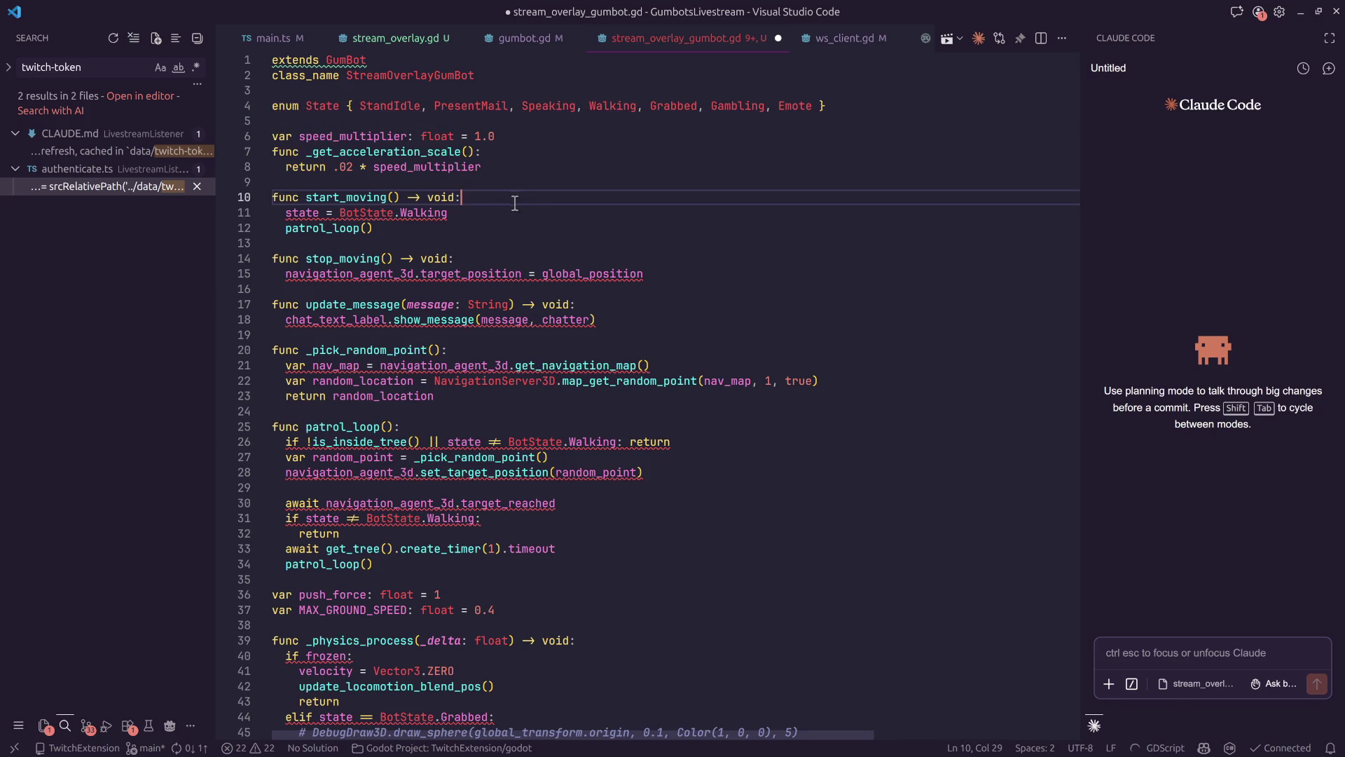
double_click(367, 211)
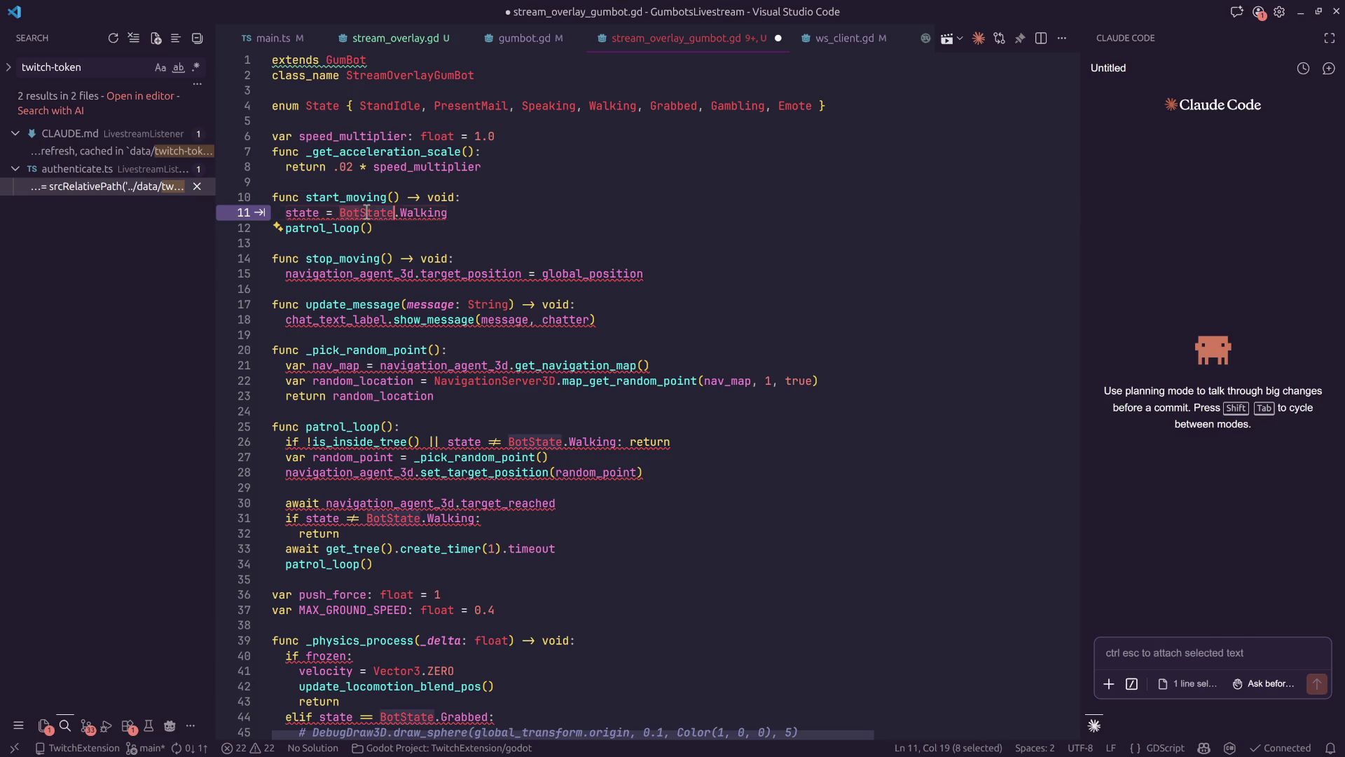
key(ctrl+shift+l)
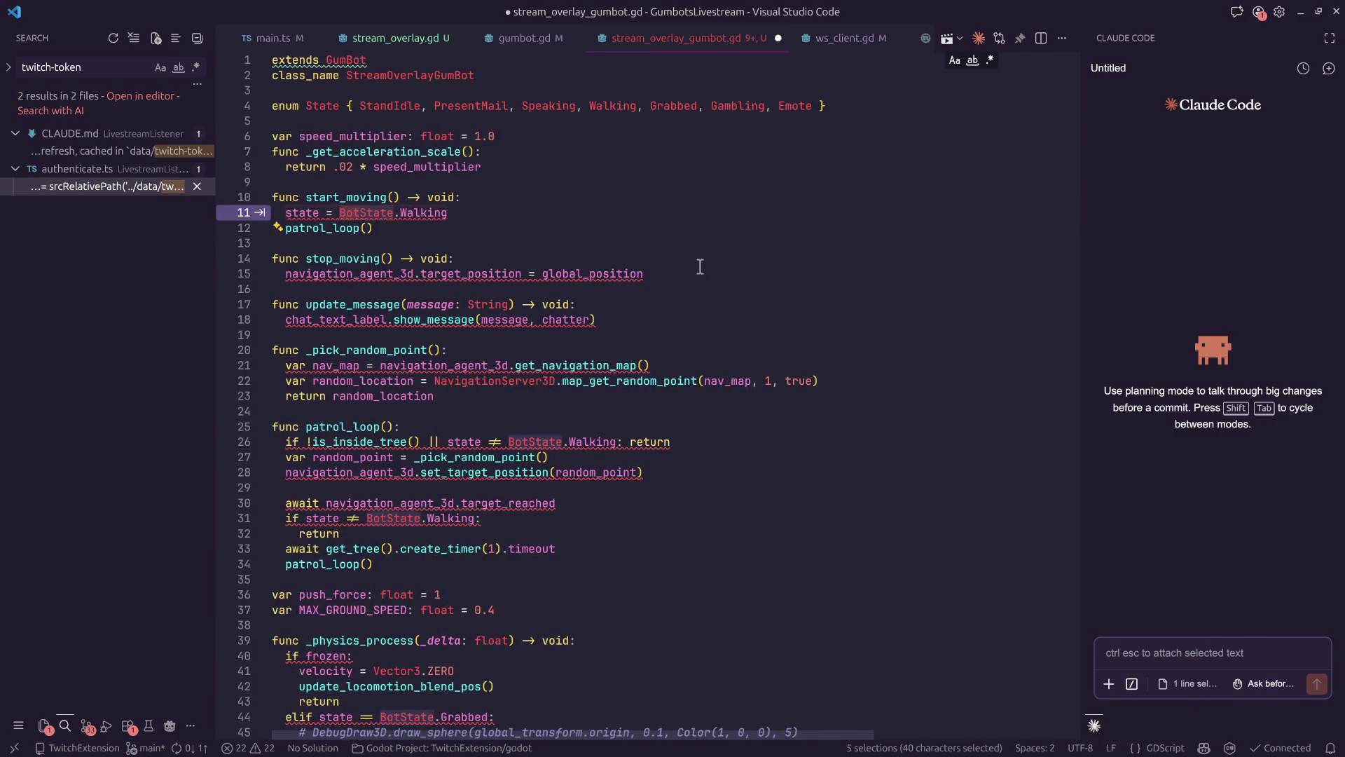
text(state)
key(Escape)
key(Escape)
- Add var state = State.Walking below the enum and save the script
click(464, 120)
text(var state =)
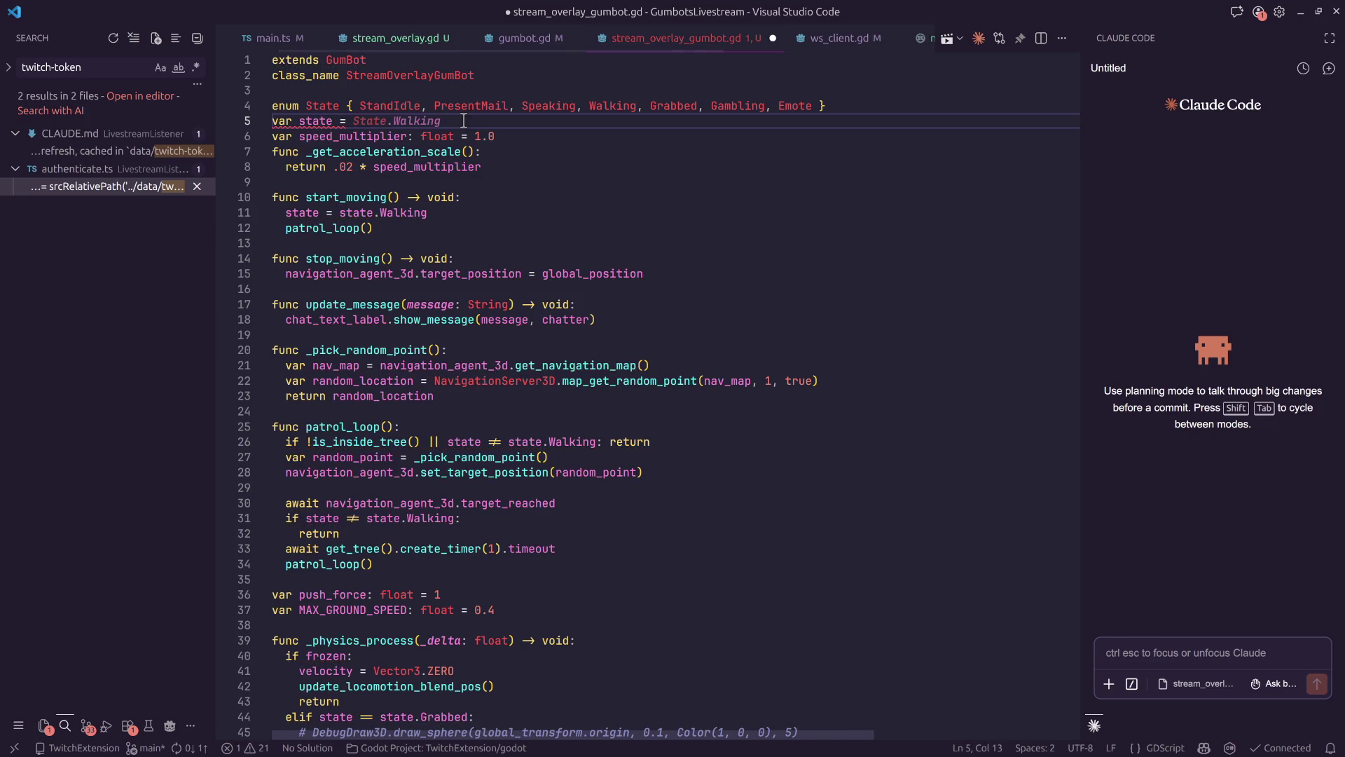
key(Tab)
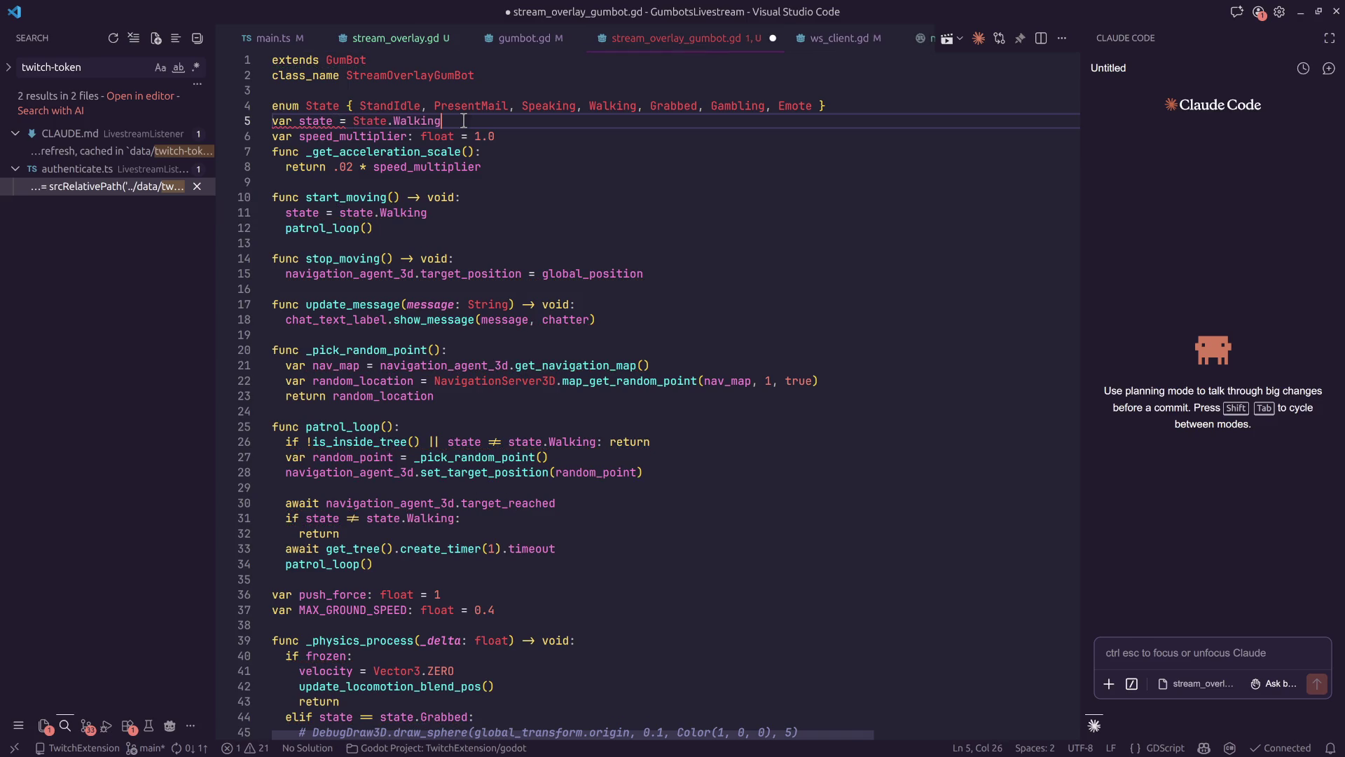
key(Return)
click(594, 168)
click(526, 225)
key(ctrl+s)
- Check the navigation_agent_3d error reported in stop_moving
click(532, 272)
mouse_move(449, 282)
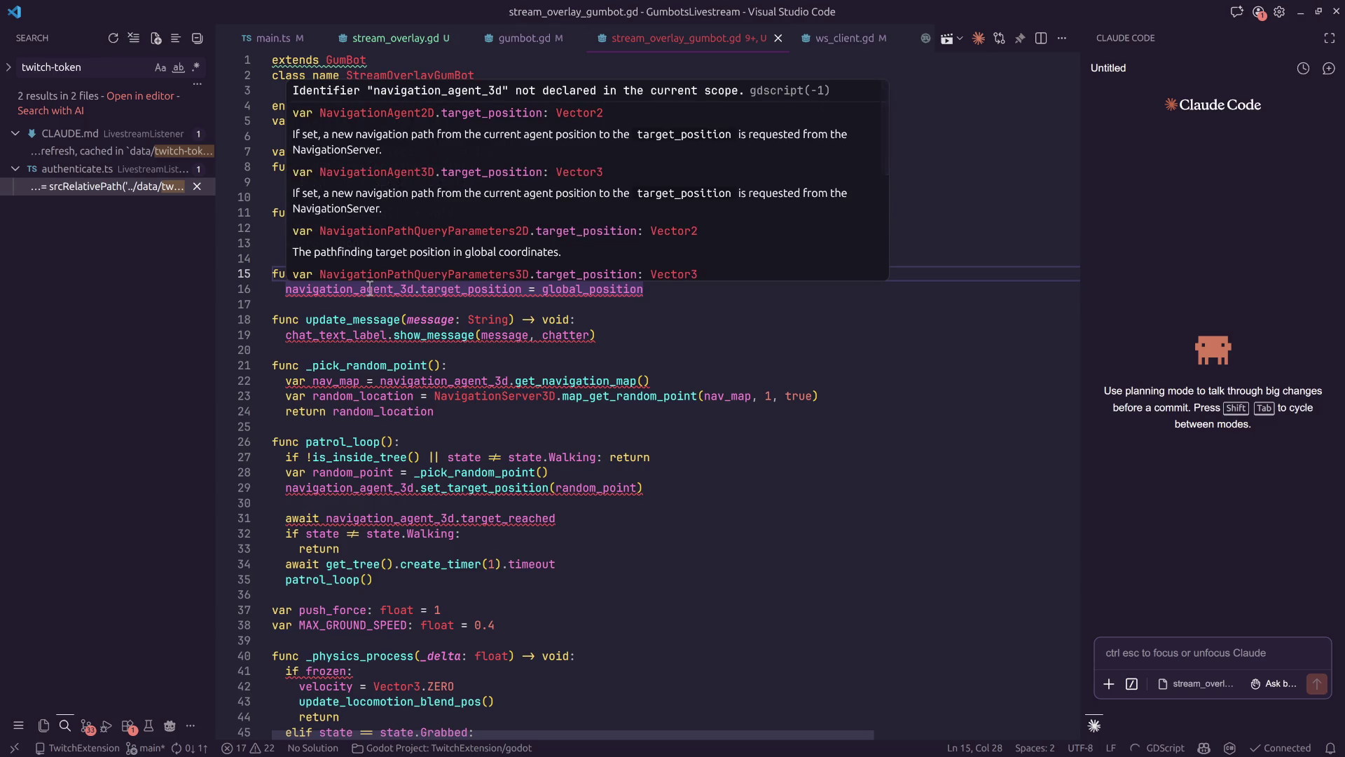
click(531, 254)
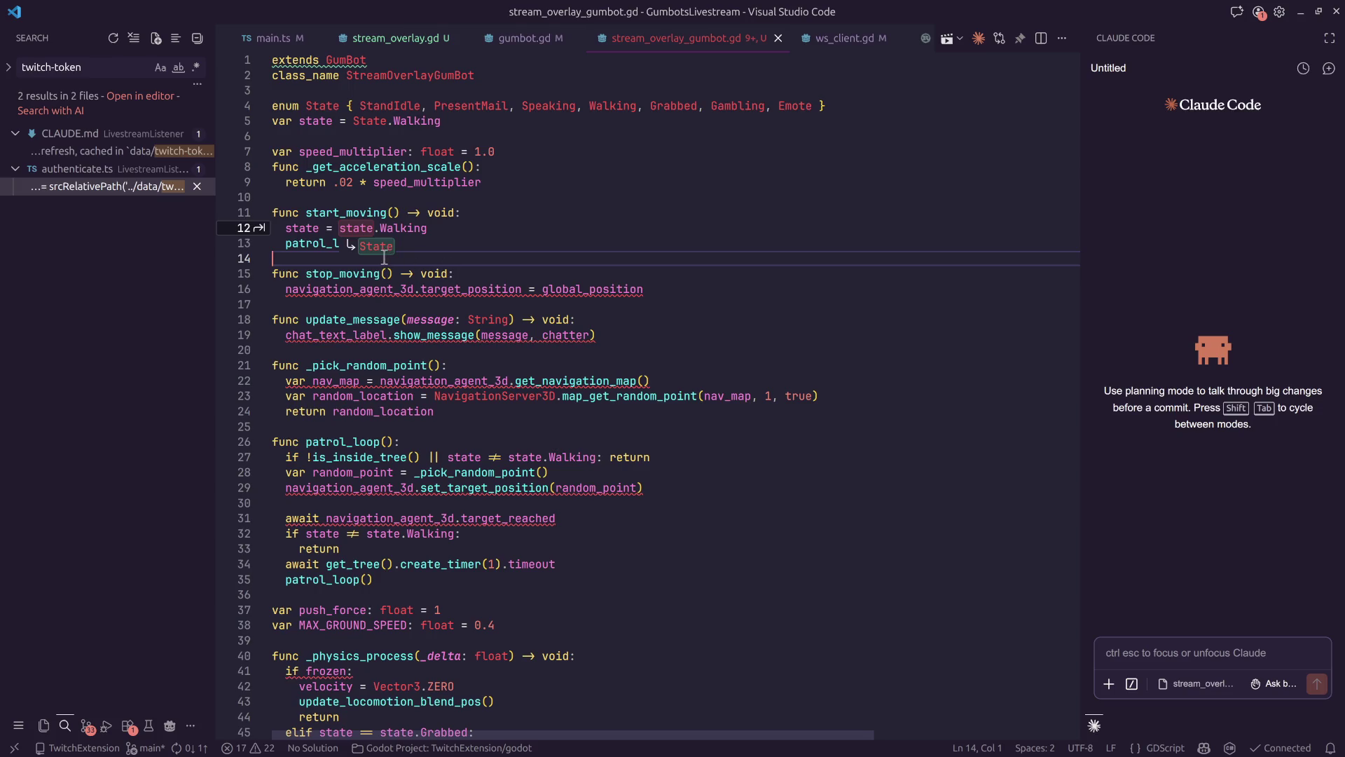
- Change start_moving's assignment from state.Walking to State.Walking and save the script
key(Tab)
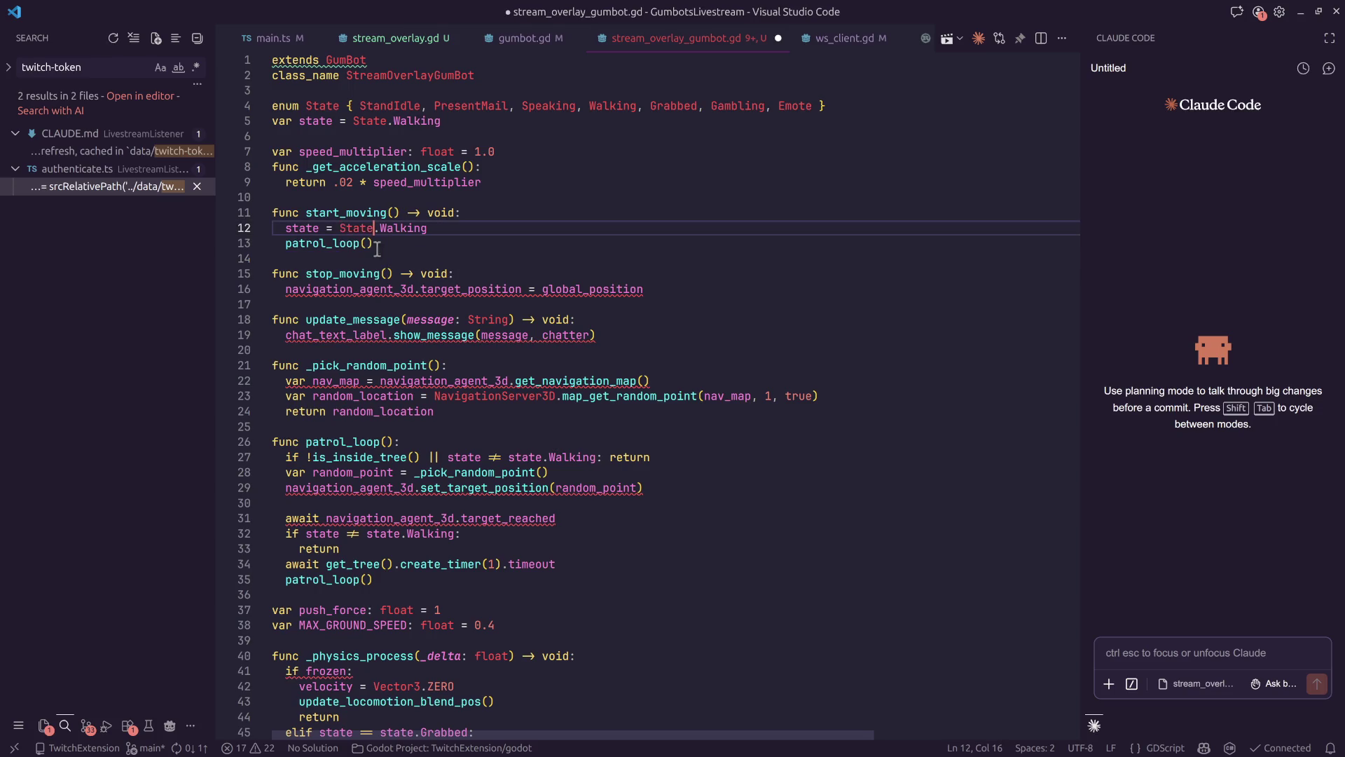
key(ctrl+s)
click(500, 249)
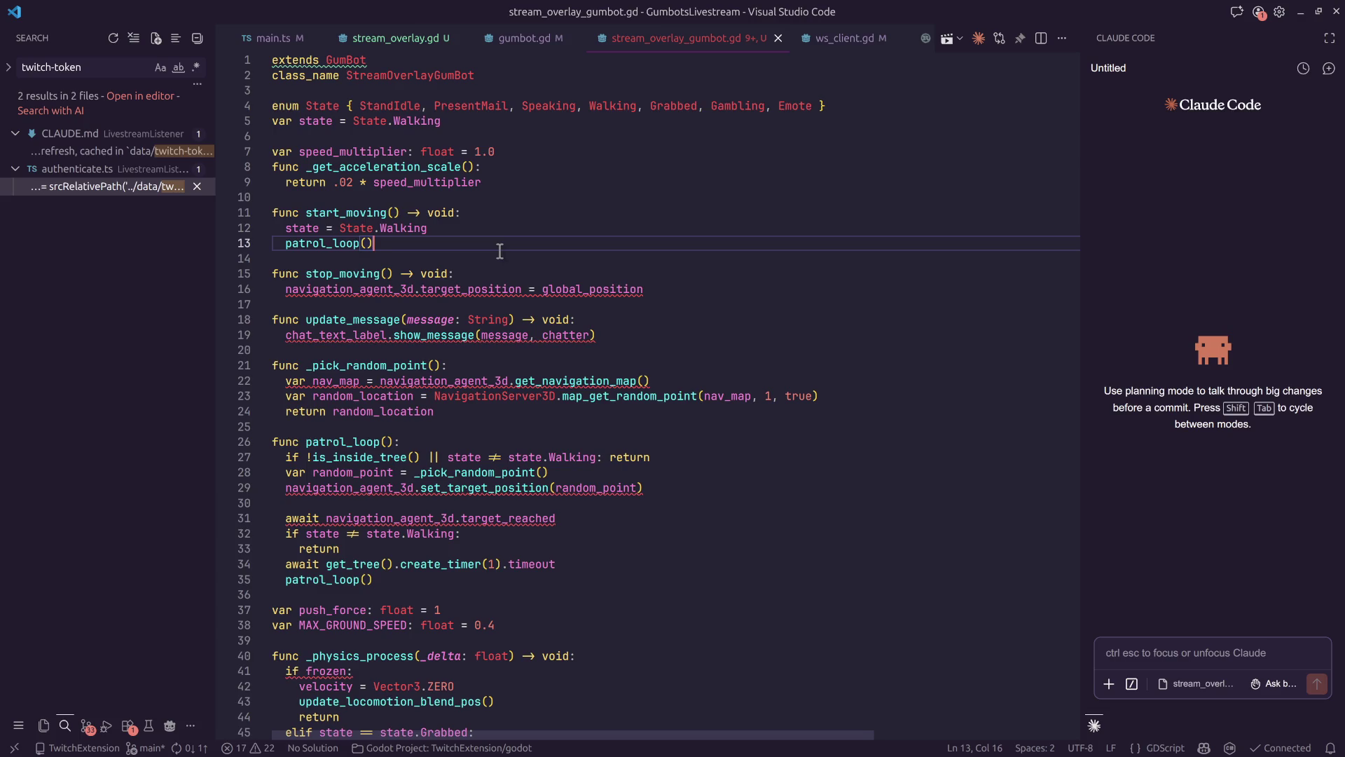
click(546, 353)
click(527, 287)
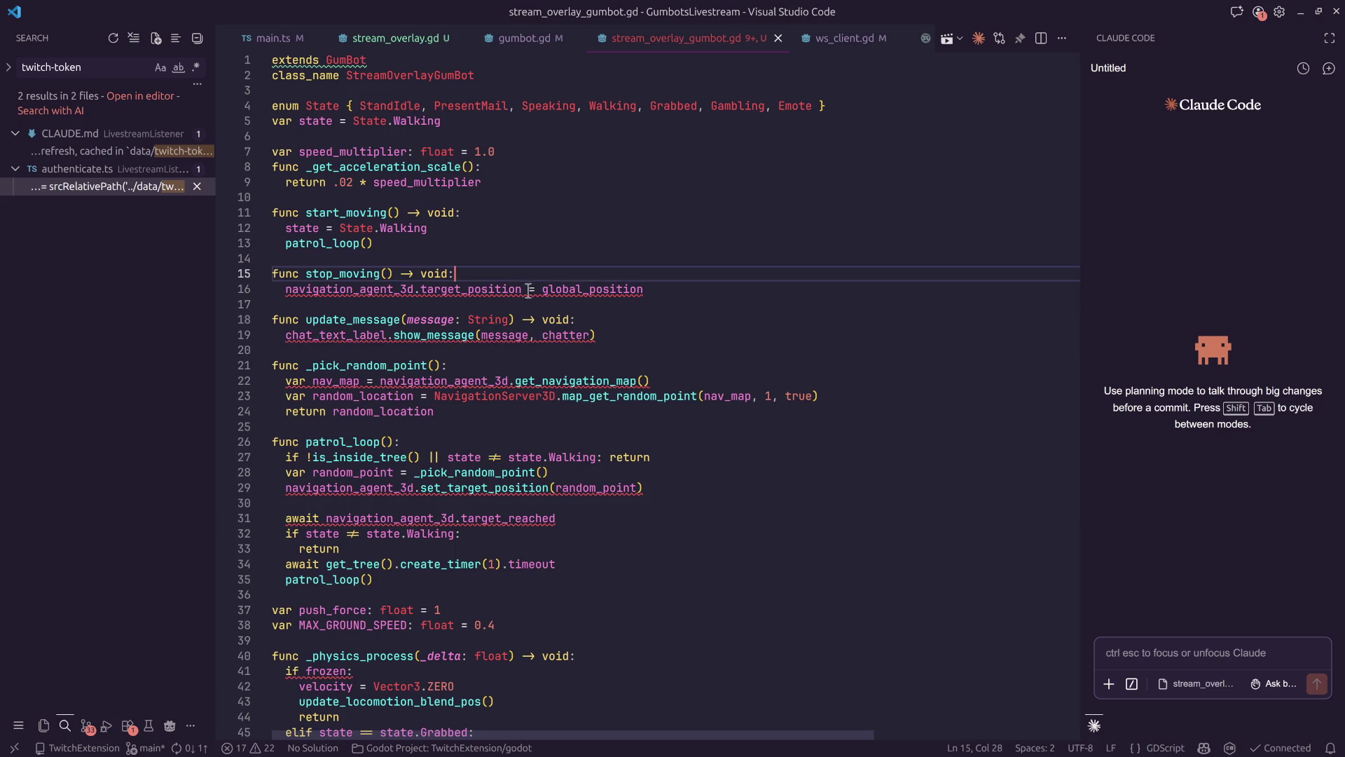
click(586, 261)
click(569, 250)
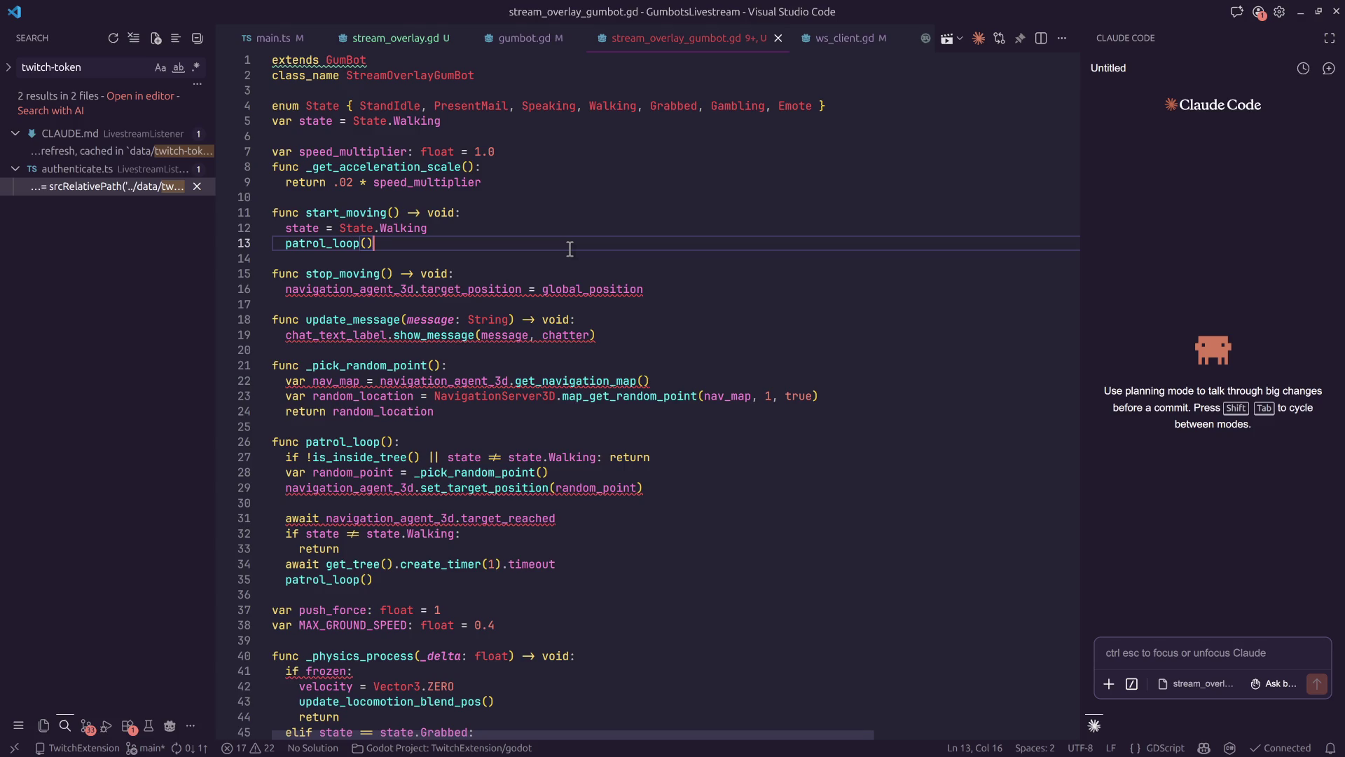
- Add and then remove a blank line above speed_multiplier, leaving the caret on empty line 14
key(Up)
key(Up)
key(Up)
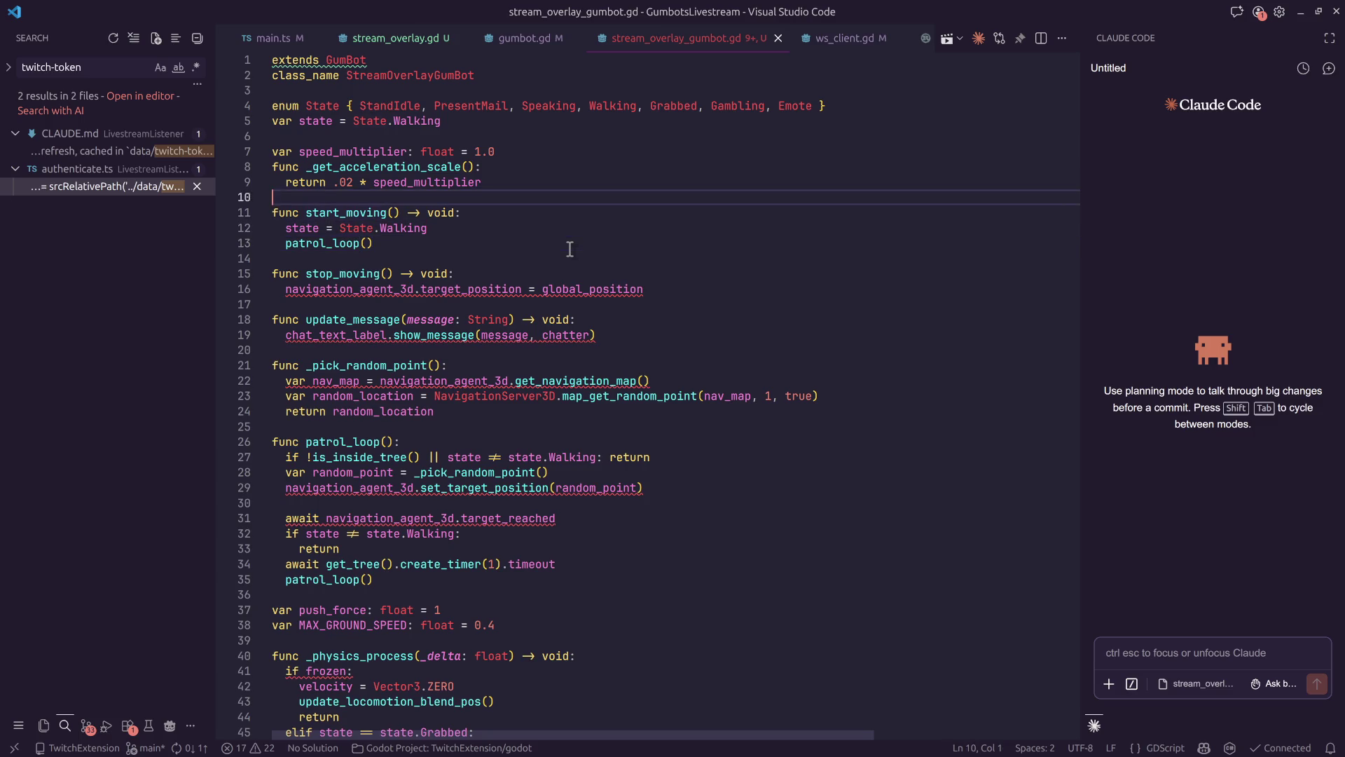
key(Return)
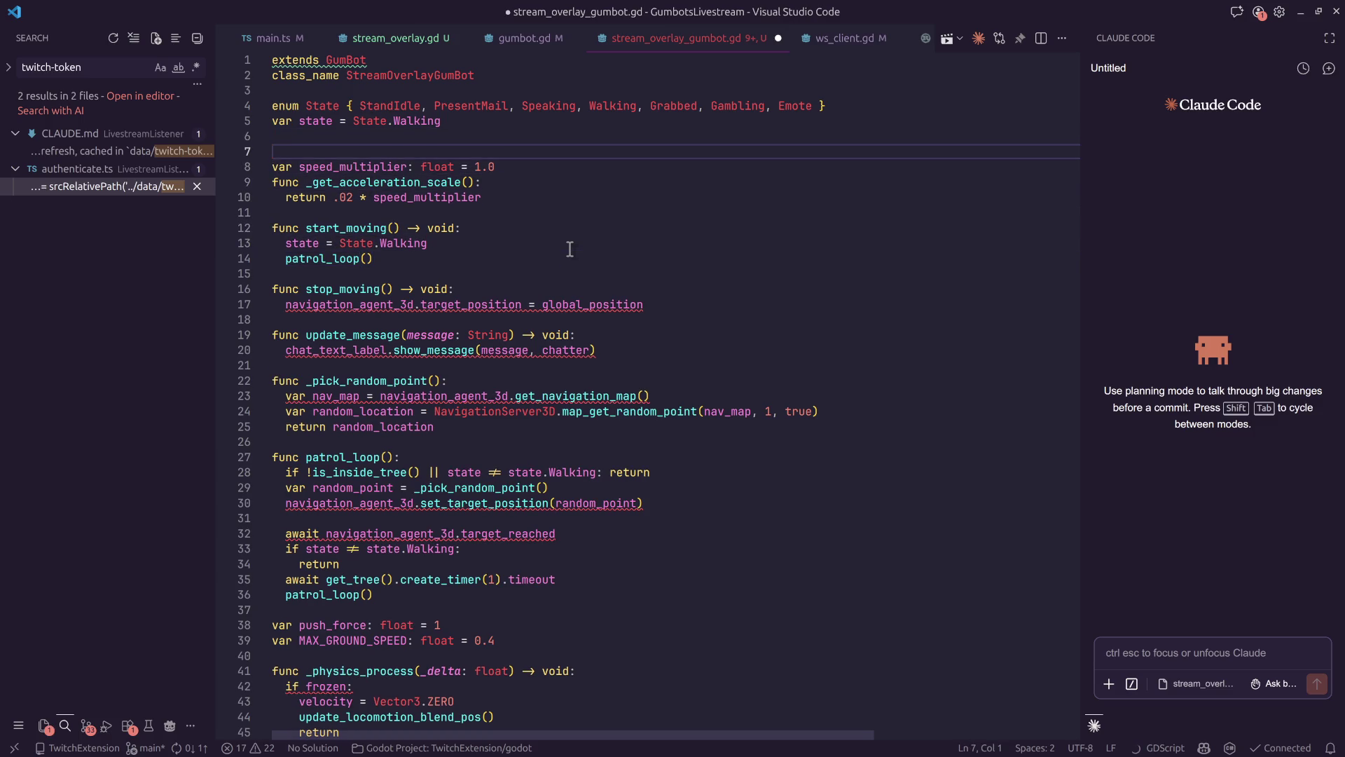
key(Delete)
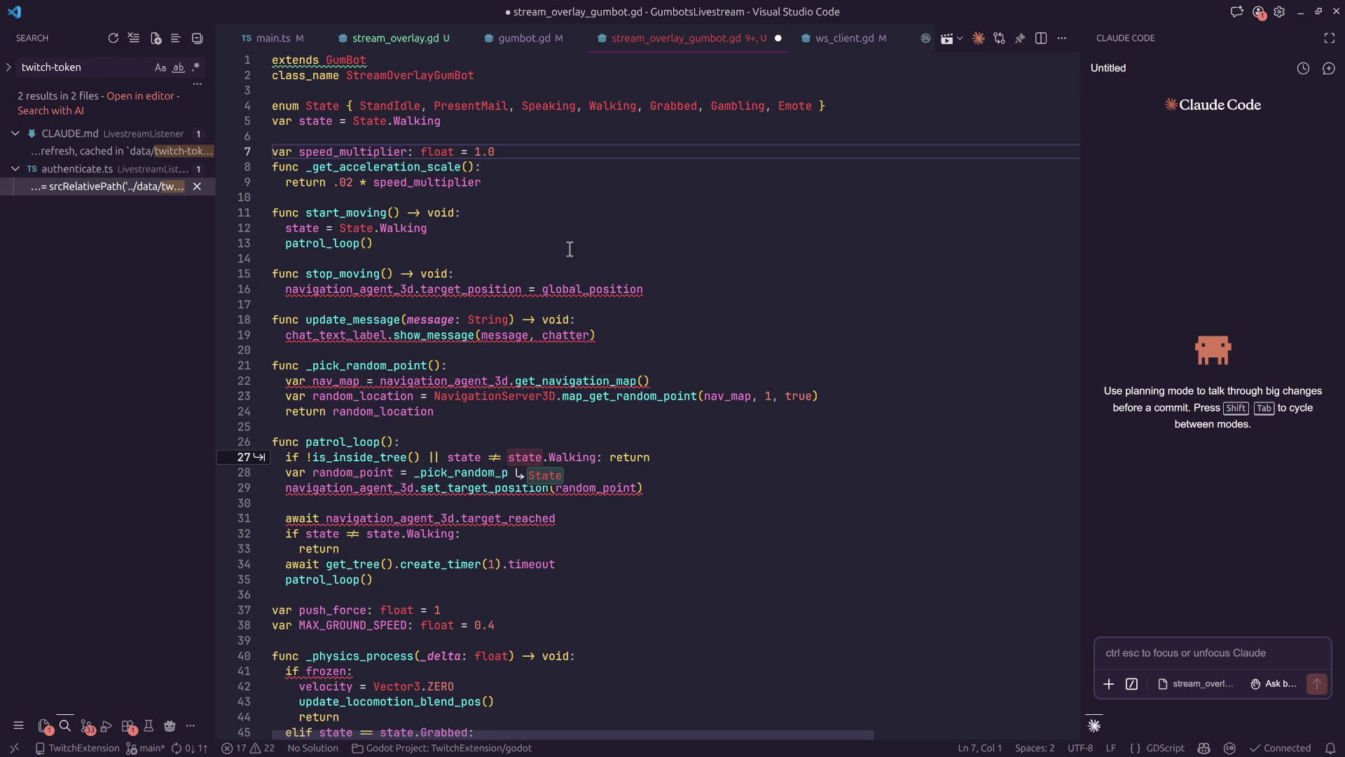
click(473, 245)
scroll(516, 288, down, 3)
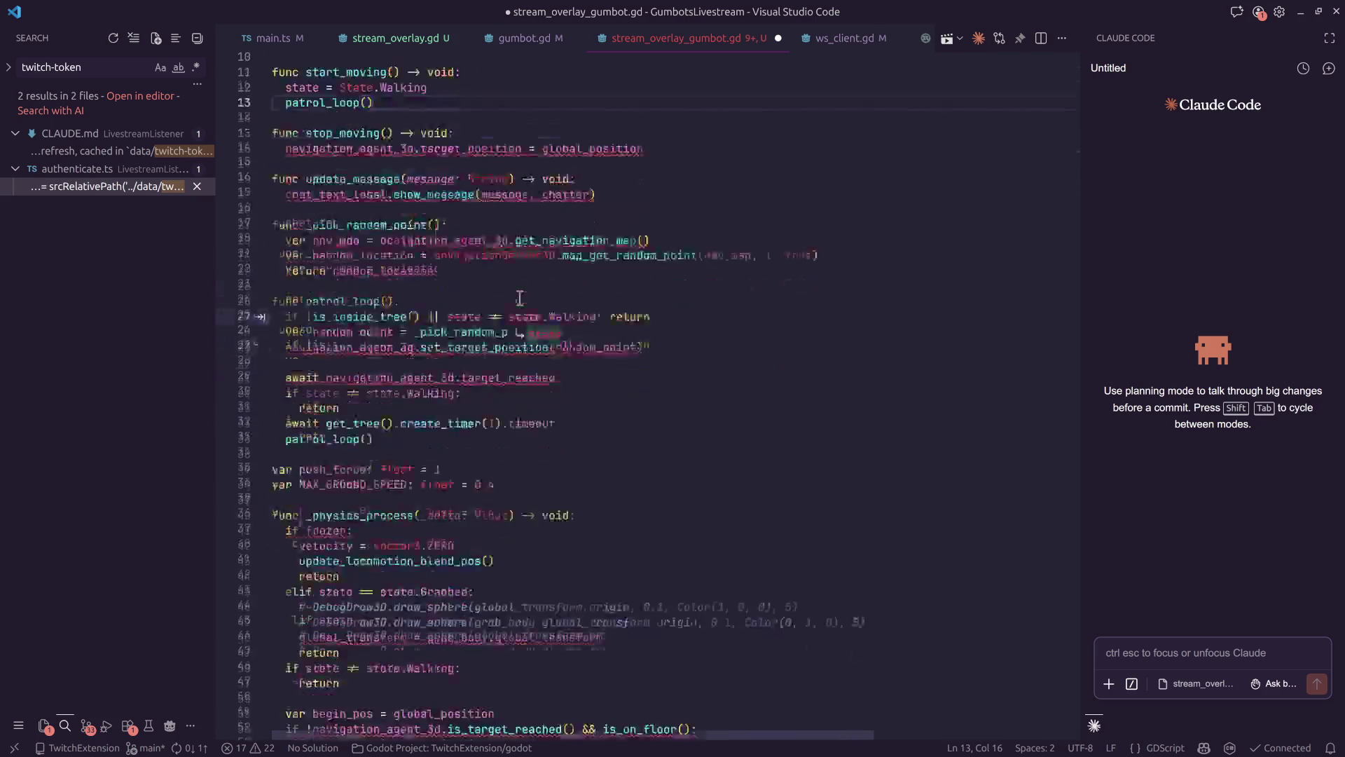
scroll(515, 287, up, 3)
click(523, 152)
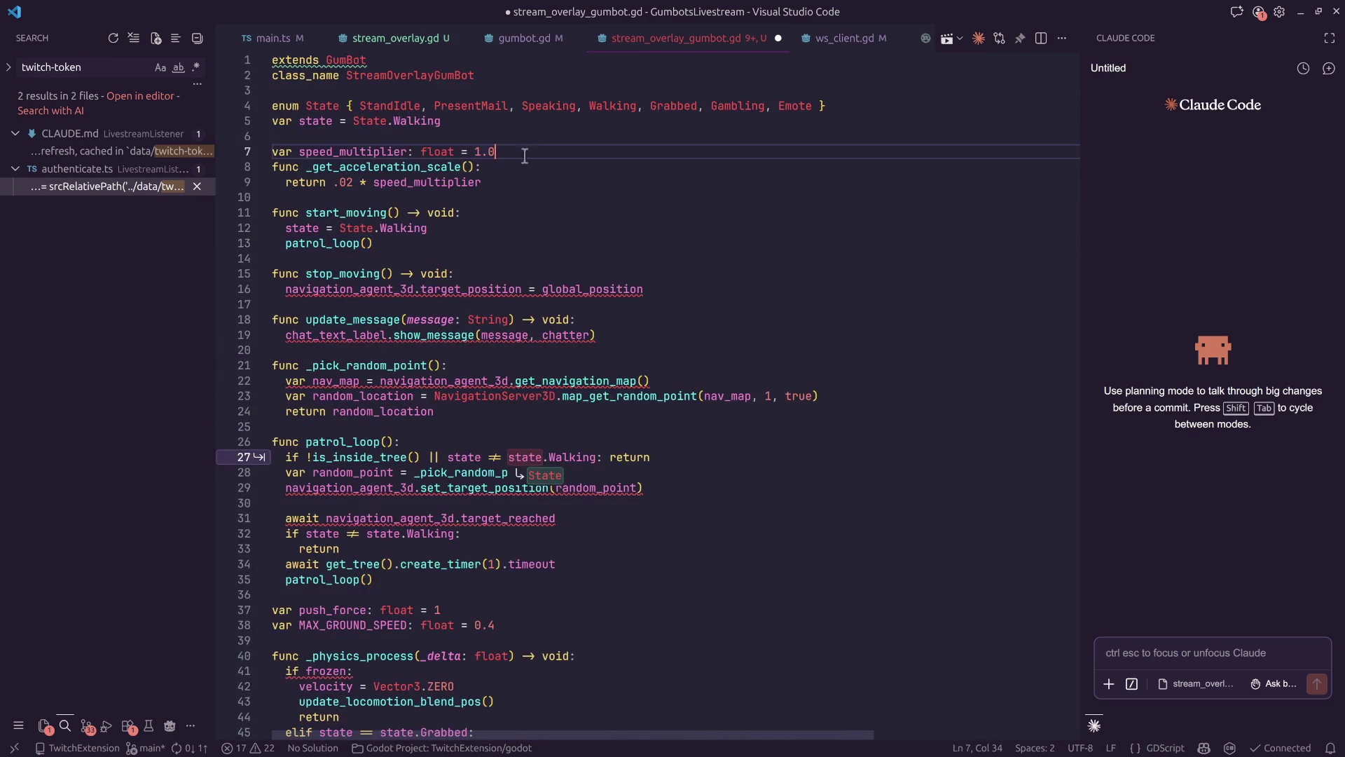
click(562, 253)
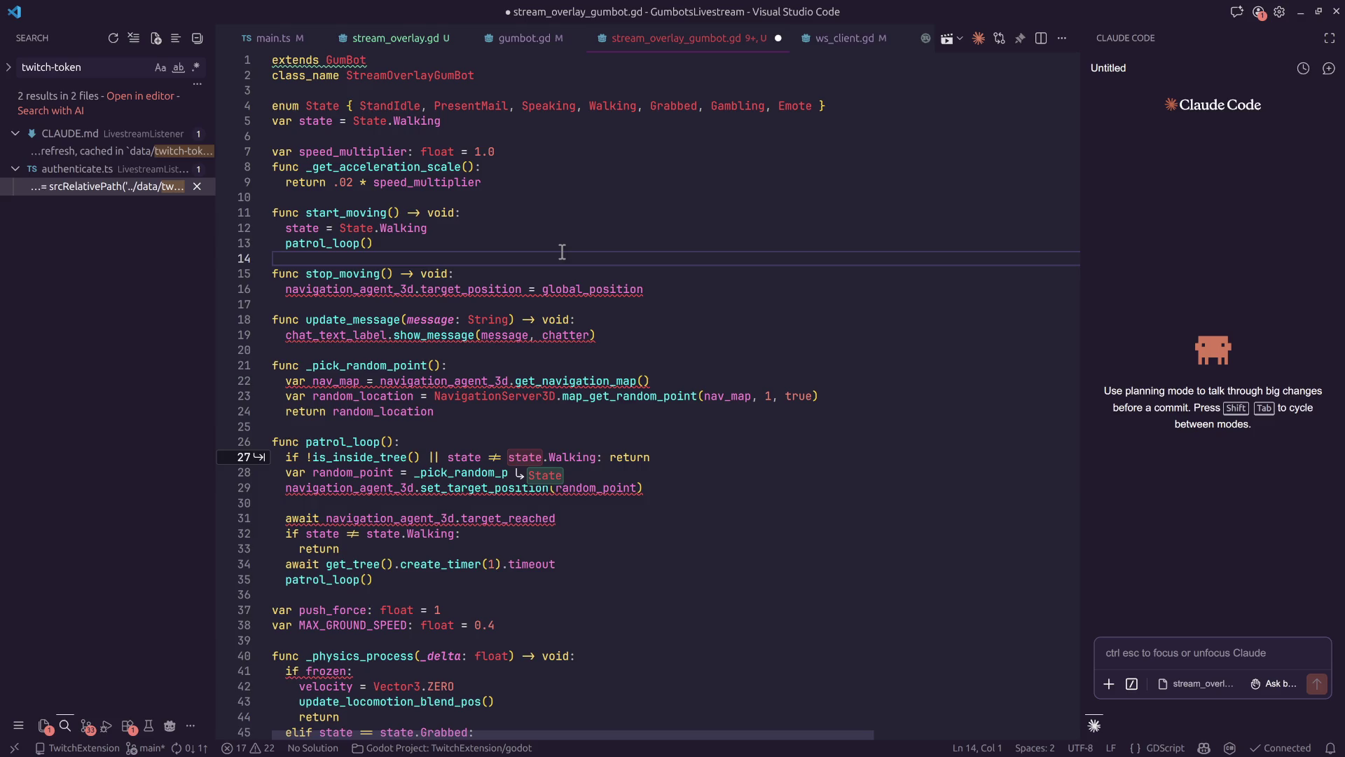
- Add a _ready() function calling start_moving() below the state variable
click(512, 137)
key(Return)
key(Return)
key(Up)
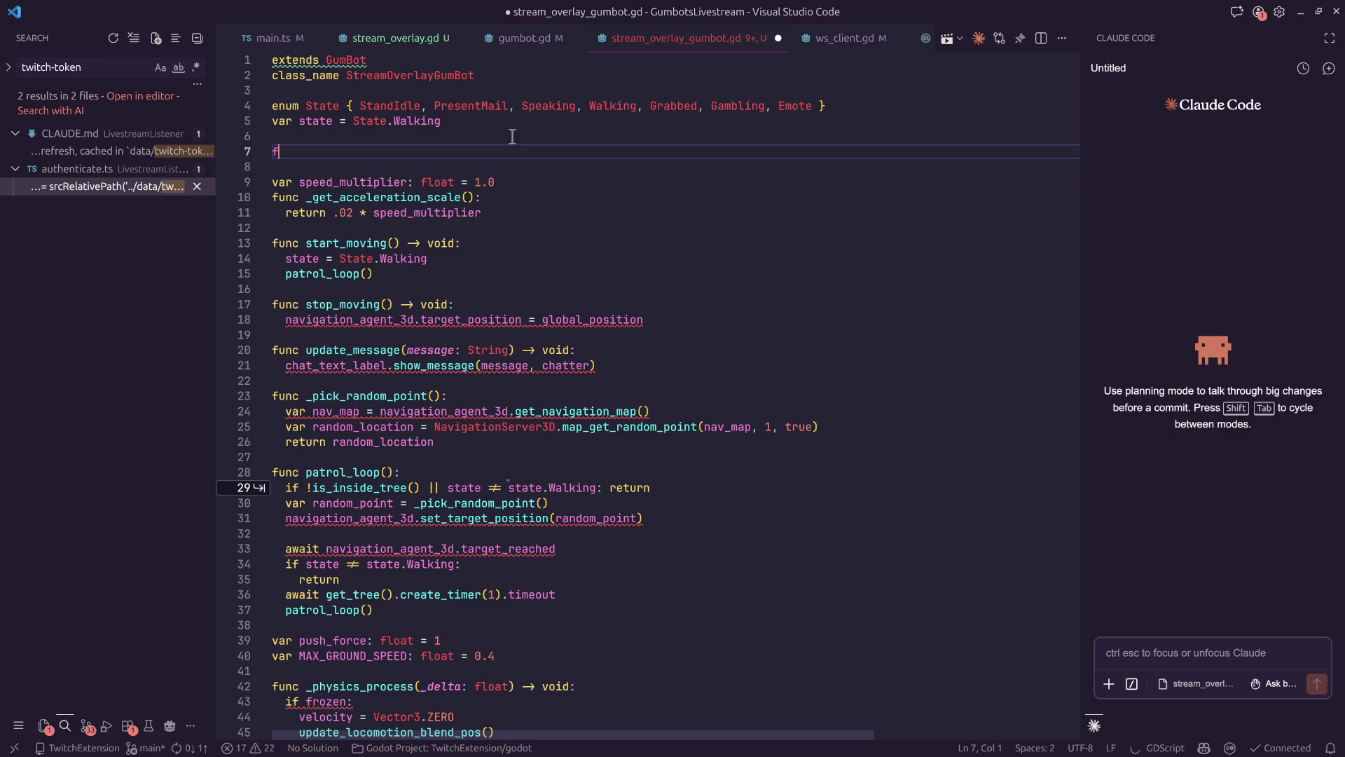
text(unc _ready())
key(Tab)
key(Tab)
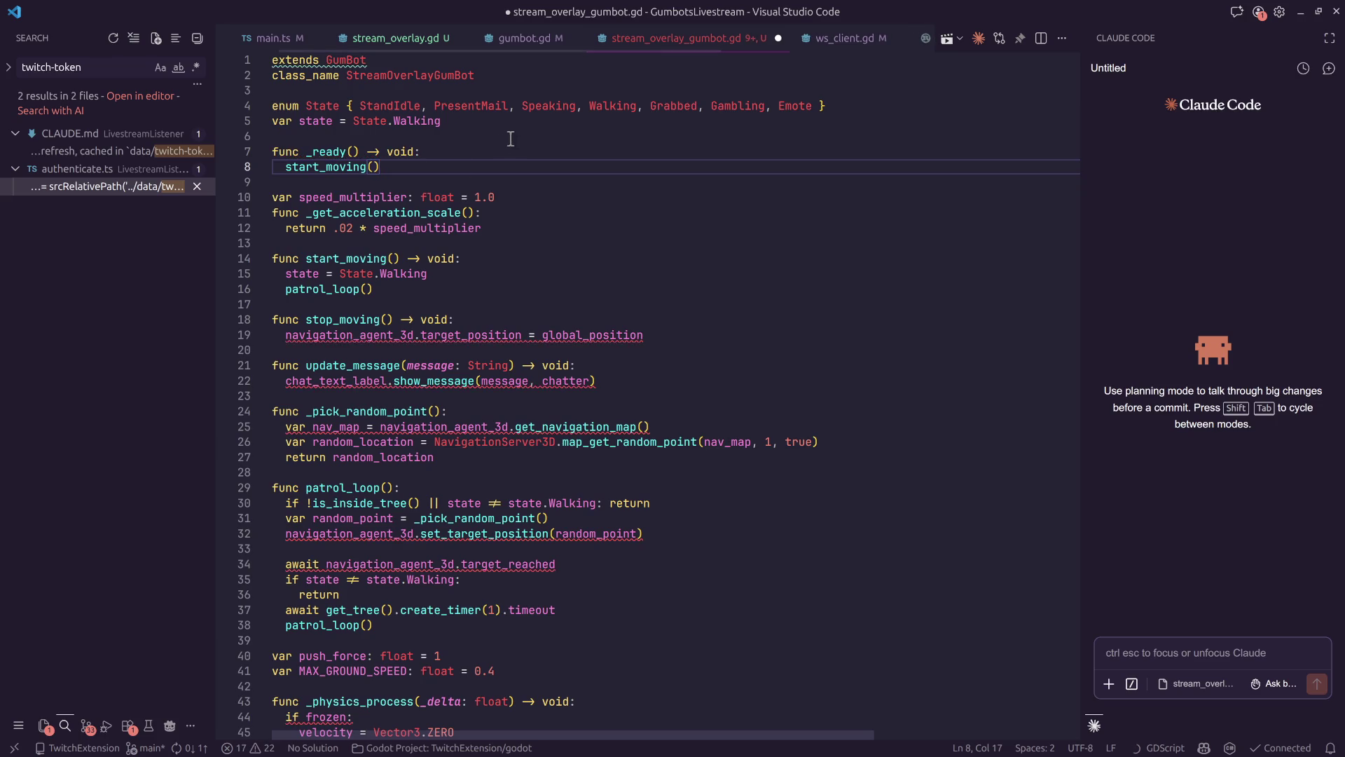
drag(412, 168, 285, 166)
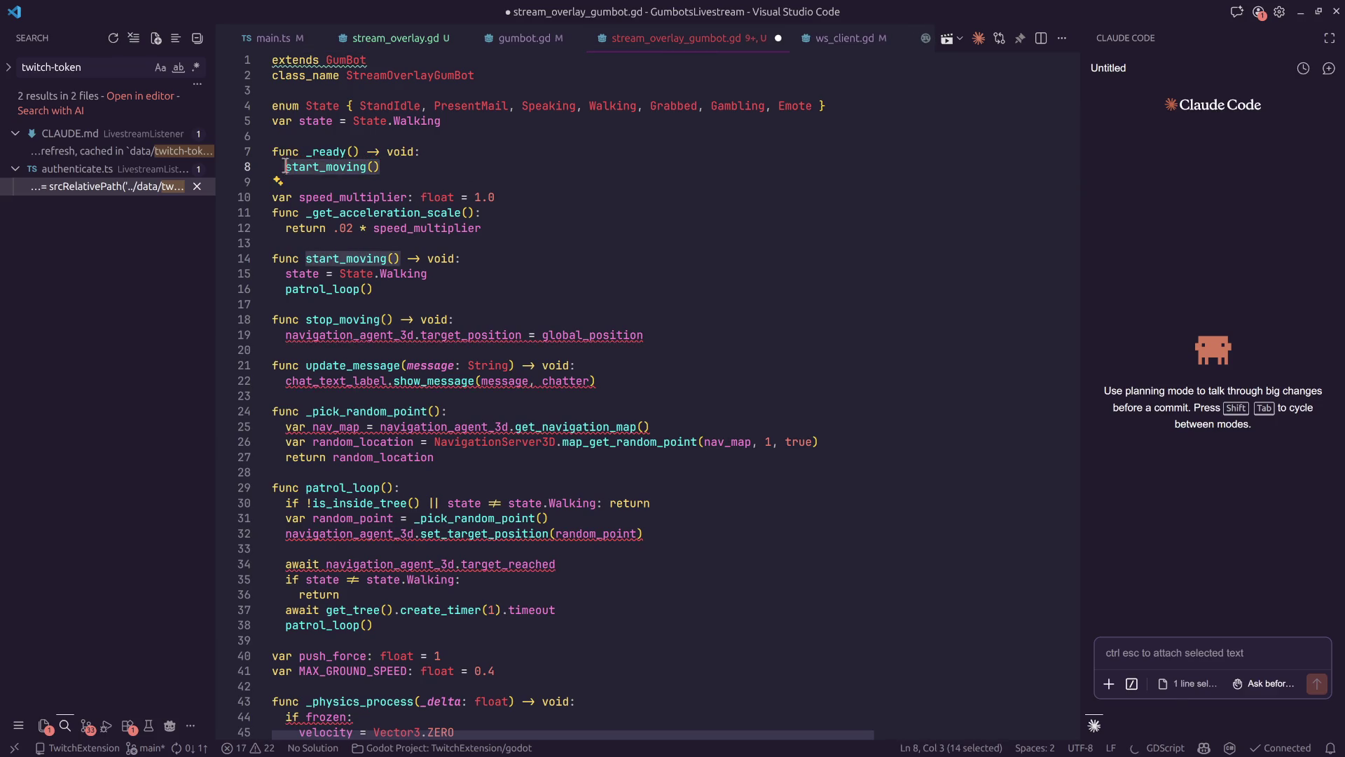
click(420, 183)
click(462, 157)
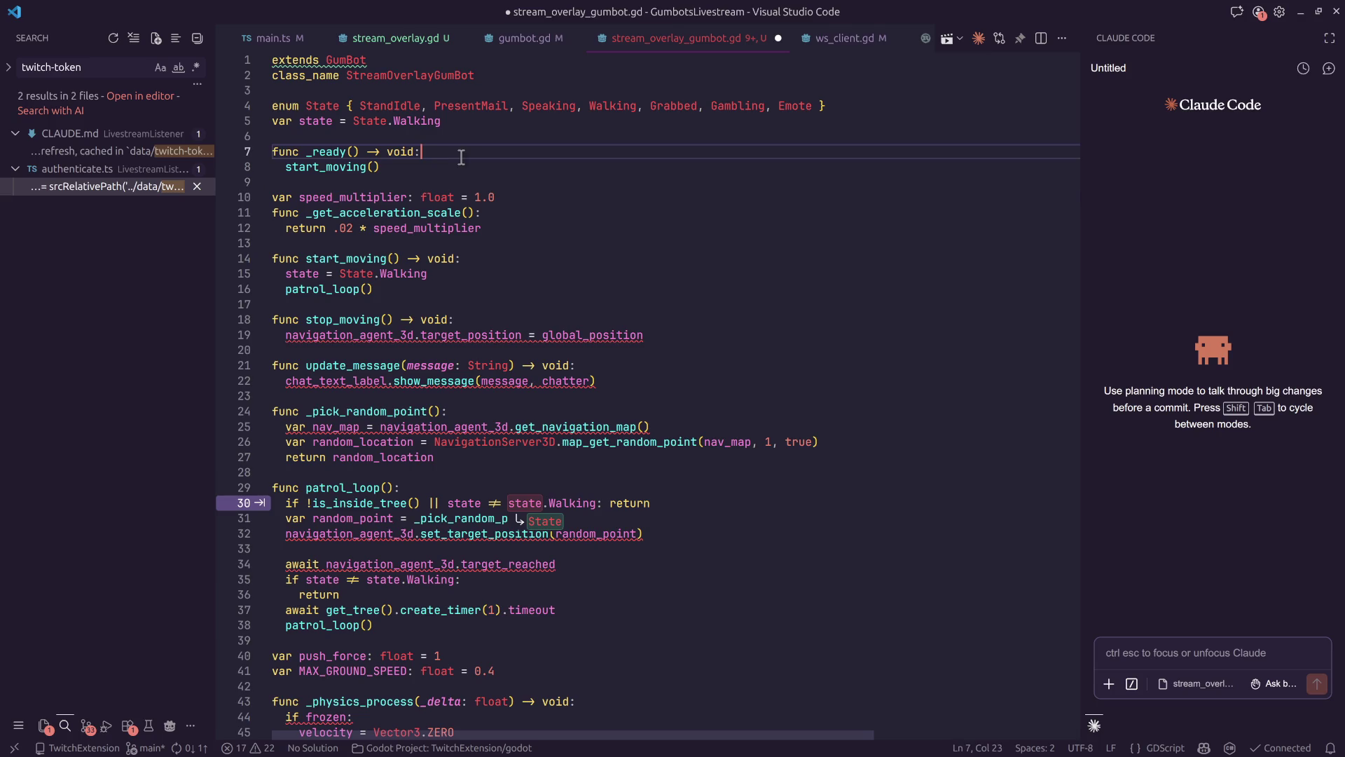
- Try a 'state =' line inside _ready, delete it, save the script, and go to Godot
key(Return)
text(state)
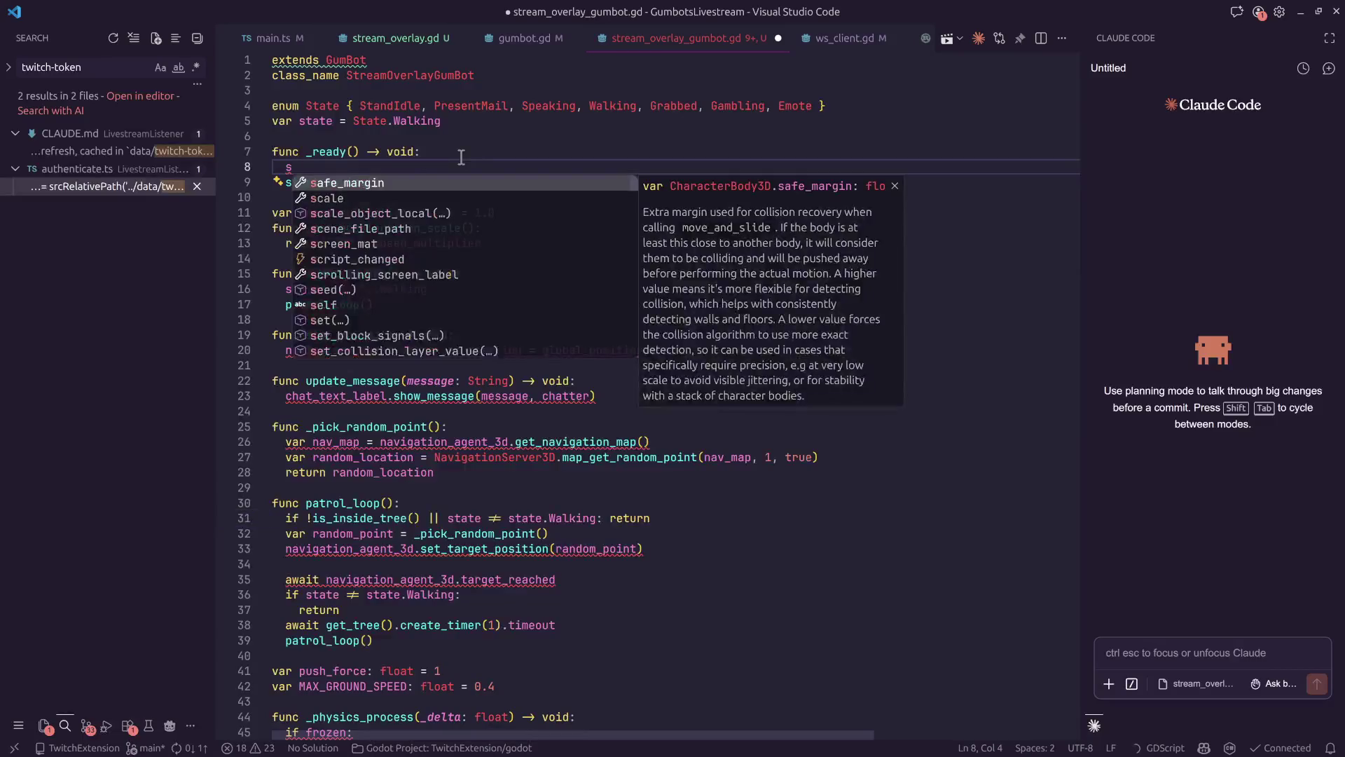
key(Left)
key(Left)
key(Left)
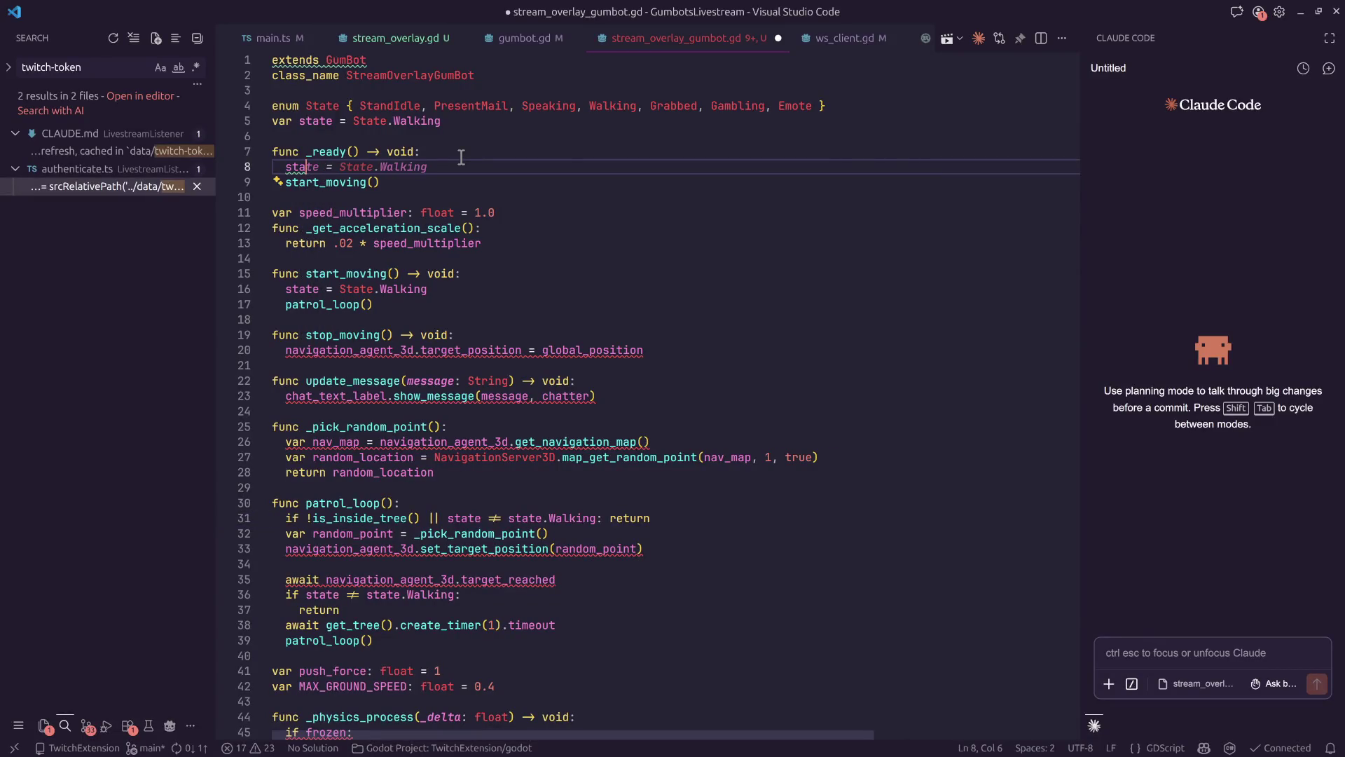
key(ctrl+space)
key(End)
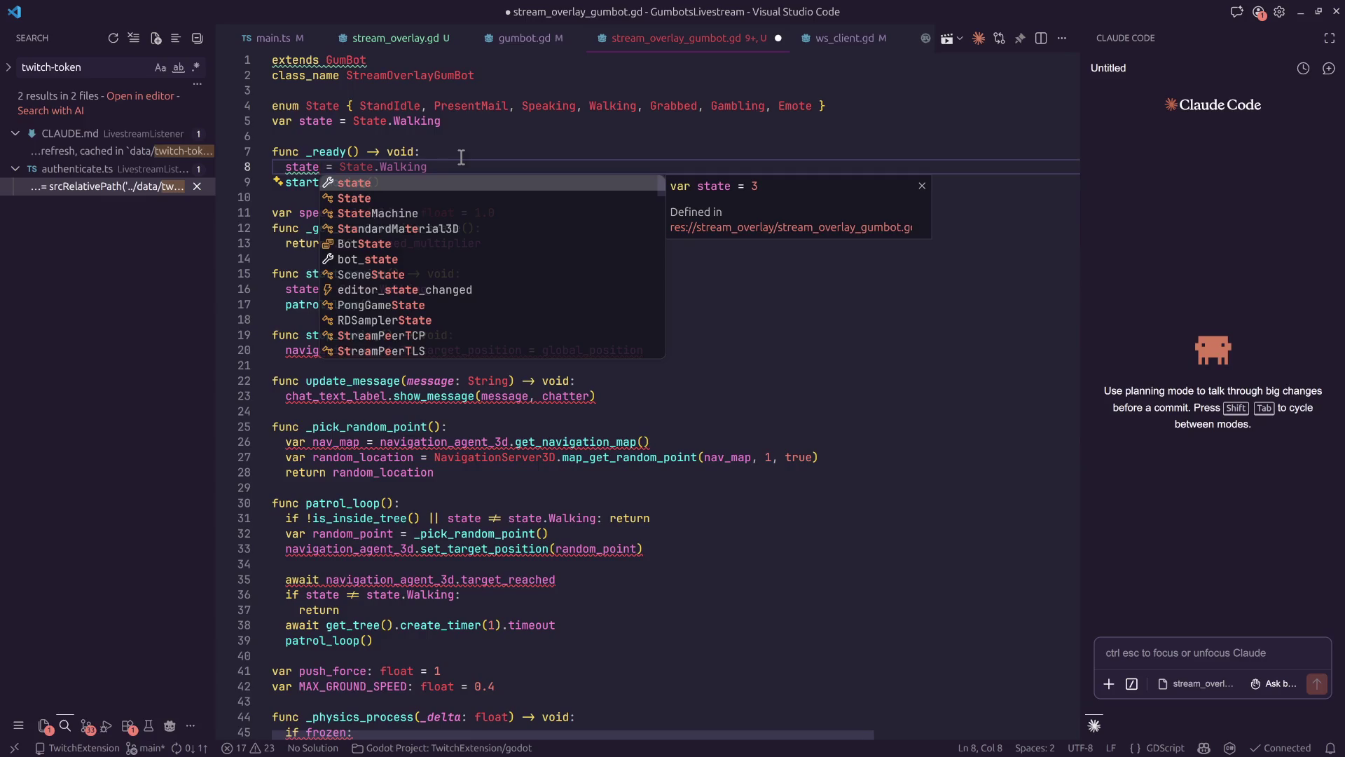
key(Escape)
text(=)
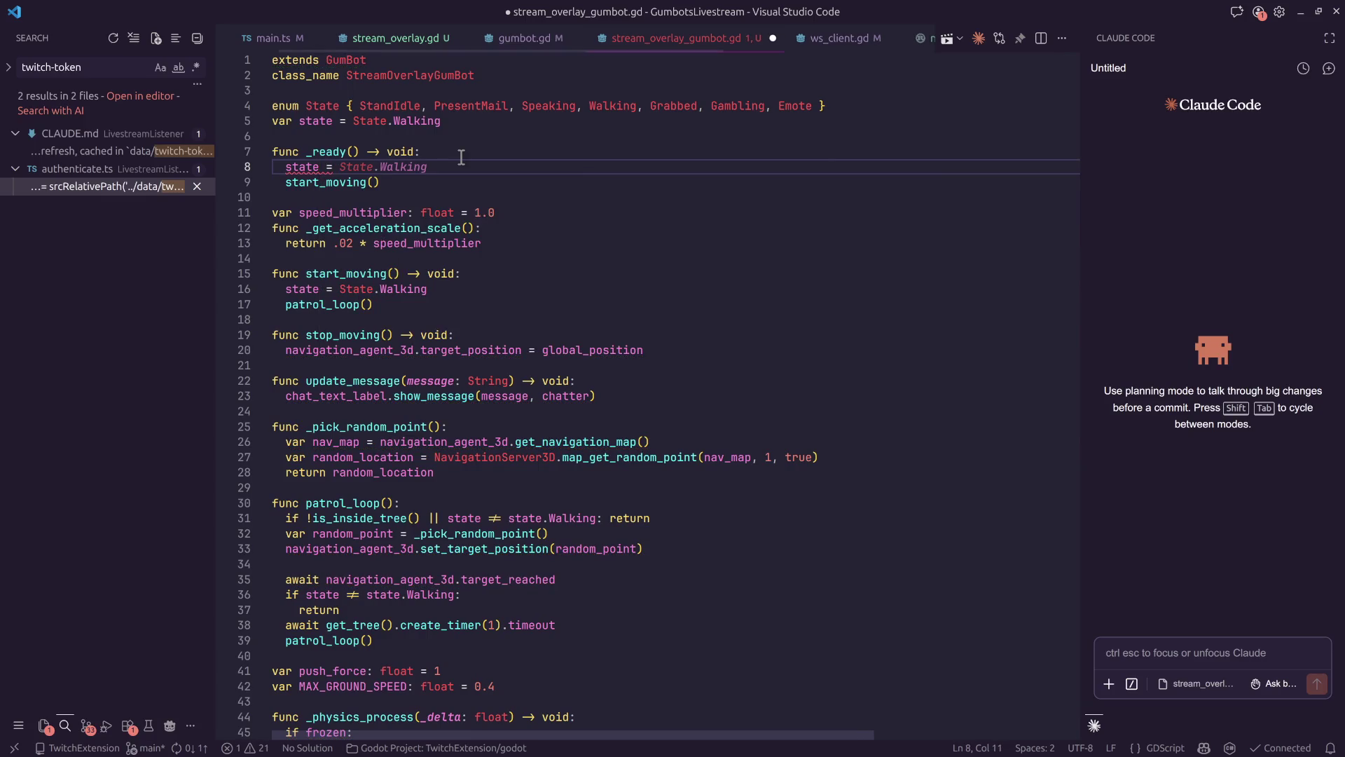
key(Escape)
key(ctrl+shift+k)
key(ctrl+s)
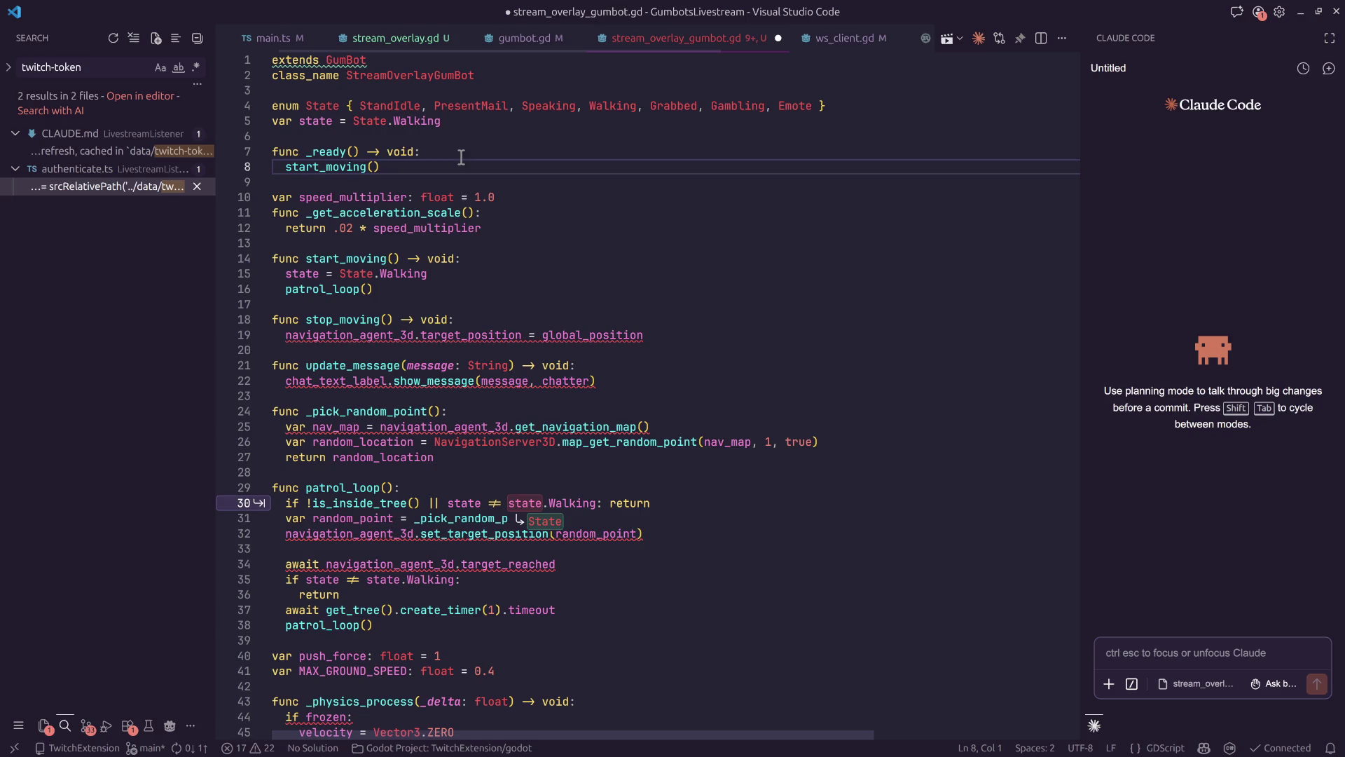
key(alt+Tab)
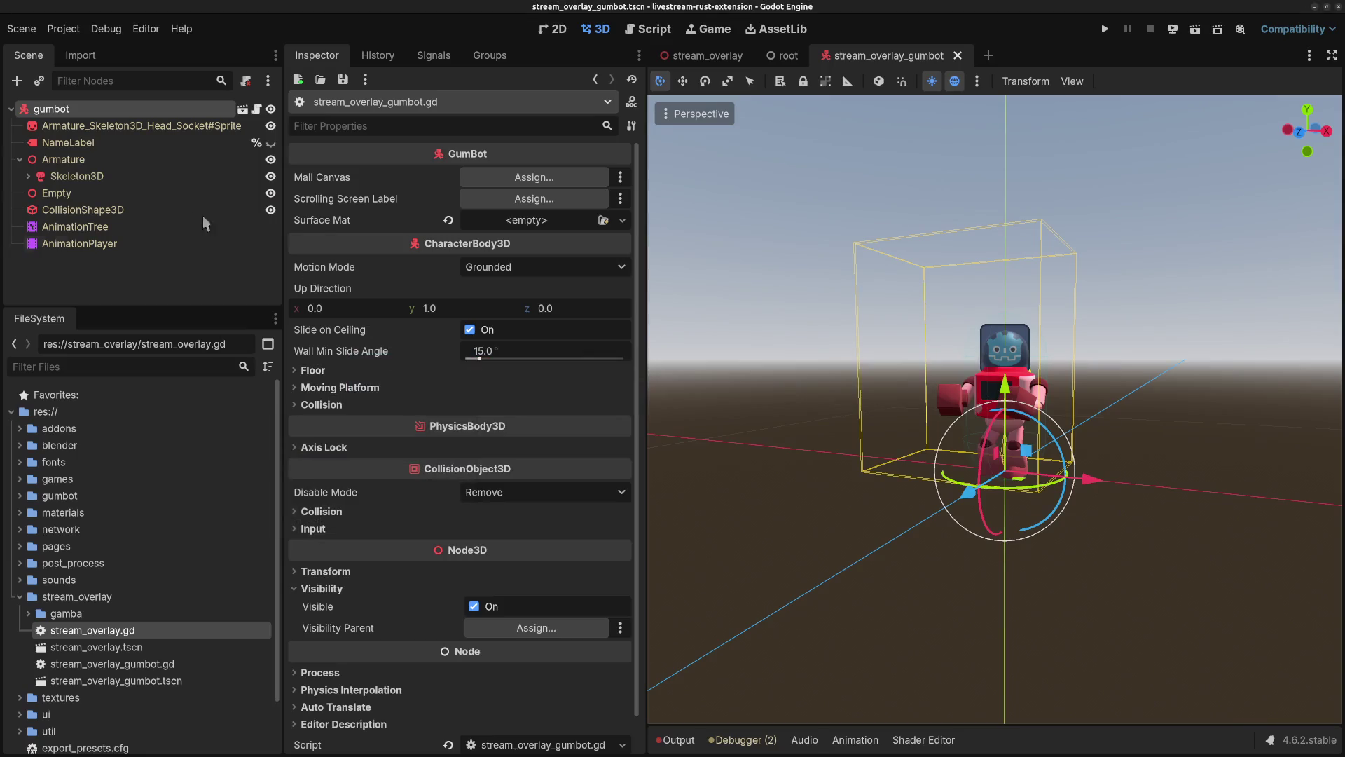
- Add a StateMachine child under gumbot via the 'statem' search and save the scene
click(17, 81)
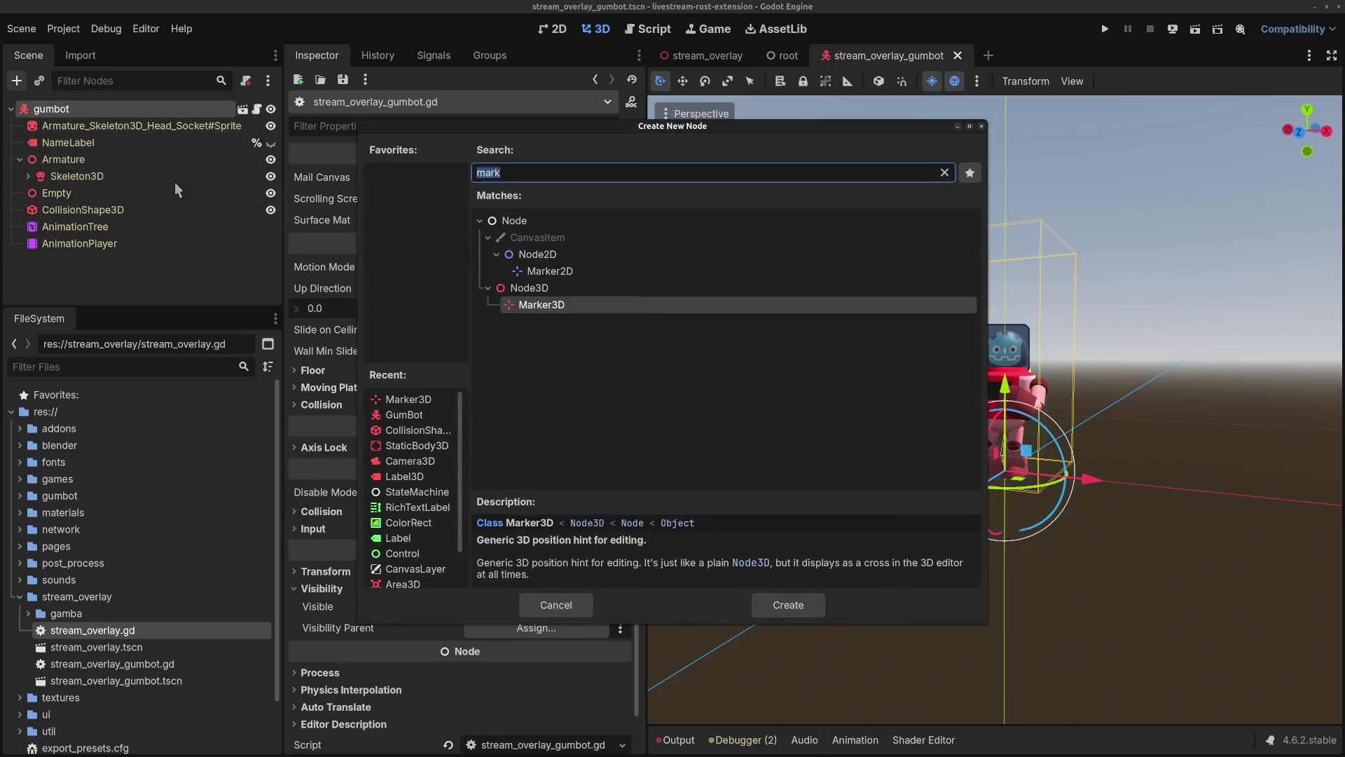
text(statem)
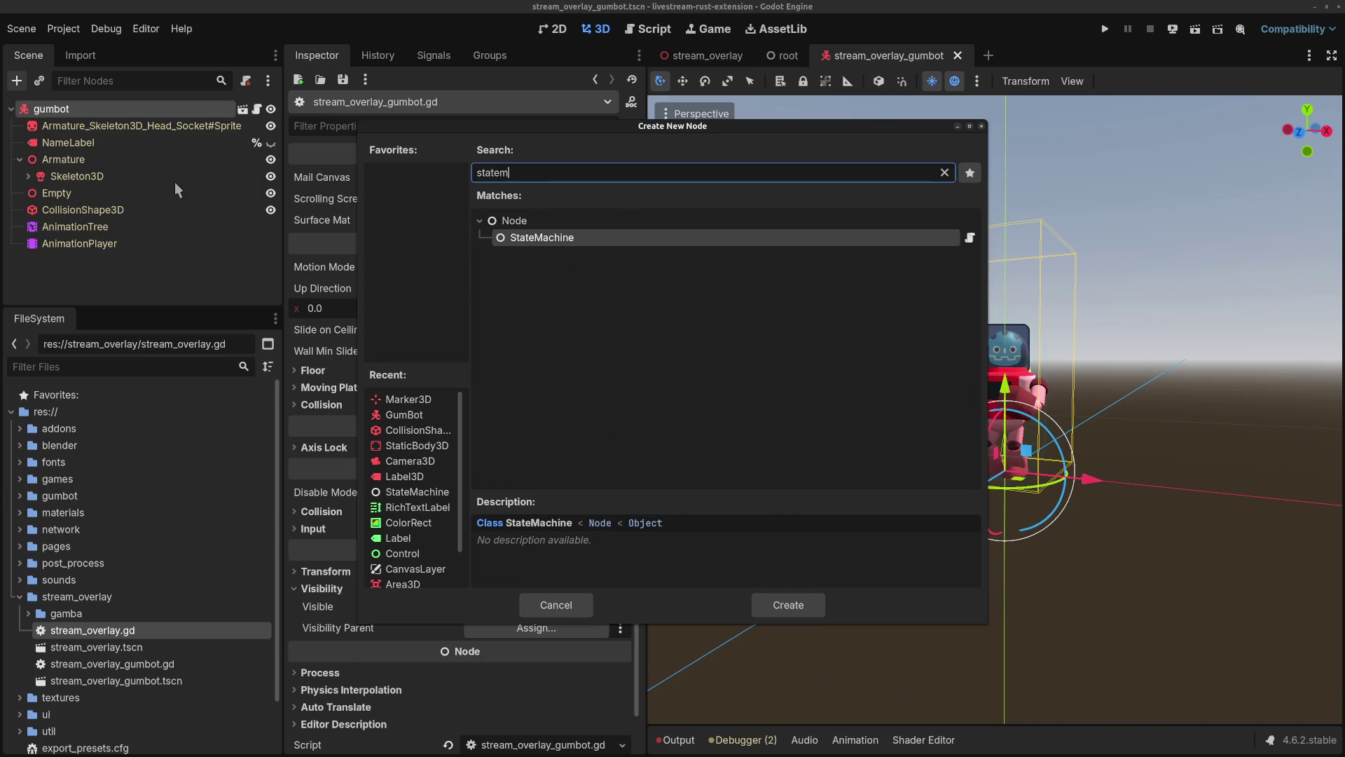
key(Return)
key(ctrl+s)
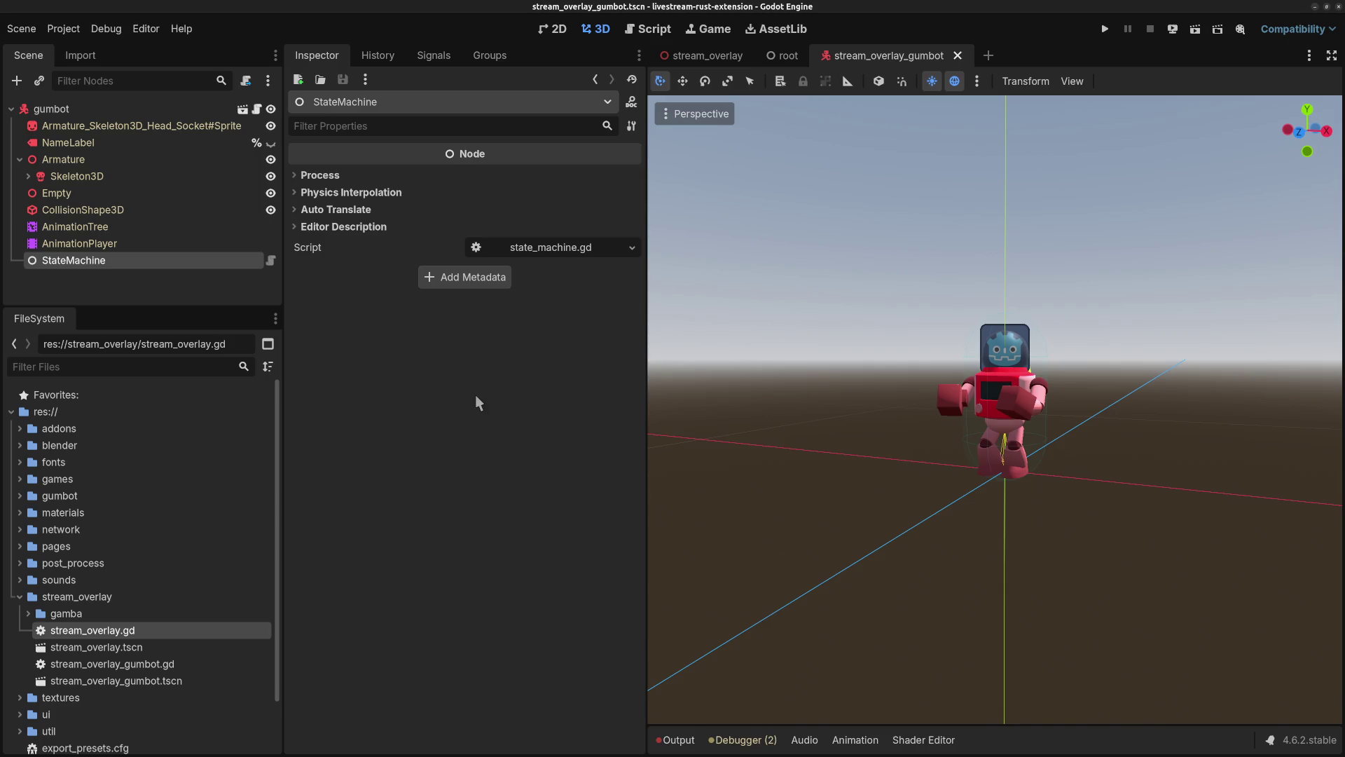
click(149, 244)
click(149, 262)
- Return to stream_overlay_gumbot.gd in VS Code with the caret on empty line 6
key(alt+Tab)
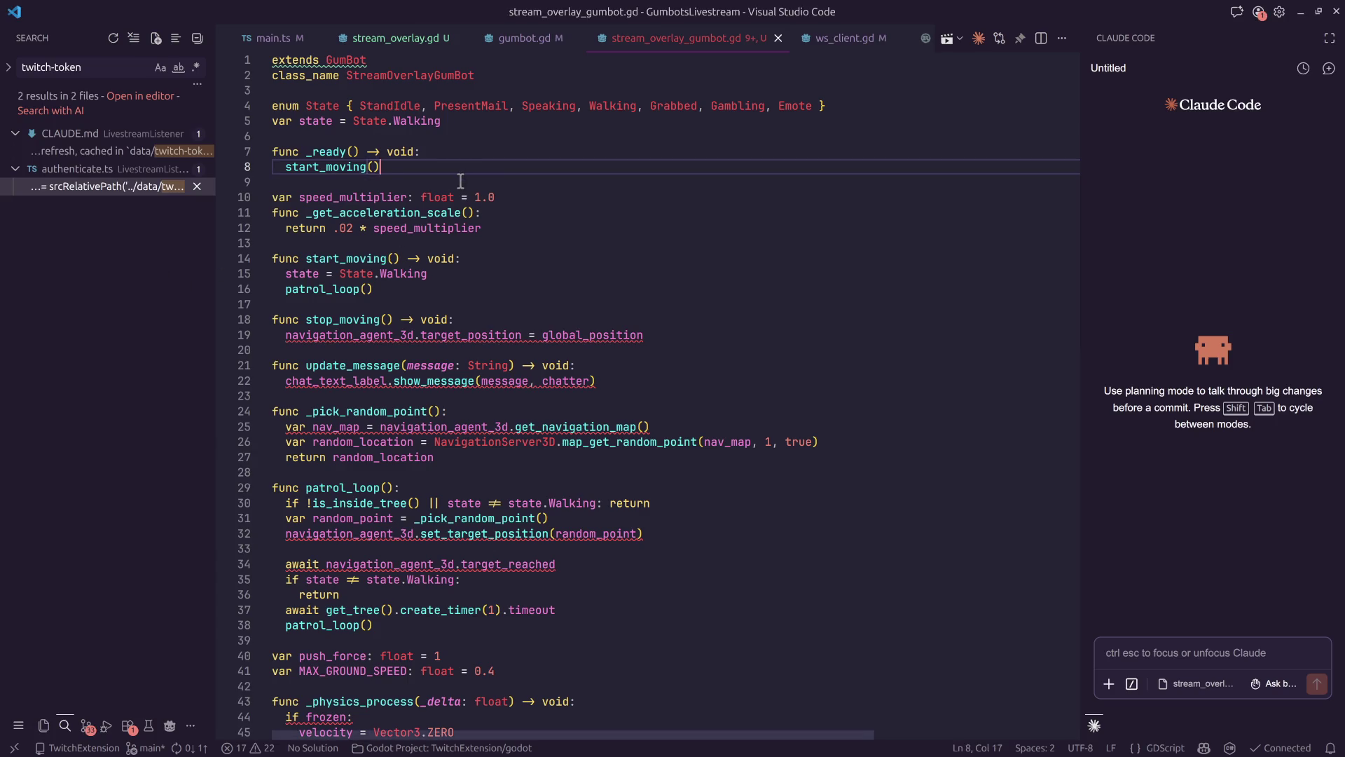
click(475, 137)
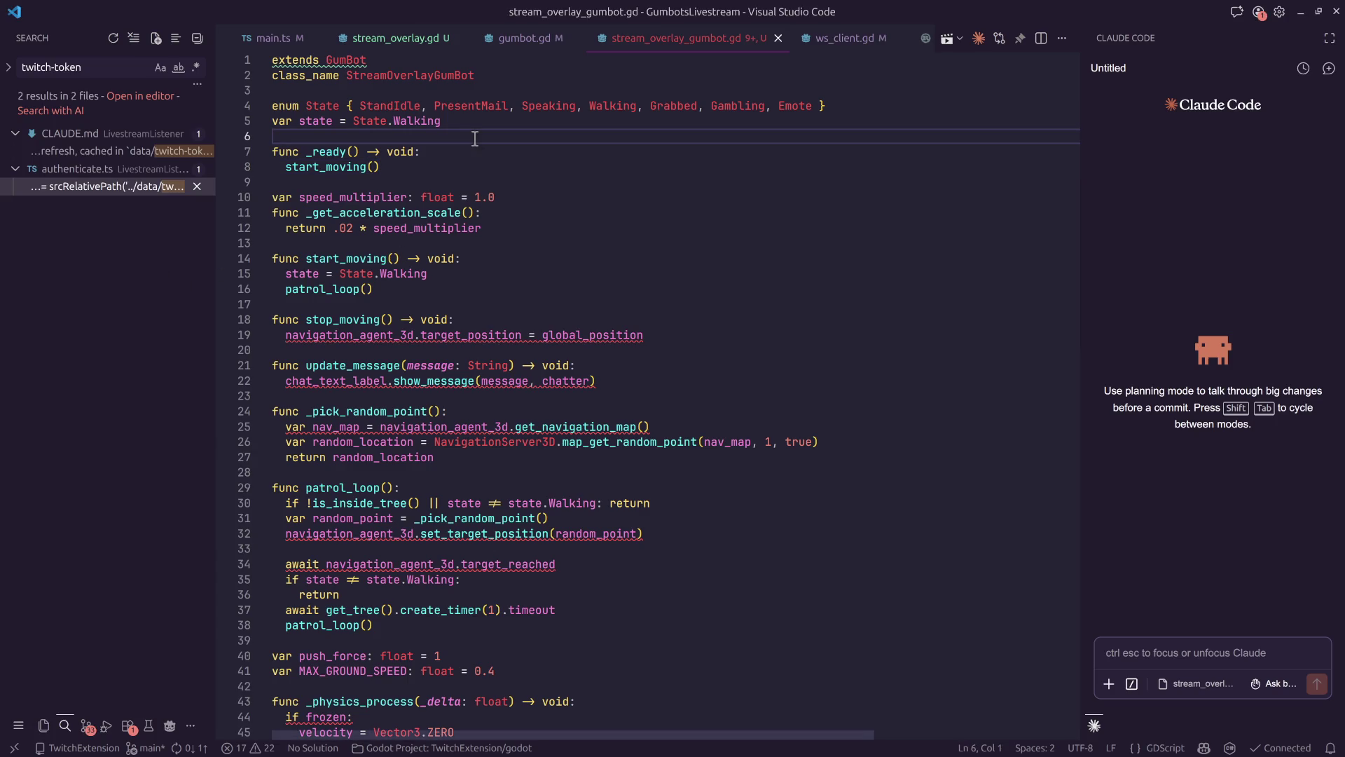
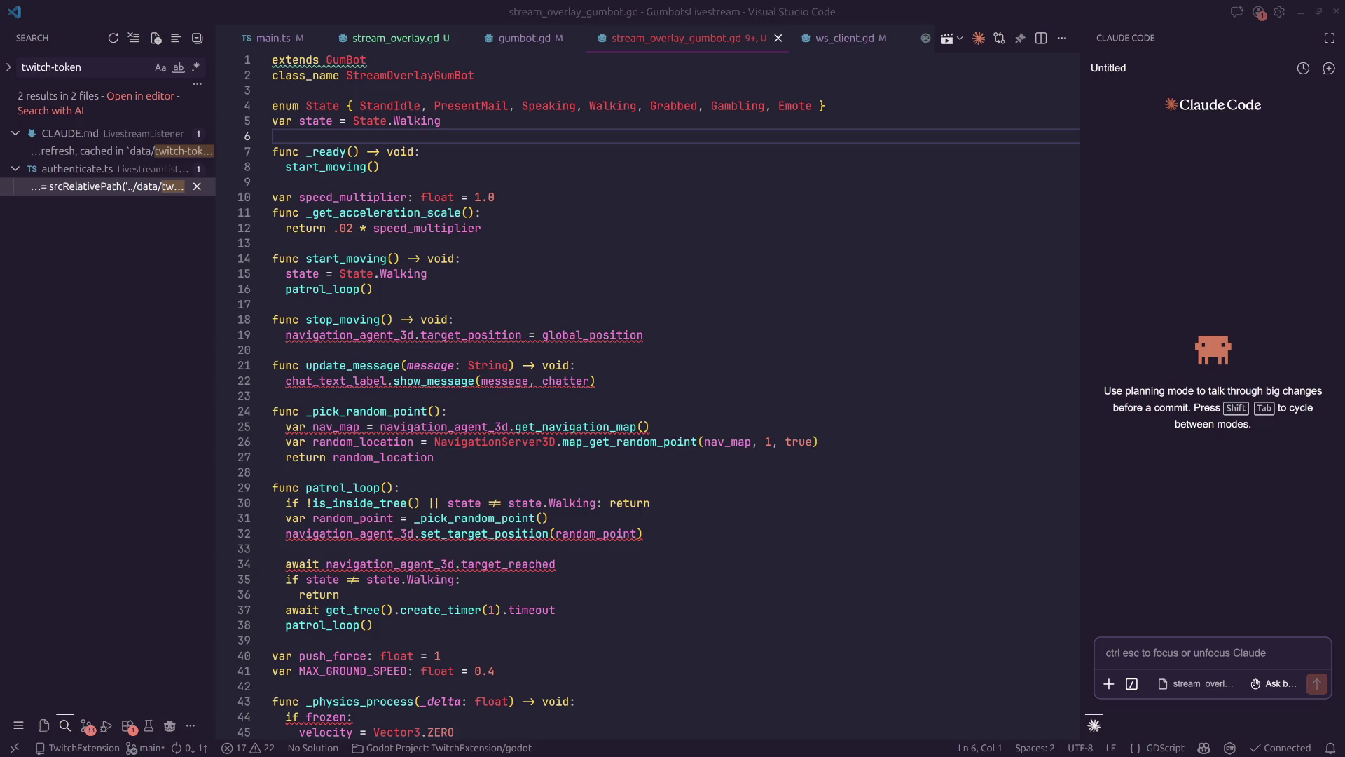
- Read through stream_overlay_gumbot.gd around the random_point code on lines 27–34
click(563, 458)
scroll(563, 458, down, 2)
scroll(563, 459, up, 2)
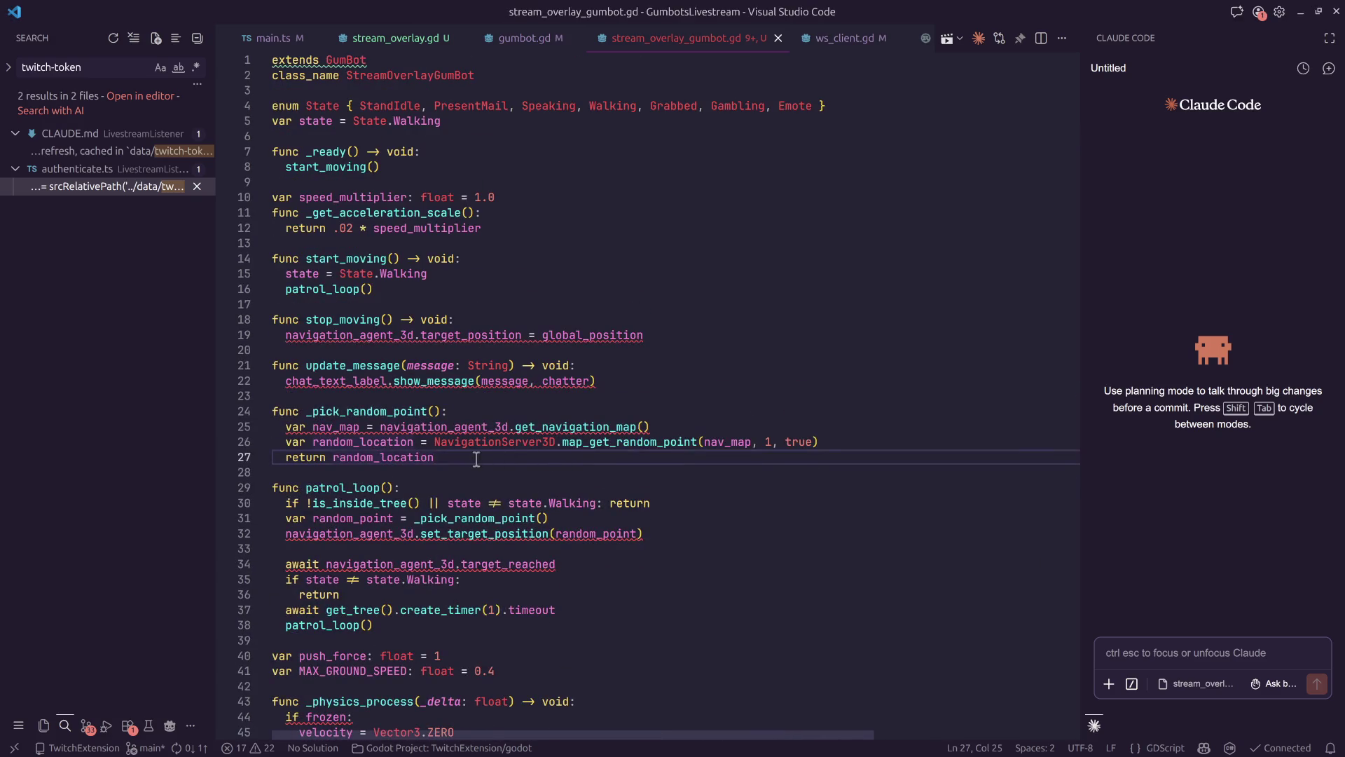
scroll(567, 469, down, 2)
click(571, 477)
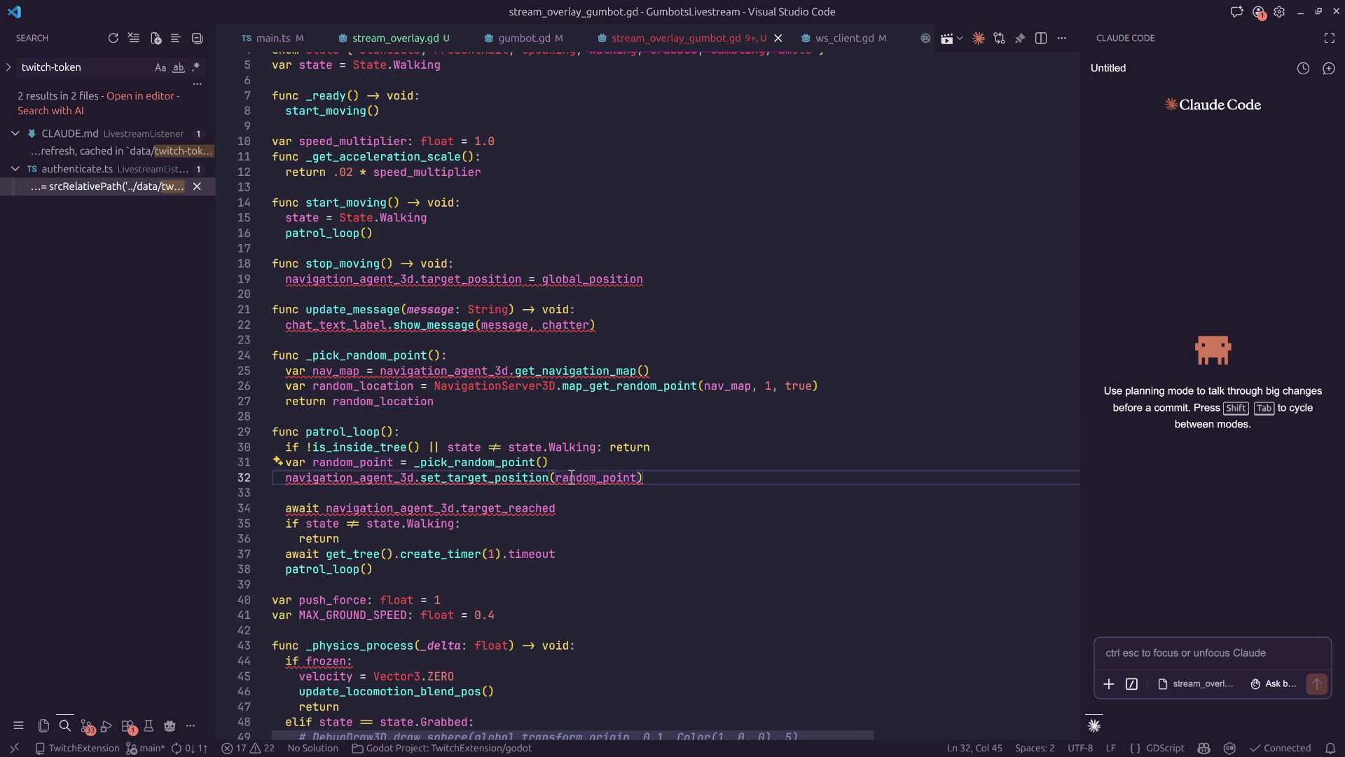
click(601, 510)
scroll(592, 504, down, 1)
scroll(586, 509, down, 10)
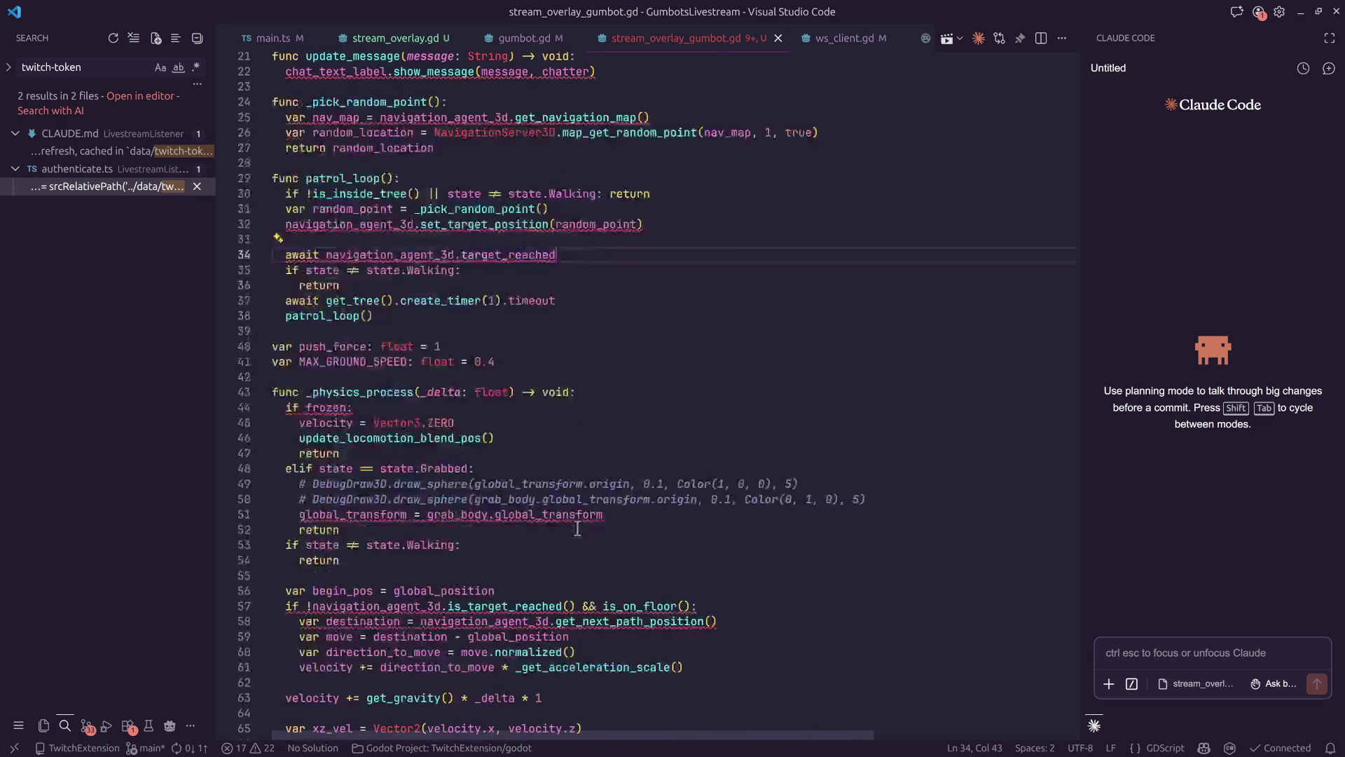
scroll(585, 517, down, 7)
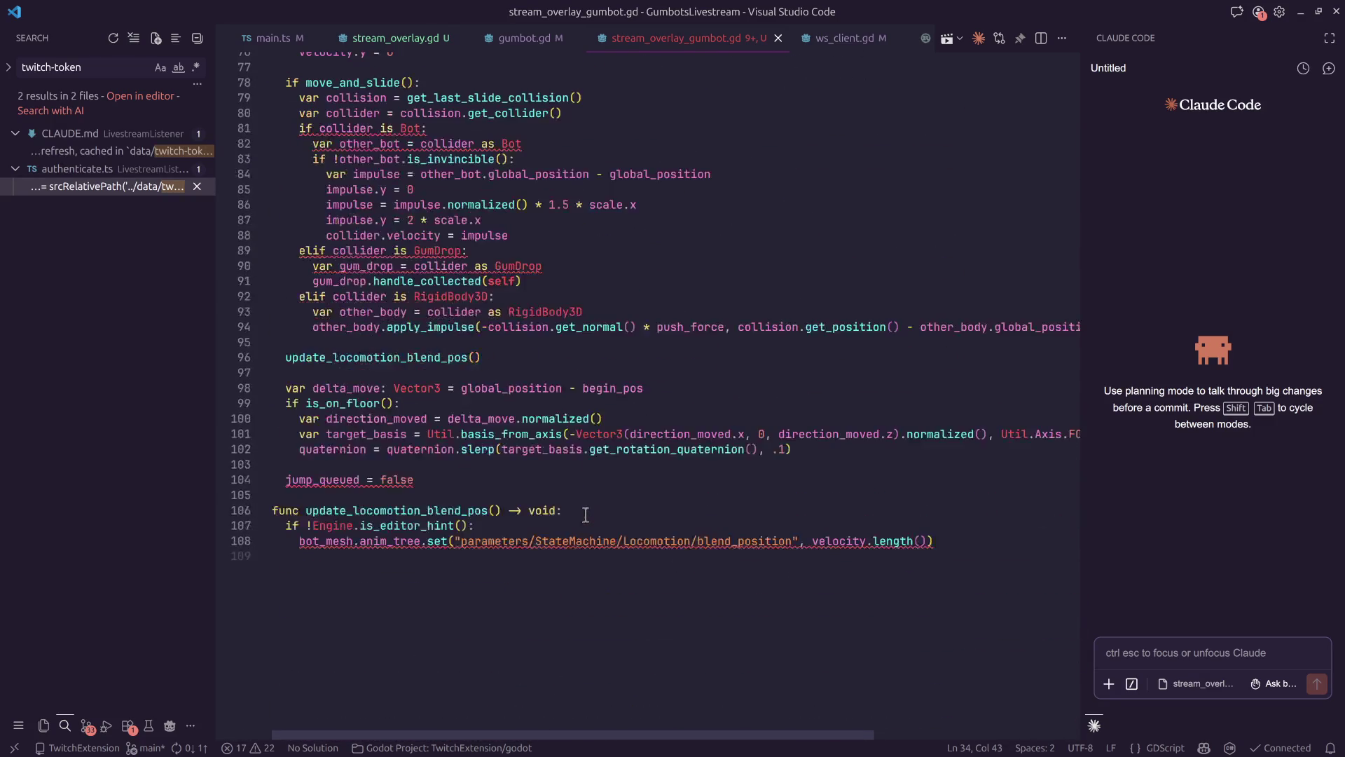
scroll(578, 512, up, 2)
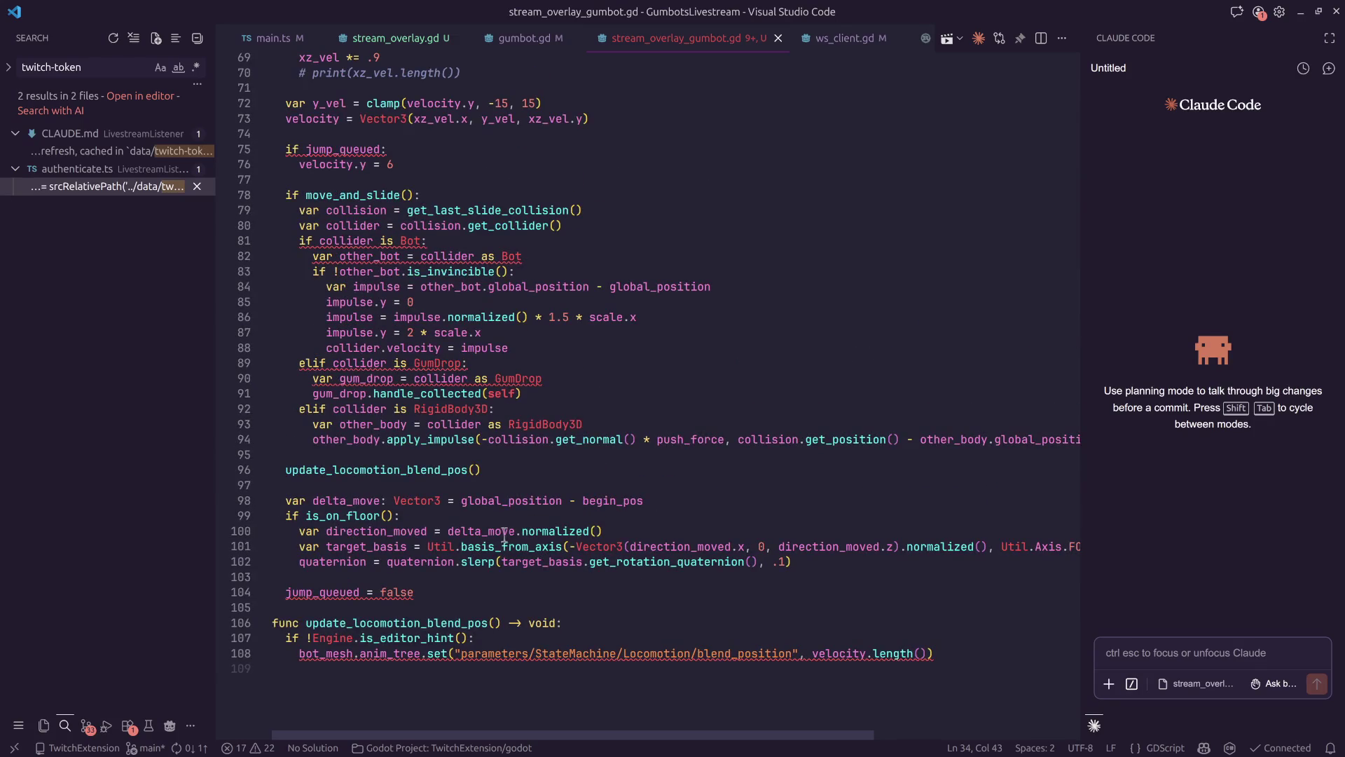
- Inspect the jump_queued error on line 104, then look back over the top of the script
click(492, 590)
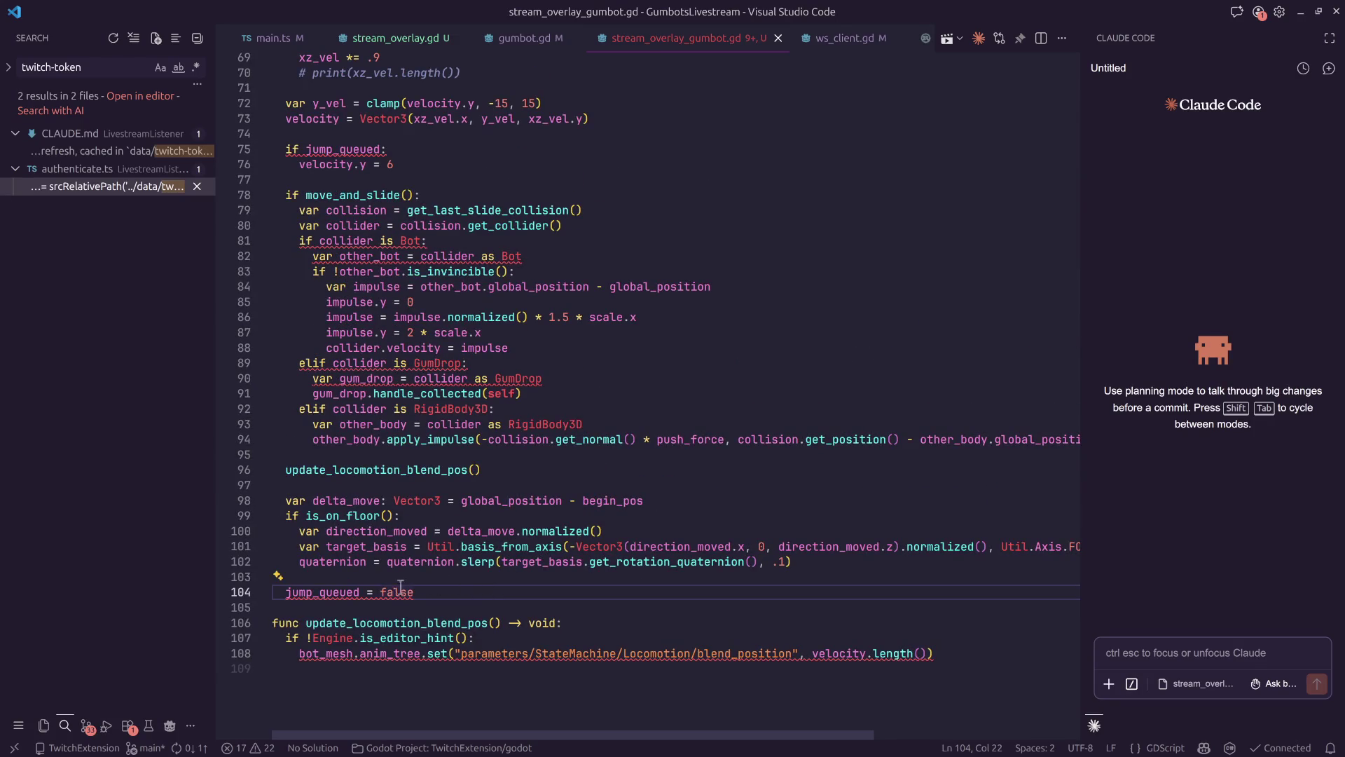
double_click(344, 592)
scroll(566, 601, up, 6)
scroll(565, 601, up, 12)
click(471, 301)
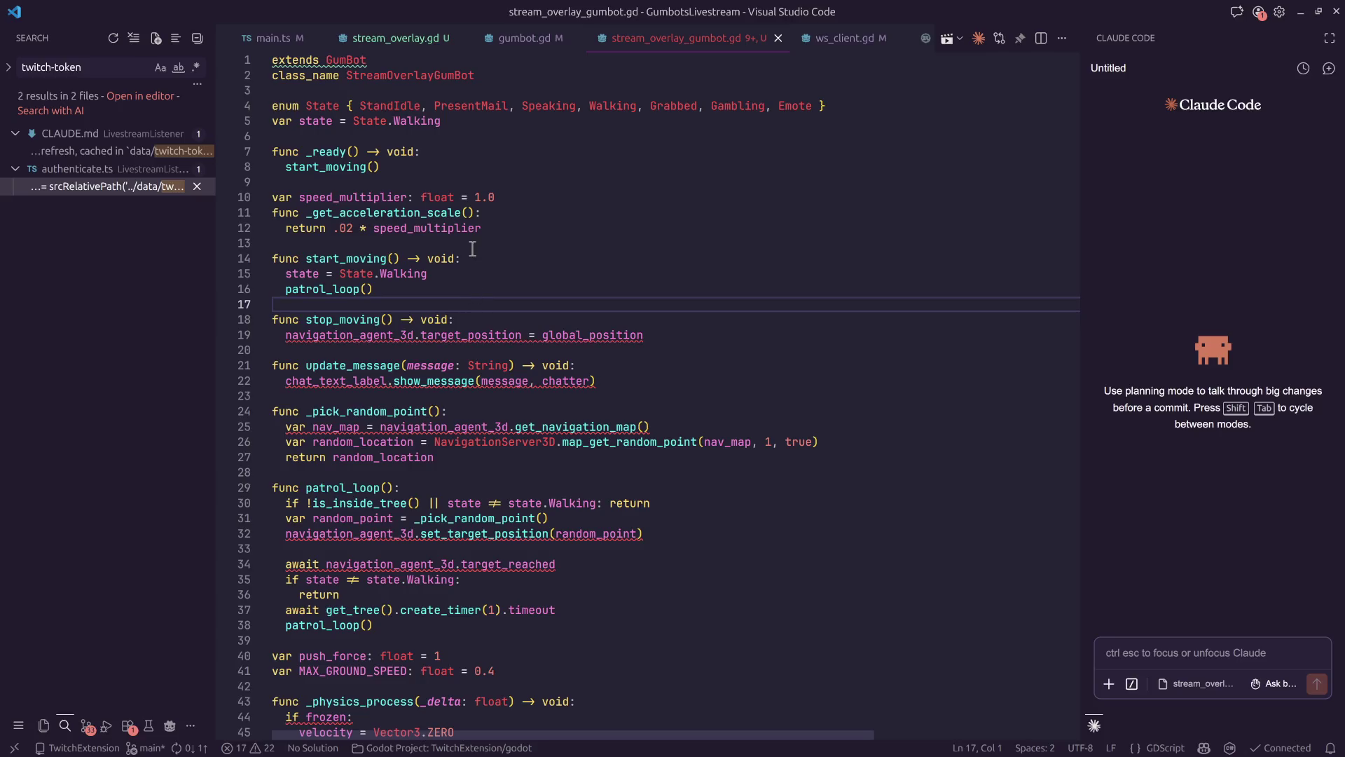
scroll(551, 391, down, 1)
scroll(551, 391, down, 15)
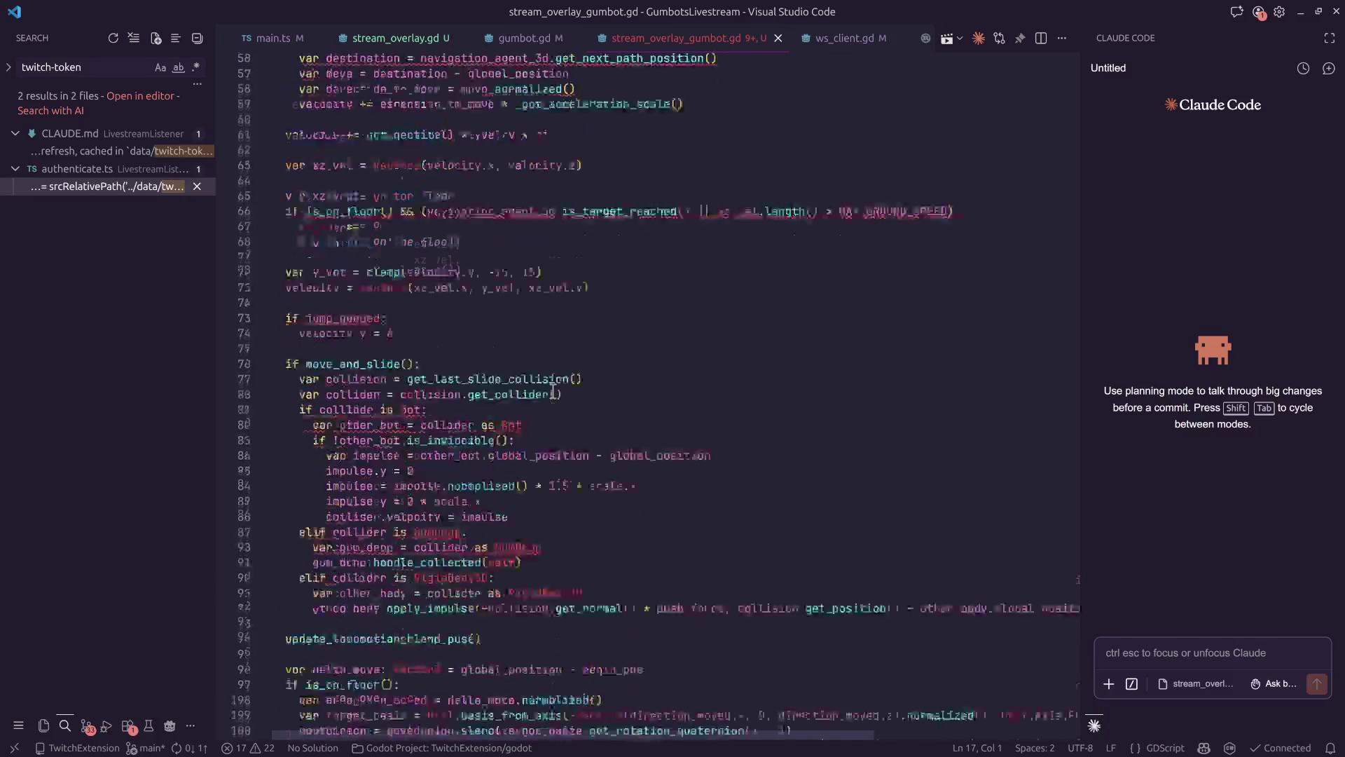
scroll(553, 391, down, 5)
scroll(553, 391, up, 11)
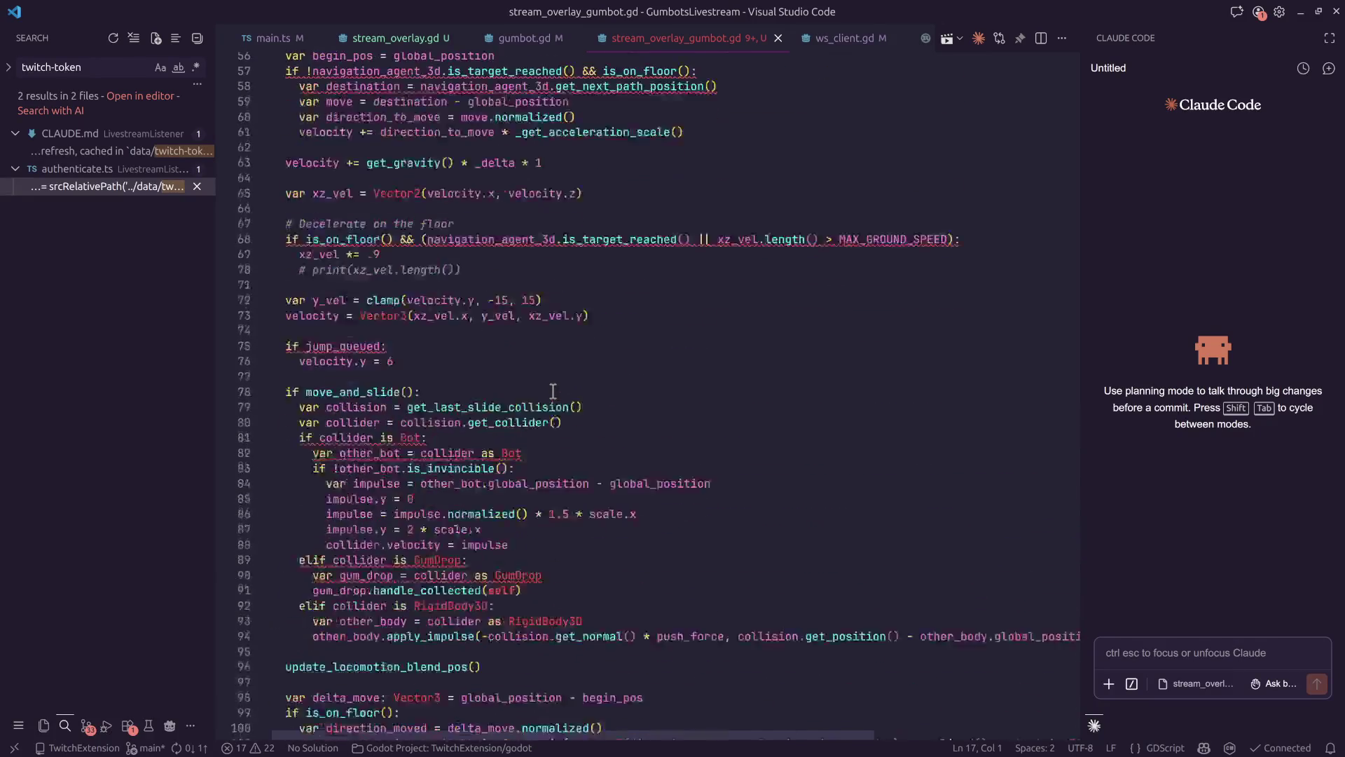
- Show the project file tree in the Explorer sidebar
click(8, 67)
click(8, 67)
click(508, 152)
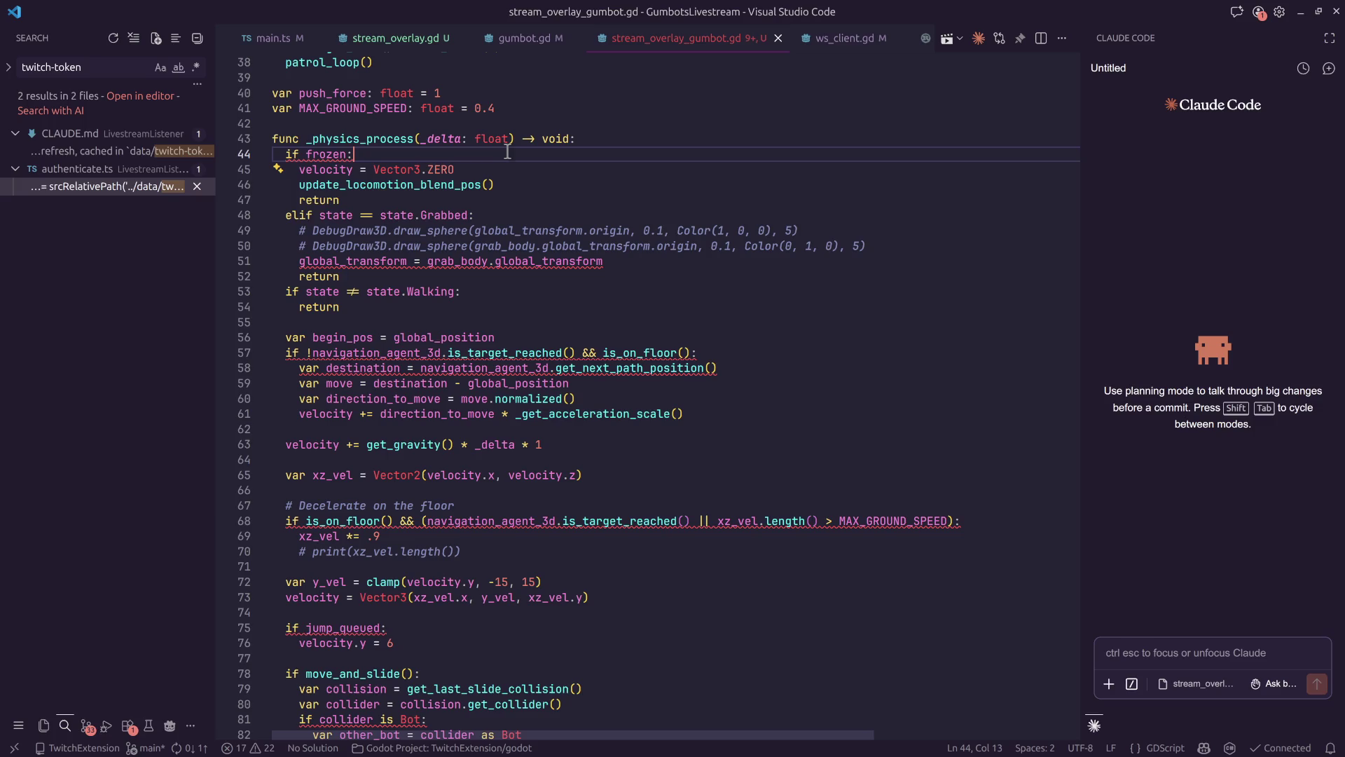
click(43, 725)
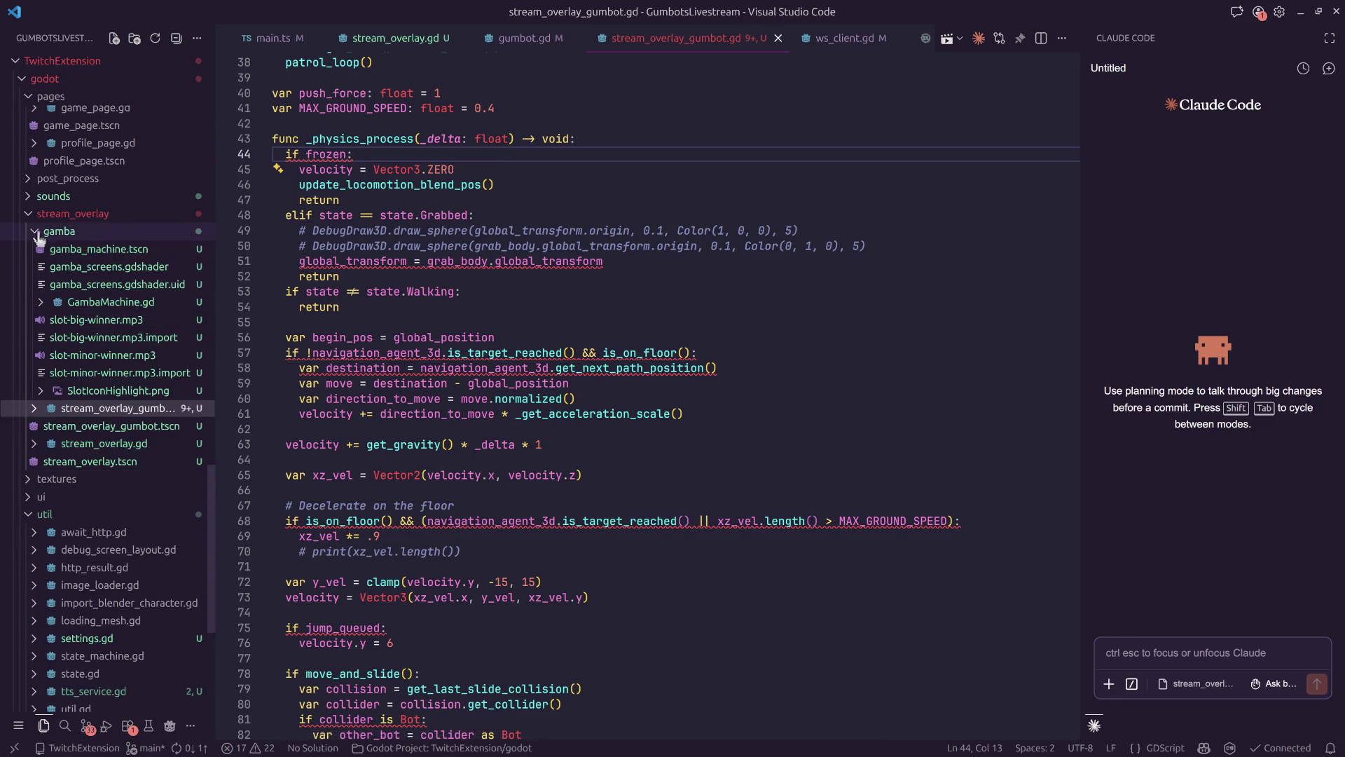
- Collapse the gamba folder and create gumbot_wandering_state.gd inside the stream_overlay folder
click(35, 231)
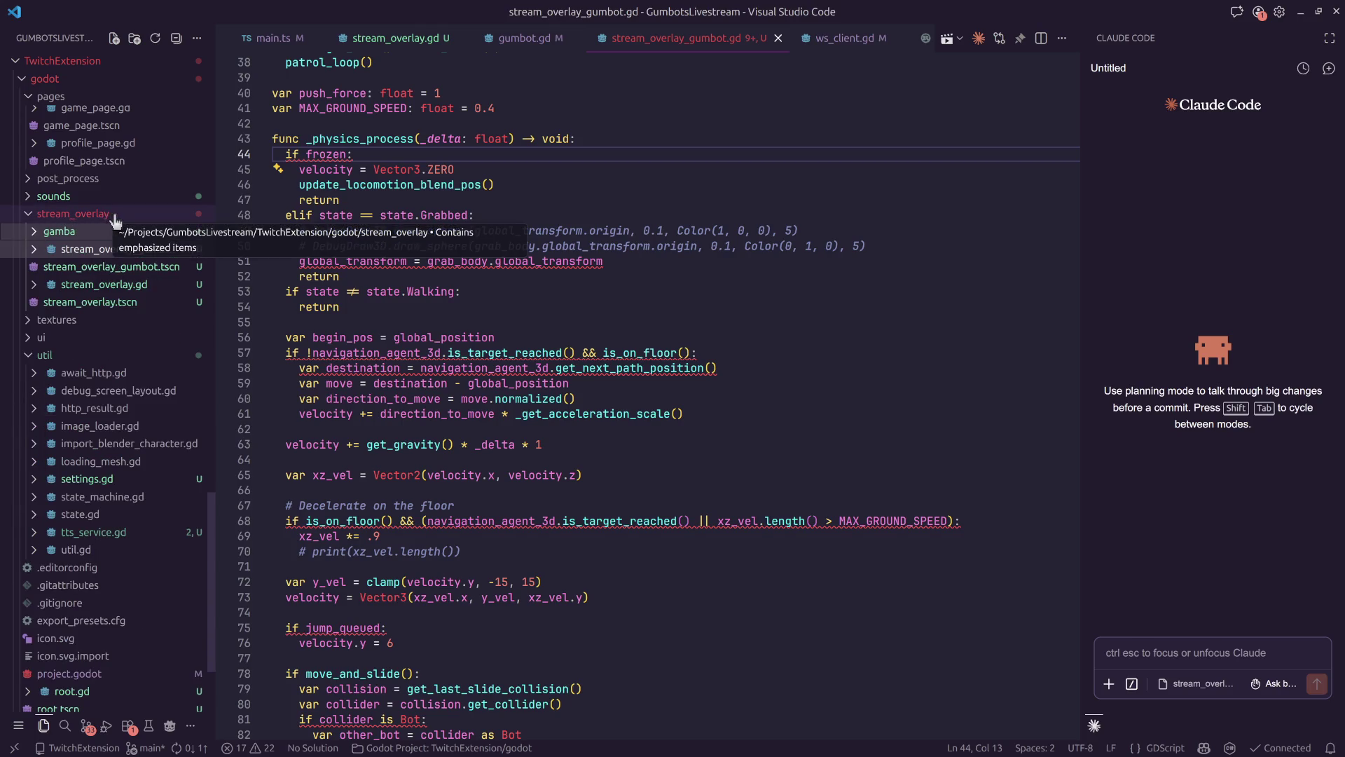
right_click(114, 219)
key(Escape)
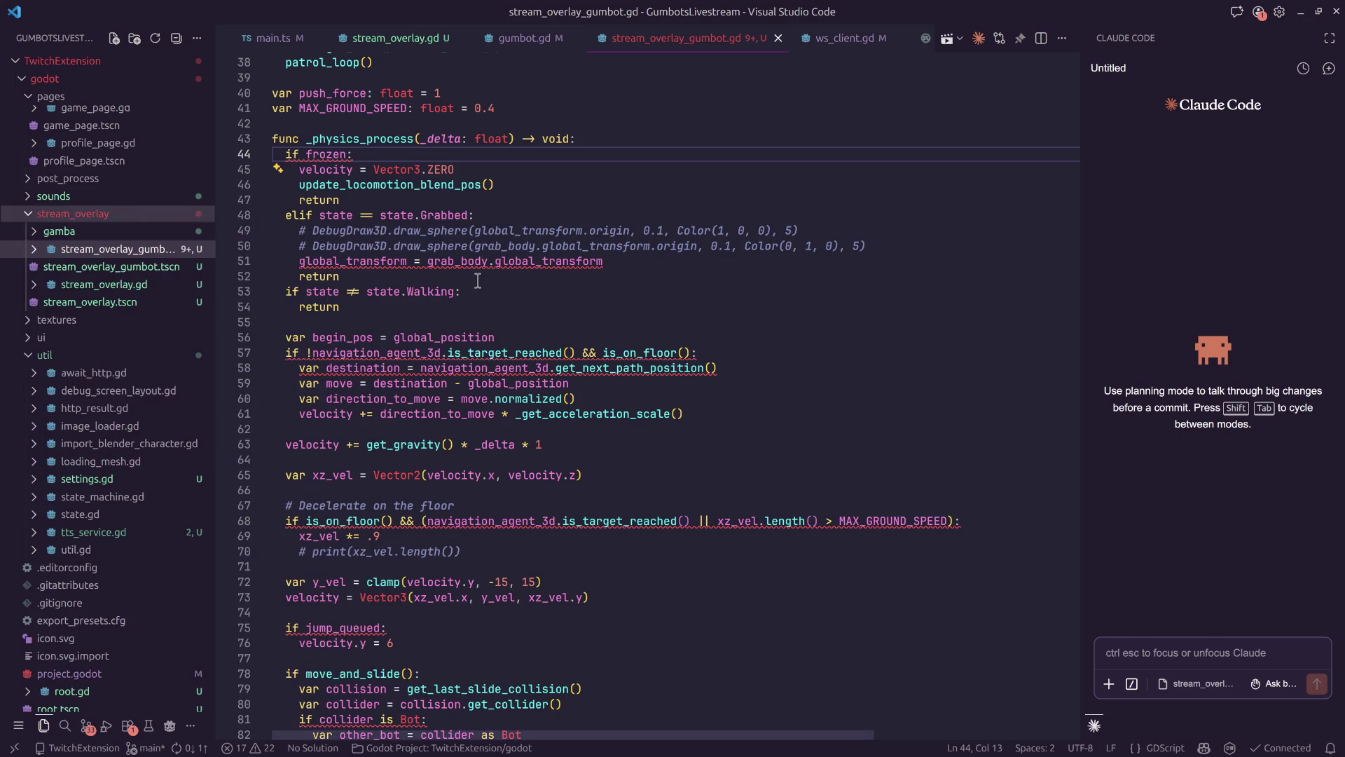
right_click(118, 215)
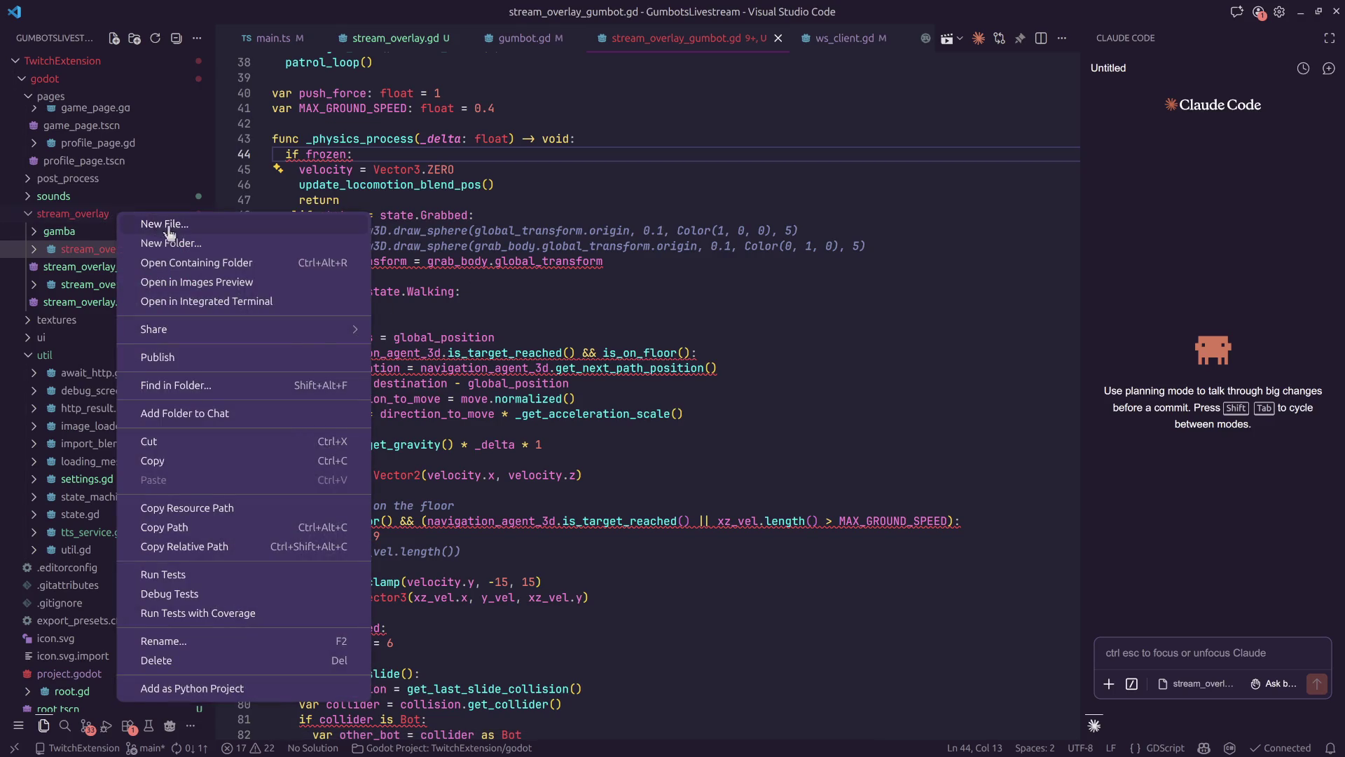
click(167, 221)
text(stream_)
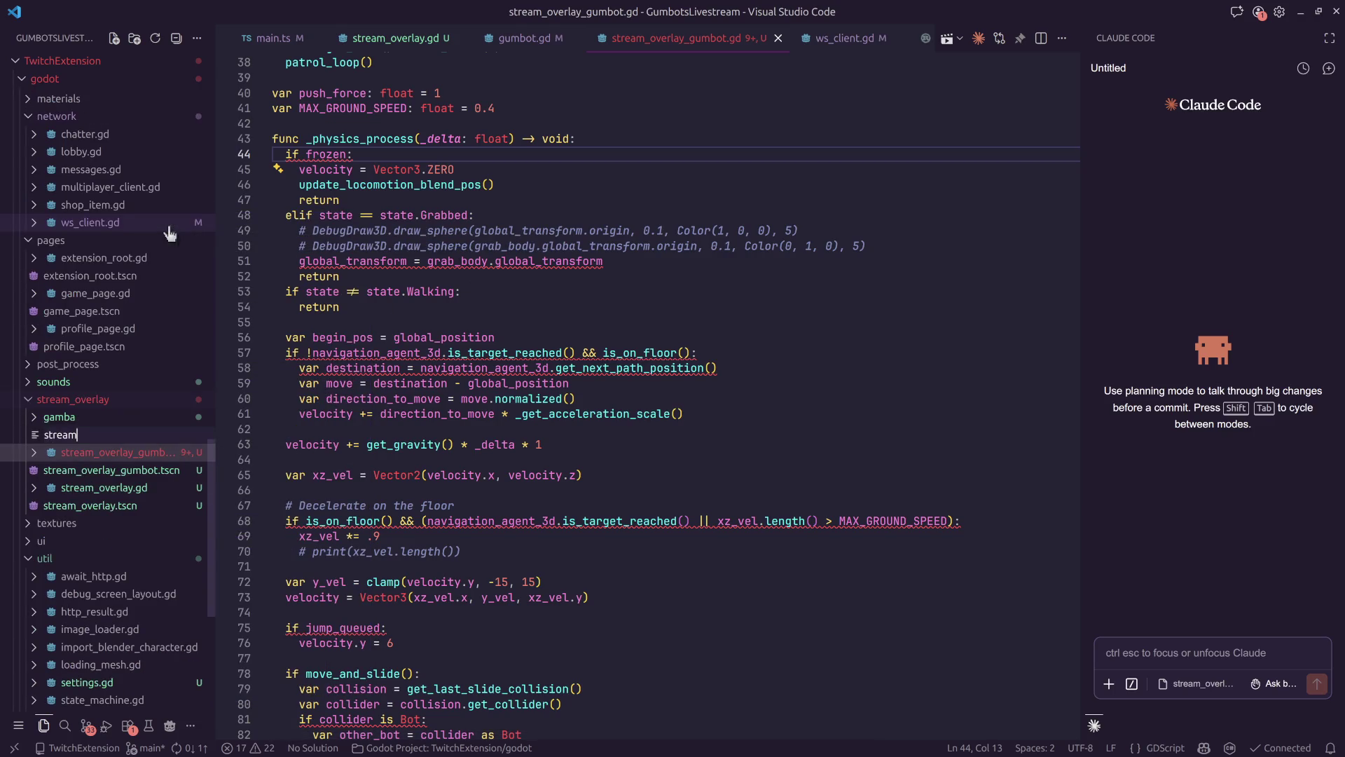
text(overlay_)
key(ctrl+a)
text(G)
key(BackSpace)
text(gumbot_wandering_state.gd)
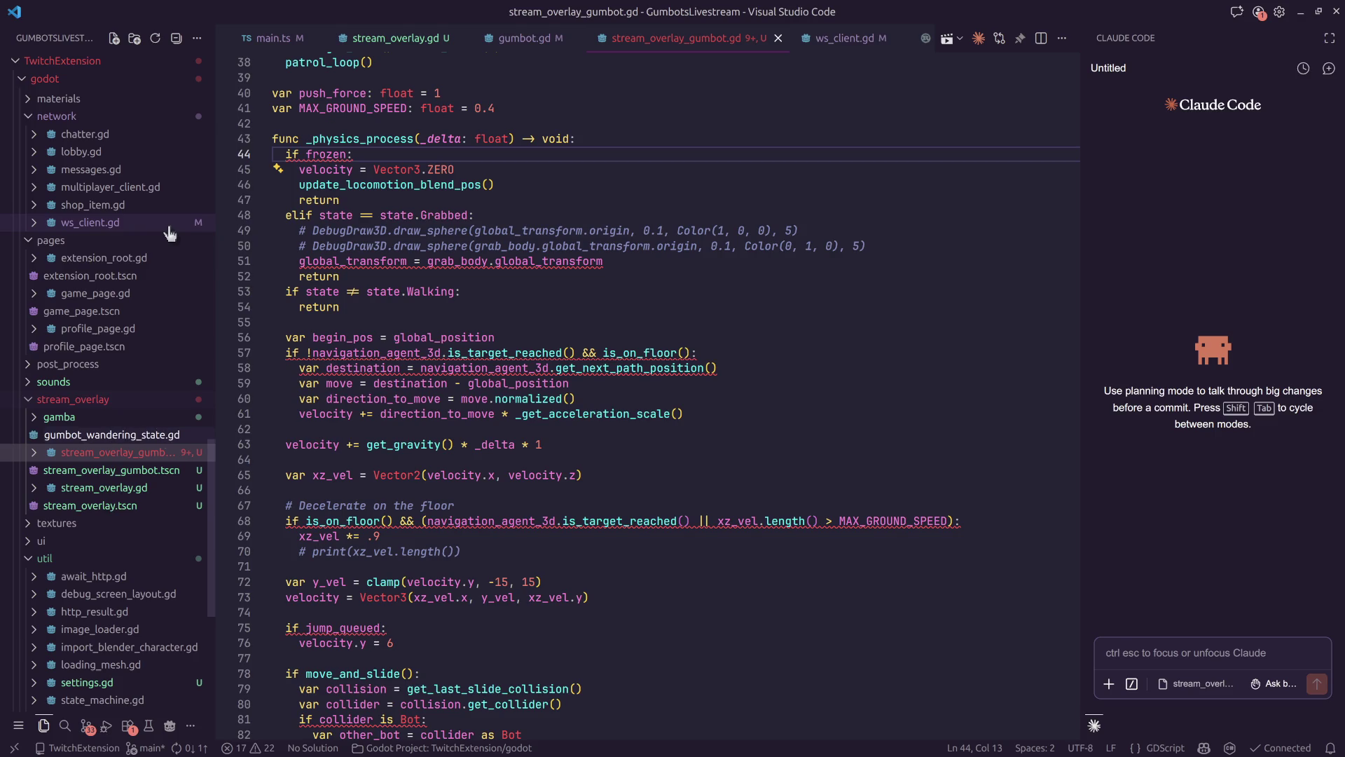
key(Return)
- Switch between stream_overlay_gumbot.gd and the new gumbot_wandering_state.gd
click(674, 46)
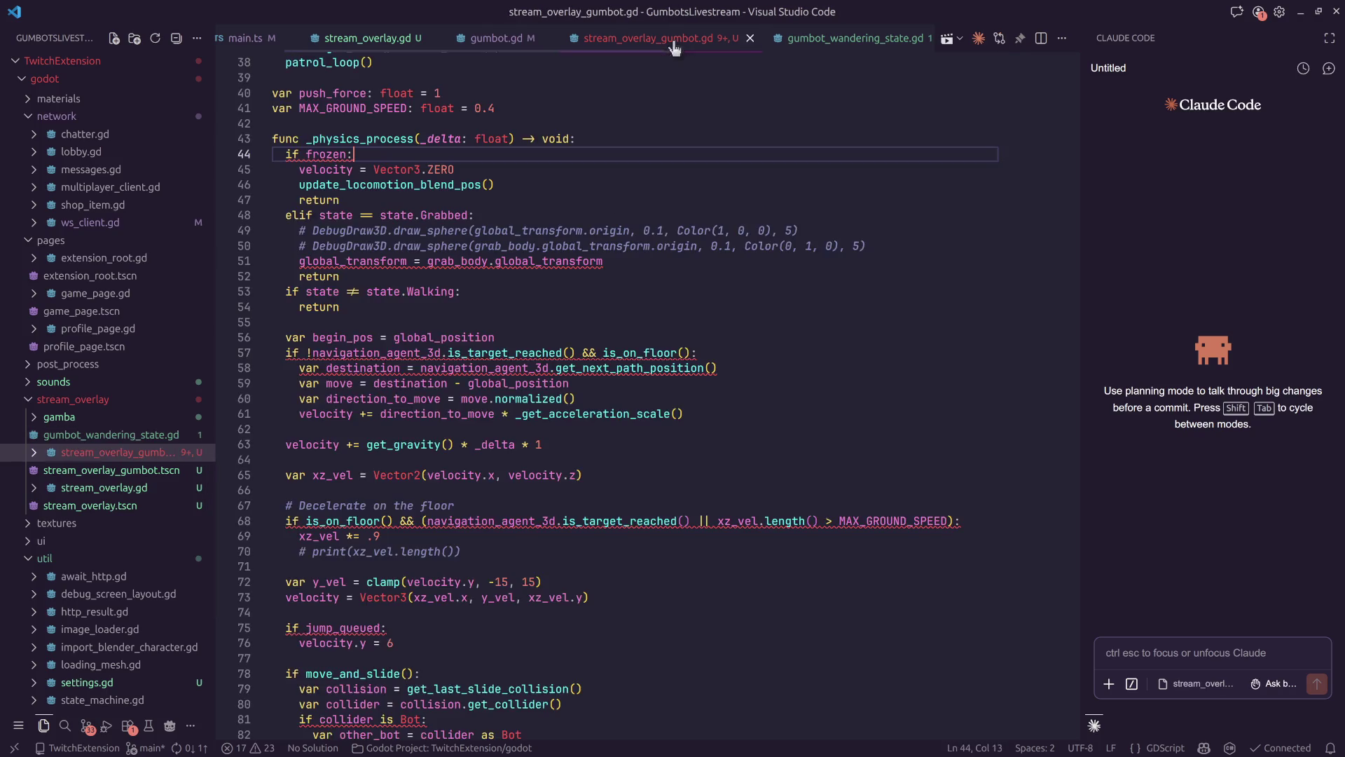
click(714, 370)
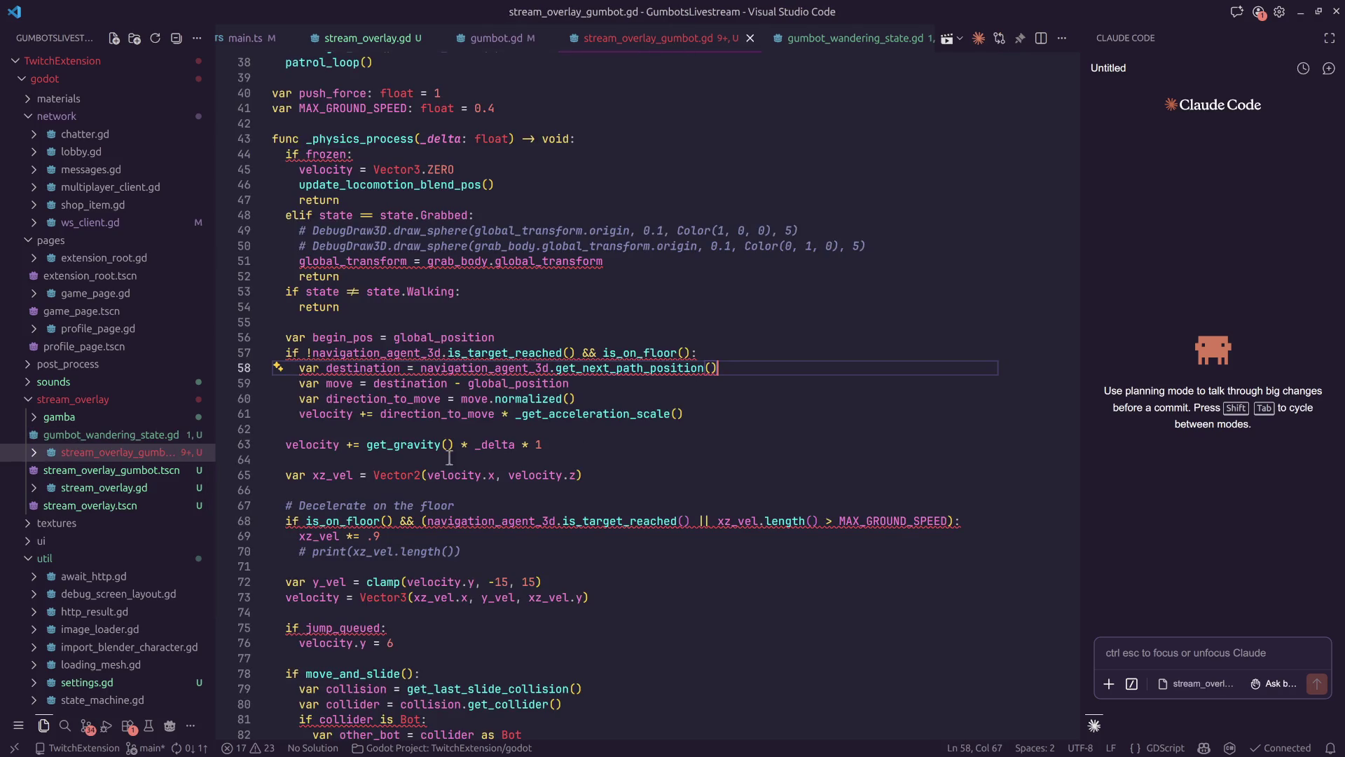
click(138, 443)
click(136, 455)
click(149, 443)
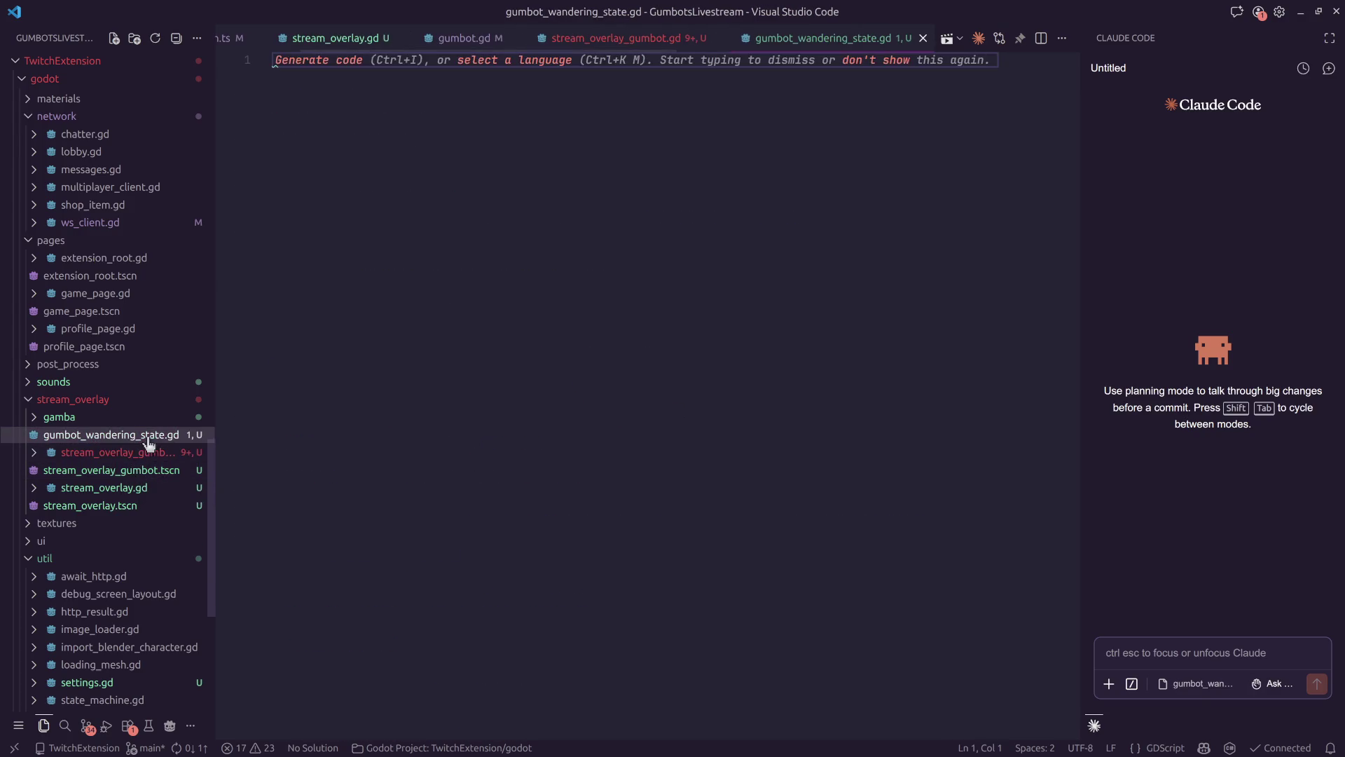
- Cancel an accidental delete of gumbot_wandering_state.gd and place the caret on its empty line 1
right_click(149, 443)
click(238, 742)
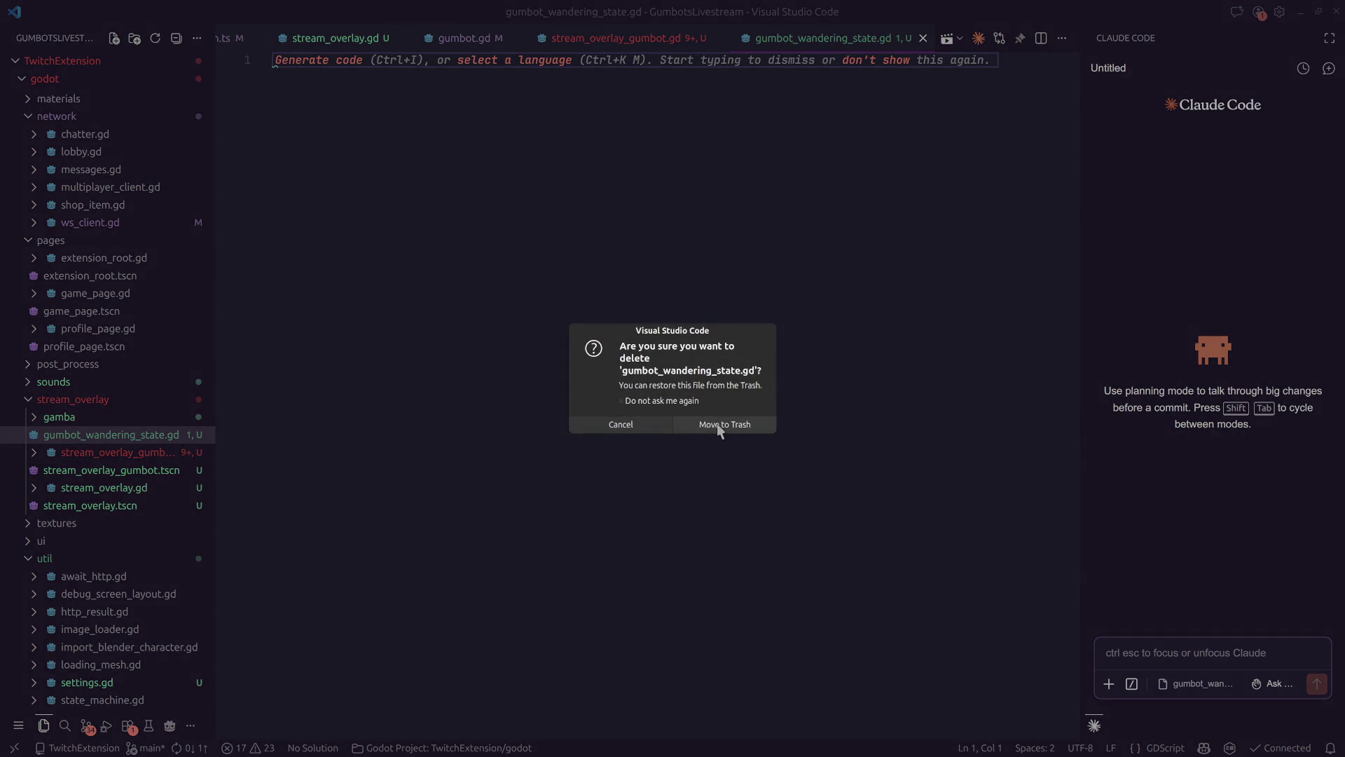
click(641, 426)
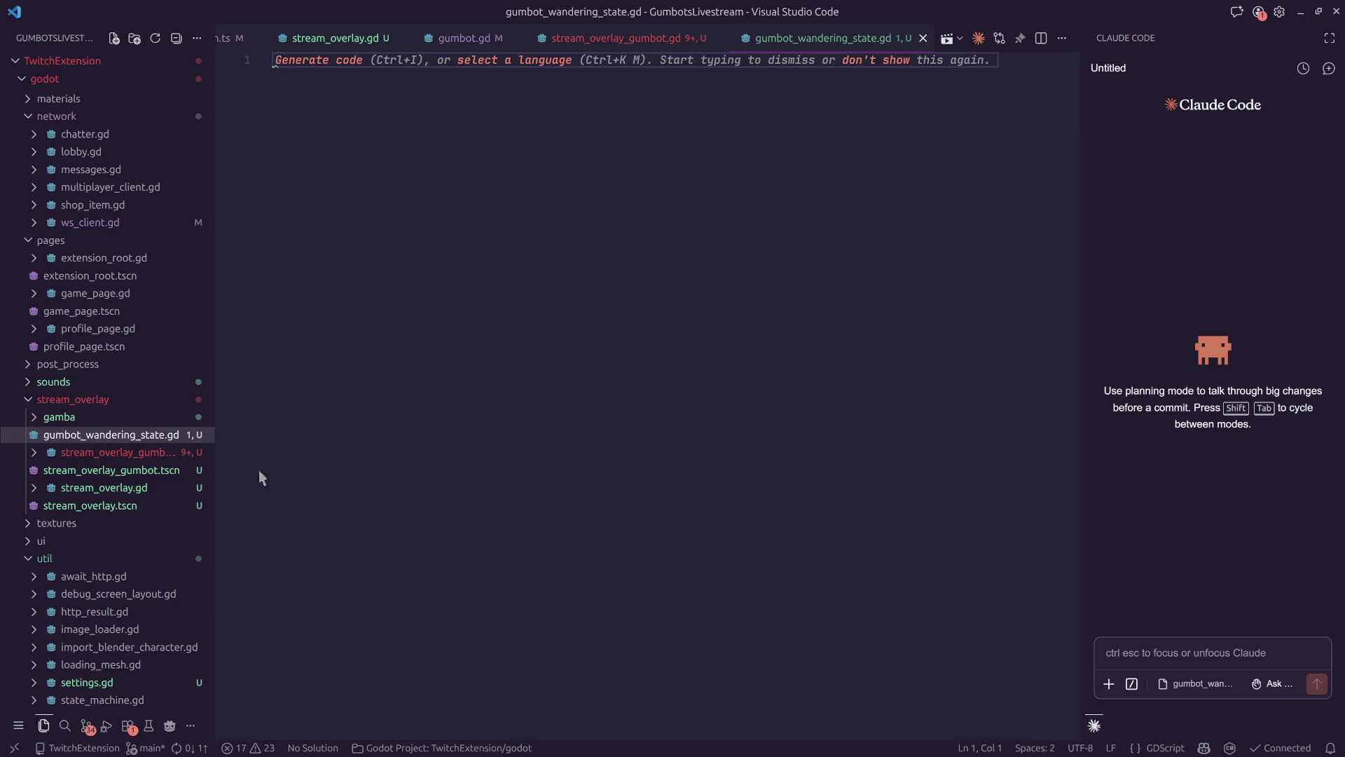
click(133, 450)
click(133, 434)
click(449, 361)
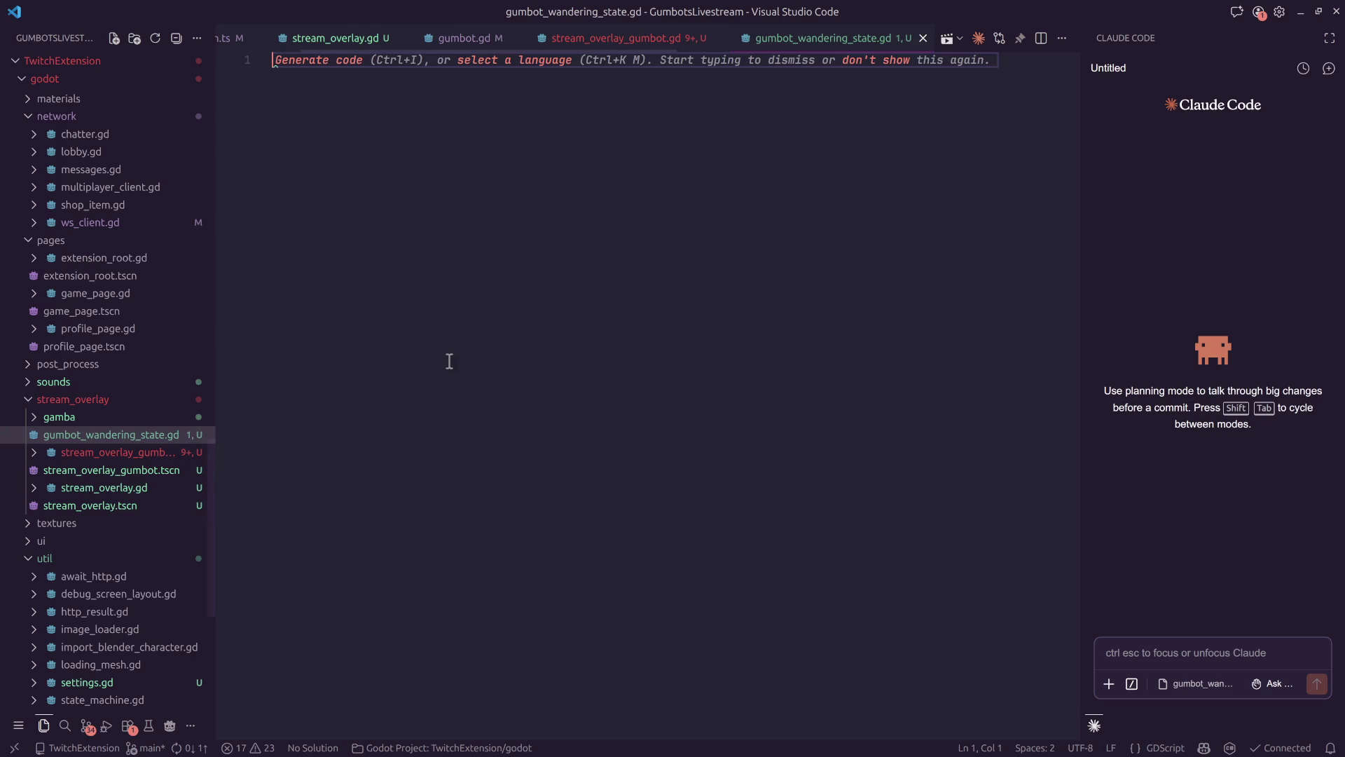
- Declare class_name GumbotWanderingState extending GumbotStreamOverlayState and save the script
text(class_)
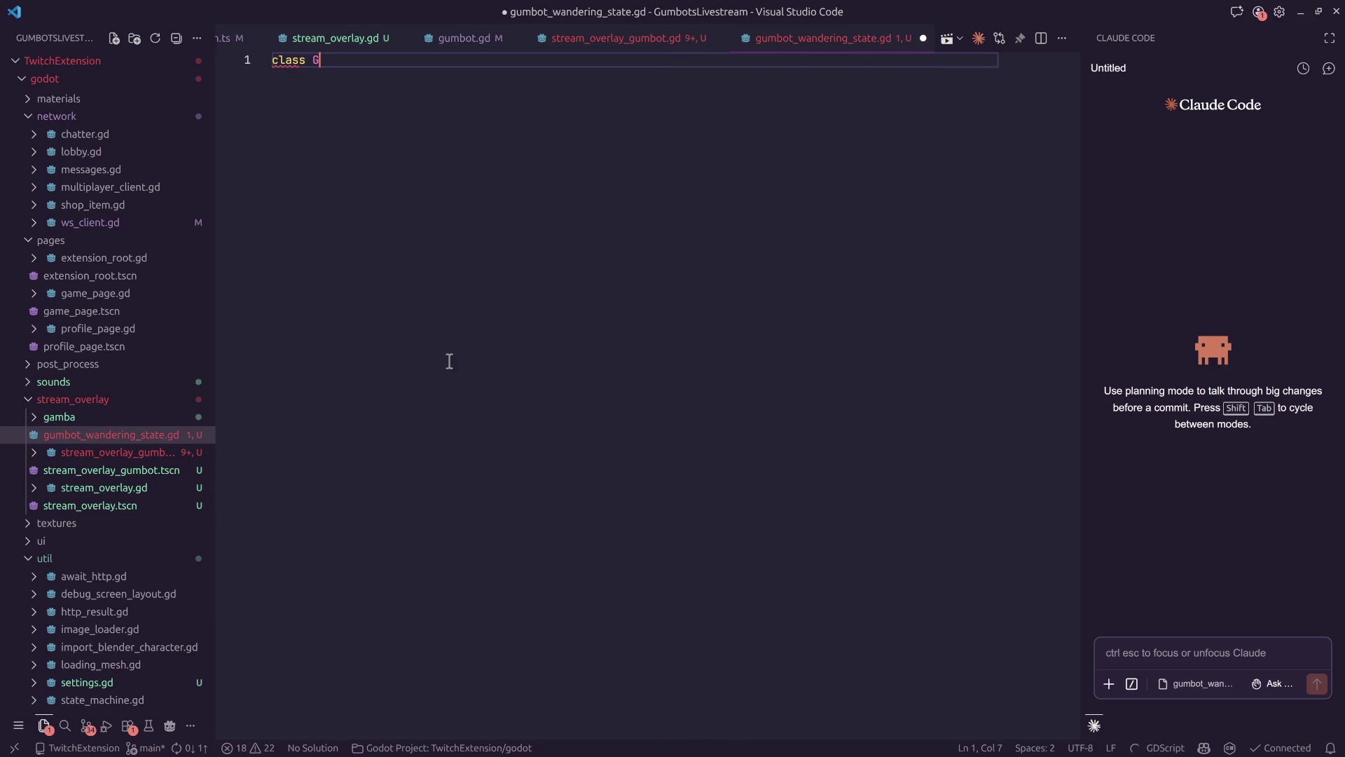
text(name )
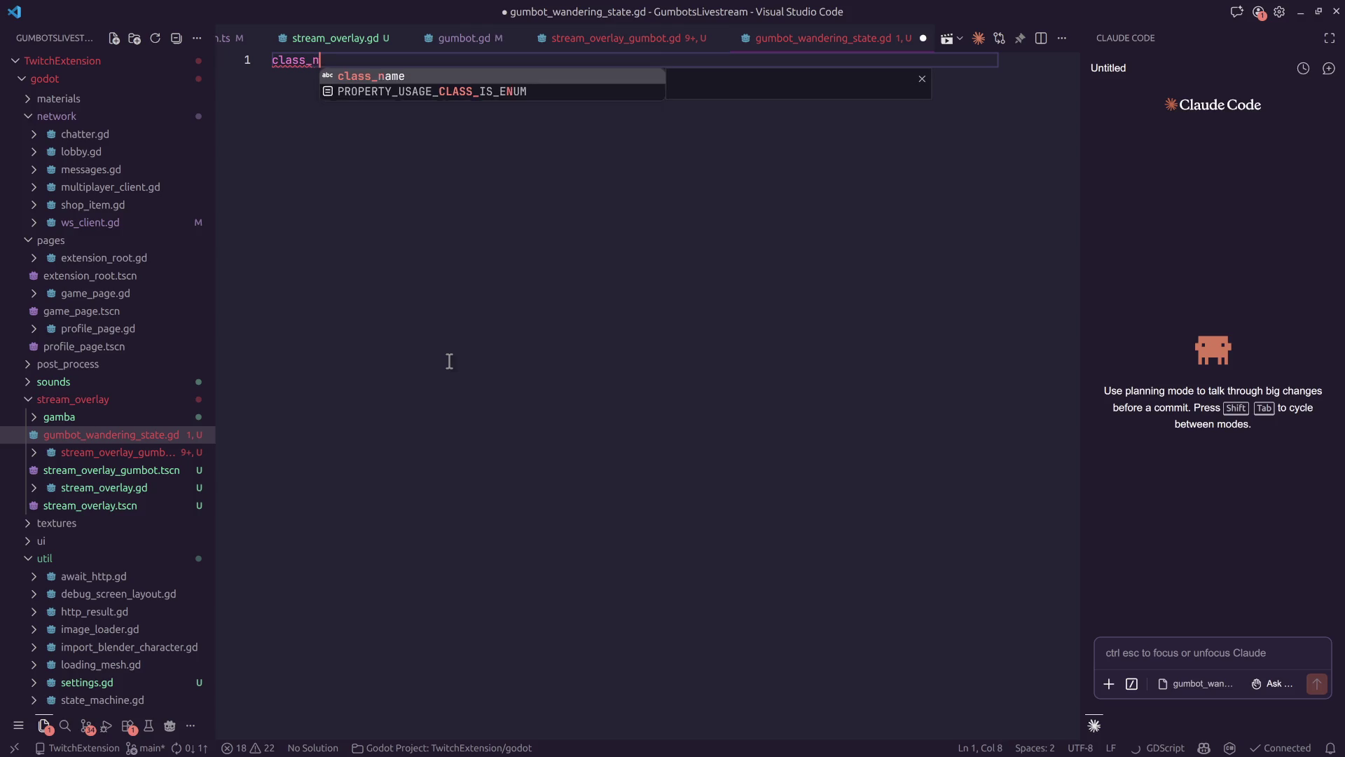
text(GumbotWanderingState)
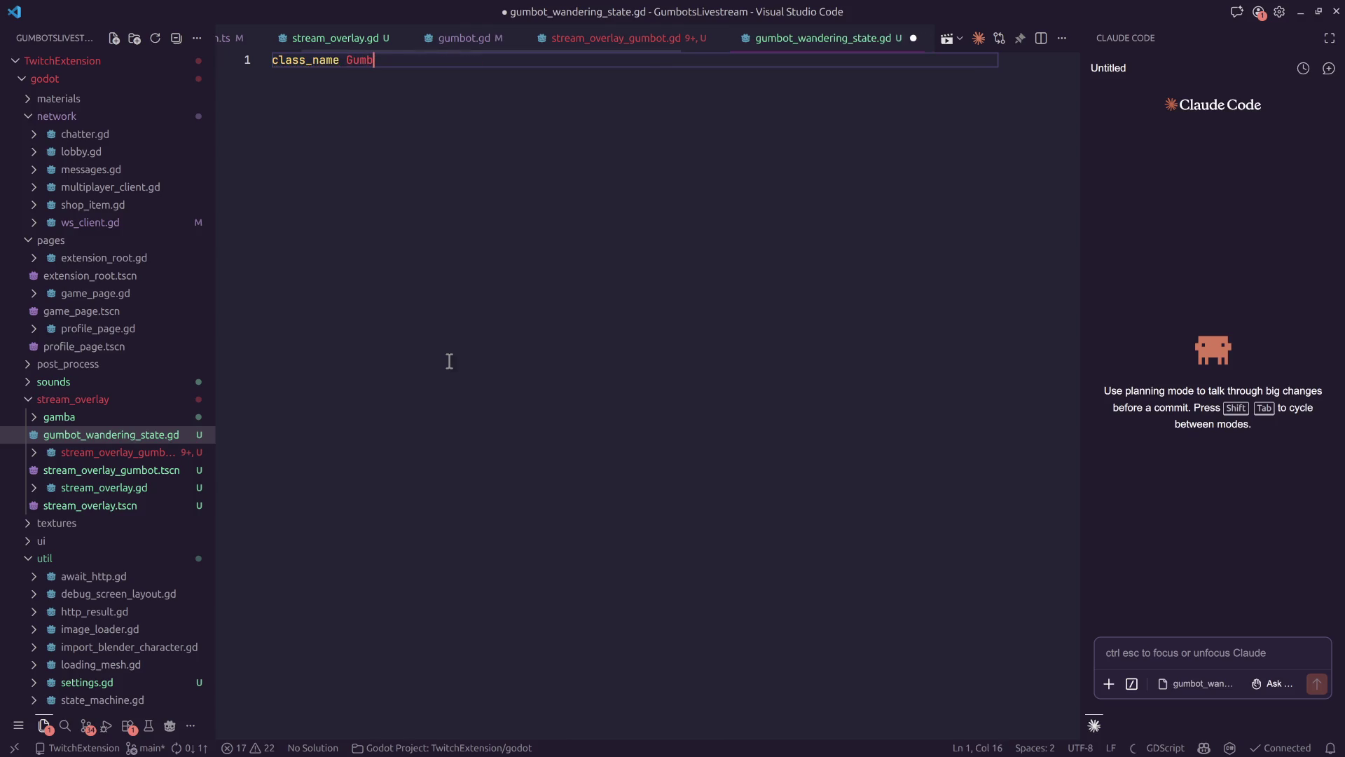
key(Return)
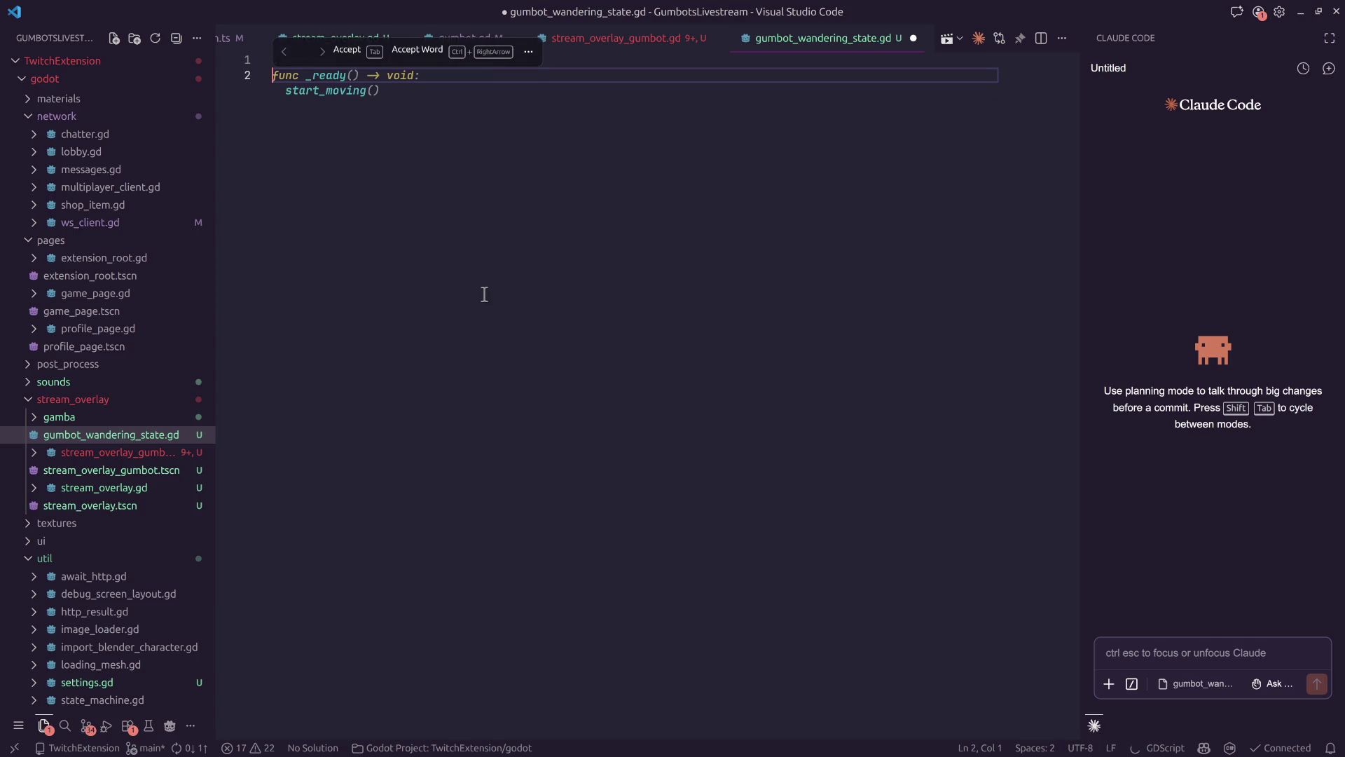
key(Return)
key(ctrl+s)
key(Up)
text(extends Gumbot)
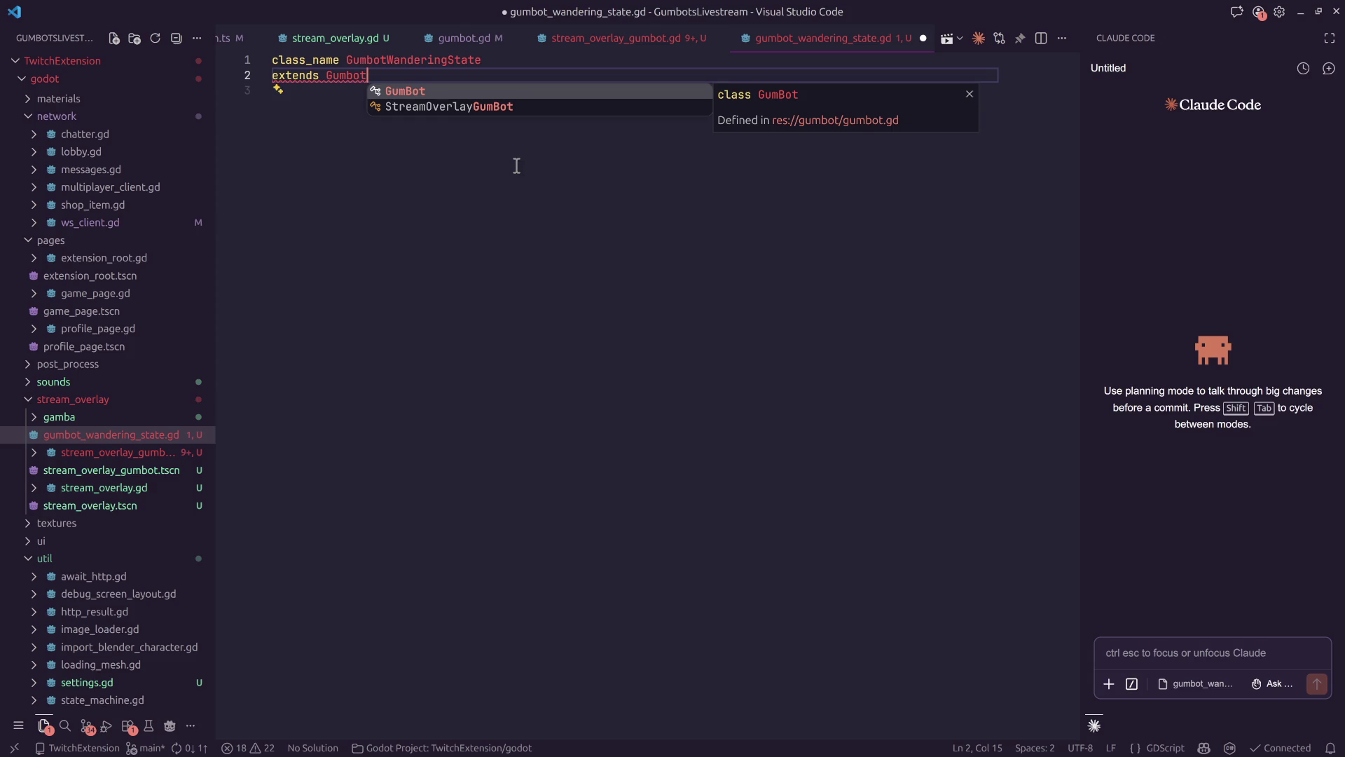
text(StreamOverla)
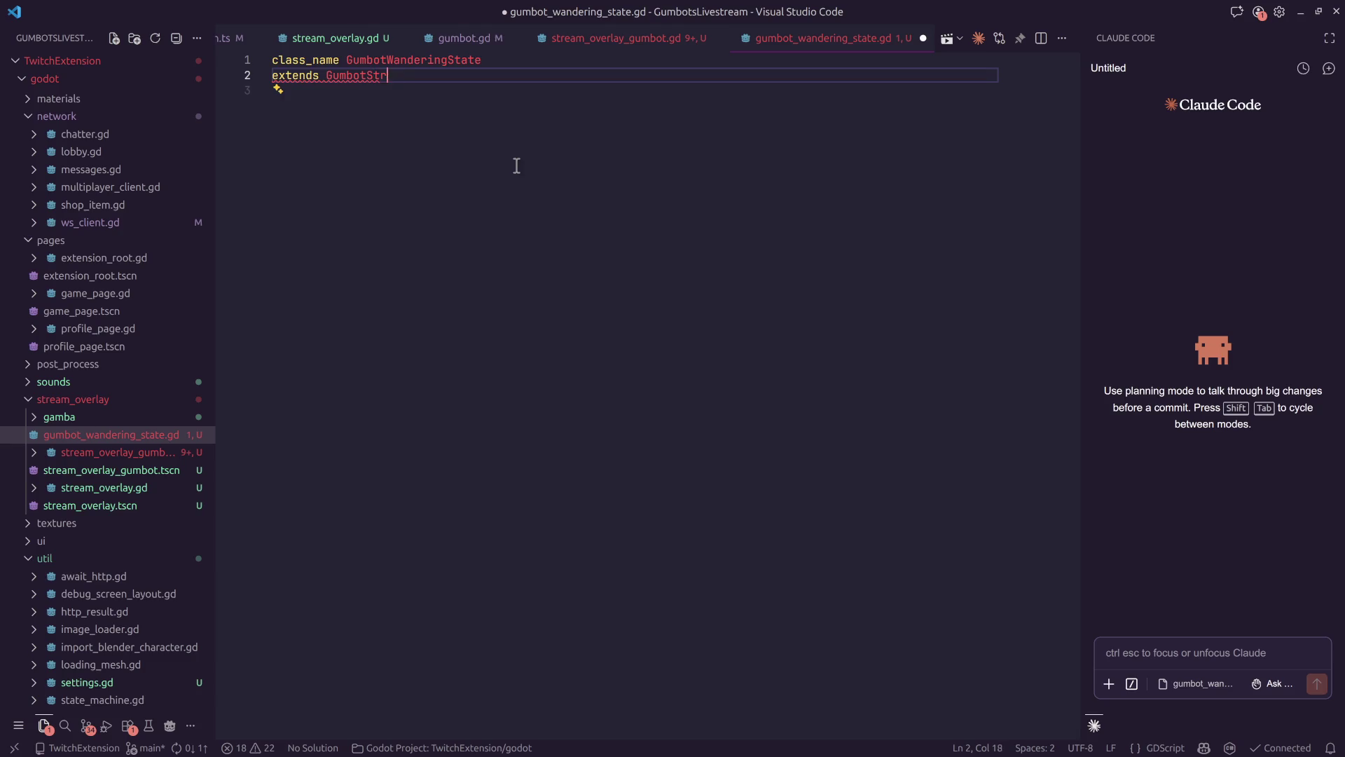
key(Tab)
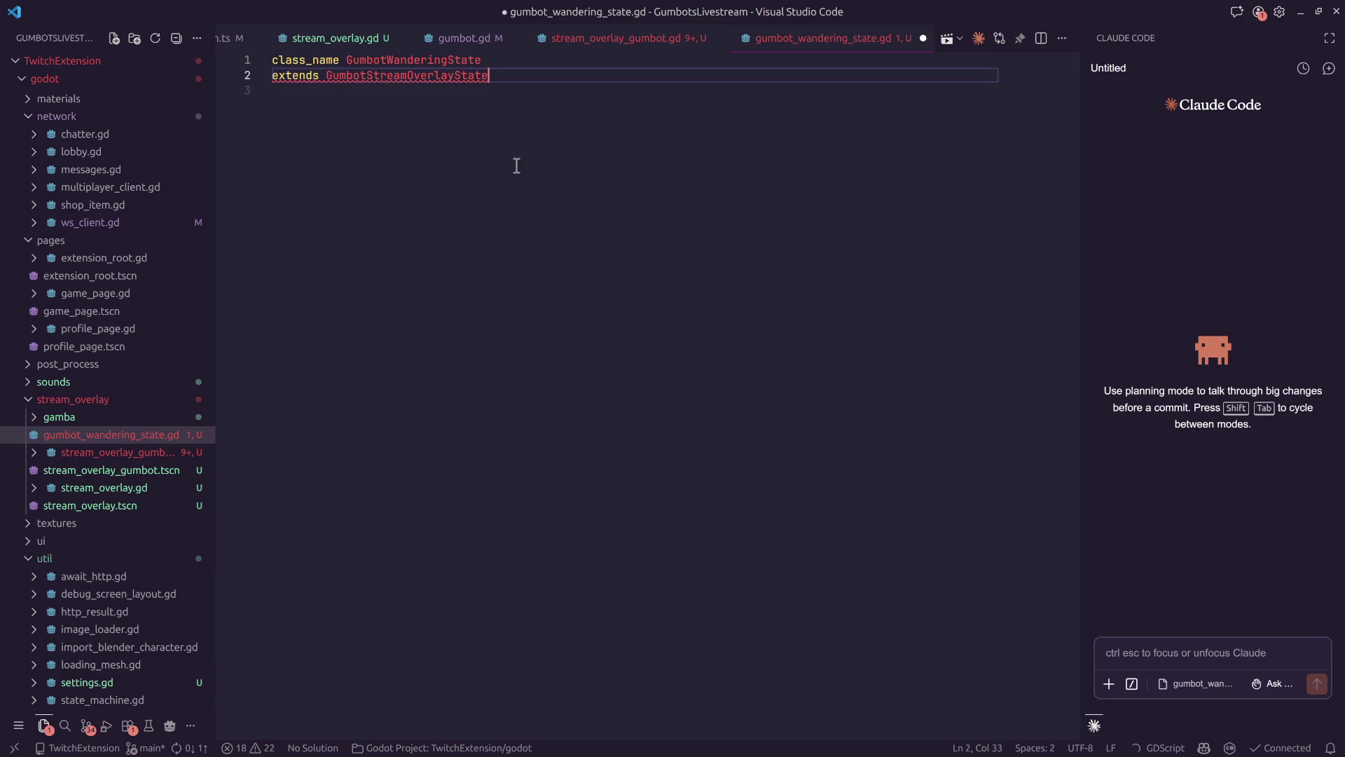
double_click(441, 78)
key(ctrl+s)
- Select the GumbotStreamOverlayState base class name and bring up Quick Open file search
click(432, 220)
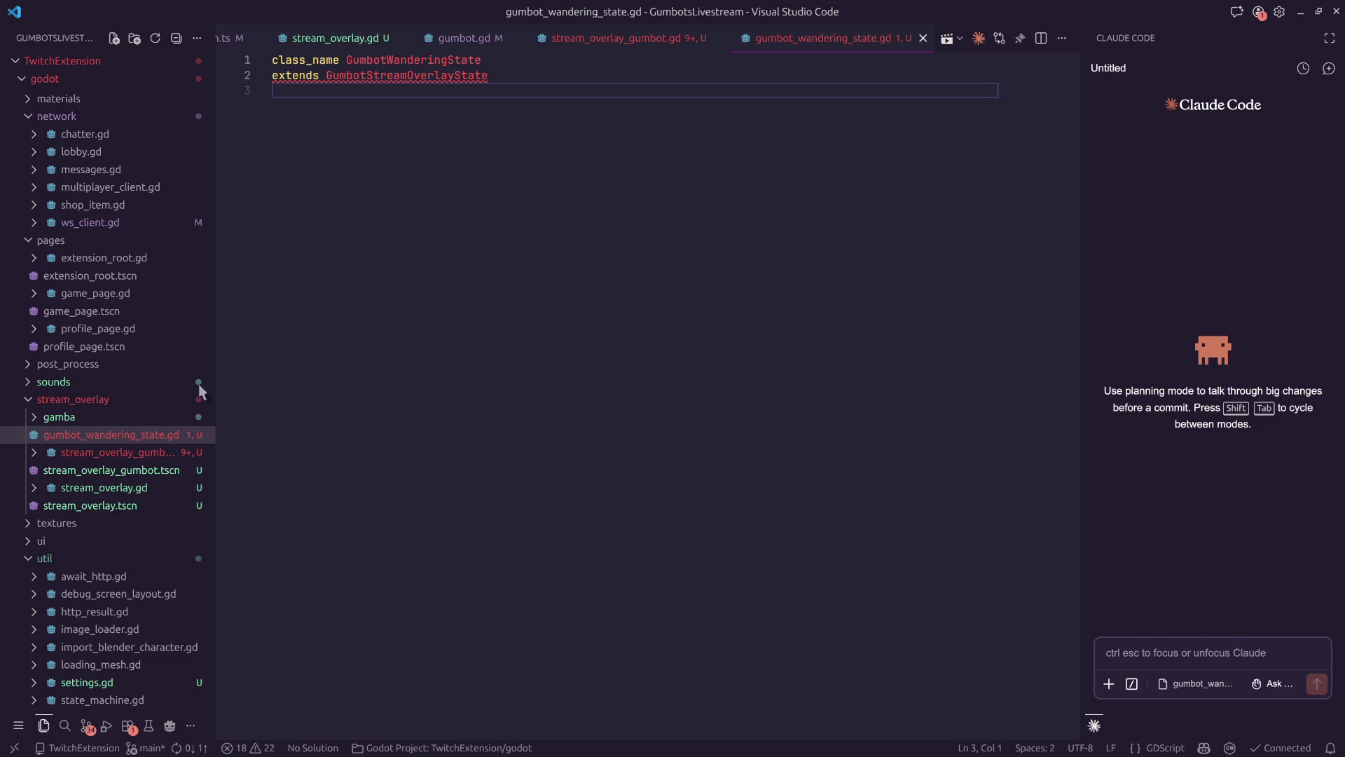
right_click(125, 401)
key(Escape)
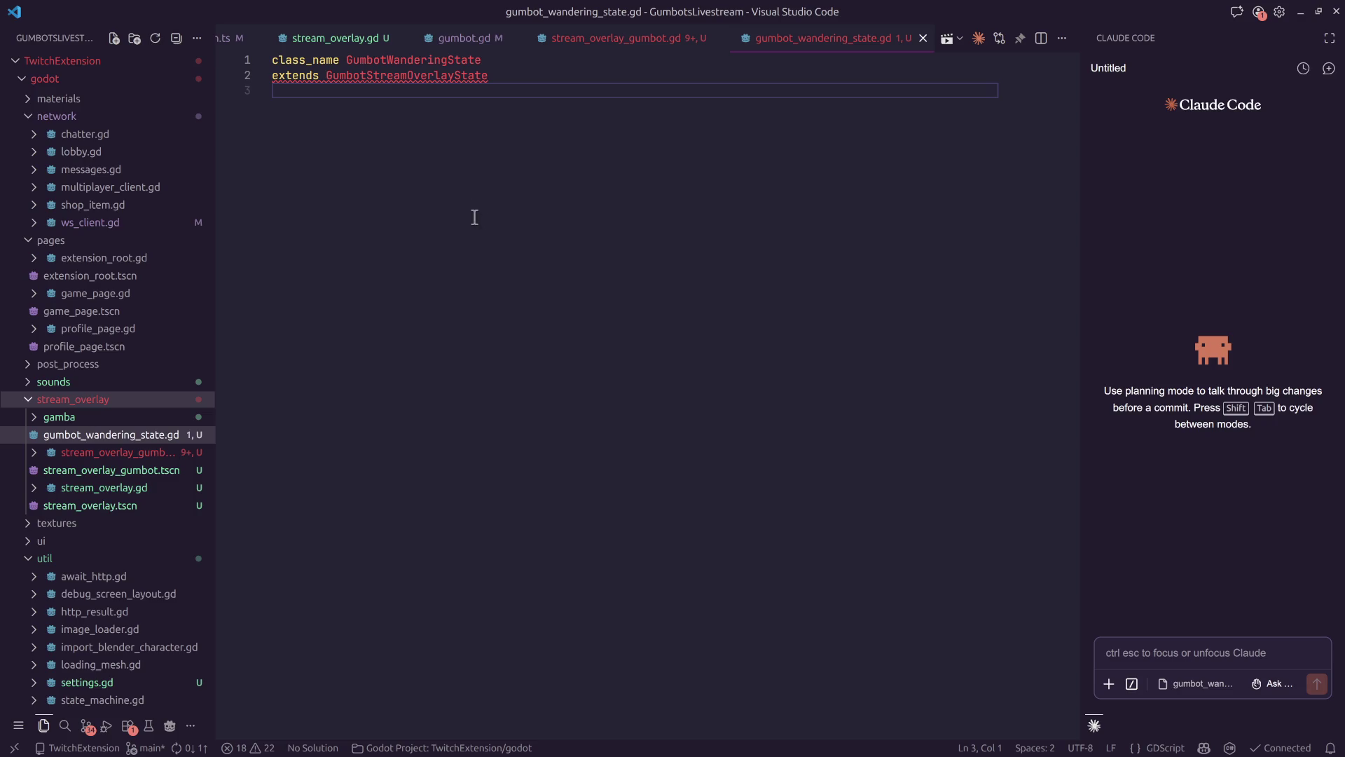
double_click(329, 77)
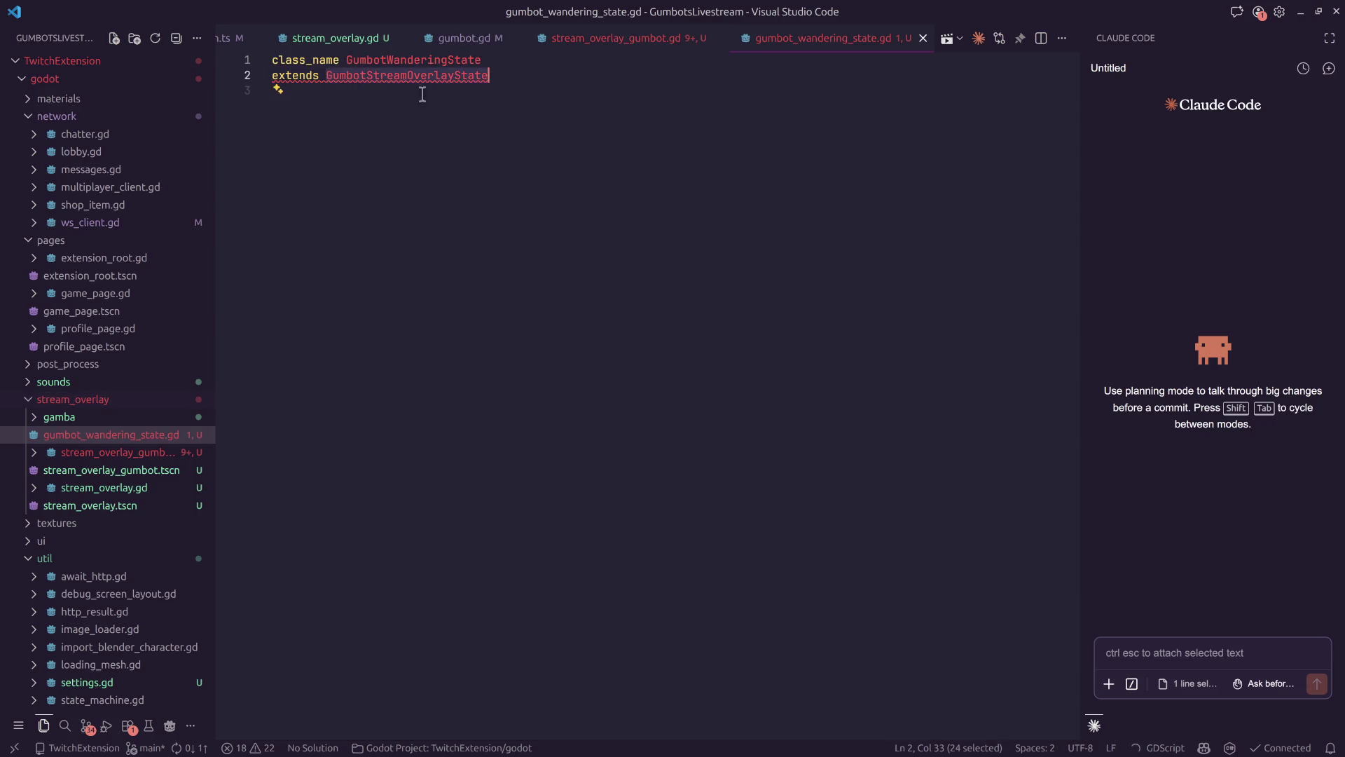
key(ctrl+p)
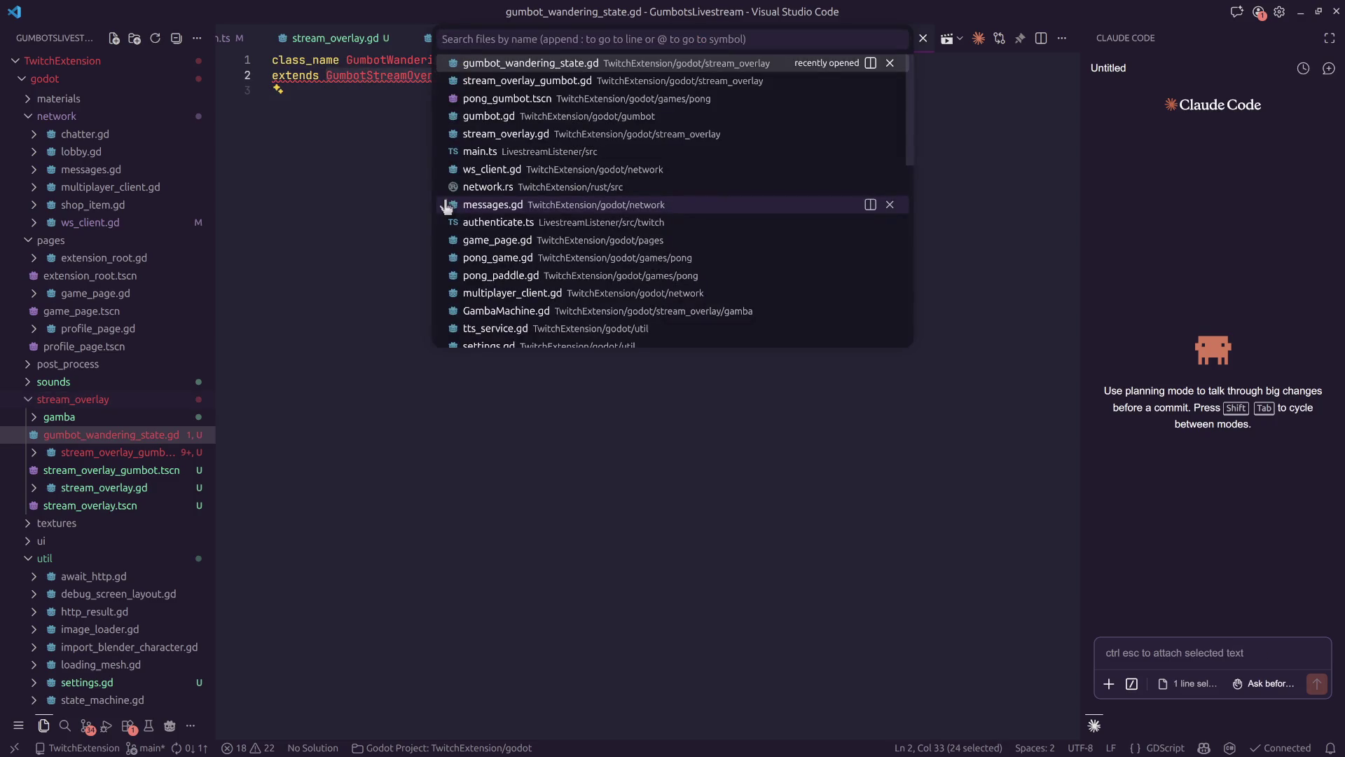
- Open gumbot.gd via Quick Open and collapse the gumbot, games/pong, network and pages folders
text(gumbot)
key(Return)
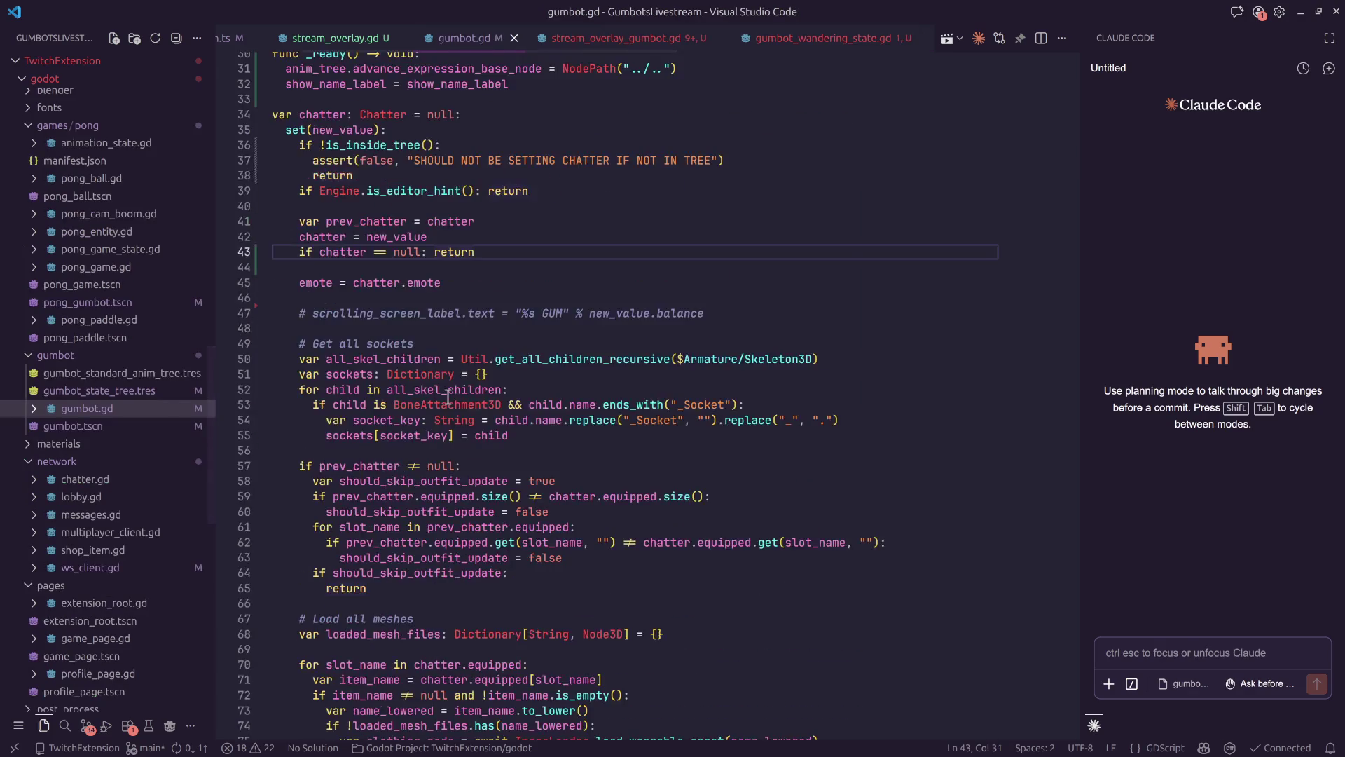
scroll(449, 396, down, 10)
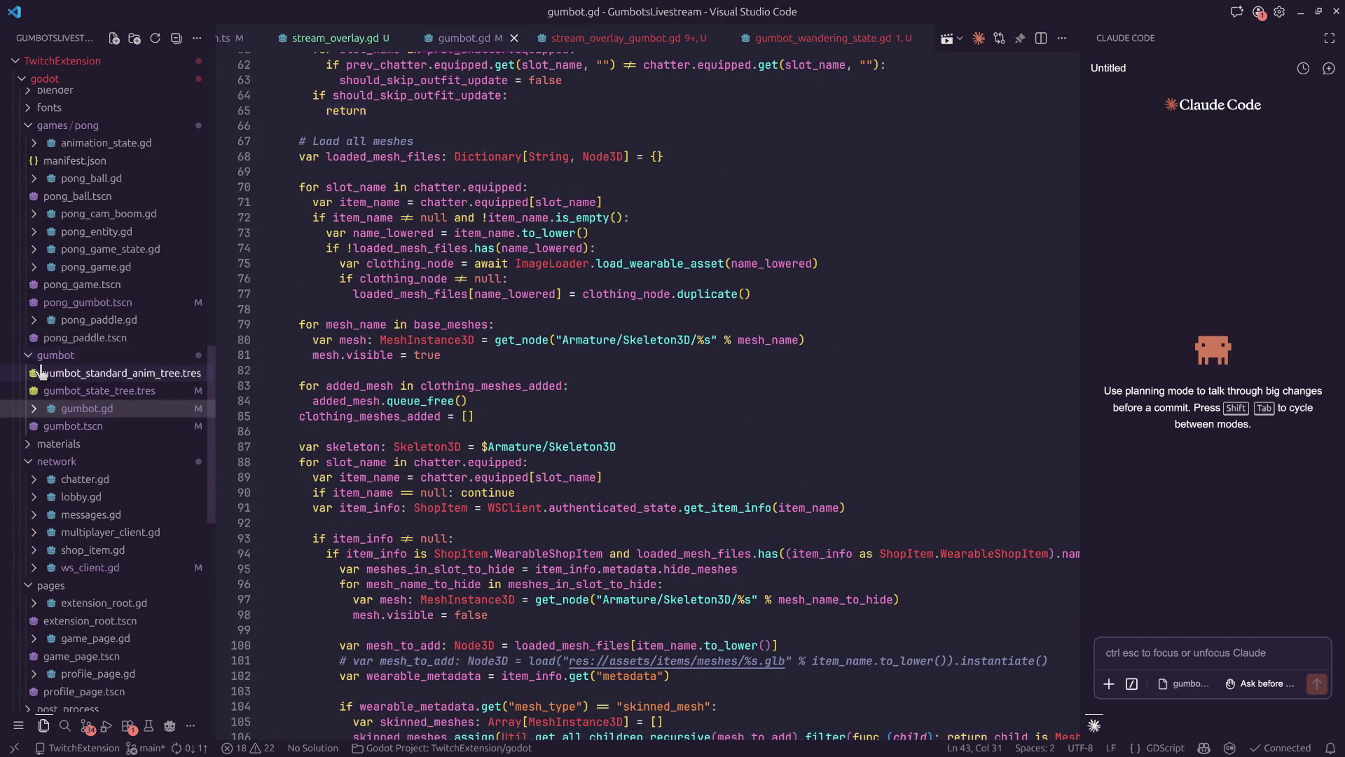
click(30, 355)
click(28, 125)
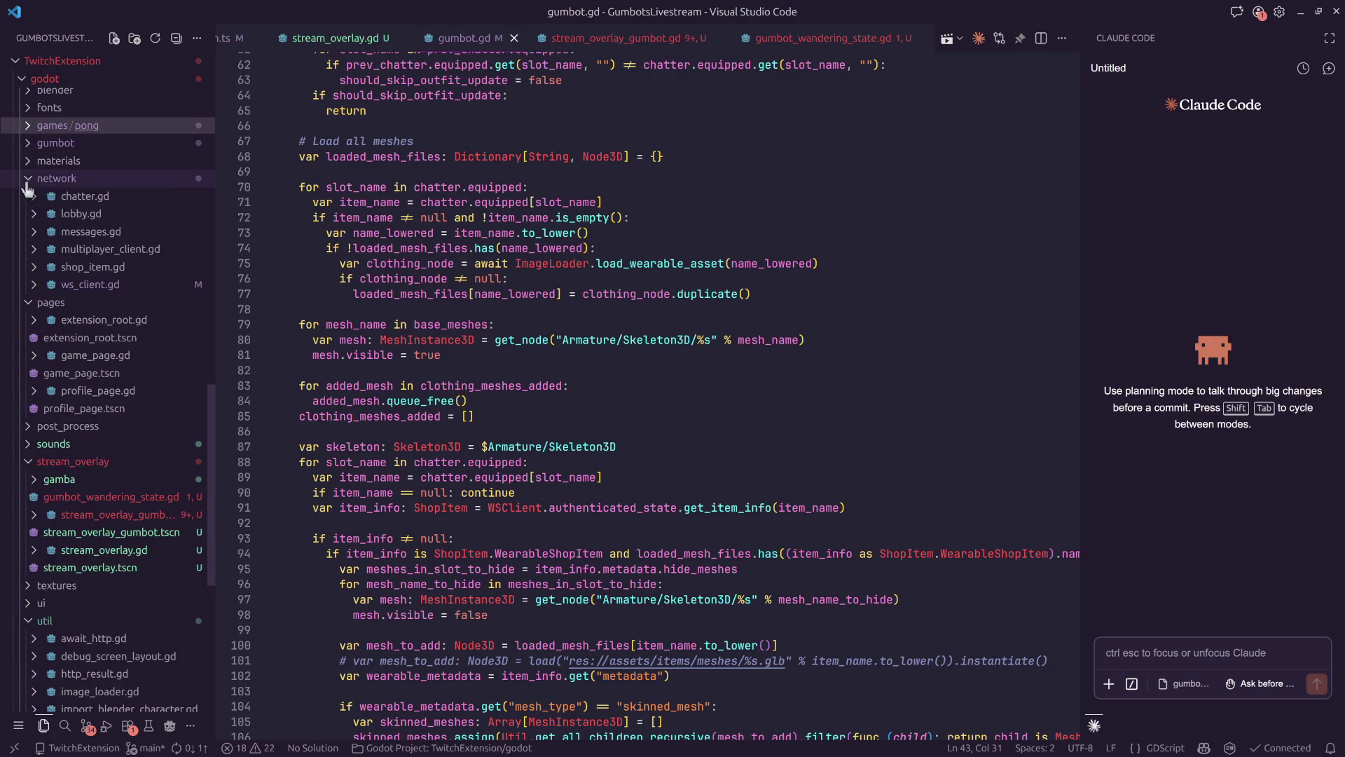
click(27, 181)
click(29, 196)
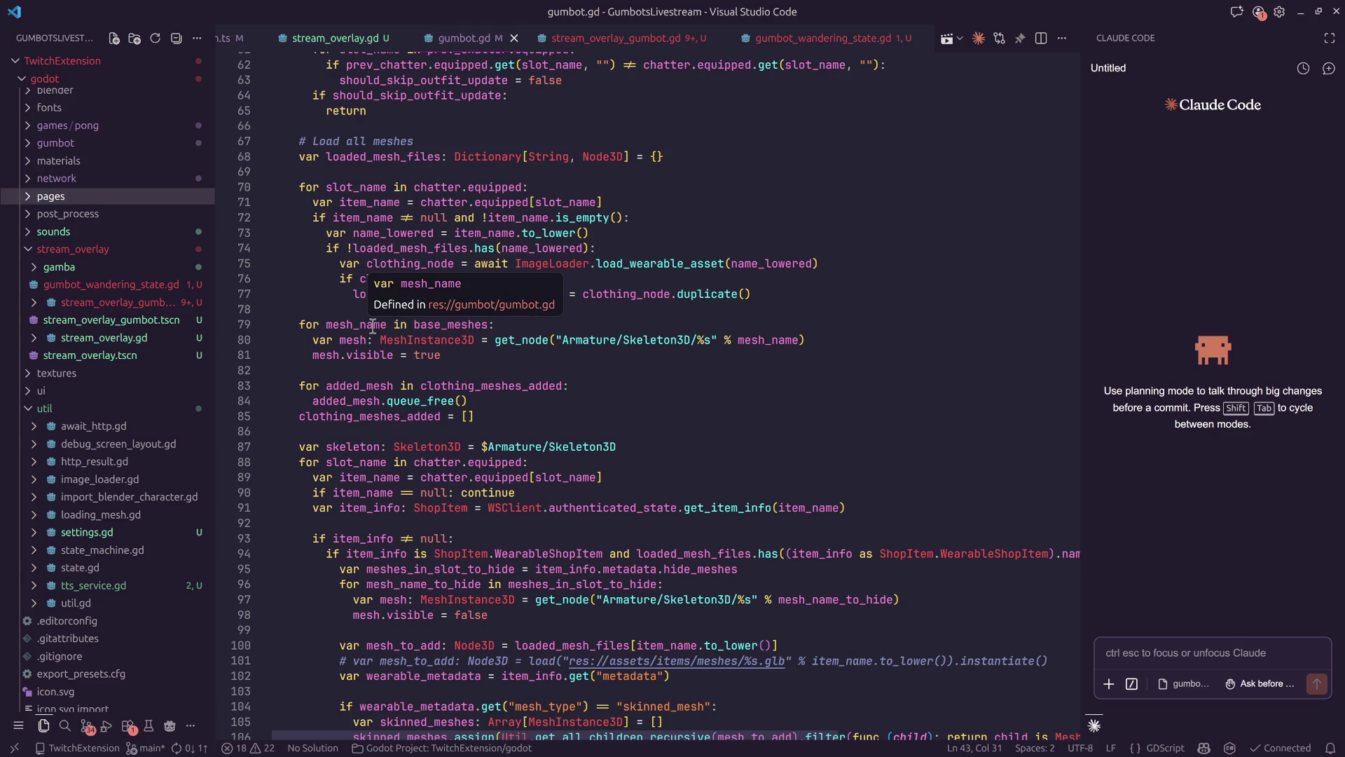
- Review gumbot.gd's chatter setter and Sphere_001 mesh entries
click(562, 371)
scroll(577, 412, up, 10)
scroll(577, 413, up, 10)
click(630, 583)
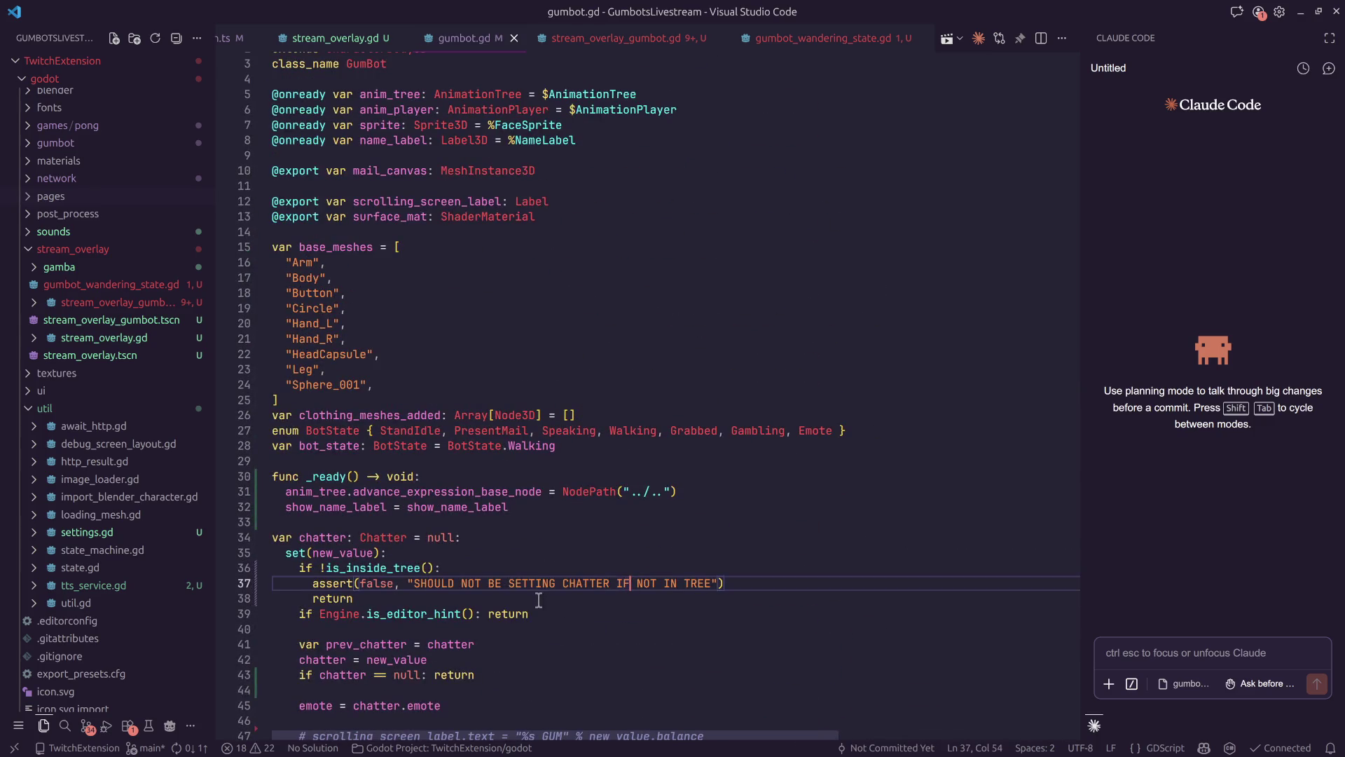
key(Up)
key(Up)
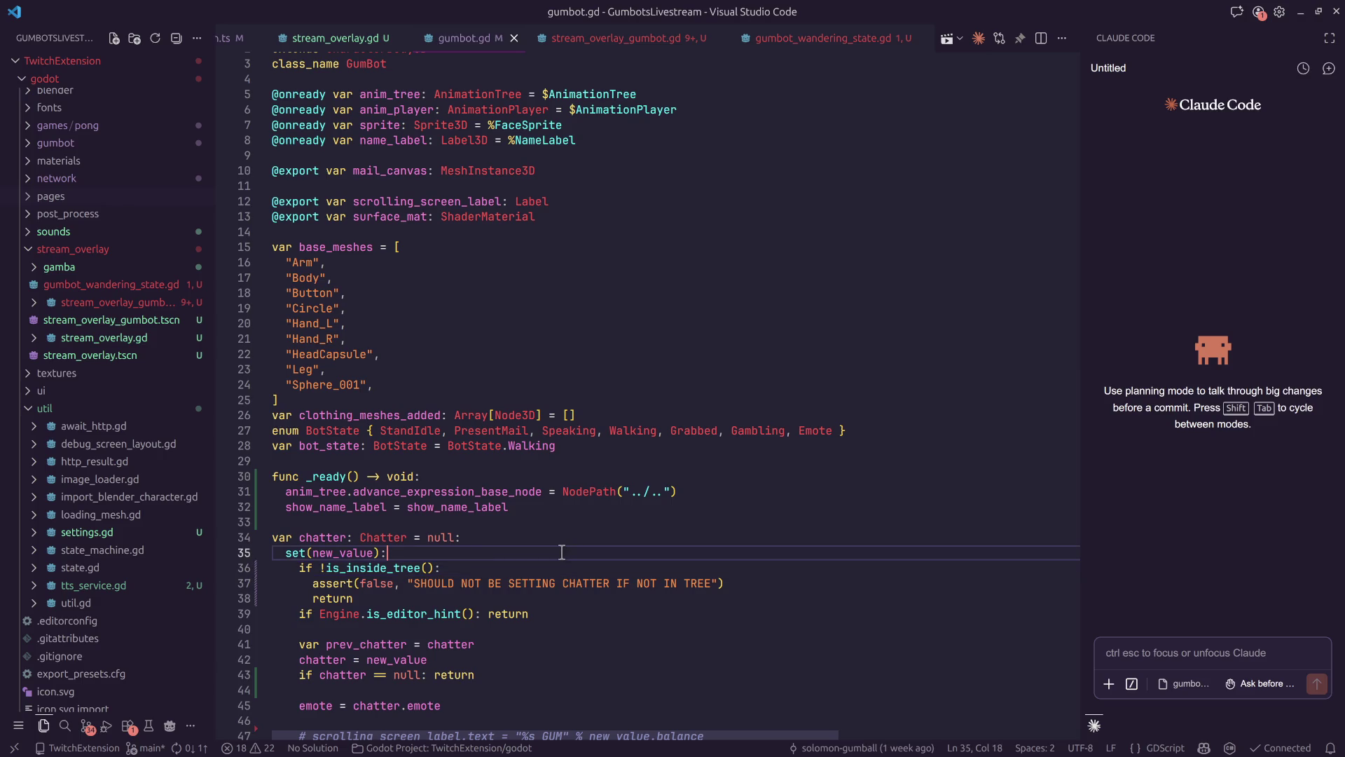
click(429, 384)
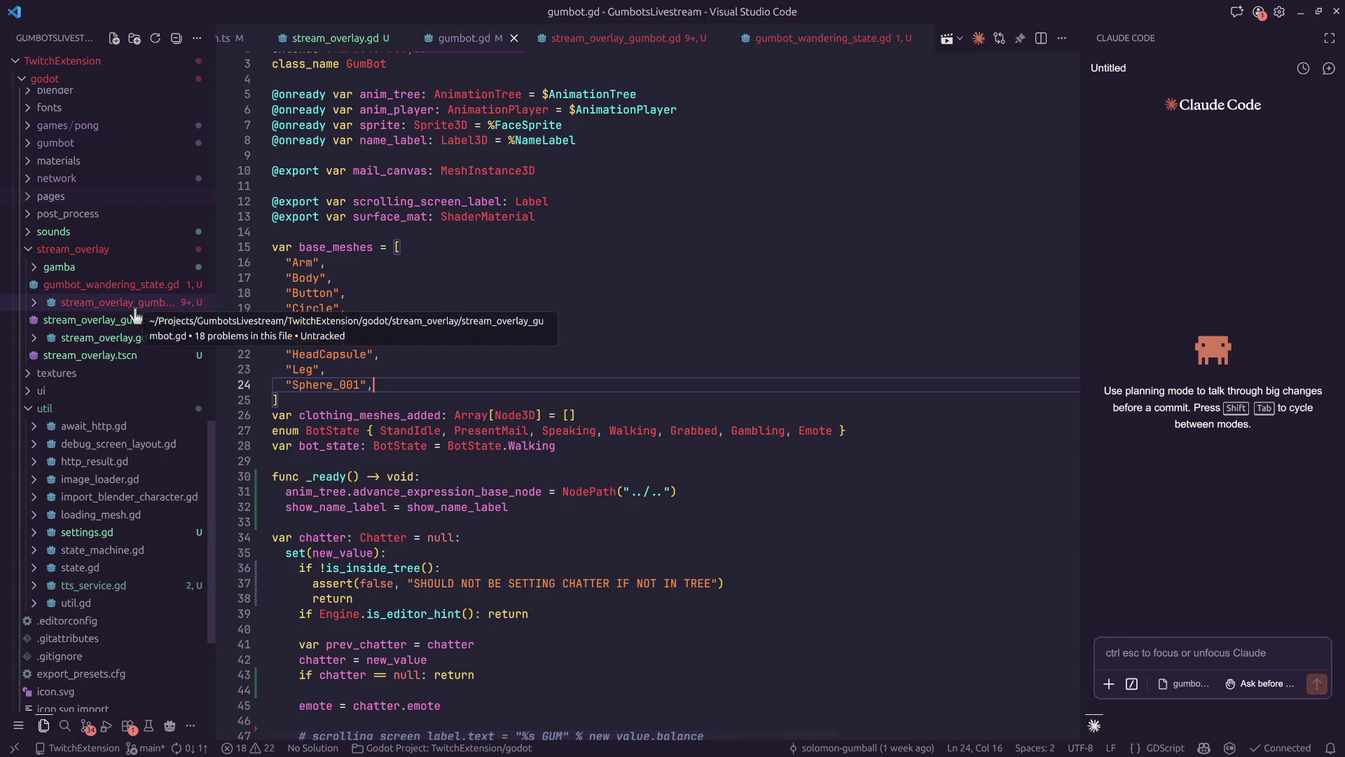
- Open stream_overlay_gumbot.gd and read start_moving and stop_moving's target_position line
click(145, 309)
scroll(423, 452, up, 10)
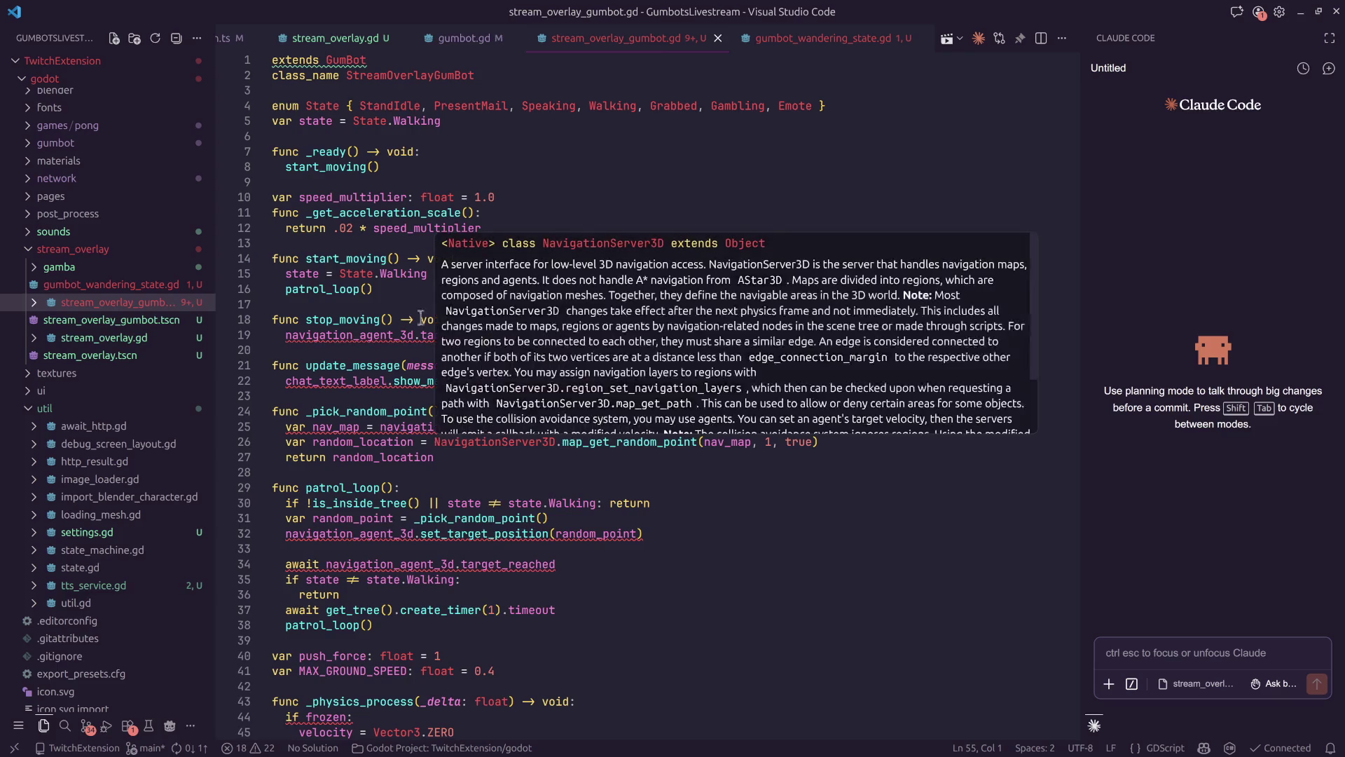
click(446, 290)
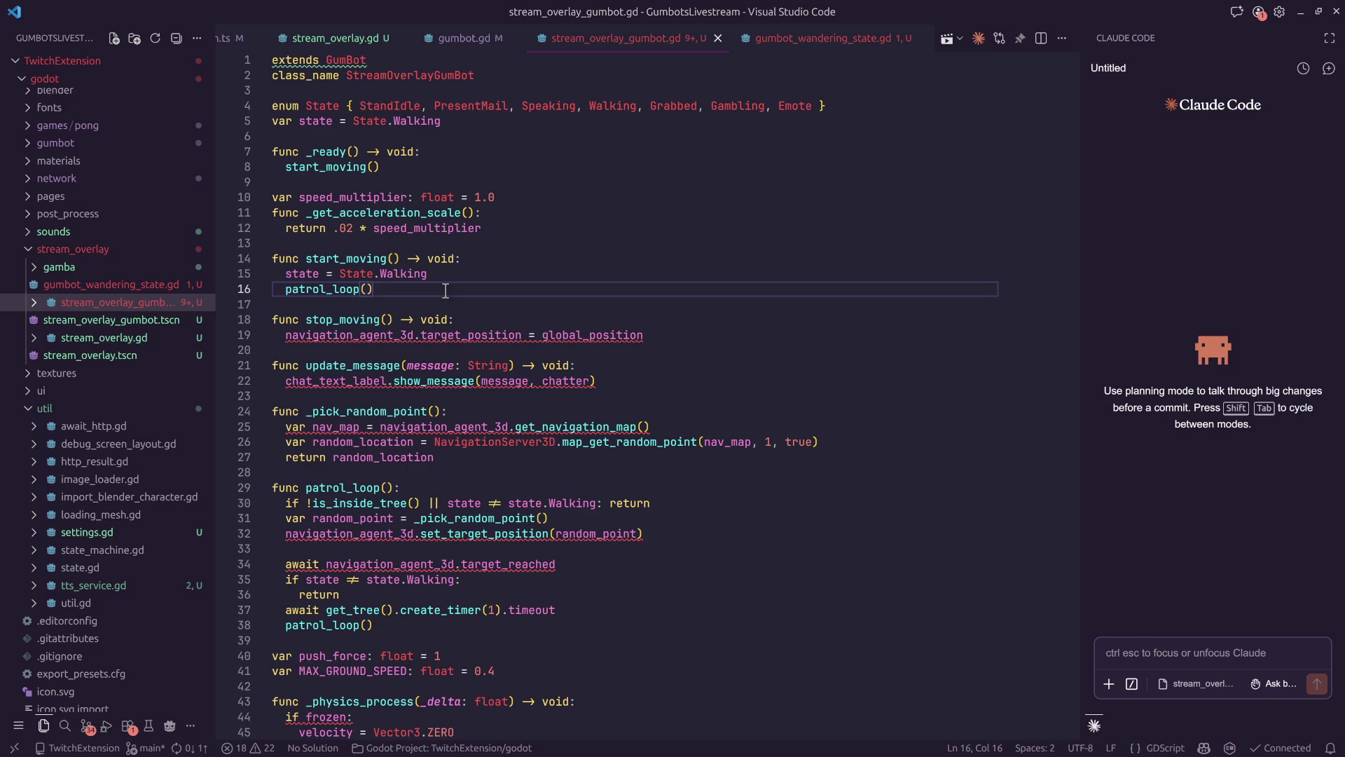
click(497, 321)
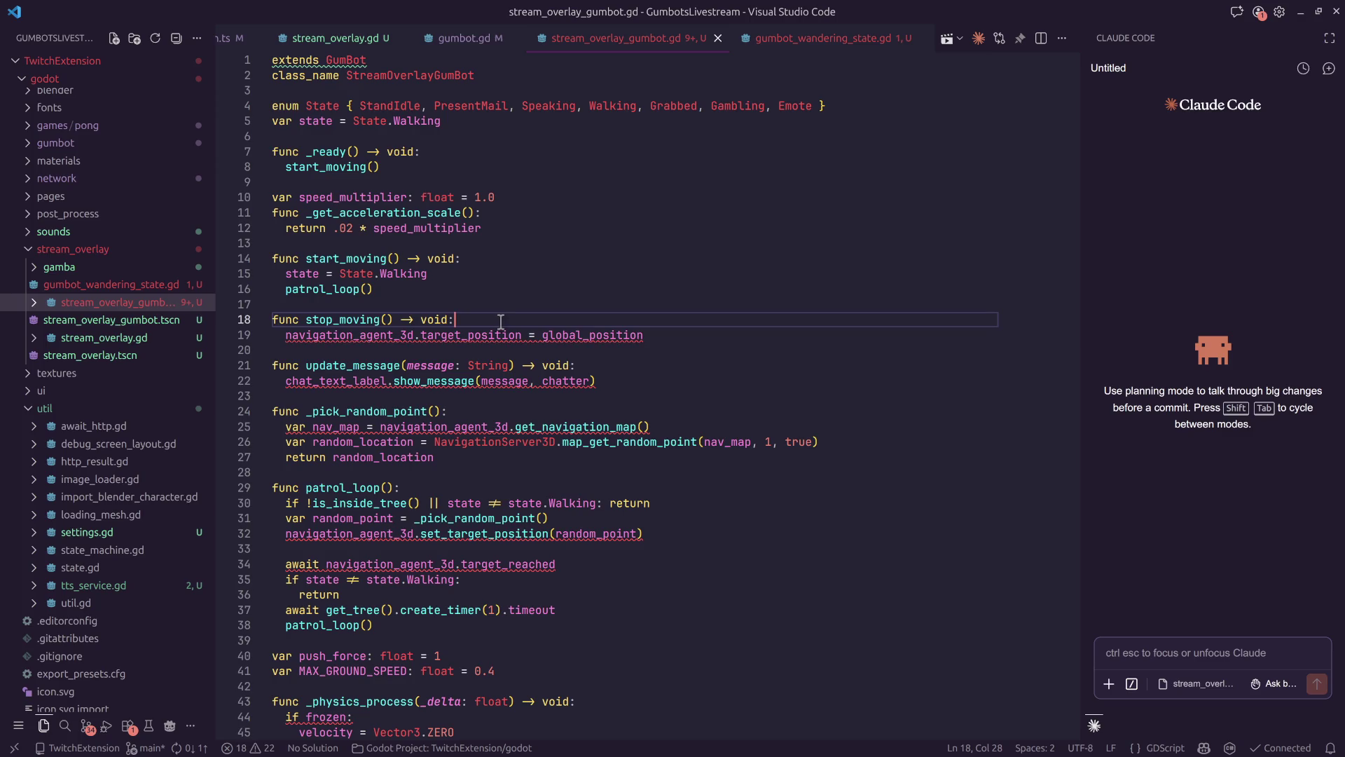
click(465, 300)
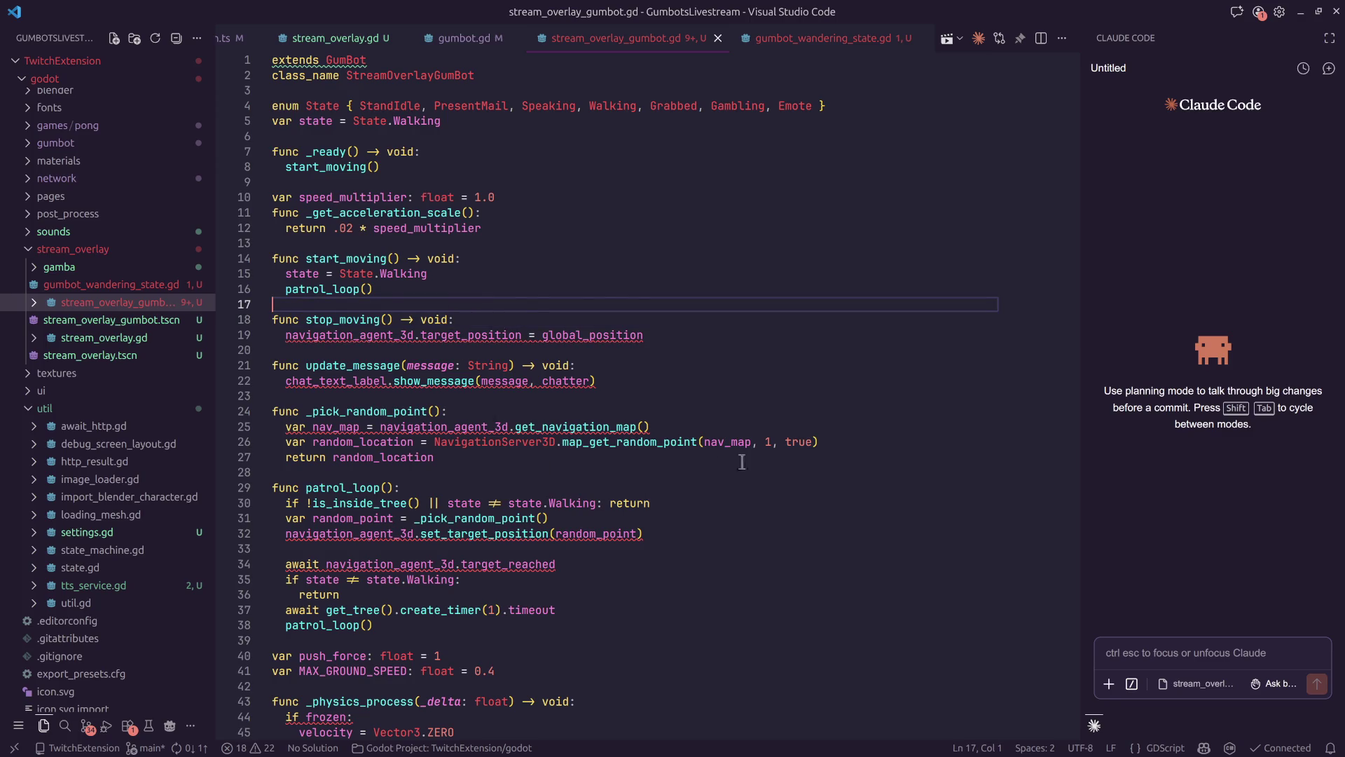
scroll(840, 292, down, 2)
mouse_move(1029, 94)
mouse_down()
mouse_move(1036, 203)
mouse_move(1047, 86)
mouse_up()
click(766, 337)
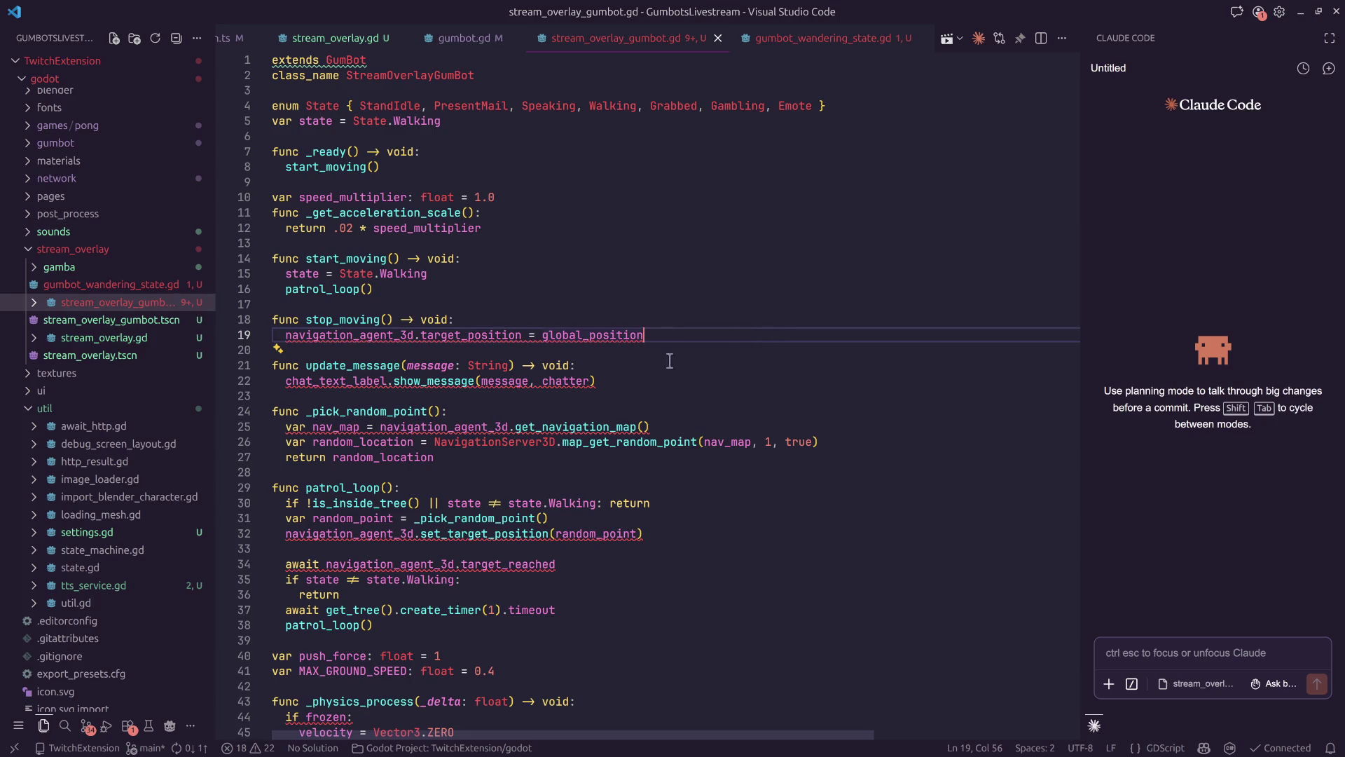
scroll(571, 387, down, 8)
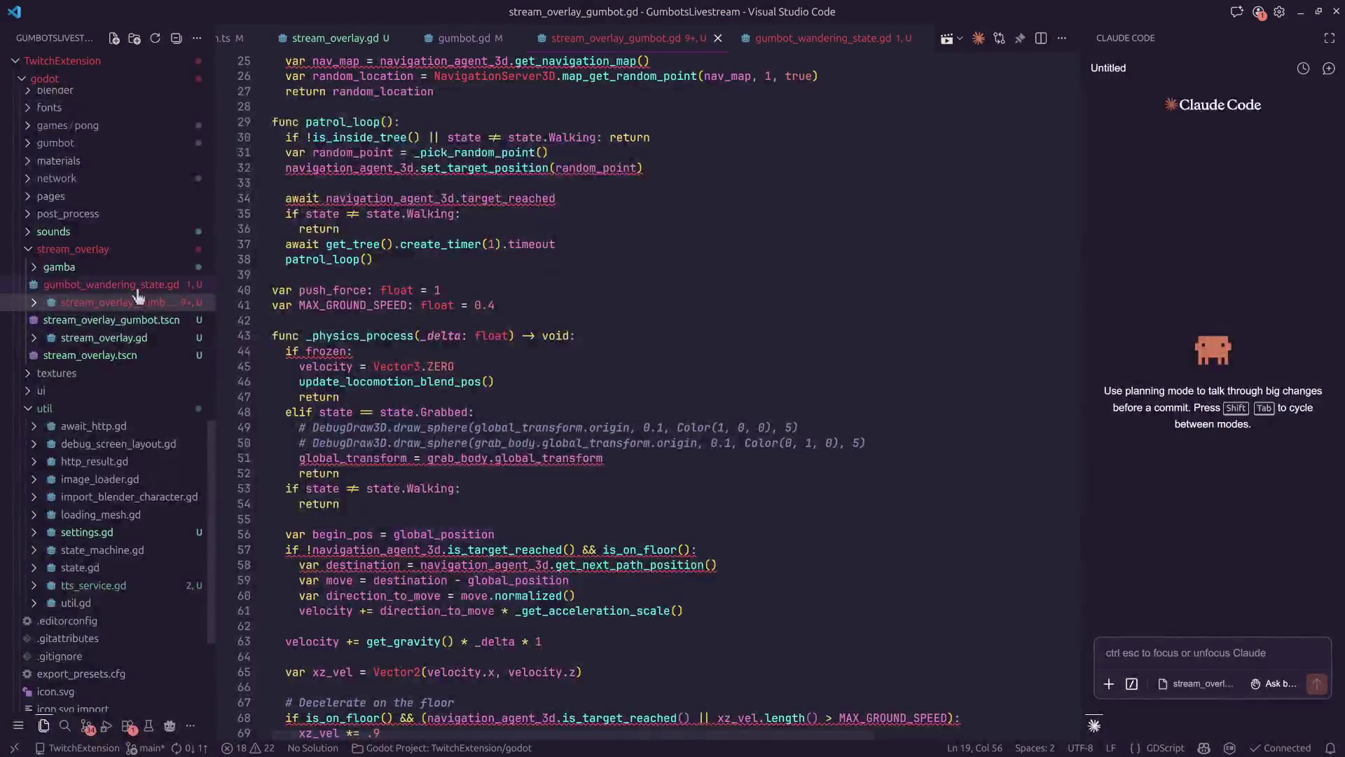
- Check the wandering state's base class name, then close gumbot.gd
click(140, 284)
click(466, 234)
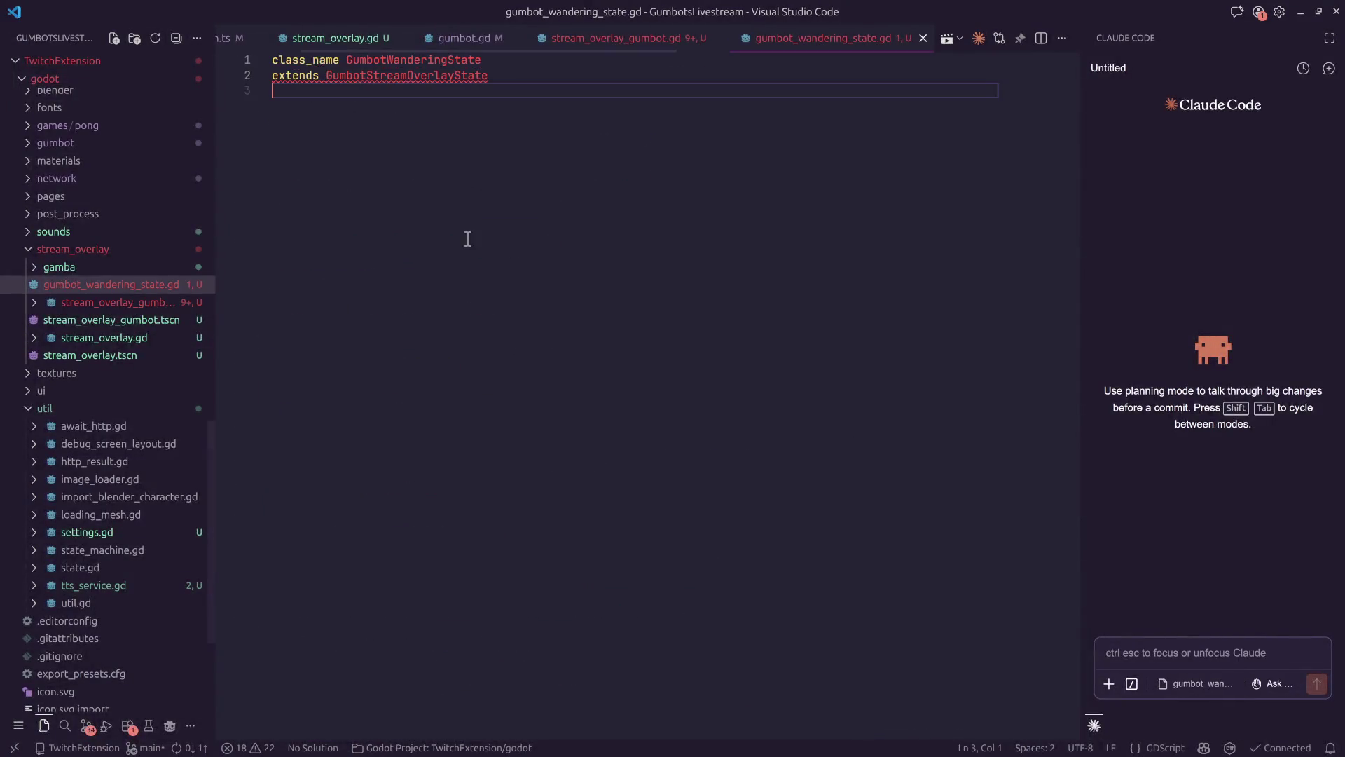
double_click(442, 77)
click(464, 42)
scroll(576, 399, down, 20)
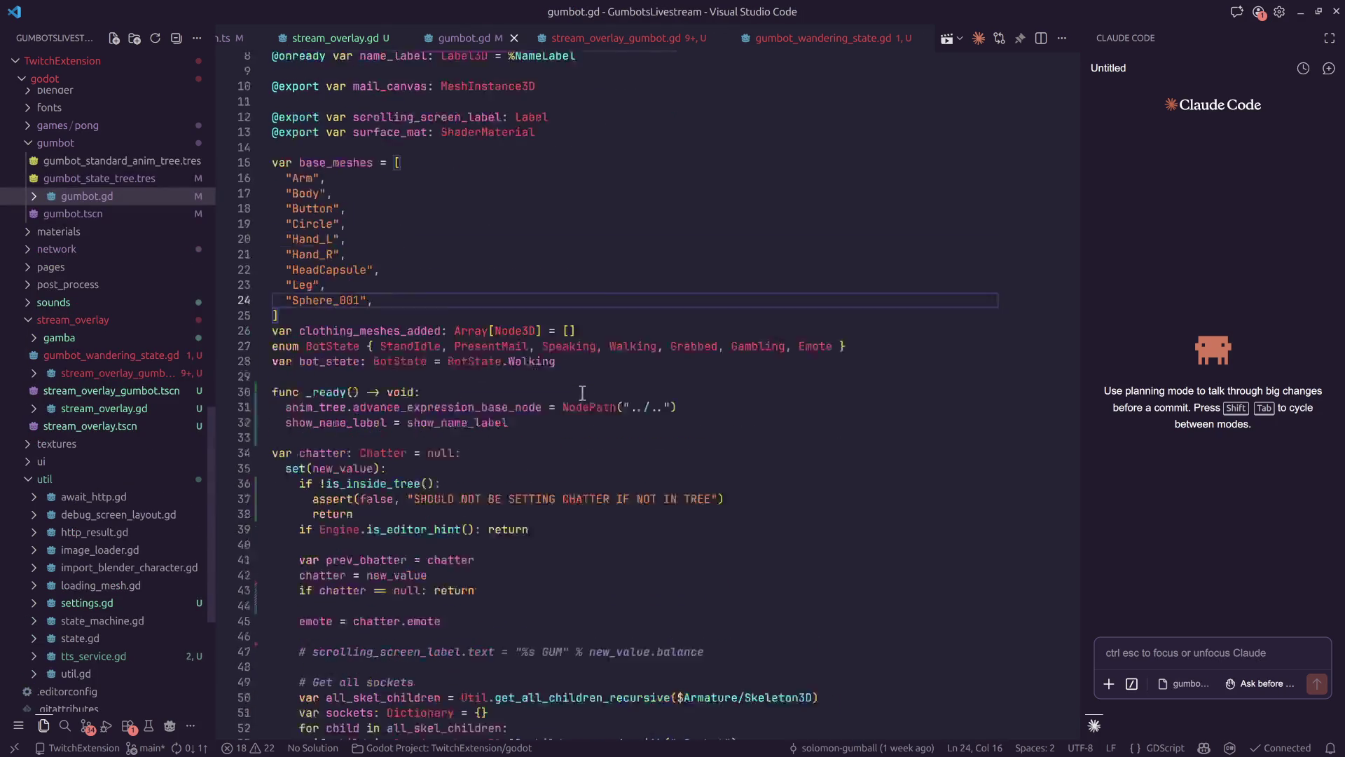
scroll(577, 399, down, 6)
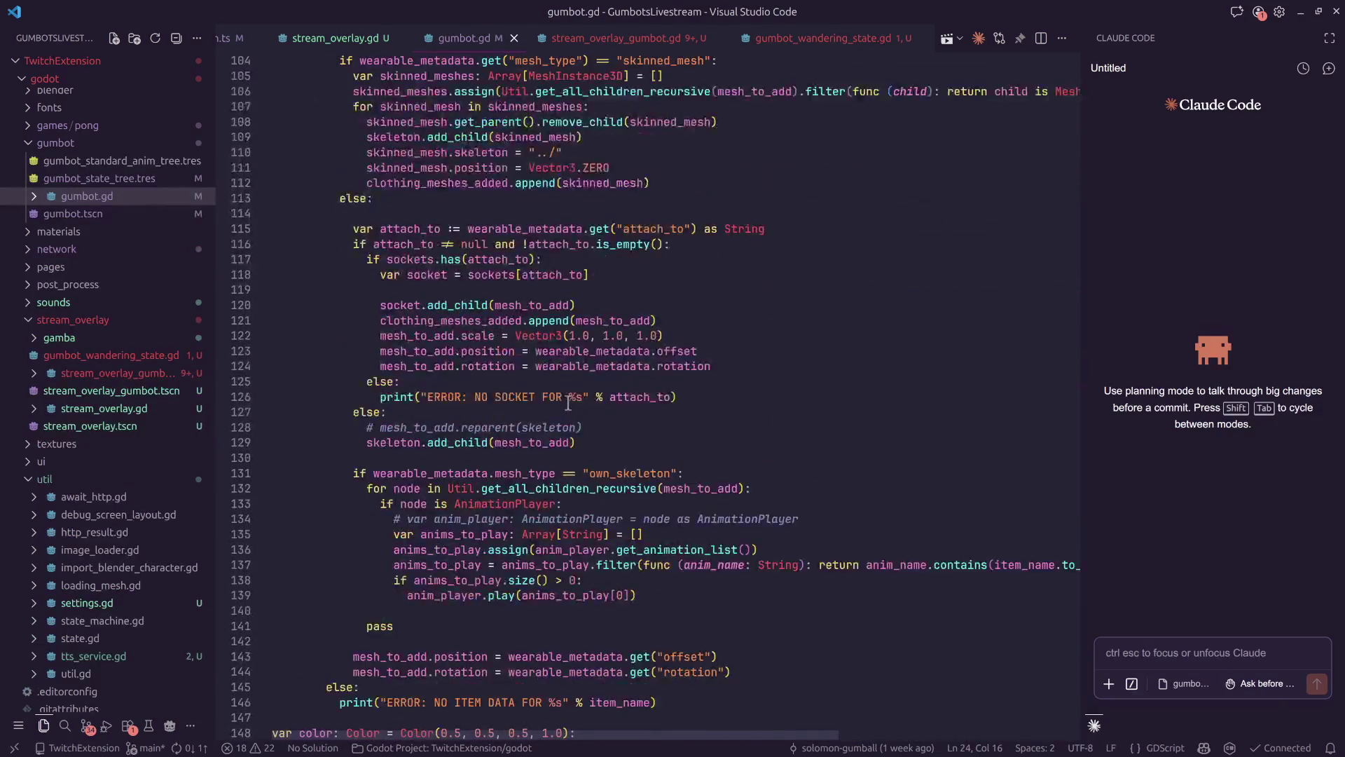
click(515, 42)
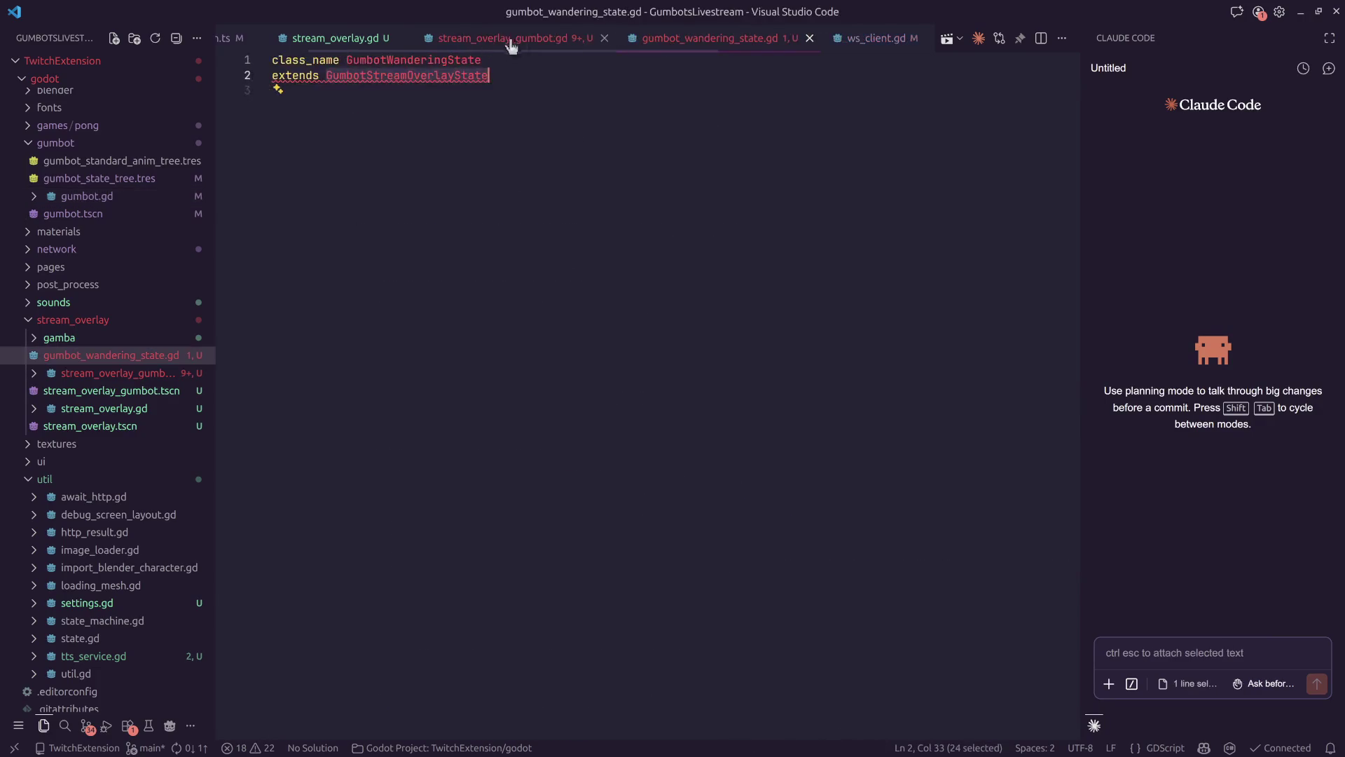
scroll(529, 361, down, 20)
scroll(529, 361, down, 10)
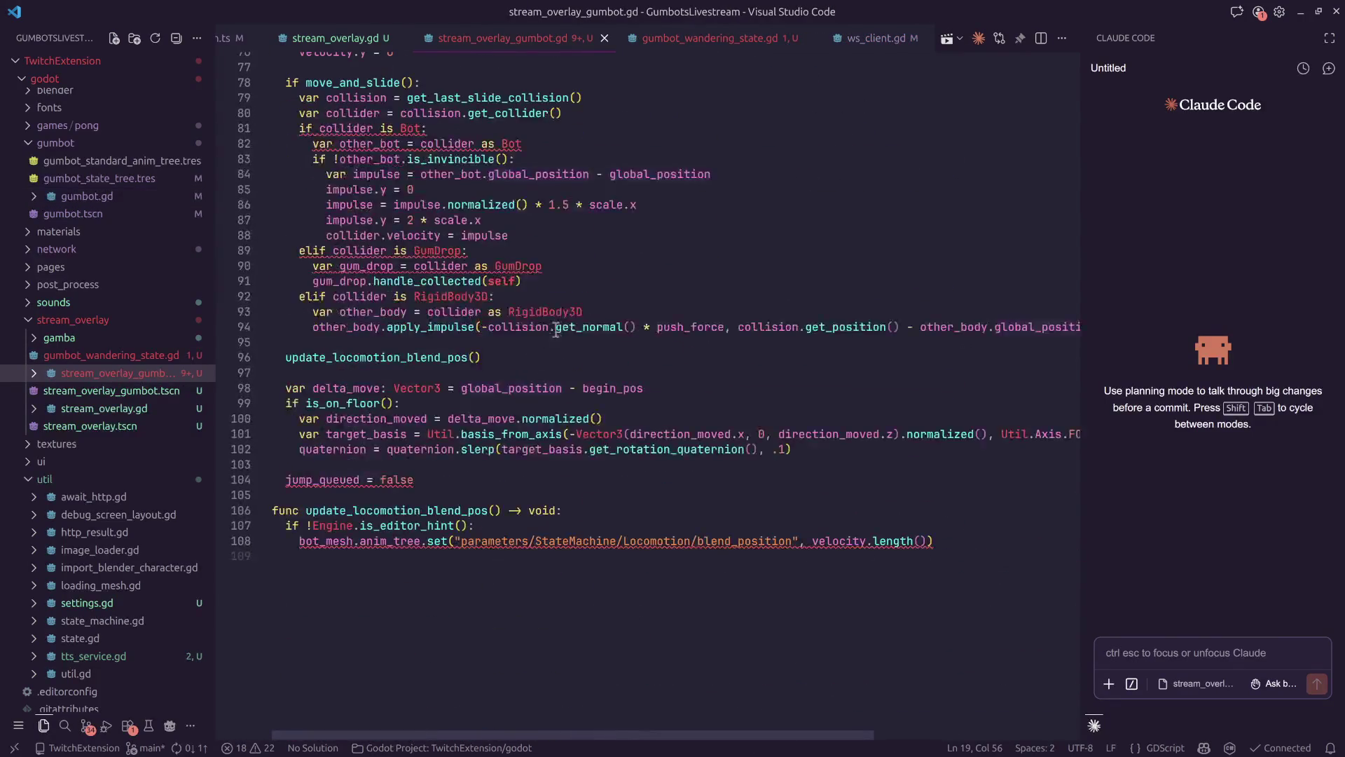
- Append 'class GumbotStreamOverlayState extends State:' with 'var bot: StreamOverlayGumBot' to stream_overlay_gumbot.gd
click(442, 399)
key(Return)
text(class_)
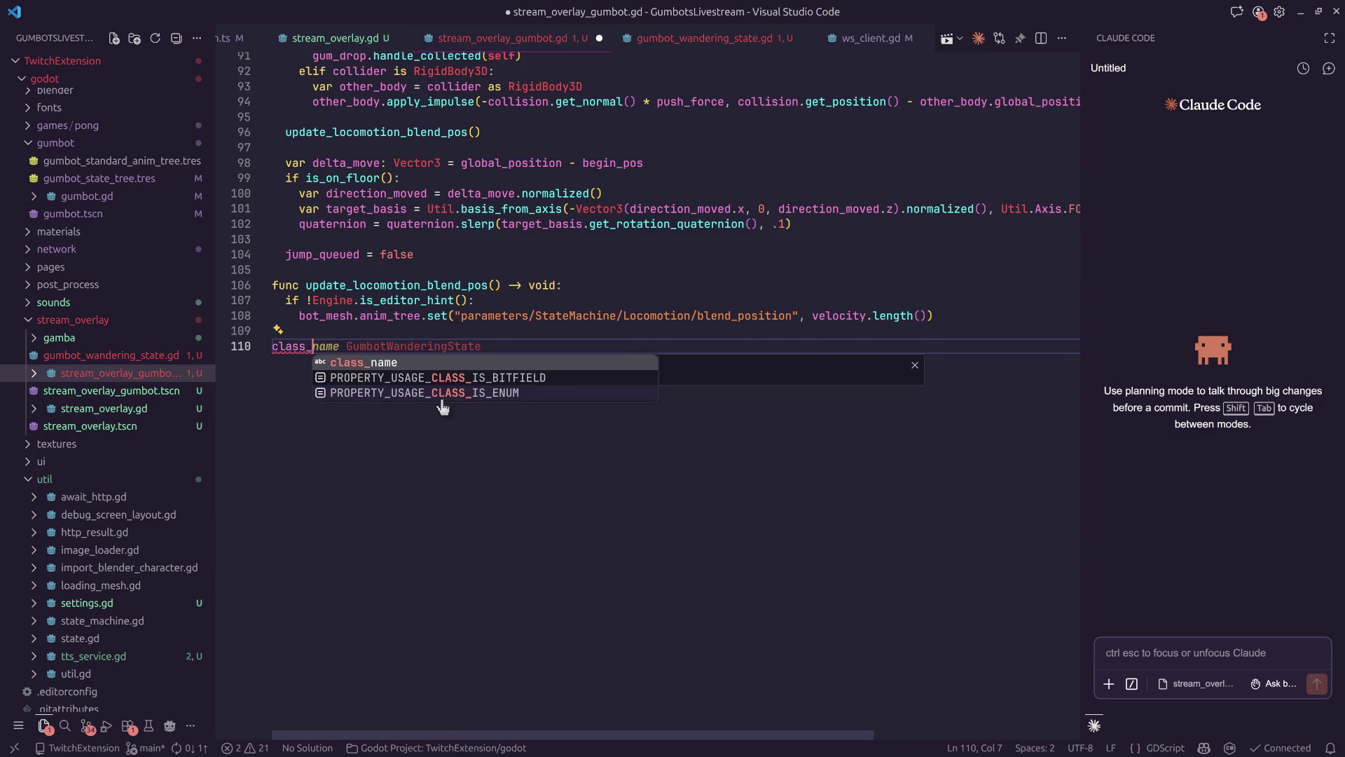
key(BackSpace)
key(Tab)
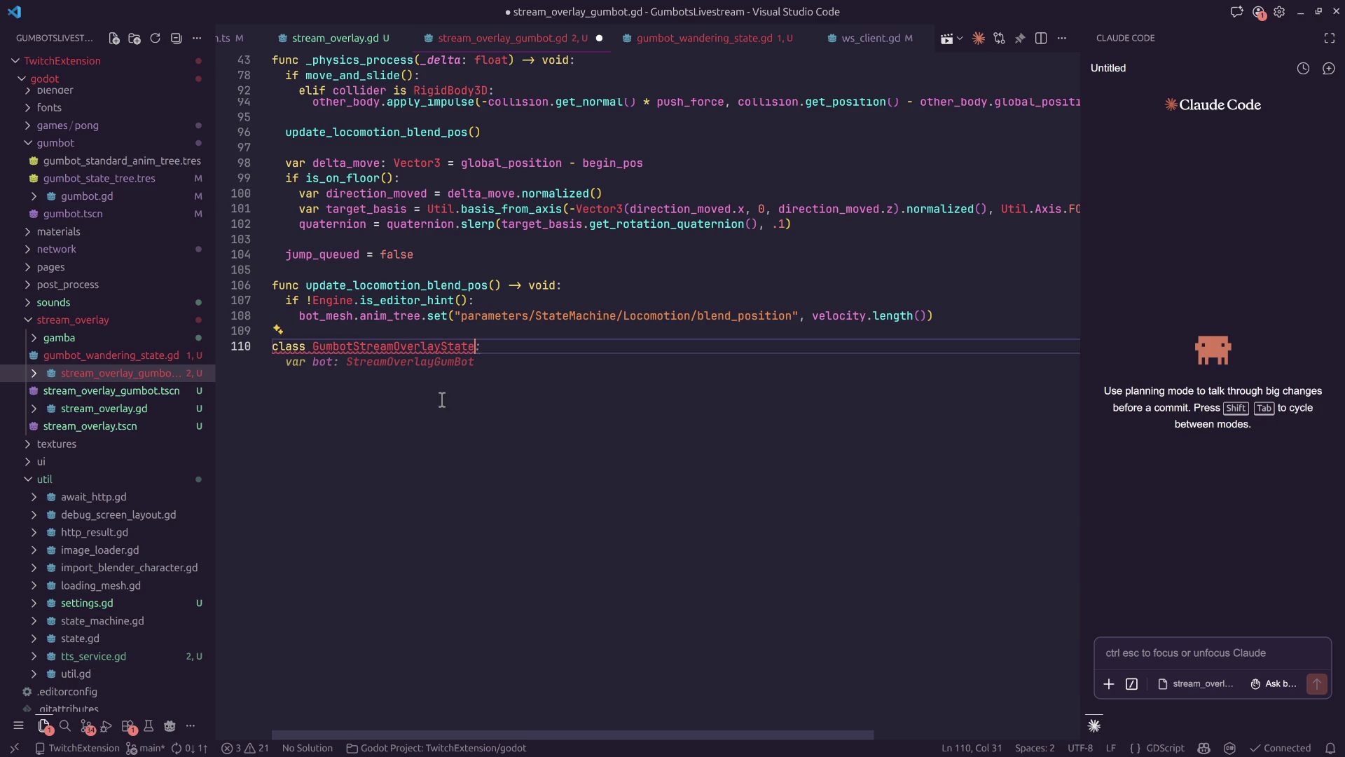
text(extends St)
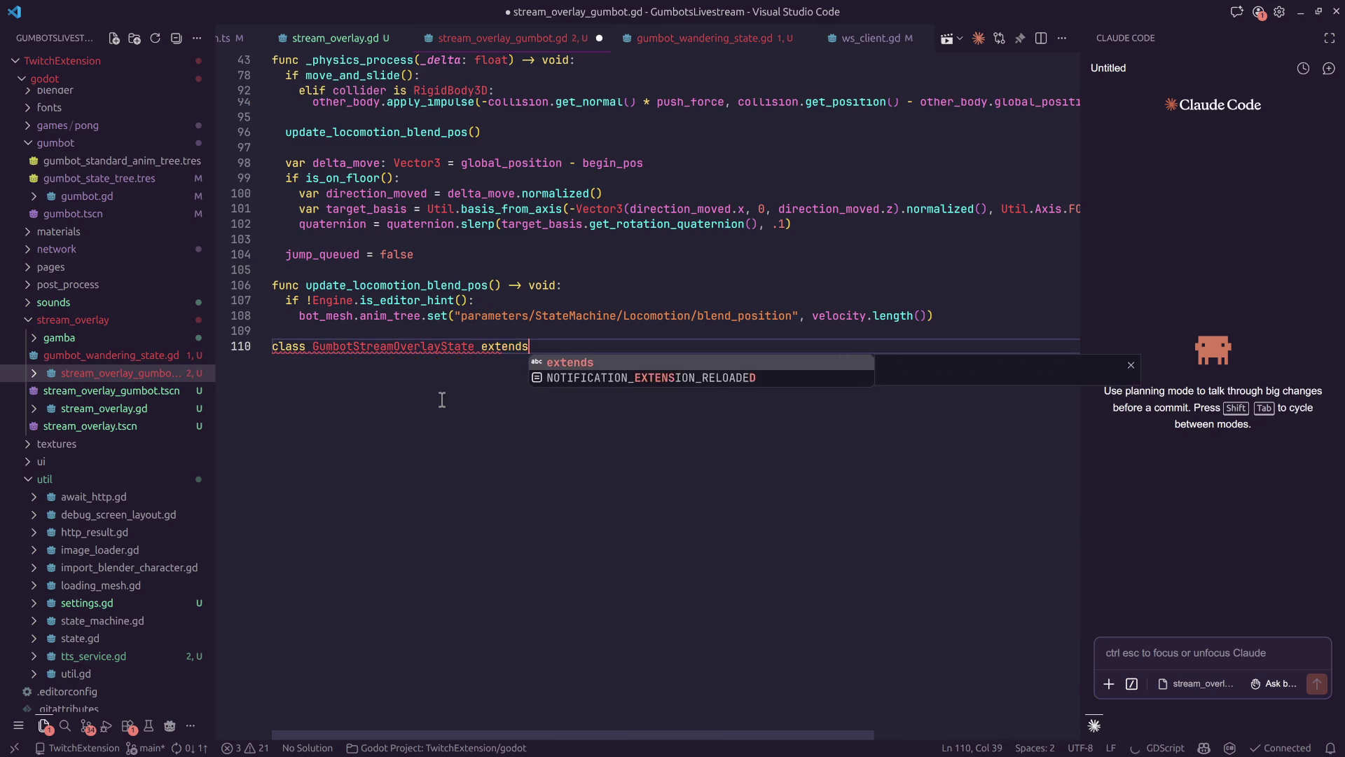
text(ate:)
key(Return)
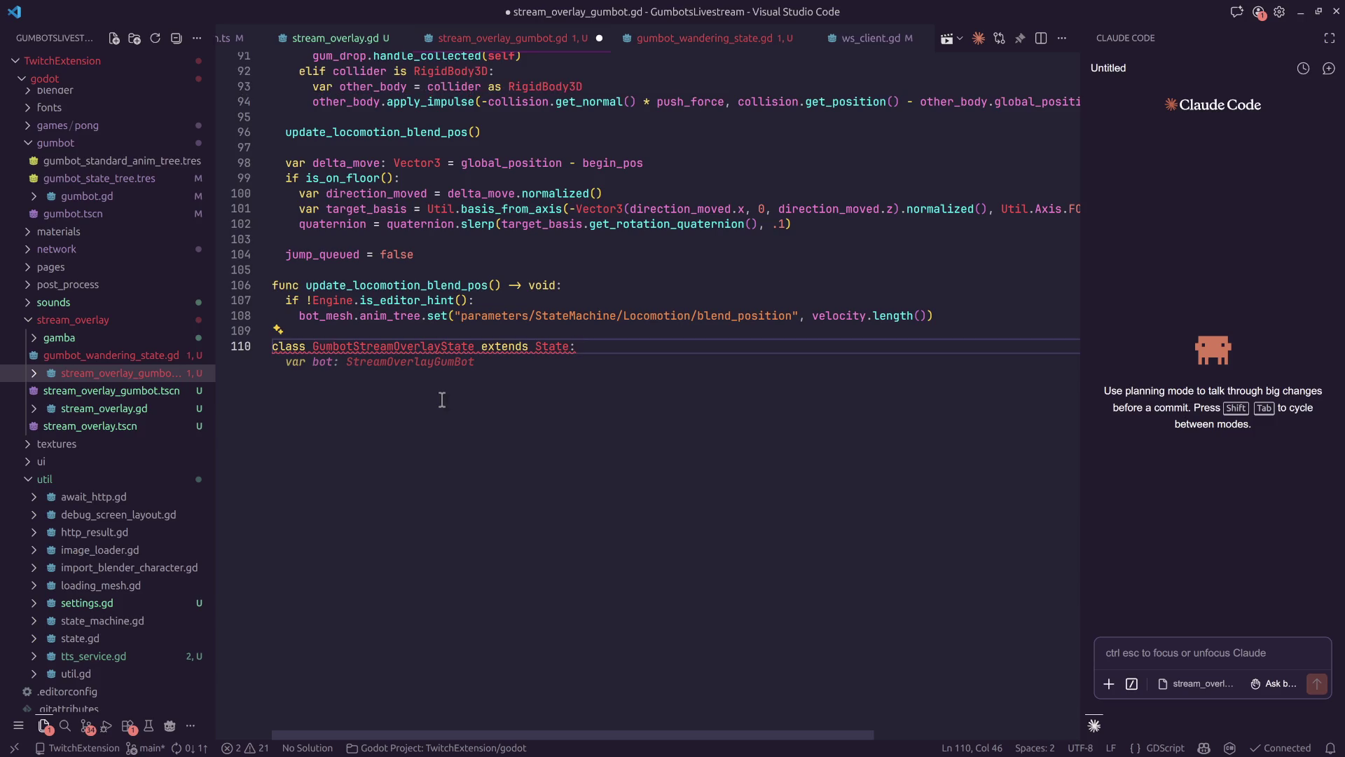
key(Tab)
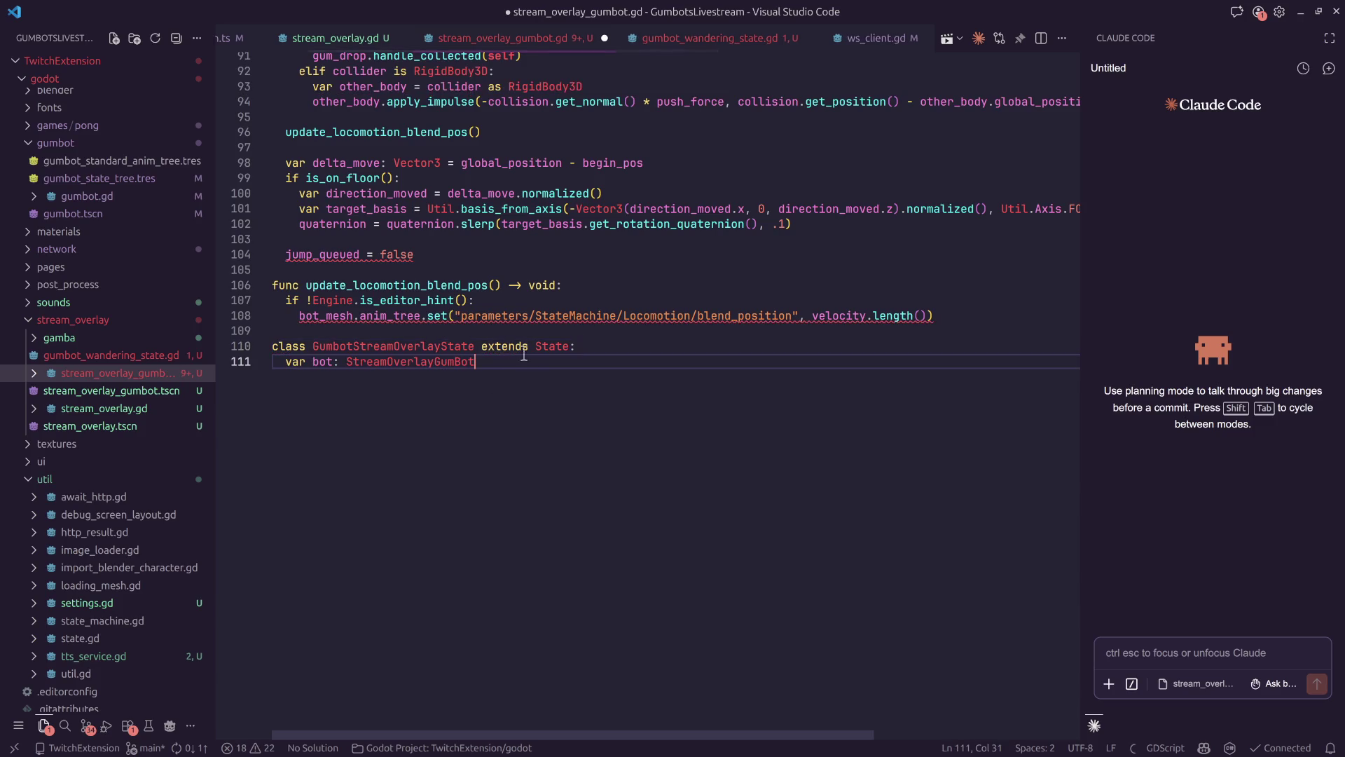
scroll(525, 359, up, 3)
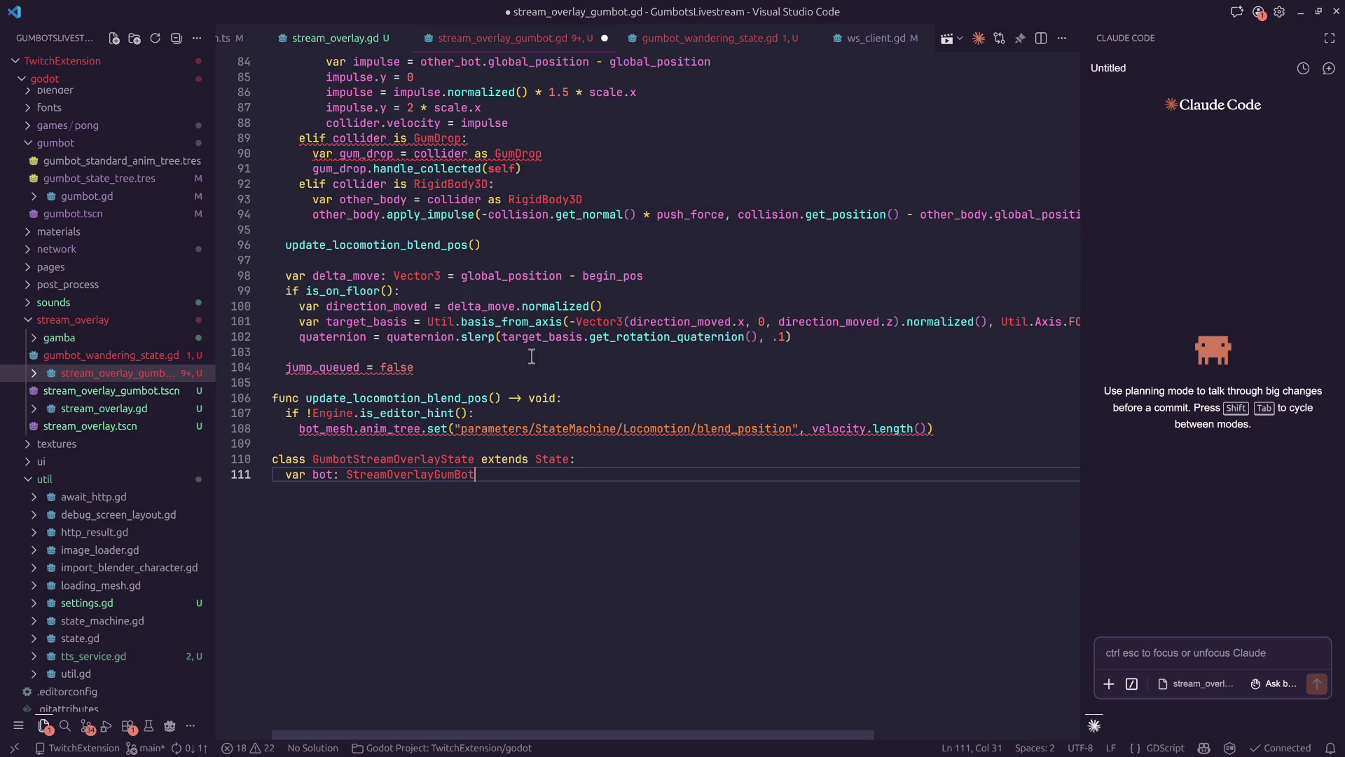
- Make GumbotWanderingState extend StreamOverlayGumBot.GumbotStreamOverlayState and jump to that definition
click(143, 356)
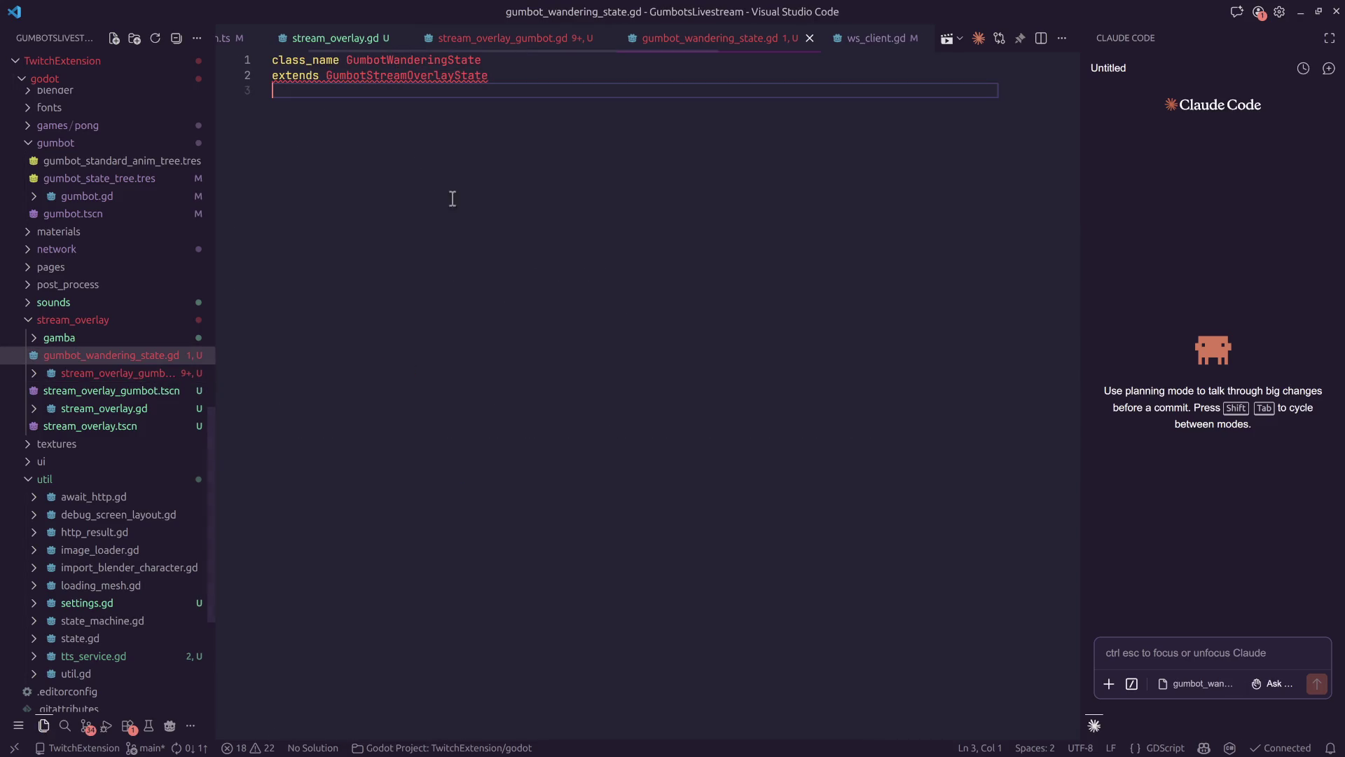
click(326, 75)
text(Stream)
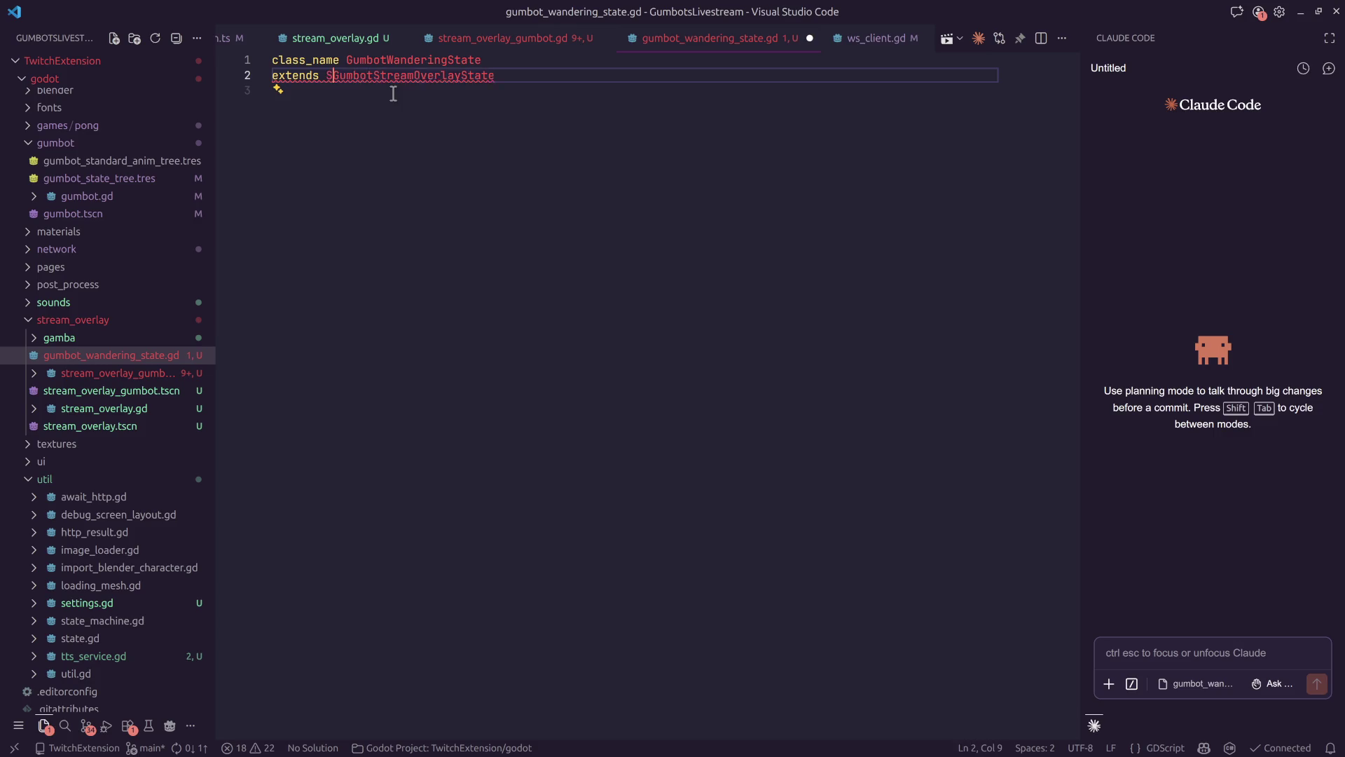
key(Tab)
text(.)
key(Escape)
key(End)
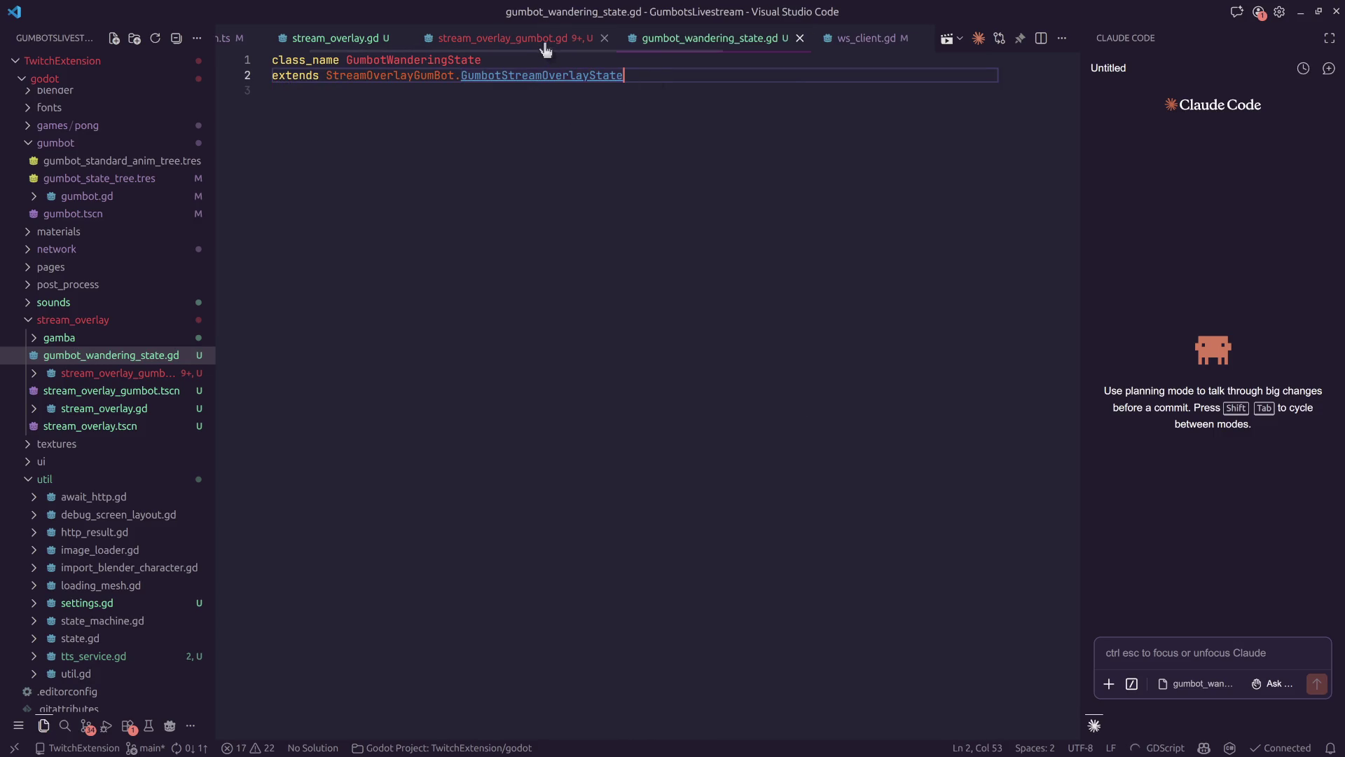
ctrl+click(544, 75)
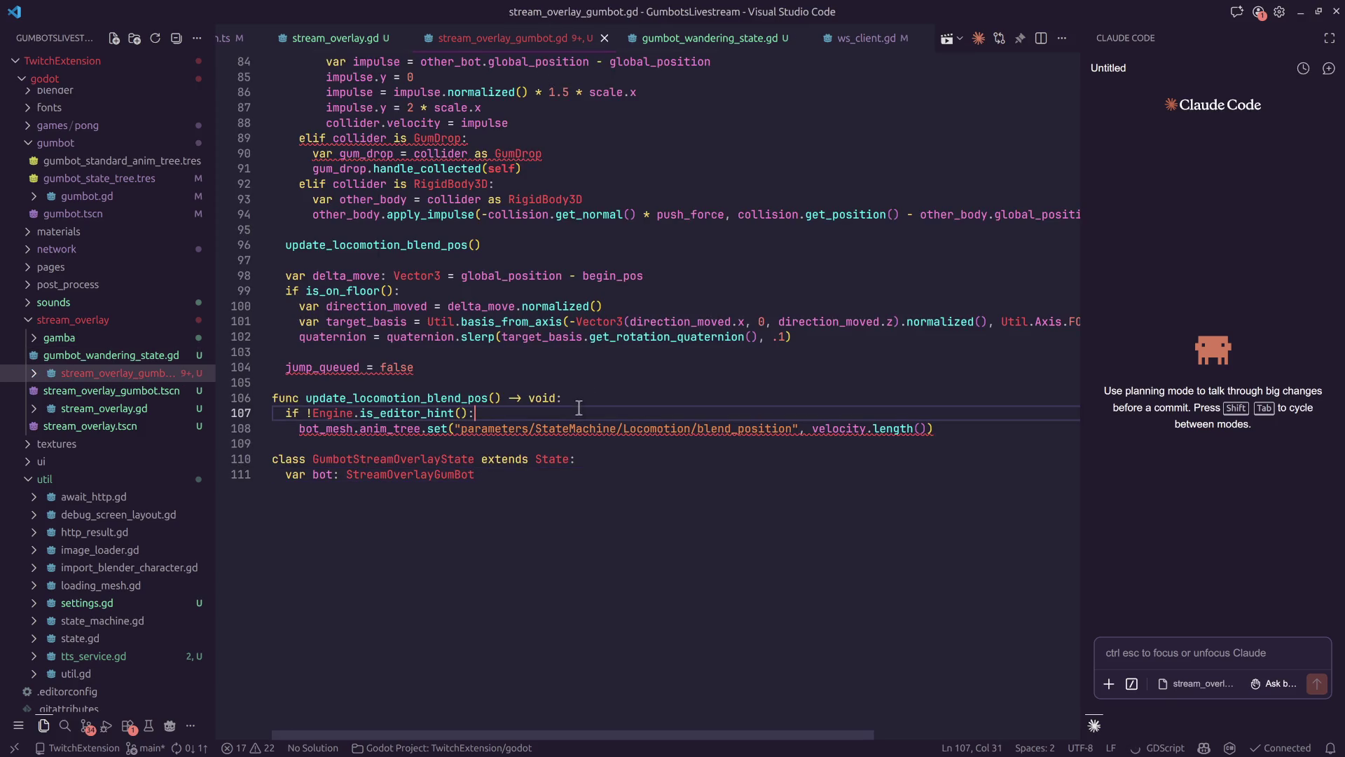
click(580, 408)
scroll(582, 387, up, 6)
click(597, 427)
scroll(631, 435, up, 13)
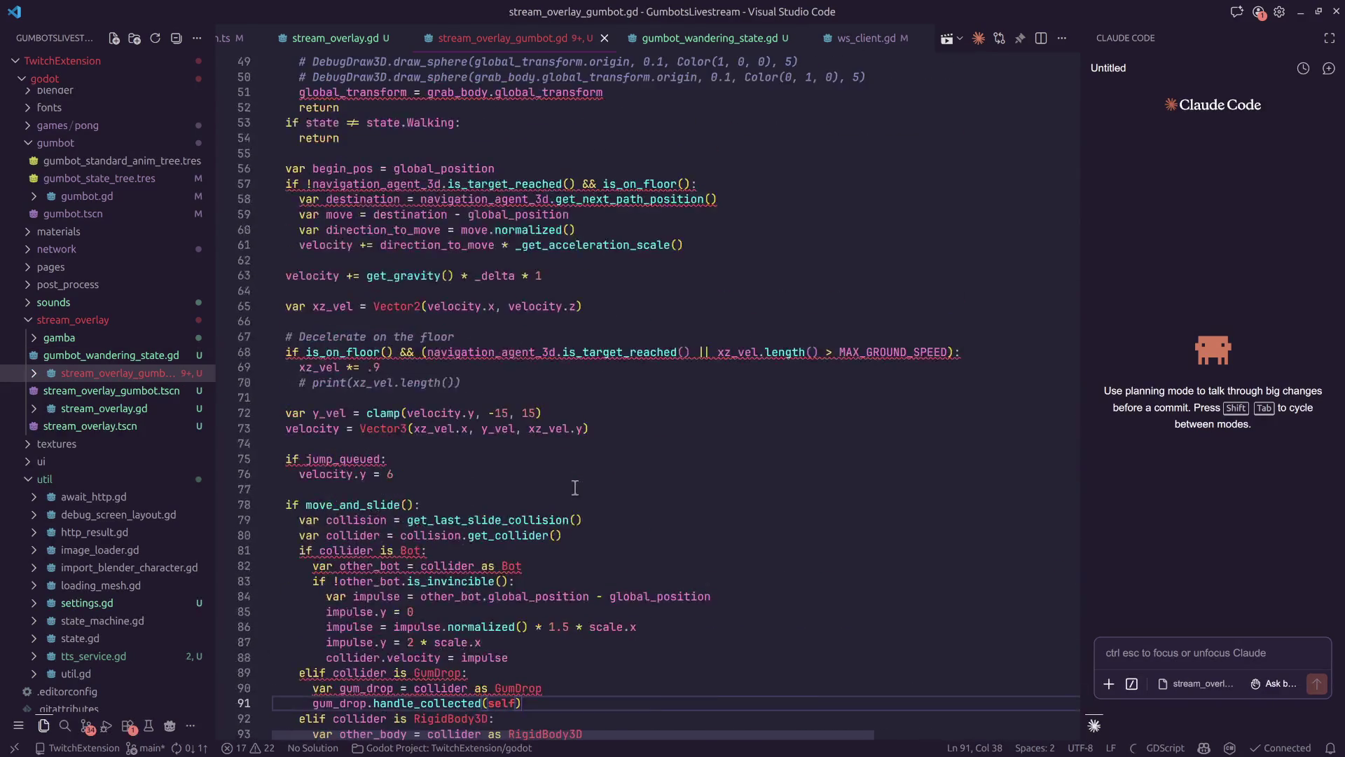
click(708, 459)
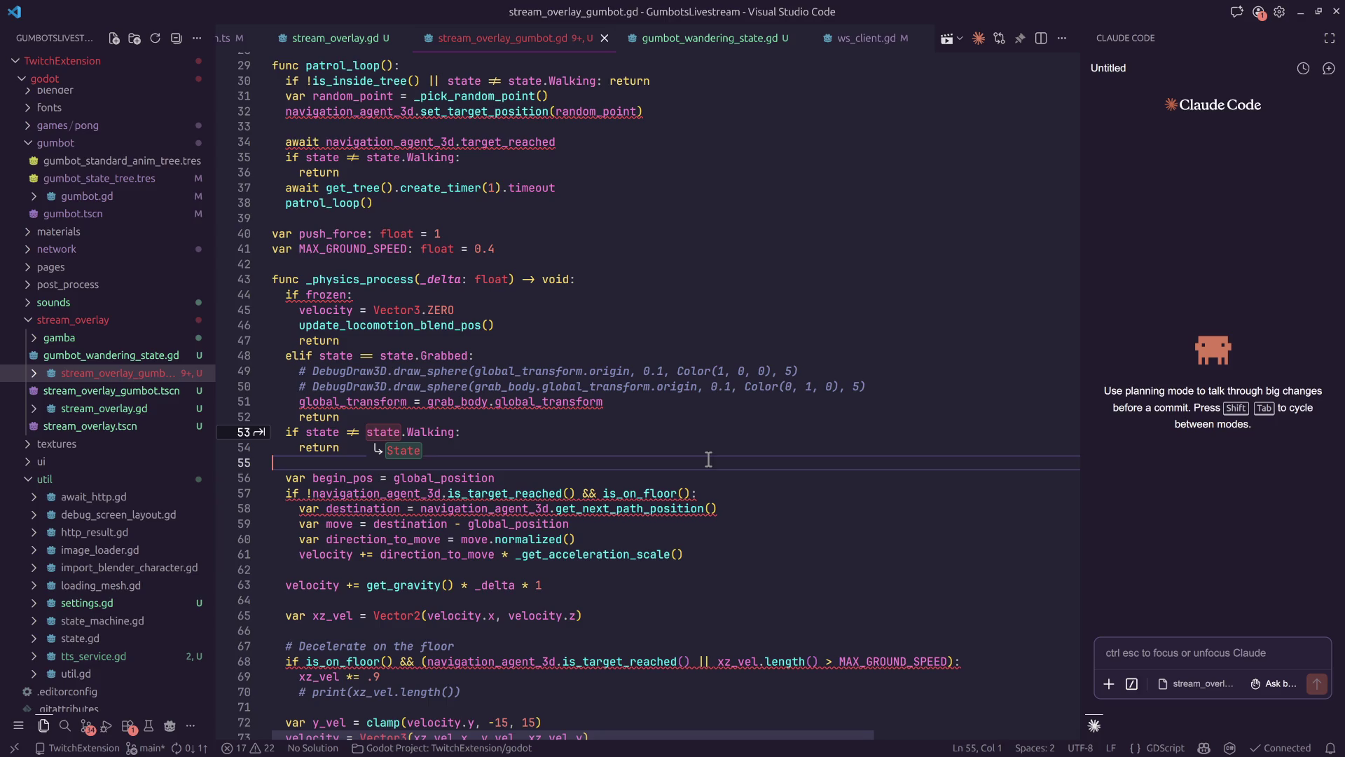
click(606, 447)
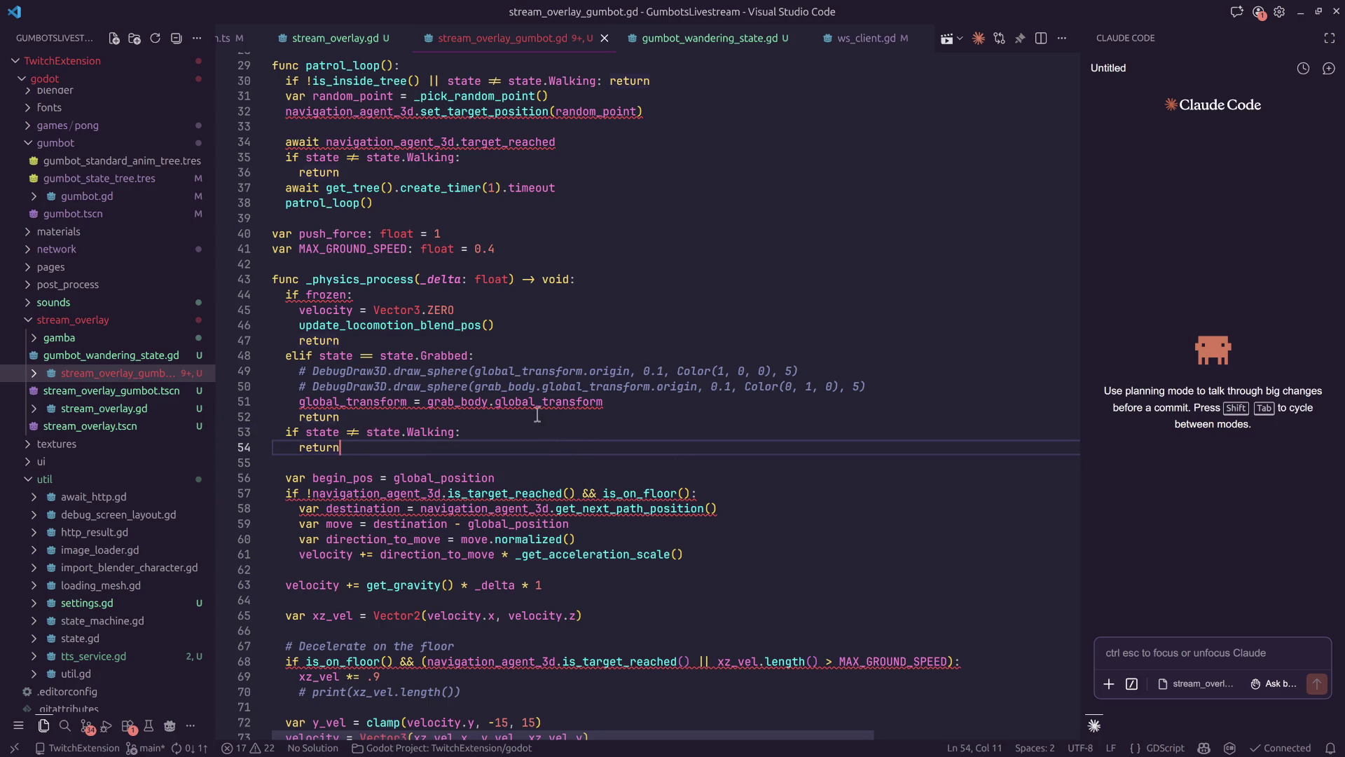
scroll(528, 430, up, 5)
scroll(529, 430, up, 4)
click(600, 476)
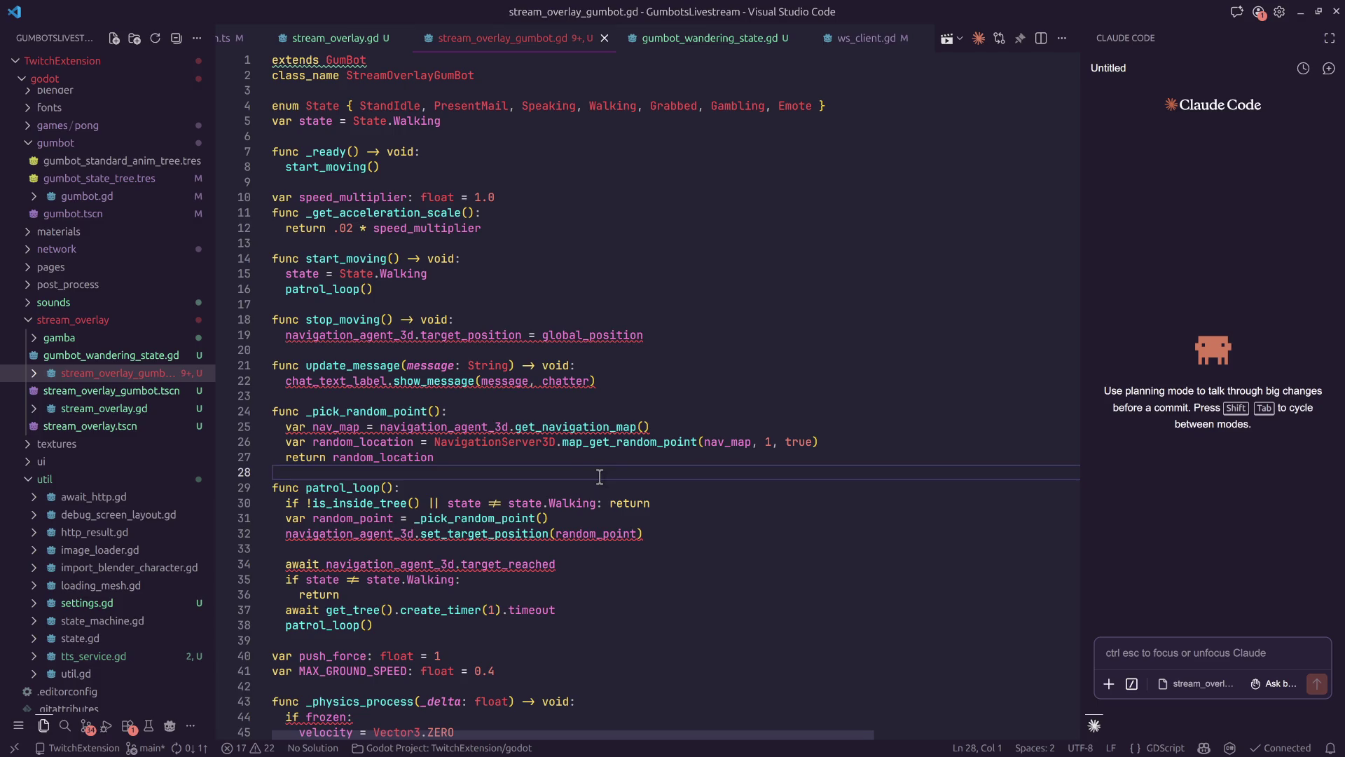
click(662, 337)
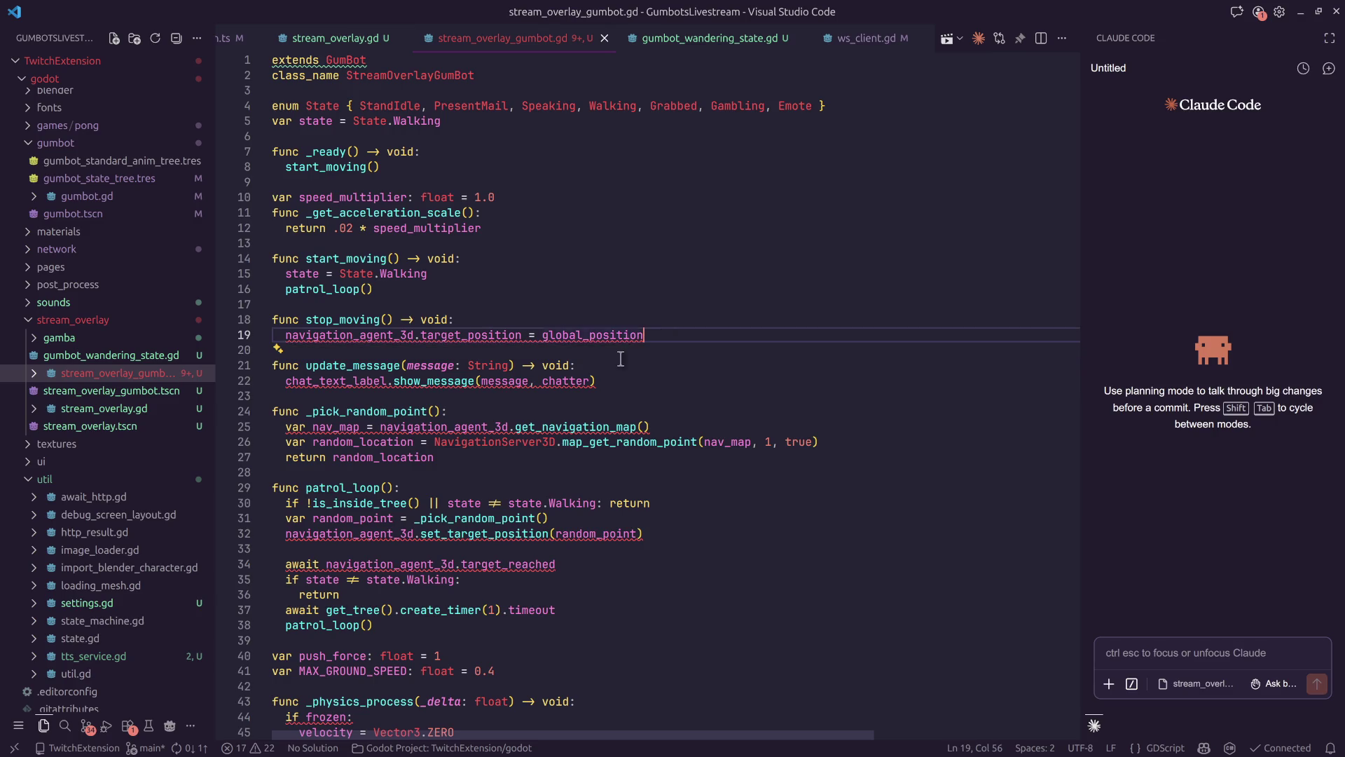
click(559, 324)
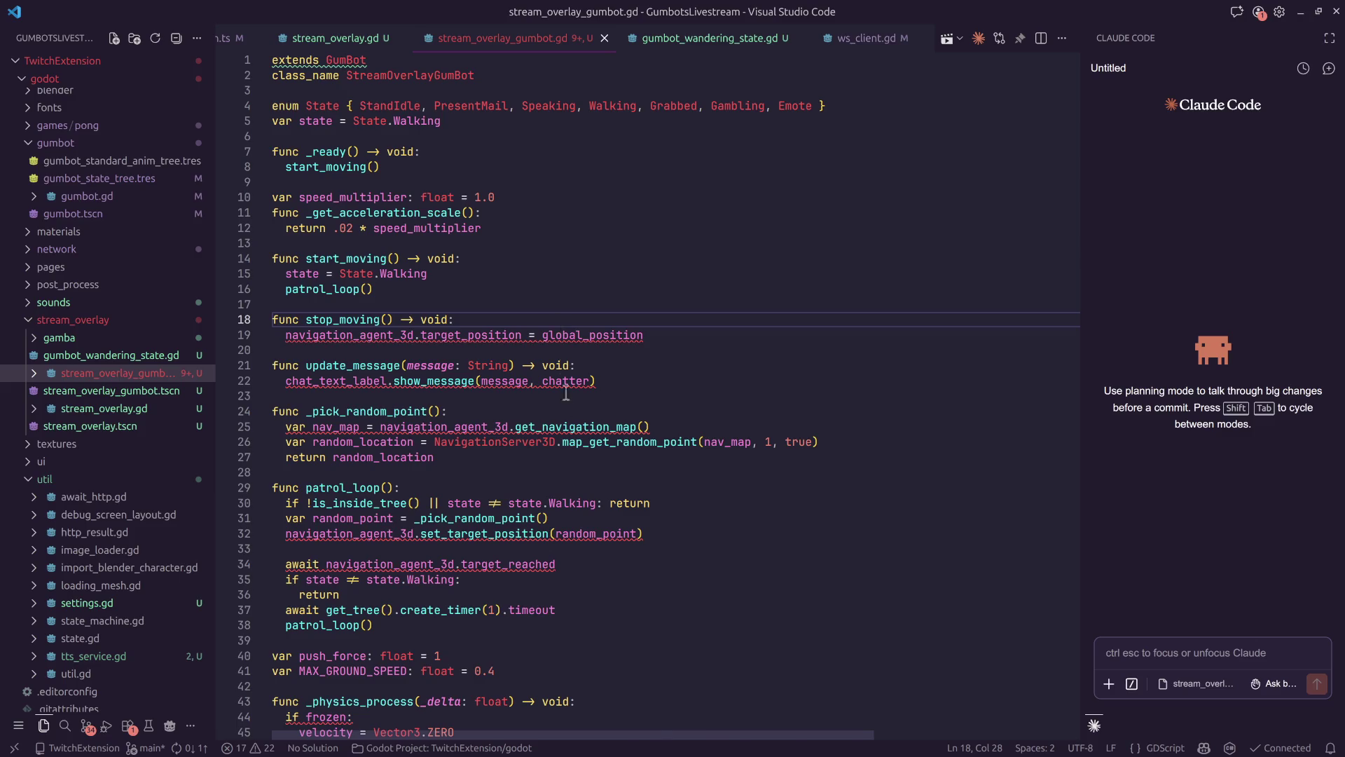
scroll(565, 393, down, 5)
click(598, 390)
scroll(598, 391, down, 5)
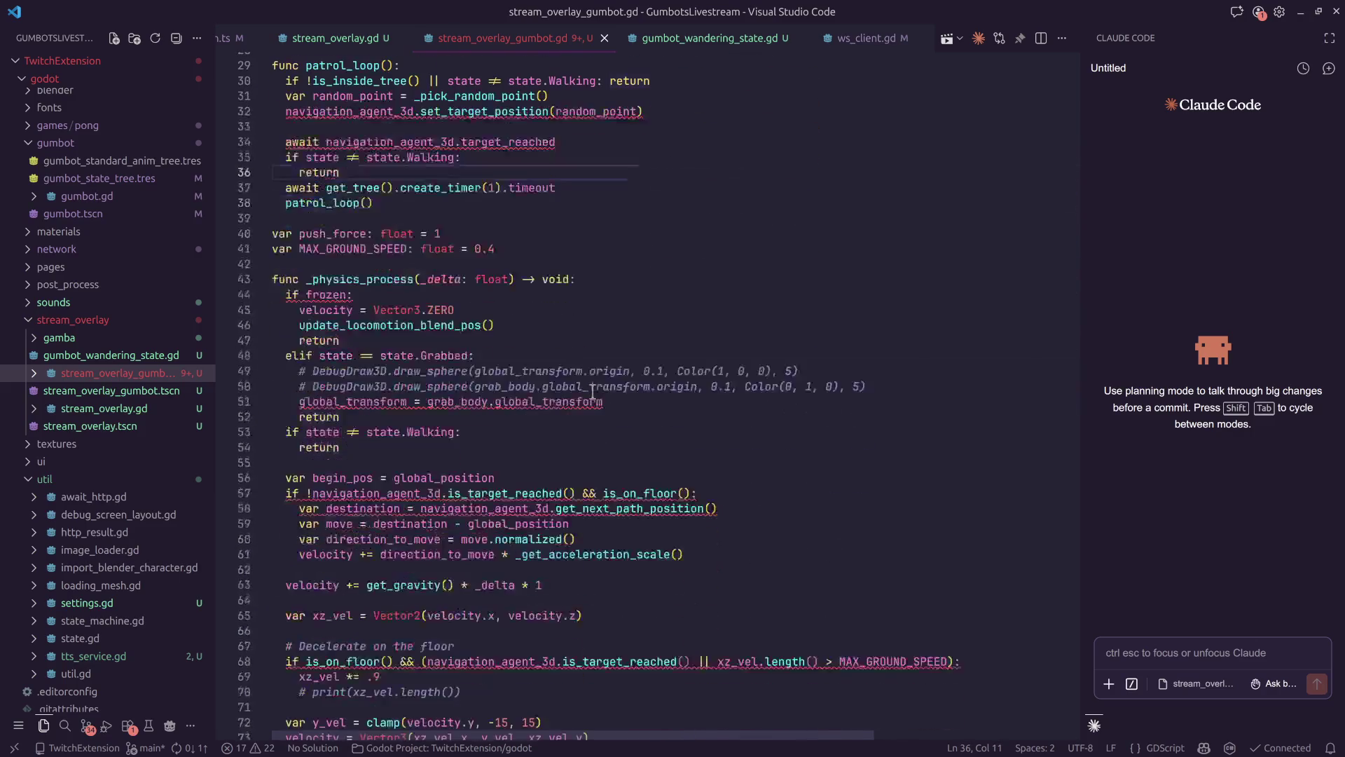
click(622, 403)
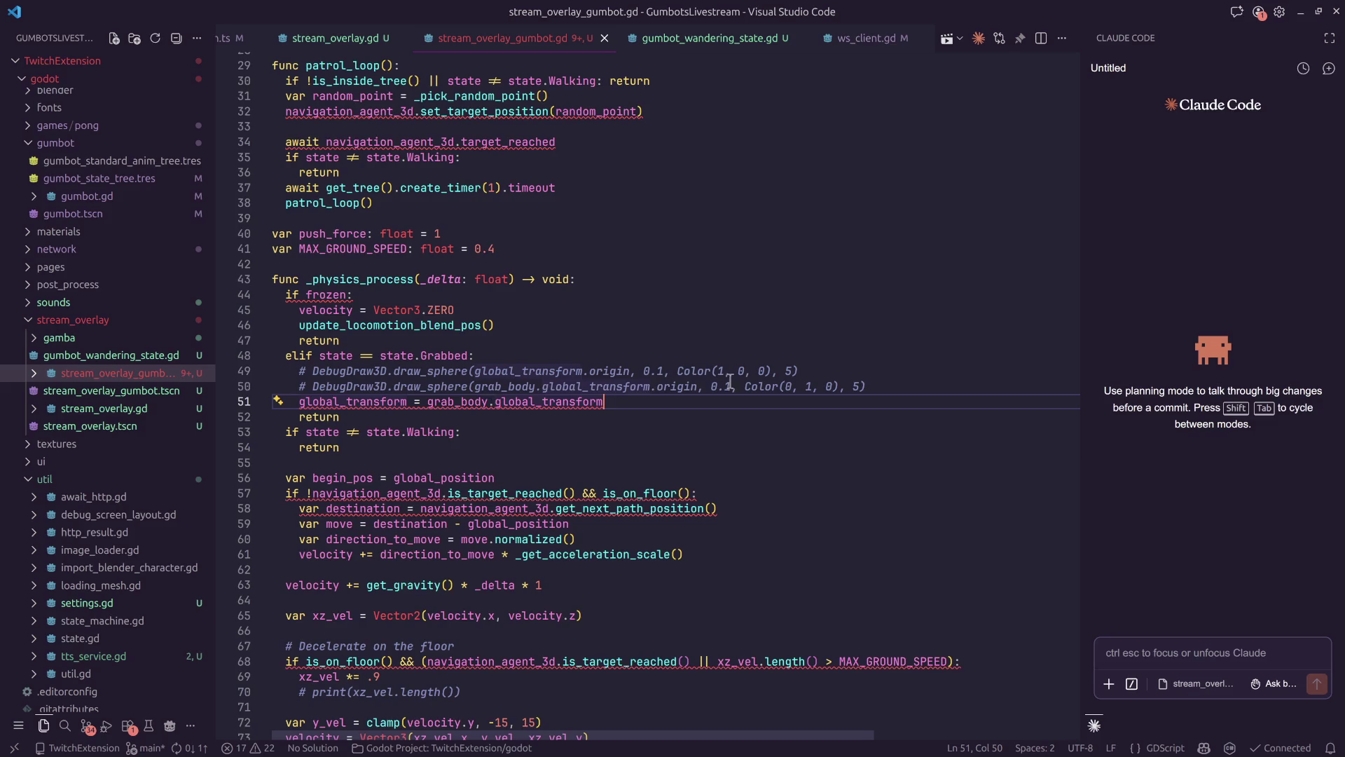
scroll(471, 339, up, 2)
scroll(634, 408, down, 3)
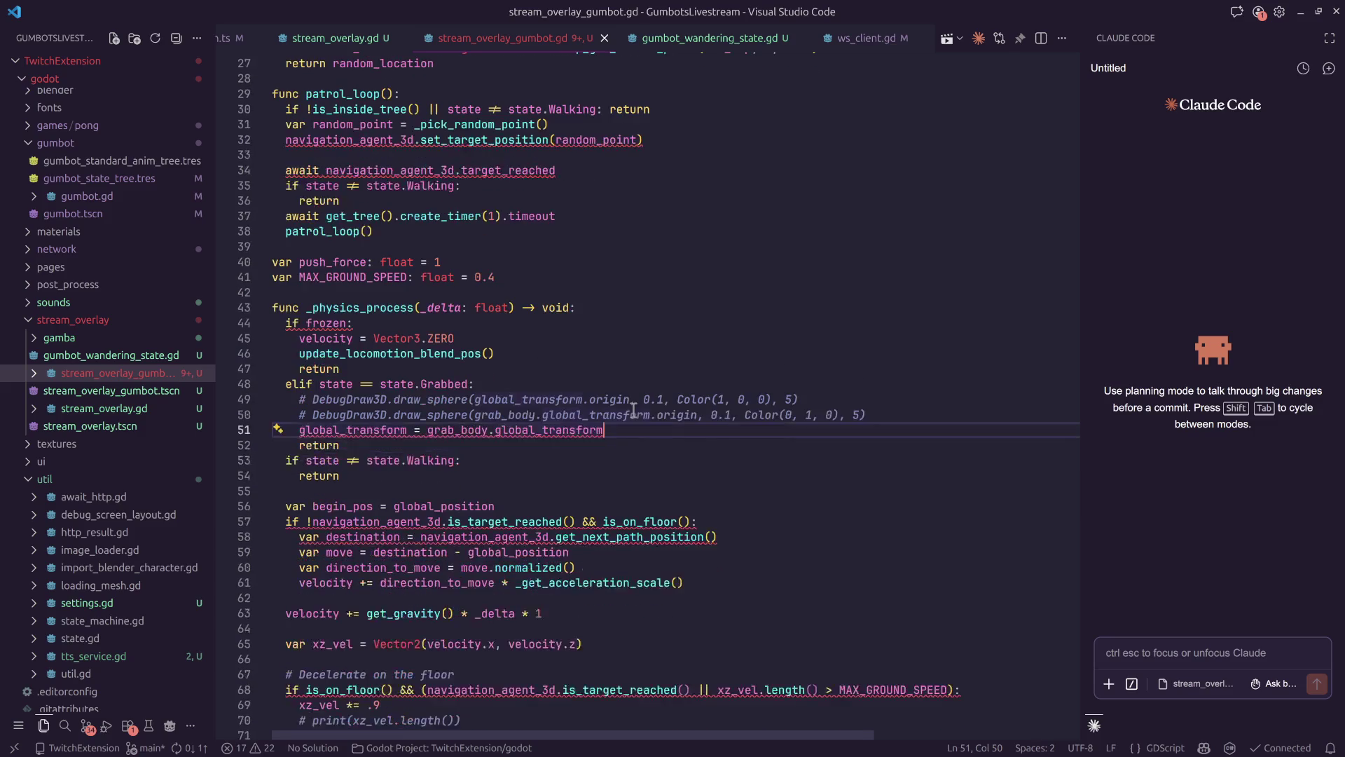
mouse_move(634, 409)
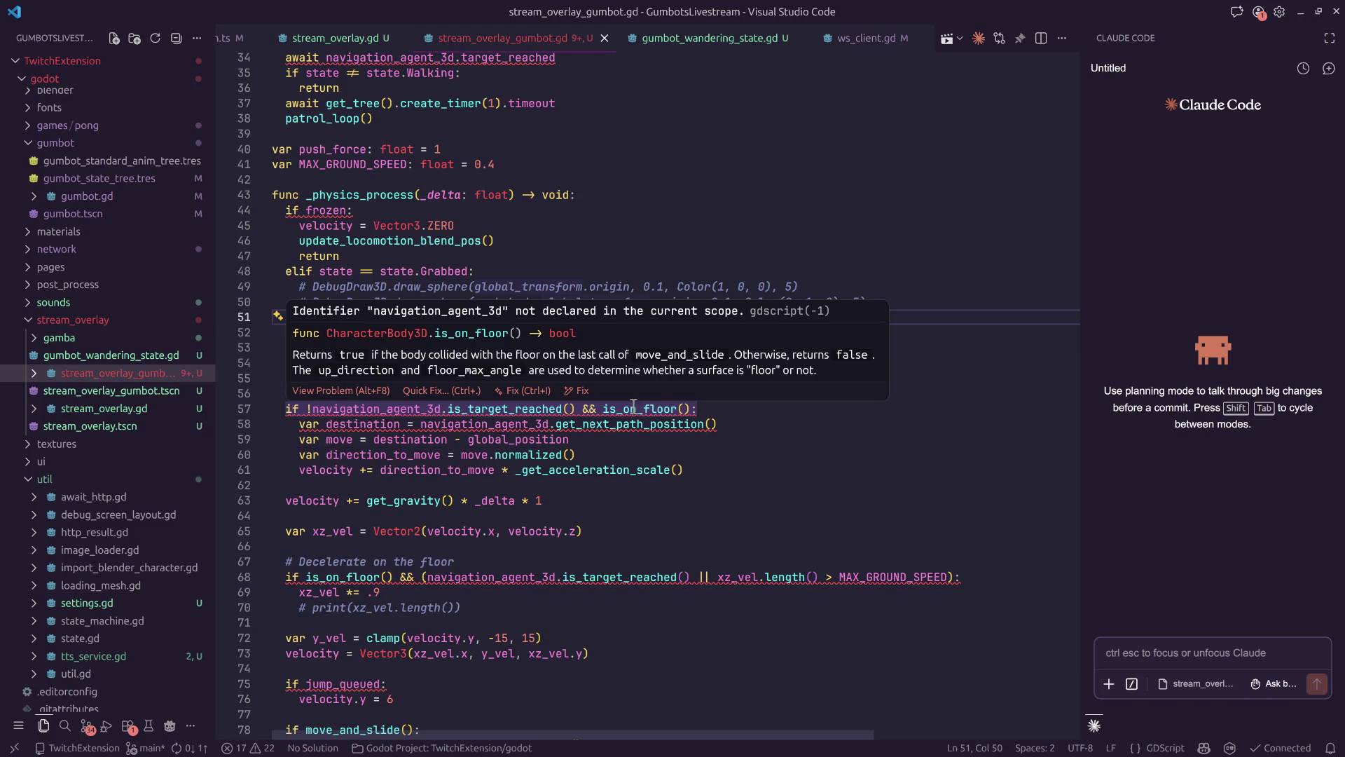
scroll(616, 449, up, 7)
click(601, 472)
click(540, 424)
click(555, 410)
mouse_move(538, 395)
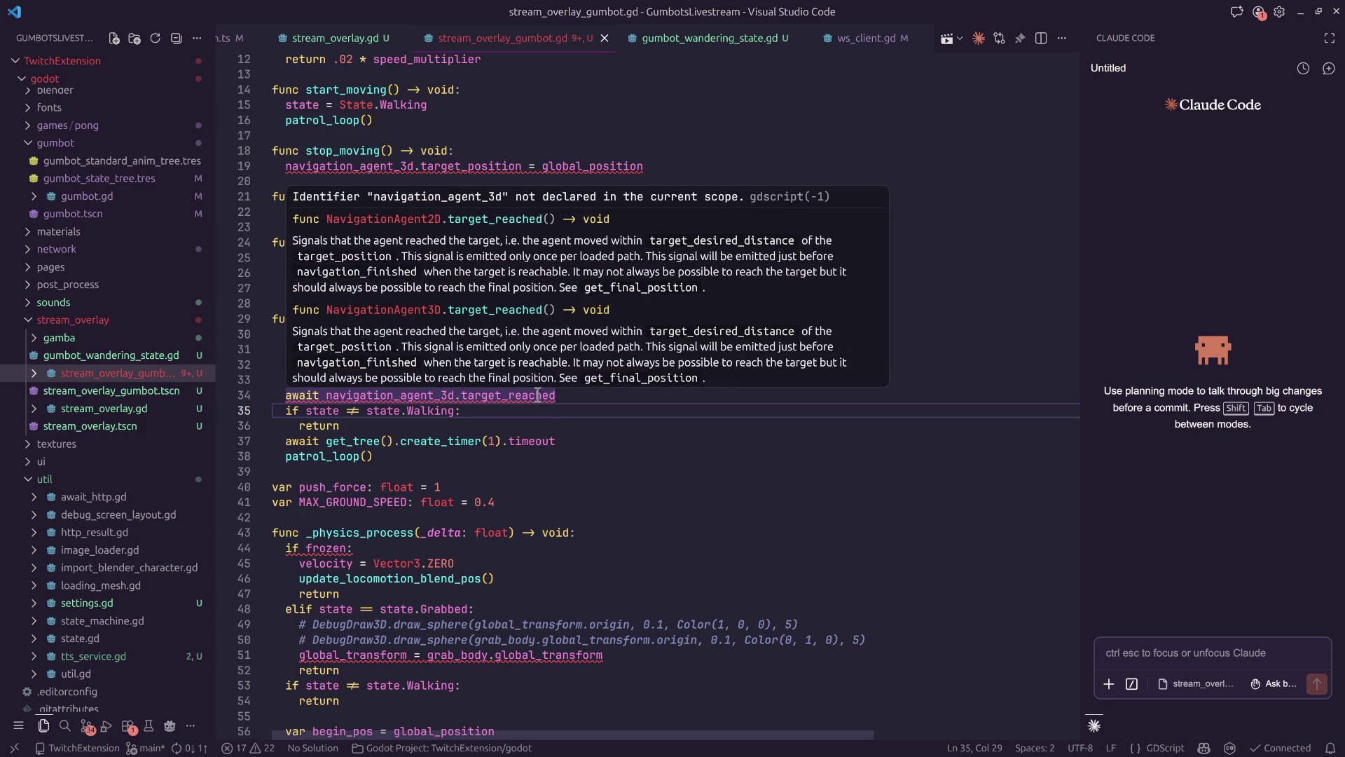
click(561, 441)
scroll(560, 441, up, 4)
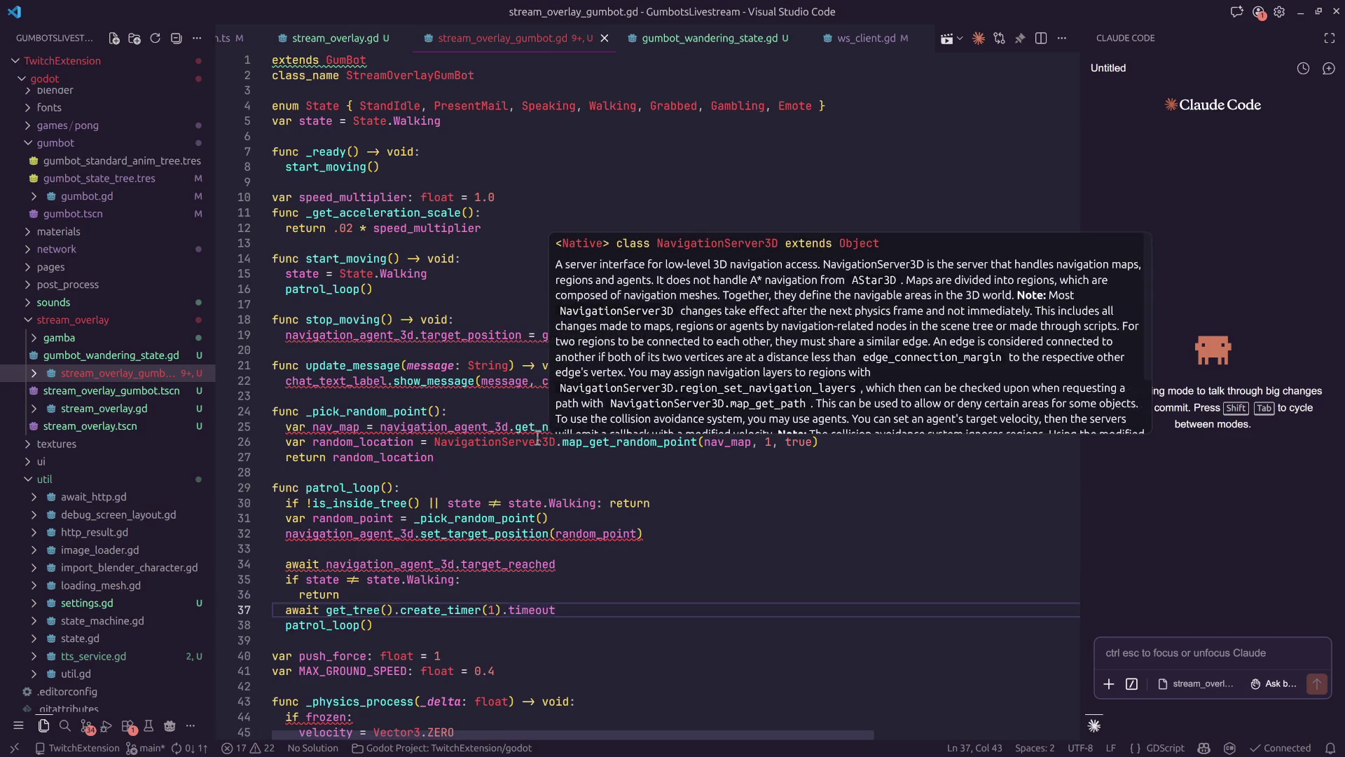
click(495, 317)
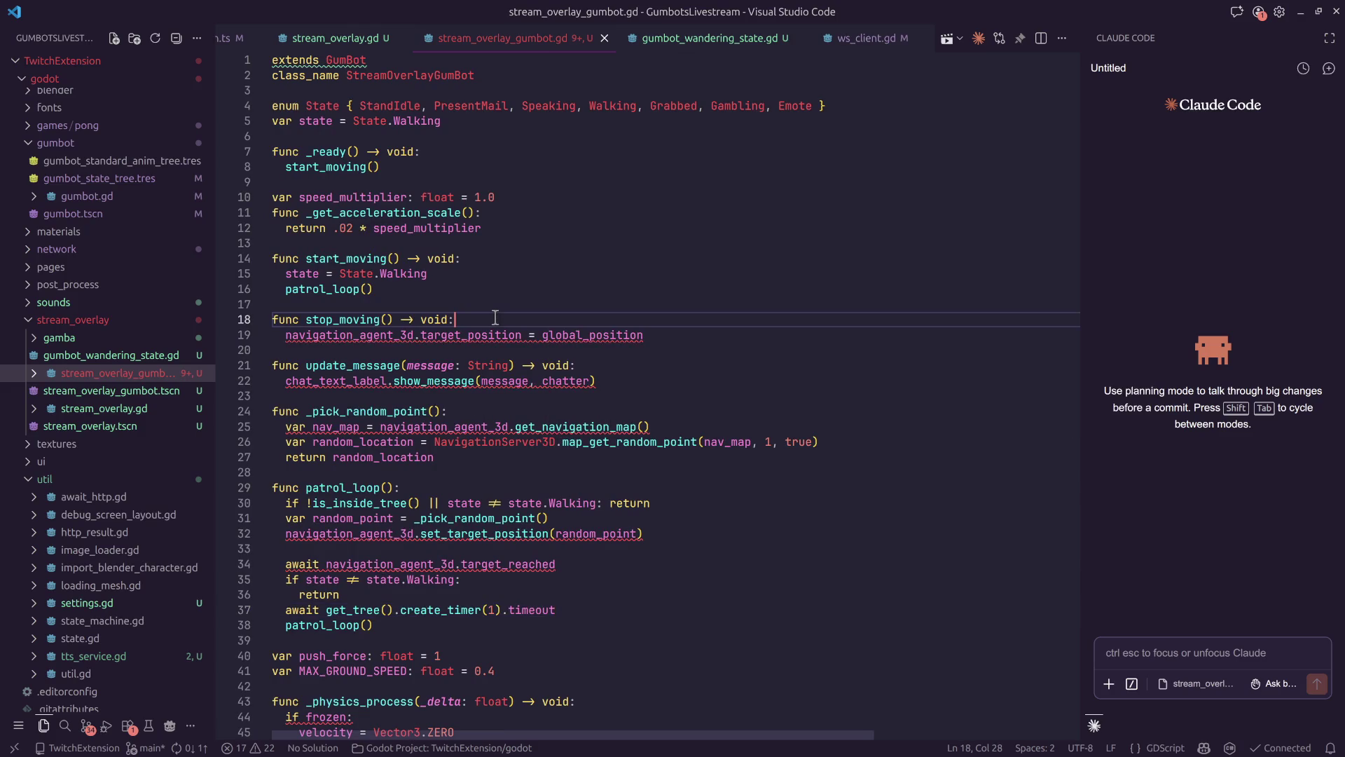
click(375, 183)
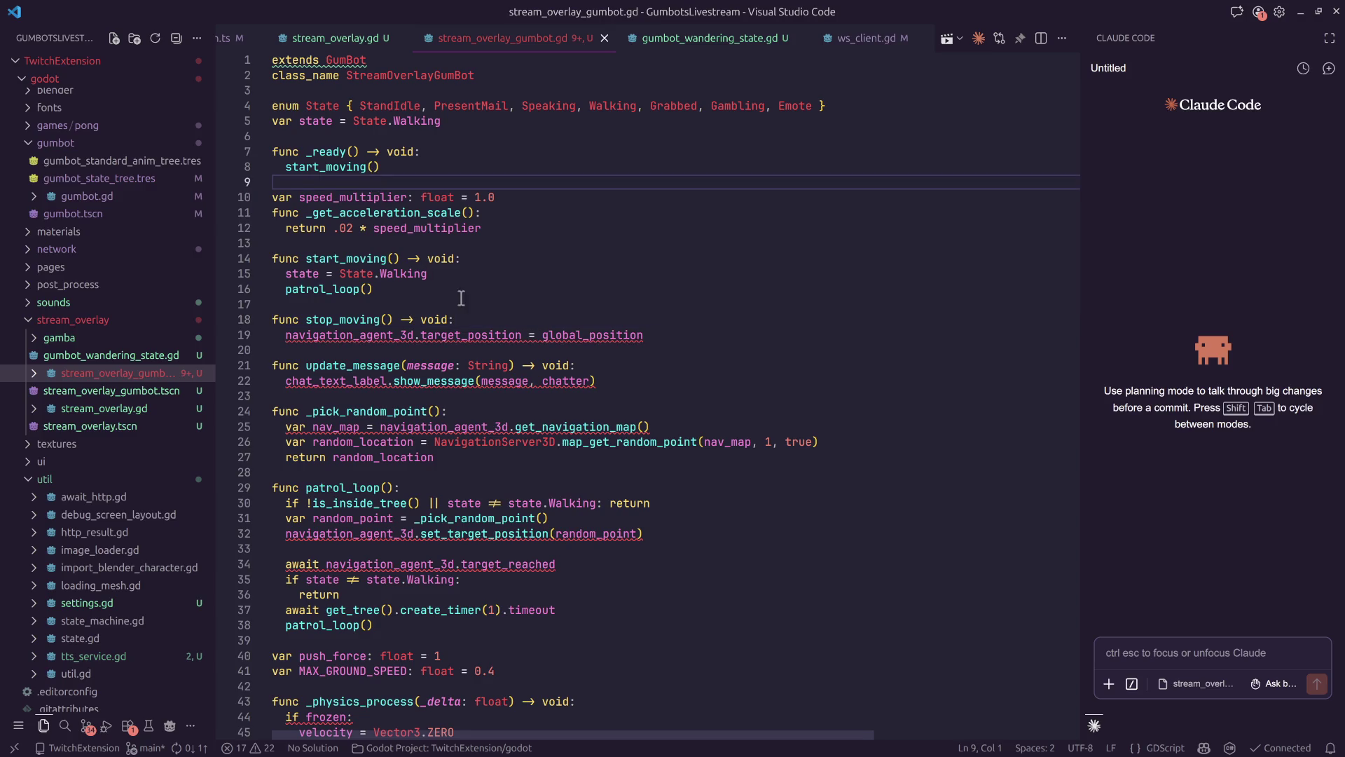
scroll(462, 298, down, 5)
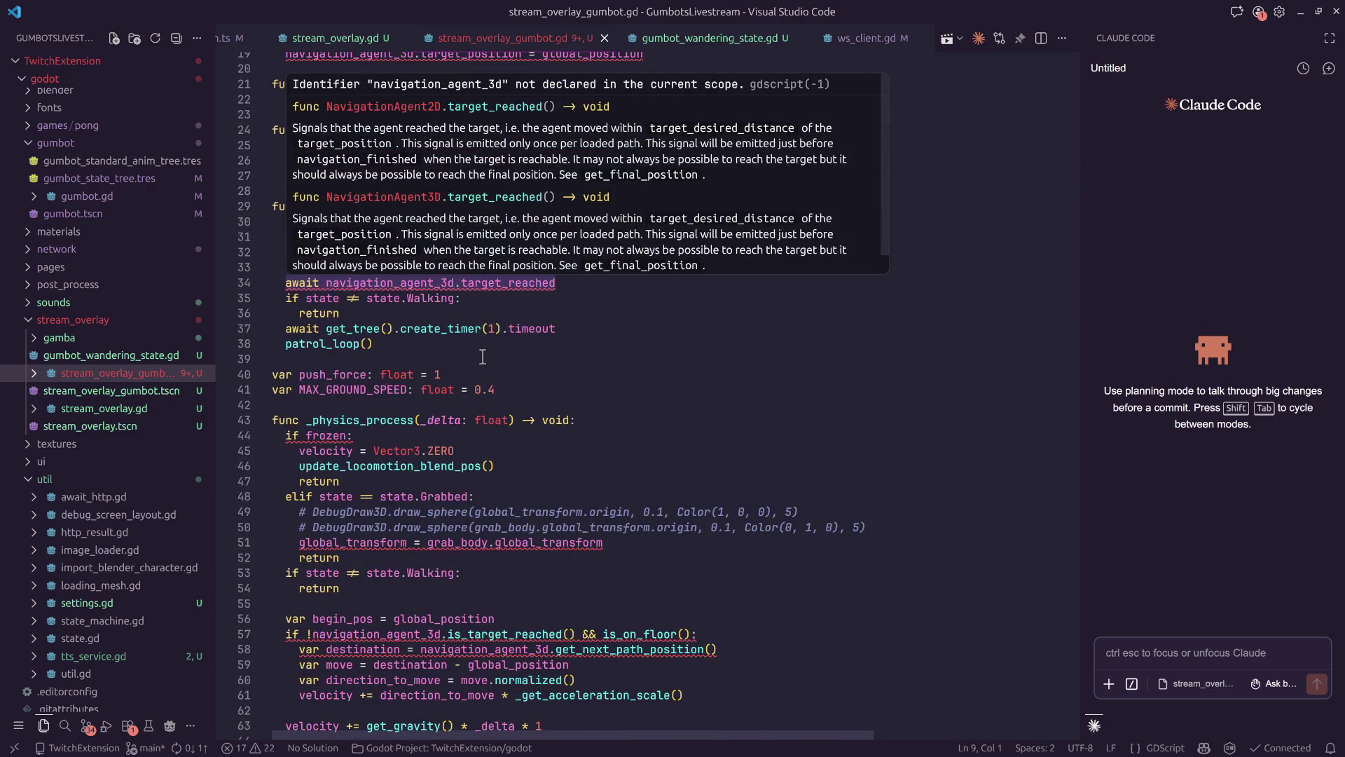
scroll(485, 357, down, 2)
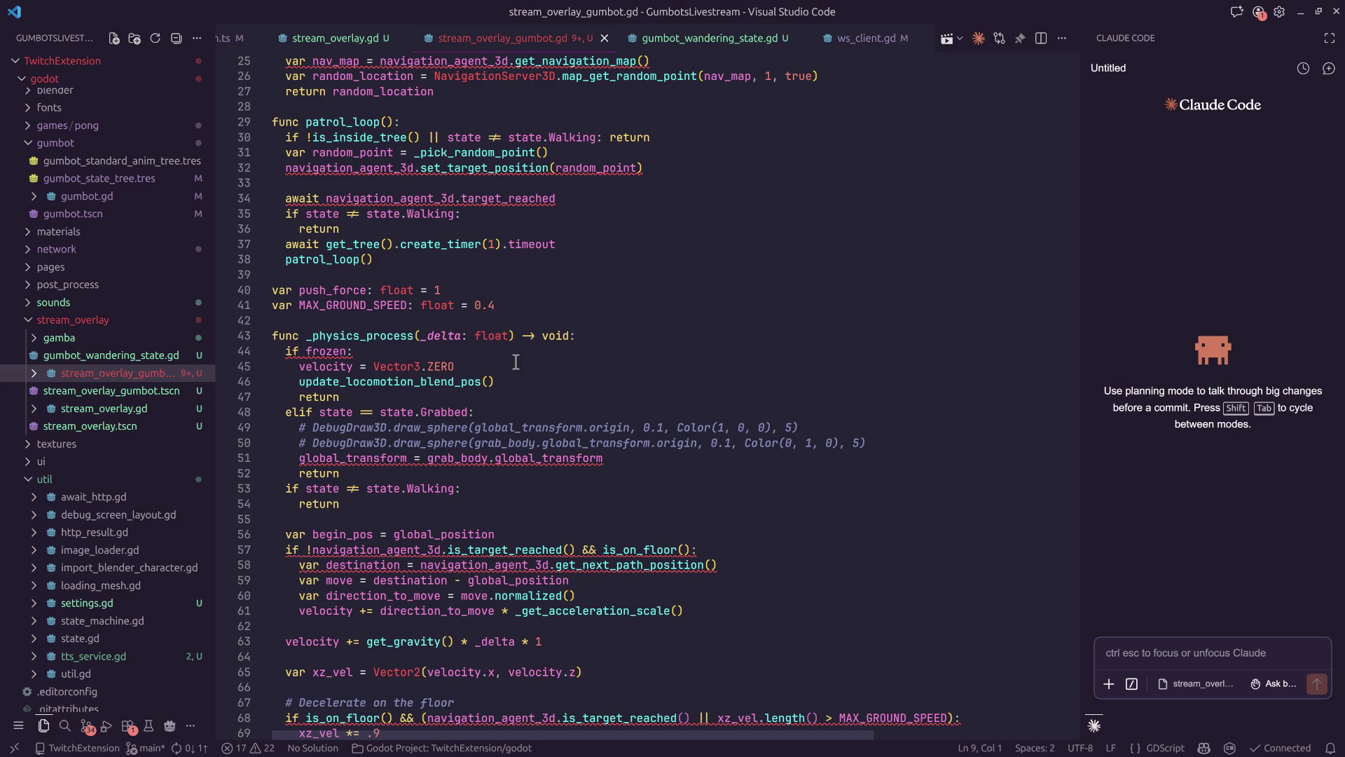
scroll(520, 365, down, 2)
scroll(526, 357, down, 15)
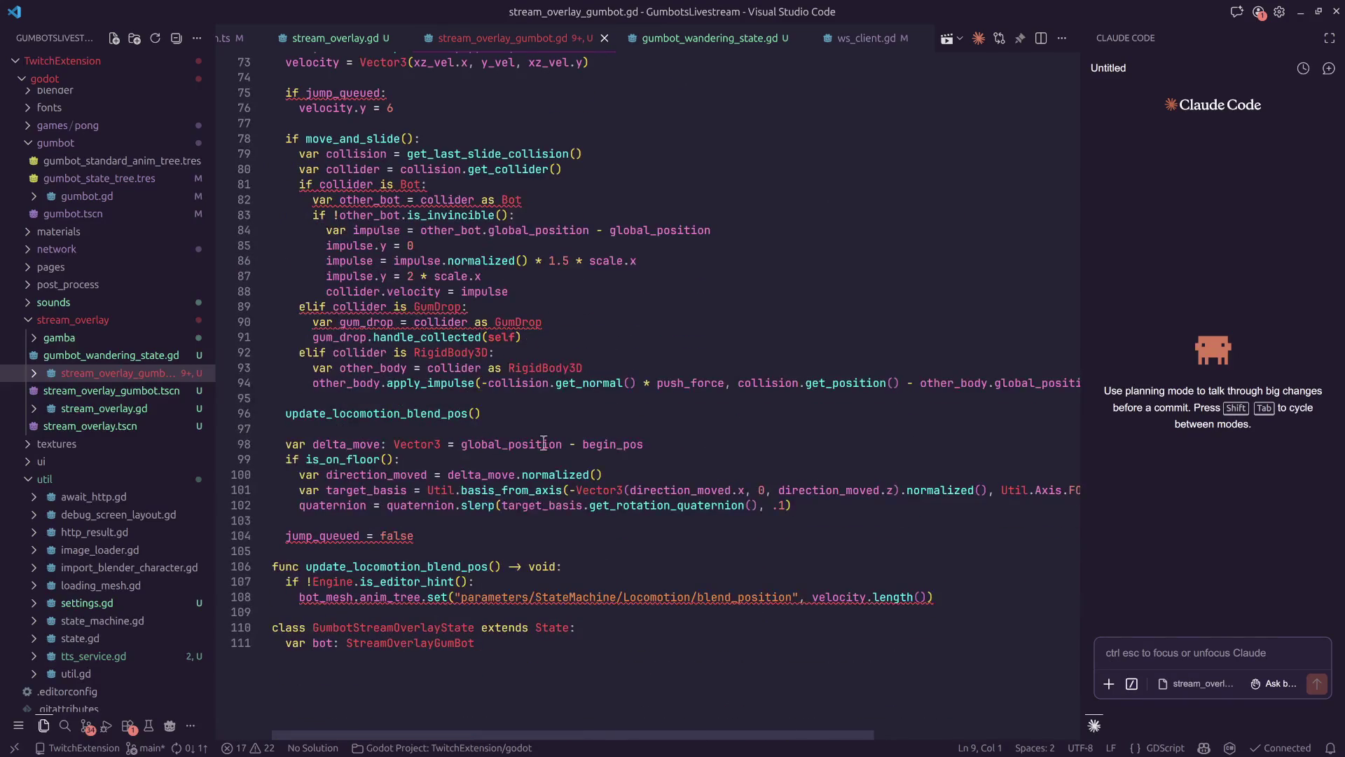
- Cut lines 9–108 of movement and patrol code out of stream_overlay_gumbot.gd
shift+click(479, 540)
shift+click(944, 597)
key(Delete)
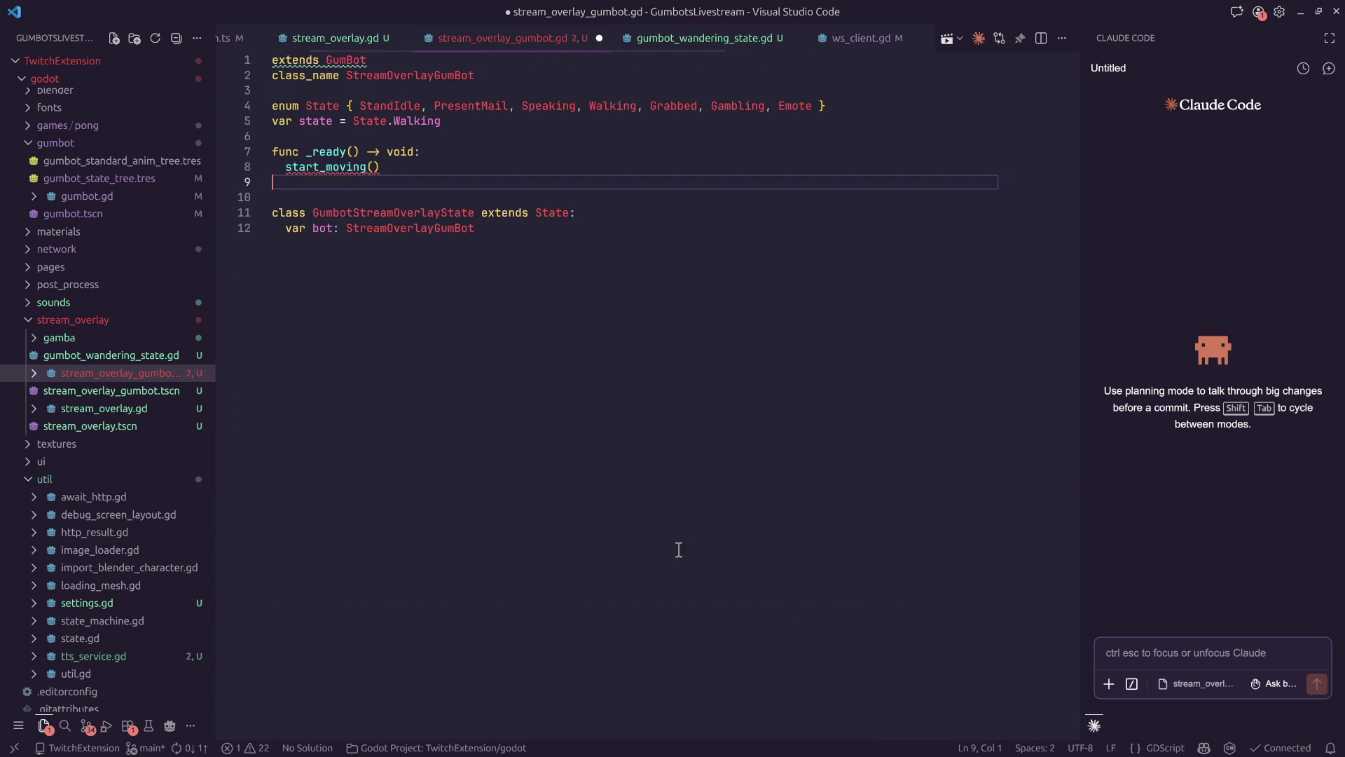
key(BackSpace)
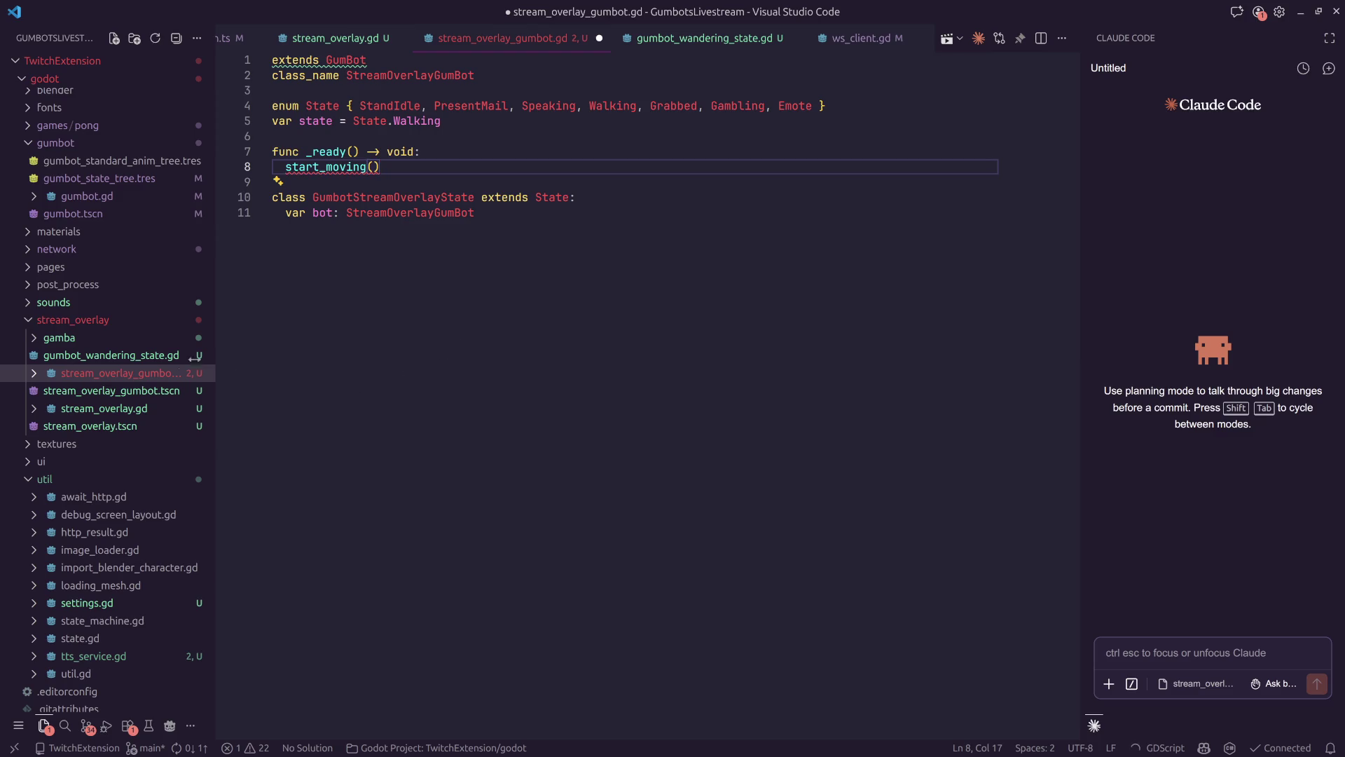
- In gumbot_wandering_state.gd, add a _ready function and paste the movement code below it
click(160, 357)
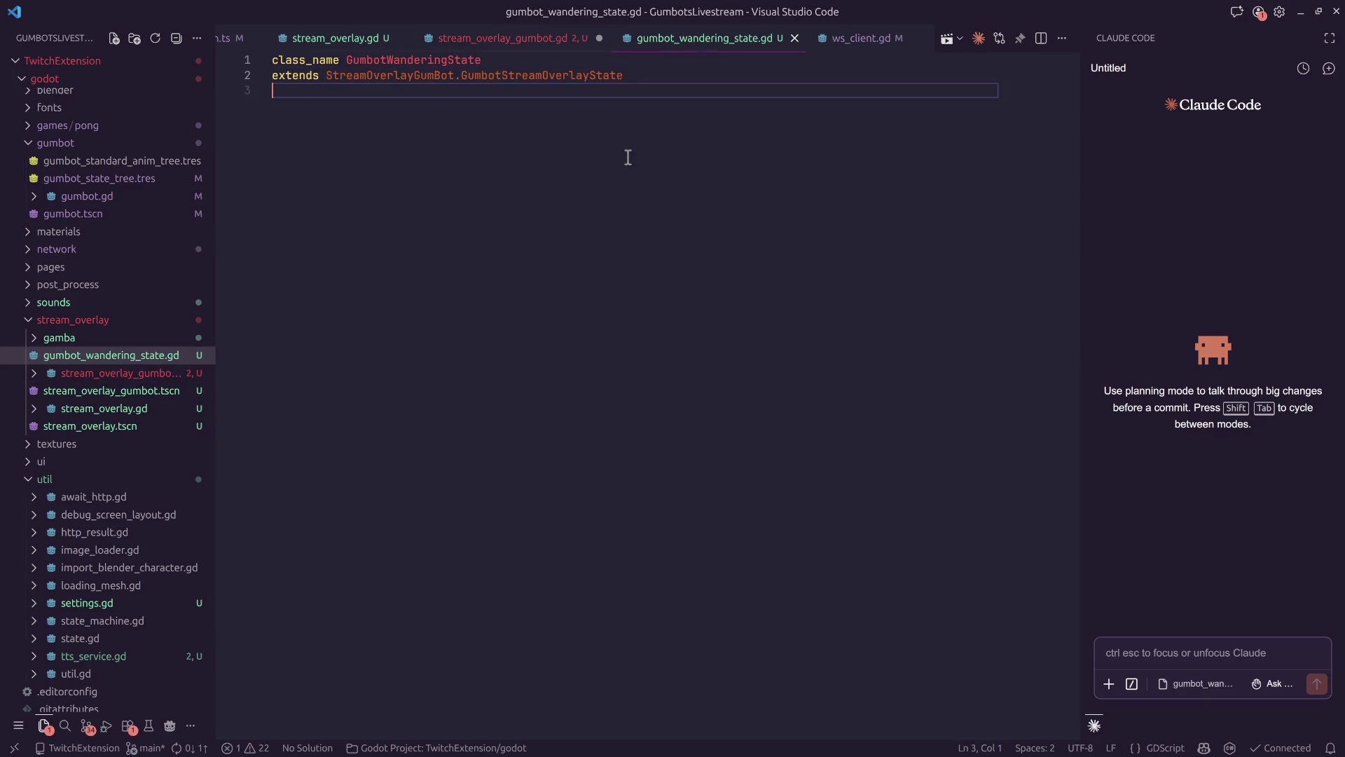
key(Return)
key(Tab)
key(Return)
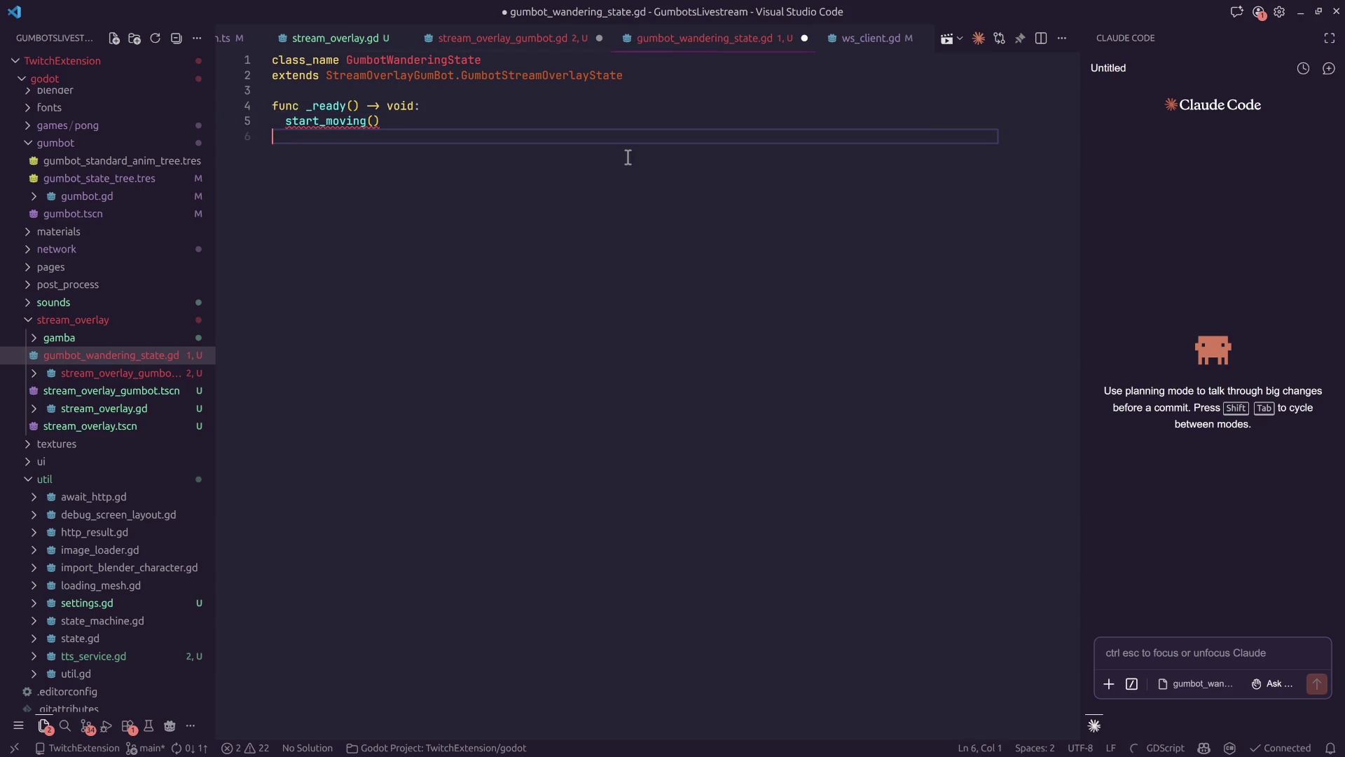
key(ctrl+v)
scroll(686, 388, up, 18)
click(487, 240)
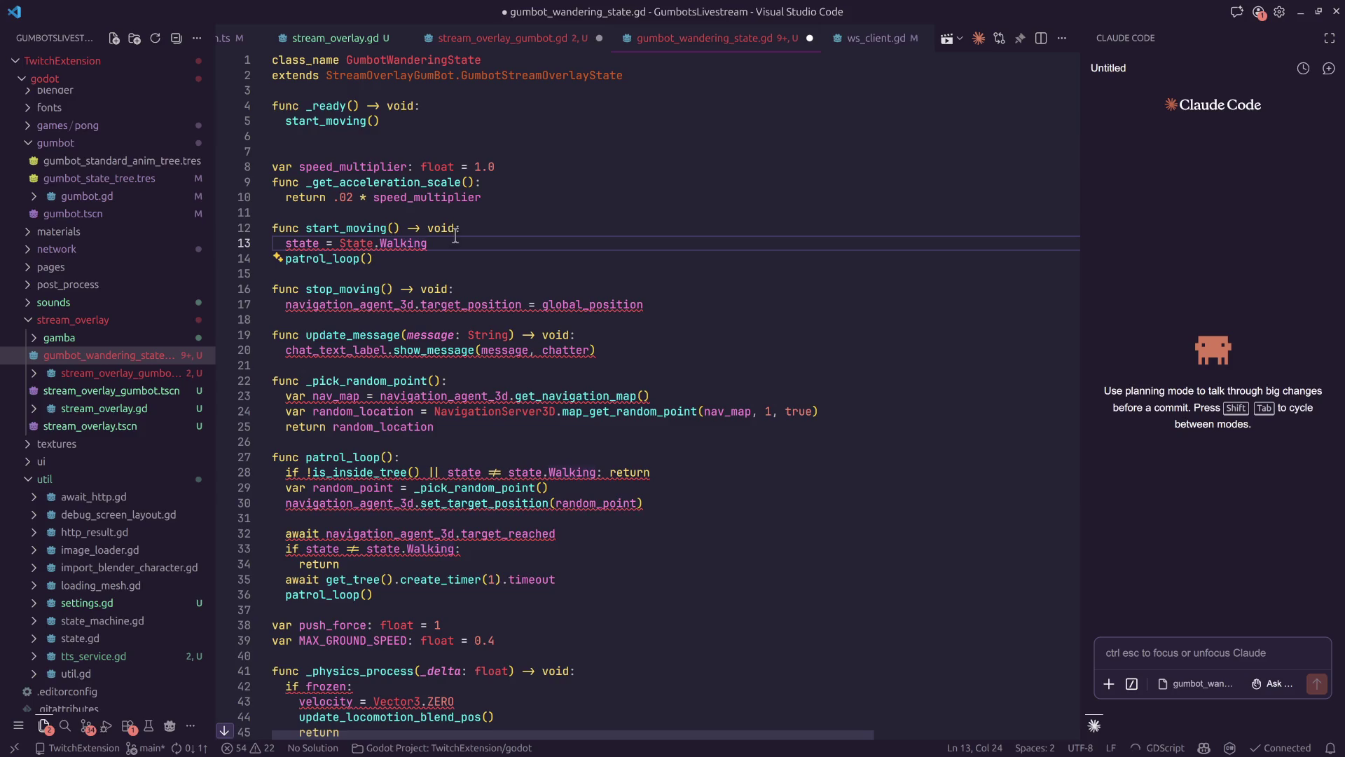
double_click(346, 228)
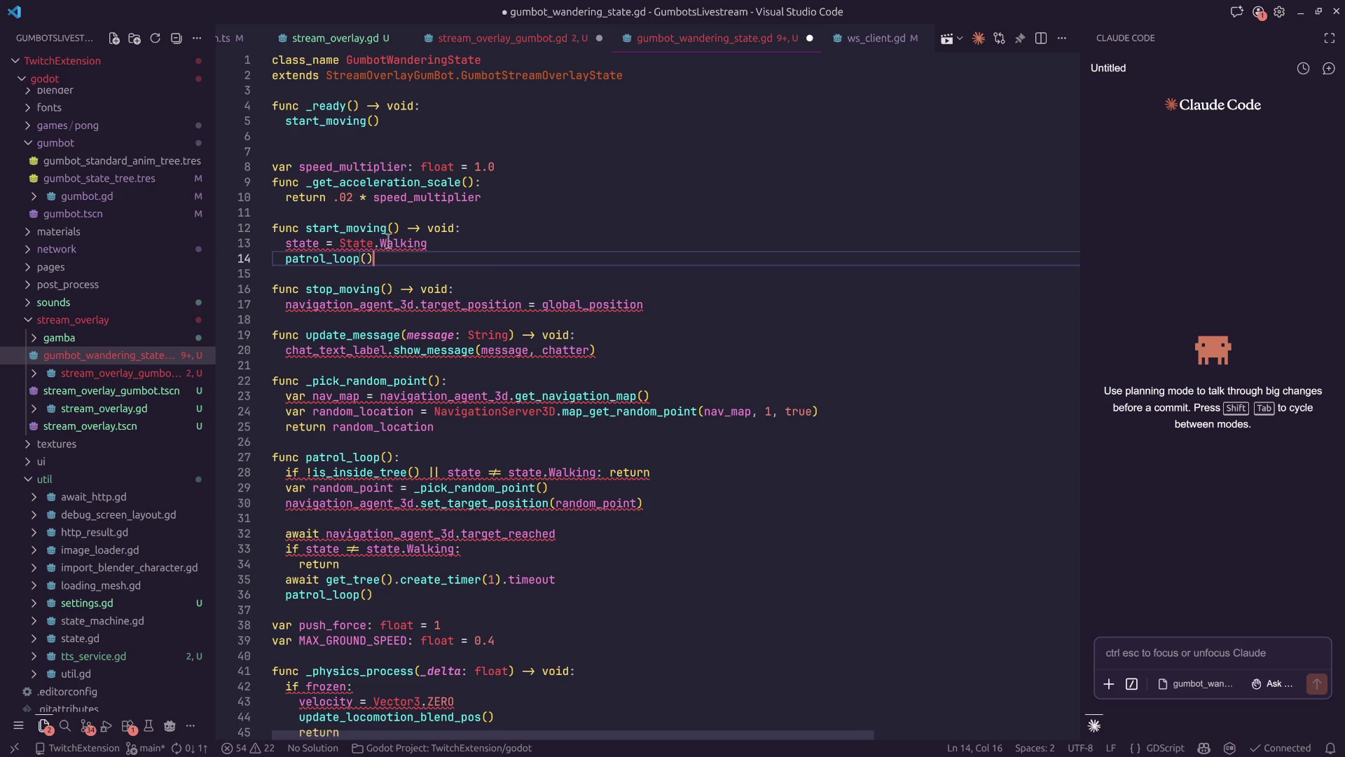
- Rename start_moving to enter_state, removing the duplicated signature ending
text(enter)
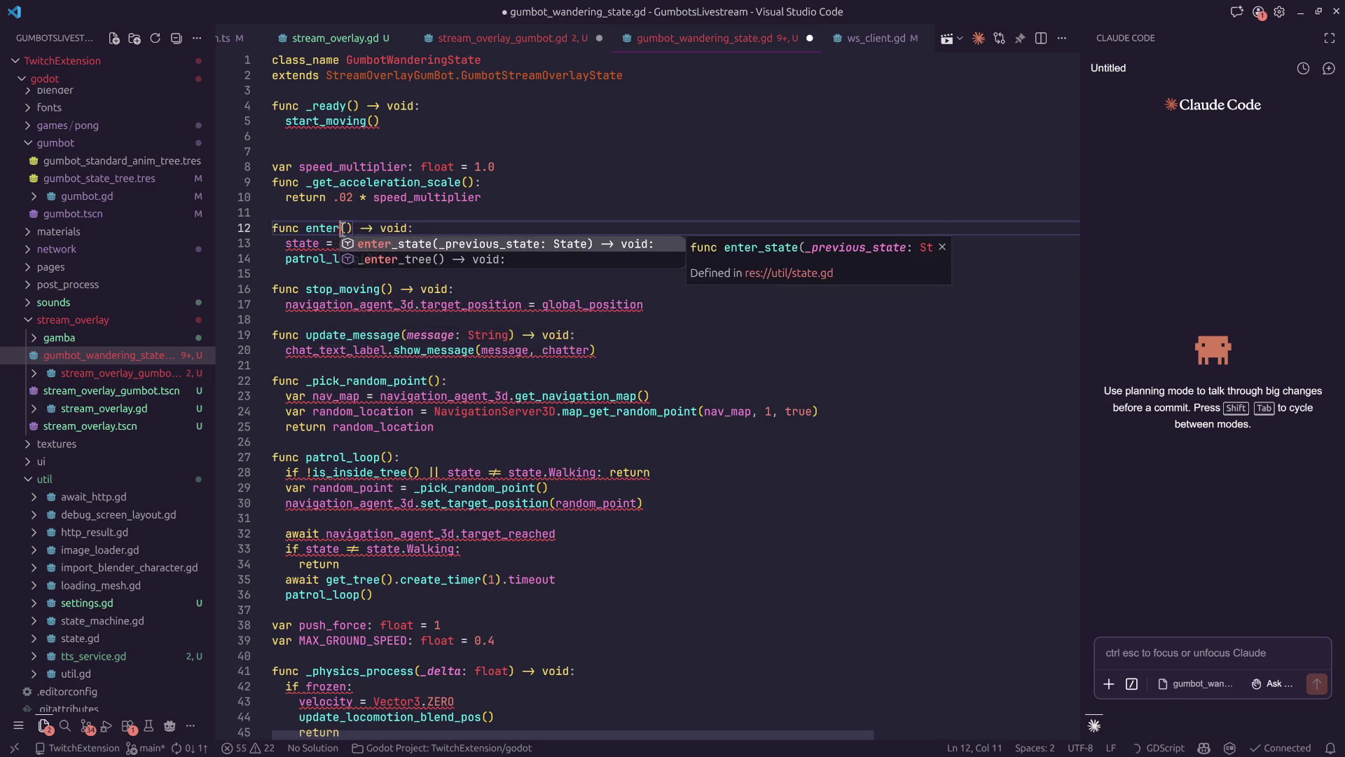
key(Return)
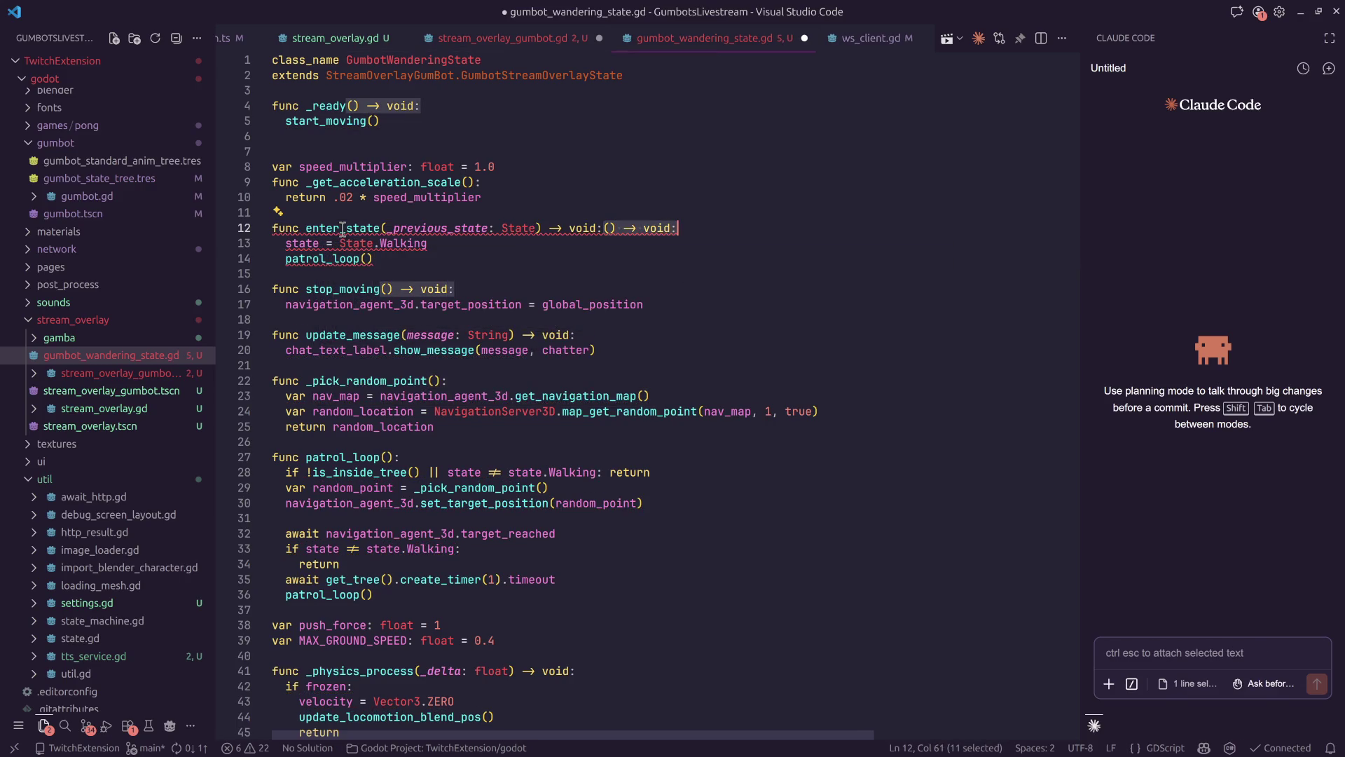
key(shift+End)
key(BackSpace)
key(BackSpace)
key(BackSpace)
key(Down)
key(Down)
- Rename stop_moving to exit_state with a _next_state: State parameter and save
double_click(350, 288)
text(e)
key(Return)
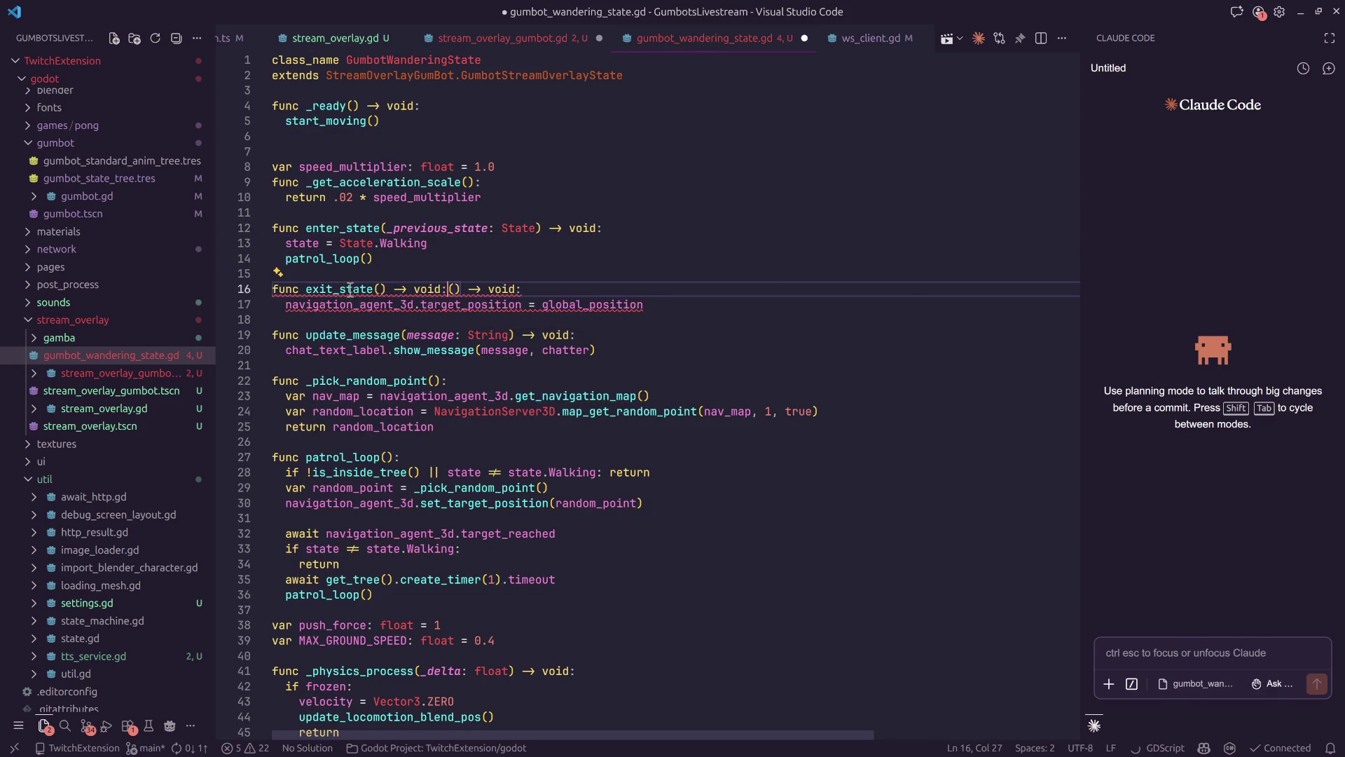
key(shift+End)
key(BackSpace)
key(Tab)
key(ctrl+s)
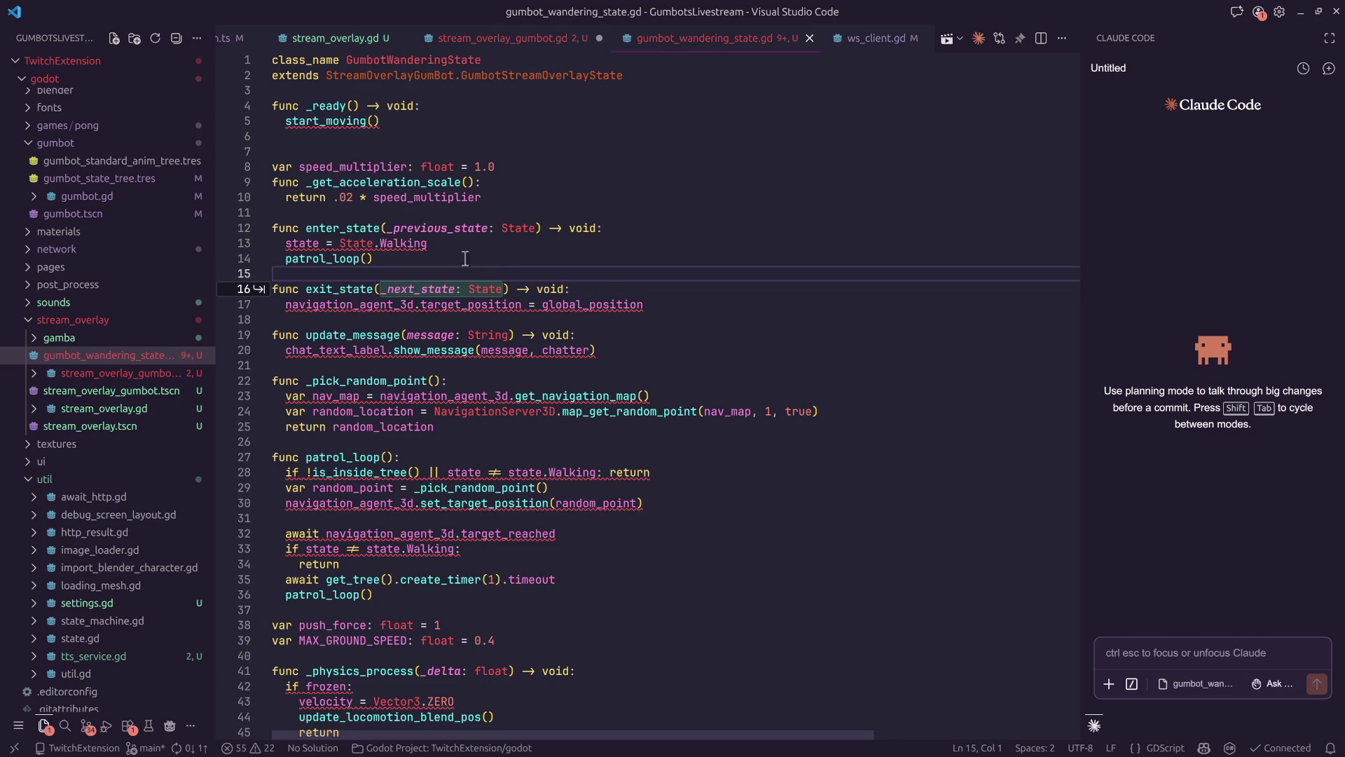
key(Tab)
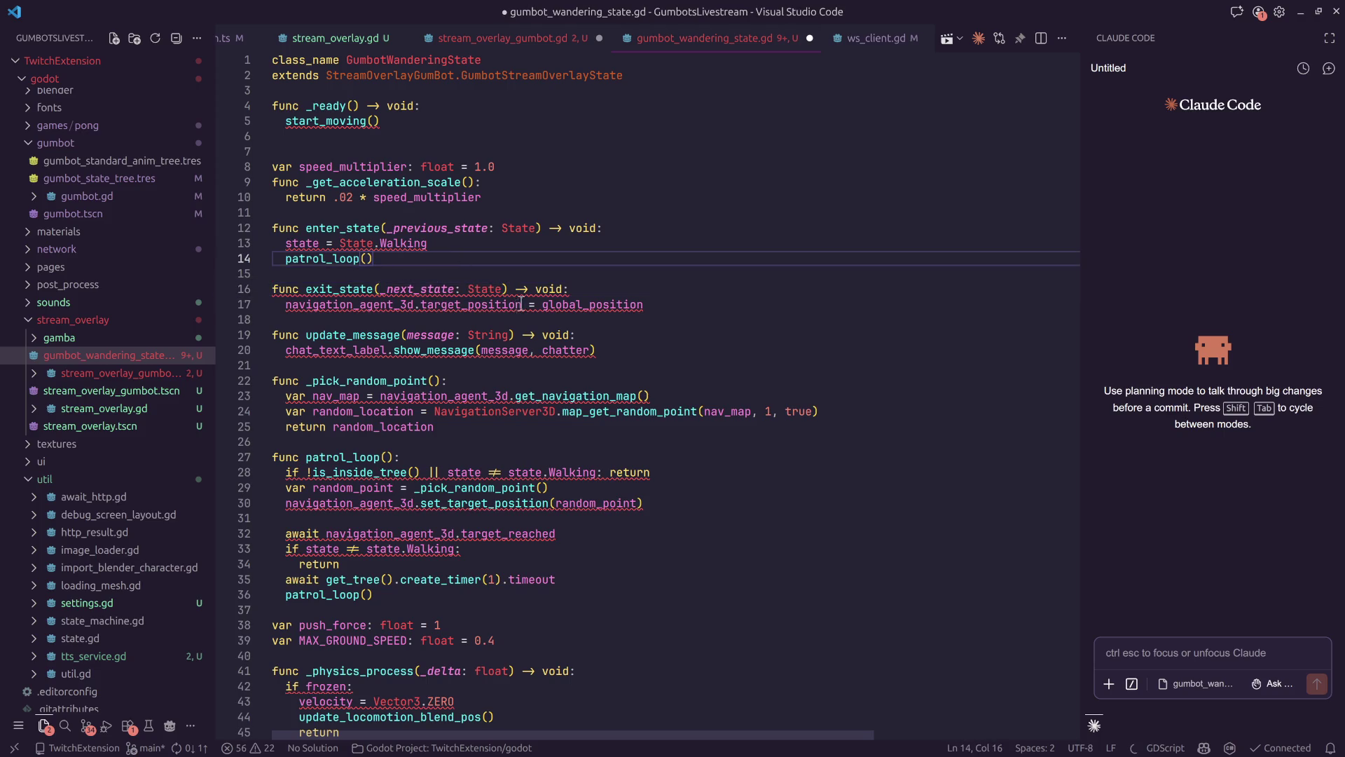
- Replace exit_state's body with pass and save the wandering state script
click(659, 305)
key(shift+Up)
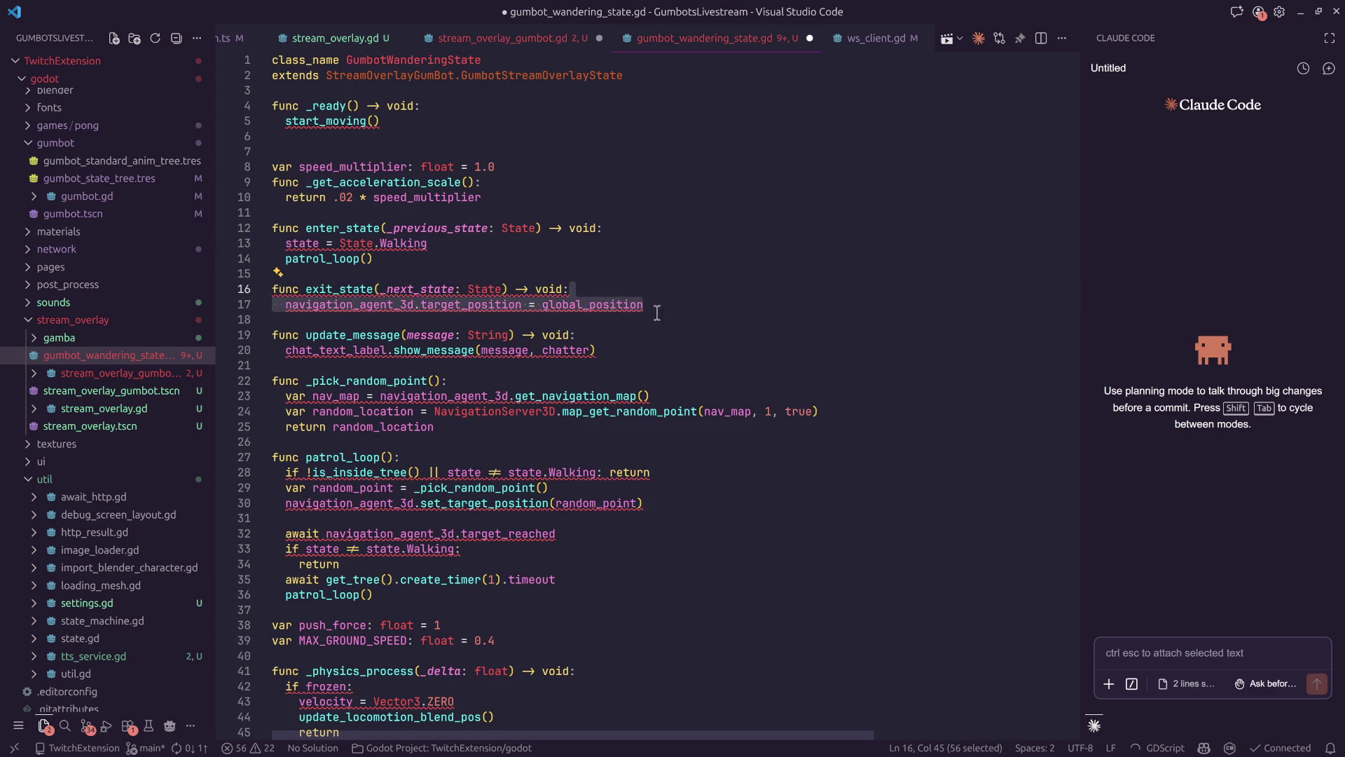
key(Escape)
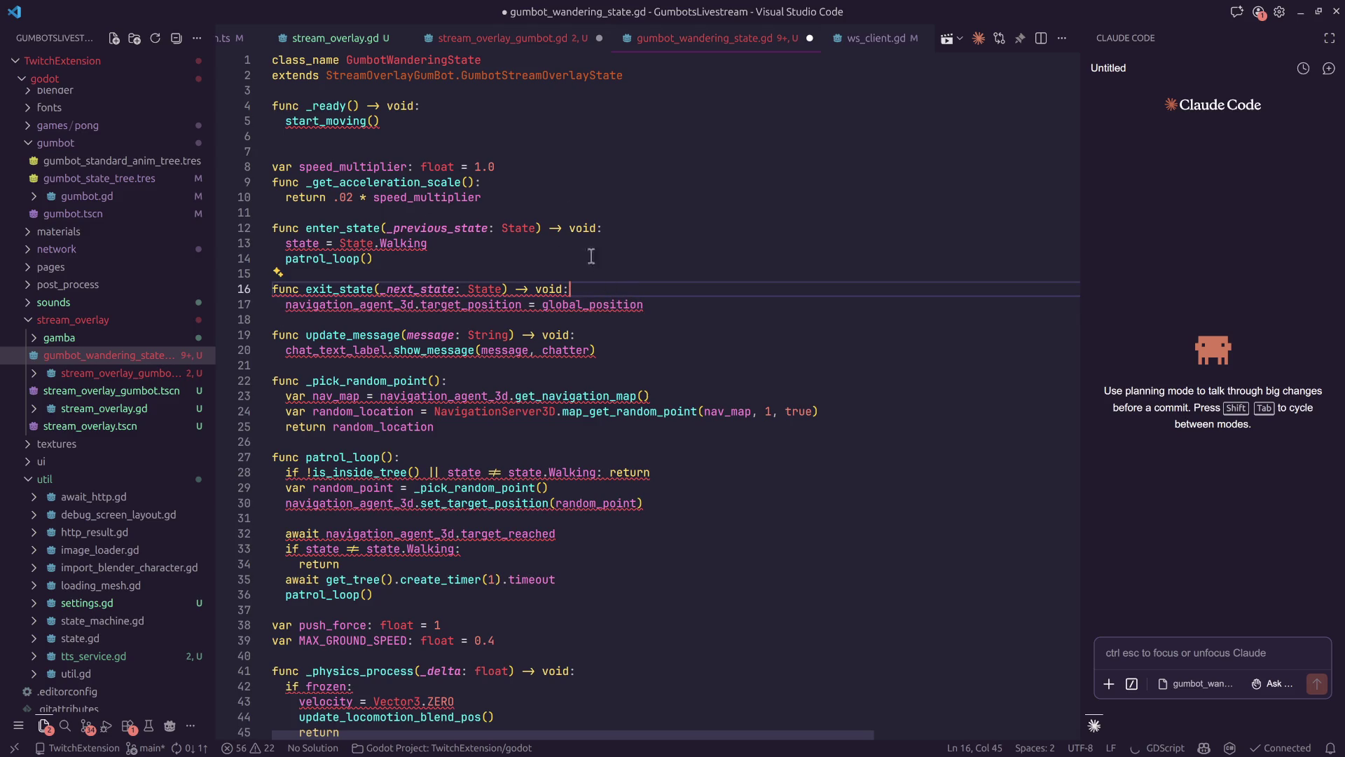
click(652, 297)
key(shift+Up)
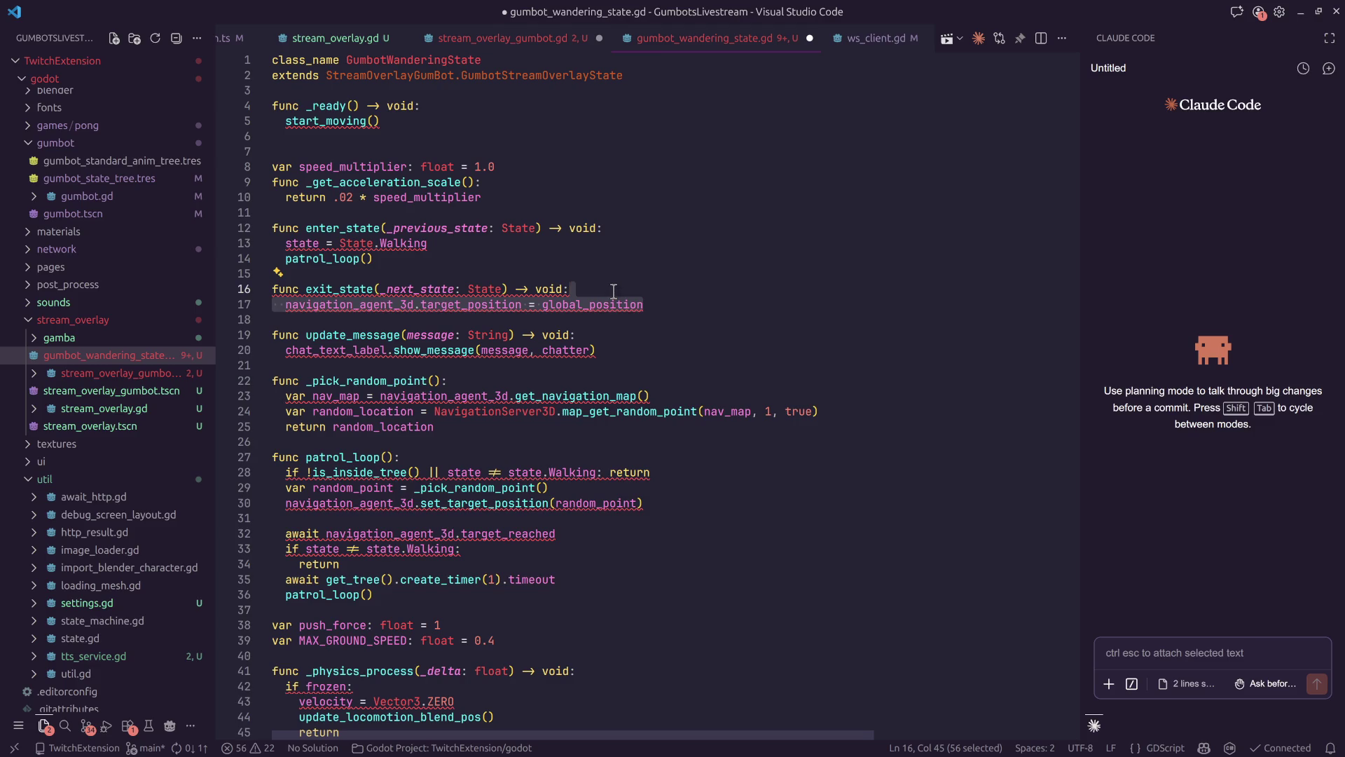
key(Return)
text(pass)
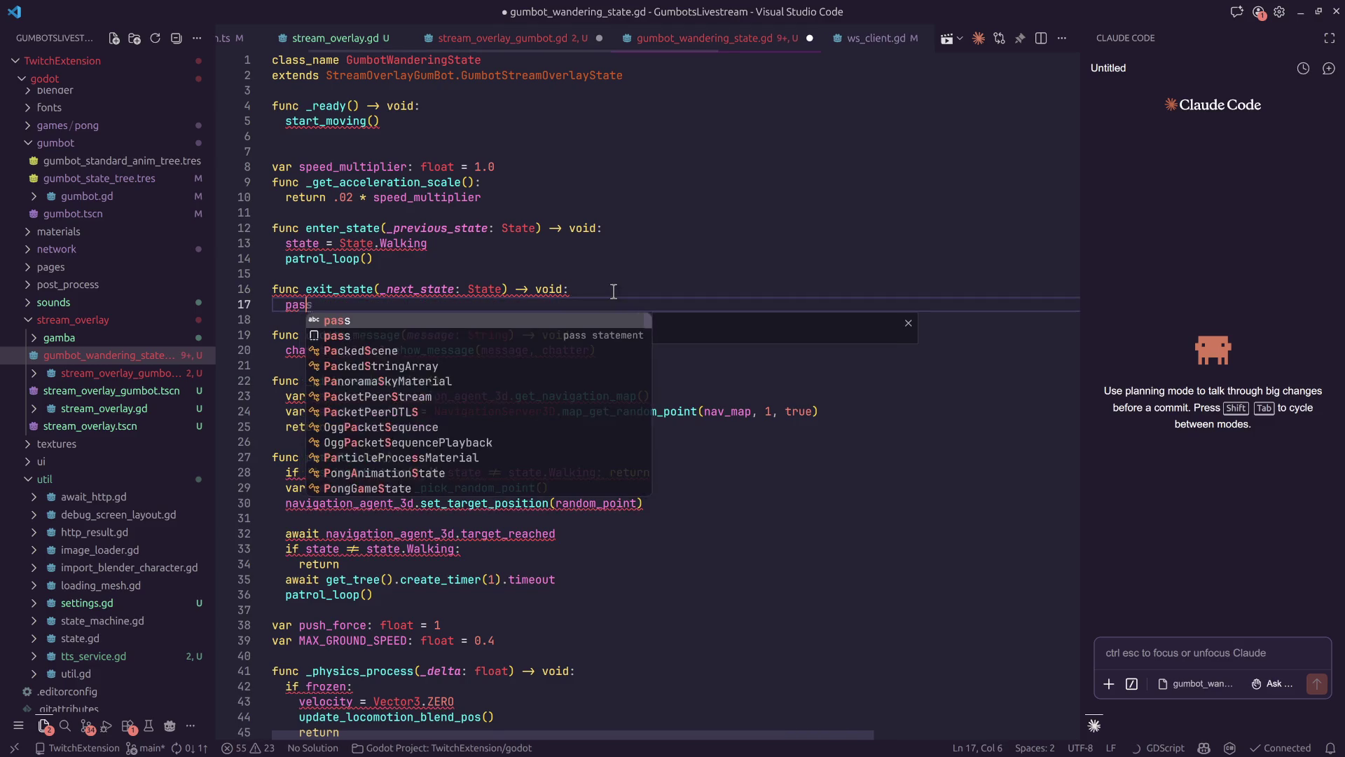
click(487, 265)
key(ctrl+s)
click(457, 245)
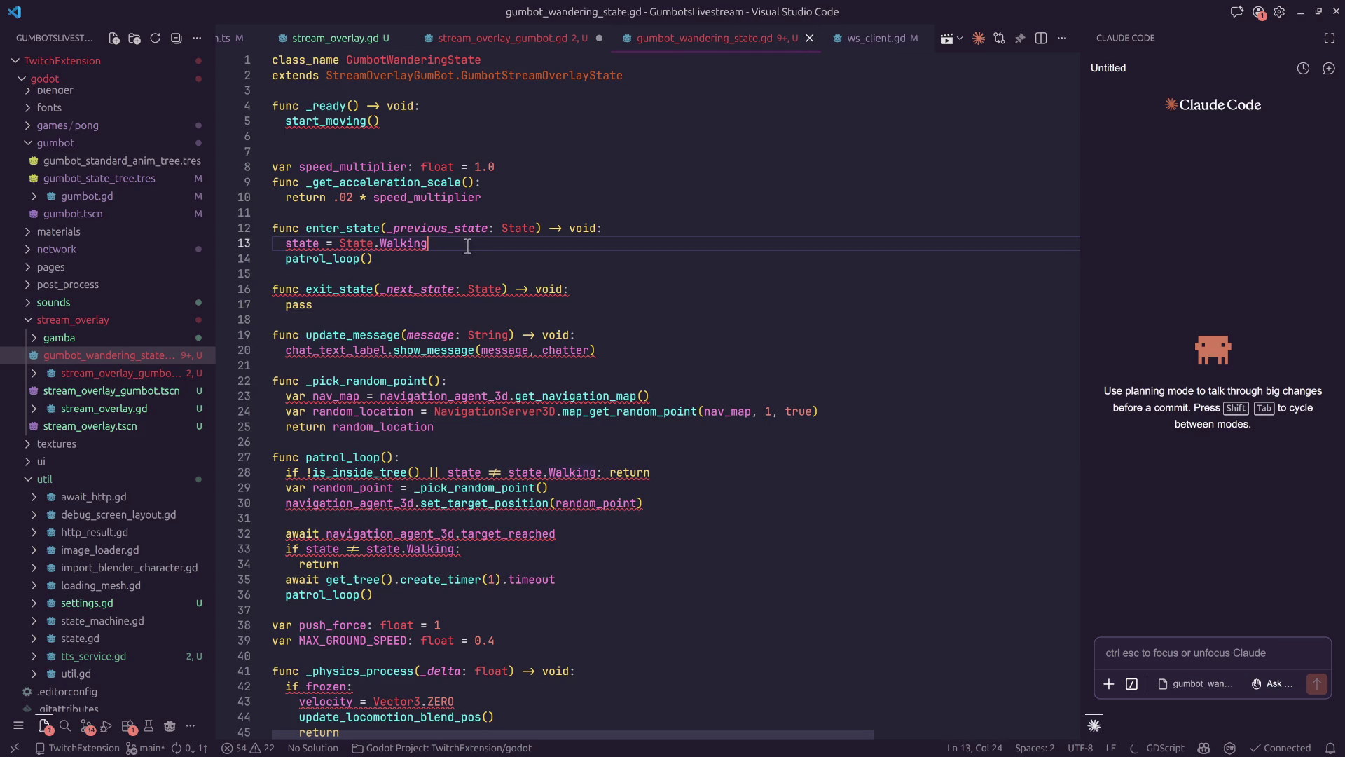
mouse_move(403, 248)
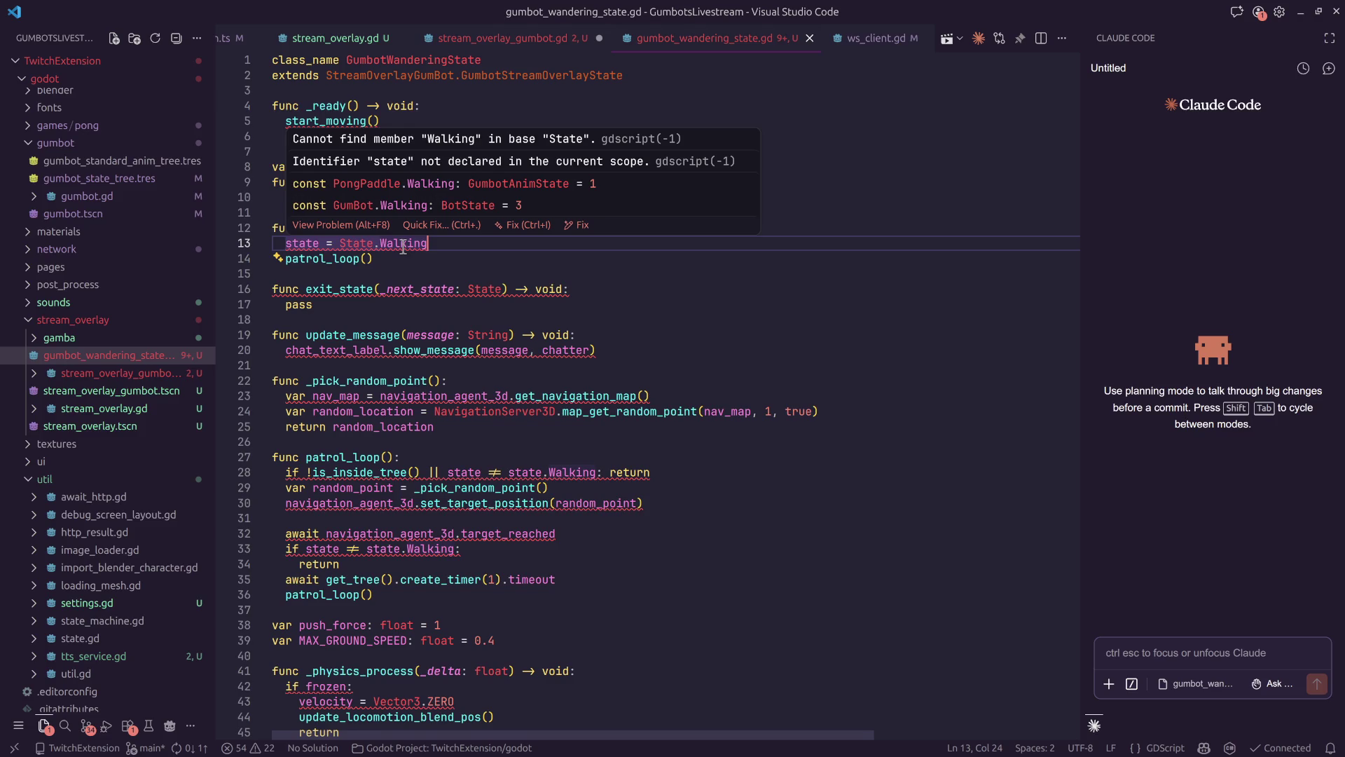
- Review _pick_random_point and the navigation map checks at the start of patrol_loop
click(583, 379)
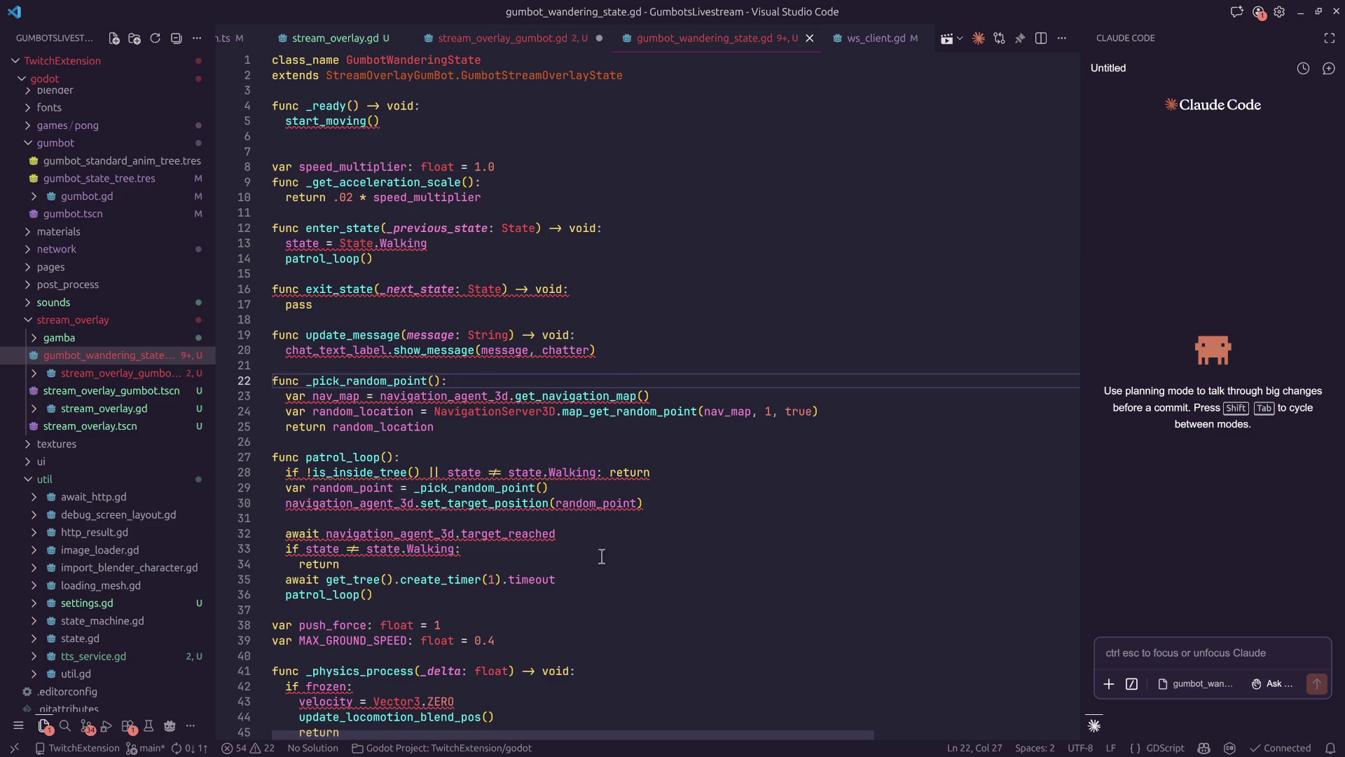
click(616, 441)
scroll(623, 462, down, 3)
click(695, 330)
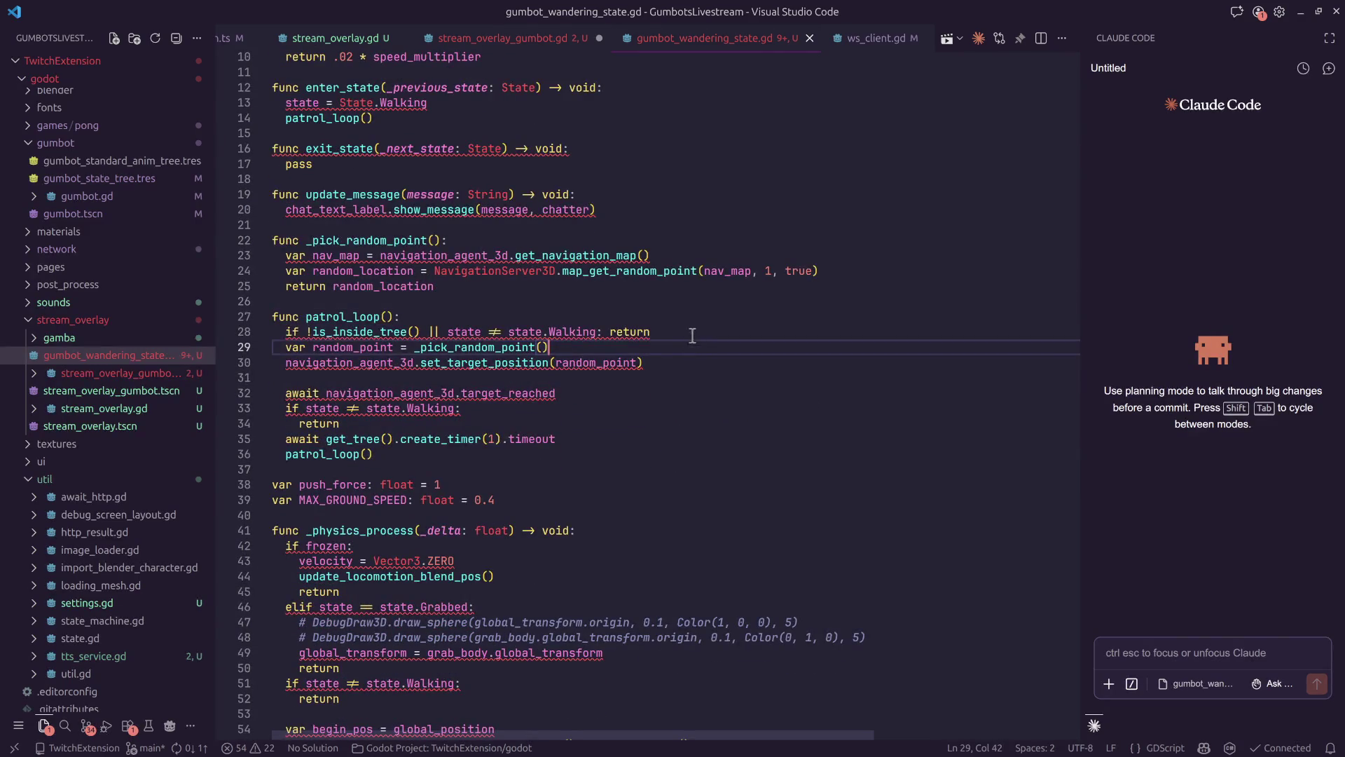
scroll(676, 451, up, 3)
click(698, 368)
click(707, 397)
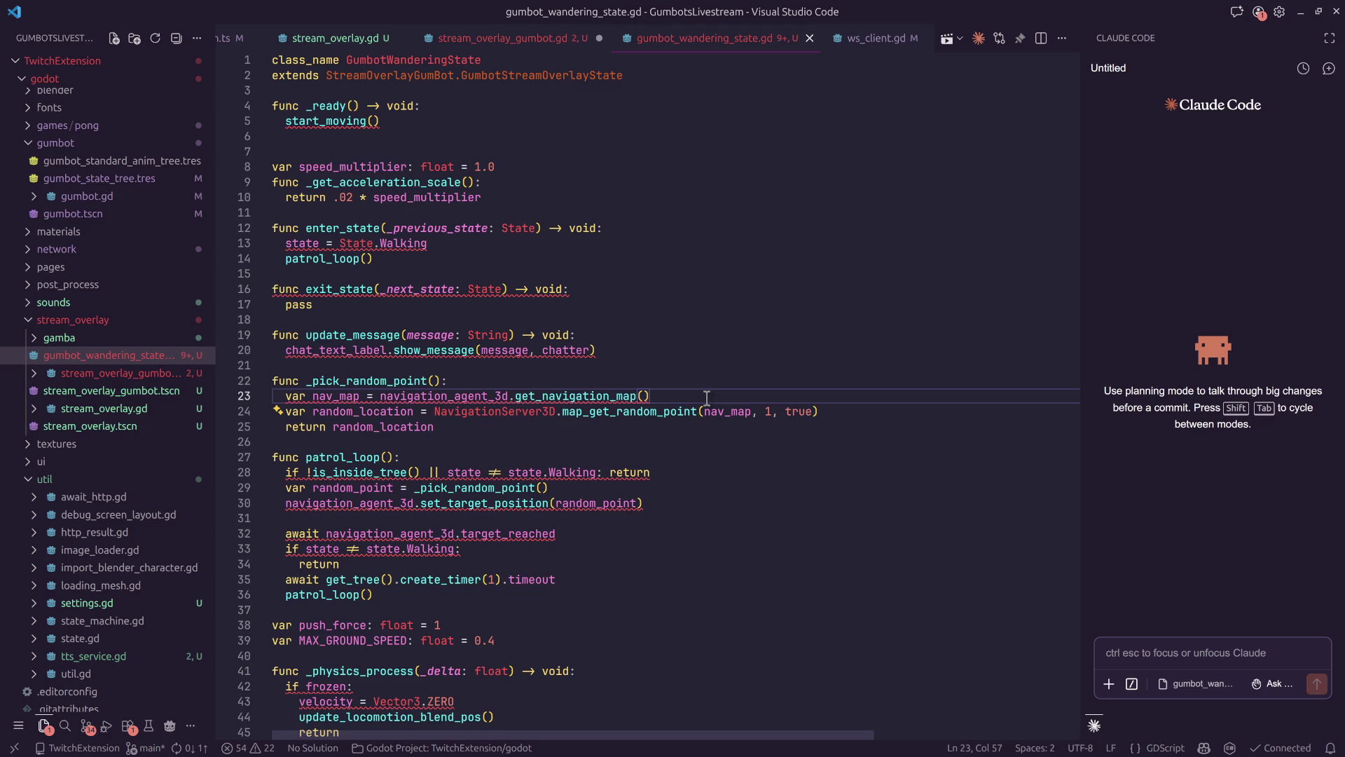
- Review patrol_loop's set_target_position call and _physics_process's frozen and walking-state branches
click(568, 502)
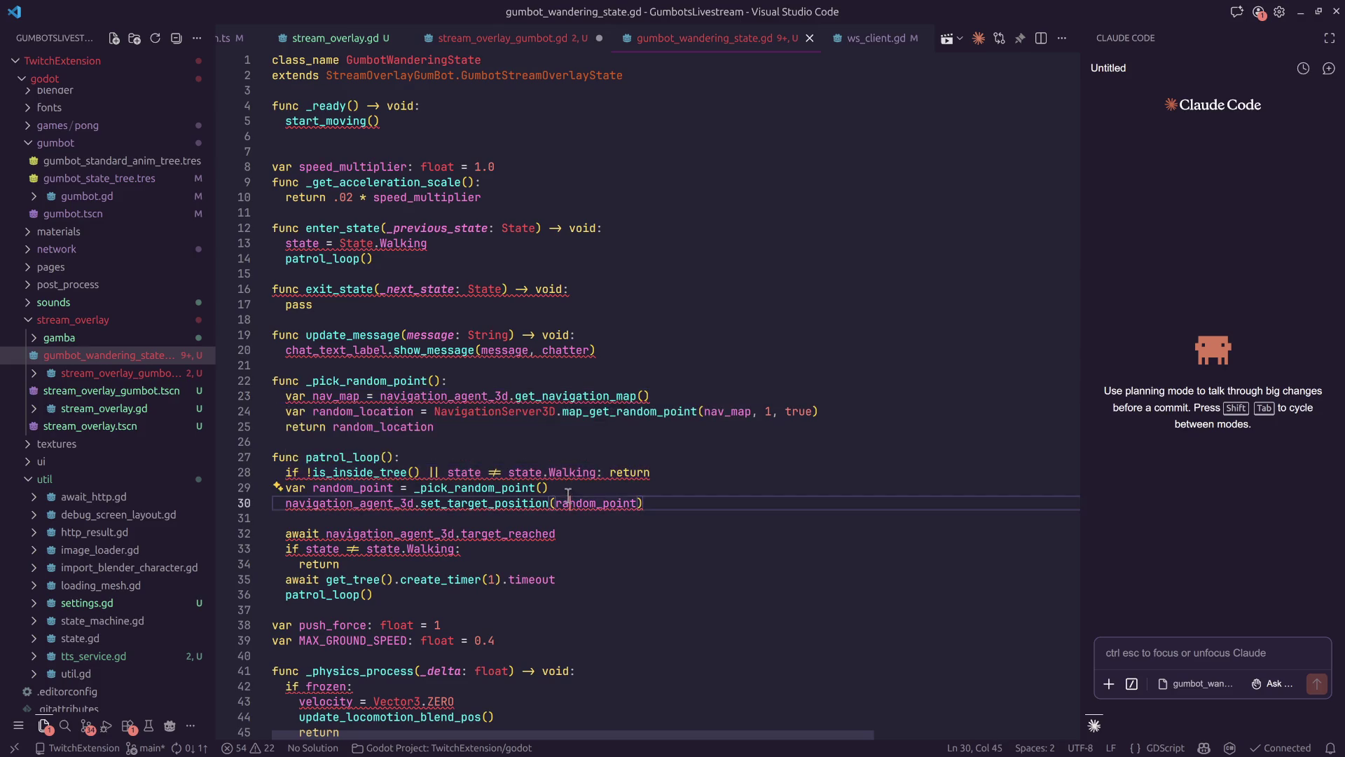
scroll(566, 496, down, 4)
click(589, 444)
scroll(583, 485, down, 2)
click(574, 422)
scroll(564, 462, down, 2)
click(563, 473)
scroll(589, 452, down, 4)
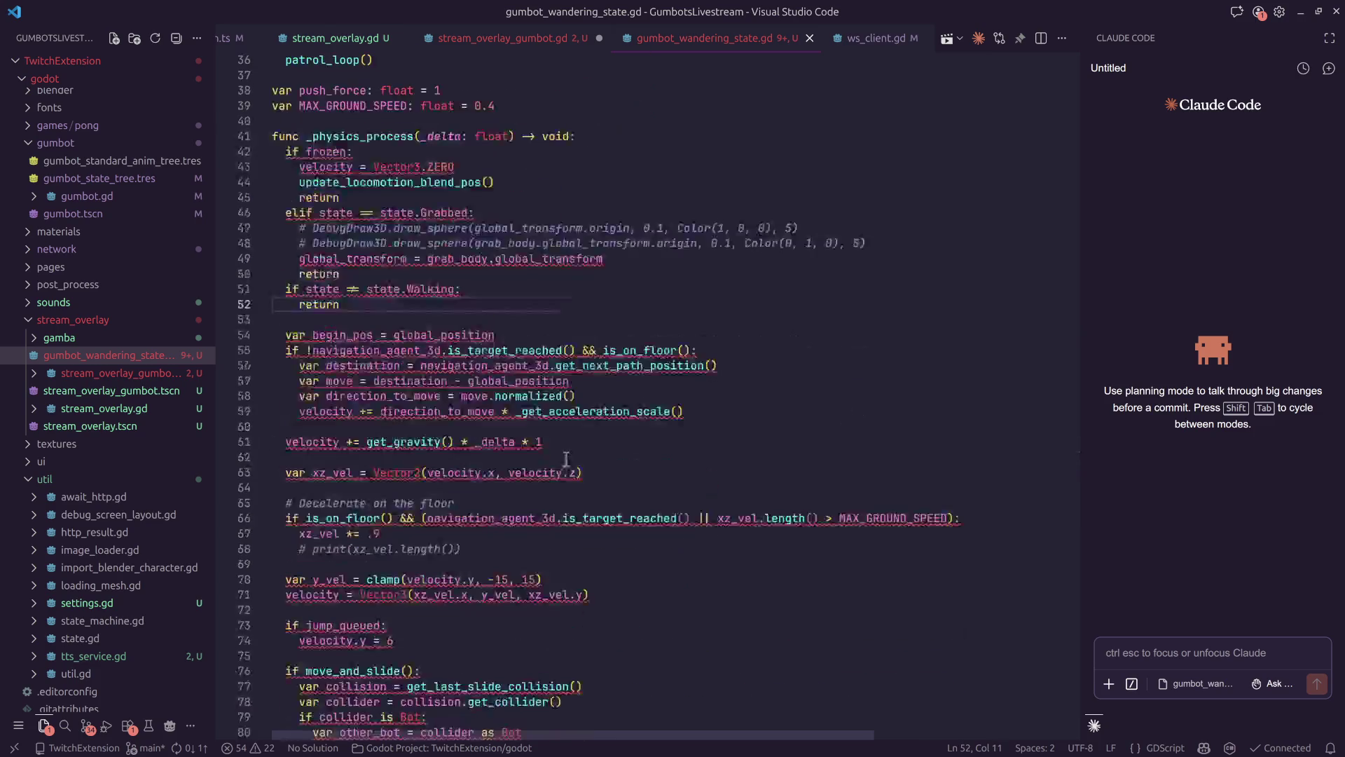
scroll(610, 438, down, 5)
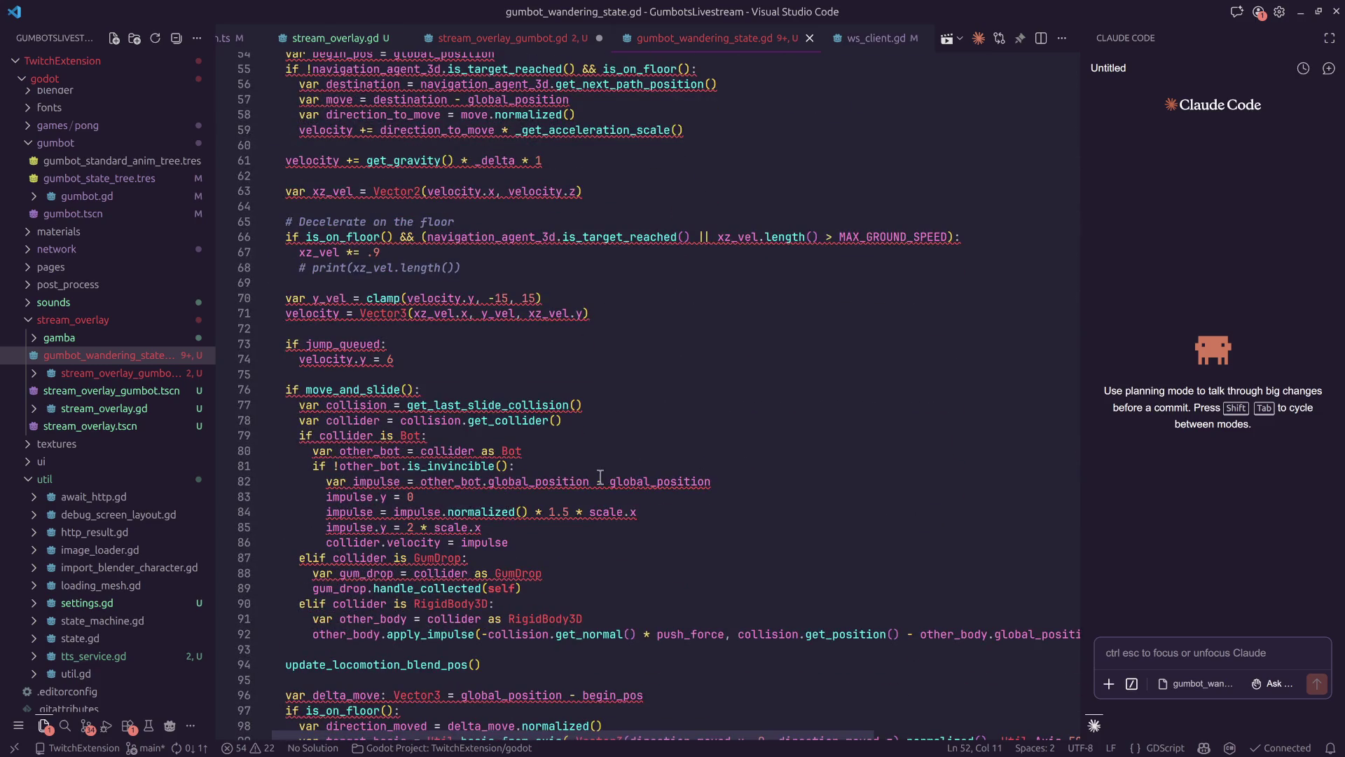
scroll(610, 471, down, 7)
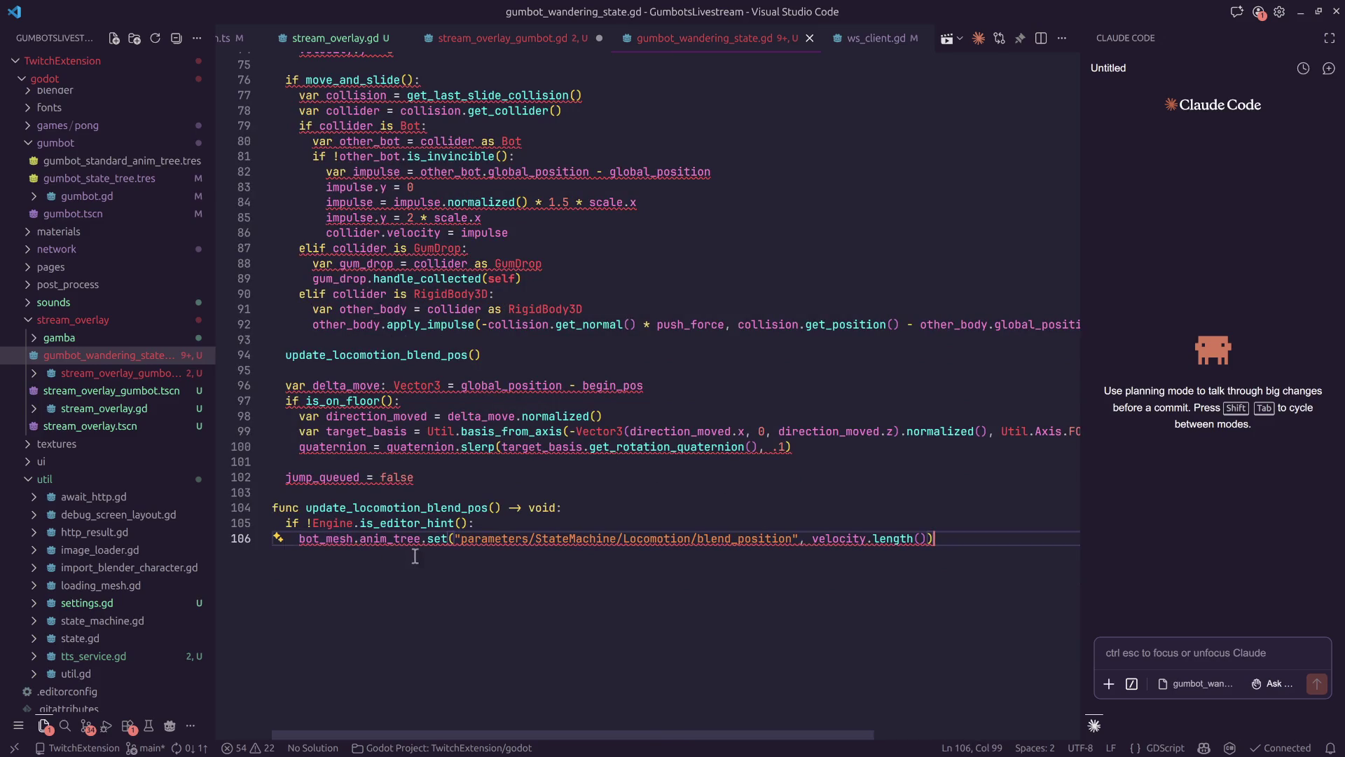
- Look over update_locomotion_blend_pos and the editor-hint check, then switch to stream_overlay_gumbot.gd
double_click(398, 538)
click(597, 509)
click(559, 521)
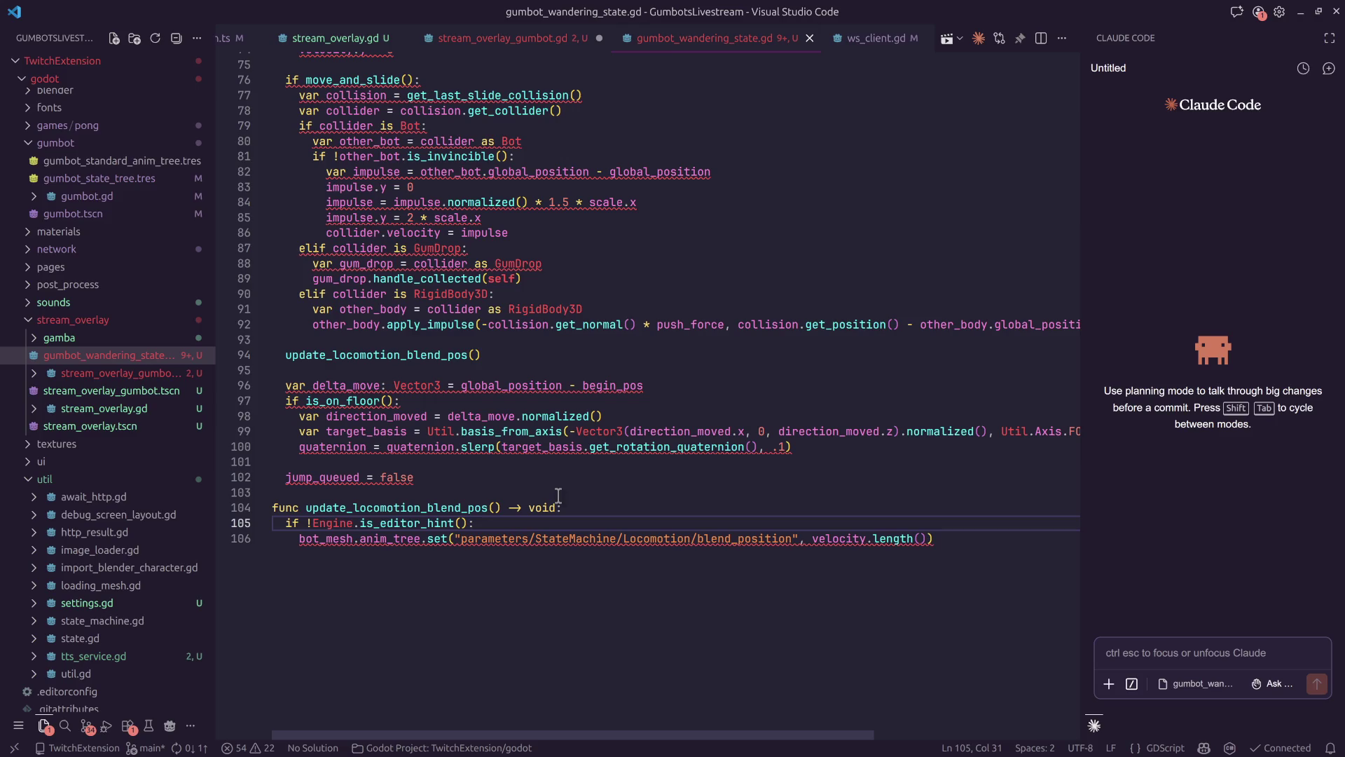
click(150, 377)
click(603, 242)
click(469, 169)
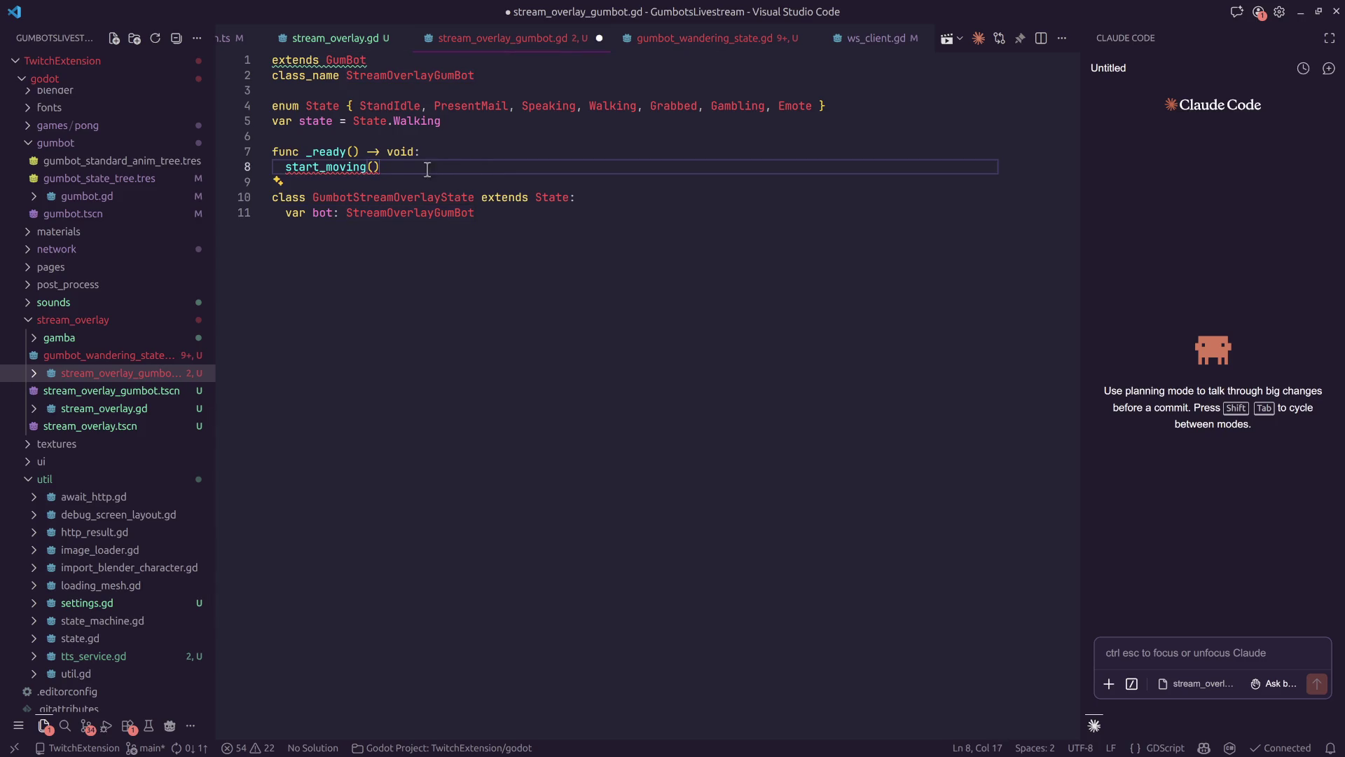
drag(427, 169, 287, 171)
click(449, 136)
click(502, 78)
key(Return)
key(Return)
text(va)
key(BackSpace)
key(BackSpace)
text(@onready var )
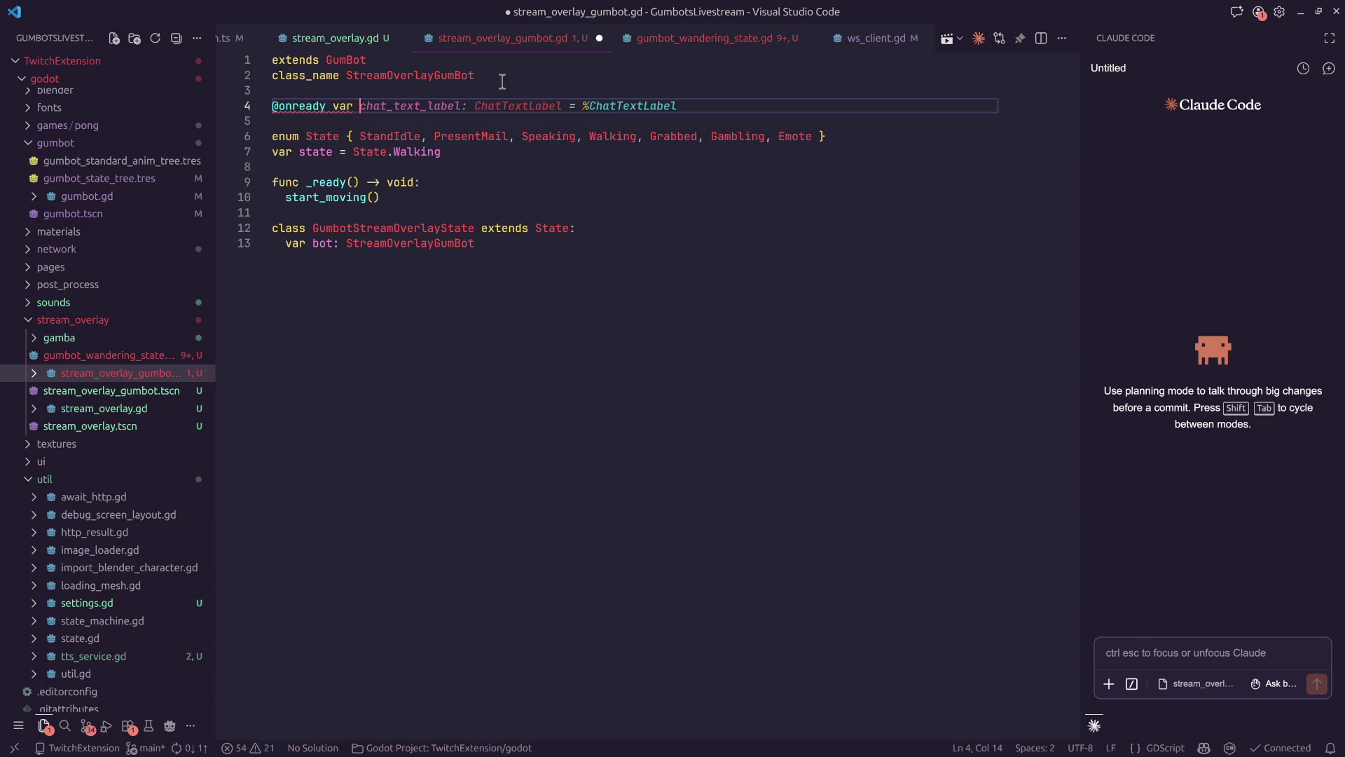
text(s)
click(468, 136)
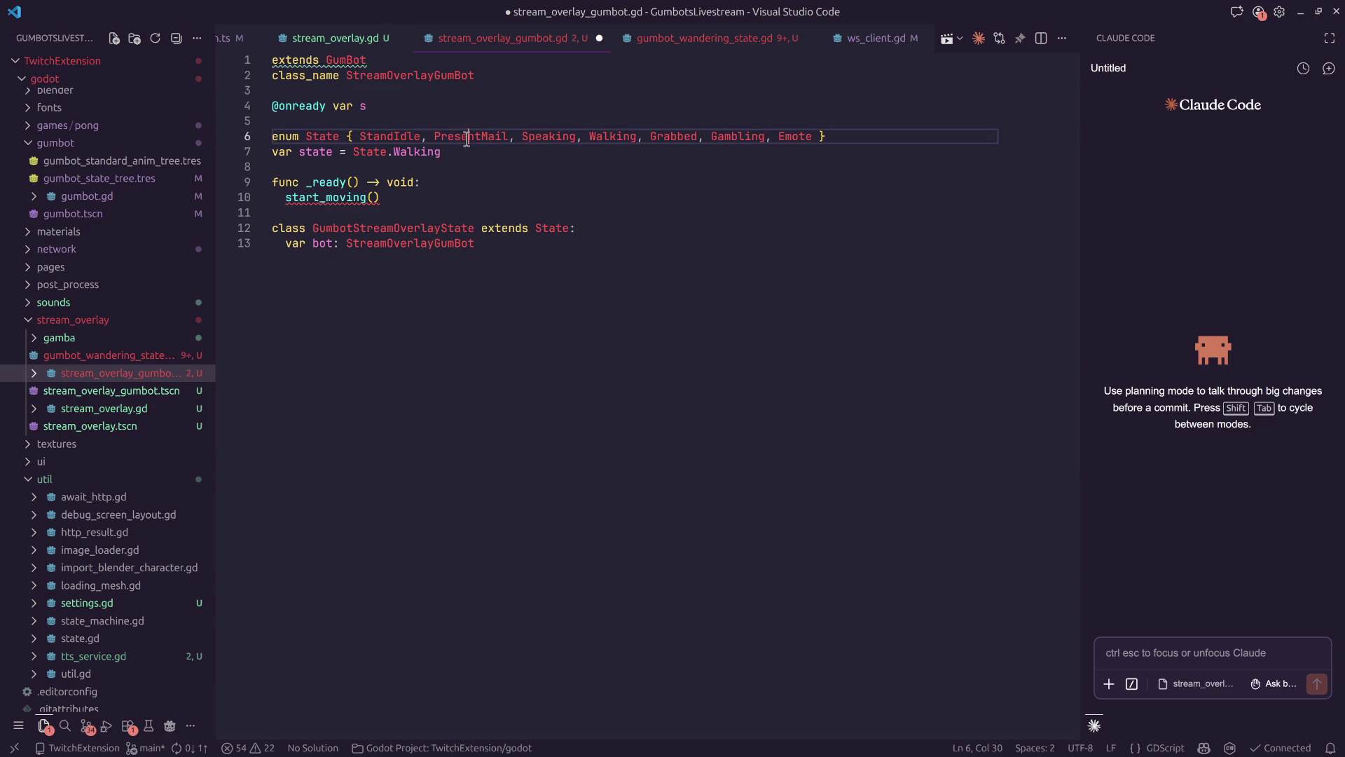
shift+click(479, 153)
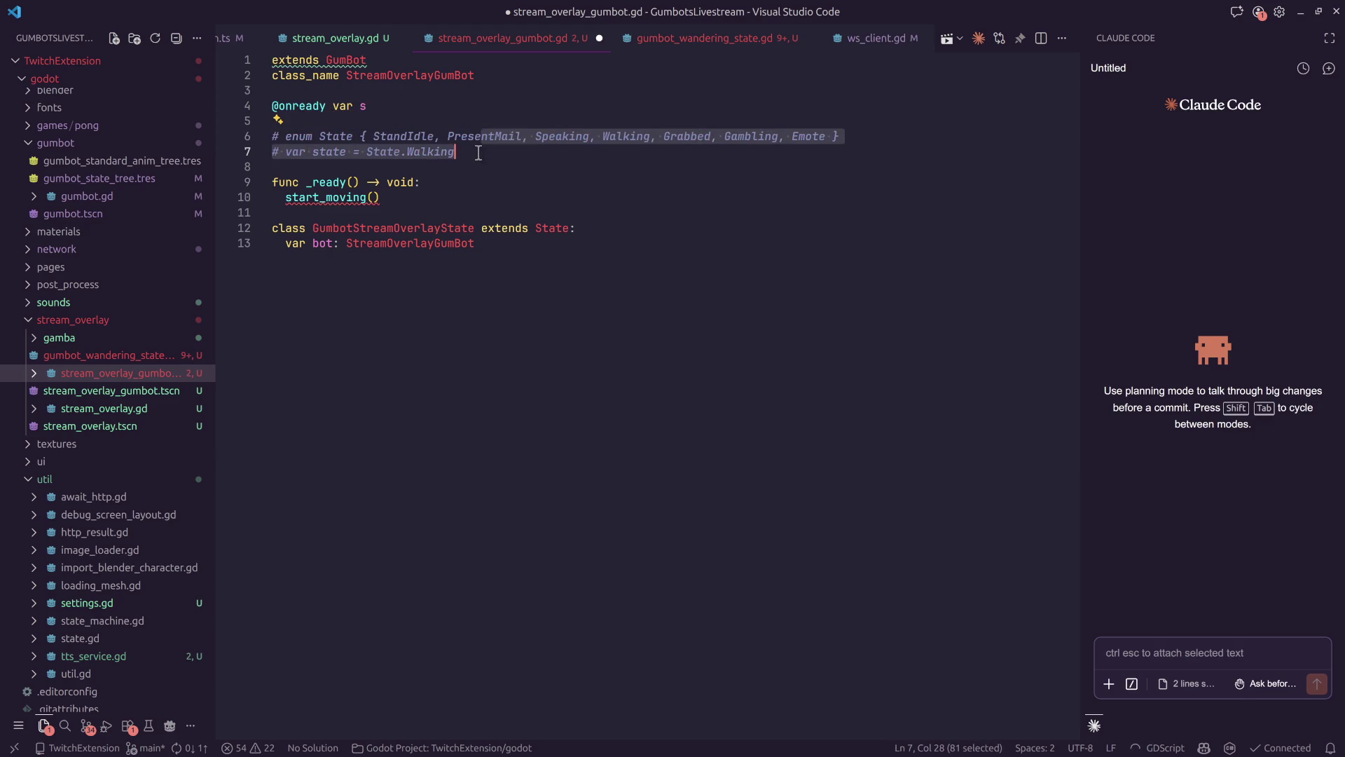
key(ctrl+slash)
click(450, 106)
text(s)
key(BackSpace)
text(tate)
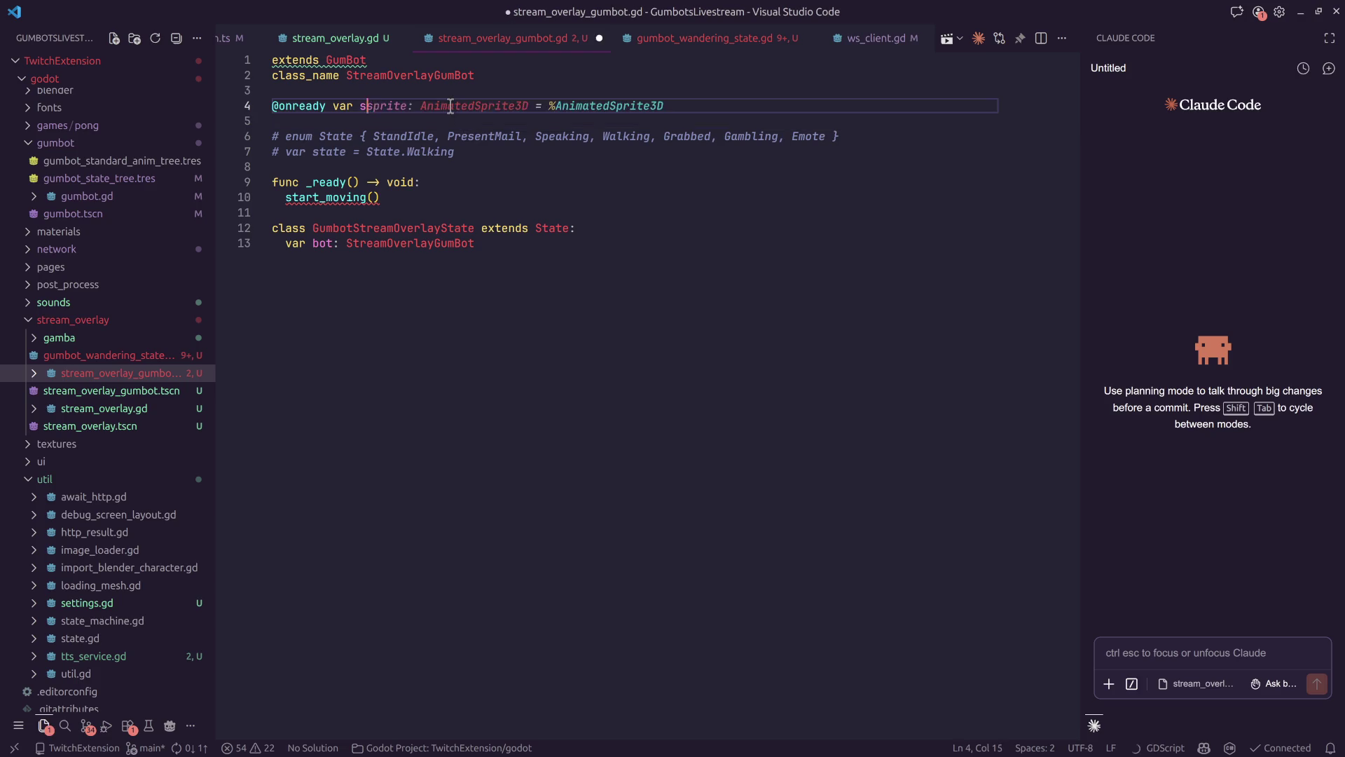
key(BackSpace)
text(: State)
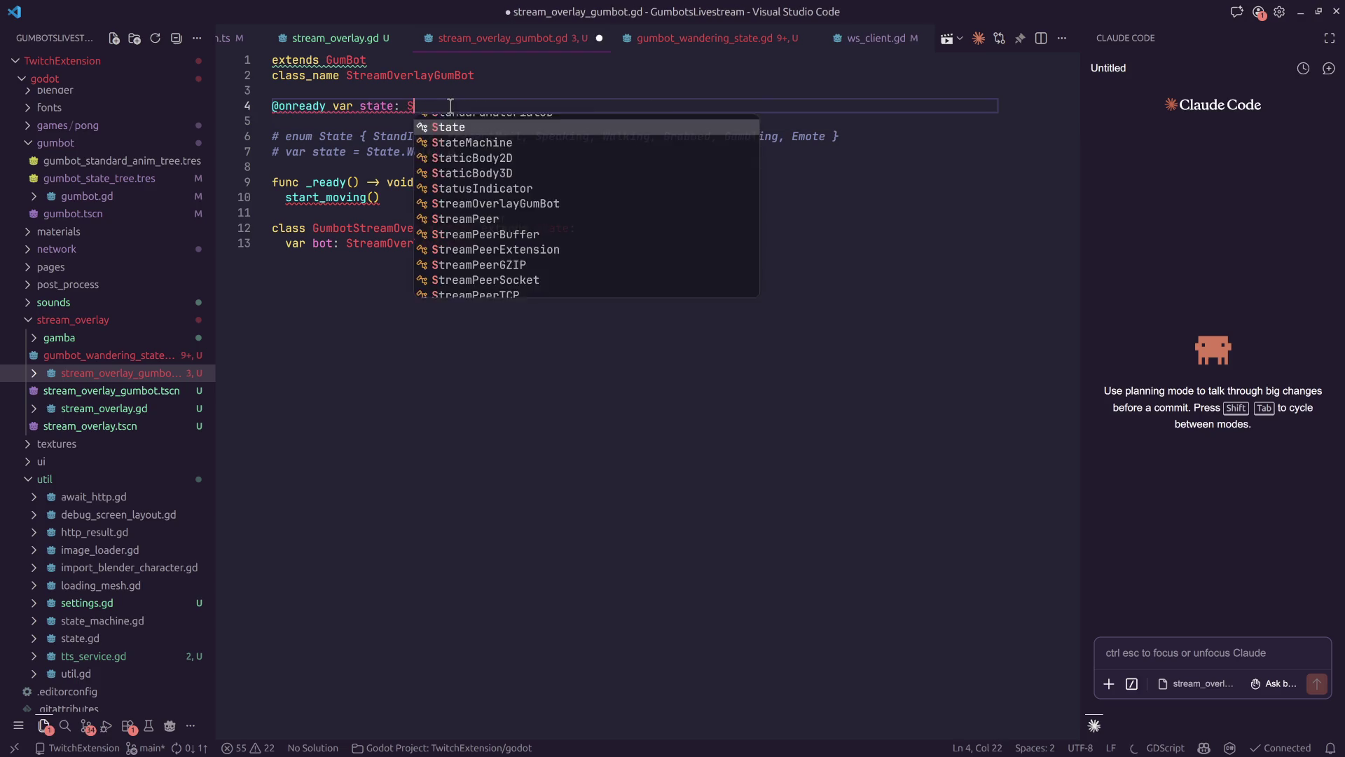
text(M)
key(Tab)
key(Tab)
click(439, 117)
key(ctrl+s)
double_click(456, 107)
double_click(391, 113)
- Add state.change_state(GumbotWanderingState) inside _ready and save the script
click(451, 180)
key(Return)
text(state.ch)
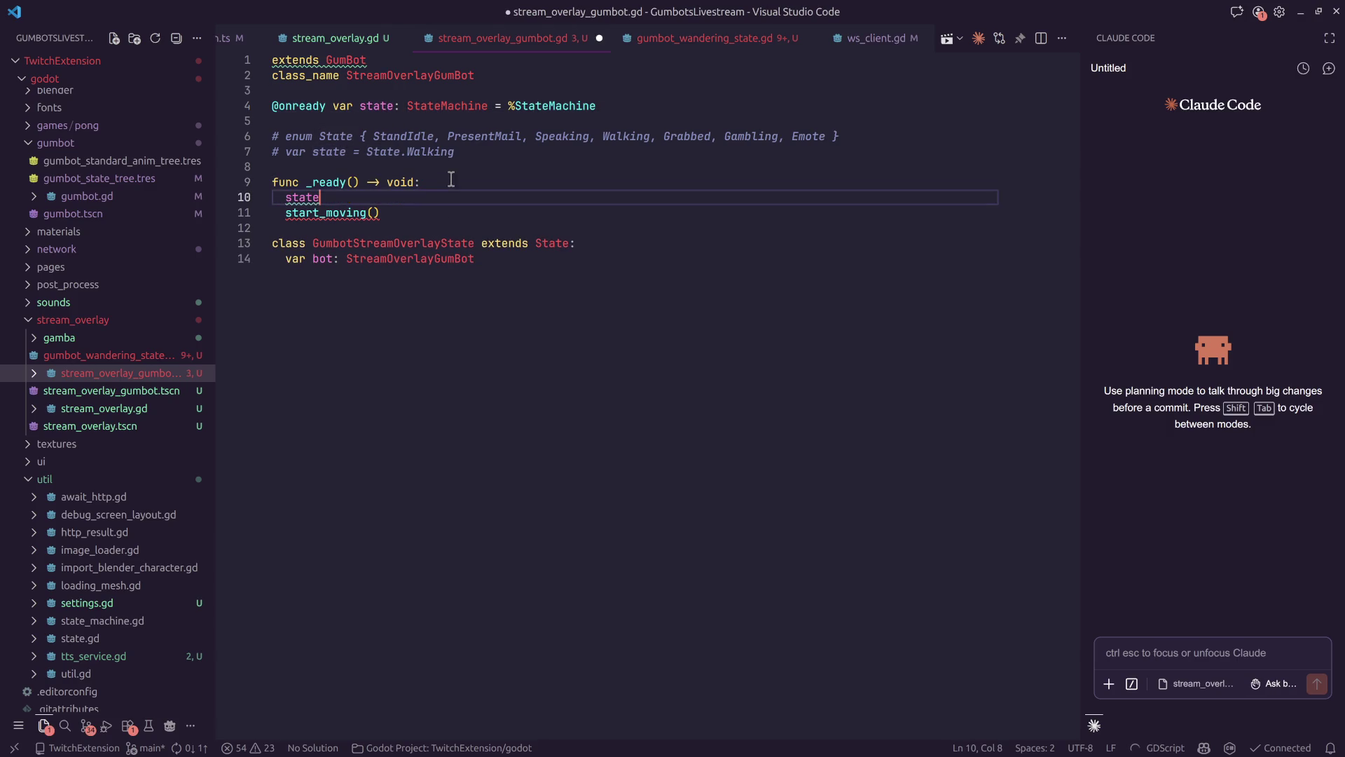
key(Tab)
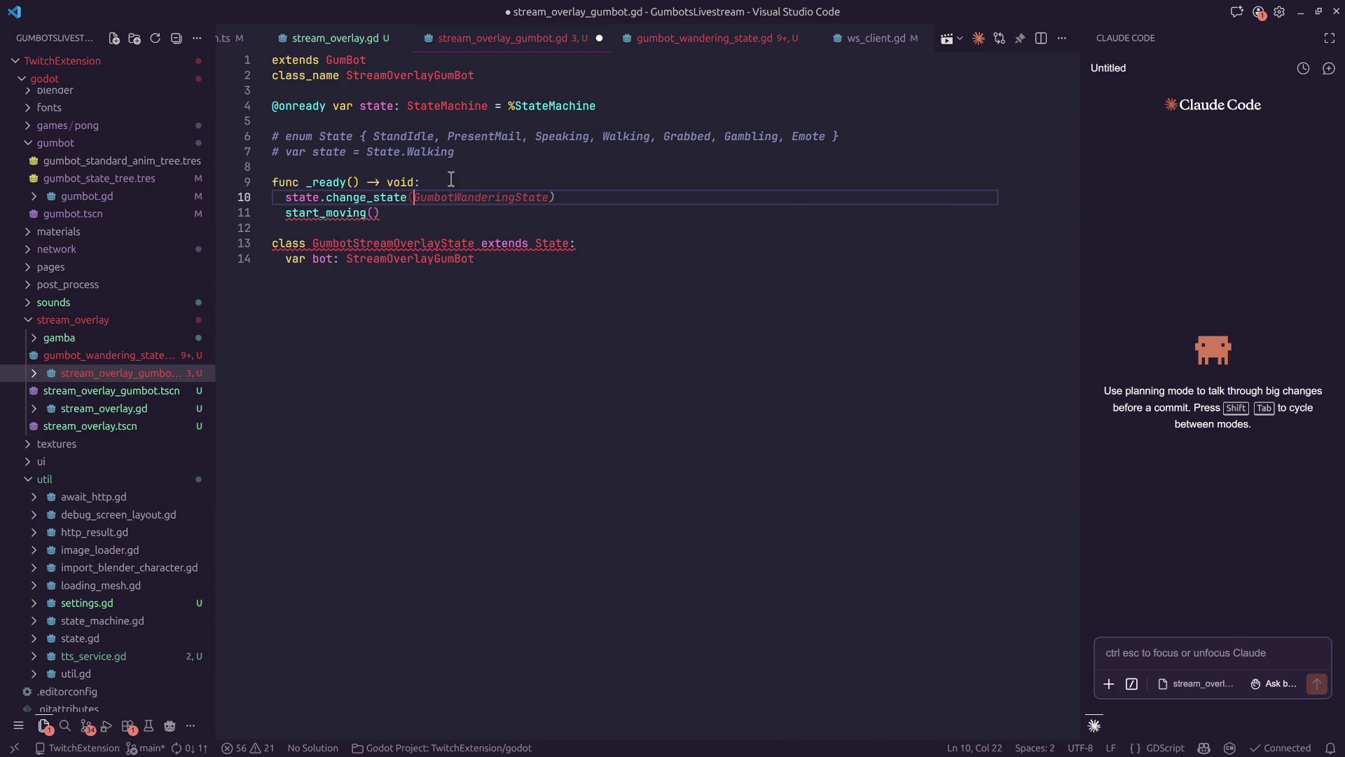
click(509, 182)
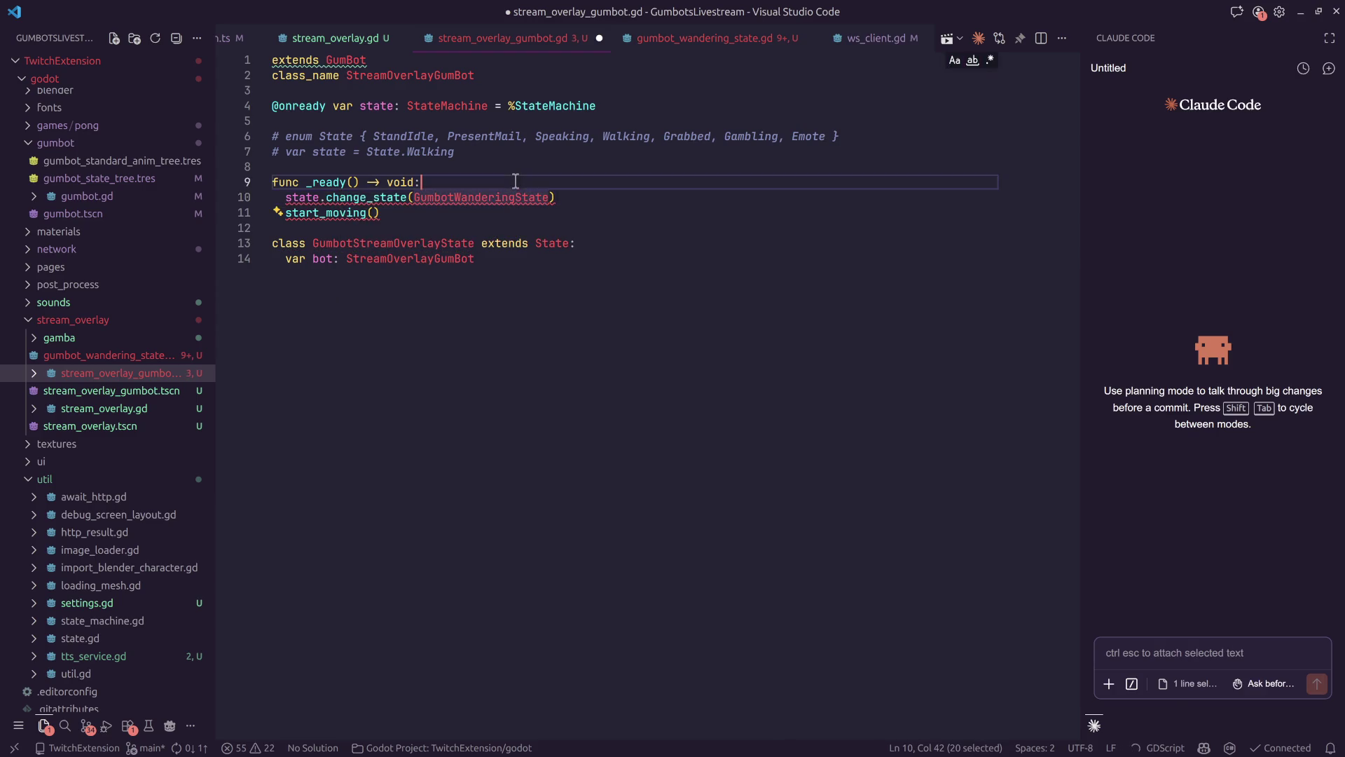
double_click(489, 197)
click(507, 121)
key(ctrl+s)
- Switch to Godot and bring up the Create New Node dialog
key(alt+Tab)
key(ctrl+s)
click(16, 80)
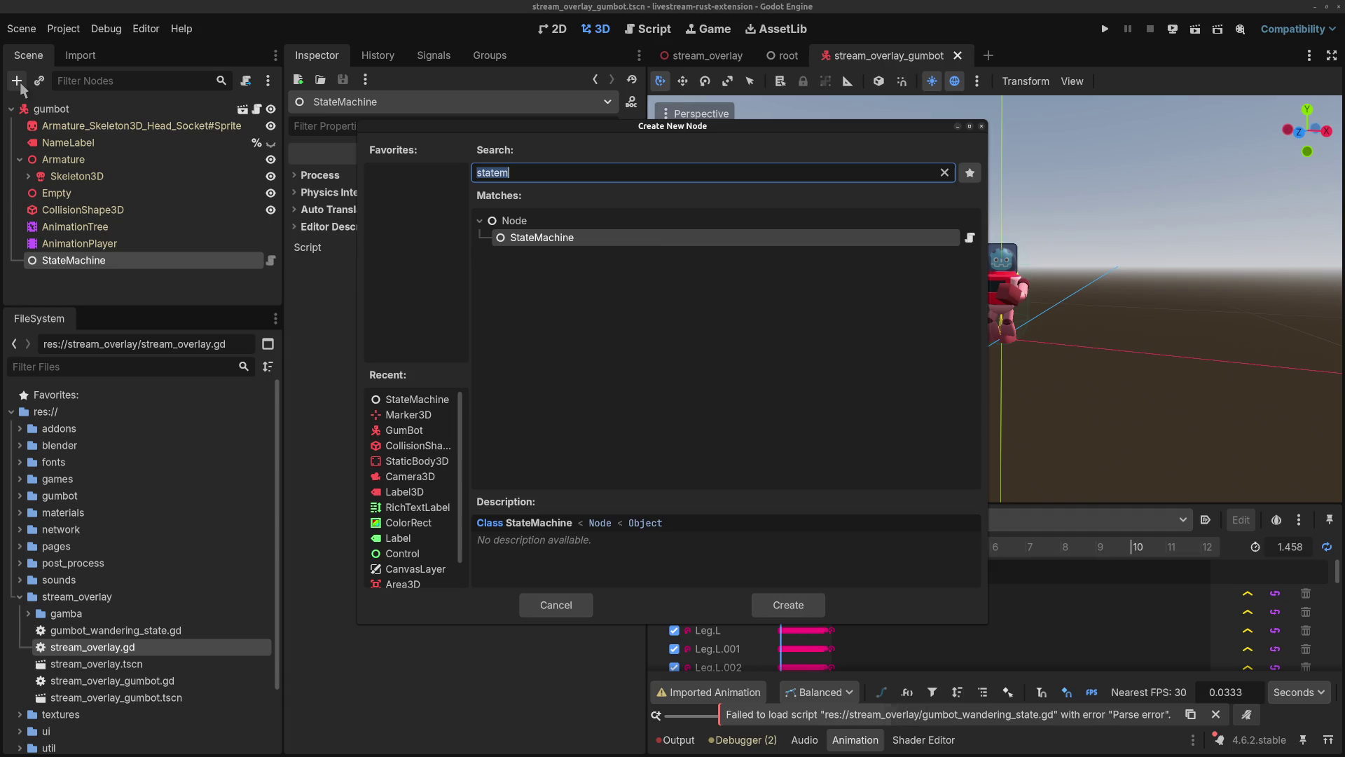
- Search the add-node dialog for a wandering or gumbot node type, then cancel it
text(wnader)
key(ctrl+a)
text(wand)
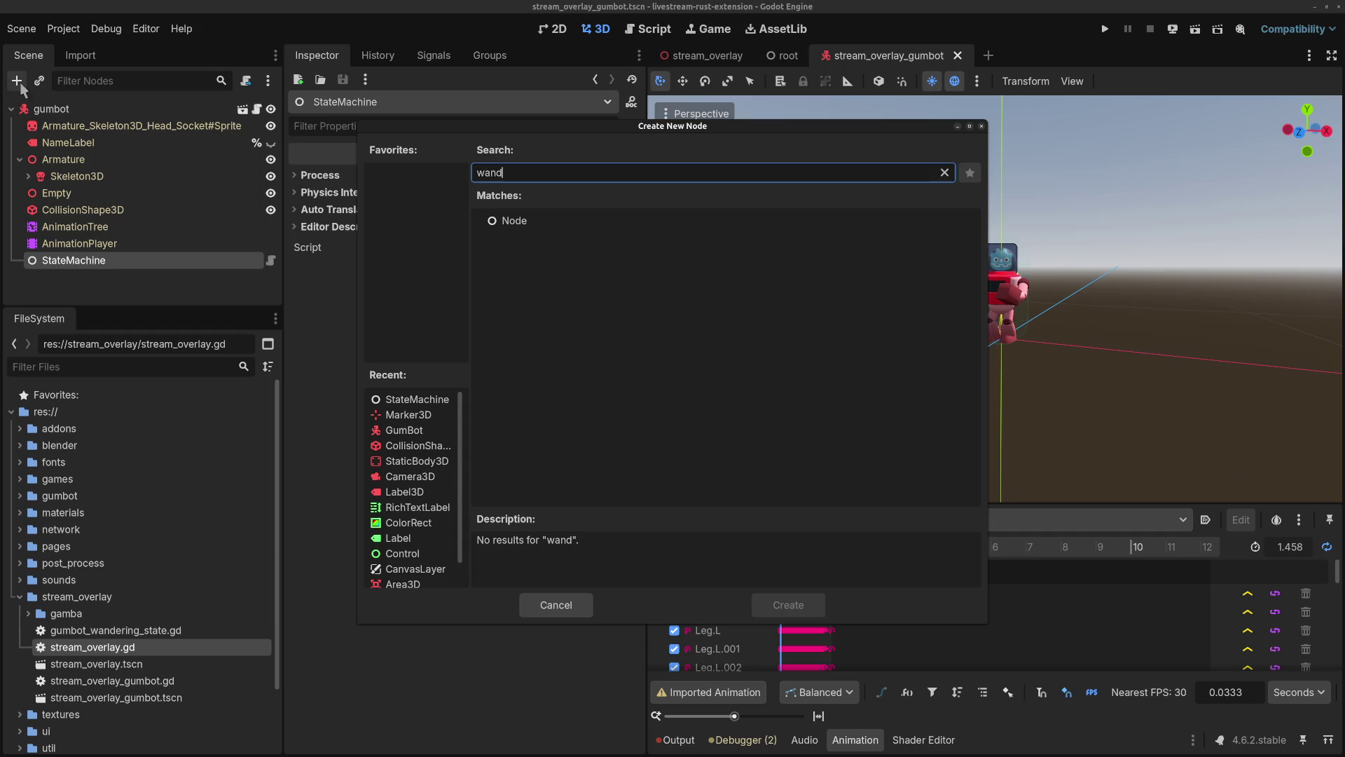
key(Escape)
key(alt+Tab)
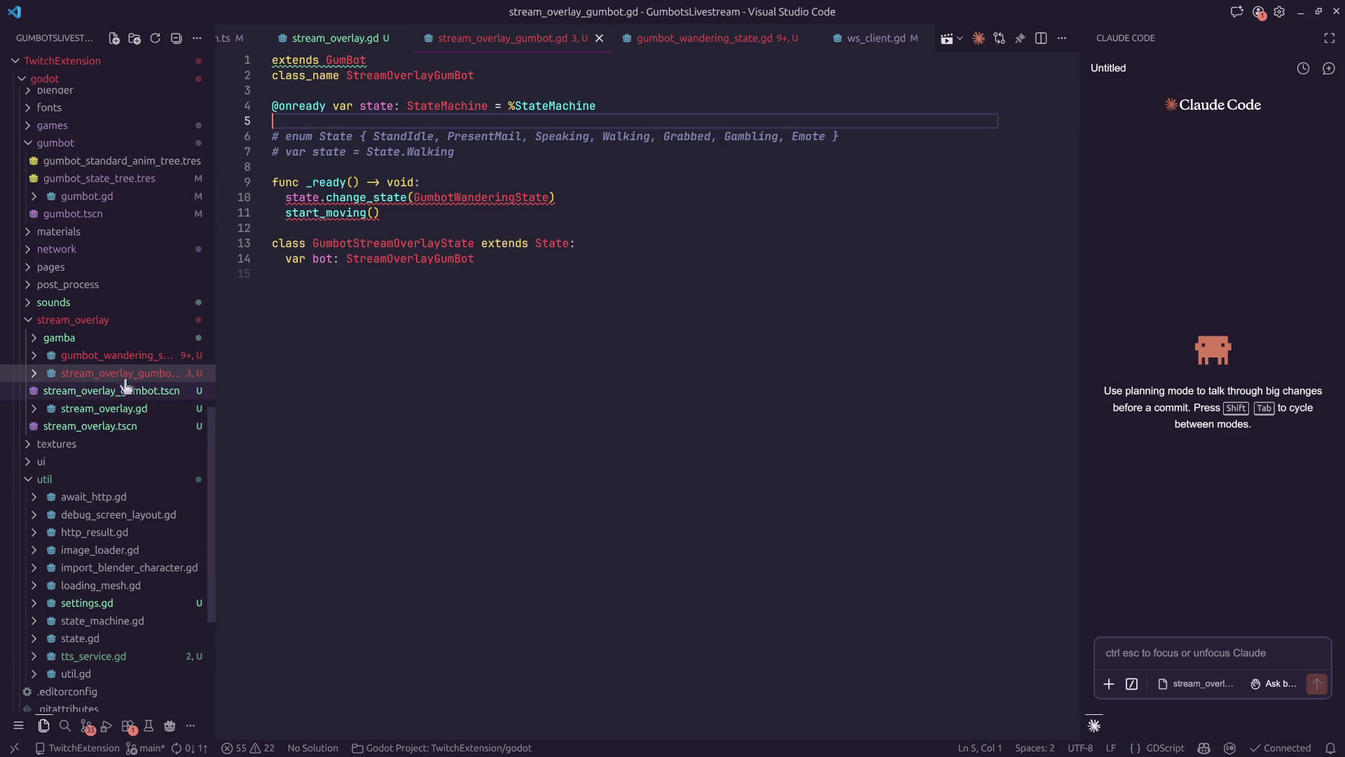
key(alt+Tab)
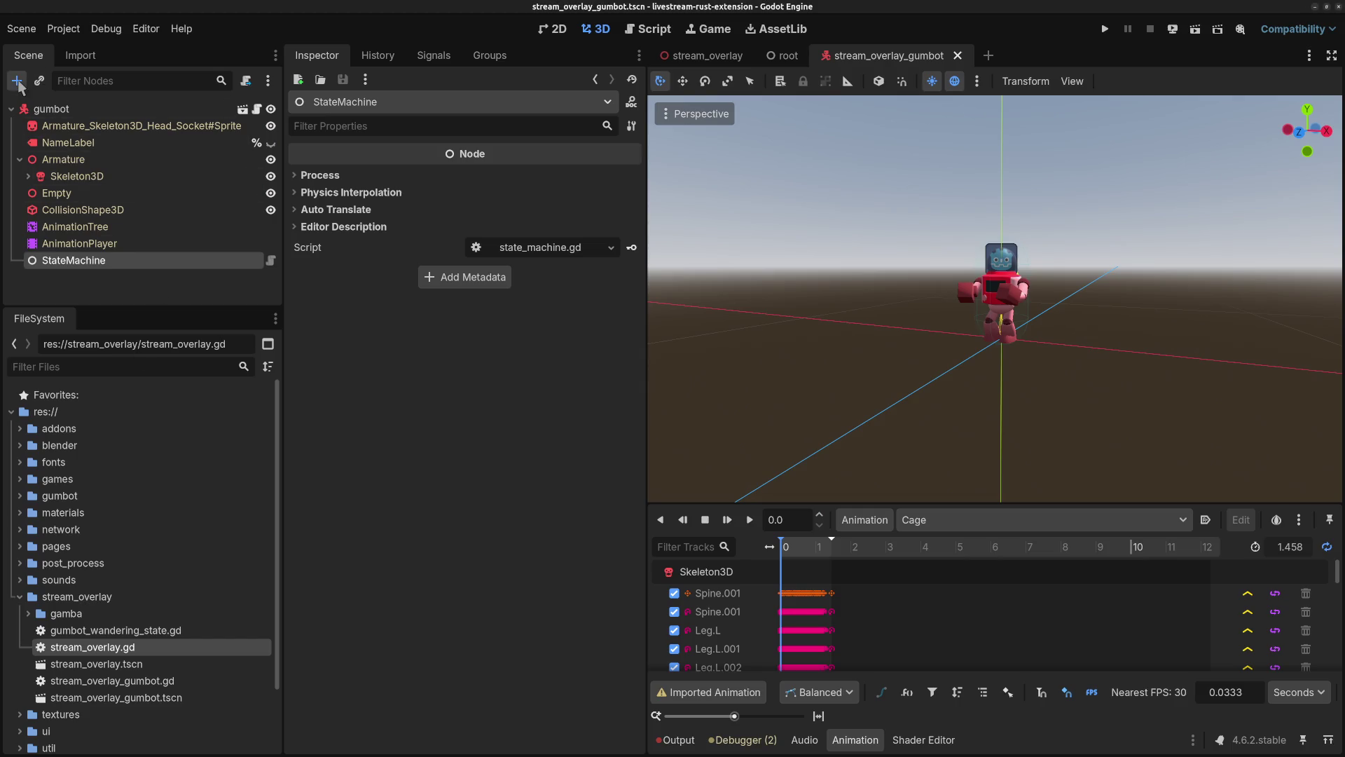
click(17, 81)
text(gumbotwa)
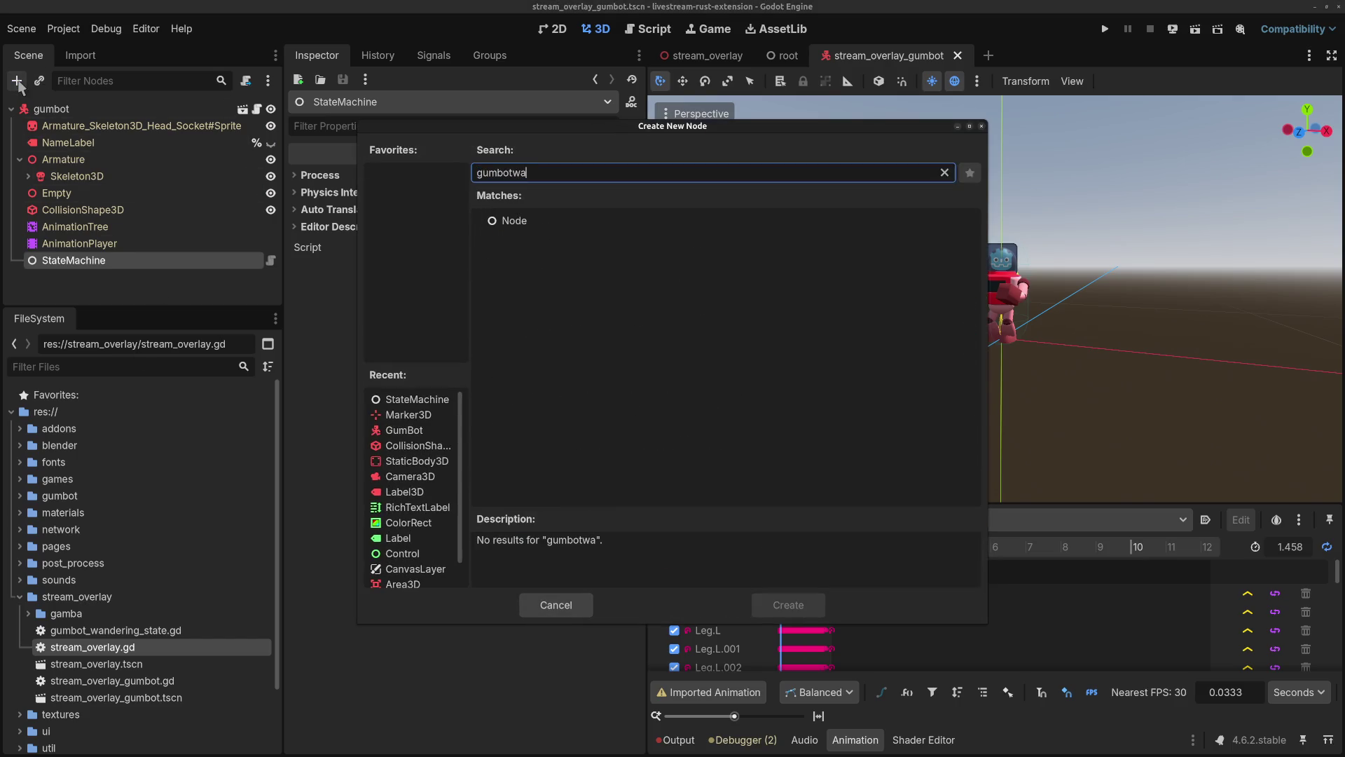
key(BackSpace)
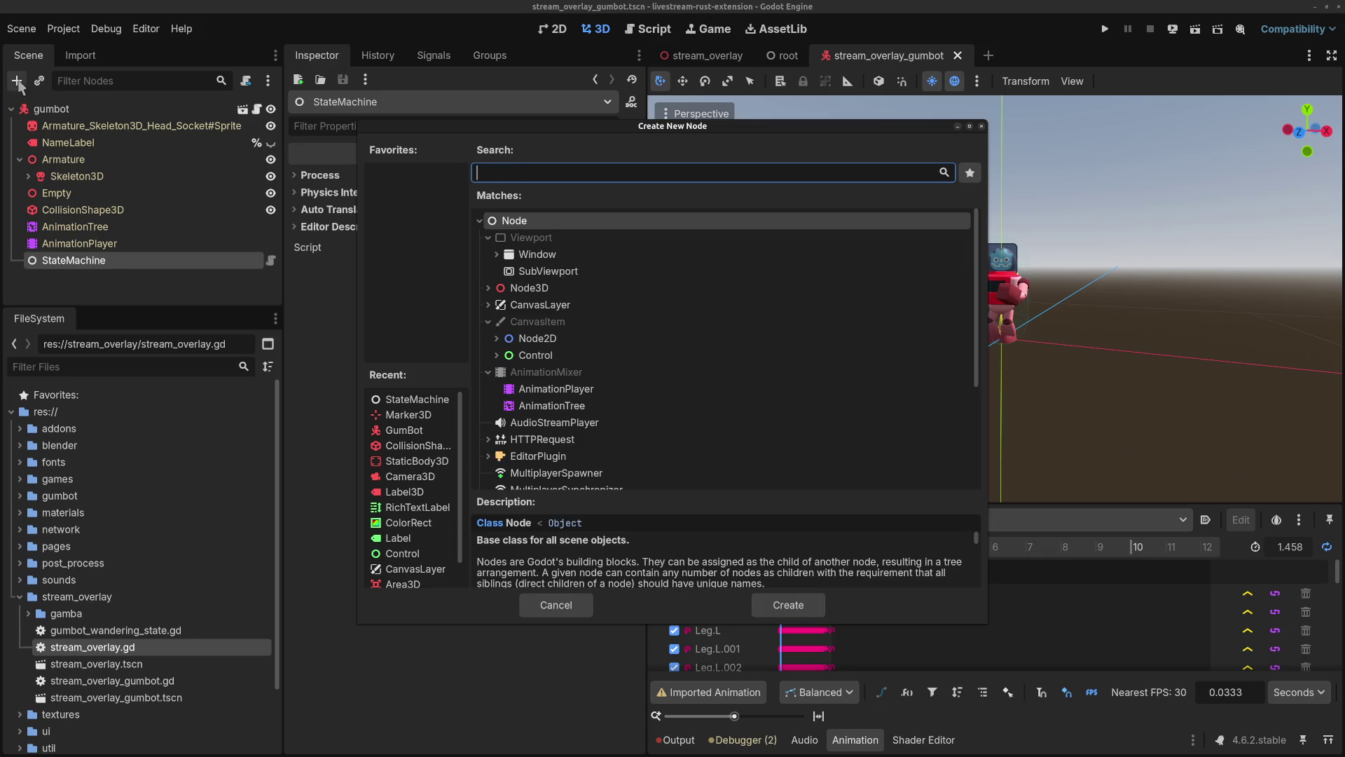
click(543, 604)
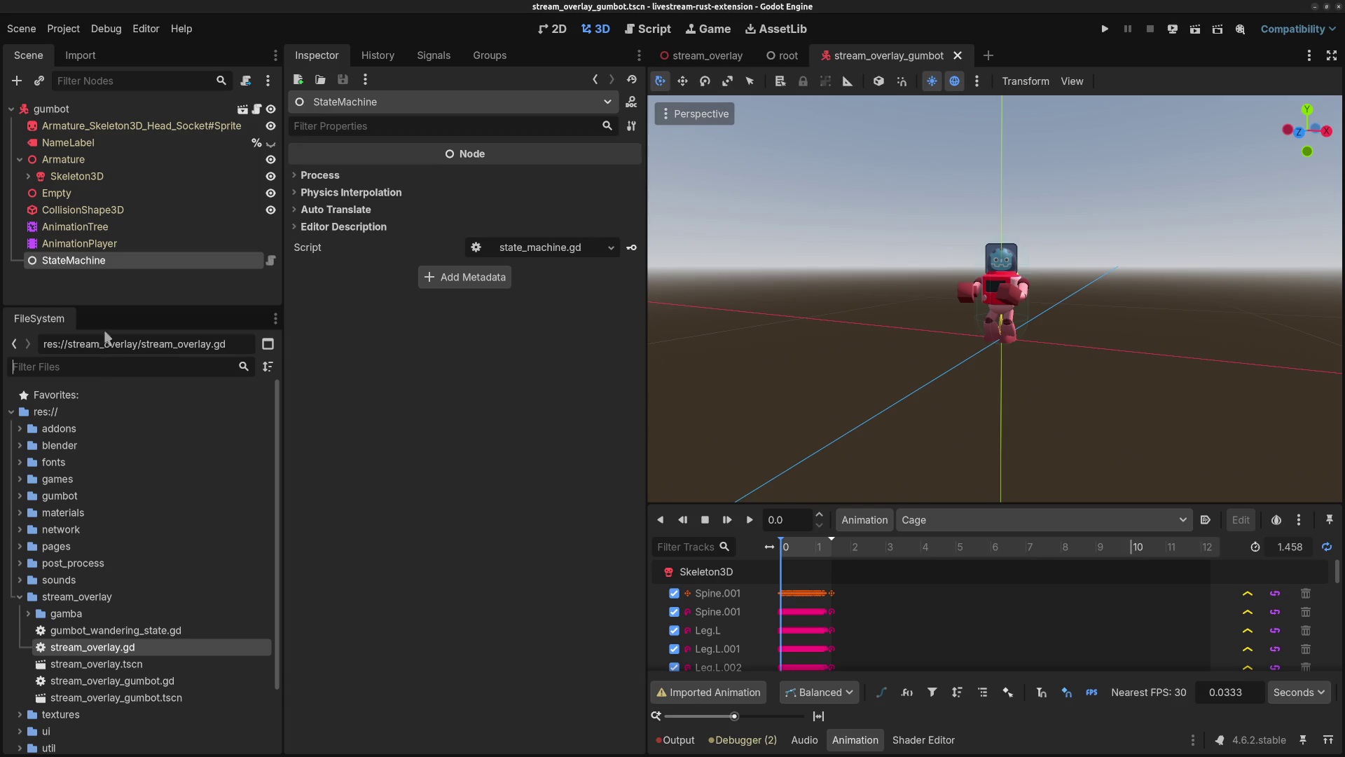
- Create a plain Node as a child of StateMachine
click(17, 81)
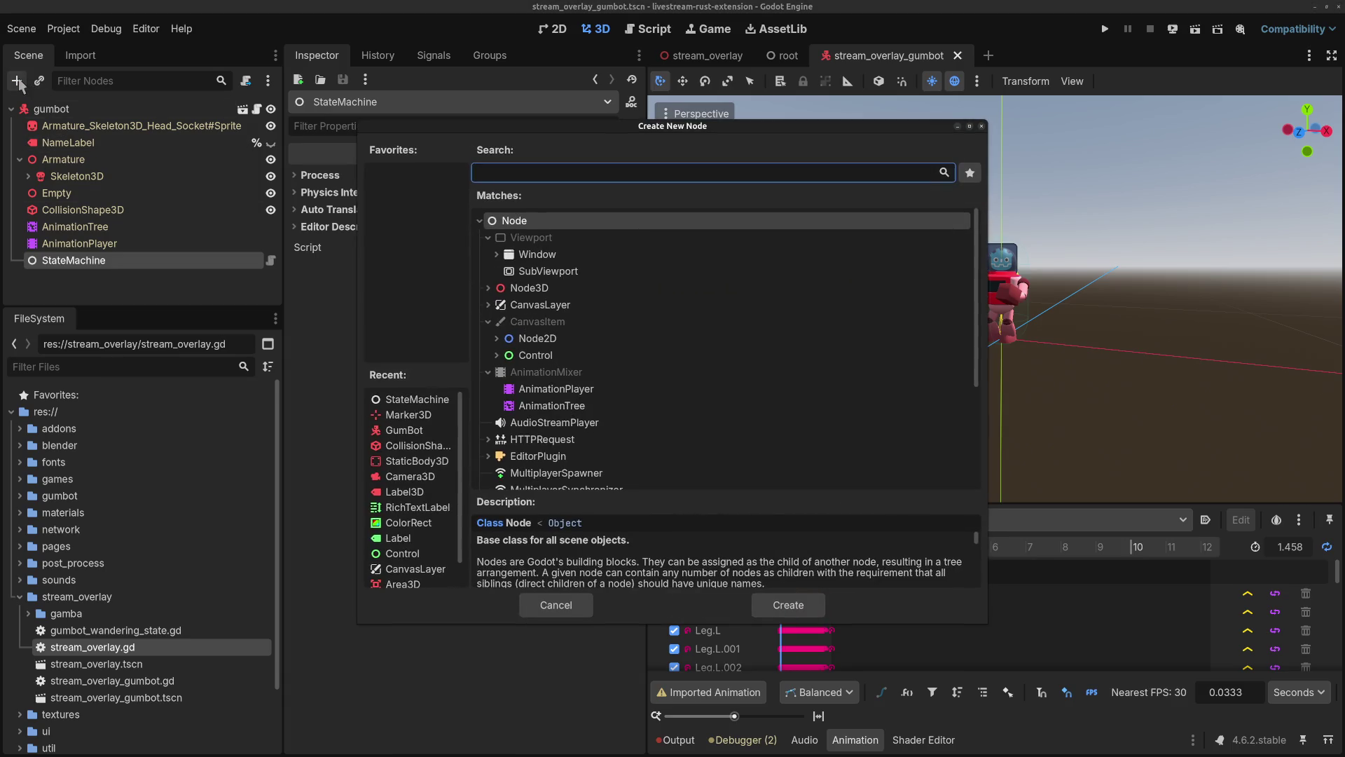
text(gum)
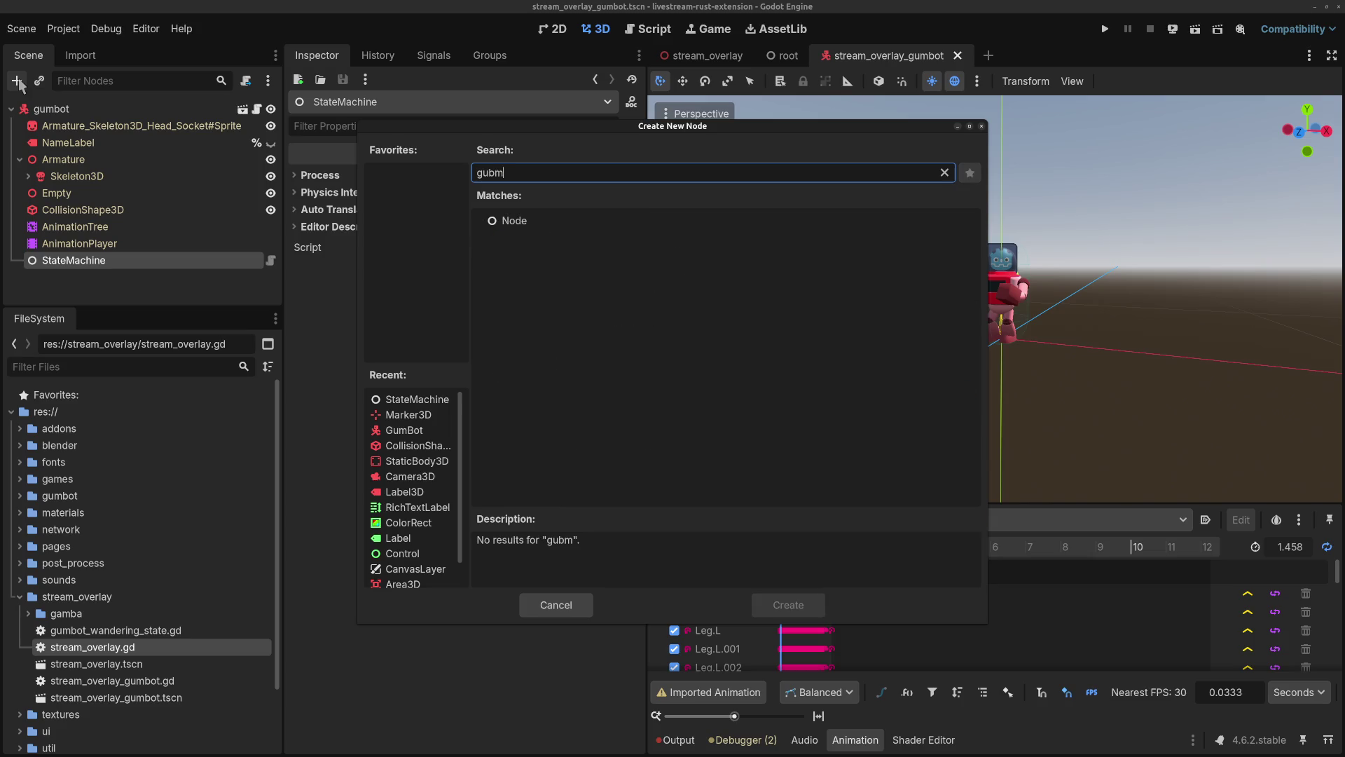
text(bo)
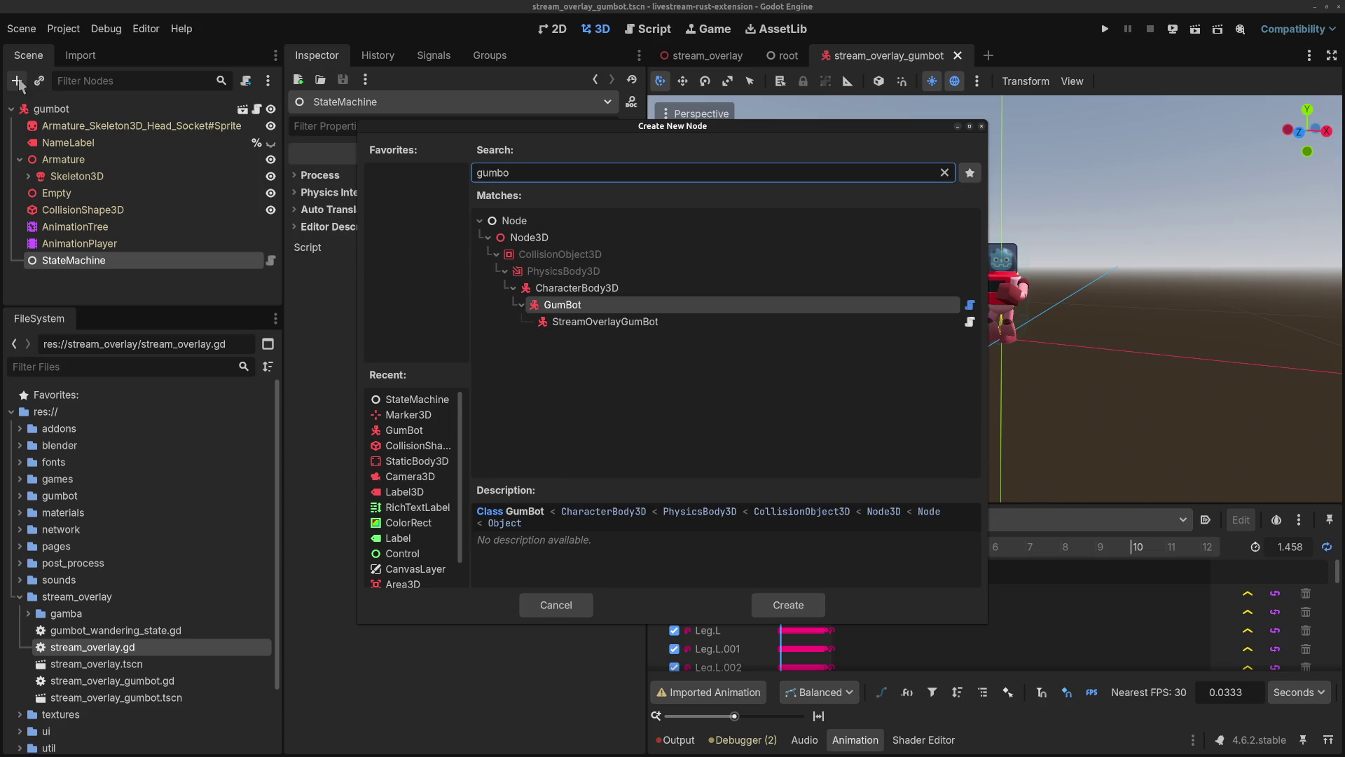
key(ctrl+a)
click(522, 221)
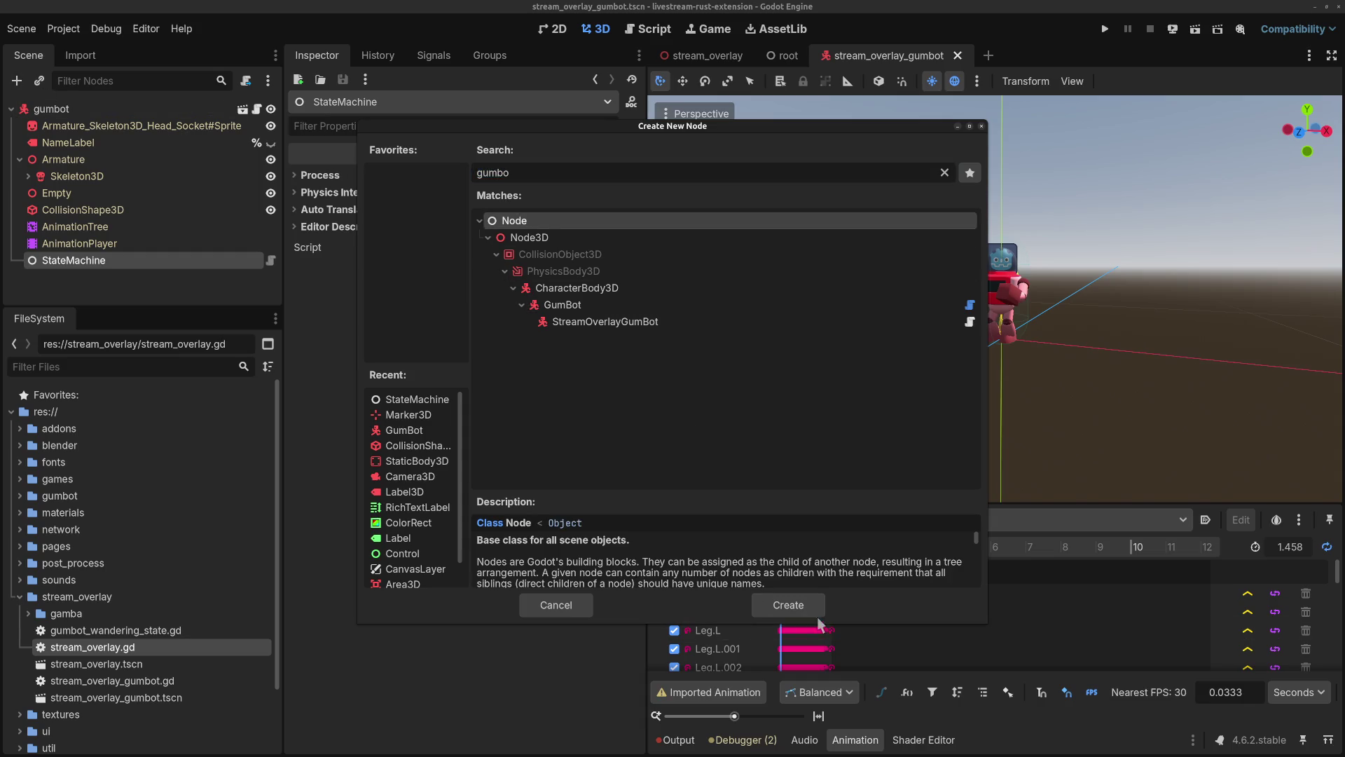
click(813, 611)
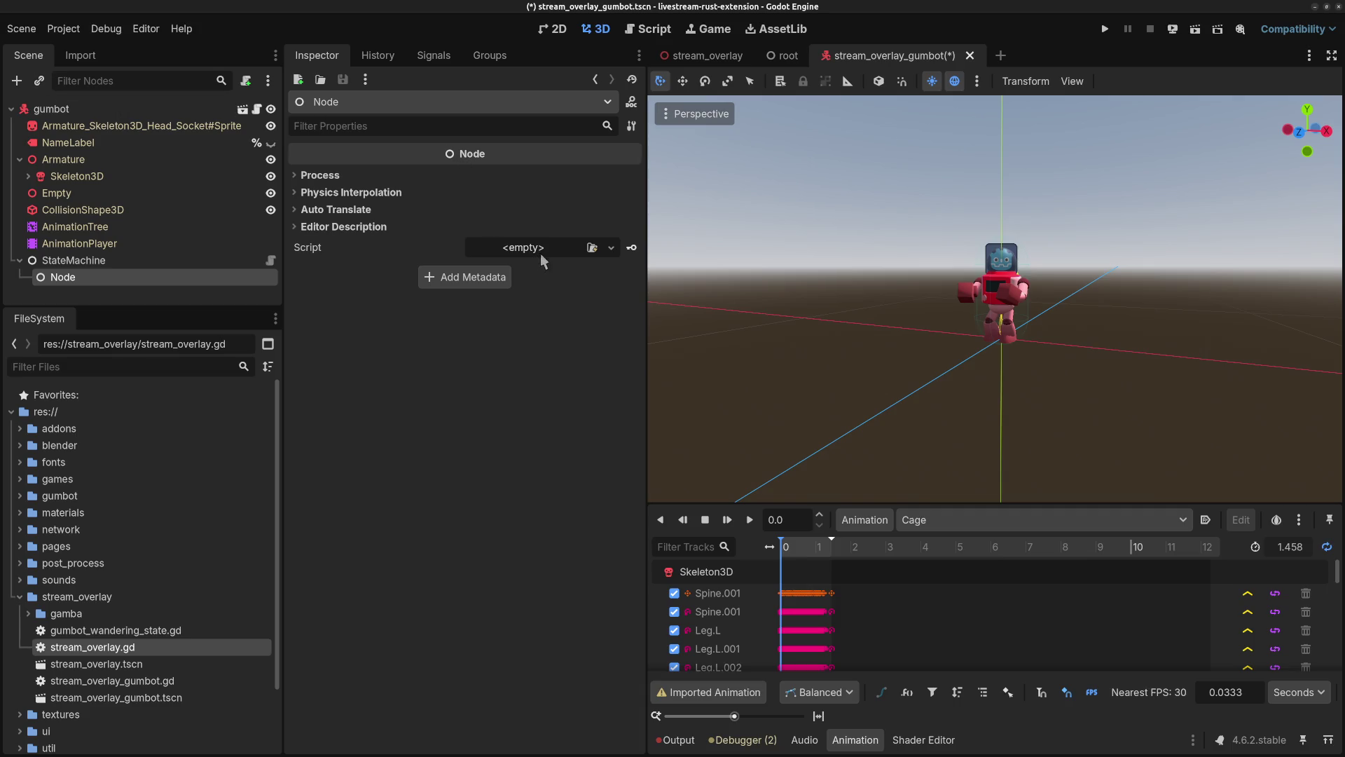
- Attach the existing gumbot_wandering_state.gd script to the new node
click(611, 247)
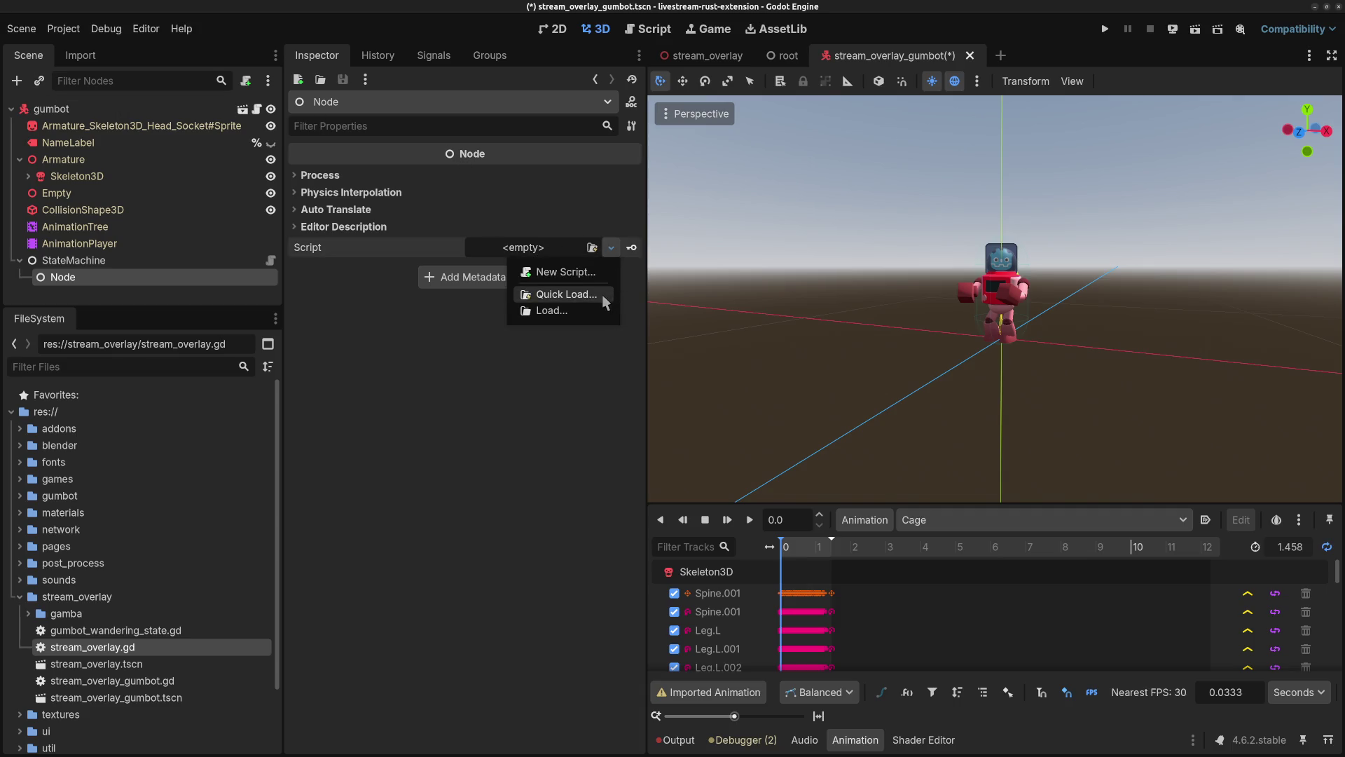
click(567, 294)
text(gubmot)
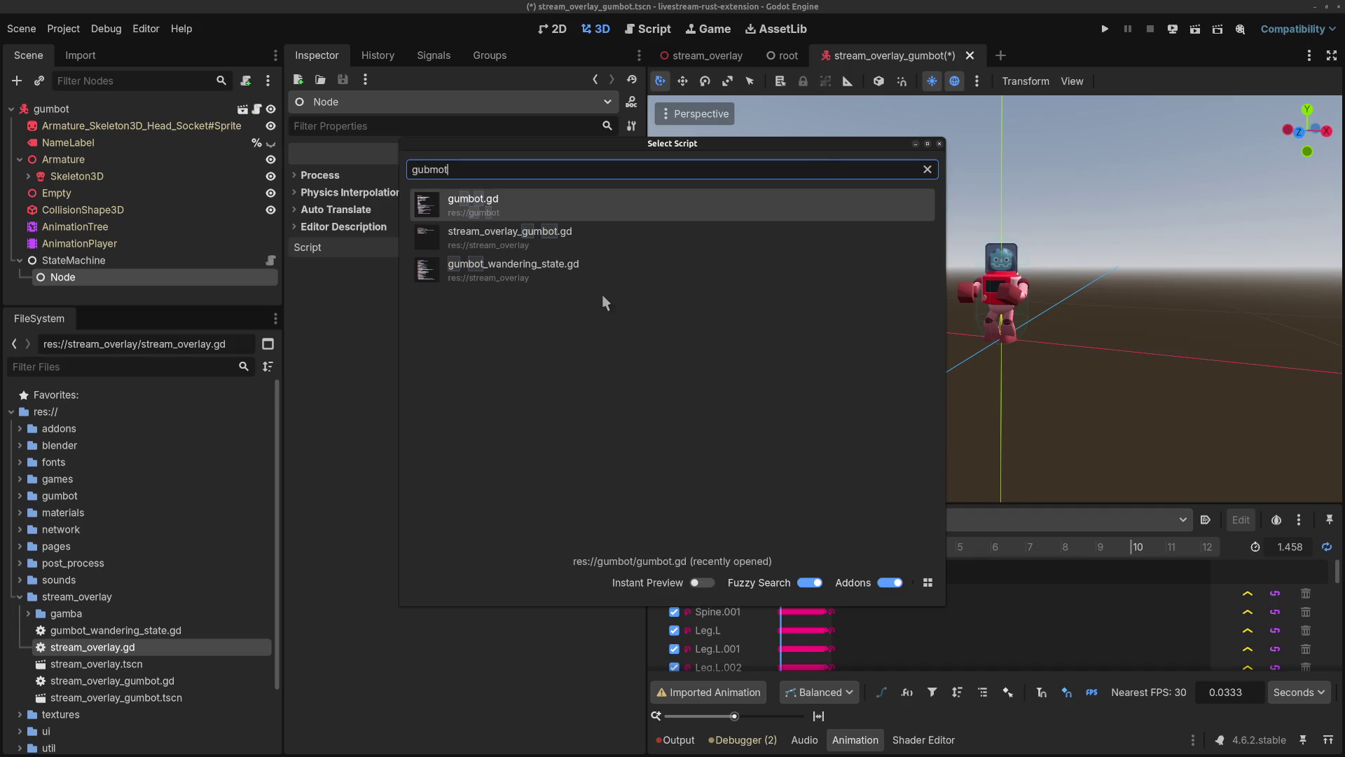
key(Down)
key(Down)
key(Return)
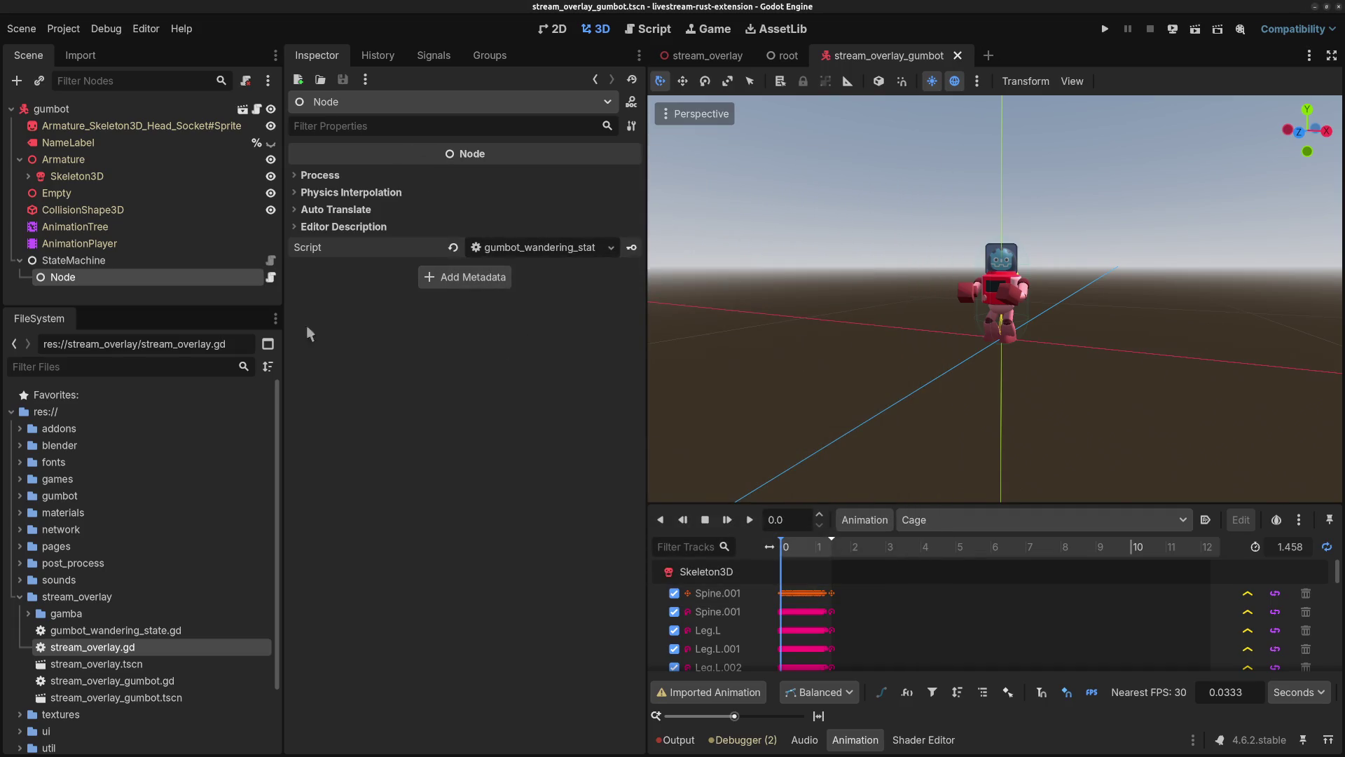
- Rename the node GumbotWanderingState and save the scene
double_click(69, 278)
text(Gumbot)
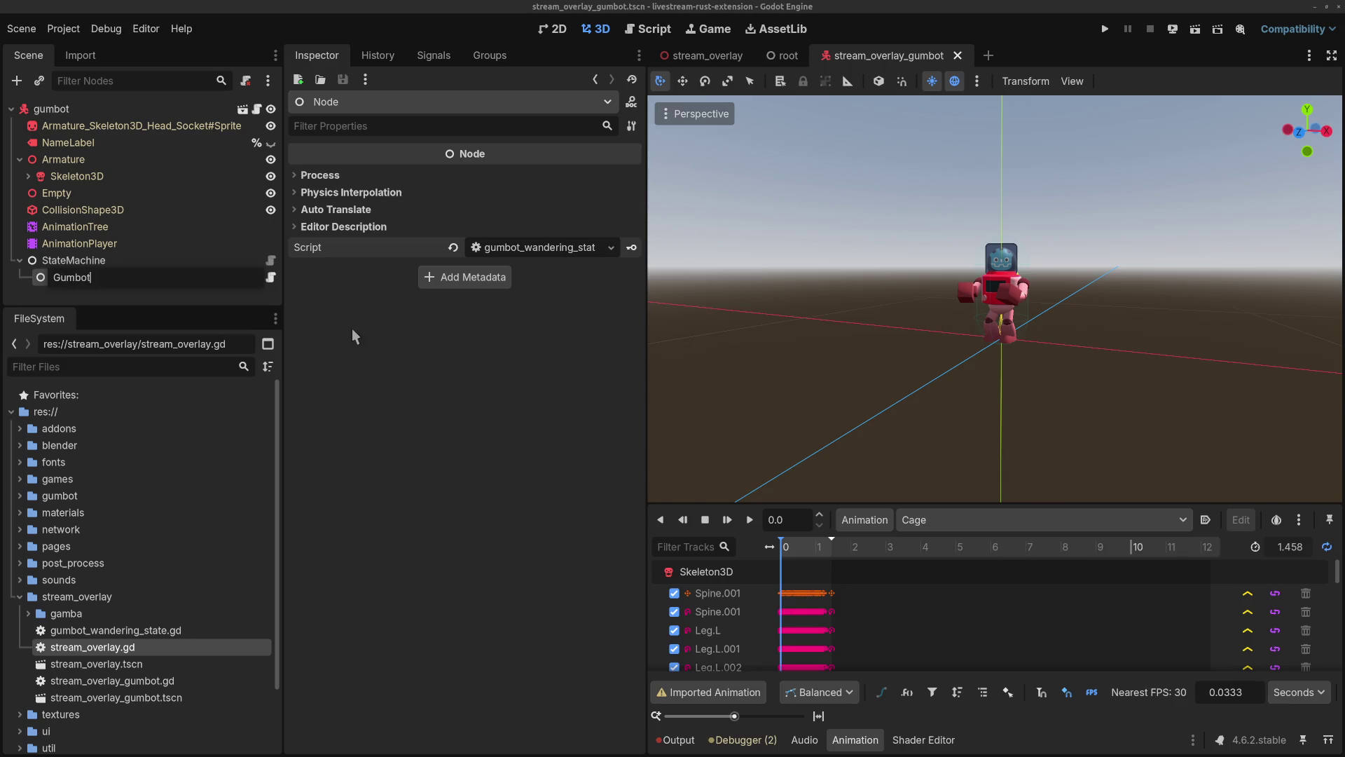
text(State)
key(Return)
key(ctrl+s)
key(alt+Tab)
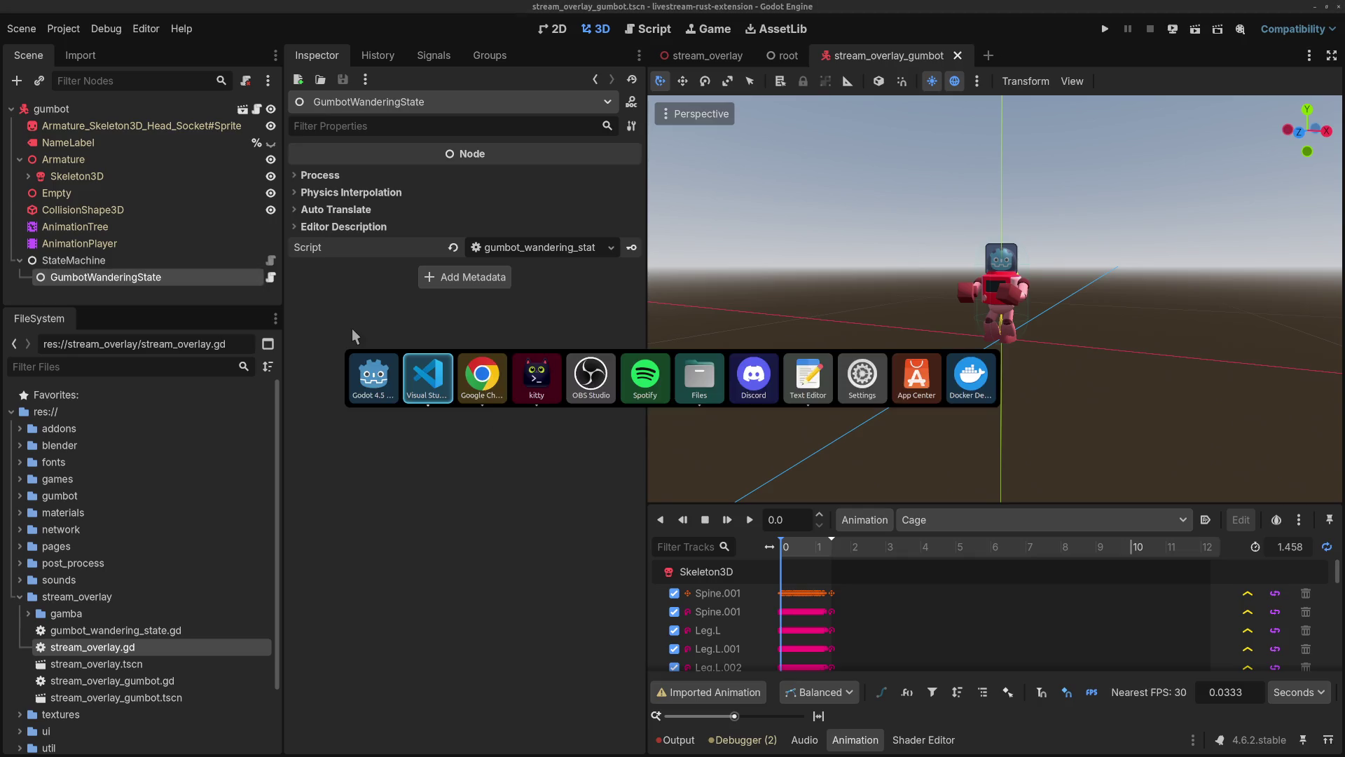
- Open gumbot_wandering_state.gd and go to line 80 in the collision code
click(583, 187)
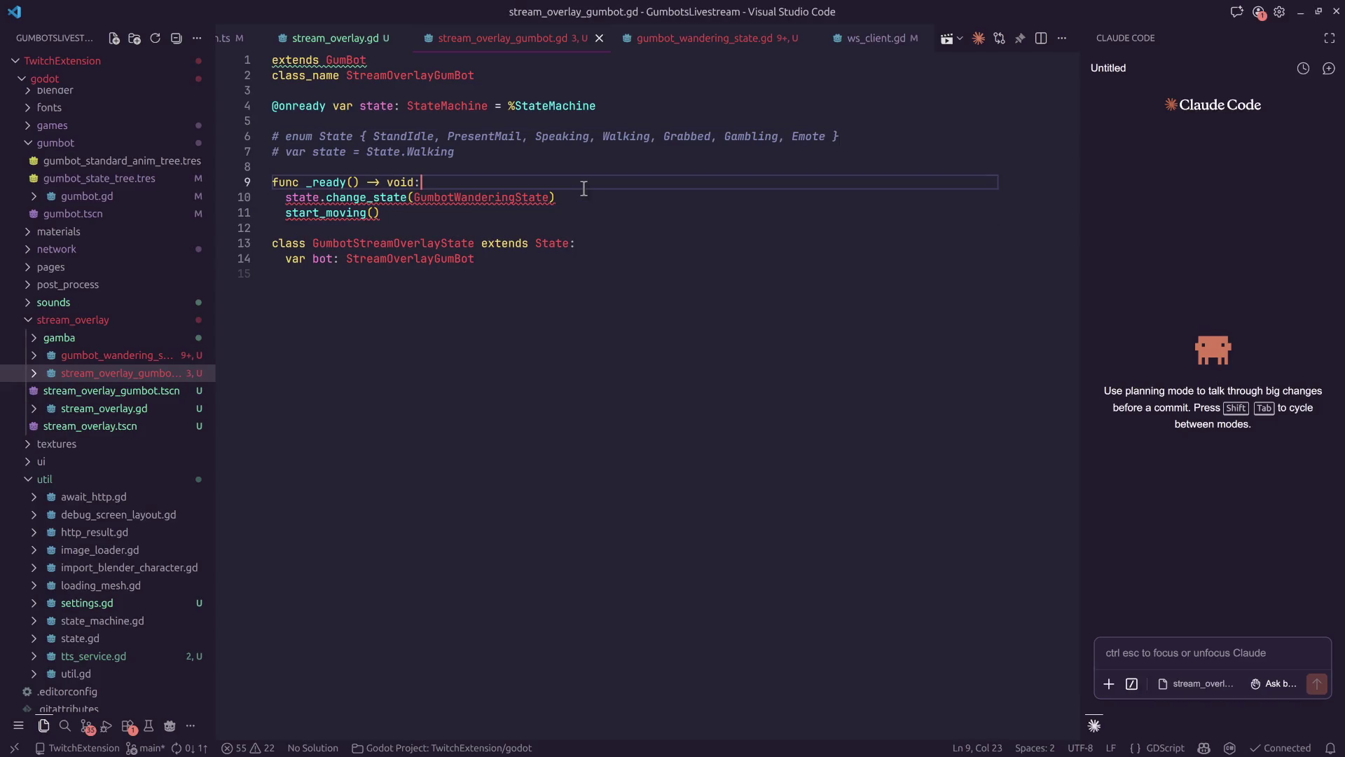
click(711, 38)
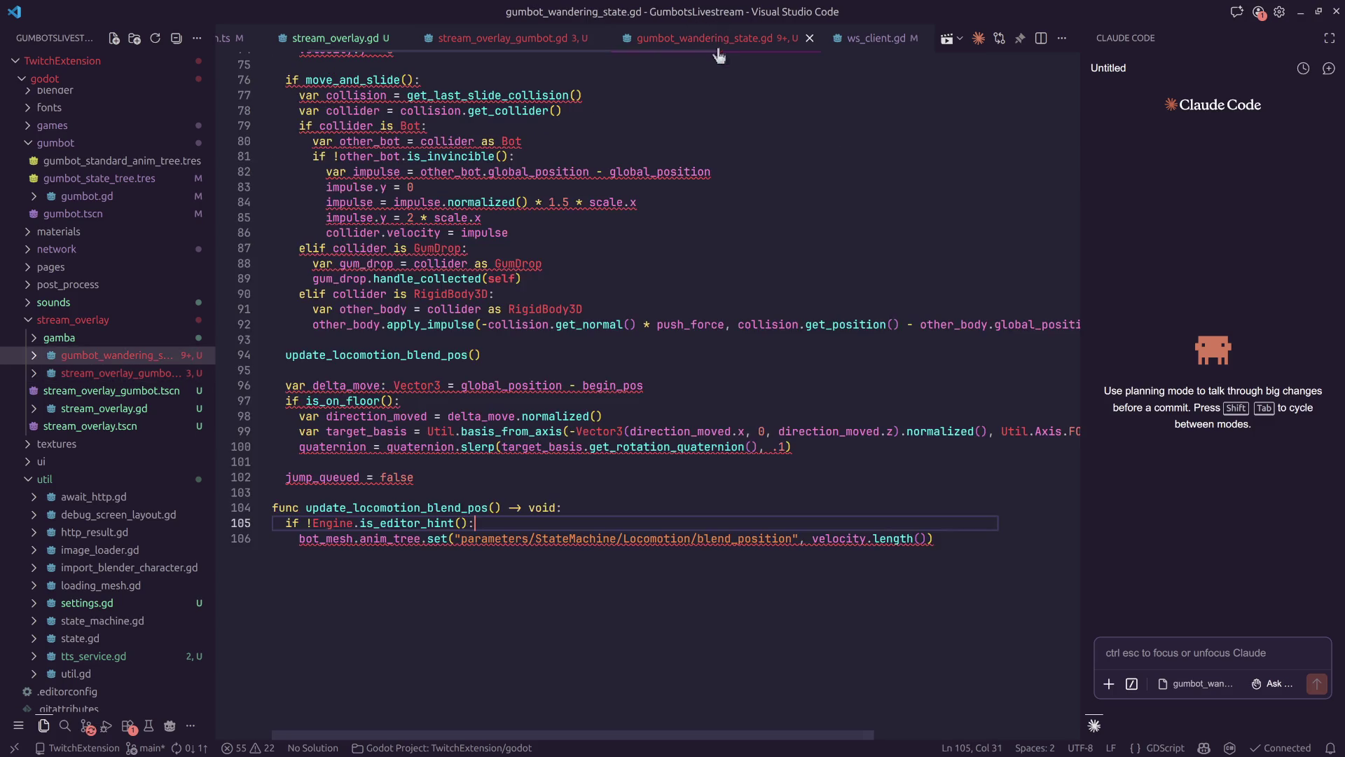
click(620, 312)
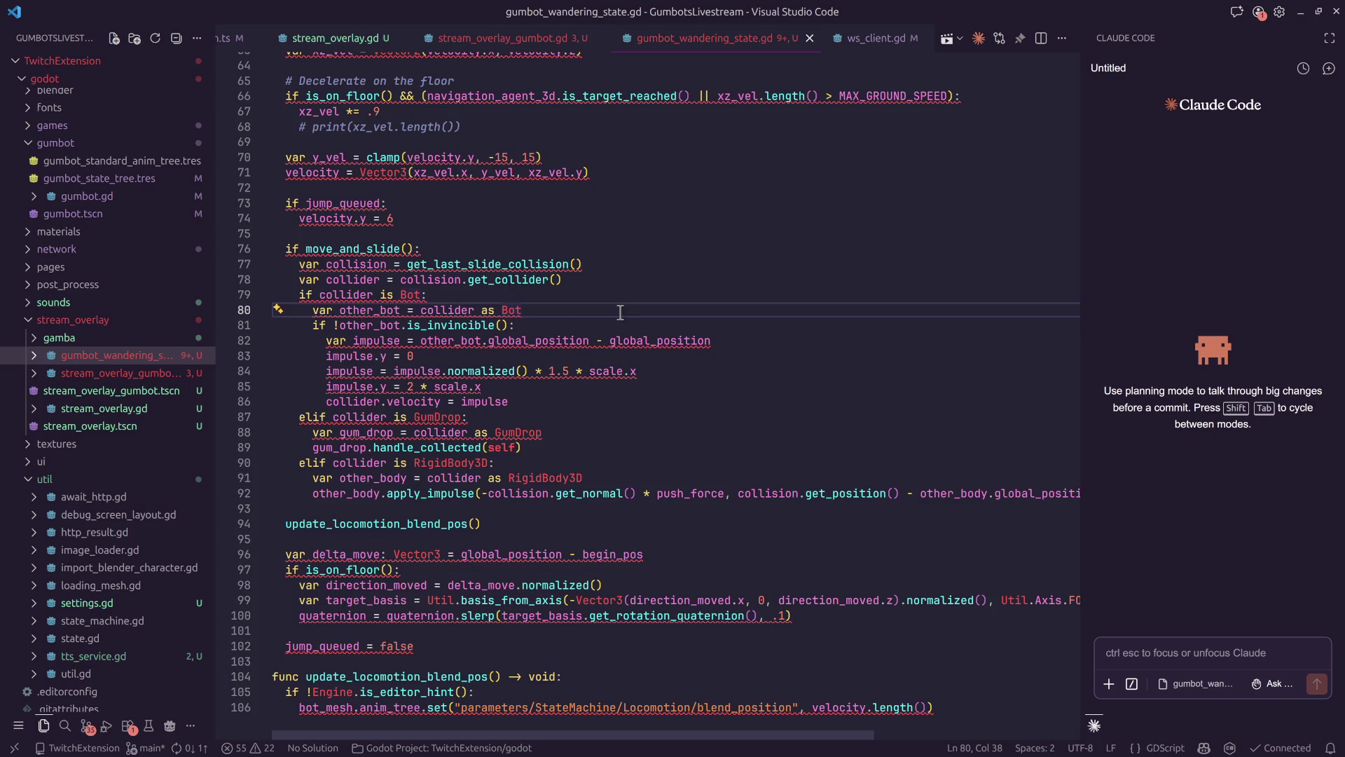
- Switch over to the Google Chrome window
key(alt+Tab)
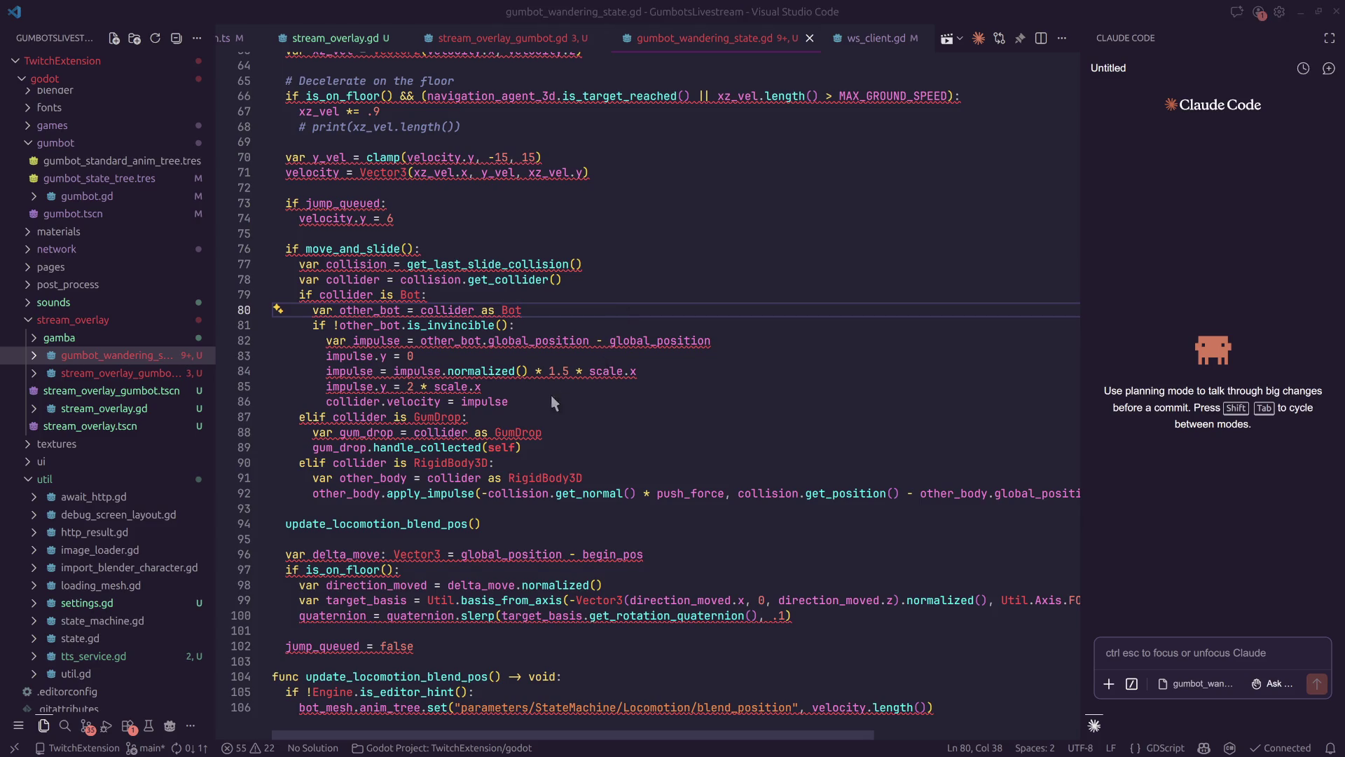
click(501, 375)
key(alt+Tab)
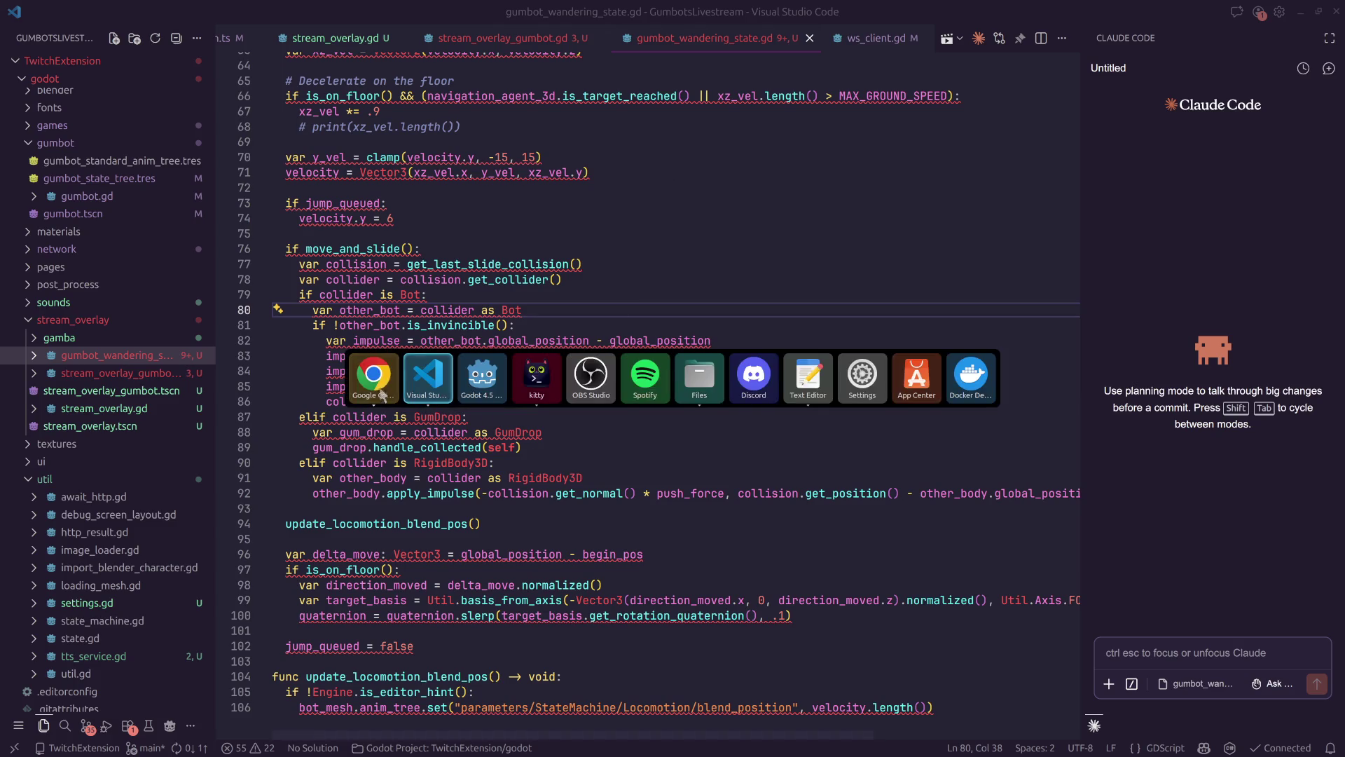
click(423, 475)
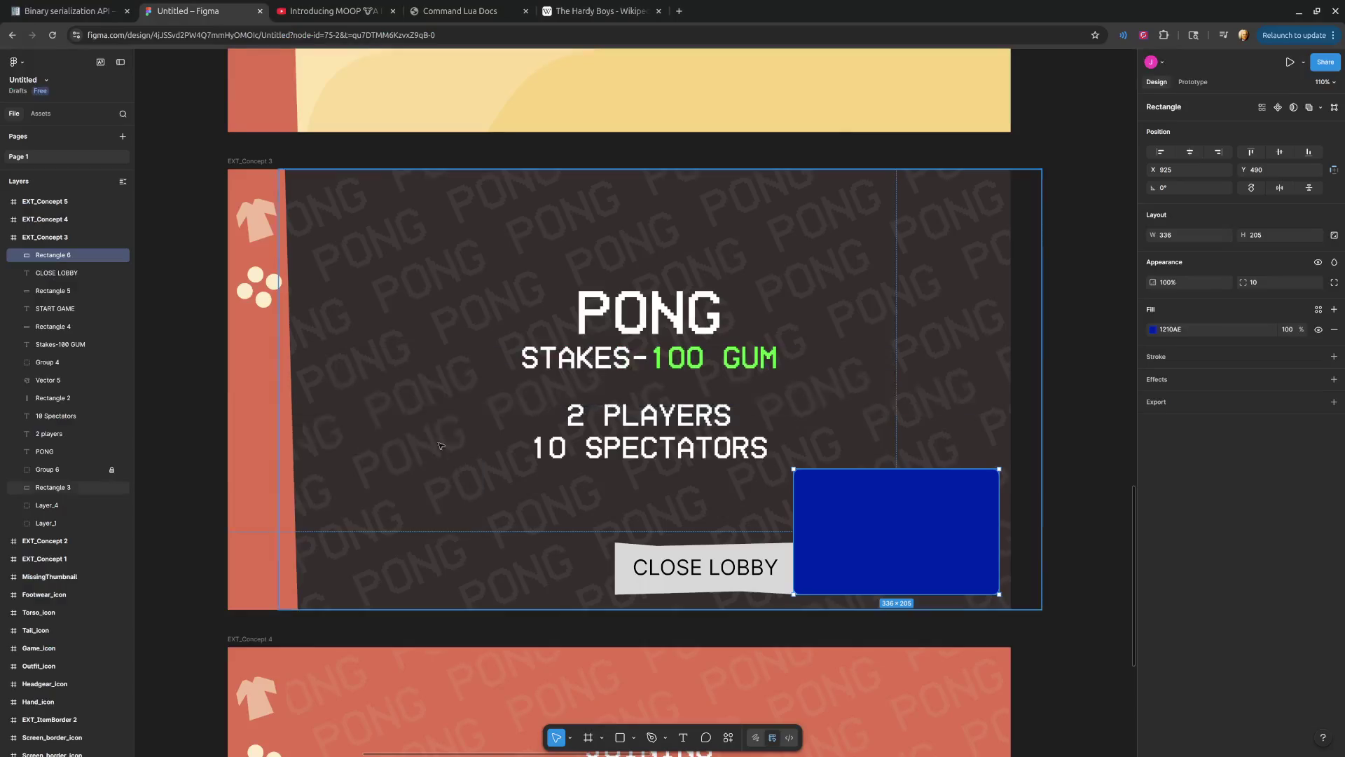
- On the Wikipedia tab, search for 'poaching animal meaning'
click(601, 17)
click(611, 31)
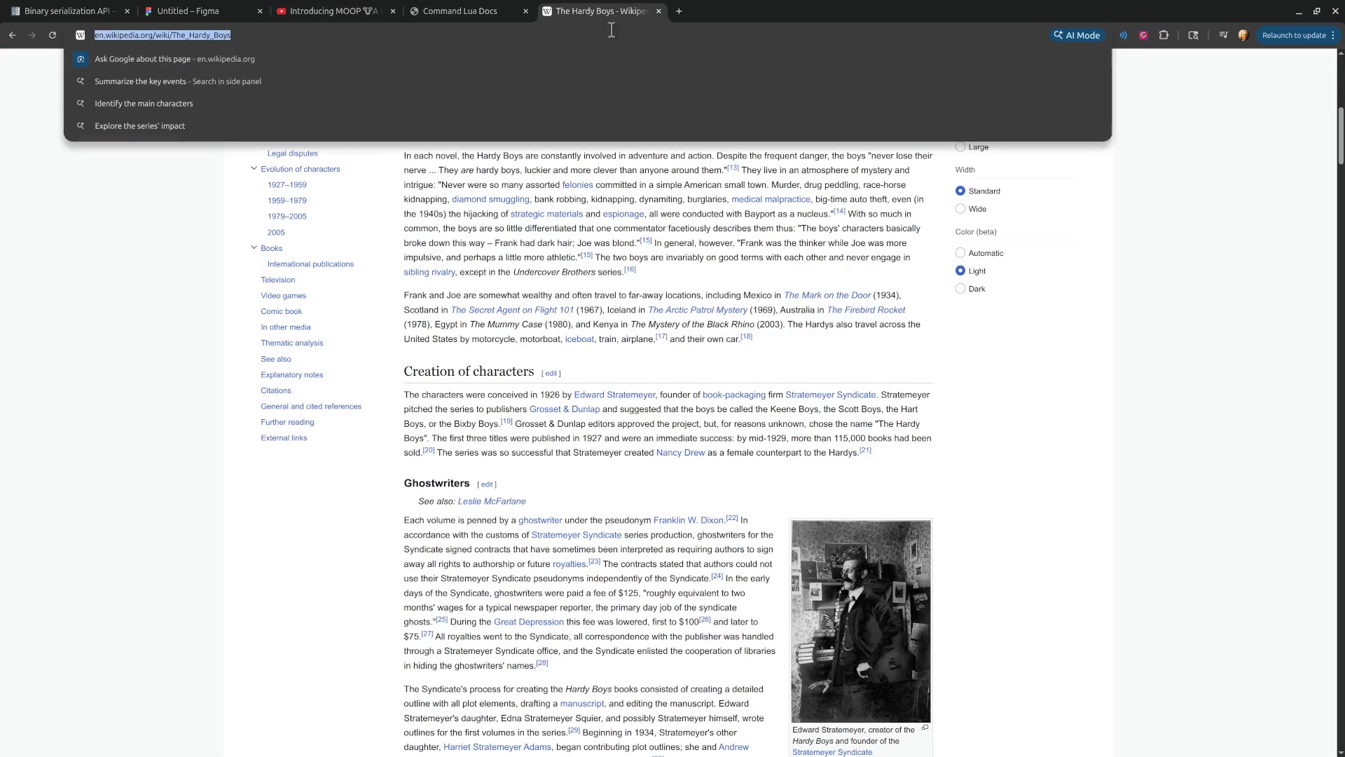
text(poach)
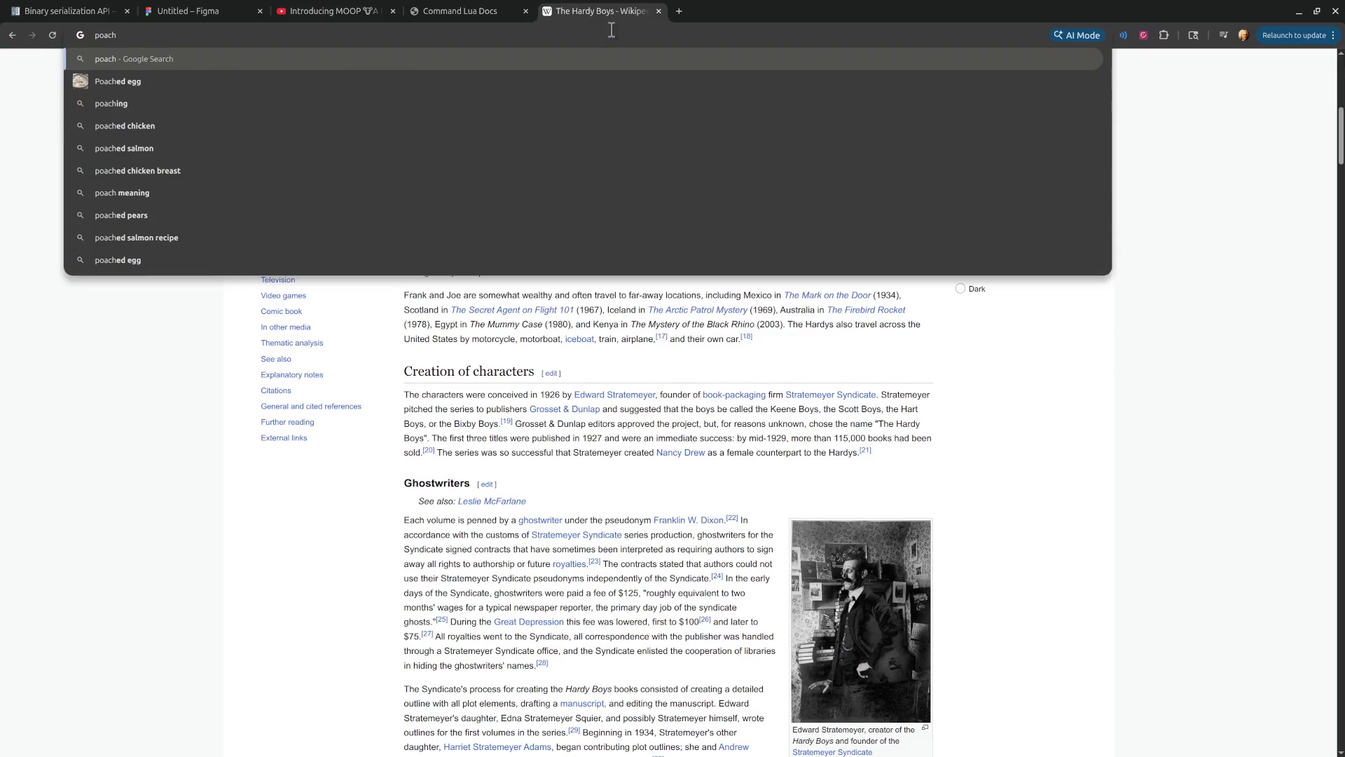
text(ing anim)
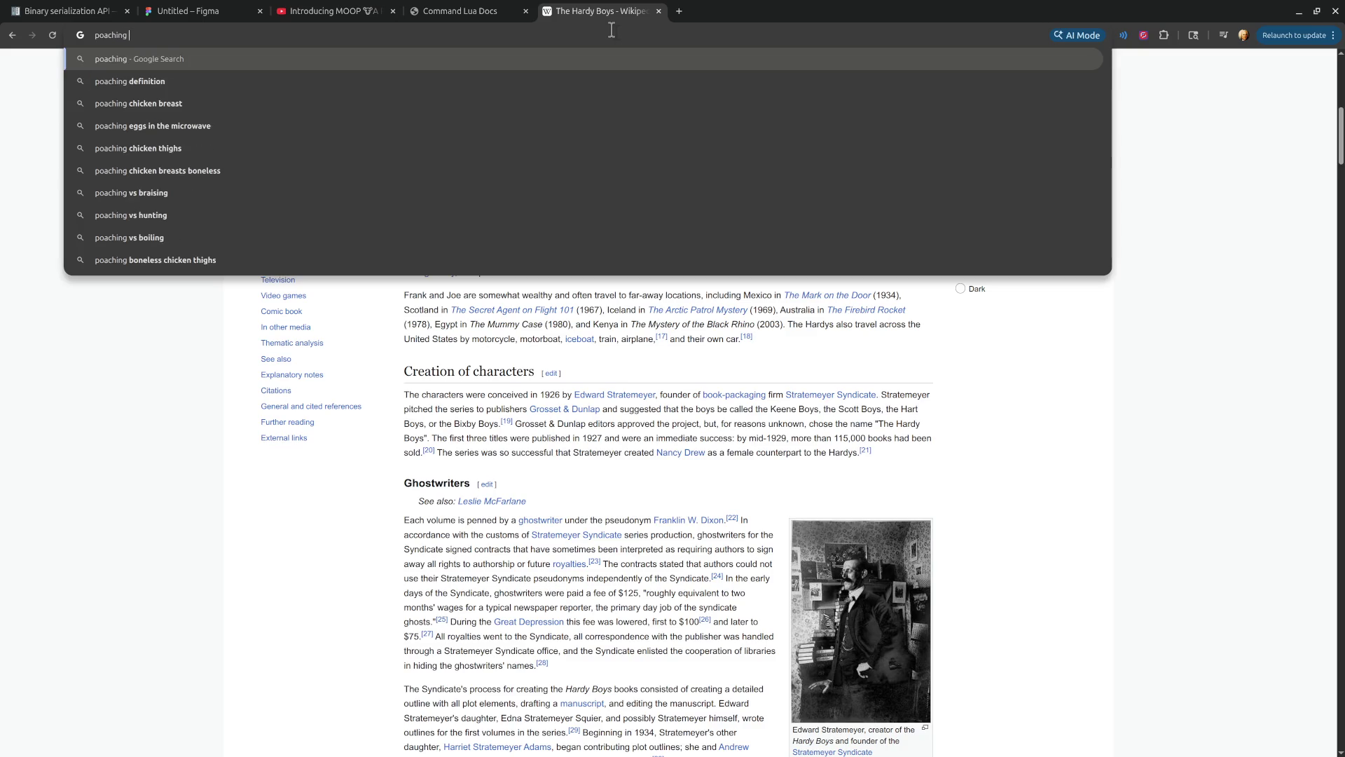
key(Return)
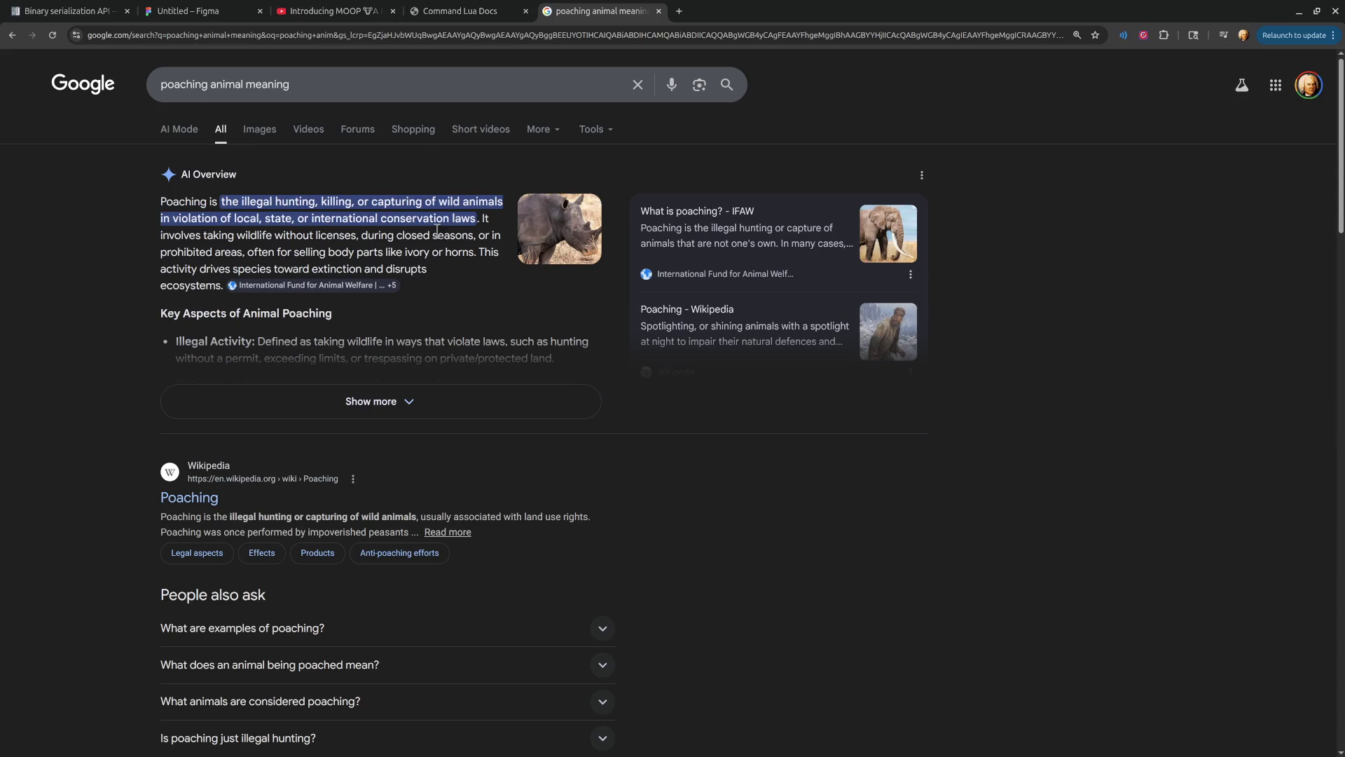
- Search 'is it illegal to hunt tigers' and read the AI Overview answer
key(ctrl+l)
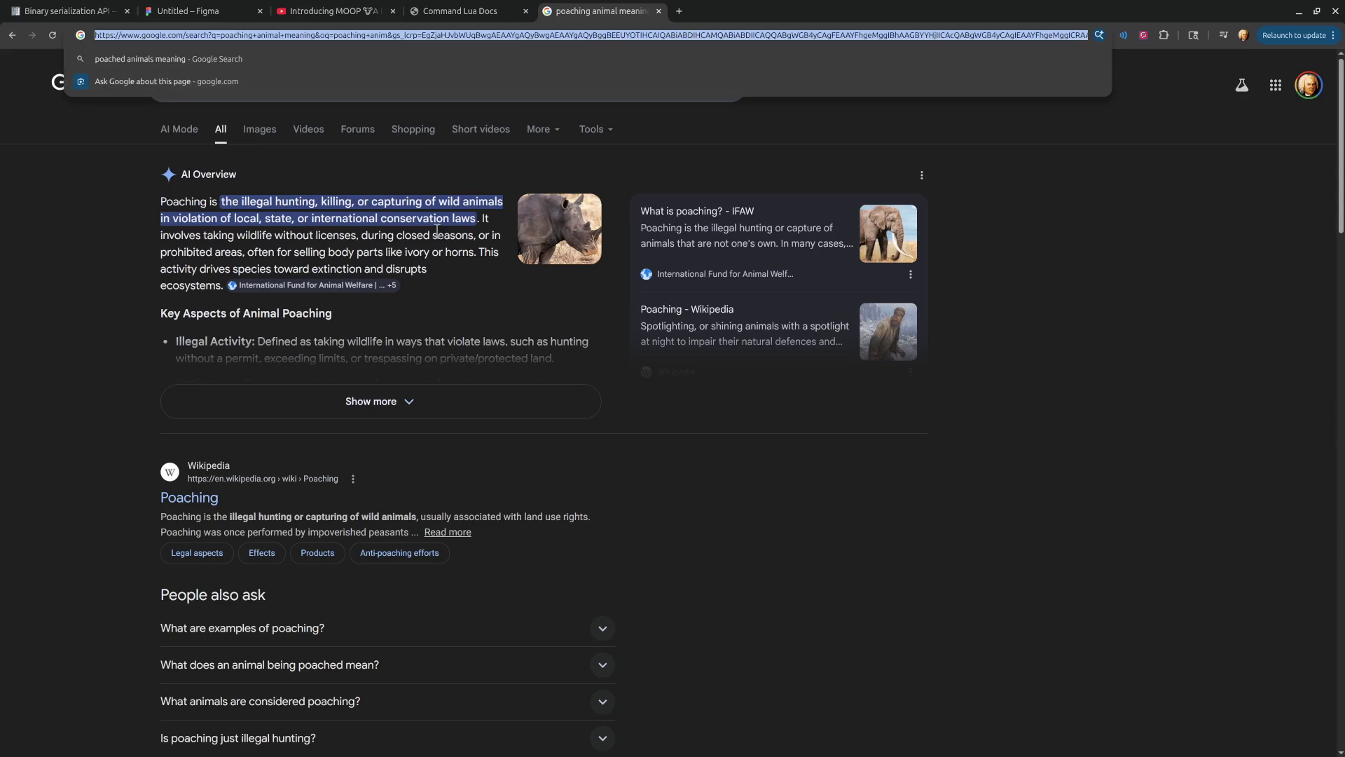
text(is it illegal to hun)
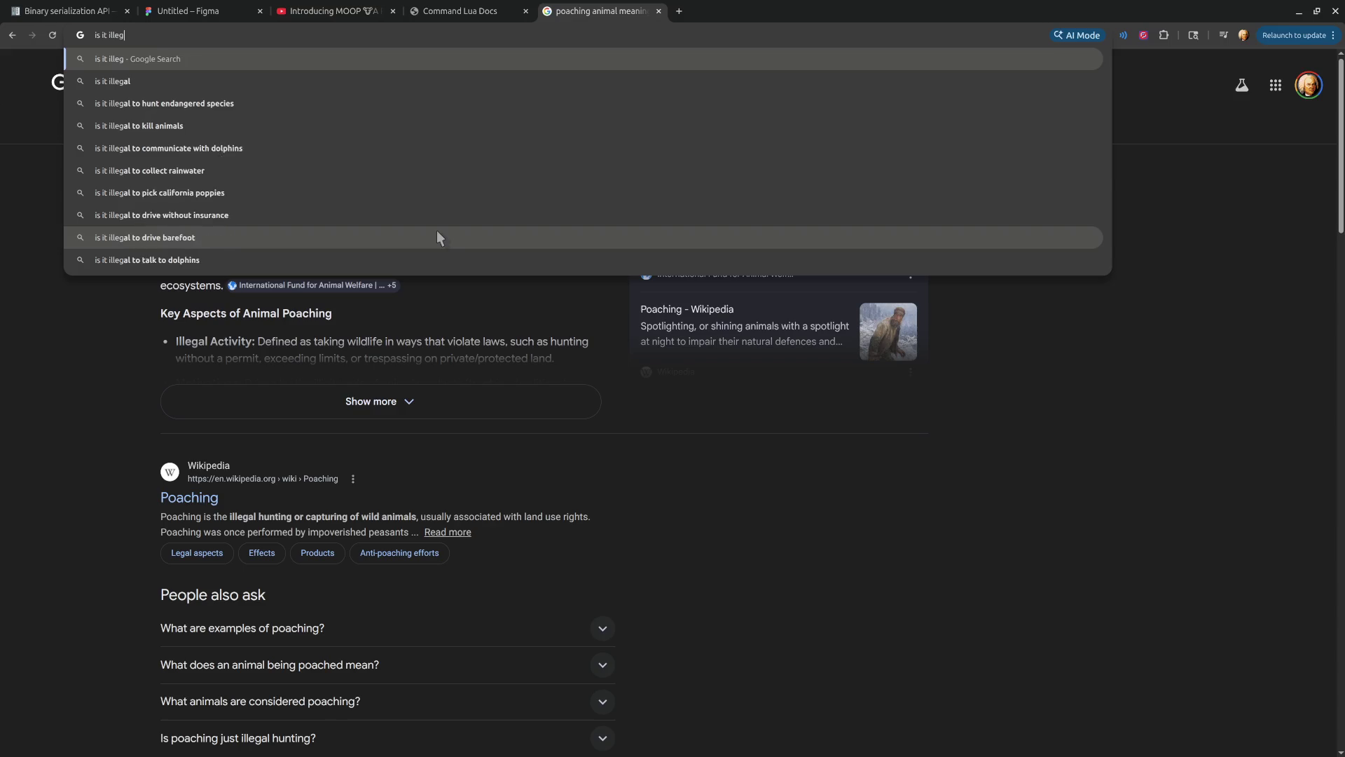
text(t tiger)
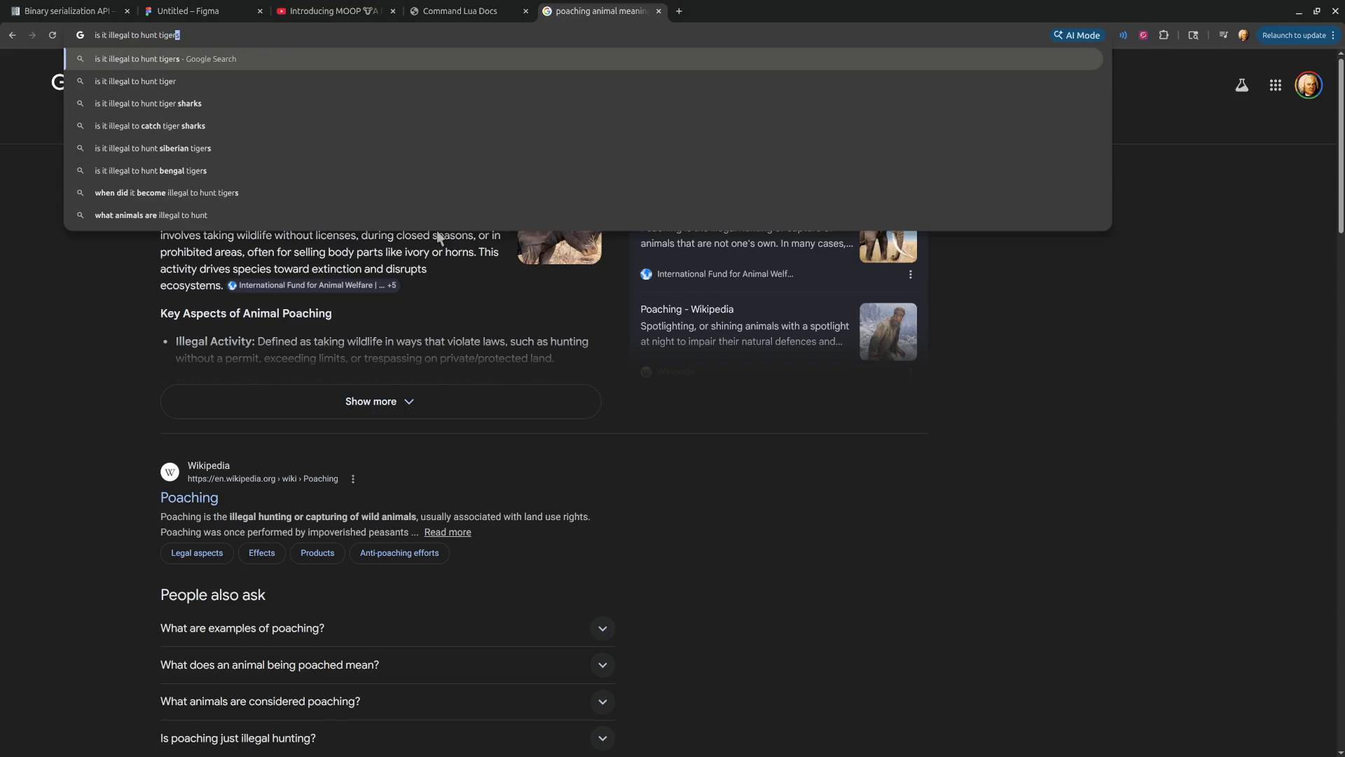
key(Return)
drag(330, 228, 281, 205)
click(281, 204)
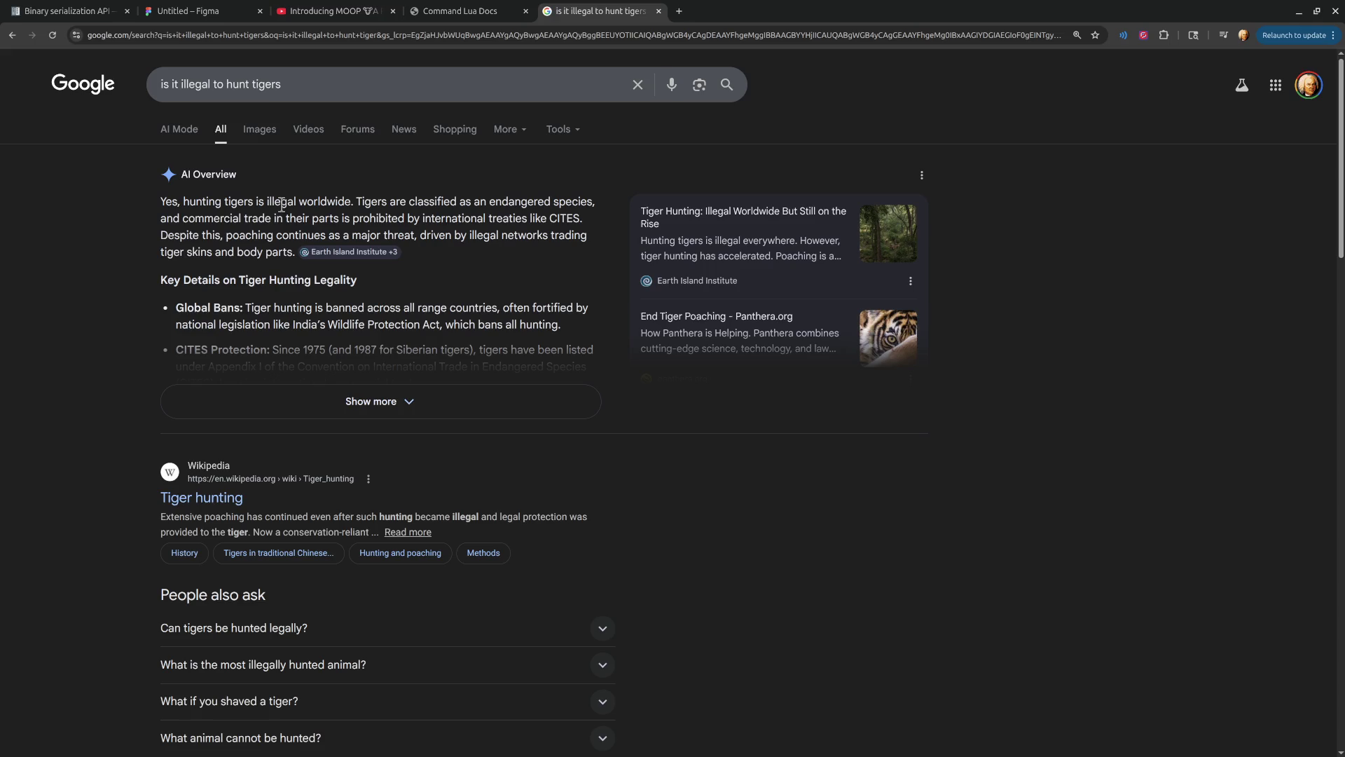
- Change the query to lions, read the results, then return to VS Code at line 87
drag(254, 86, 328, 91)
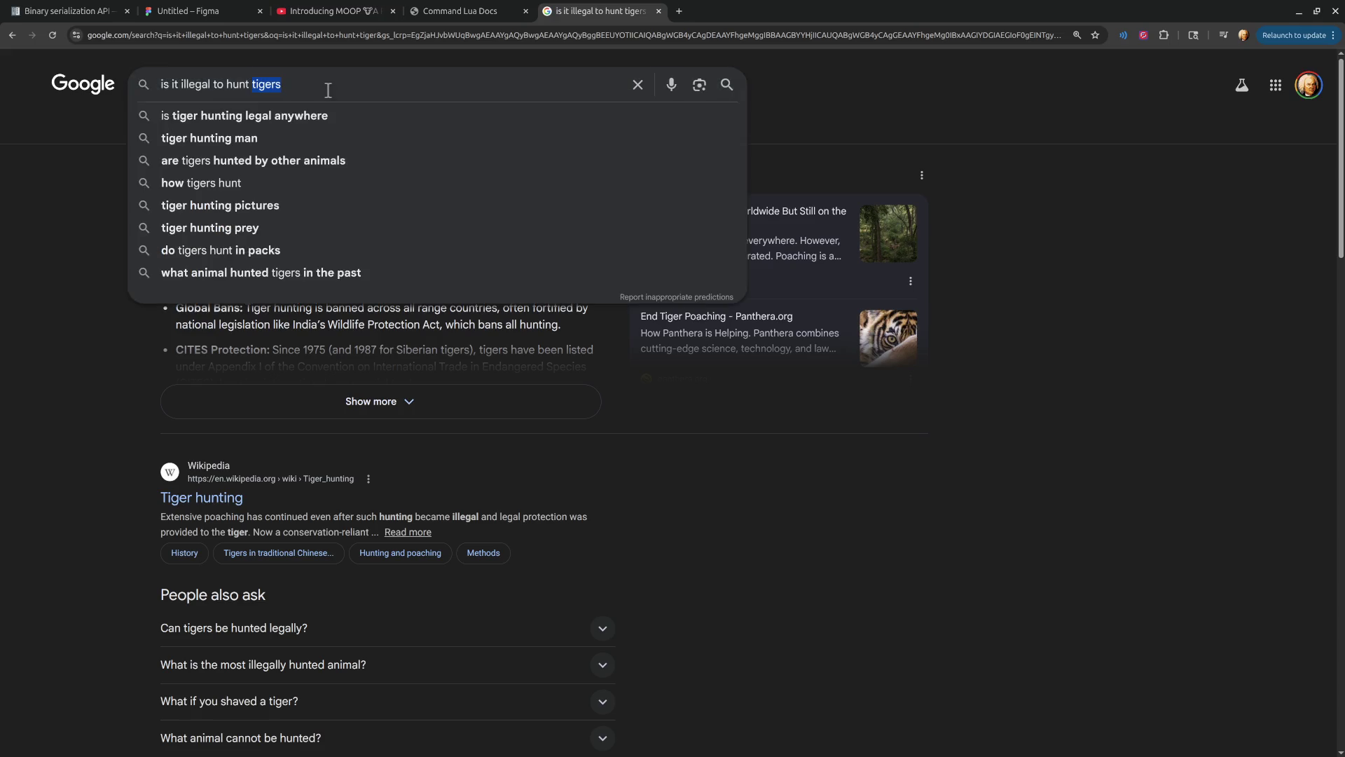
text(lions)
key(Return)
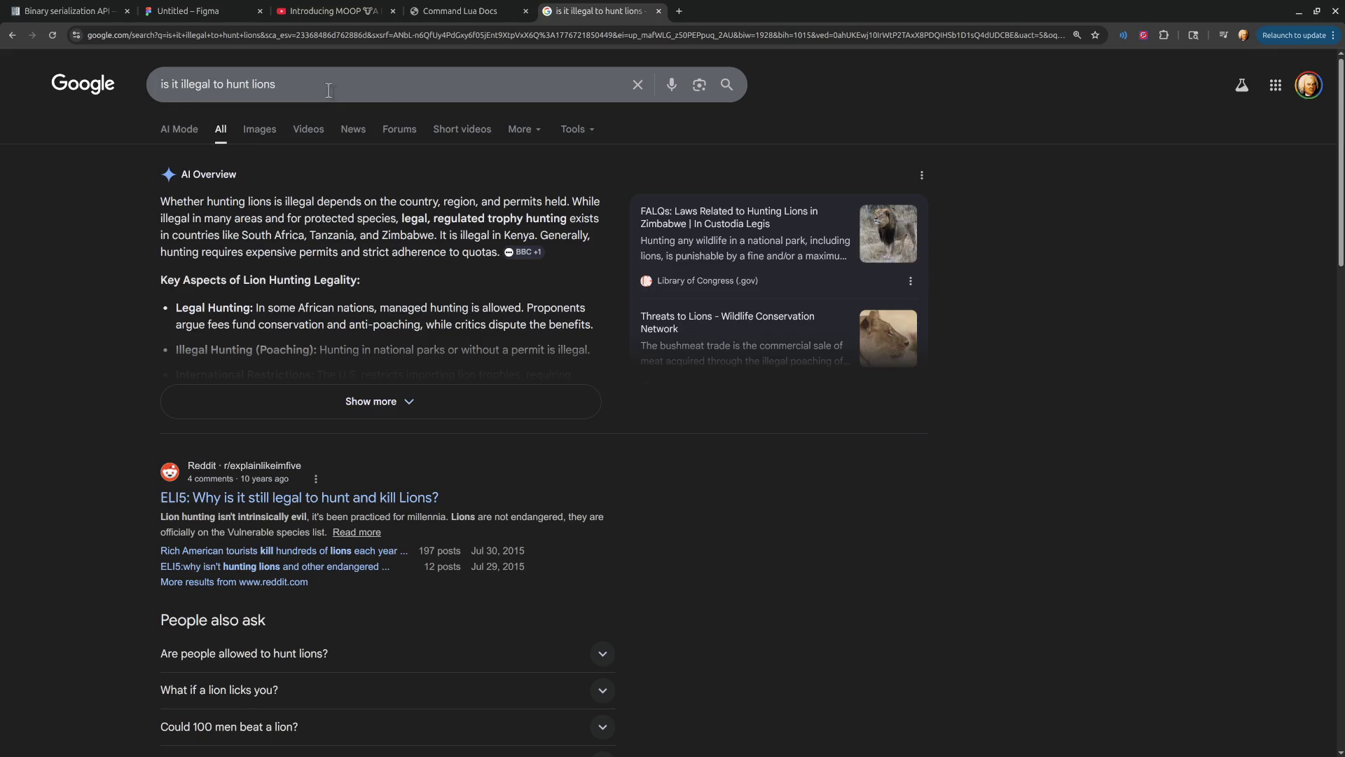
drag(402, 202, 477, 202)
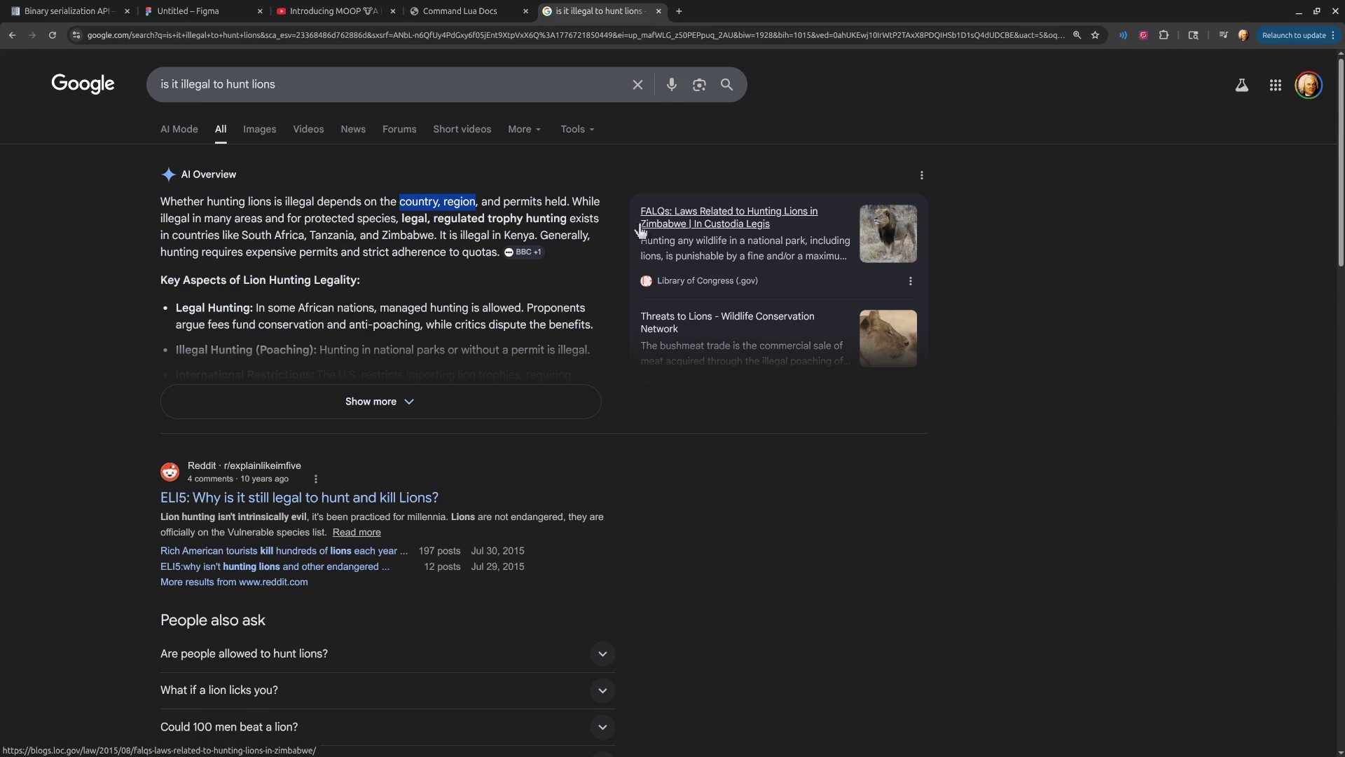
key(alt+Tab)
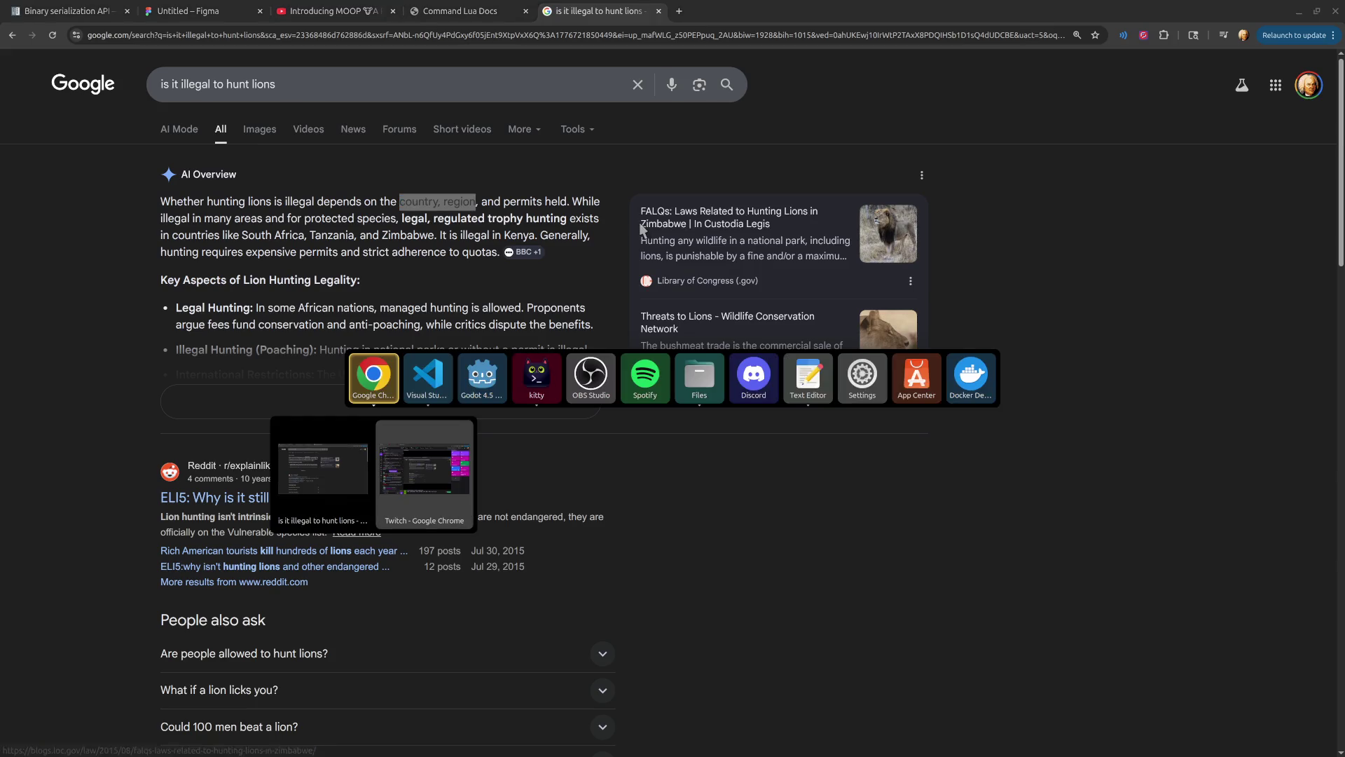
click(650, 411)
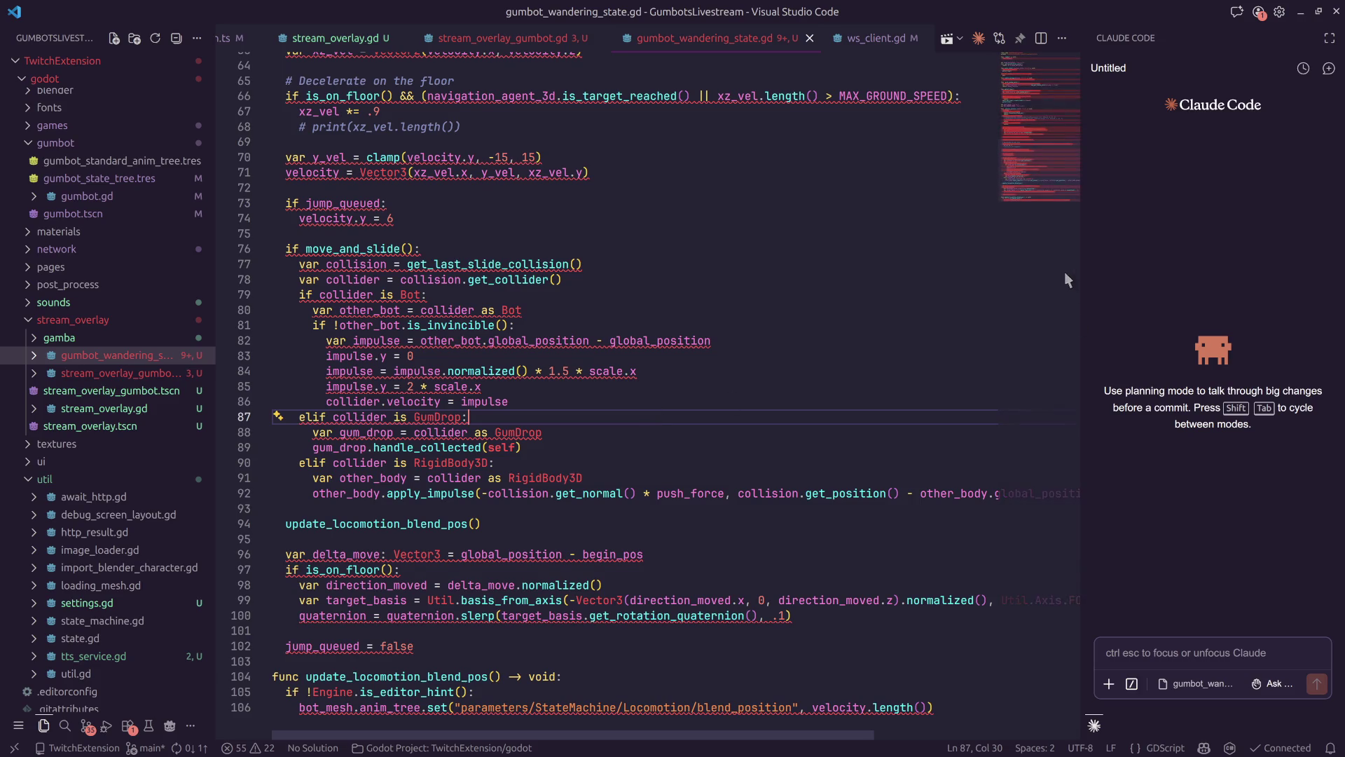
- Jump to the top of gumbot_wandering_state.gd, check lines 18 and 20, then return to Chrome's lions results
click(1039, 84)
click(883, 320)
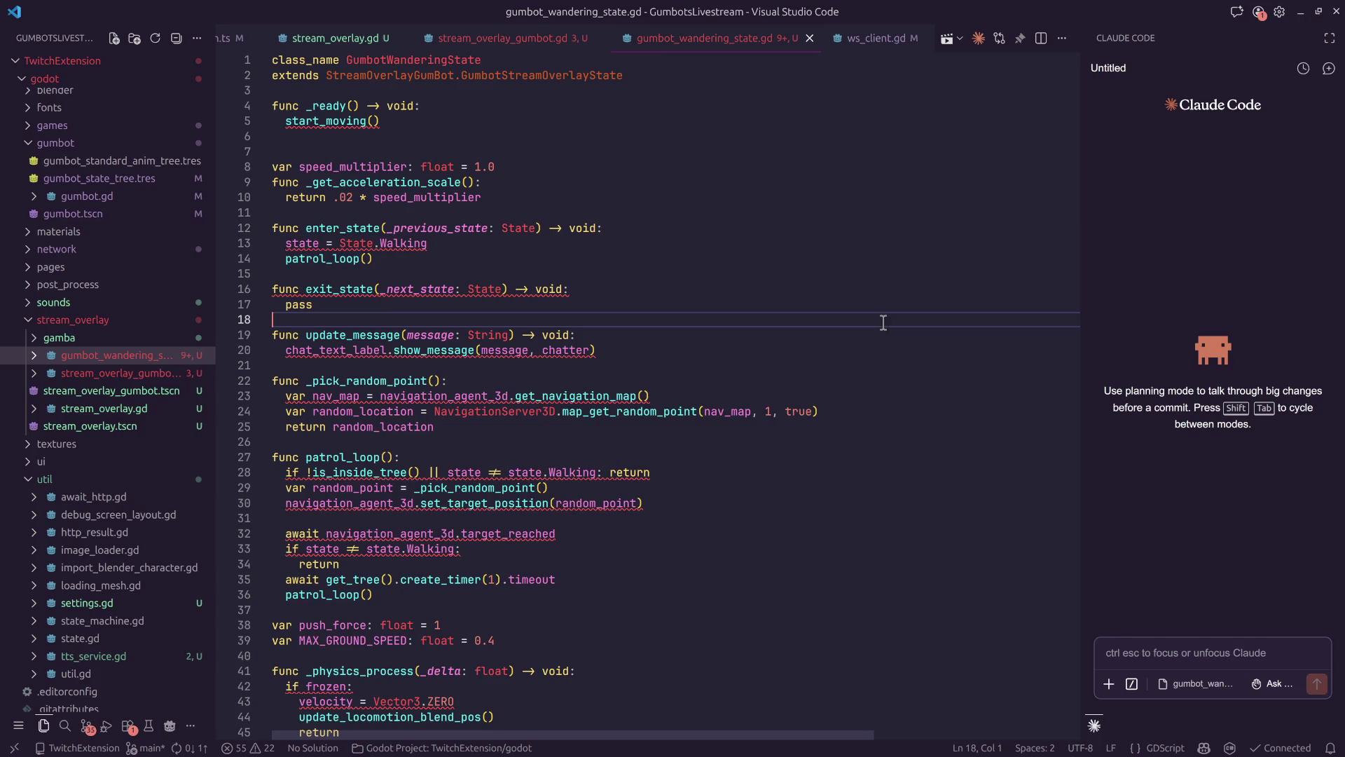
click(695, 346)
key(alt+Tab)
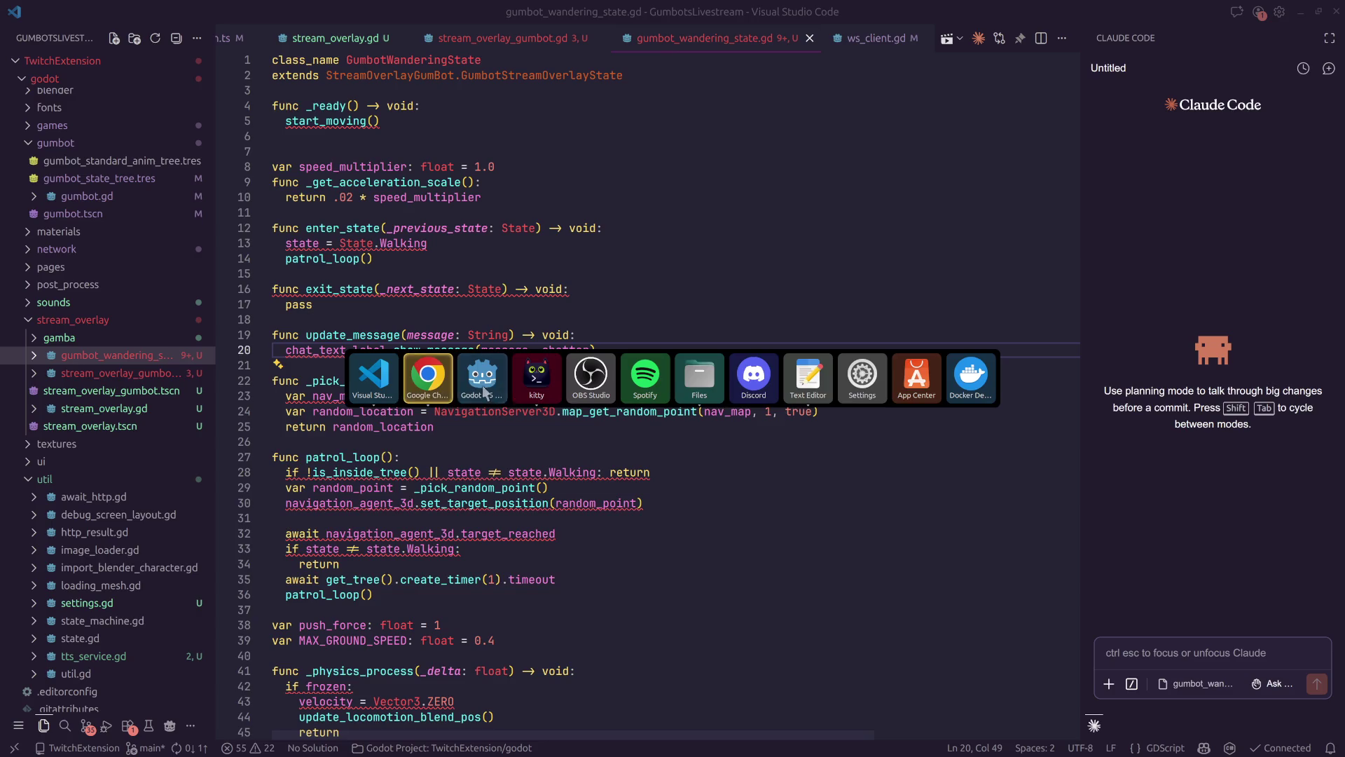
double_click(257, 81)
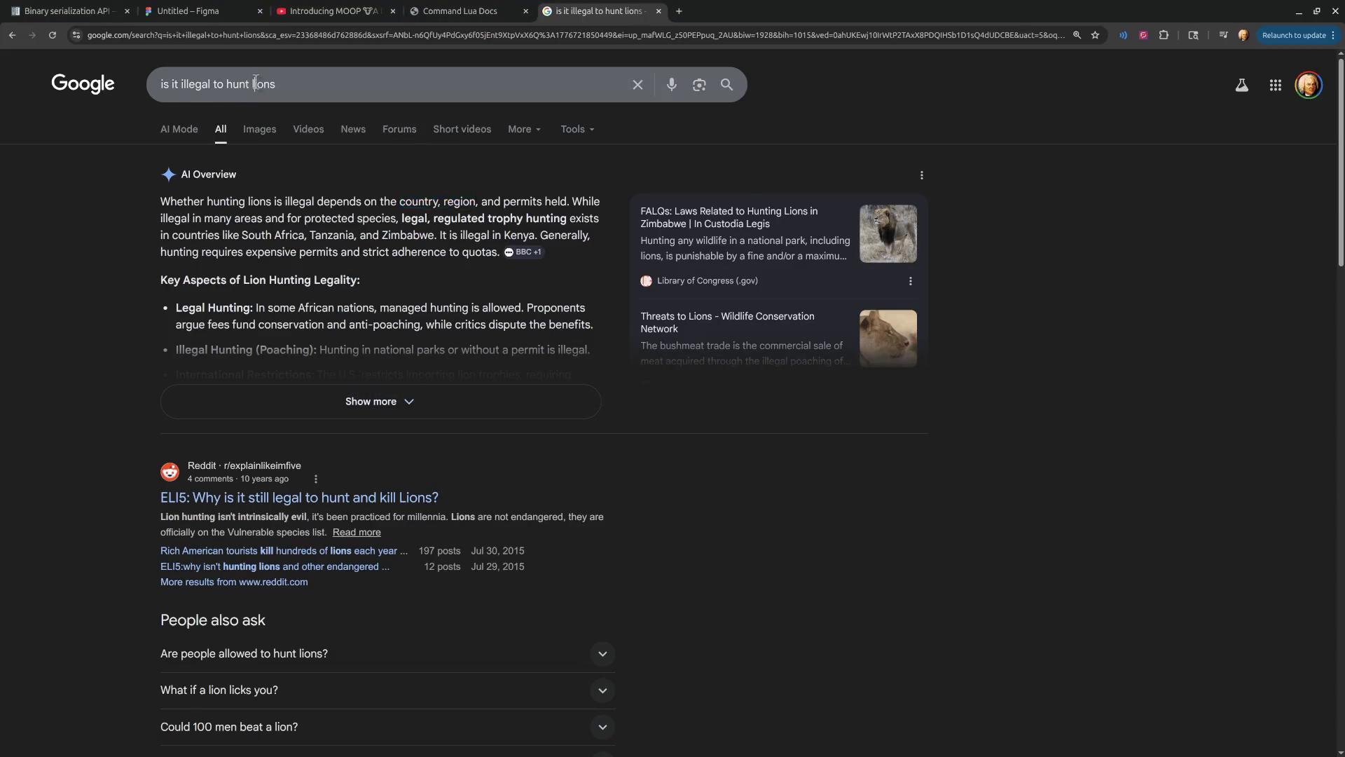
- Search Google for whether it is illegal to hunt kangaroos
text(kan)
key(Down)
key(Down)
key(Return)
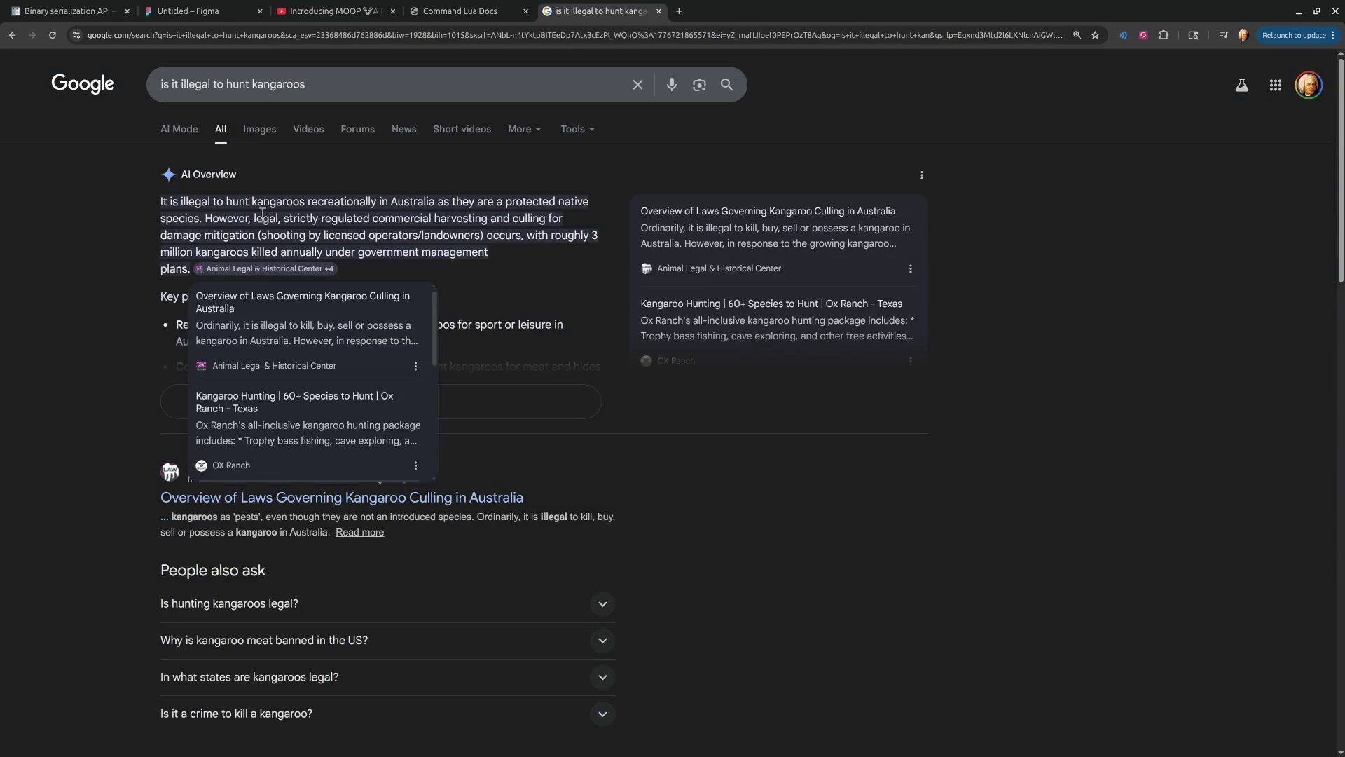
- Highlight the answer about regulated commercial harvesting, then return to Visual Studio Code
drag(275, 202, 462, 203)
click(496, 203)
drag(234, 218, 503, 214)
click(503, 213)
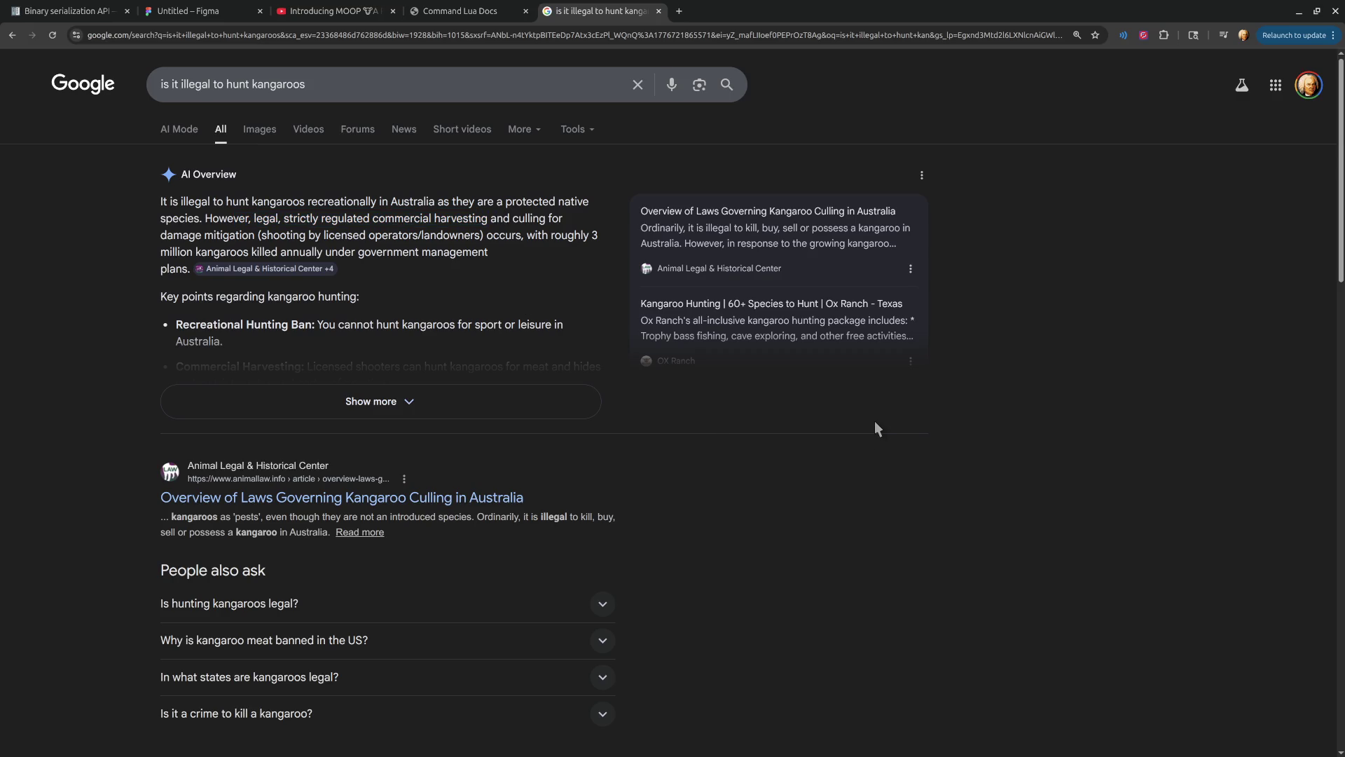
key(alt+Tab)
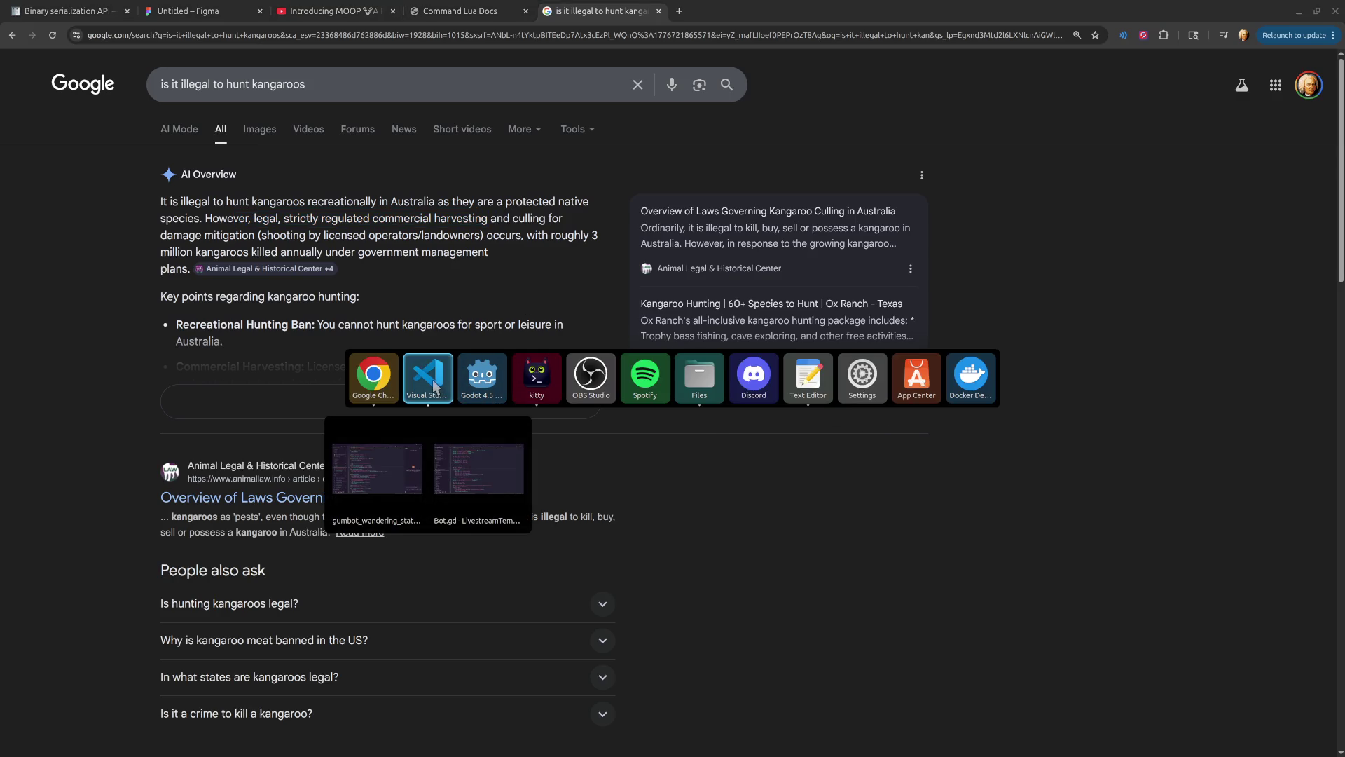
click(444, 378)
- Delete the extra blank line after _ready on line 7
click(578, 322)
click(517, 259)
click(431, 151)
key(Delete)
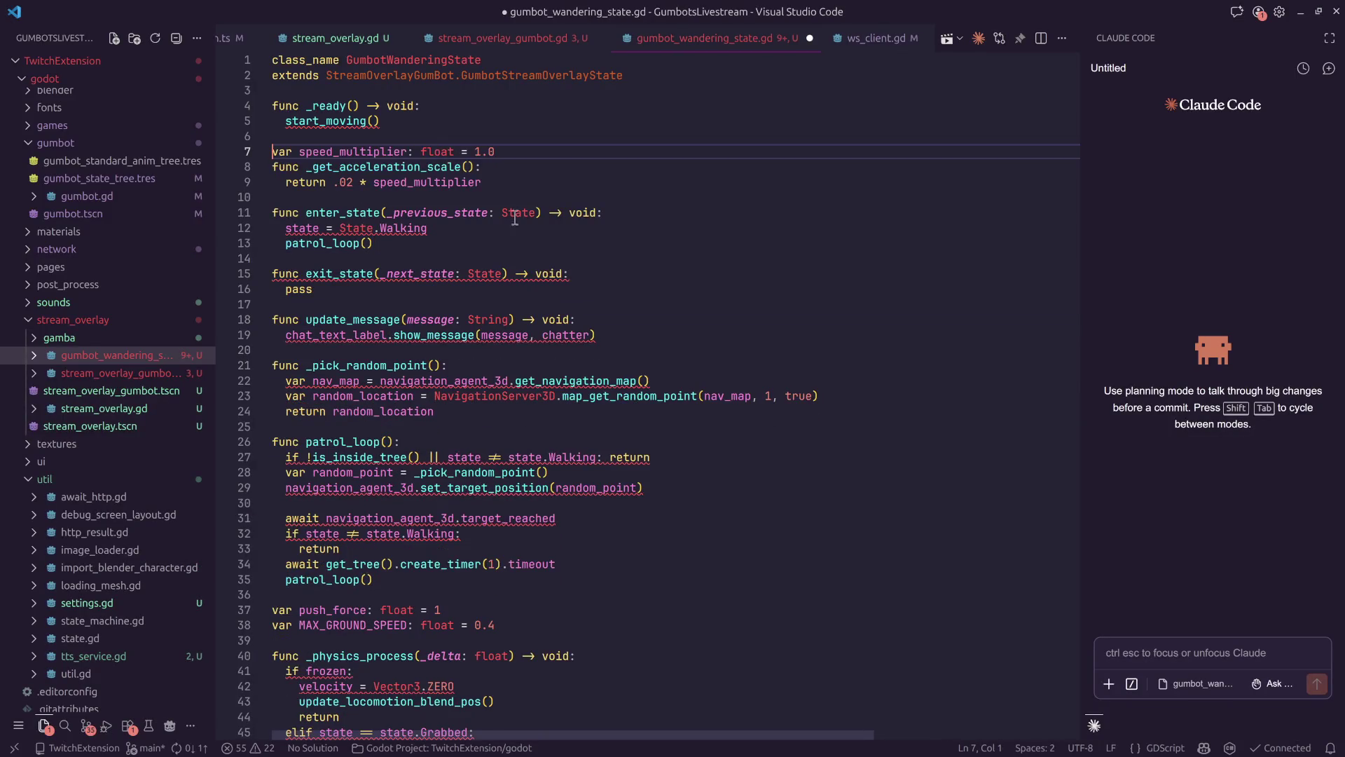
- Scroll through the script, reviewing lines 36 to 96 of gumbot_wandering_state.gd
scroll(567, 284, down, 5)
click(629, 384)
click(638, 371)
click(636, 358)
click(632, 342)
scroll(630, 348, down, 2)
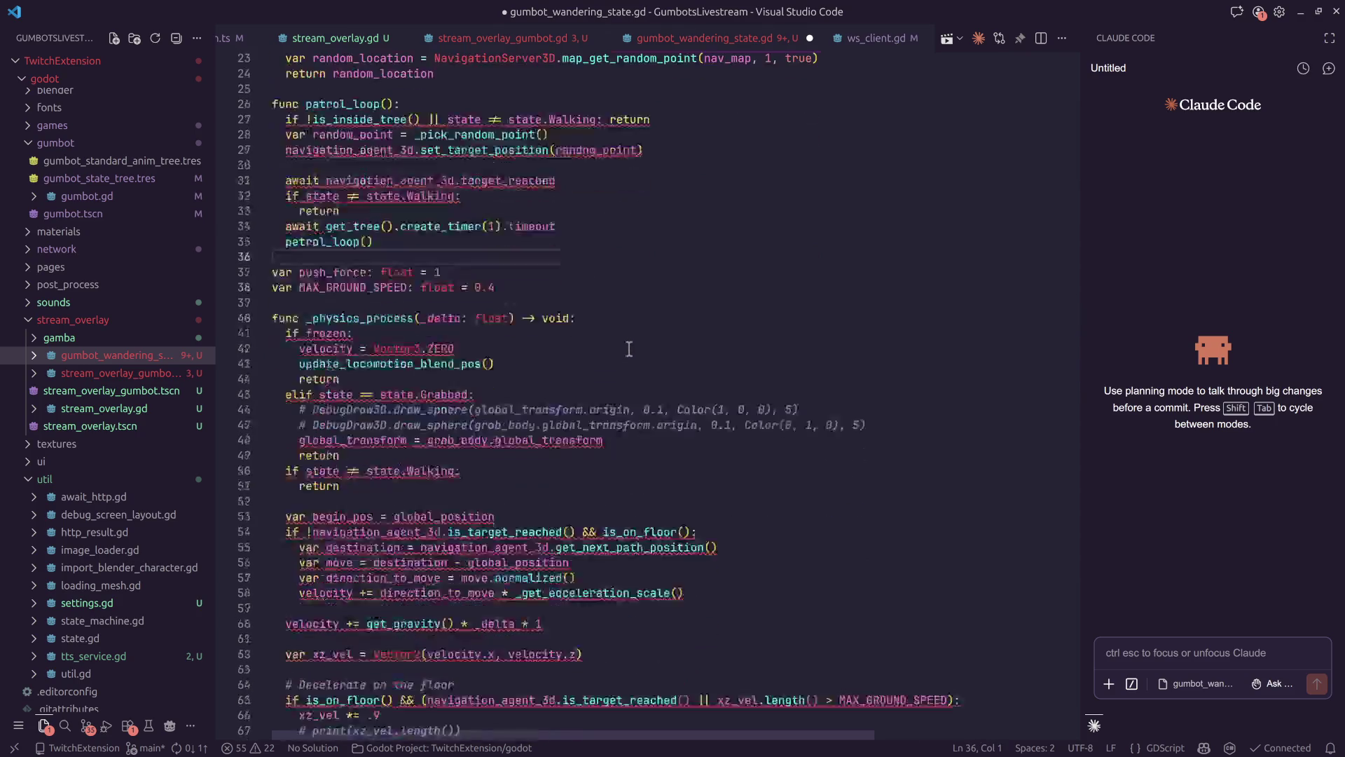
scroll(630, 348, down, 3)
click(629, 348)
click(617, 324)
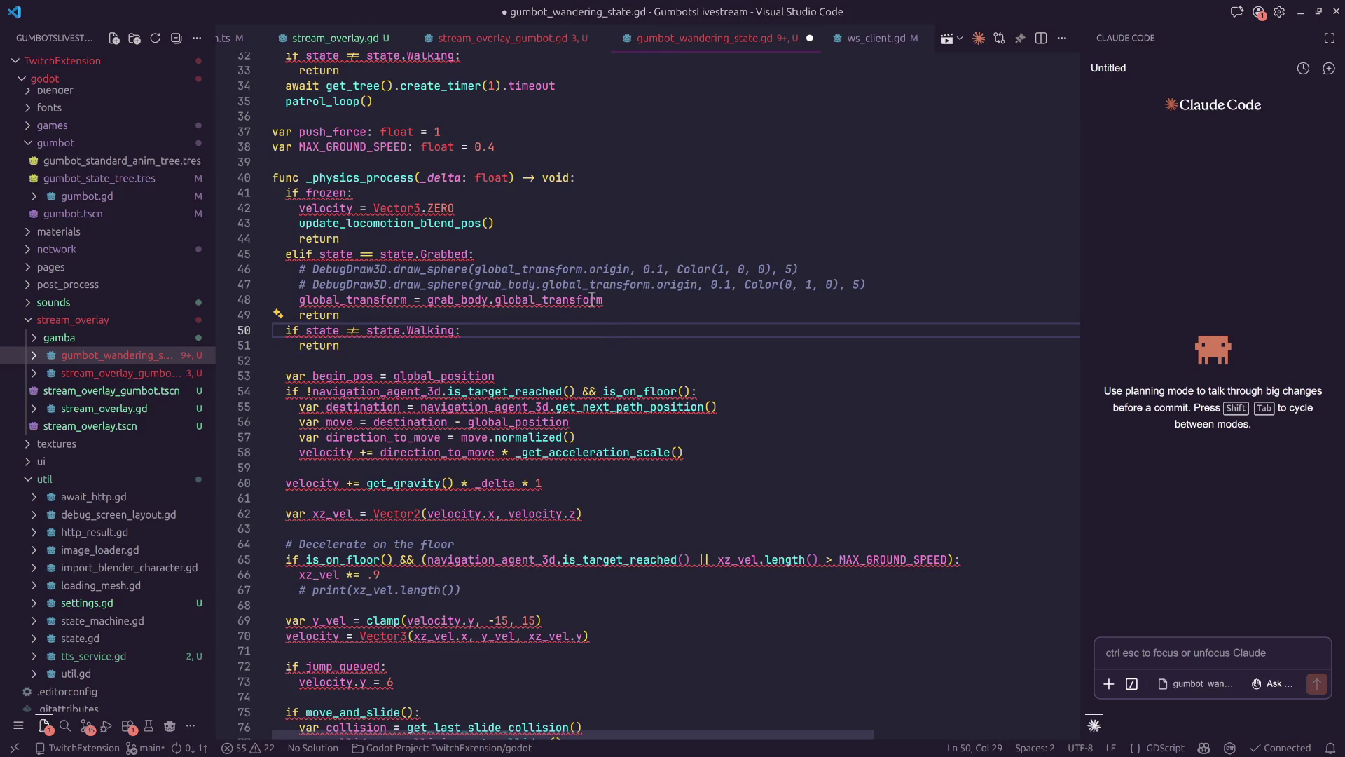
scroll(586, 416, down, 2)
scroll(586, 415, down, 10)
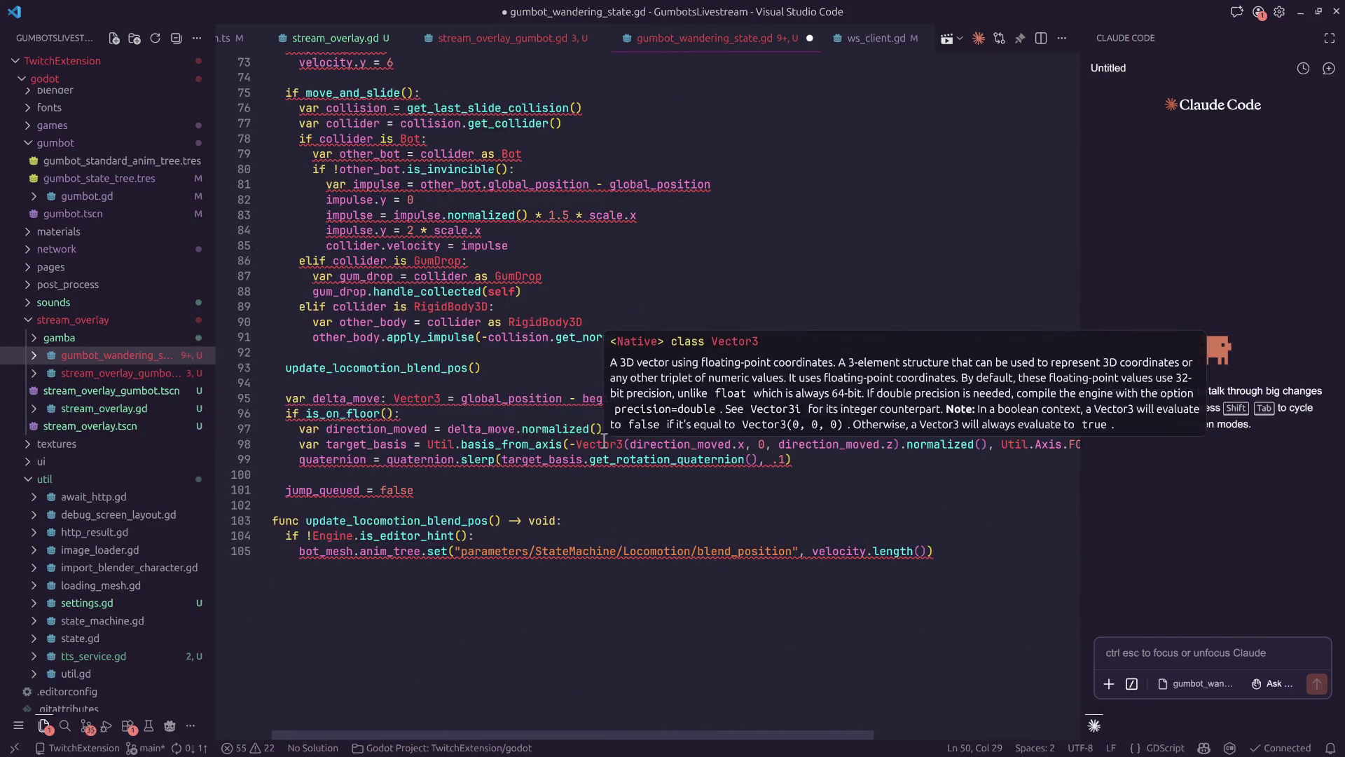
click(525, 429)
click(480, 410)
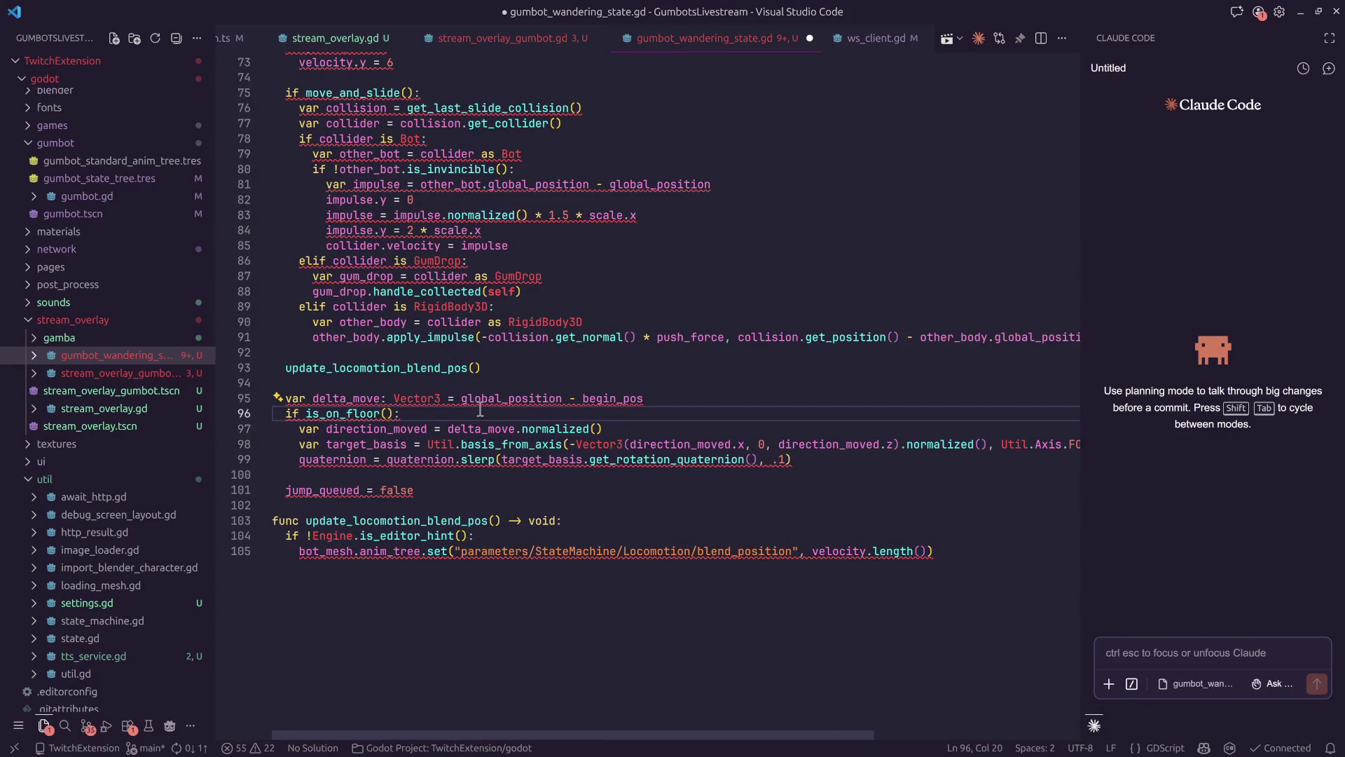
- Save gumbot_wandering_state.gd and scroll back to the top
key(ctrl+s)
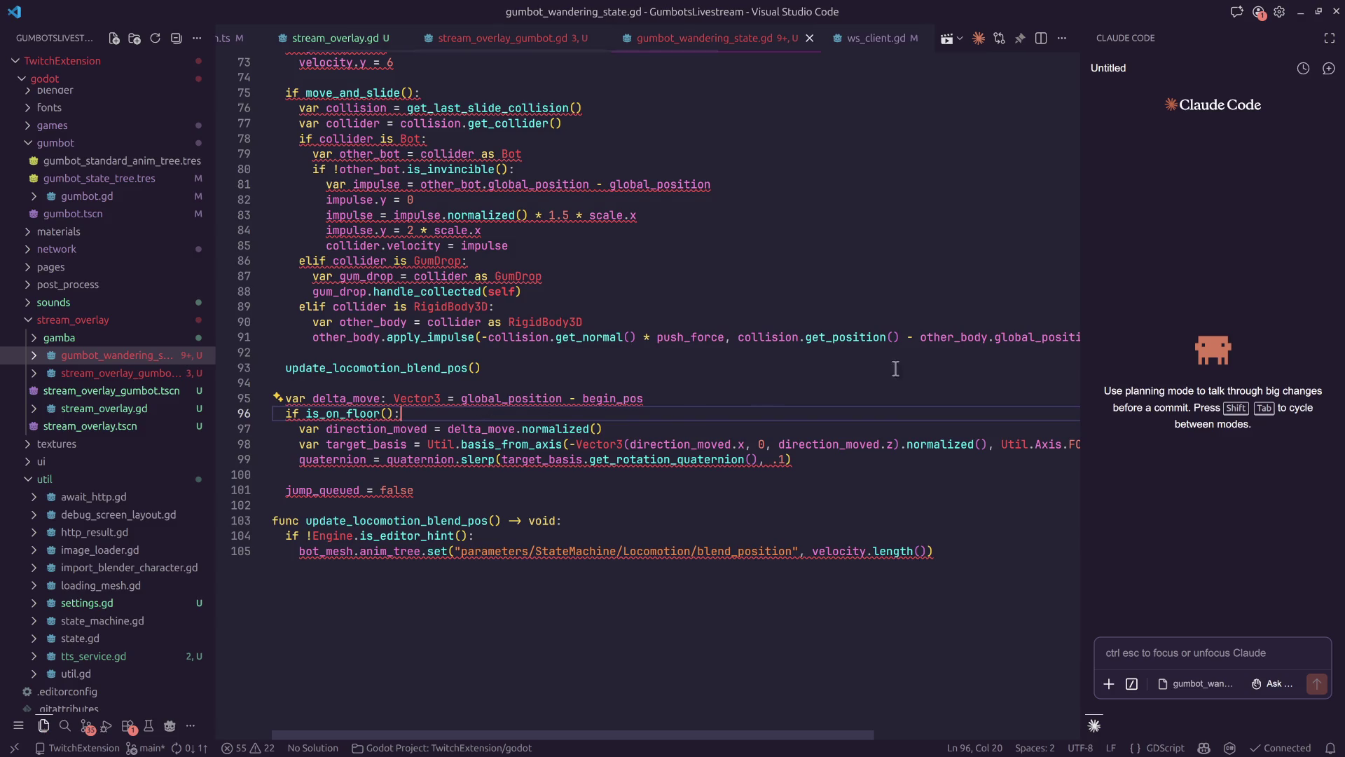
mouse_move(1044, 166)
mouse_down()
mouse_move(1064, 106)
mouse_move(1049, 52)
mouse_up()
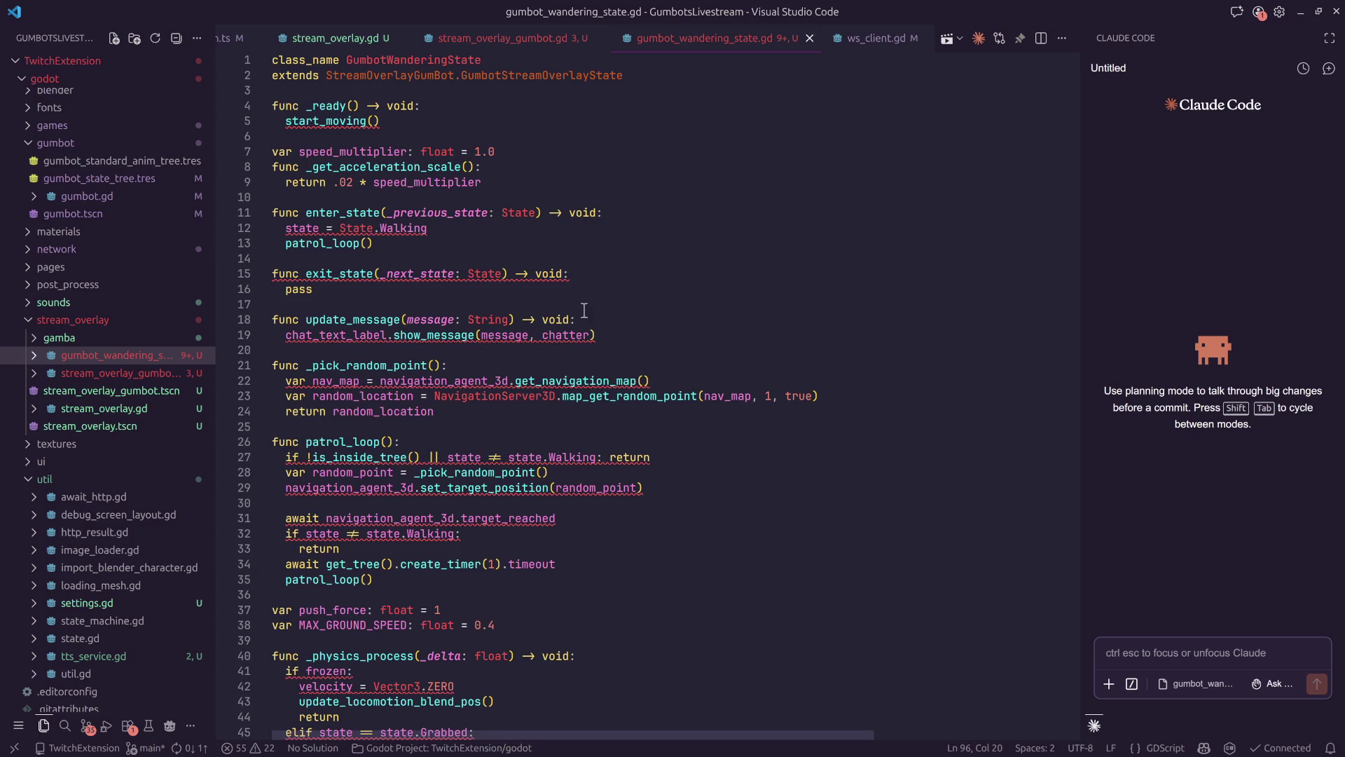
click(322, 289)
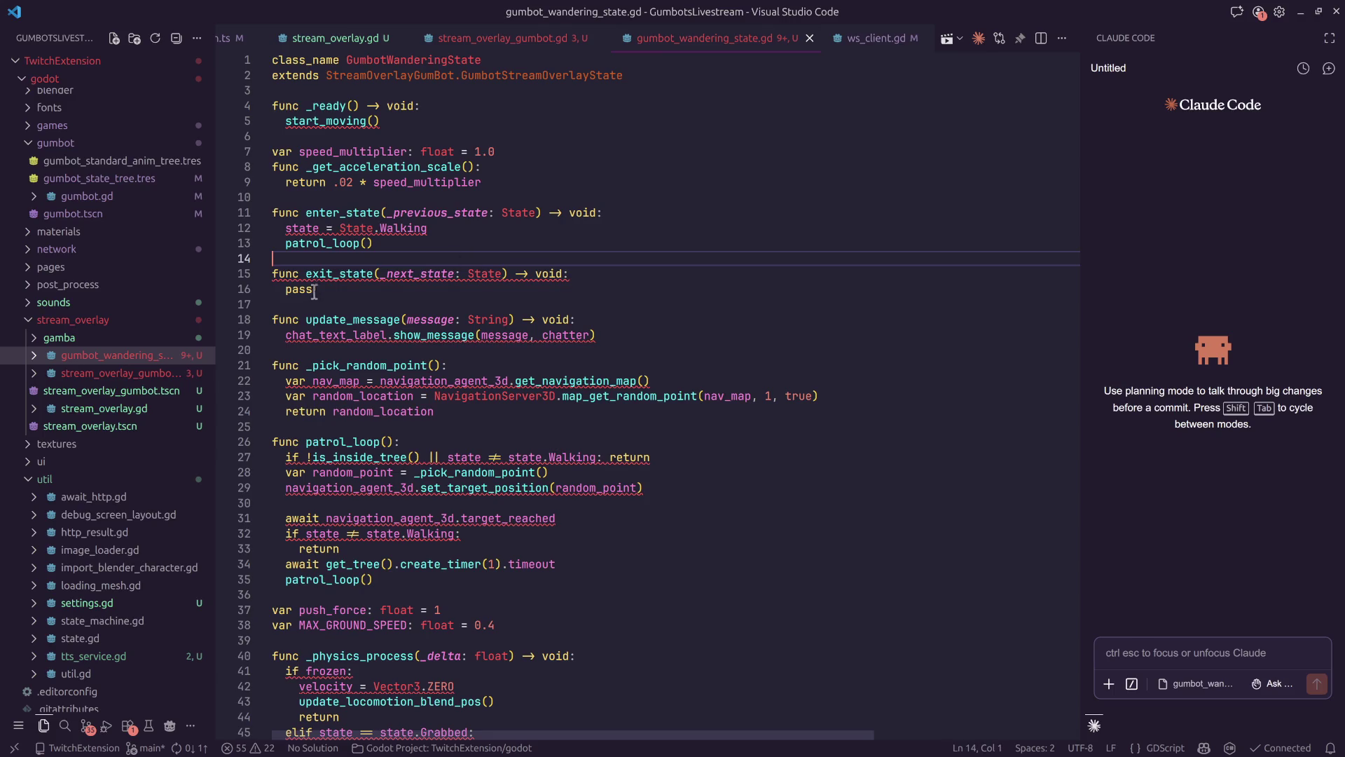
- Delete the state = State.Walking line from enter_state
click(425, 242)
triple_click(437, 227)
key(BackSpace)
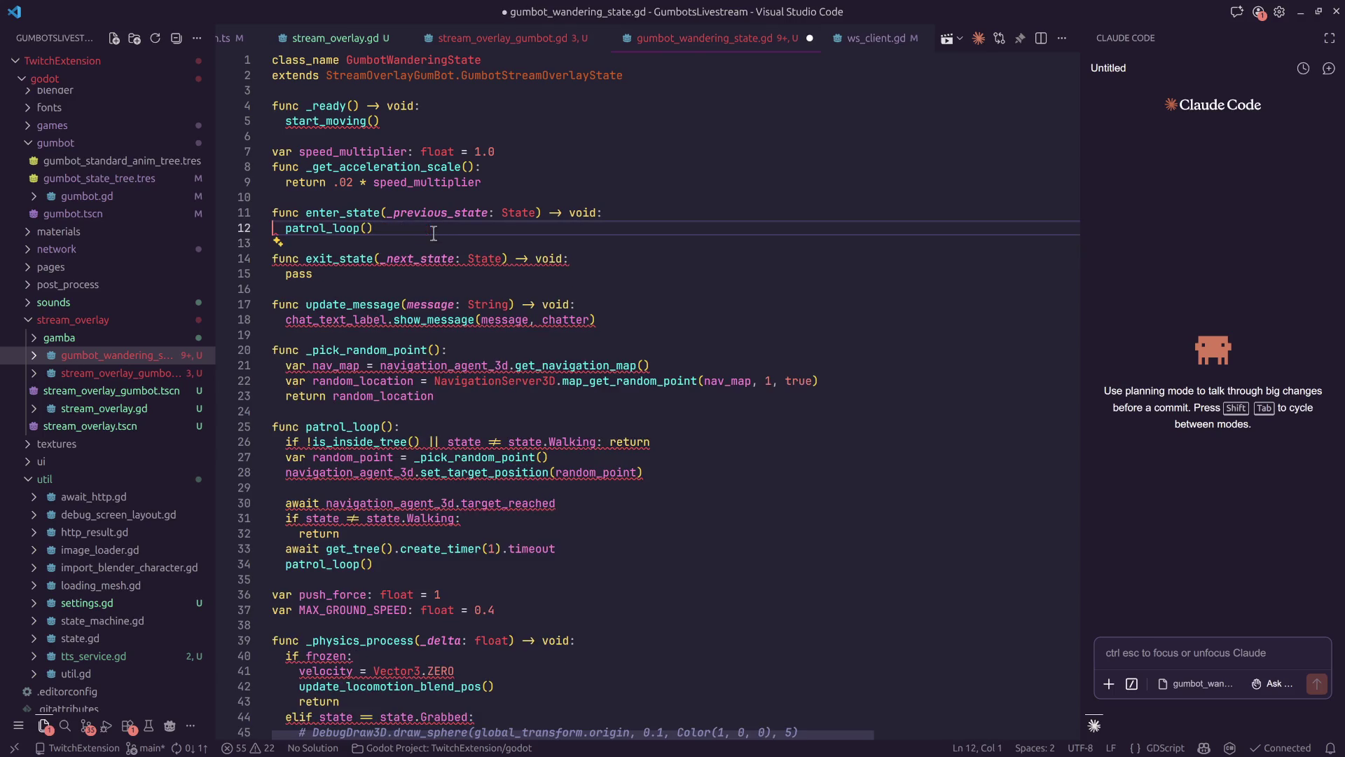
- Delete the _ready function and save the script
click(410, 121)
key(shift+Up)
key(shift+Home)
key(BackSpace)
key(BackSpace)
key(BackSpace)
key(ctrl+s)
- Delete the update_message function
click(415, 288)
key(shift+Up)
key(shift+Up)
key(shift+Up)
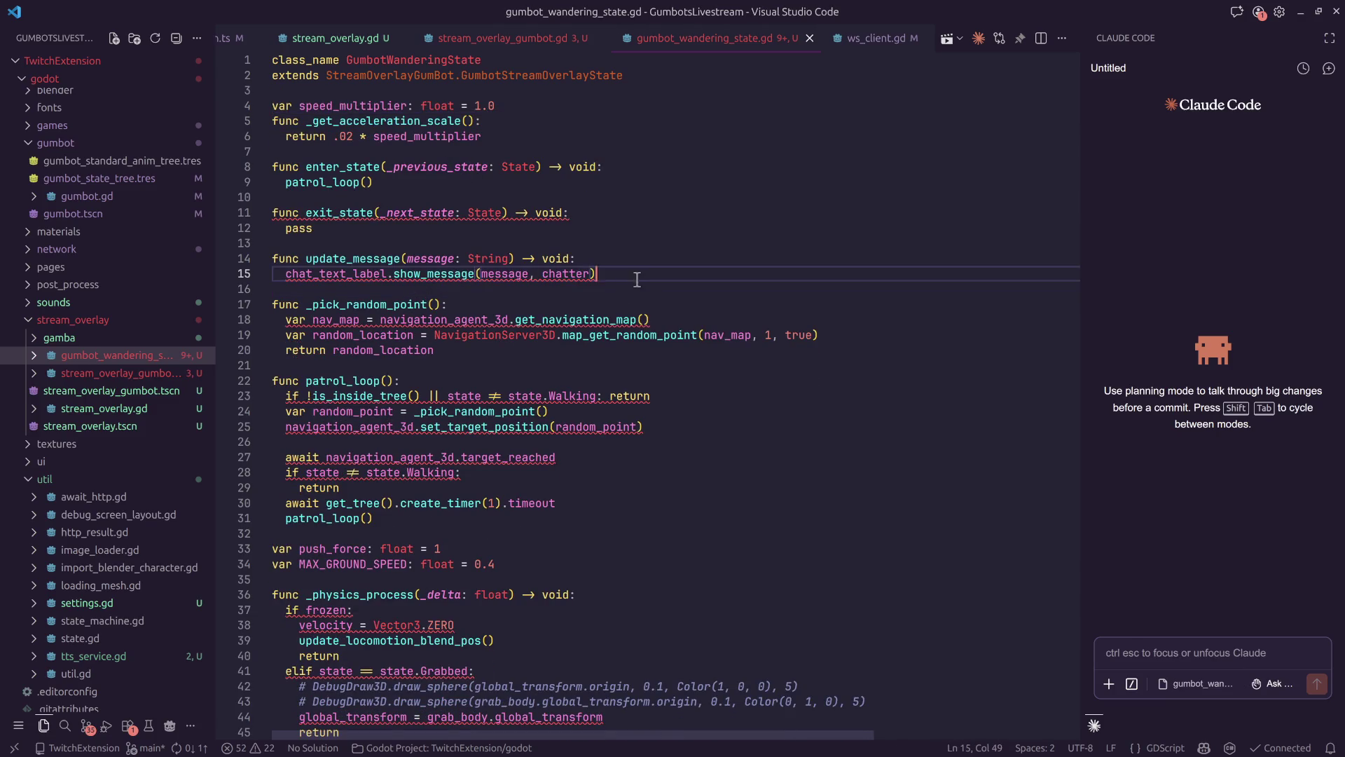
key(BackSpace)
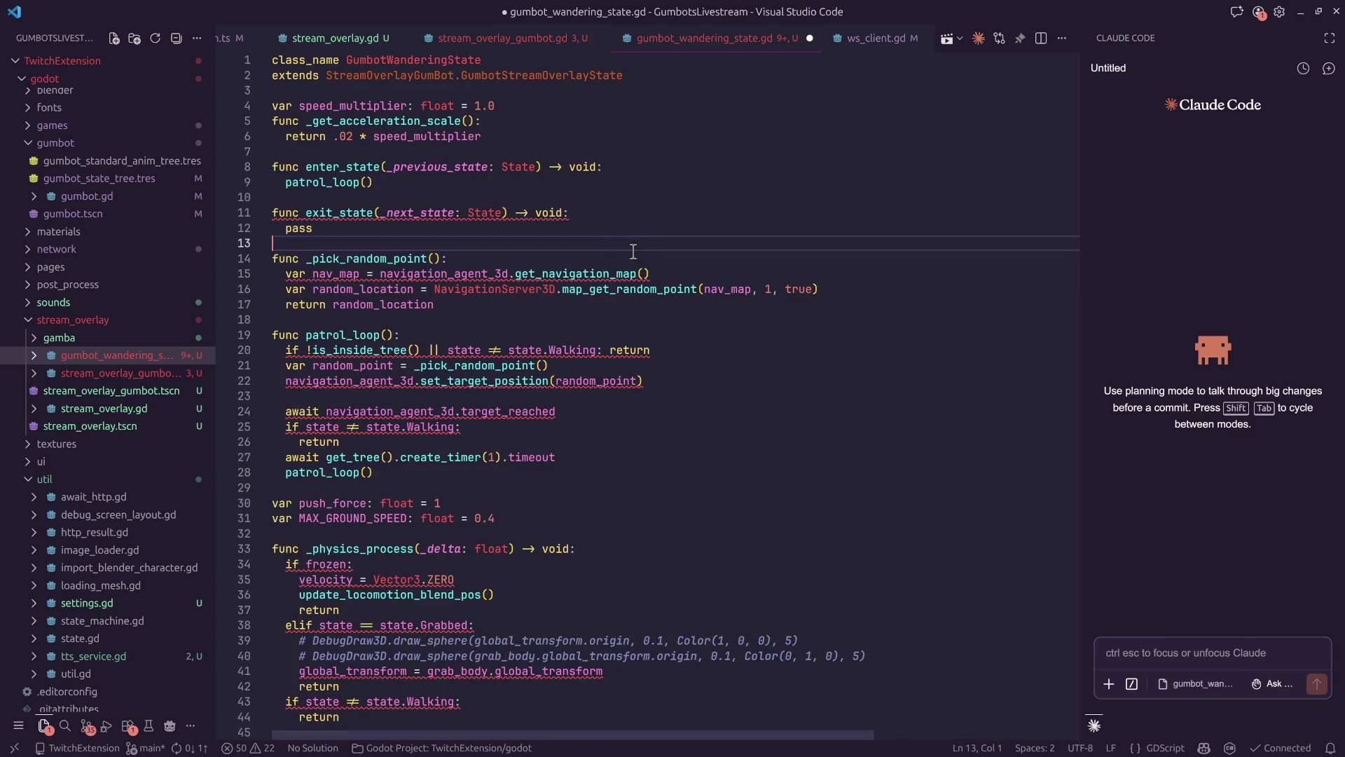
- Tidy the blank line after exit_state and start a new line below speed_multiplier
click(438, 228)
mouse_move(442, 218)
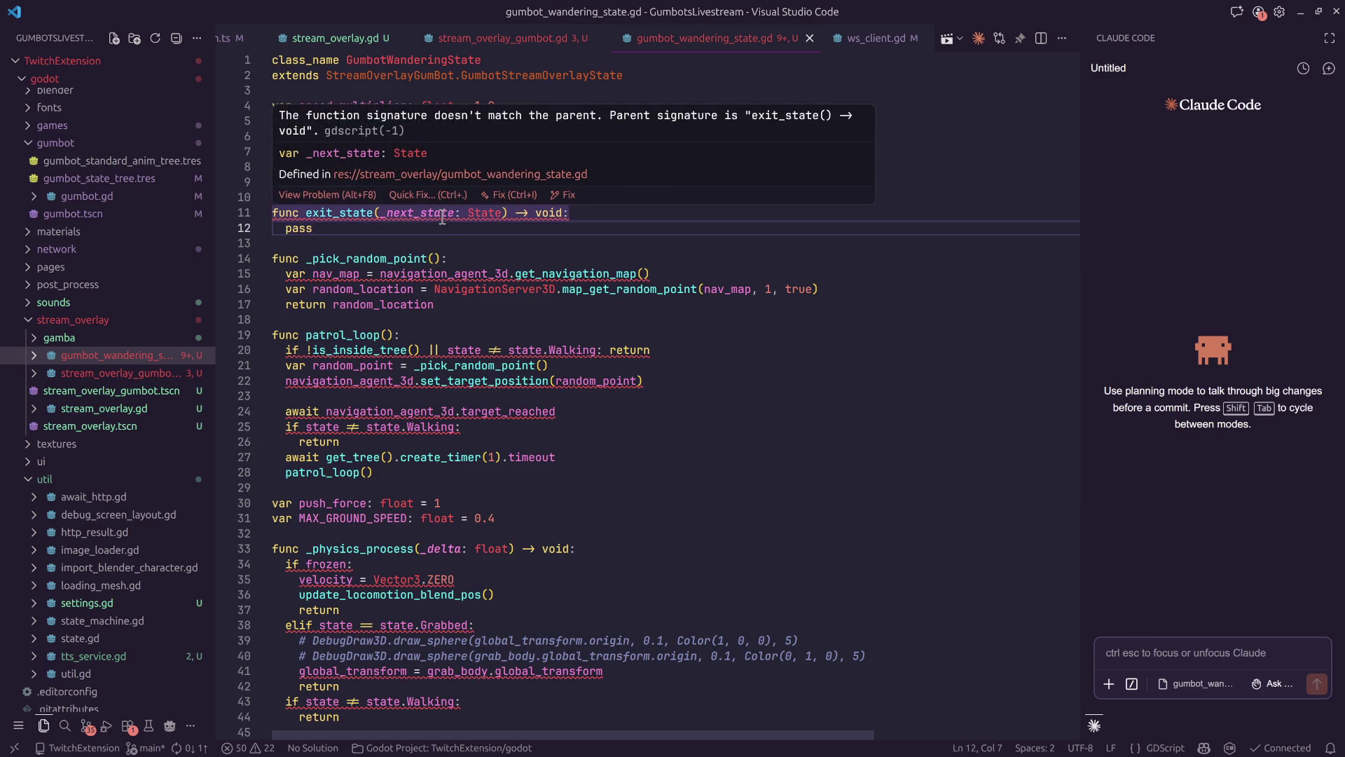
key(Return)
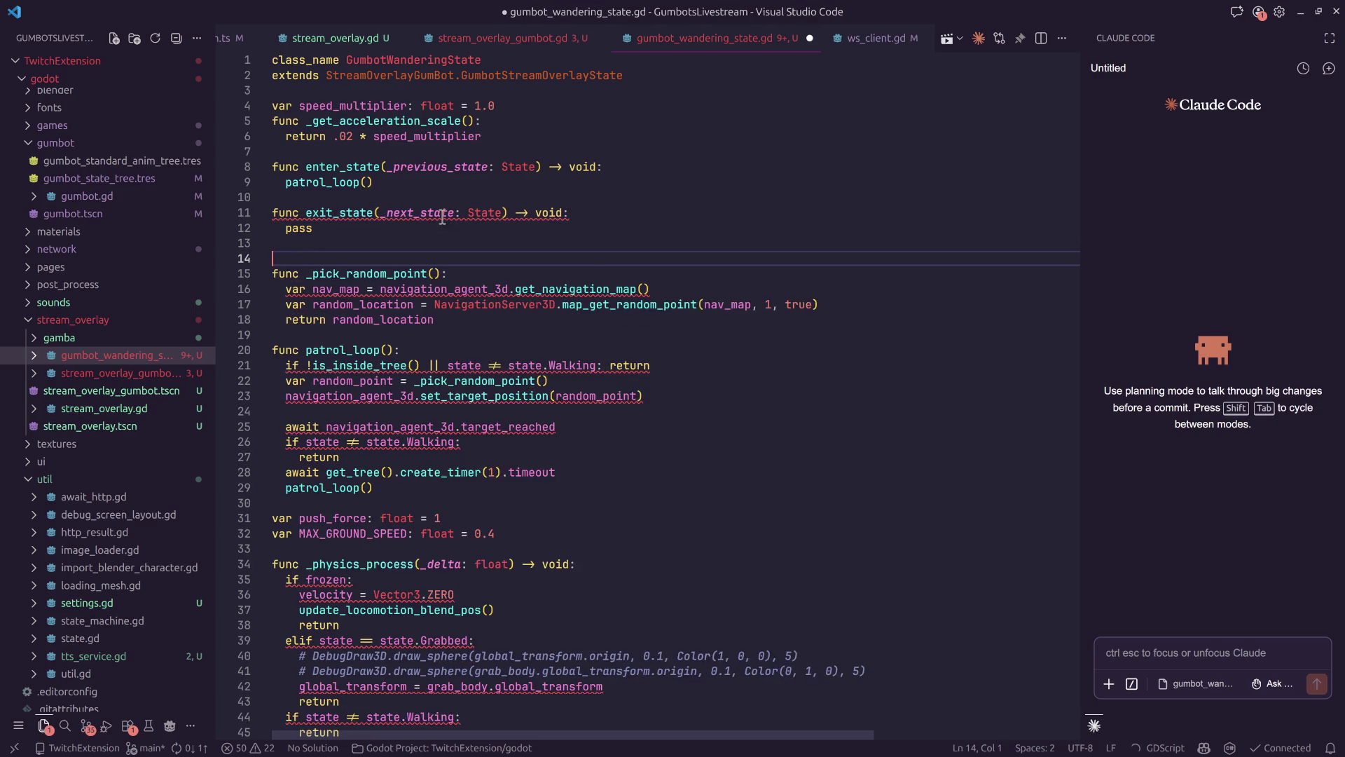
key(Delete)
key(Up)
key(Up)
key(Up)
key(Up)
key(Up)
key(Up)
key(ctrl+Right)
key(ctrl+Right)
key(ctrl+Right)
key(End)
key(Return)
- Declare var target_destination: Vector3 = Vector3.ZERO below speed_multiplier and save
text(var target_destination:)
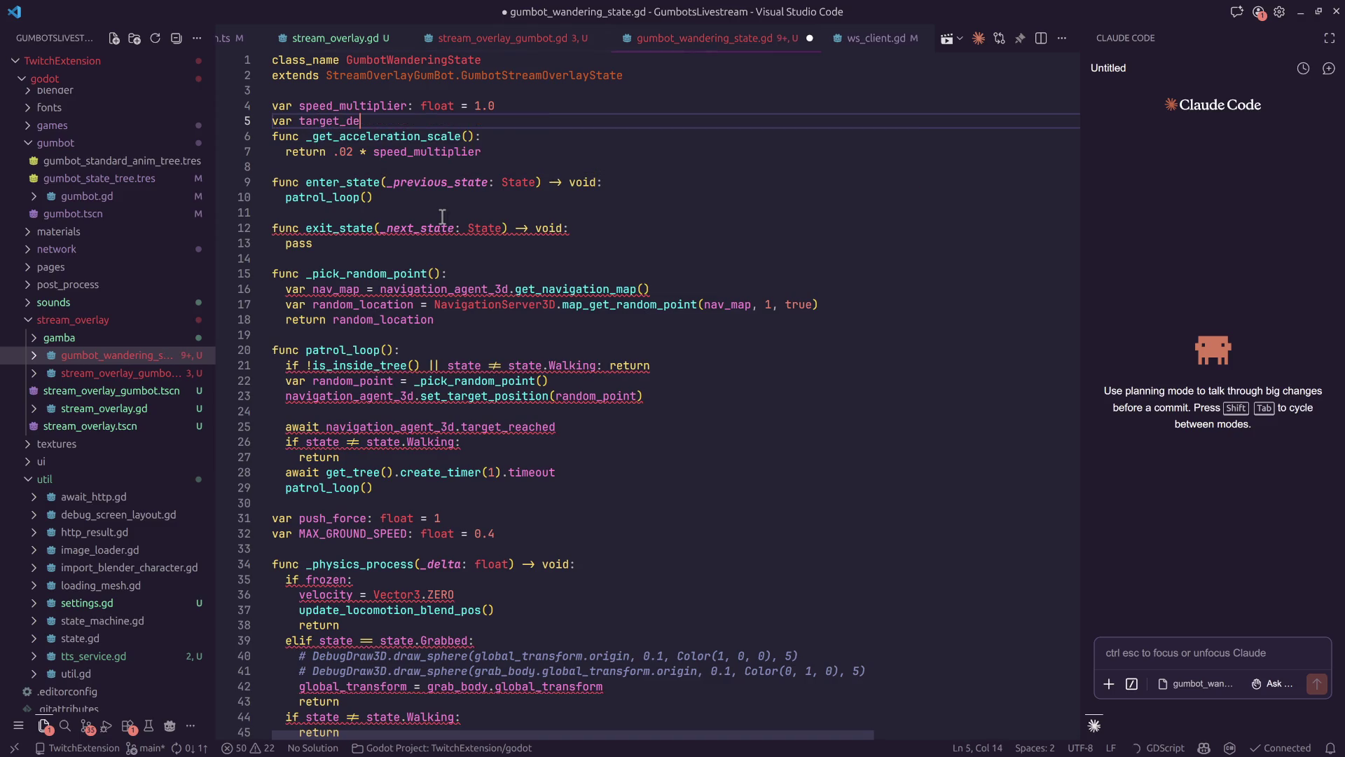
text( Vector3 = Ve)
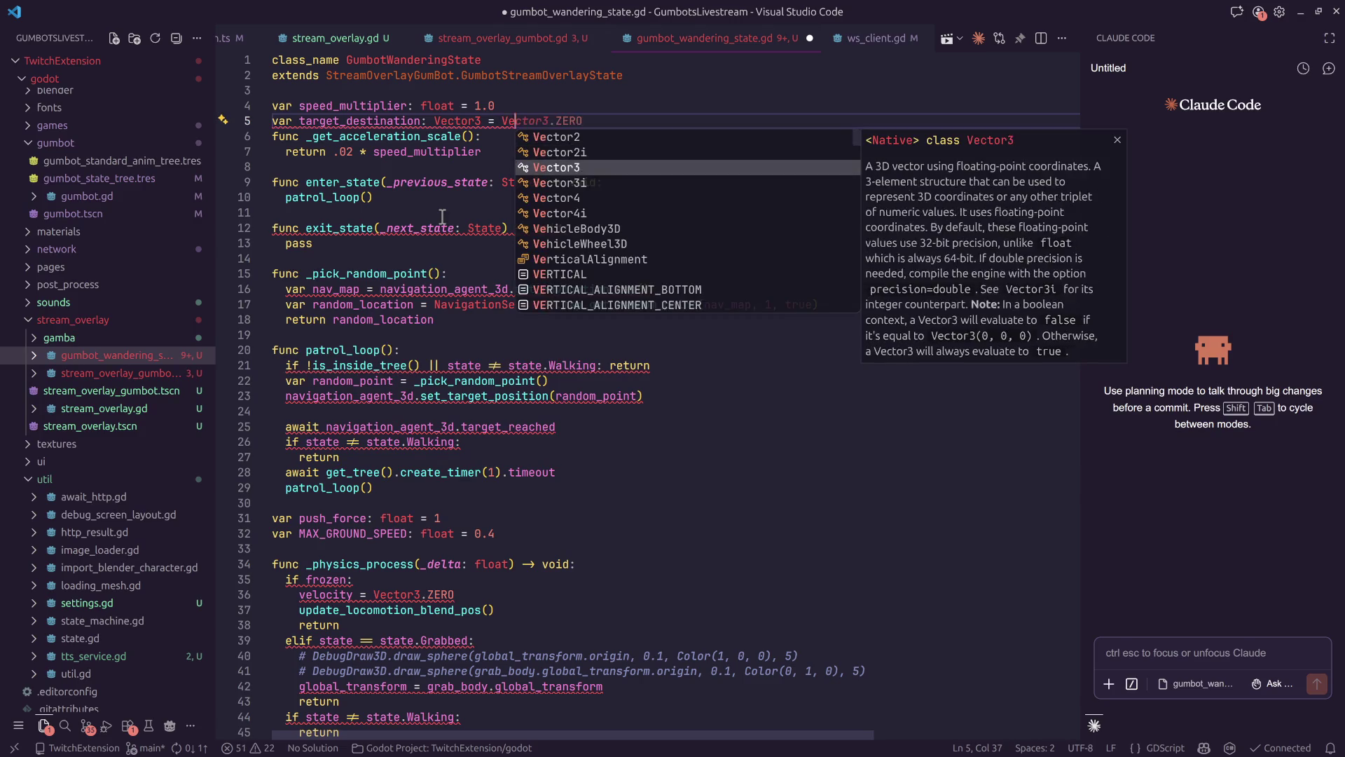
key(Tab)
click(644, 133)
key(Up)
key(Return)
key(ctrl+s)
click(396, 121)
- Delete the navigation-map lines inside _pick_random_point
click(532, 287)
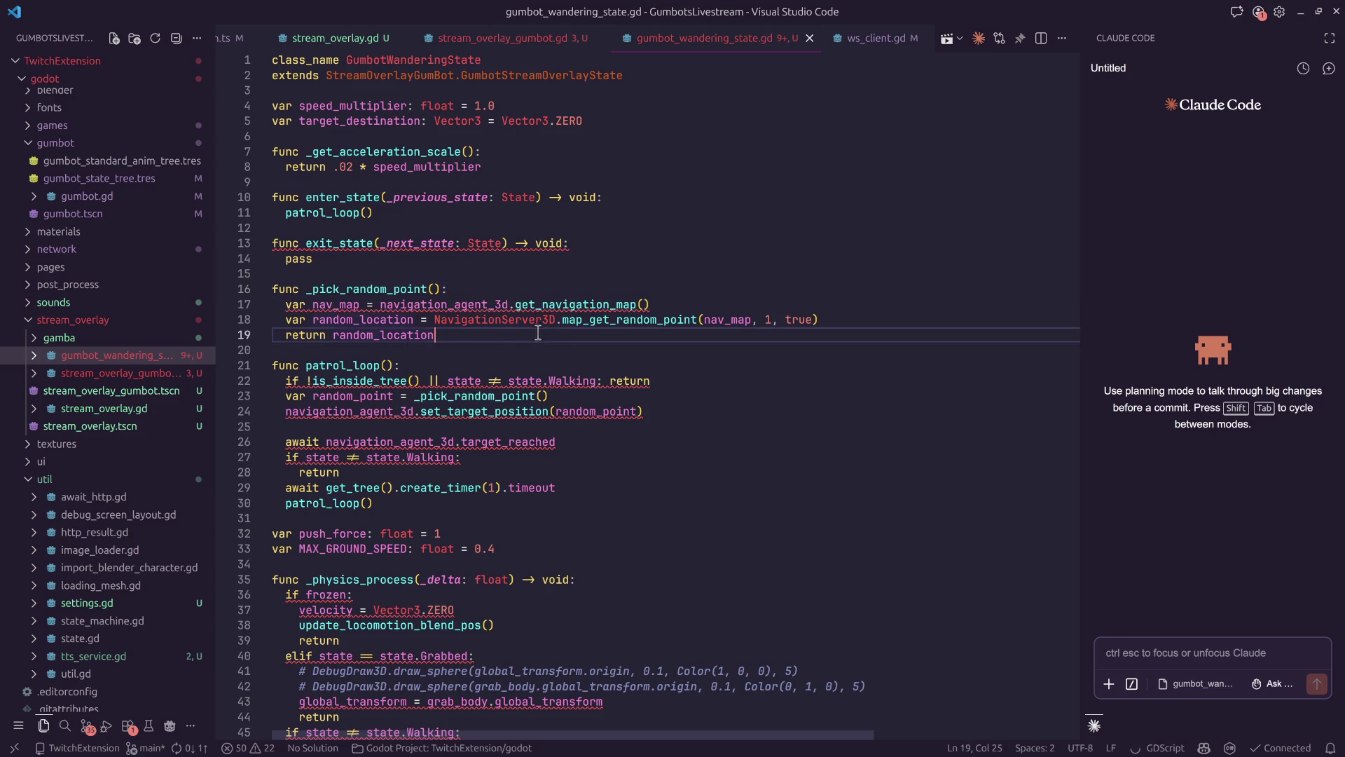
drag(846, 321, 438, 335)
shift+click(286, 305)
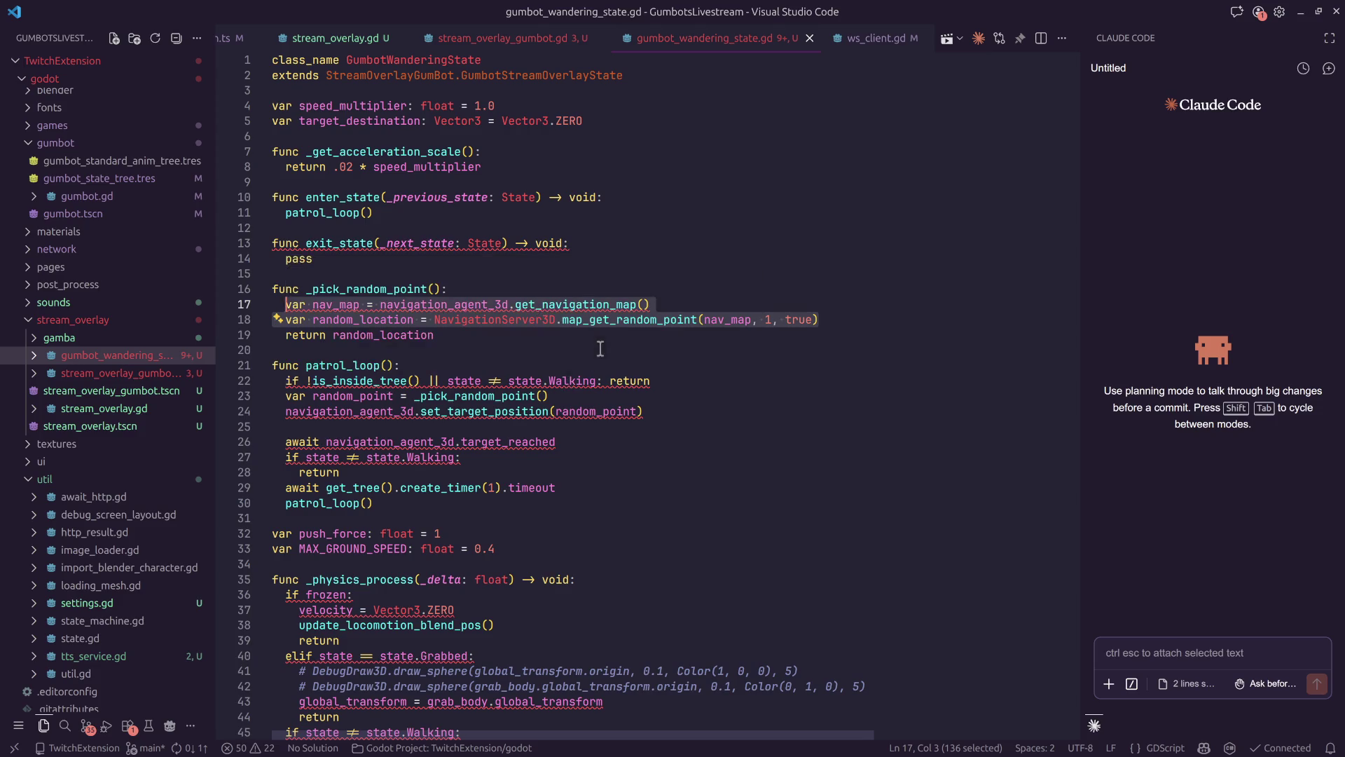
key(BackSpace)
- Add a random_location line offsetting global_position by randf_range ±10, and save
text(var)
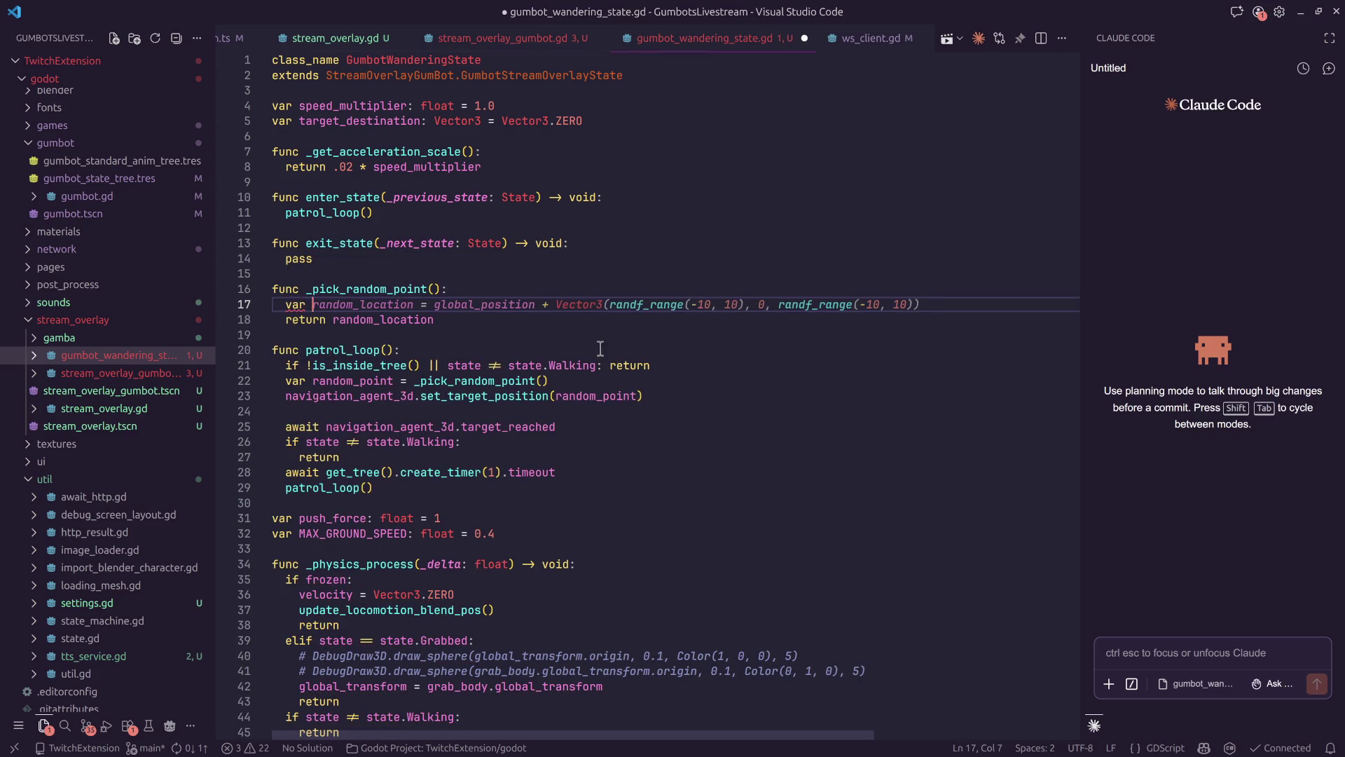
key(BackSpace)
key(BackSpace)
key(BackSpace)
text(target)
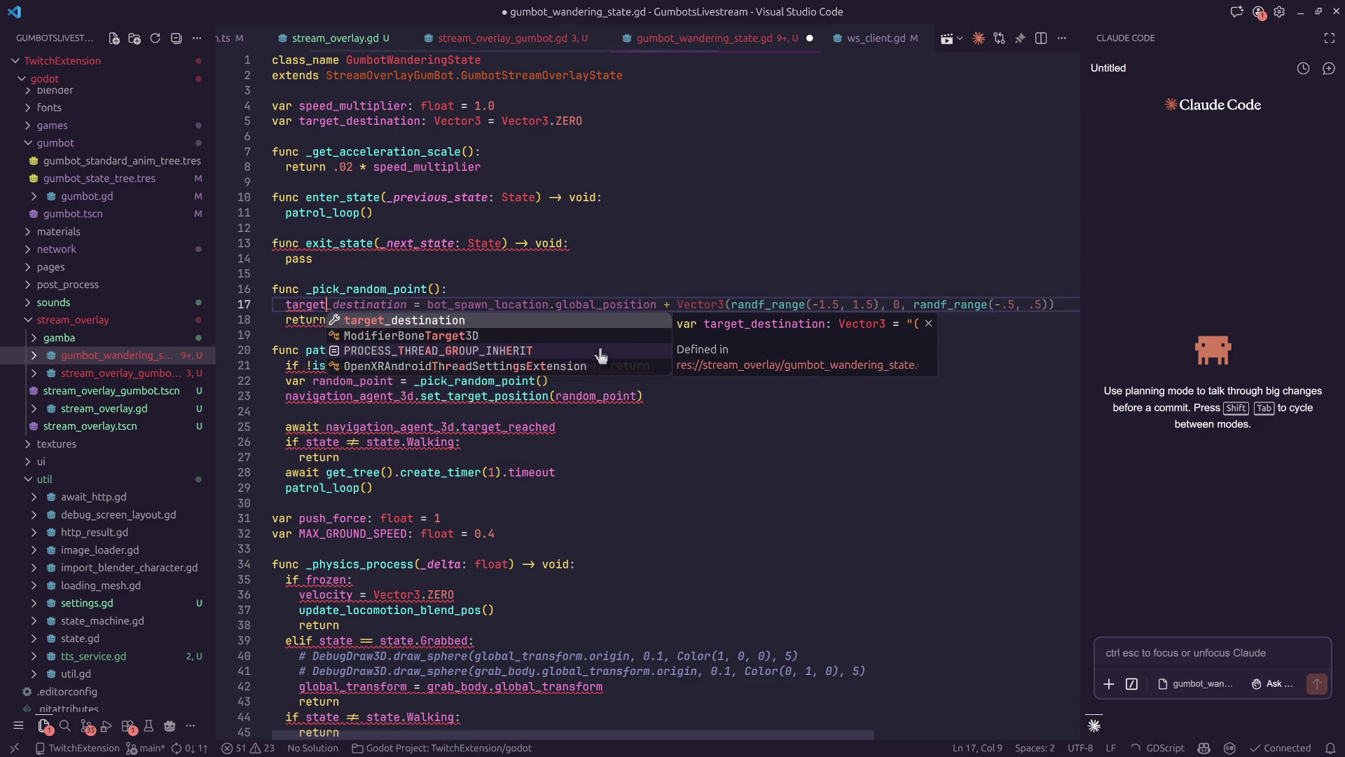
key(Return)
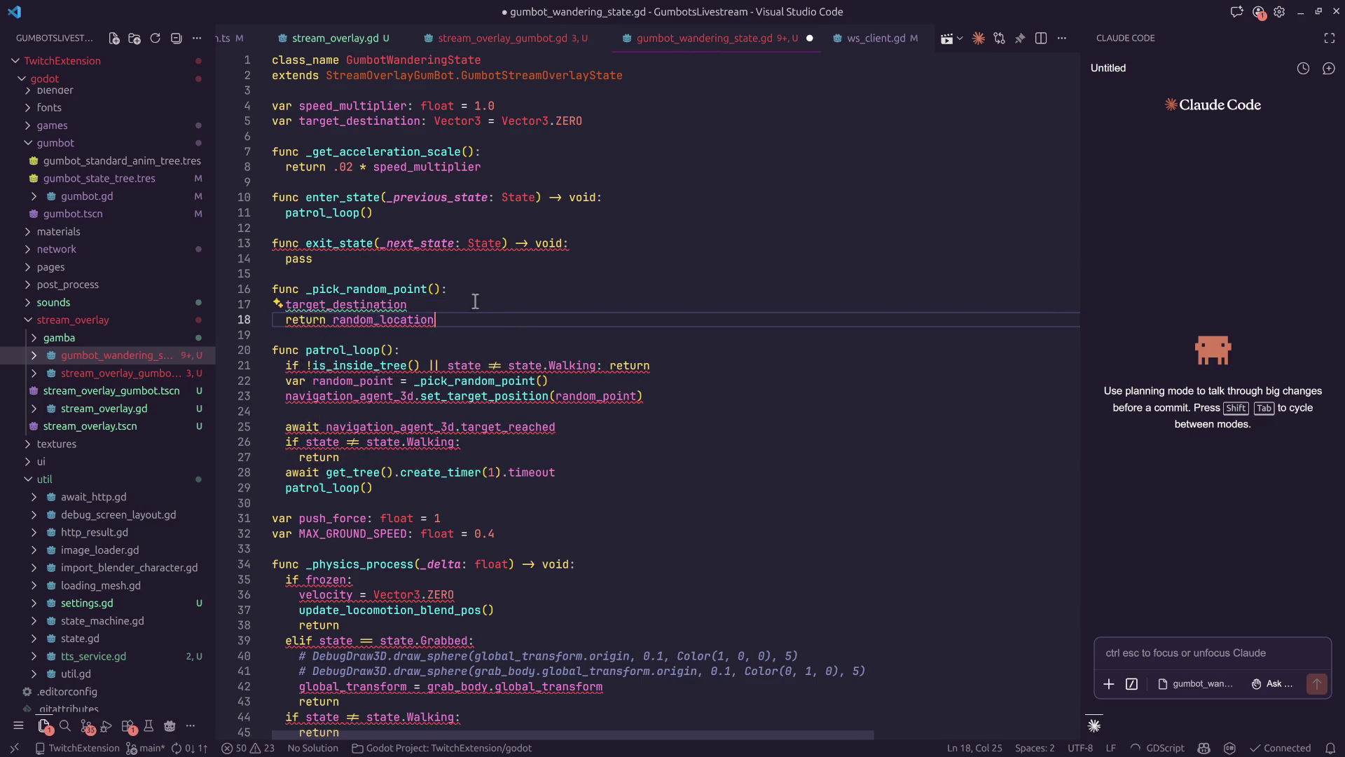
key(shift+Home)
text(var)
key(BackSpace)
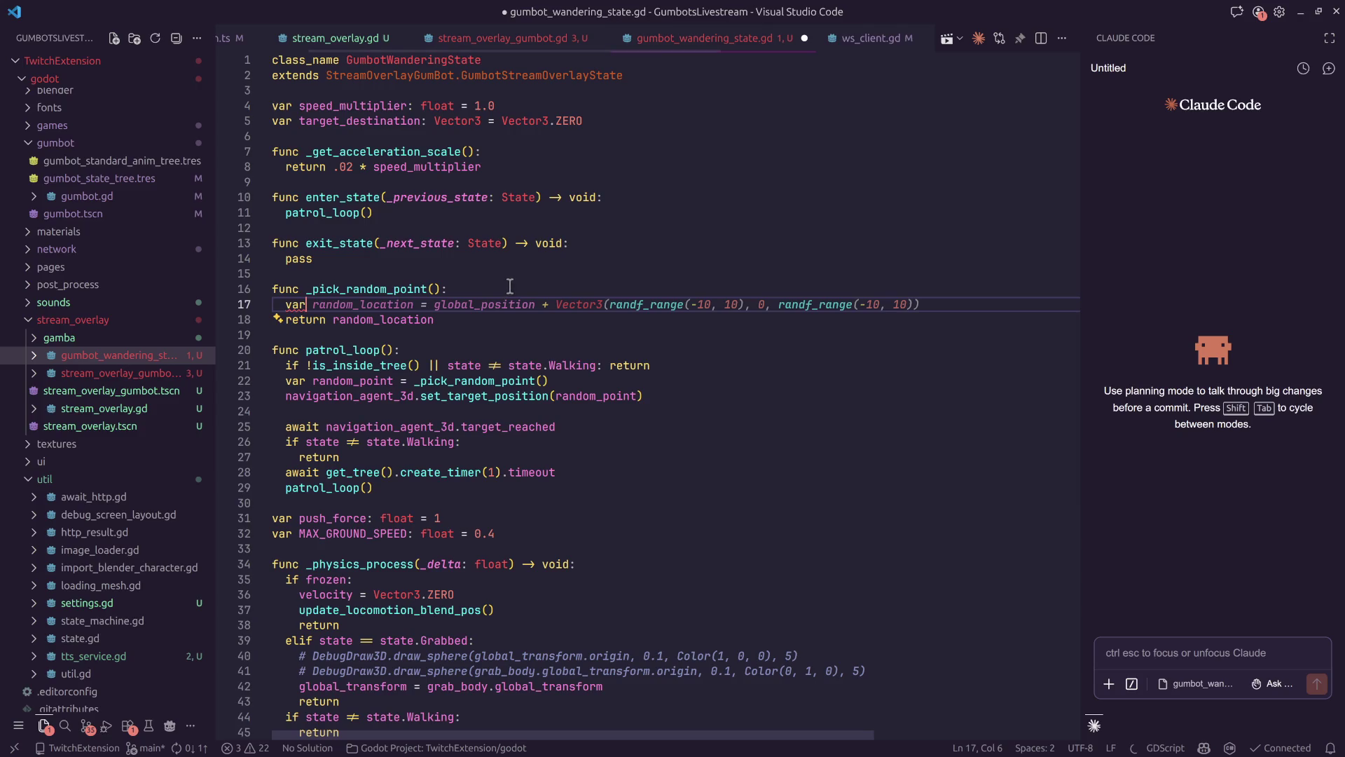
key(Tab)
click(511, 286)
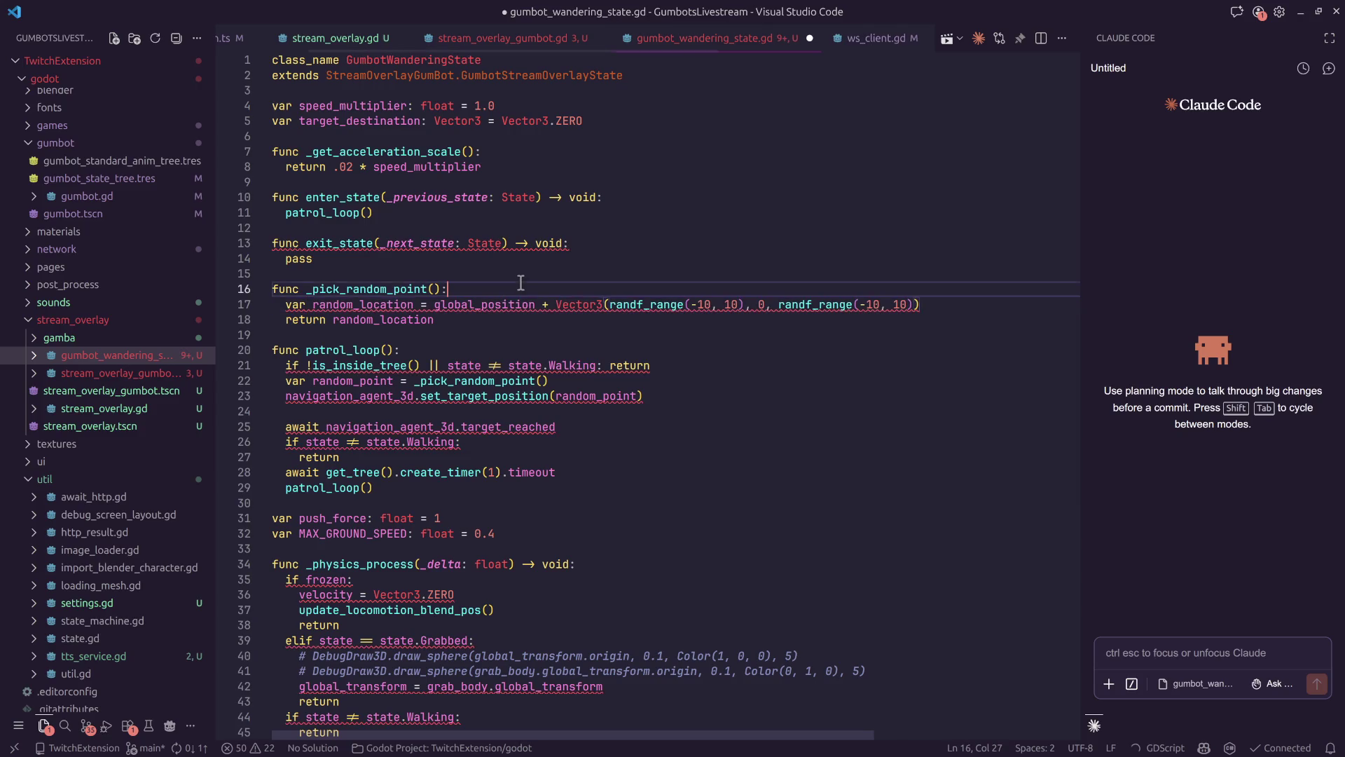
key(ctrl+s)
click(519, 138)
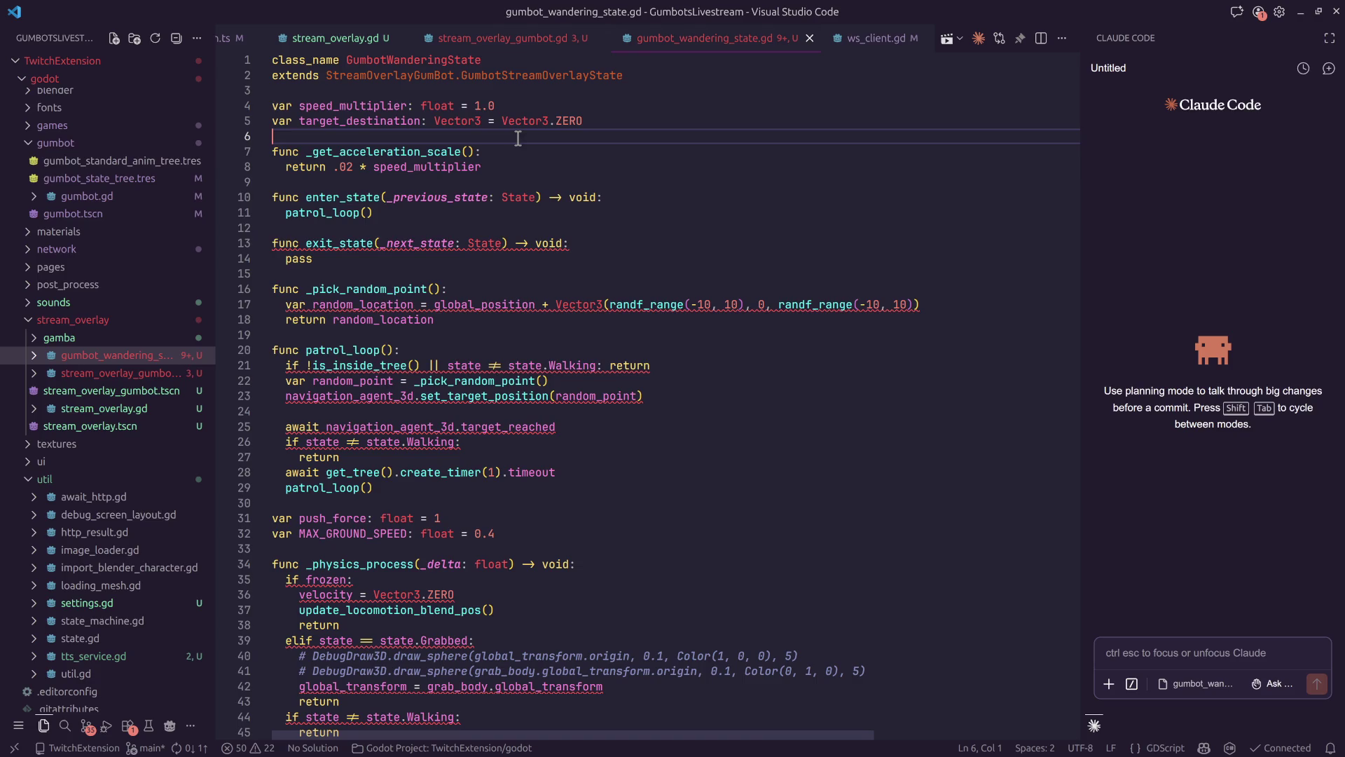
- Check the script's parse error in the Godot editor, then return to the code
click(487, 292)
click(551, 274)
key(alt+Tab)
click(487, 378)
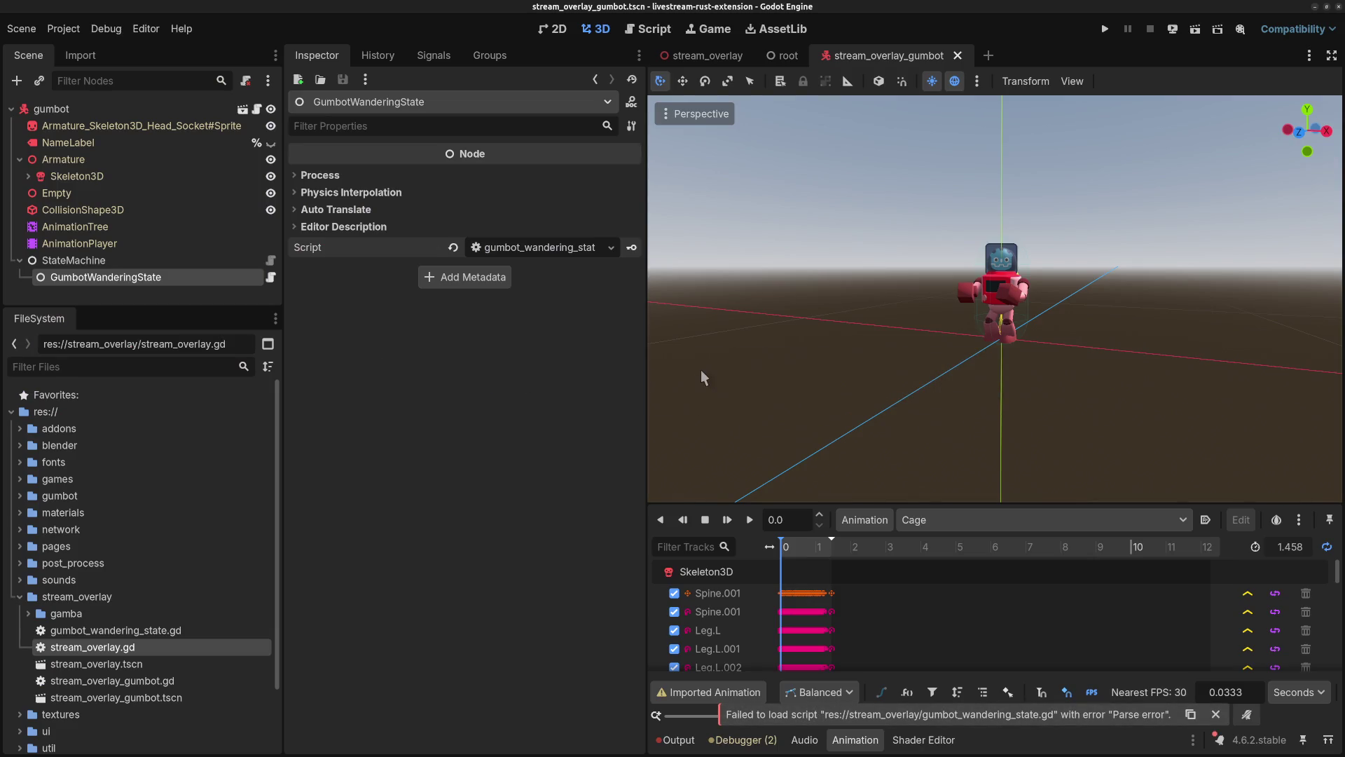
key(alt+Tab)
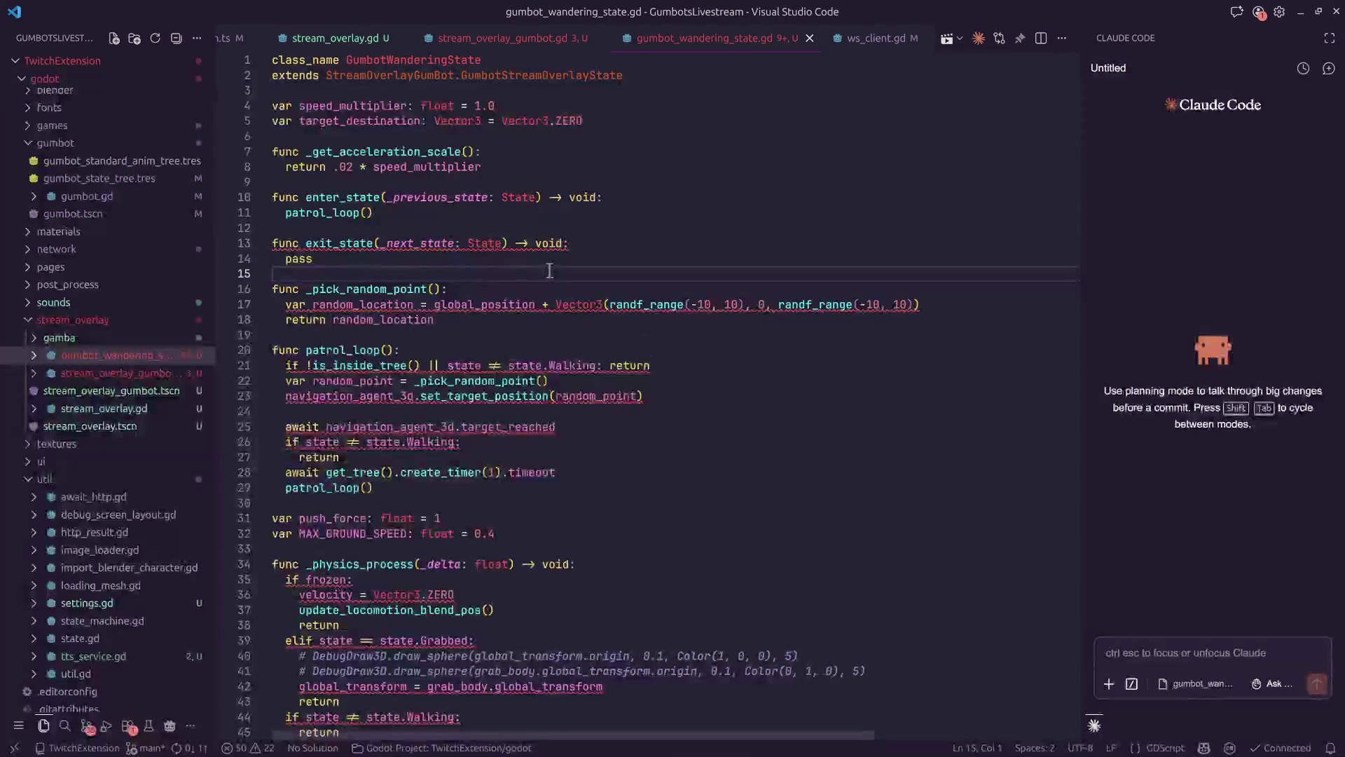
click(540, 168)
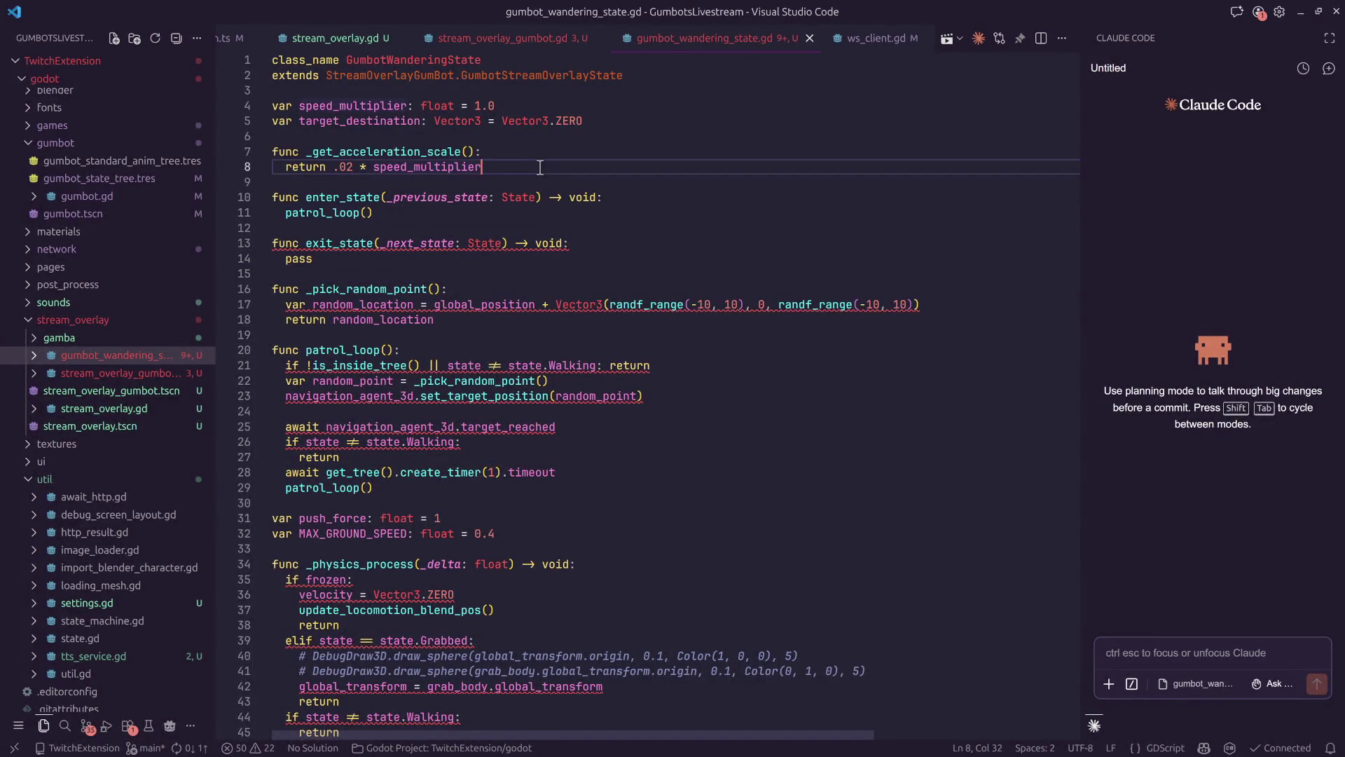
click(544, 151)
key(alt+Tab)
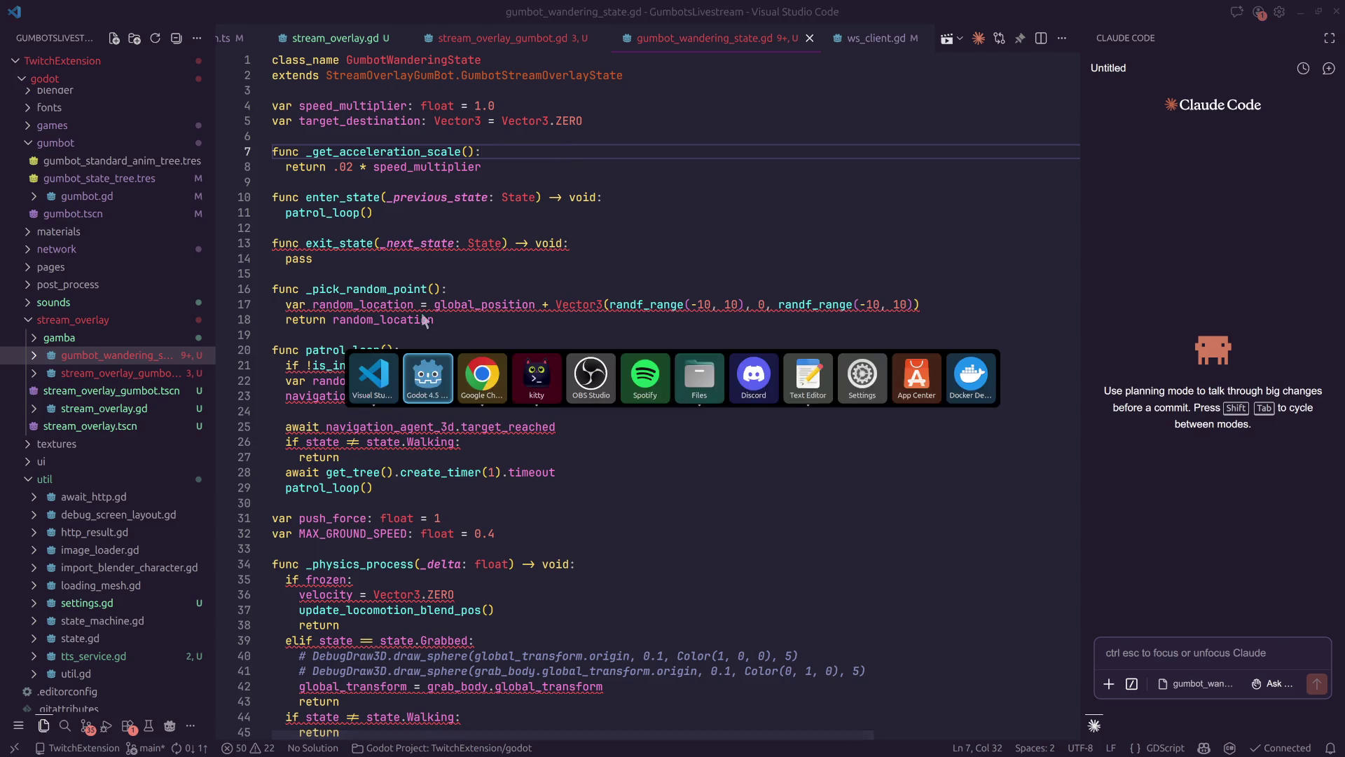
key(alt+Tab)
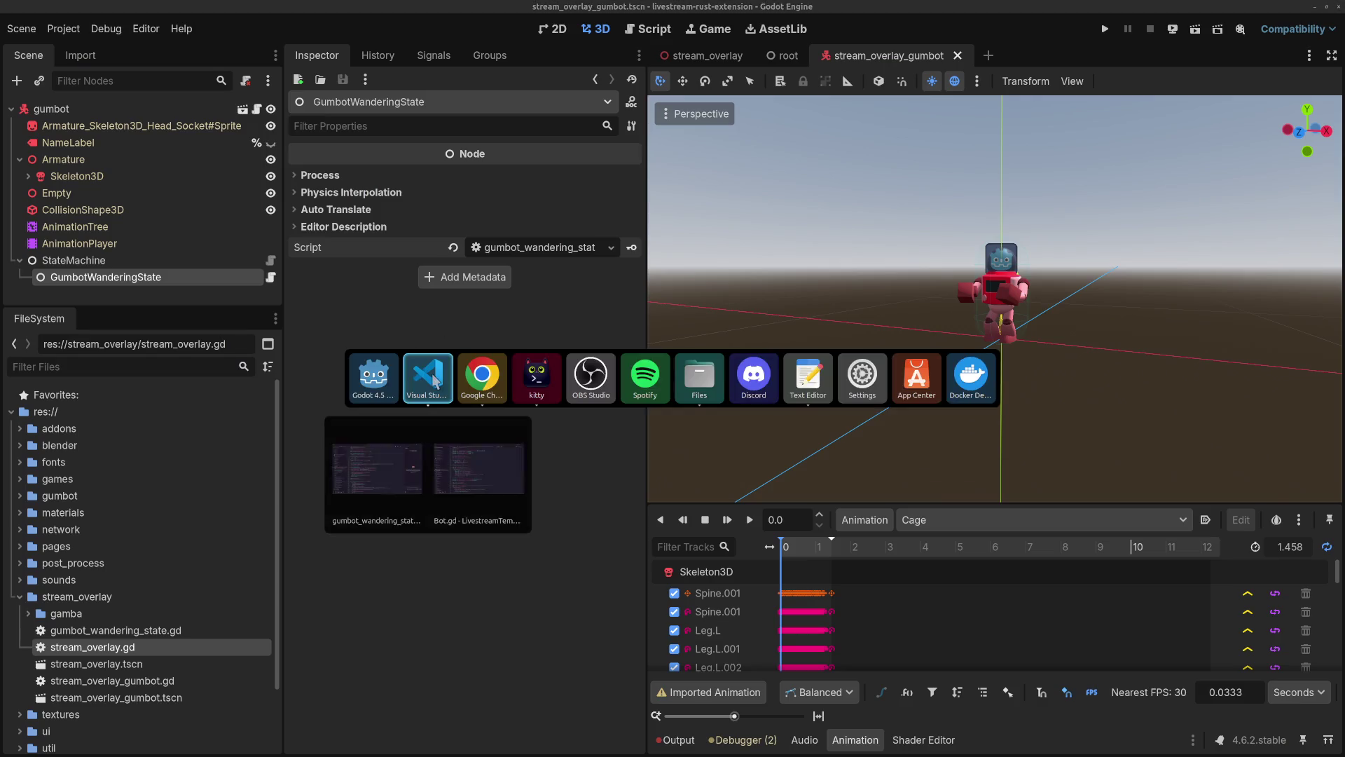
- Replace global_position with Vector3.ZERO in the random_location line of _pick_random_point
click(561, 260)
click(493, 320)
double_click(496, 304)
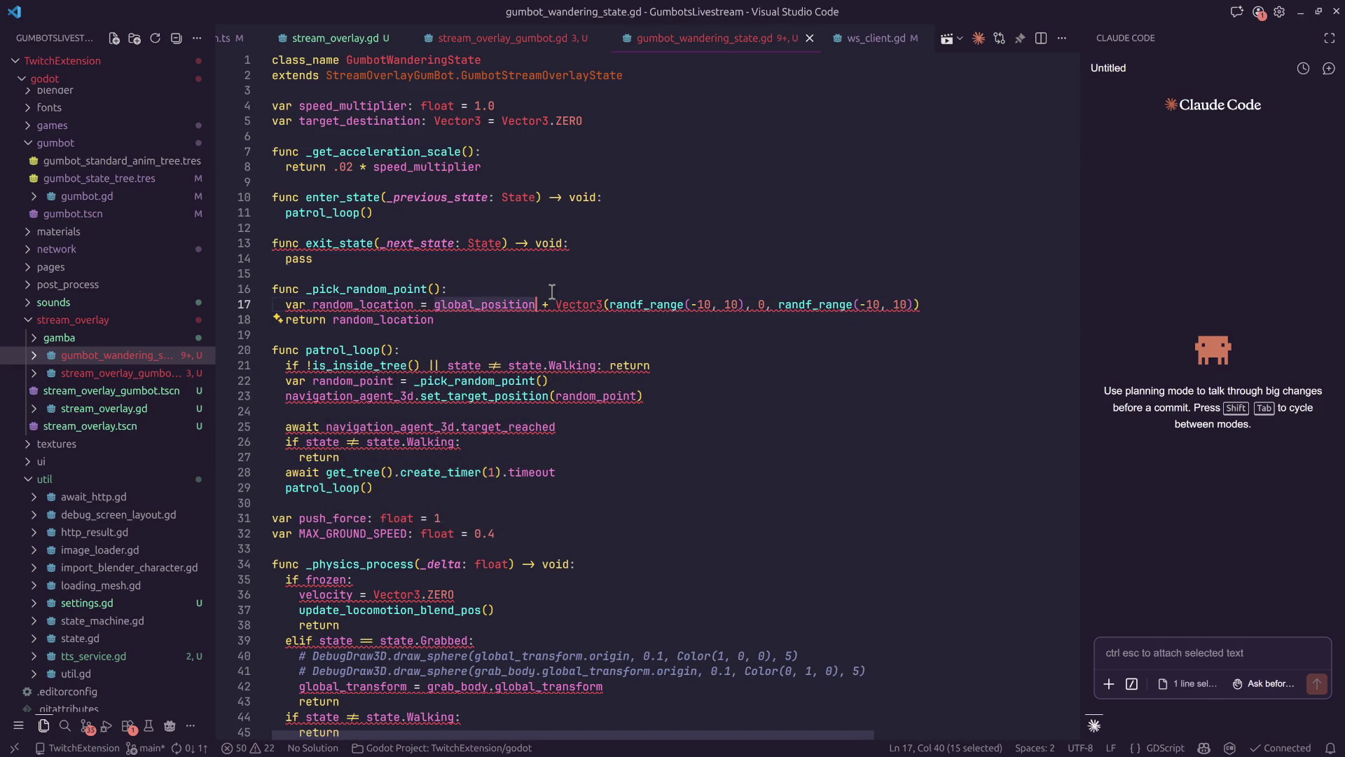
text(Ve)
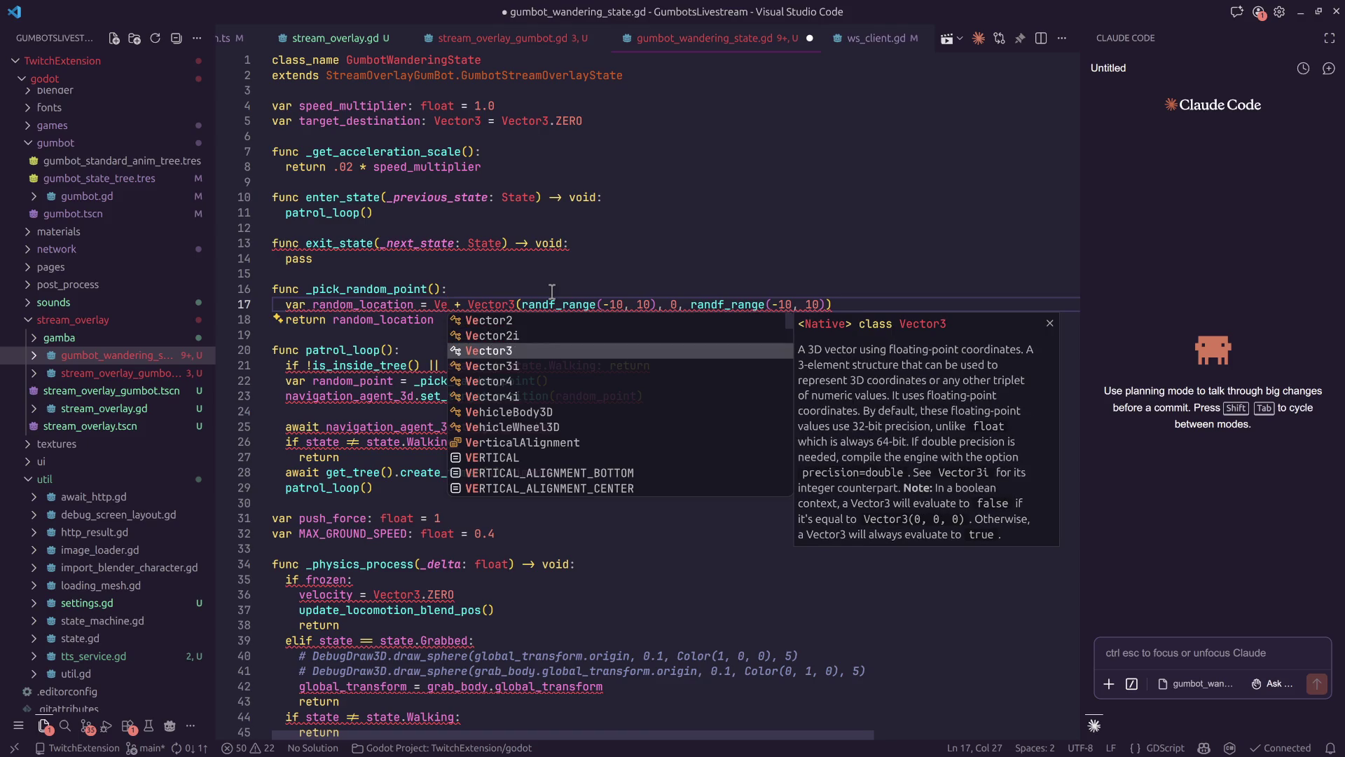
key(Escape)
text(c)
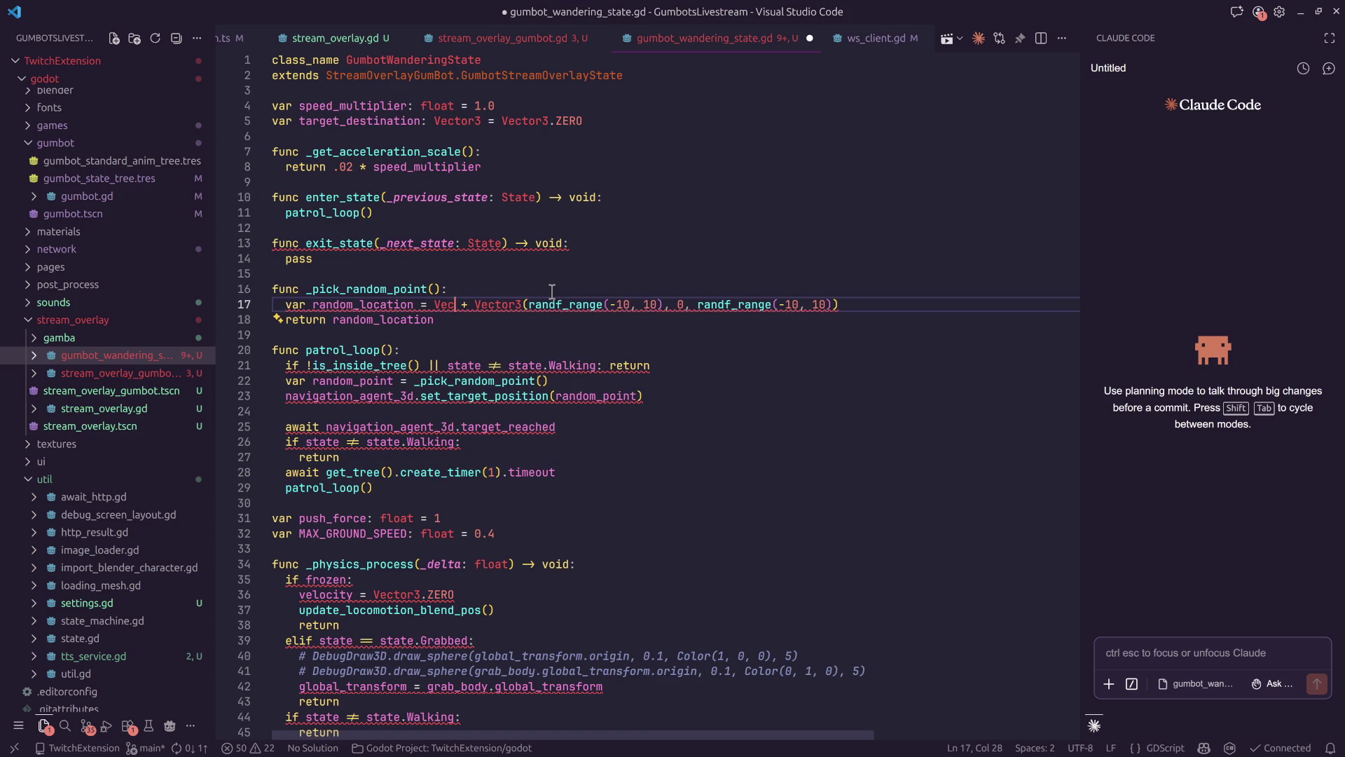
key(ctrl+space)
key(Down)
key(Down)
key(Return)
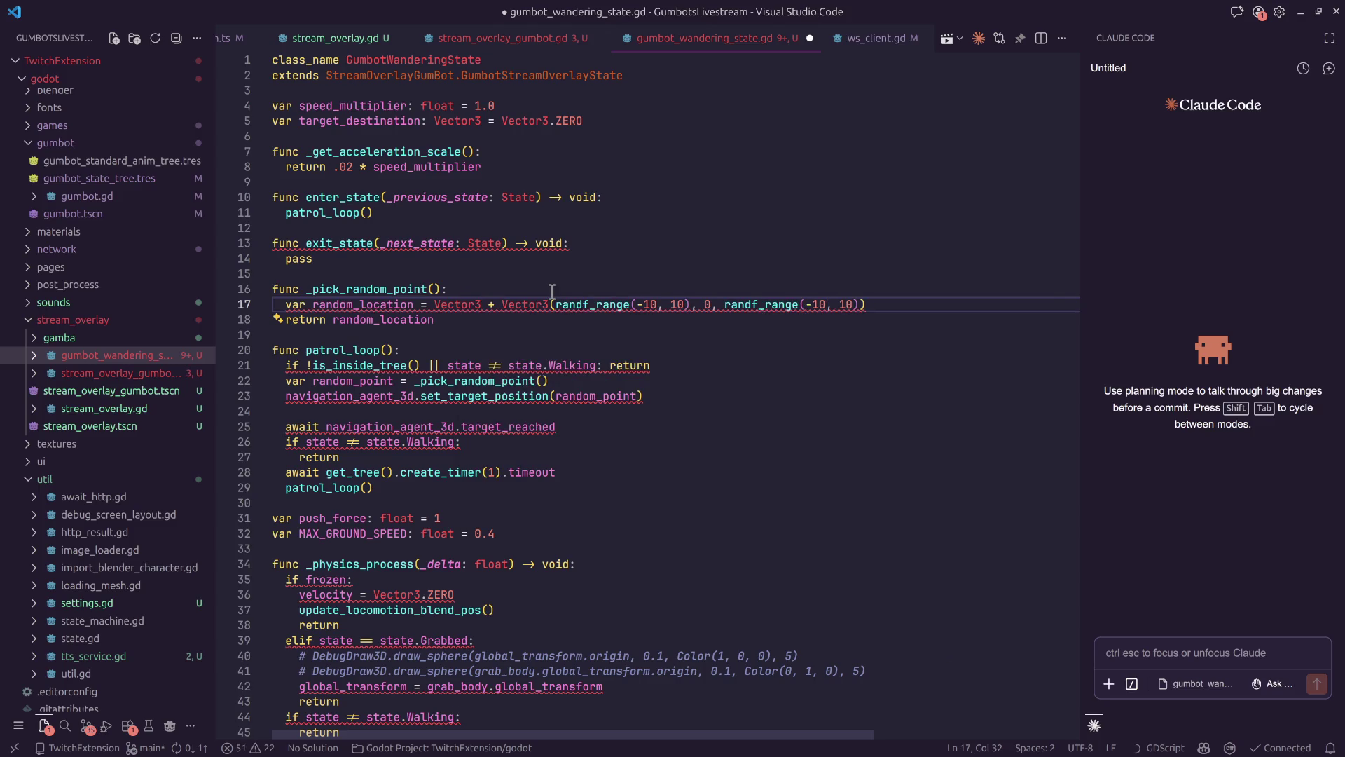
text(.)
key(Return)
click(607, 335)
click(671, 294)
key(alt+Tab)
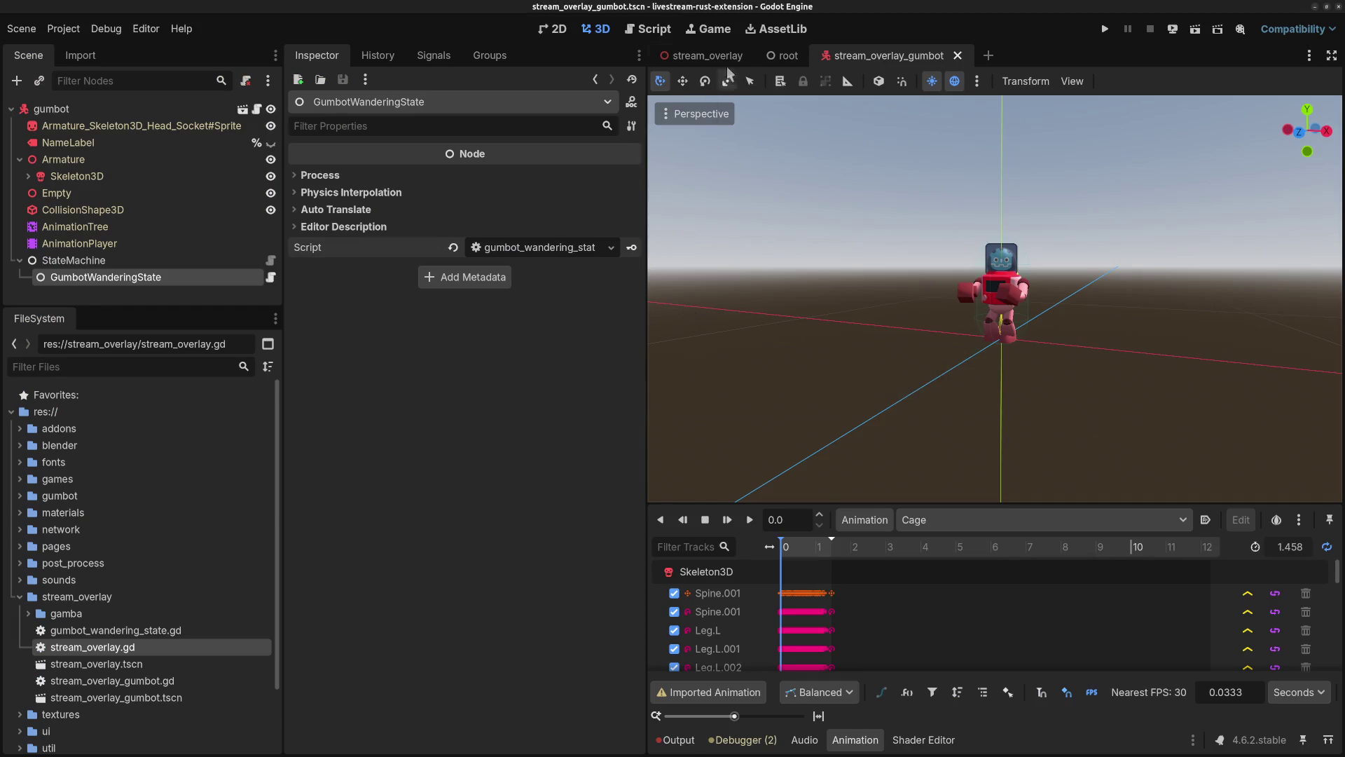
- In the stream_overlay scene, select BotSpawnLocation and review its Transform in the Inspector
click(718, 62)
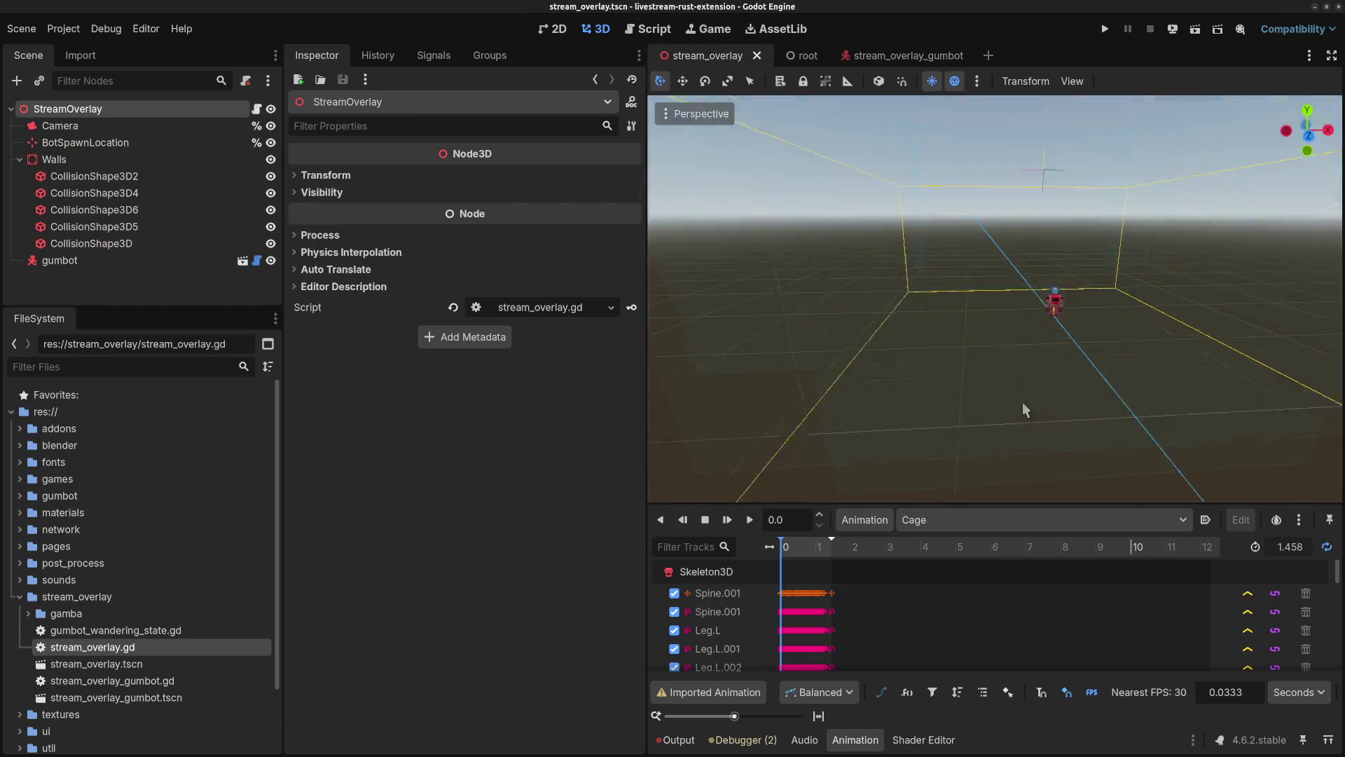
scroll(1023, 402, up, 5)
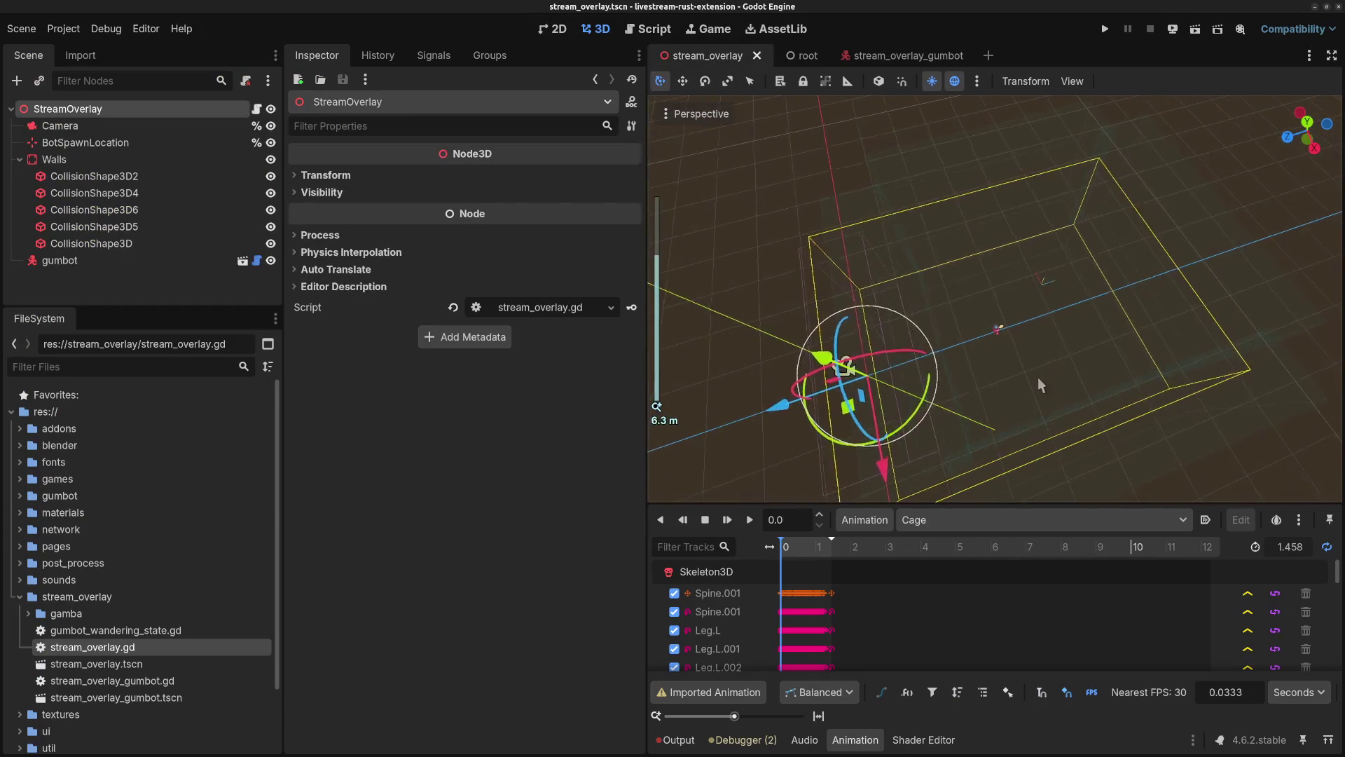
click(107, 145)
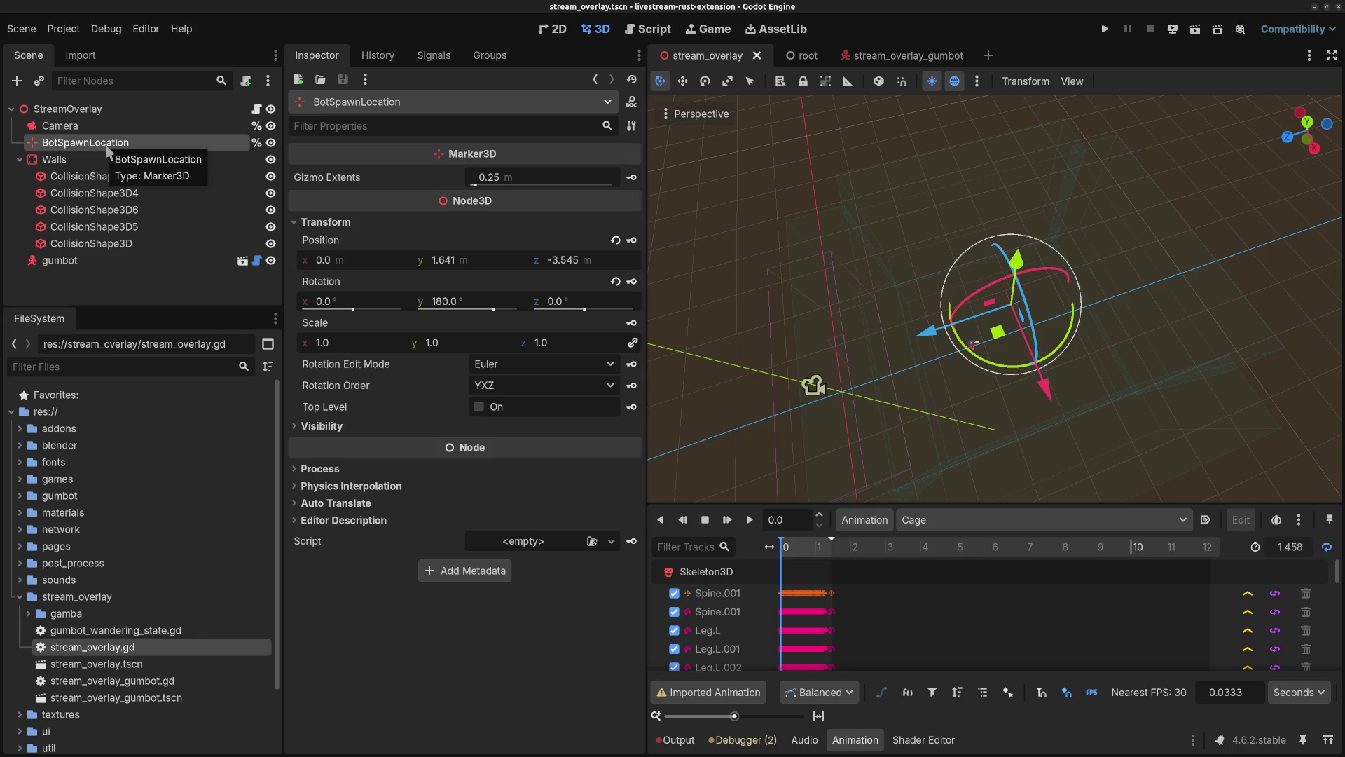
click(102, 163)
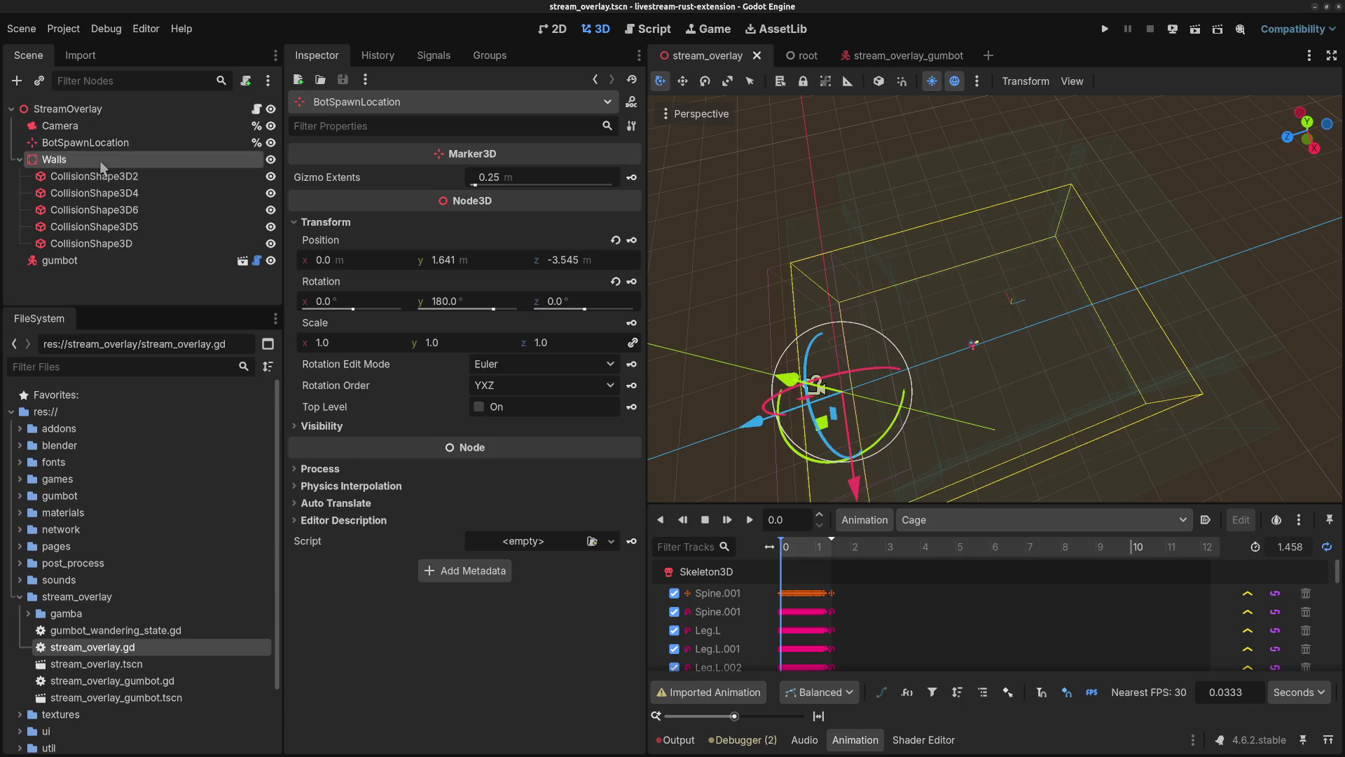
click(94, 143)
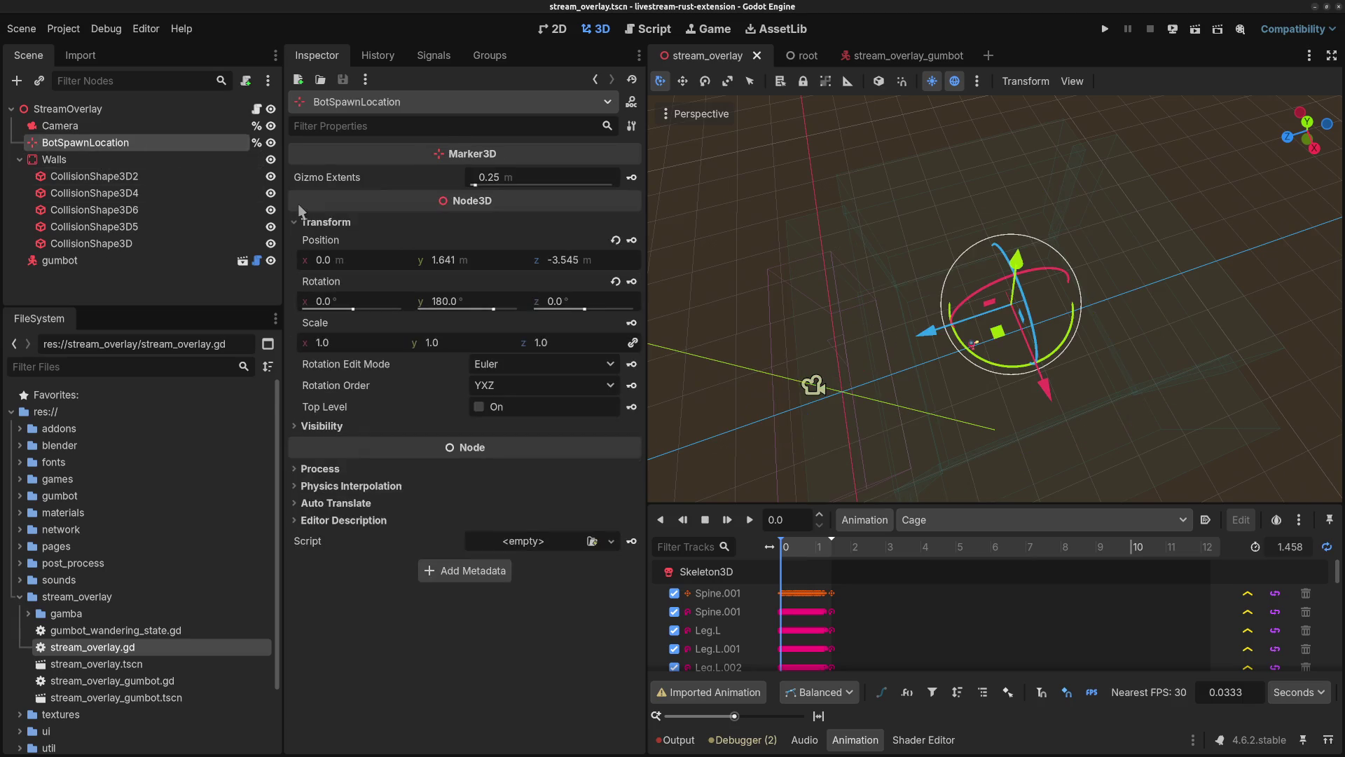
mouse_move(300, 210)
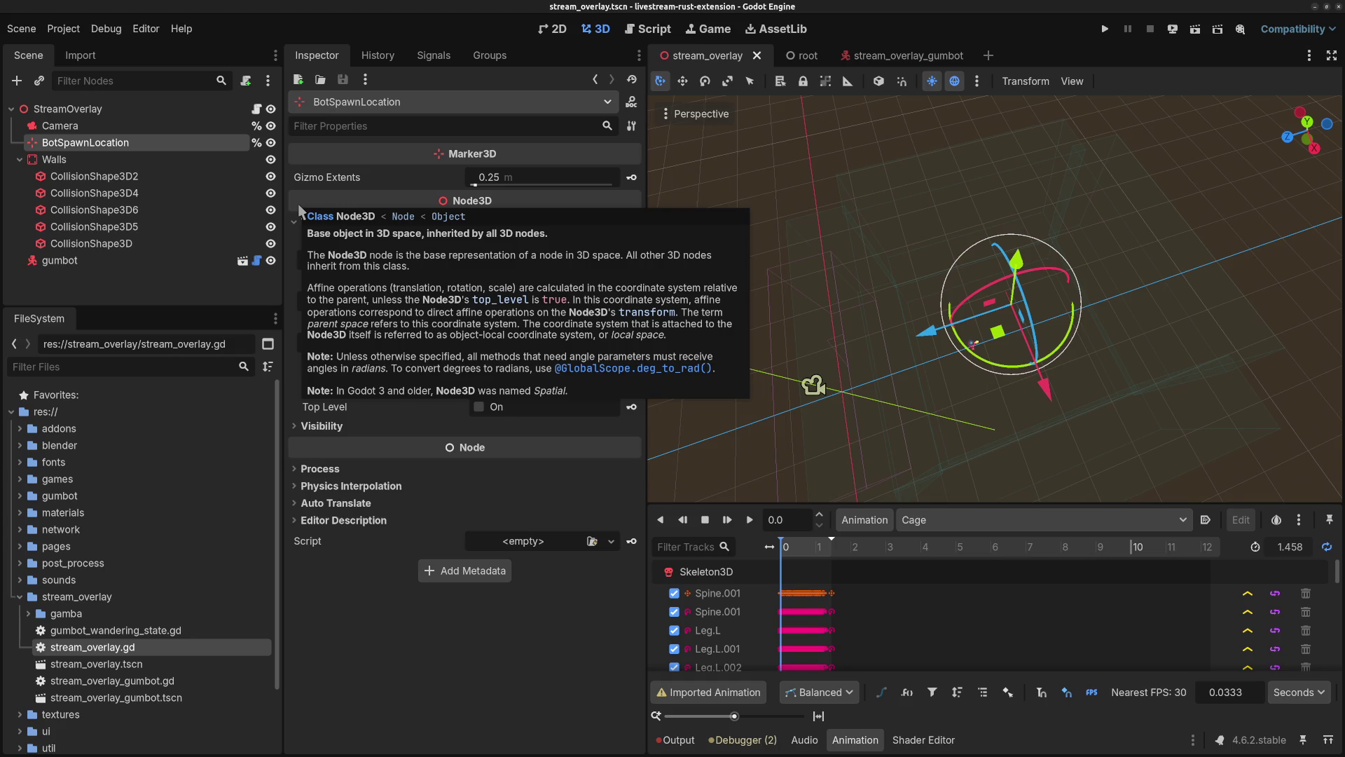
key(alt+Tab)
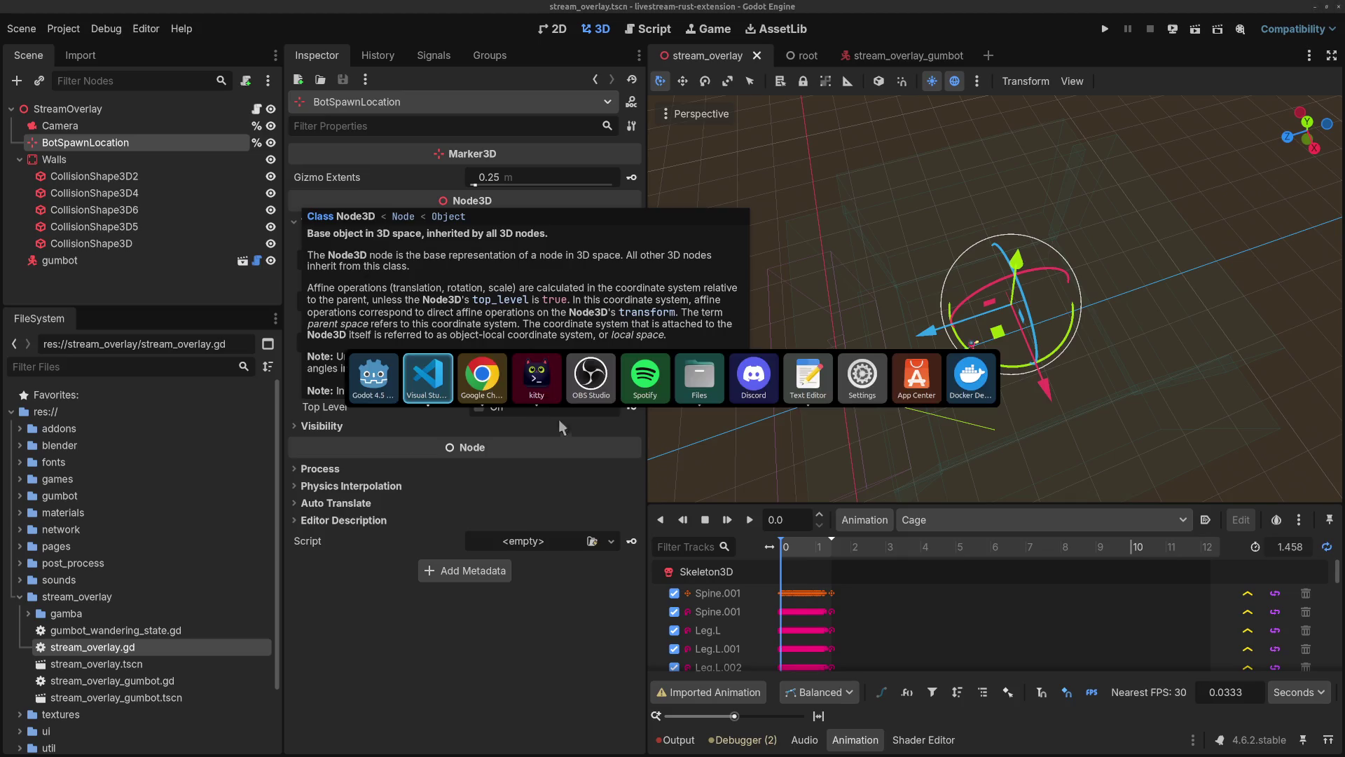
key(alt+Tab)
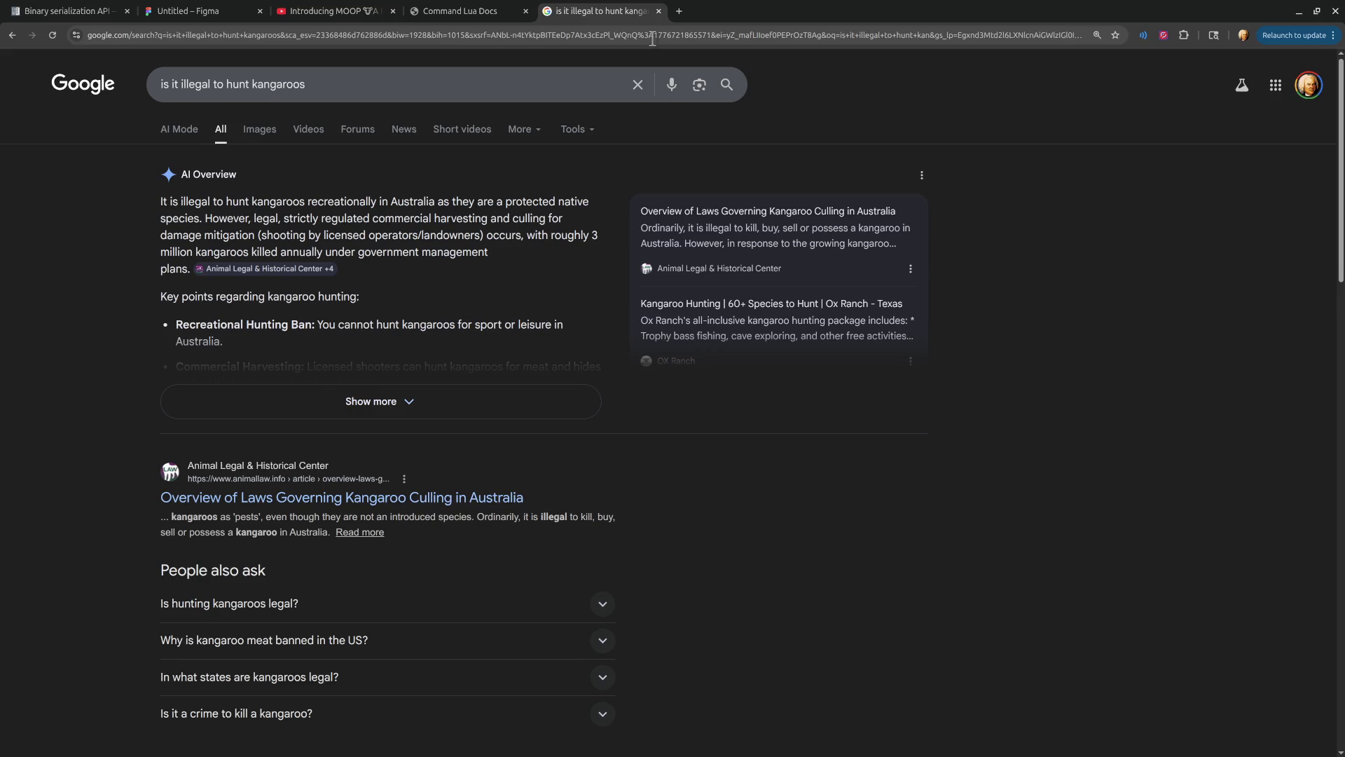
- Search Google for 'are moose endangered' and read the AI Overview
click(652, 39)
text(are mosse)
key(BackSpace)
key(BackSpace)
key(BackSpace)
text(ose)
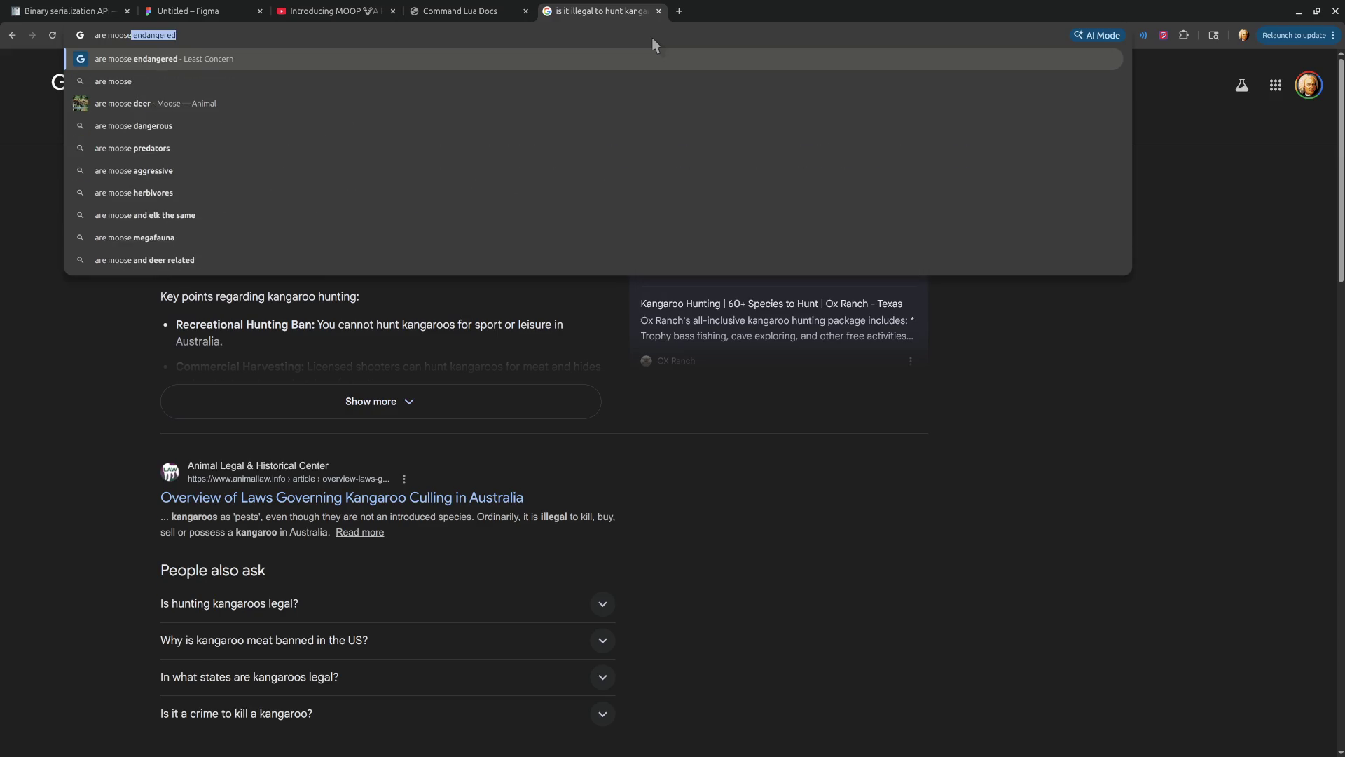
key(Return)
mouse_move(161, 202)
mouse_down()
mouse_move(485, 204)
mouse_move(486, 222)
mouse_move(405, 216)
mouse_move(399, 202)
mouse_move(444, 234)
mouse_move(417, 203)
mouse_up()
click(451, 232)
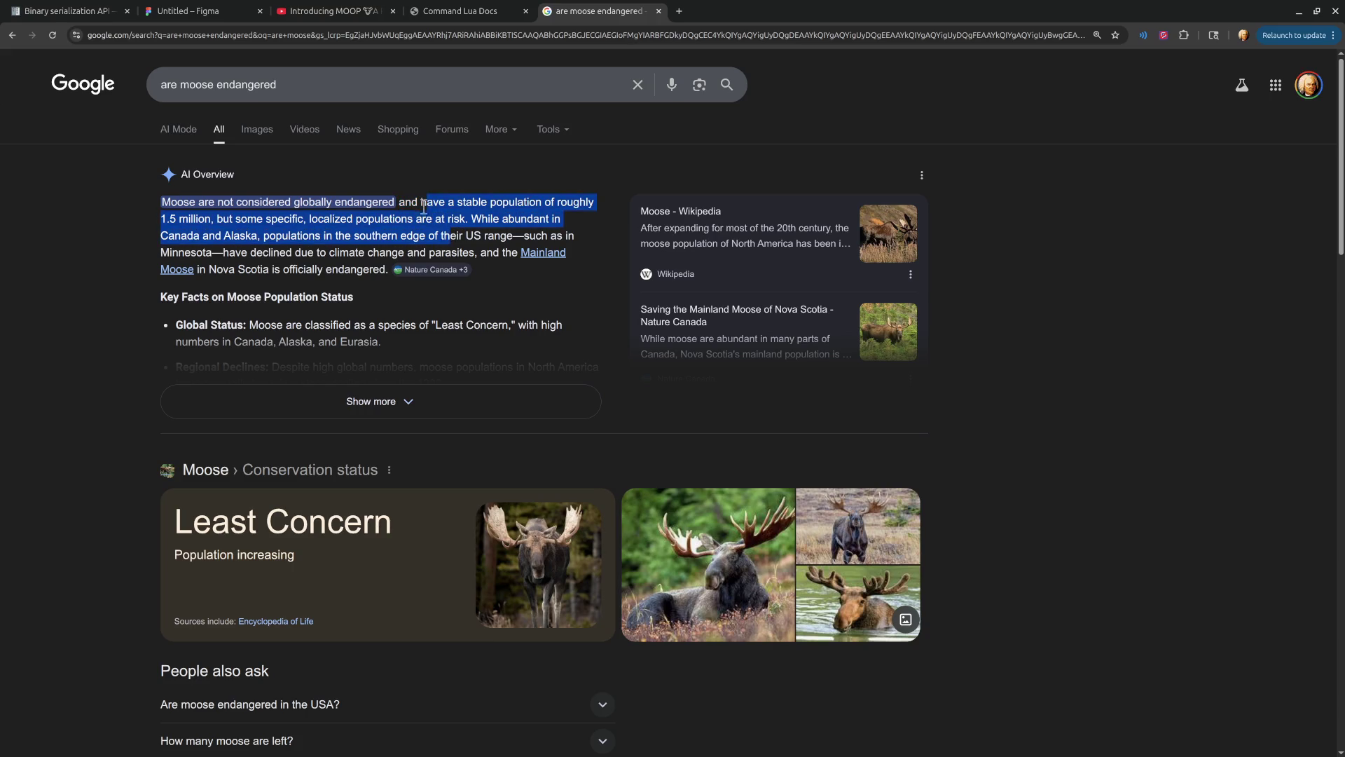
click(425, 206)
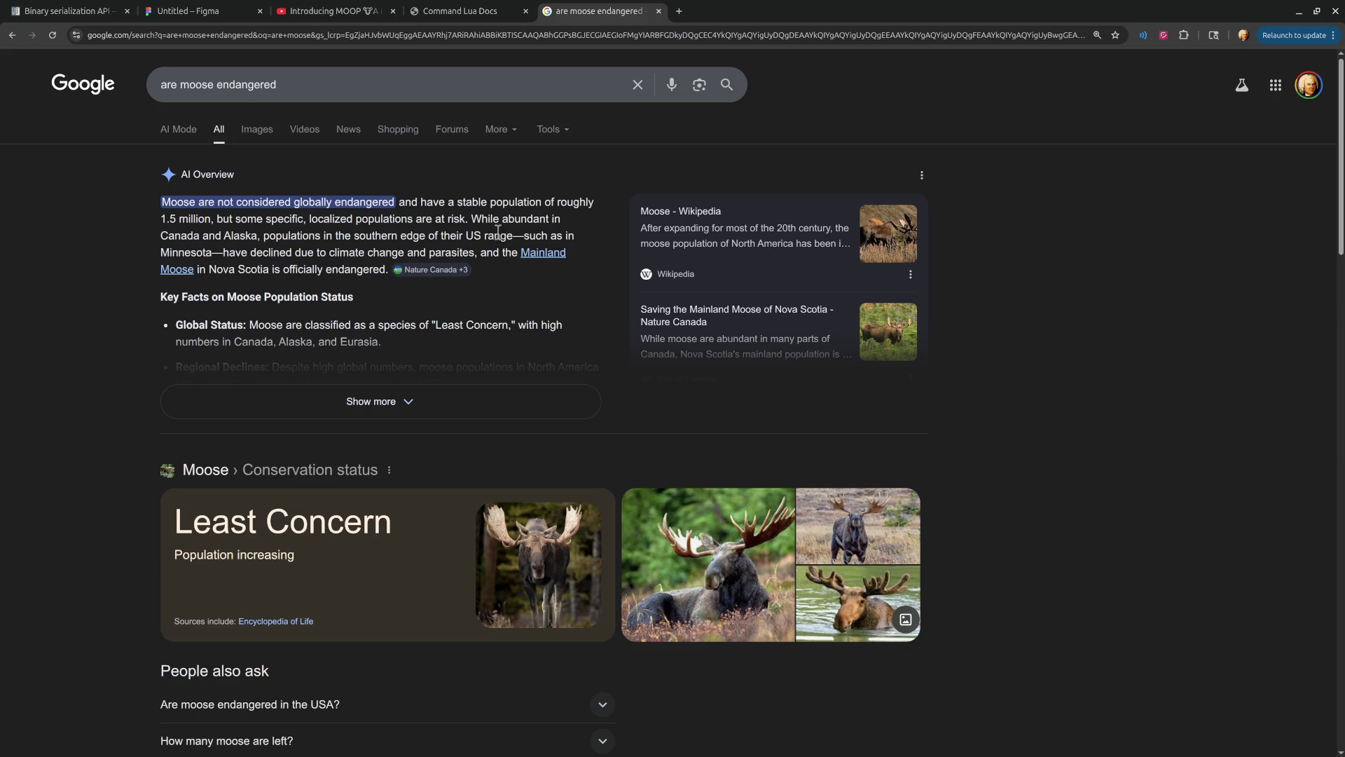
scroll(443, 287, down, 2)
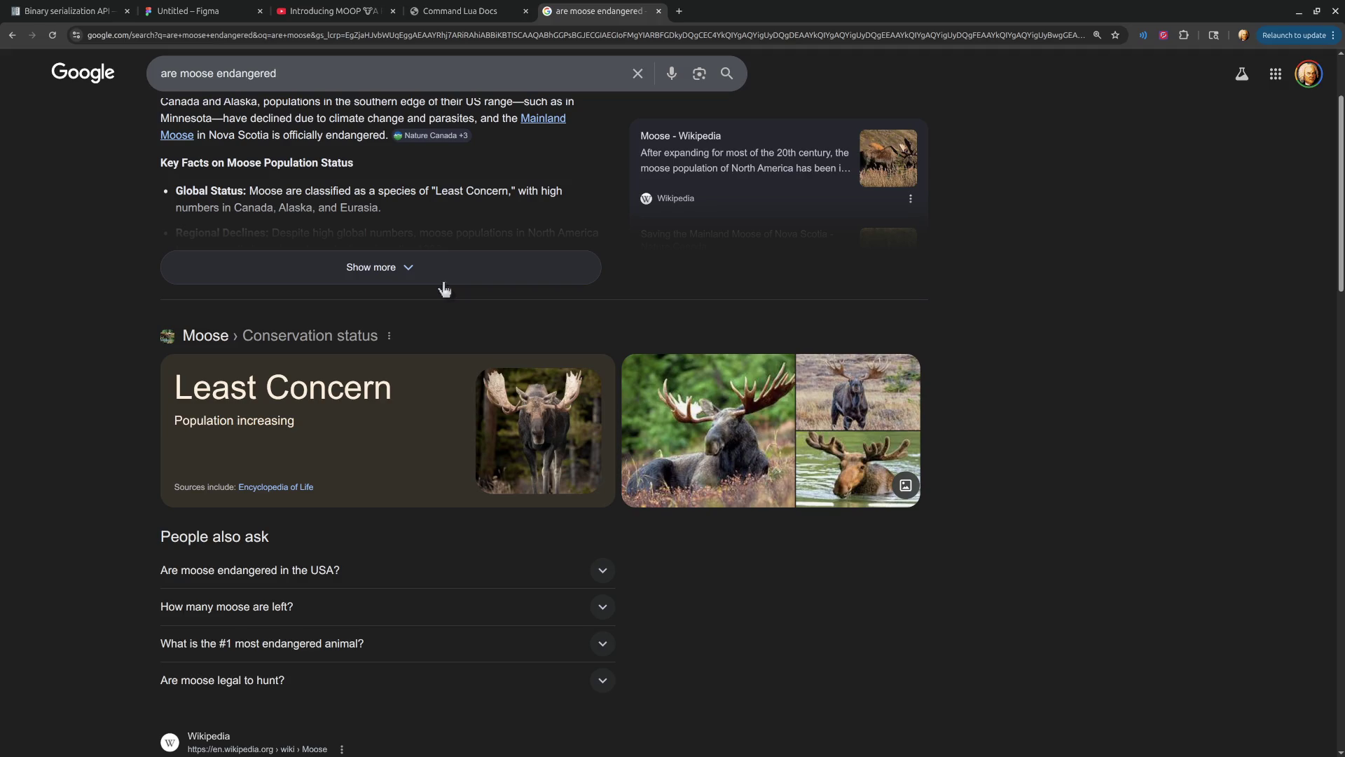
scroll(496, 273, up, 2)
- Search 'moose height average' and view the Dimensions.com drawing showing 4.6–6.9 ft at the shoulder
double_click(218, 85)
click(218, 85)
text(moose)
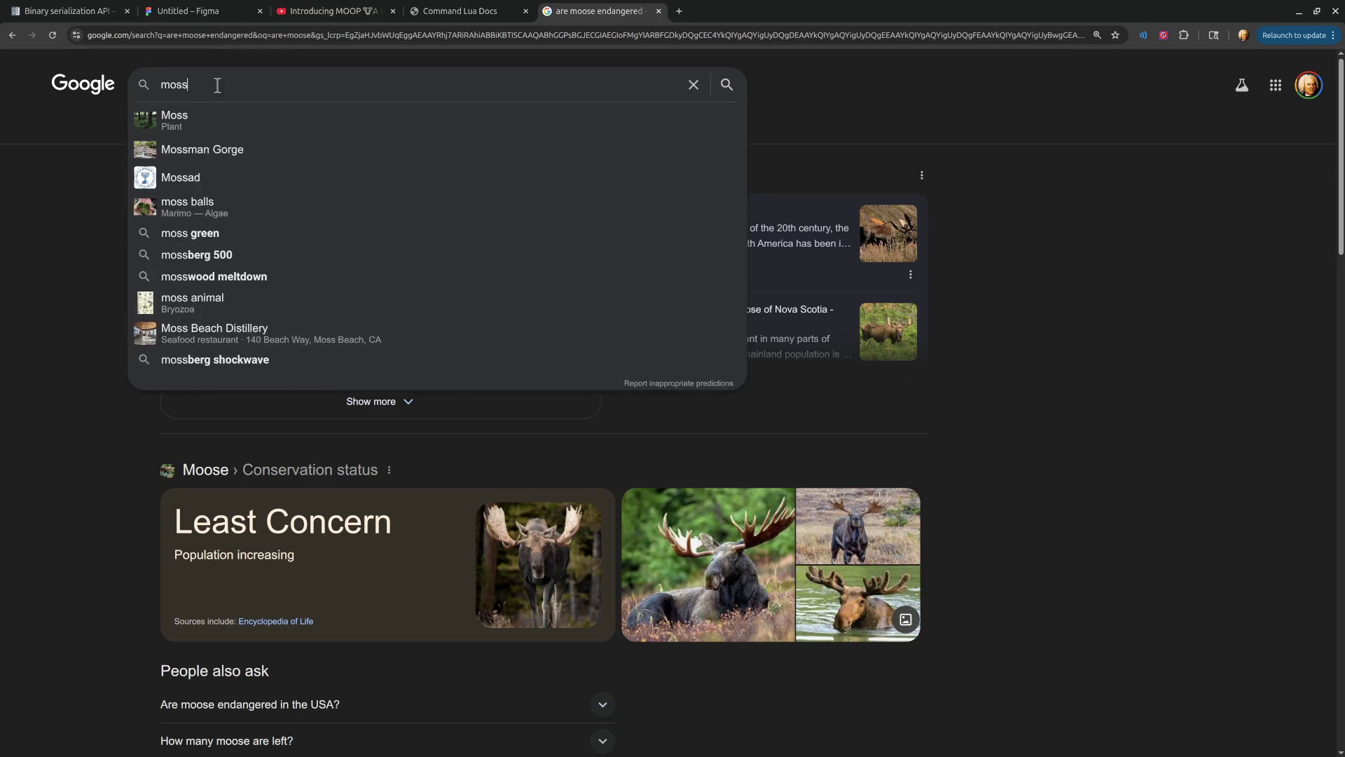
text( height )
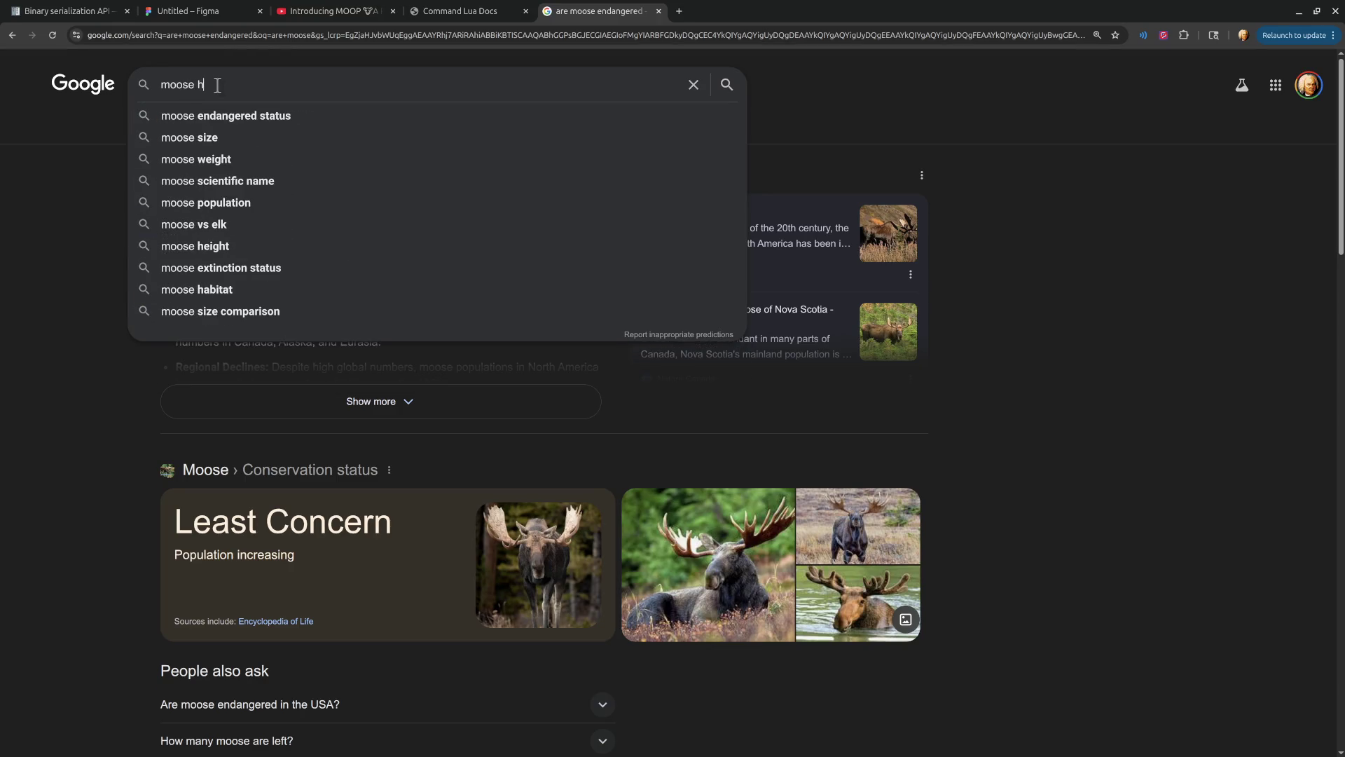
text(average)
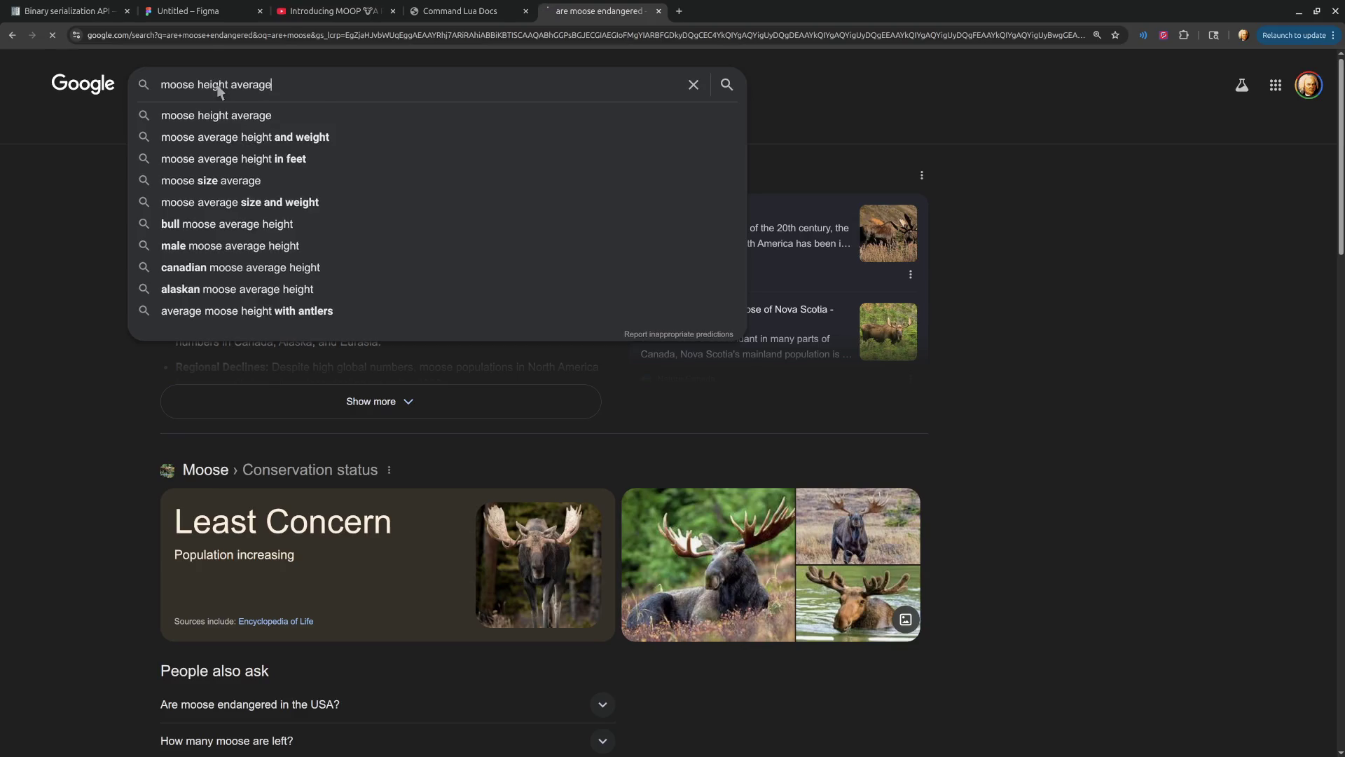
key(Return)
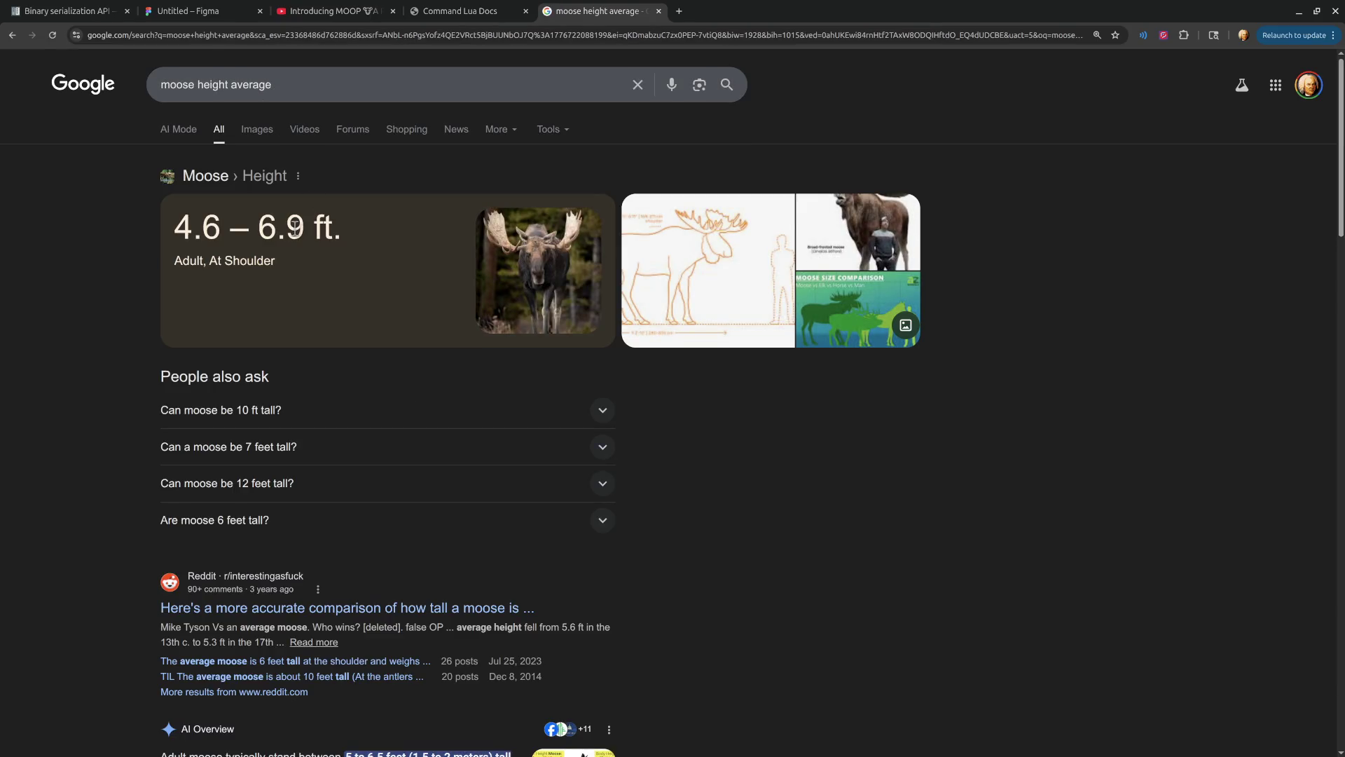
drag(304, 228, 259, 230)
click(676, 432)
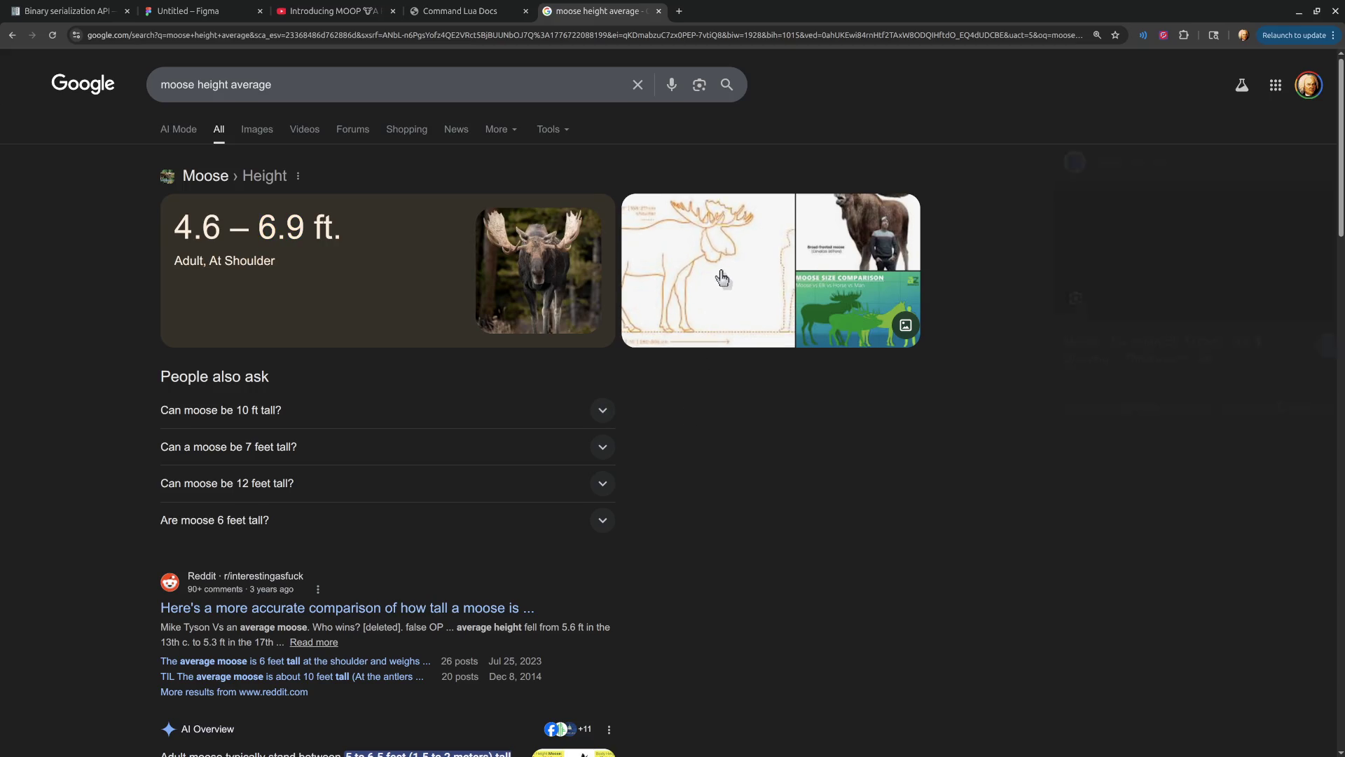
click(720, 276)
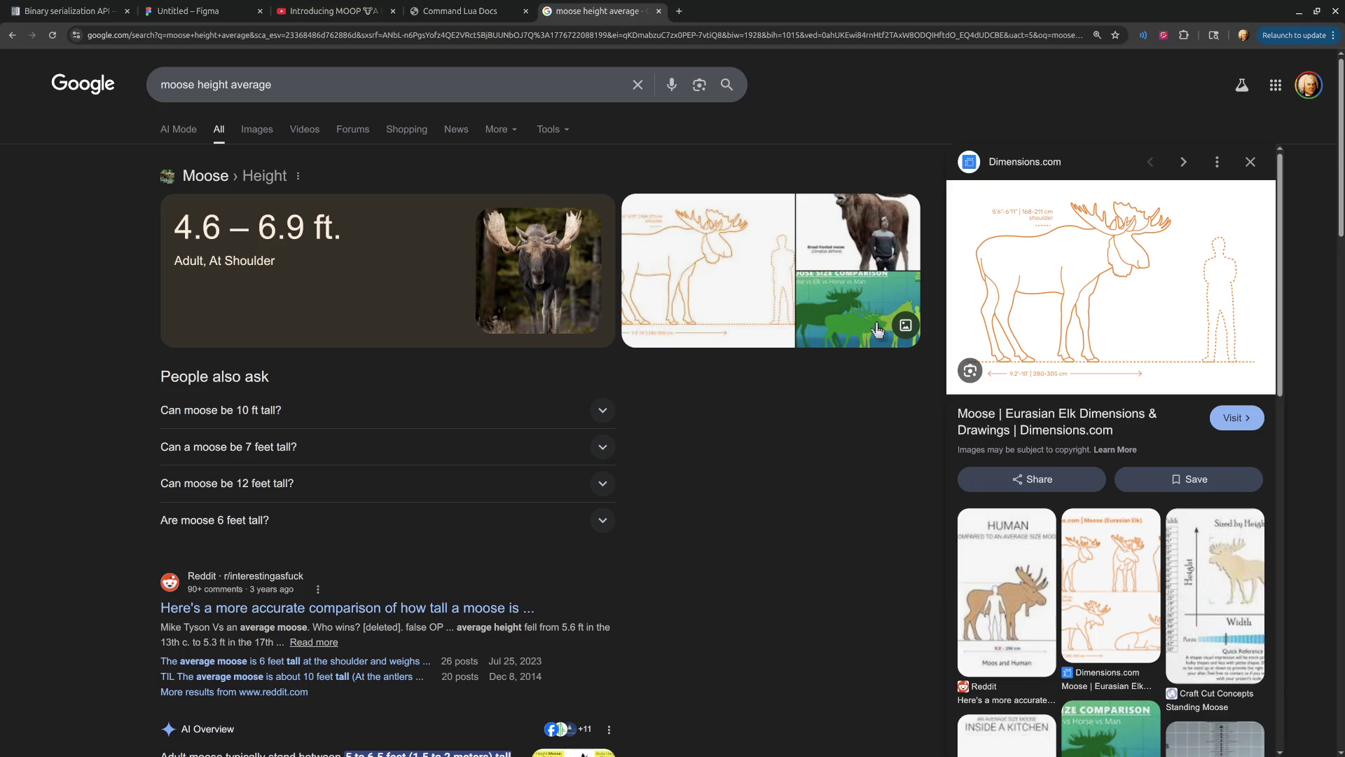
- Close the moose results tab and switch to the YouTube video tab
click(659, 12)
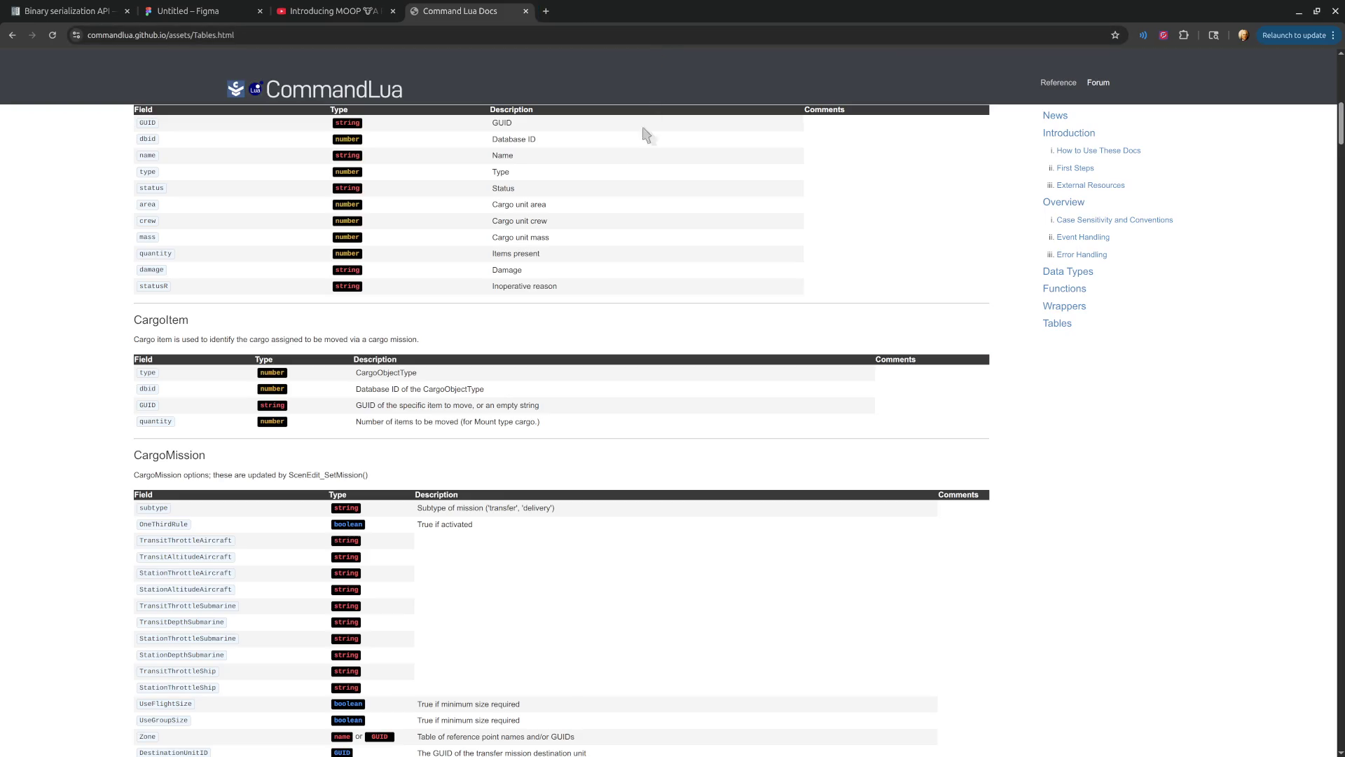
click(348, 11)
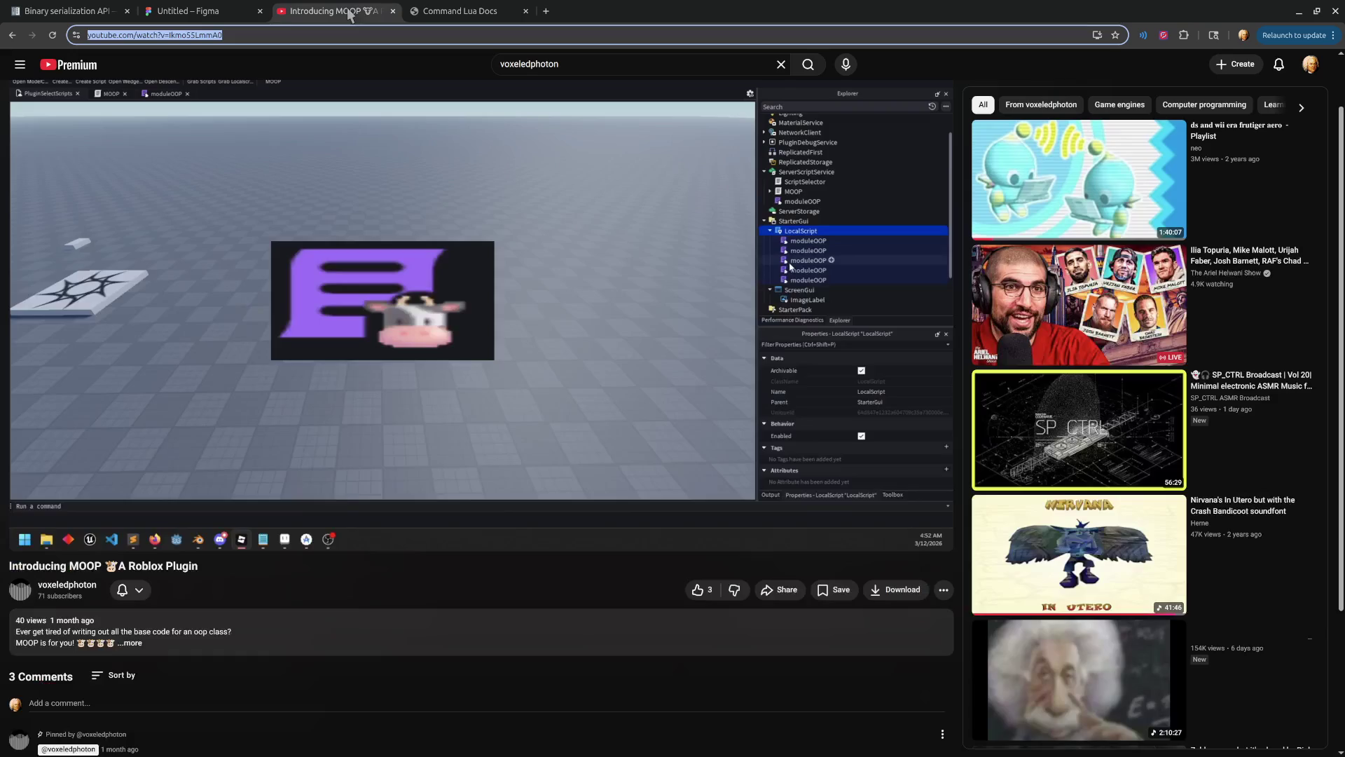
key(alt+Tab)
key(alt+Tab)
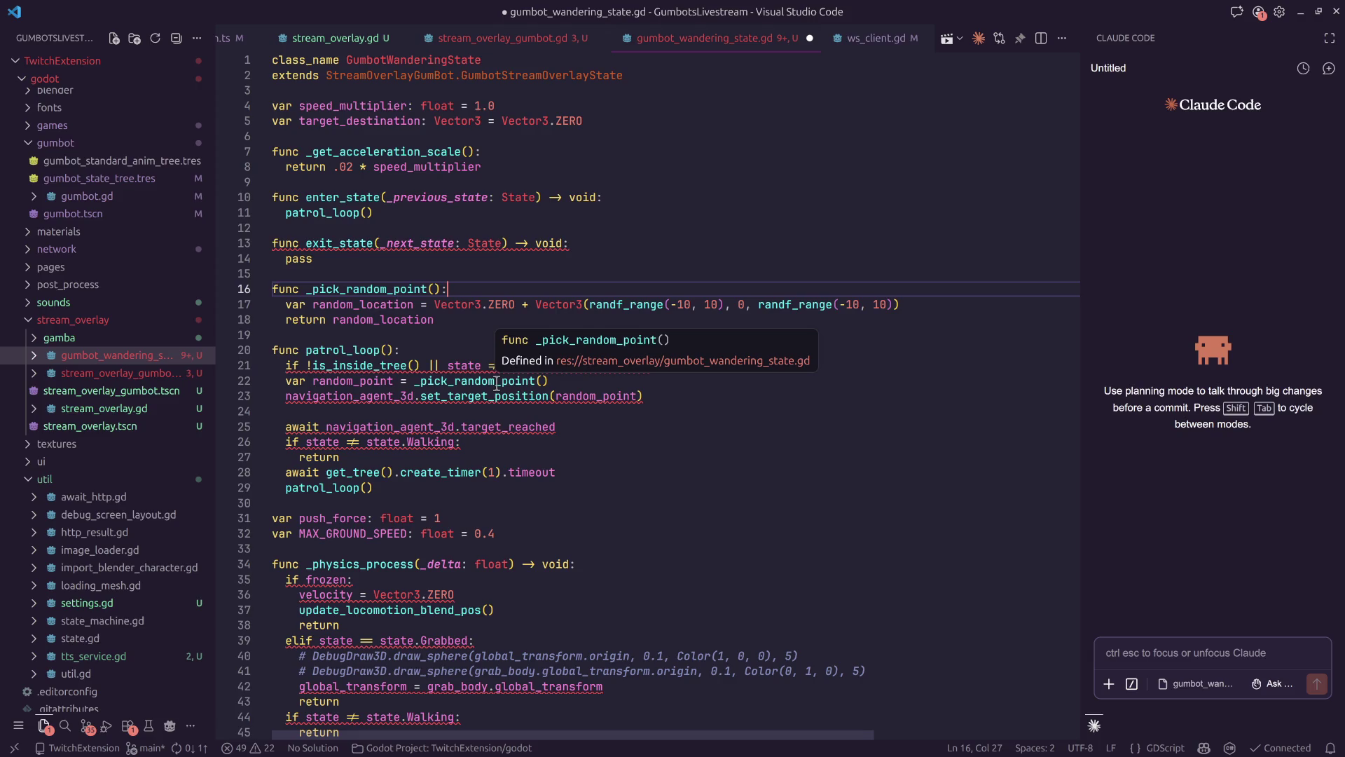
- Remove the _next_state: State parameter from exit_state and save gumbot_wandering_state.gd
click(466, 275)
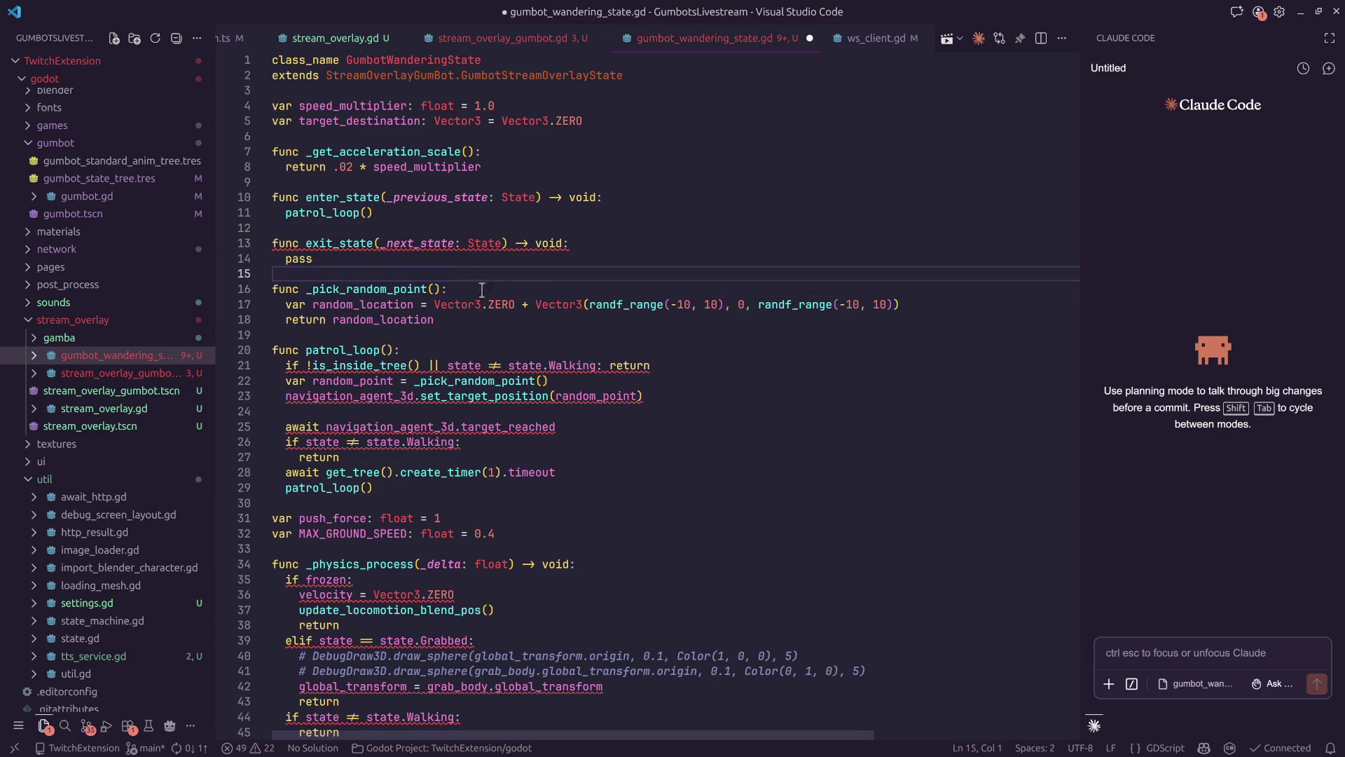
mouse_move(516, 247)
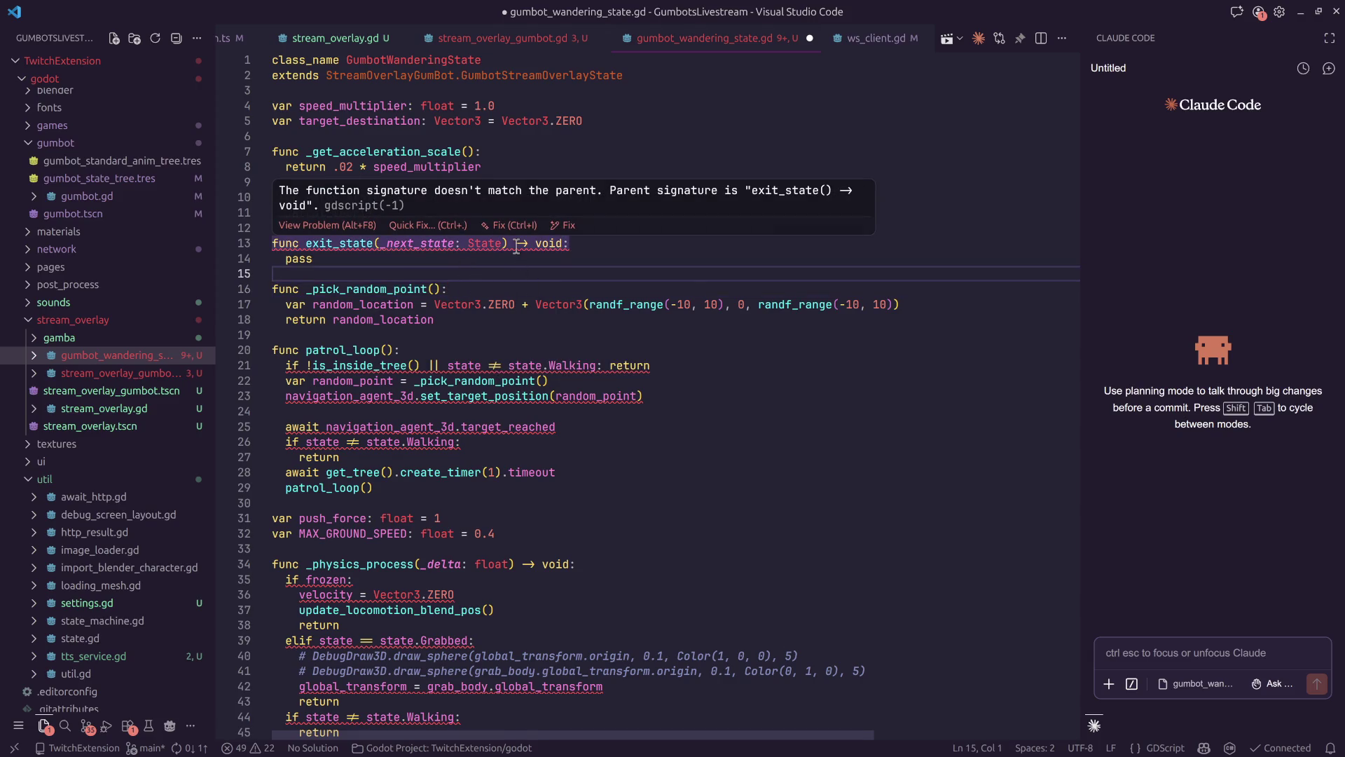
key(Up)
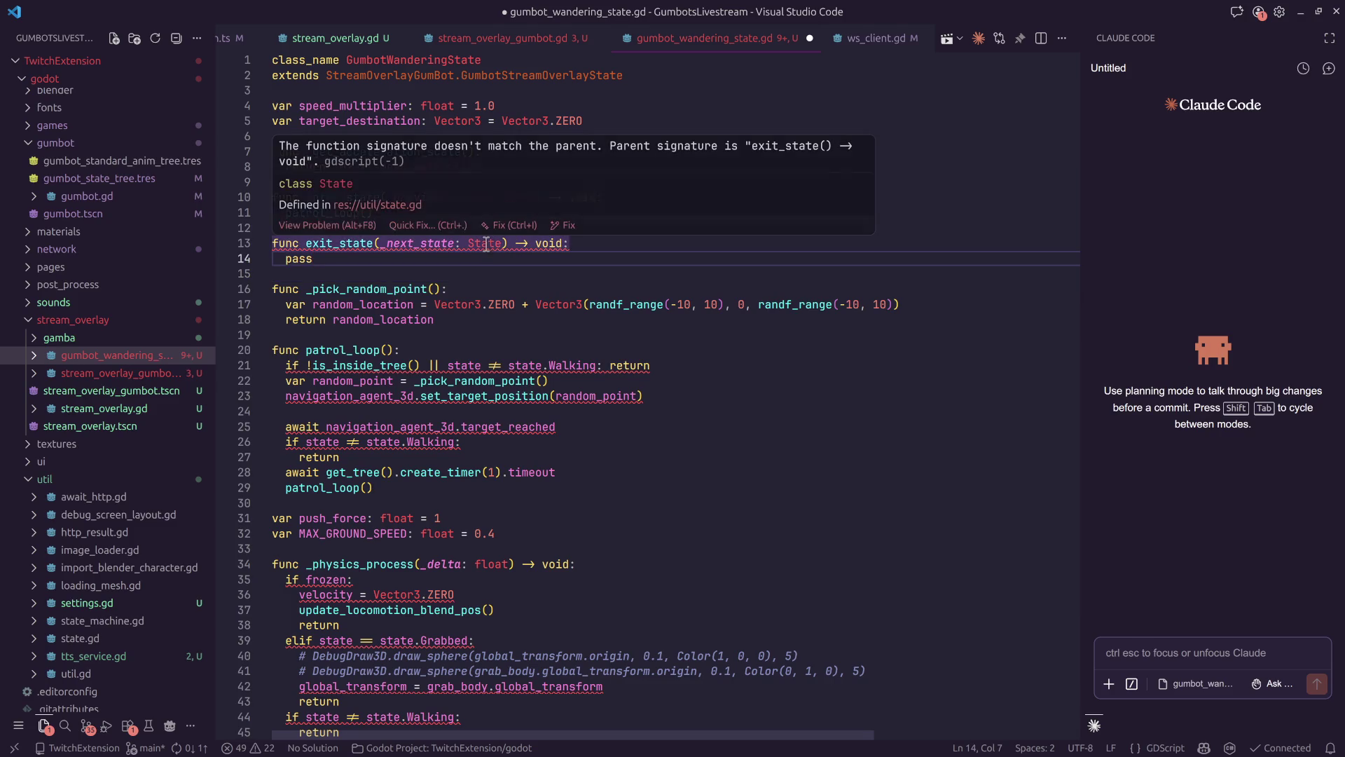
drag(506, 243, 382, 244)
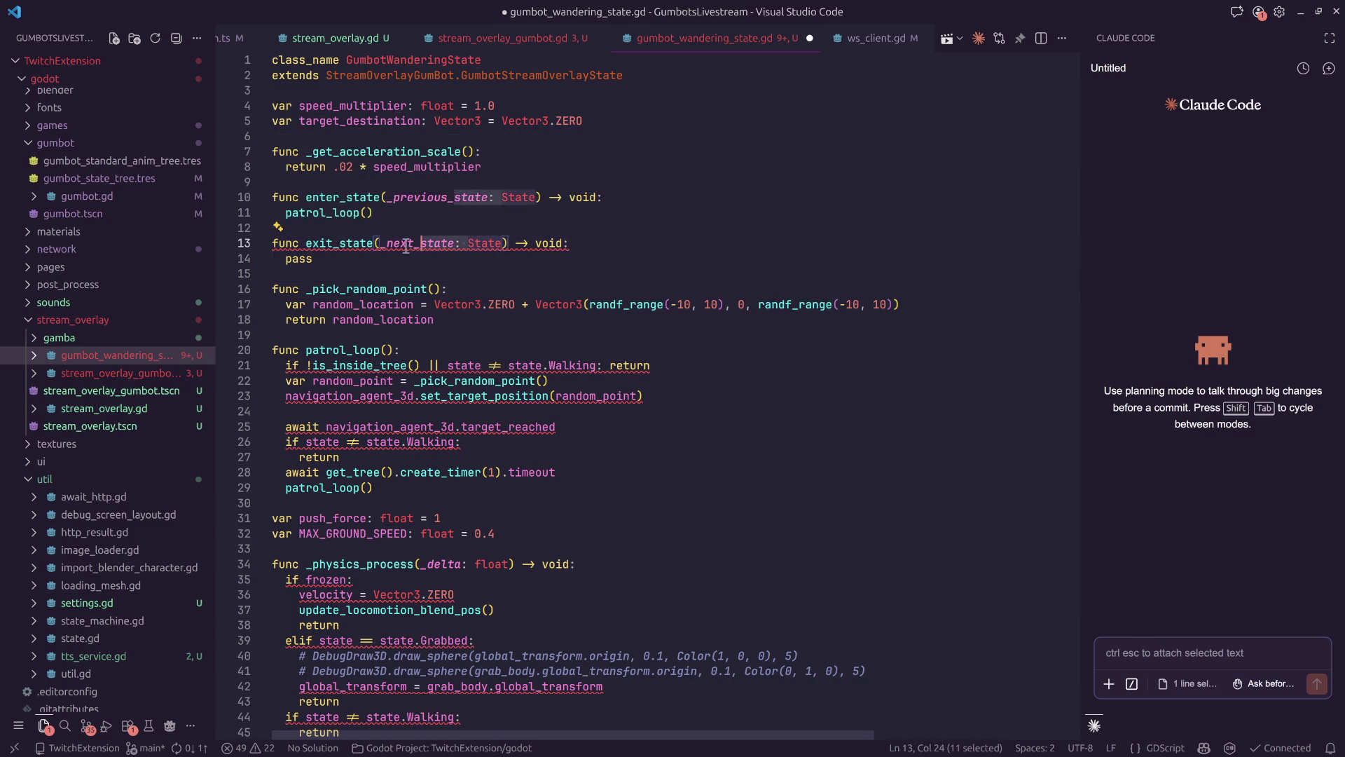
key(BackSpace)
key(Up)
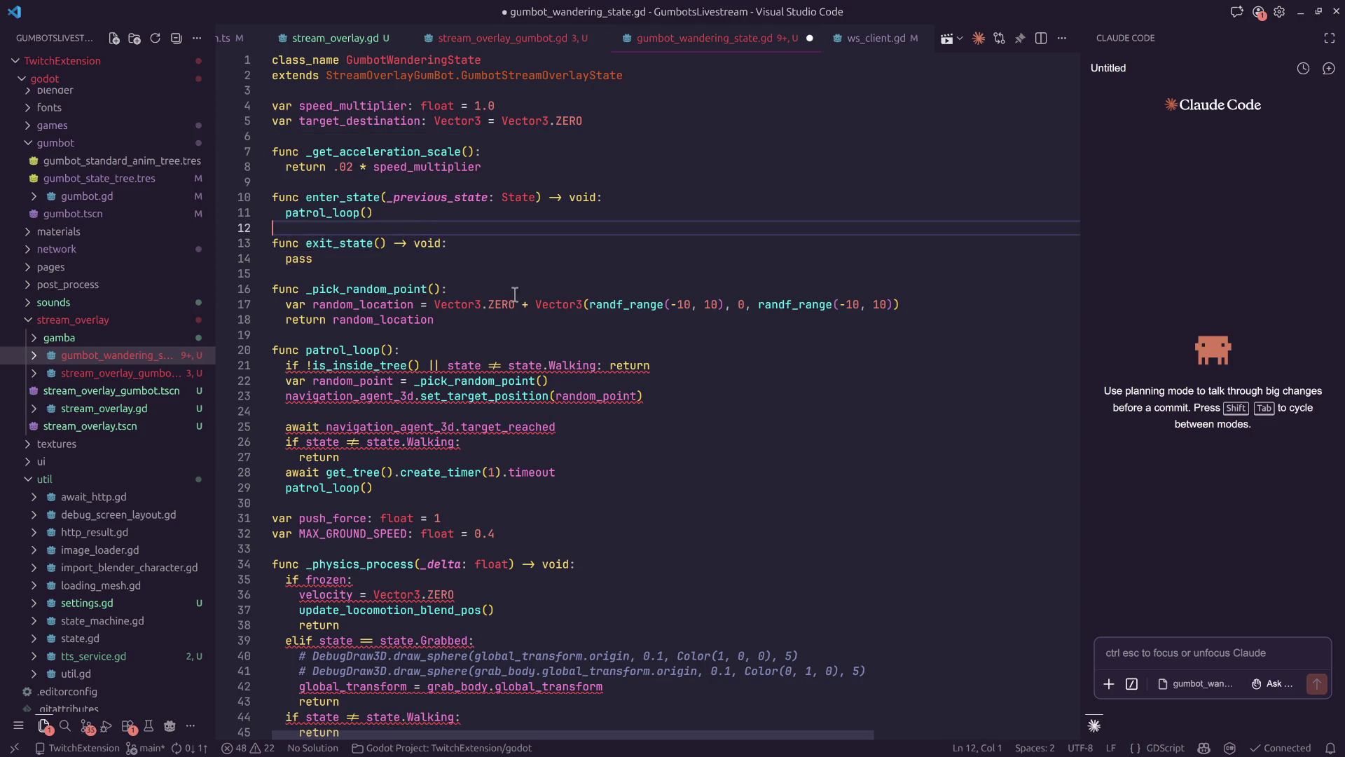
click(558, 260)
key(ctrl+s)
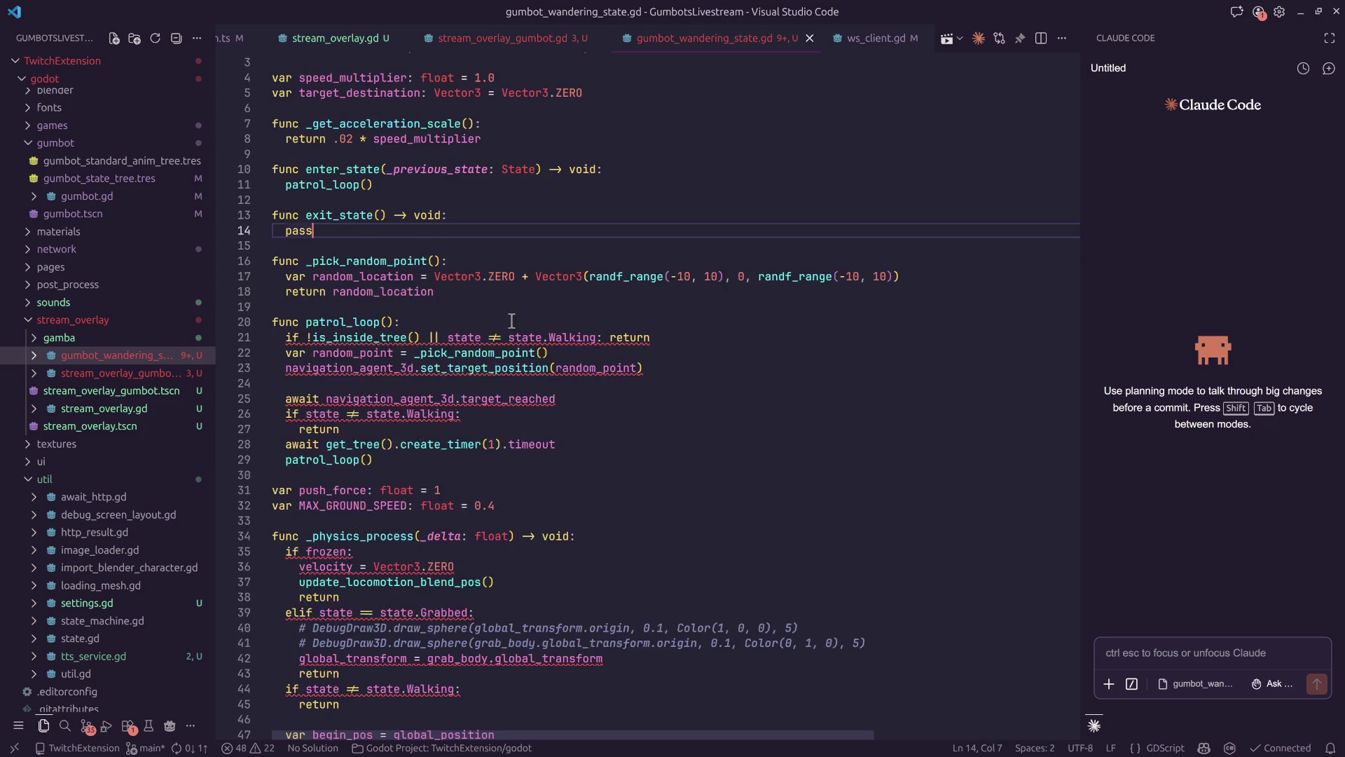
- Look over the edited script, then switch to stream_overlay_gumbot.gd
click(524, 292)
click(517, 316)
click(516, 293)
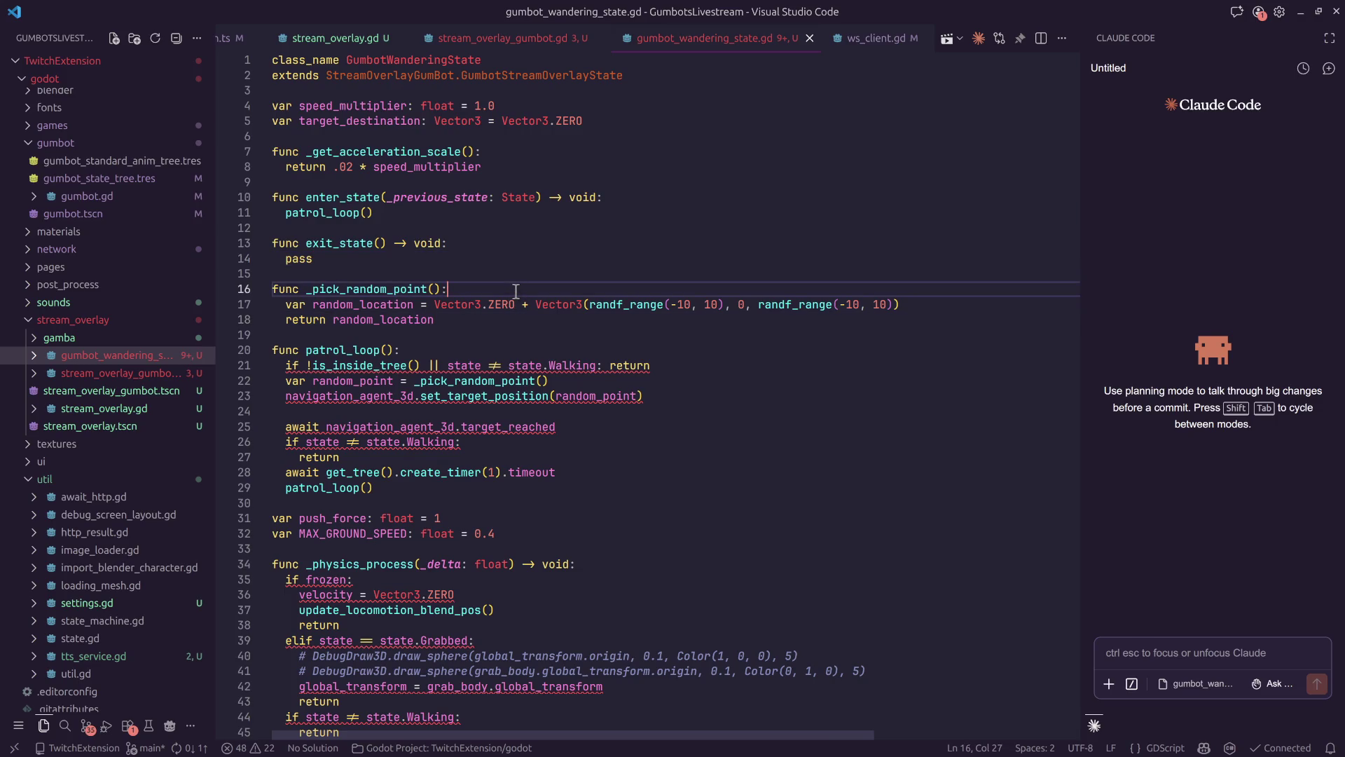
click(509, 139)
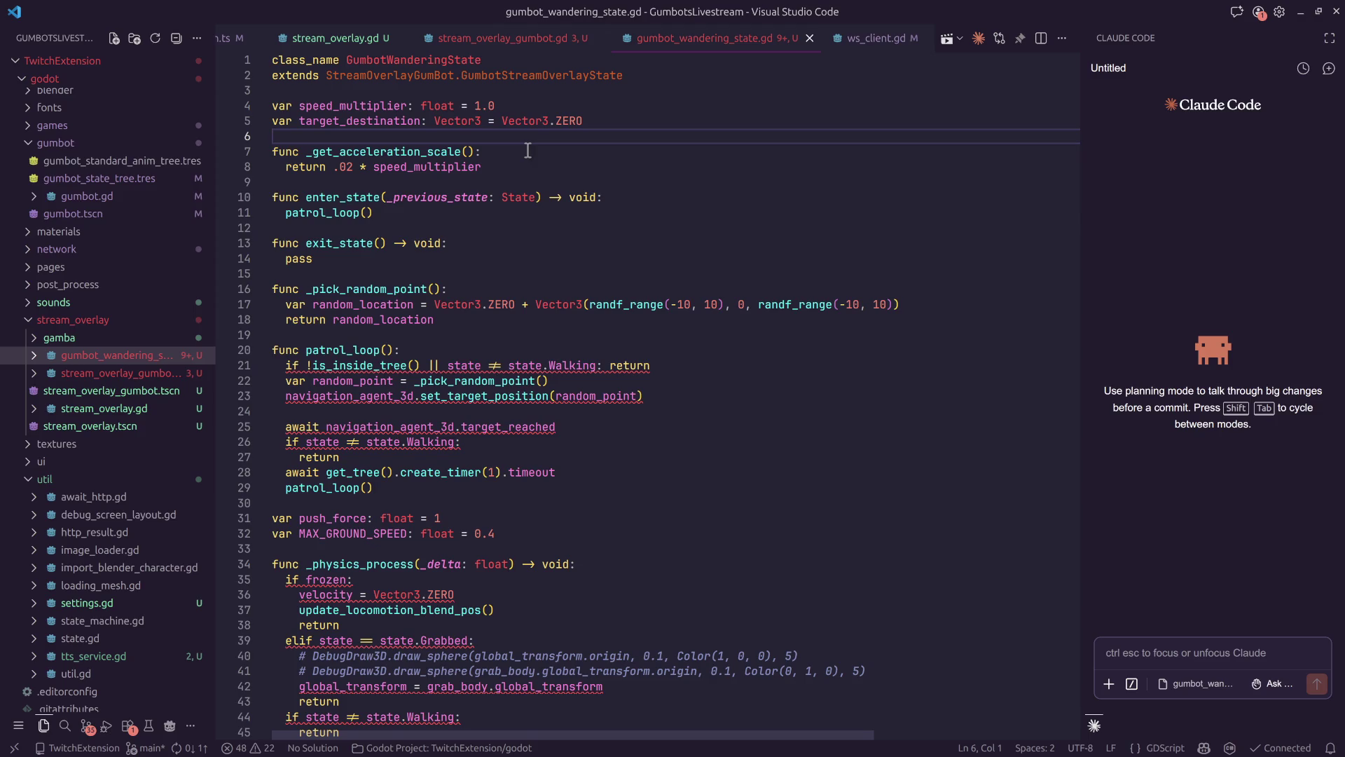
click(521, 241)
click(509, 258)
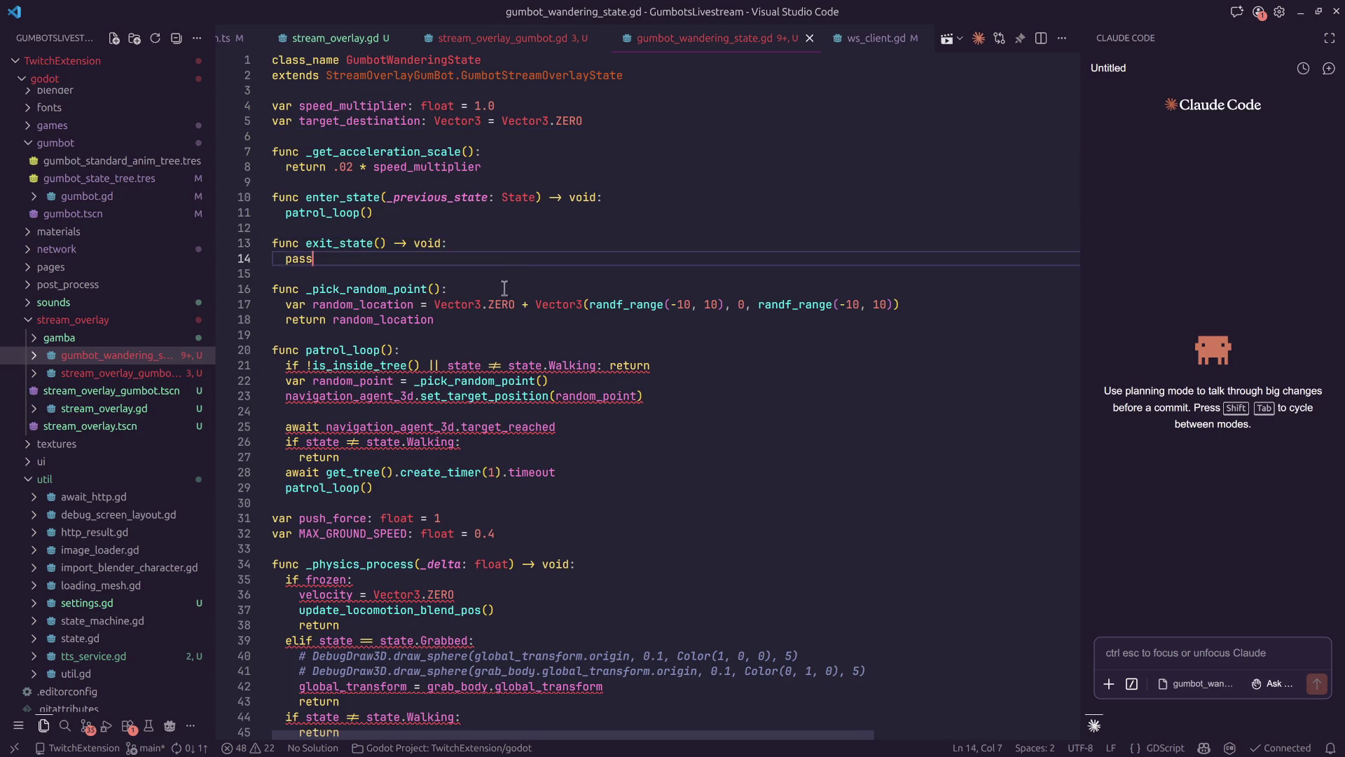
scroll(505, 288, down, 5)
scroll(631, 316, up, 5)
click(616, 290)
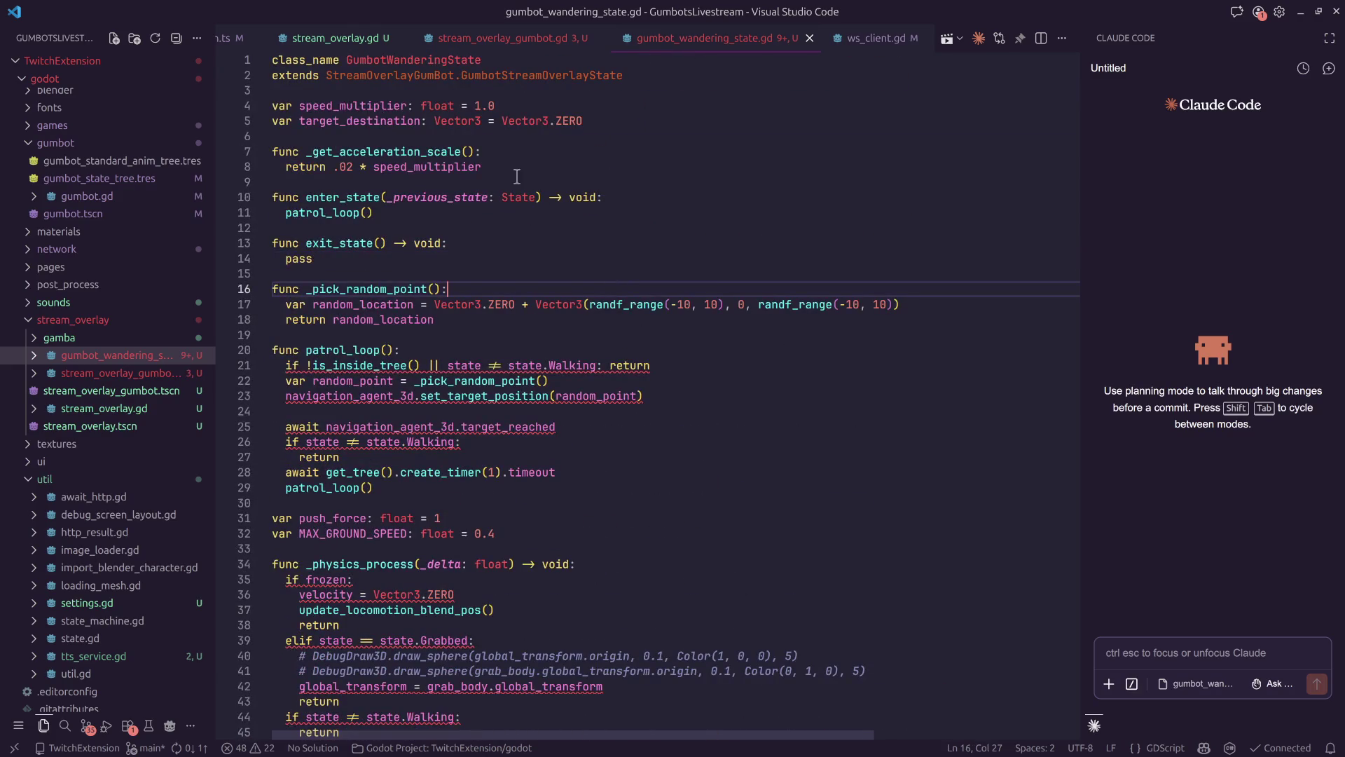
click(622, 126)
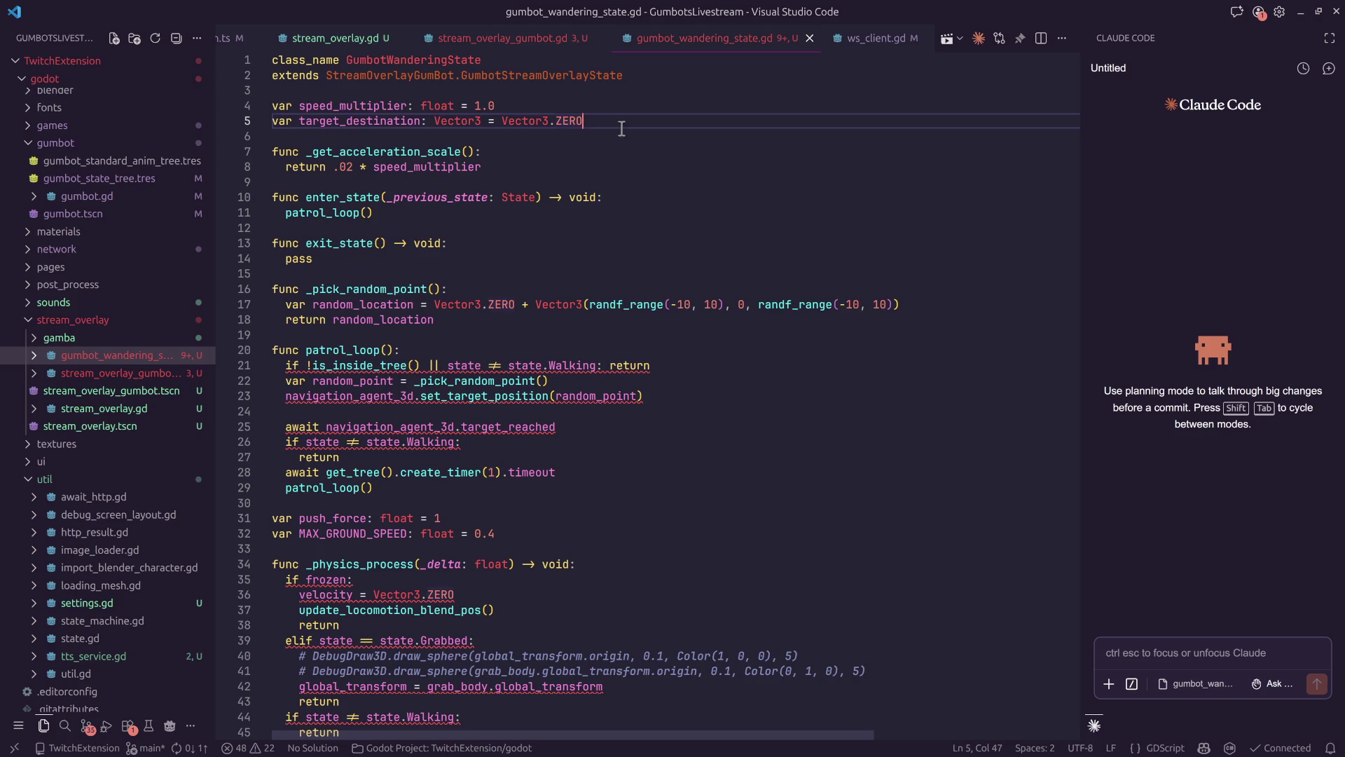
click(538, 39)
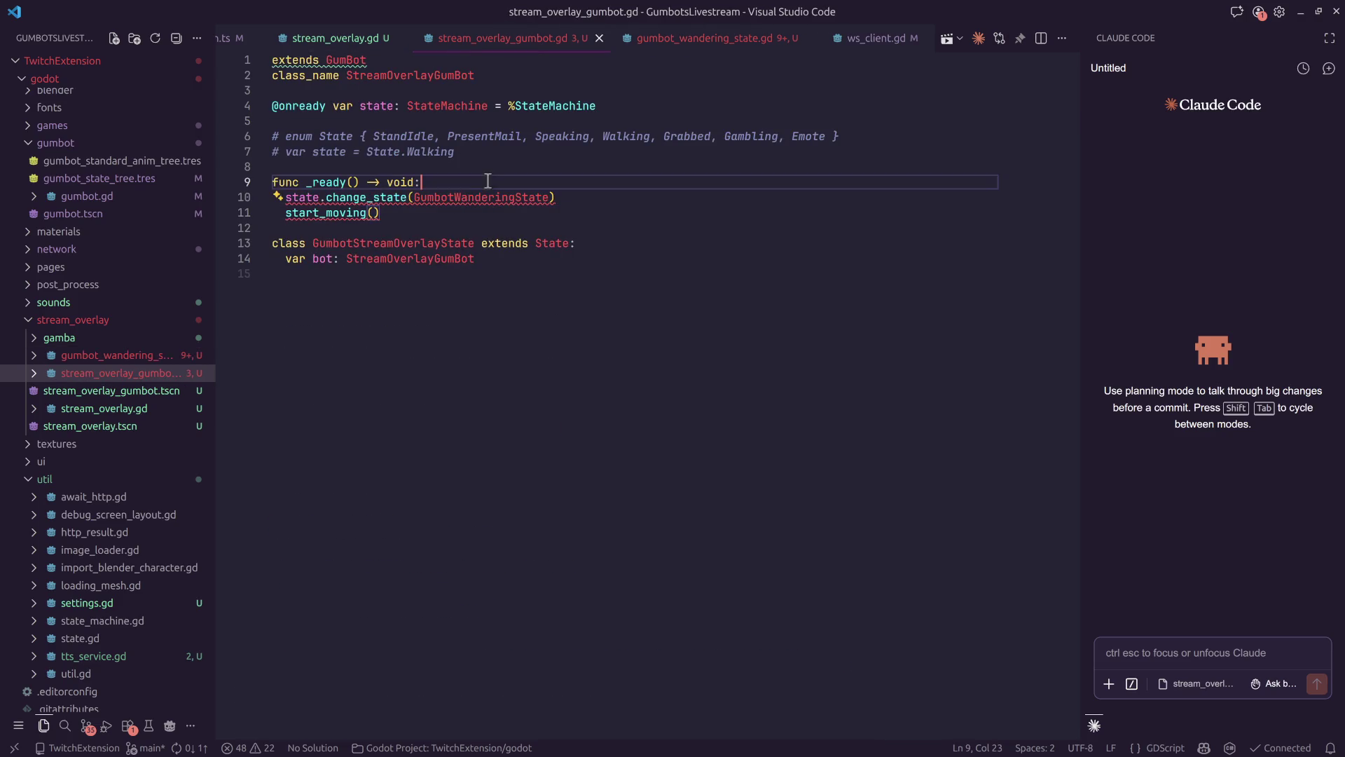
click(536, 197)
click(365, 49)
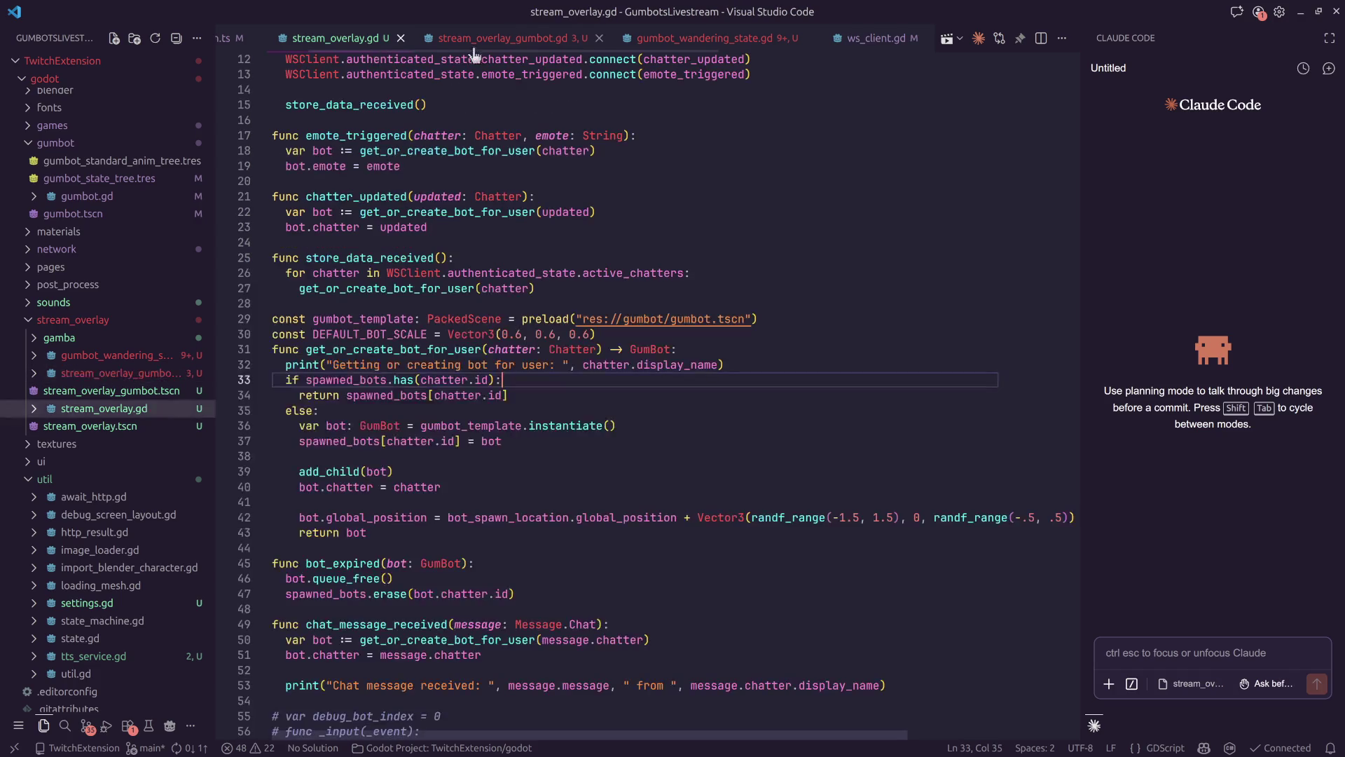
click(401, 38)
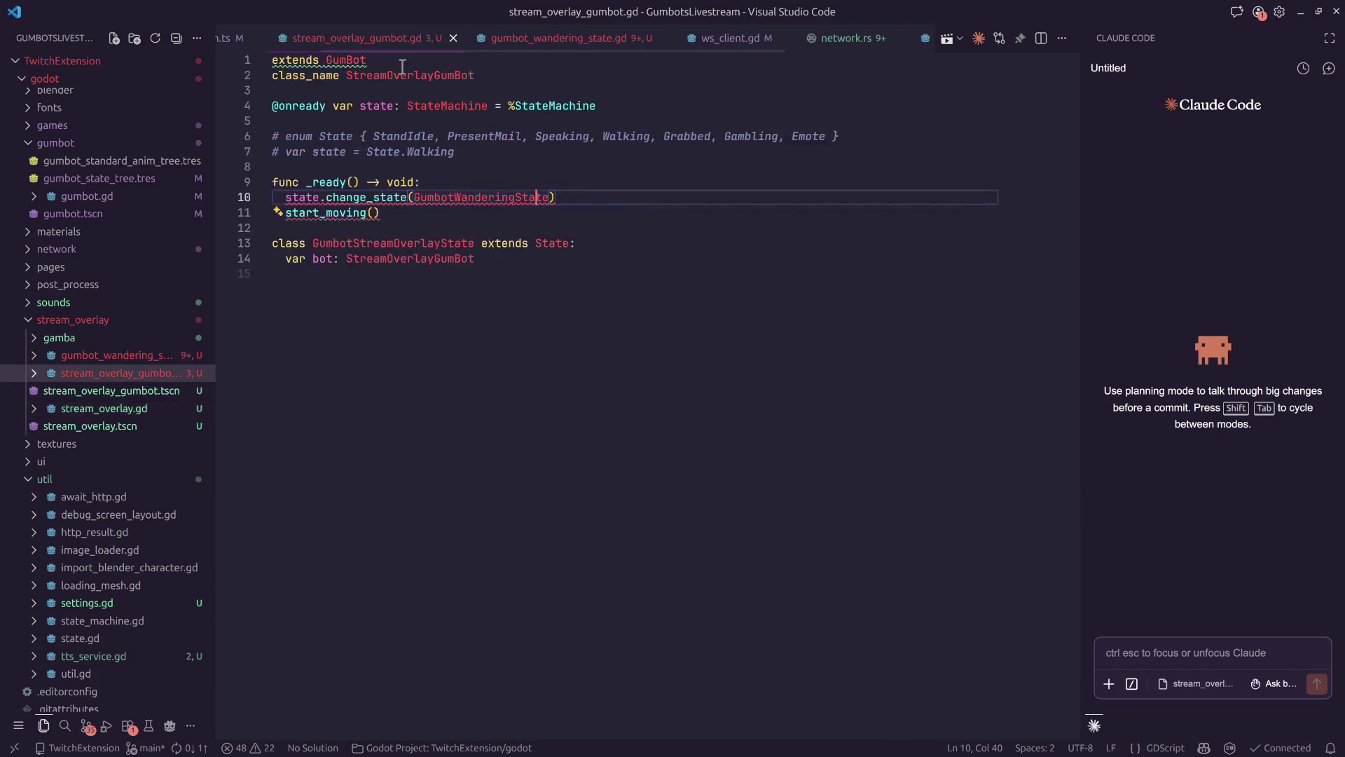
click(462, 182)
click(480, 121)
text(@onready)
key(Tab)
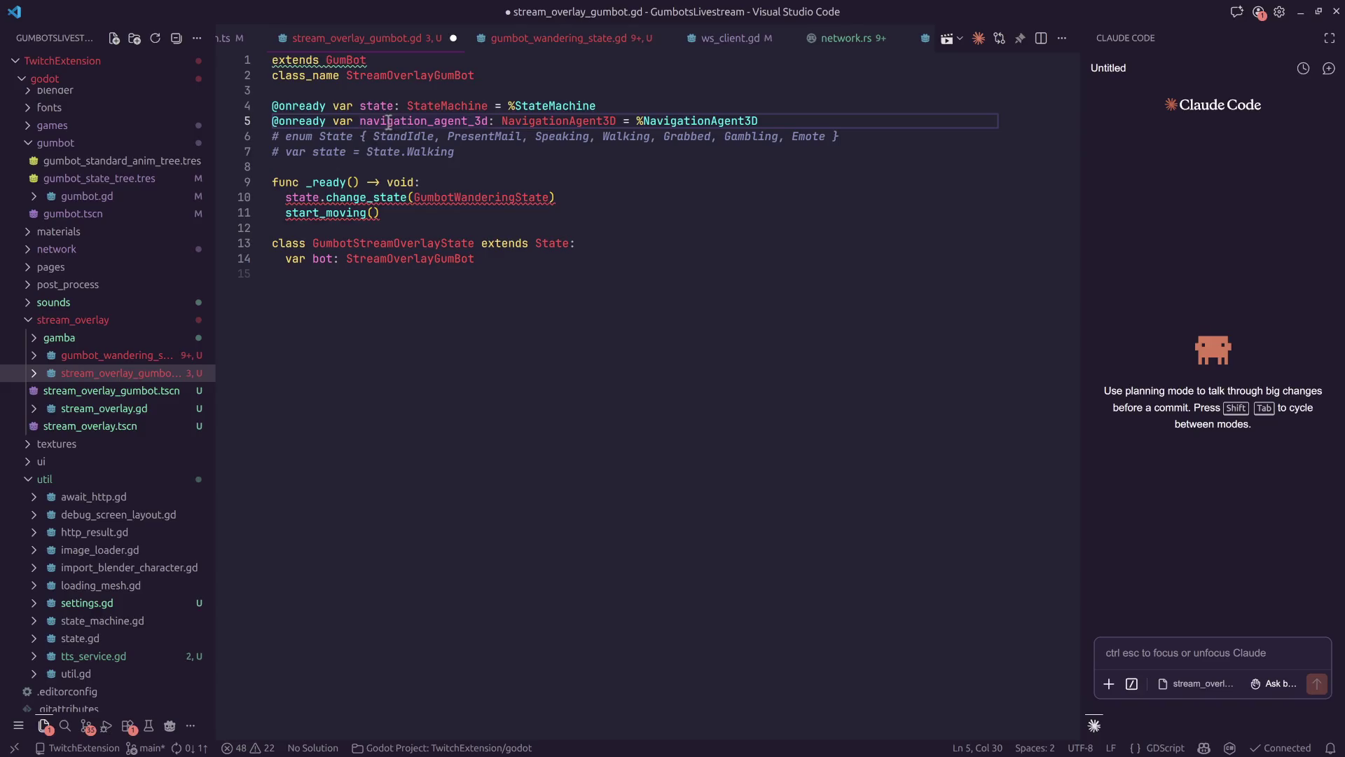
- Shorten the navigation agent variable name to nav_agent and save the script
drag(382, 120, 430, 120)
key(BackSpace)
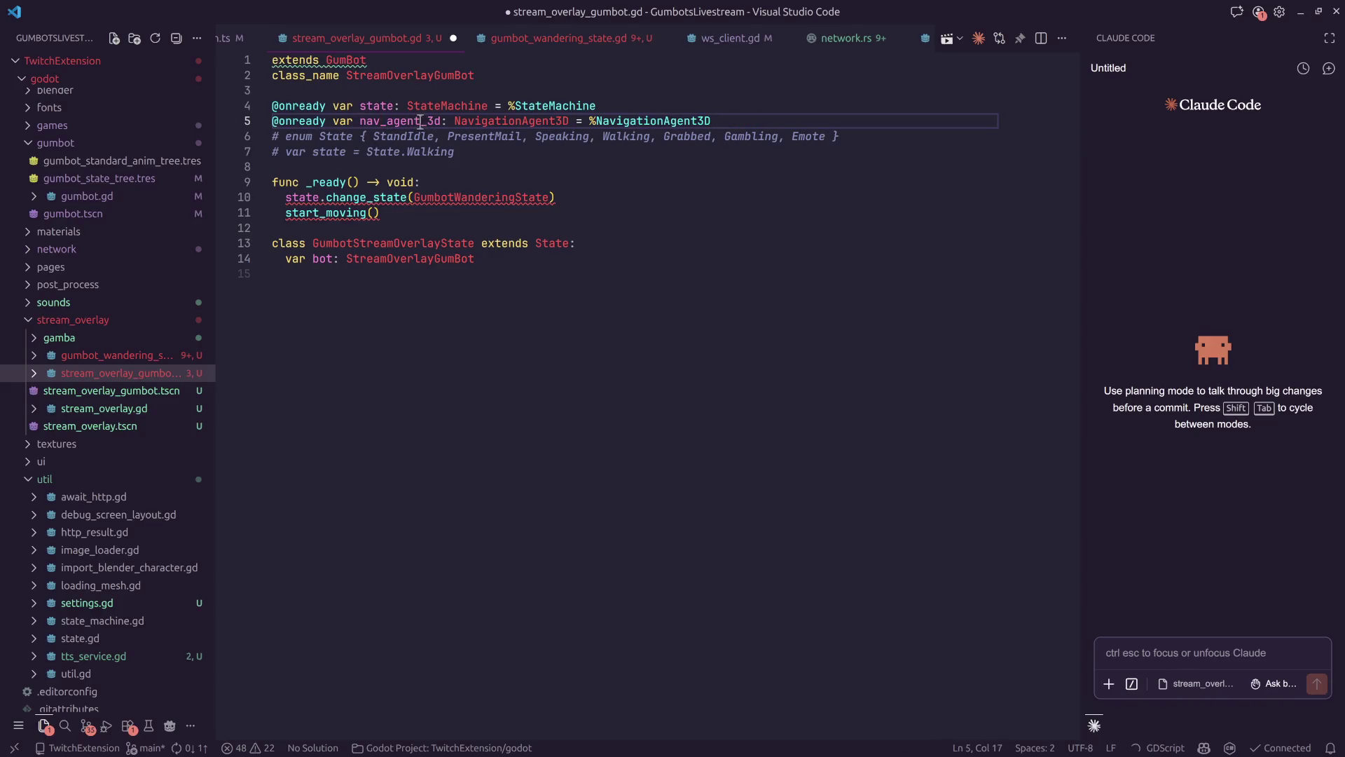
click(440, 120)
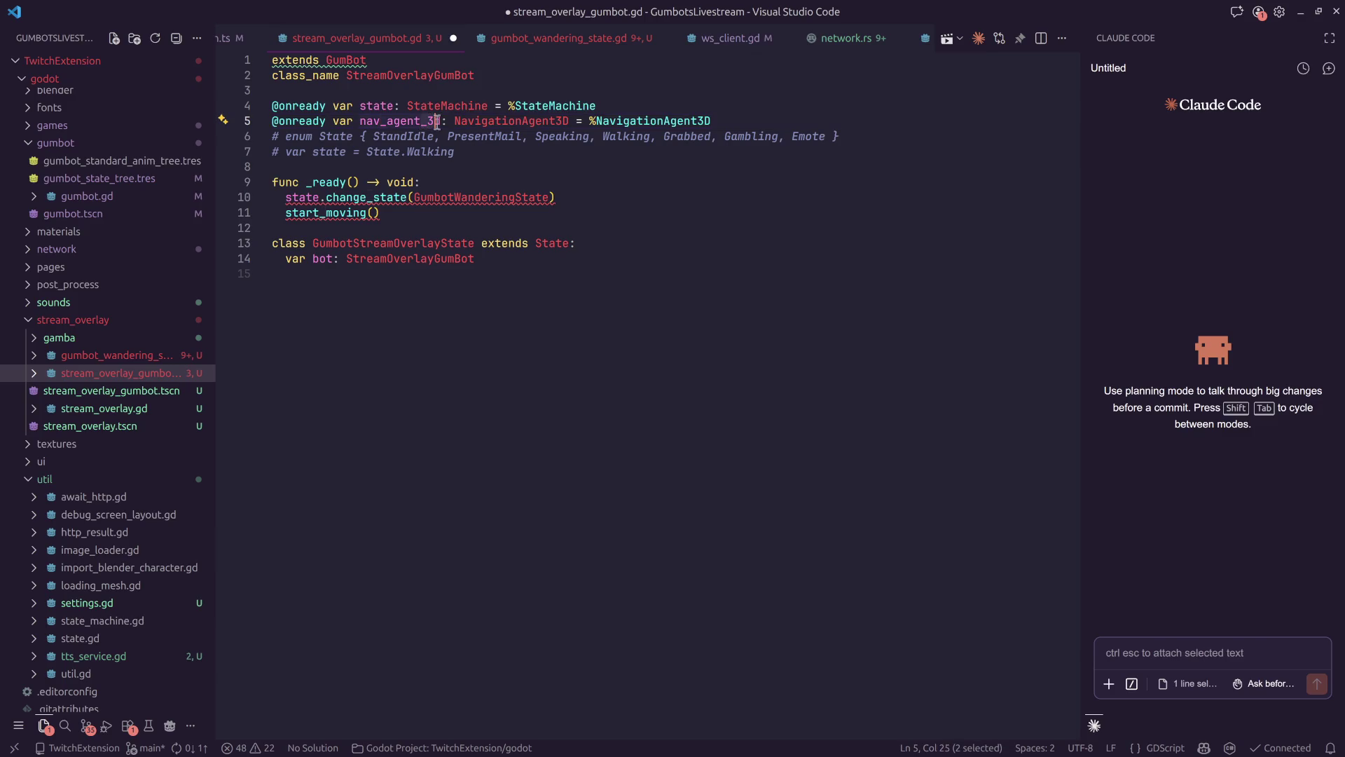
key(BackSpace)
key(BackSpace)
key(BackSpace)
click(682, 105)
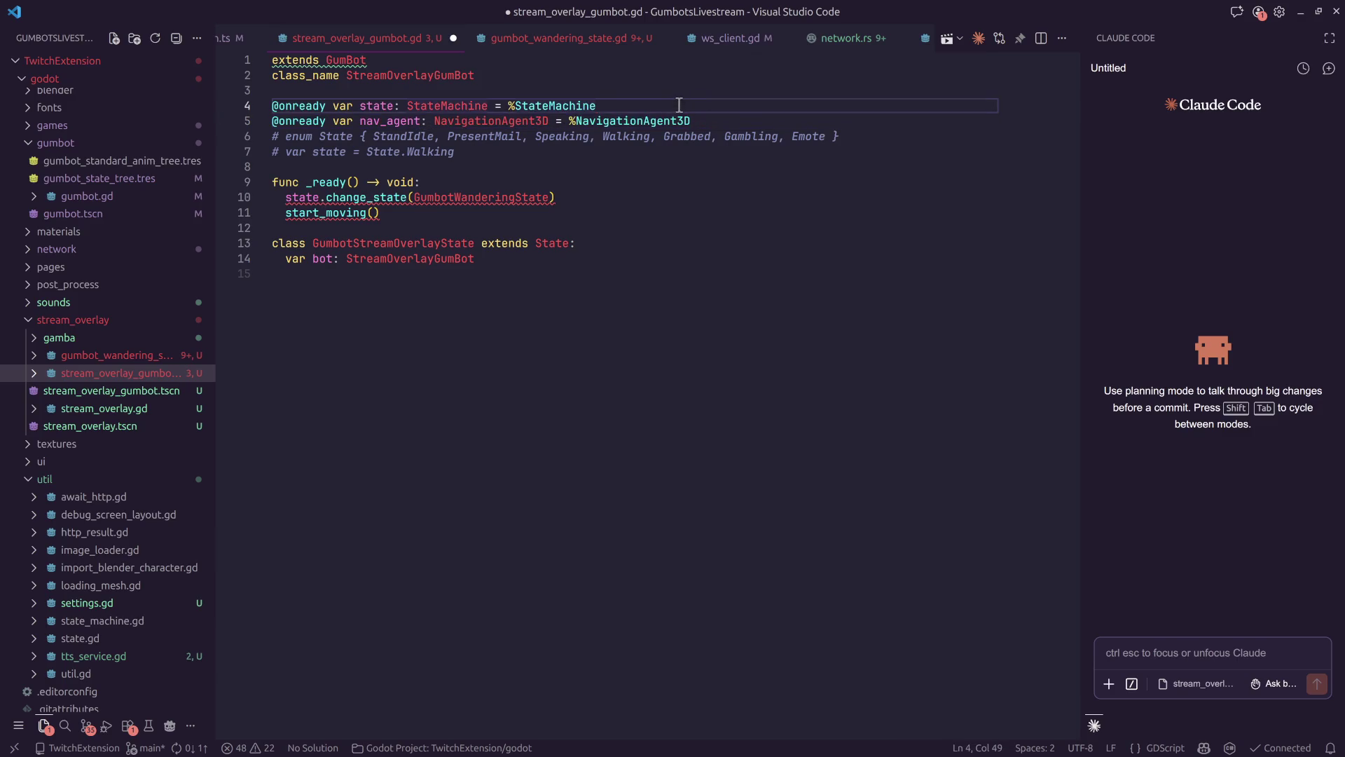
key(ctrl+s)
- Save the open scene in Godot, then return to the code editor
key(Up)
click(541, 152)
click(555, 136)
key(alt+Tab)
key(Tab)
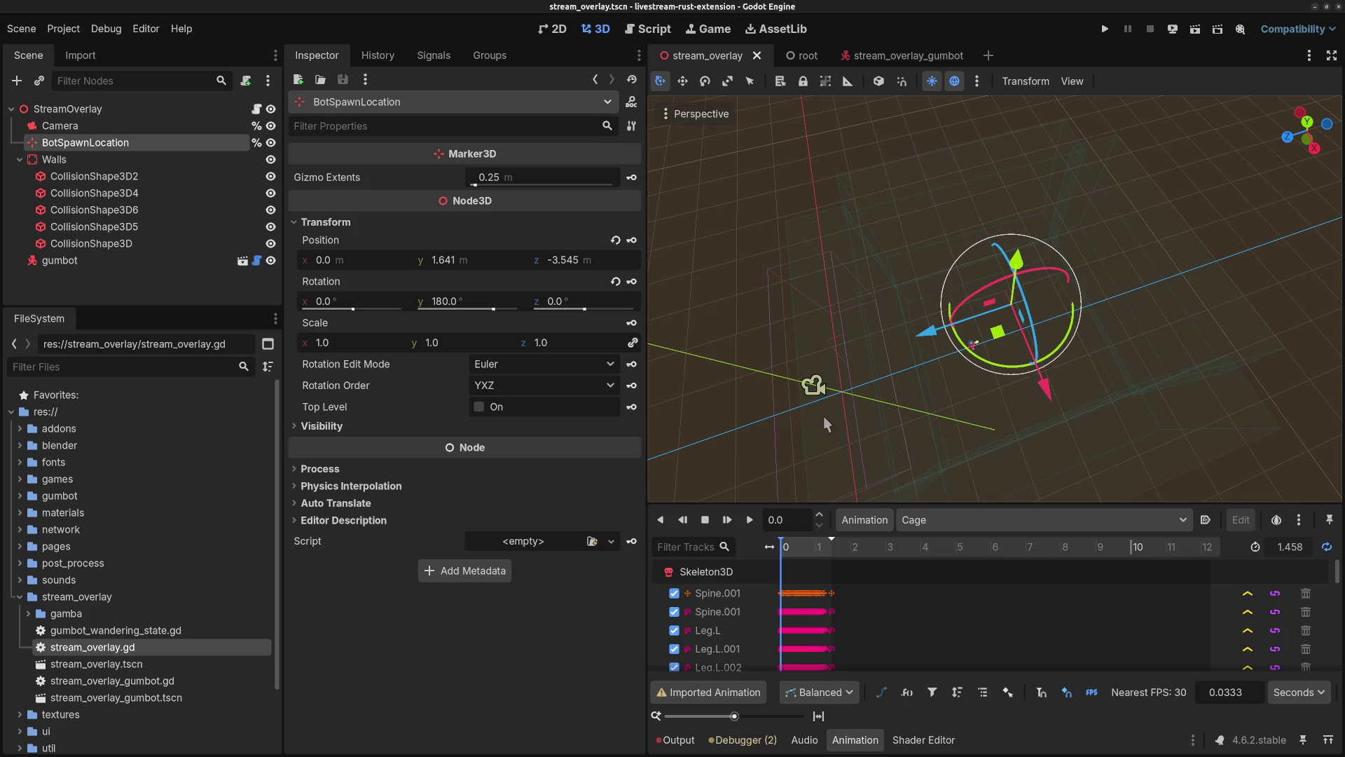
key(ctrl+s)
key(alt+Tab)
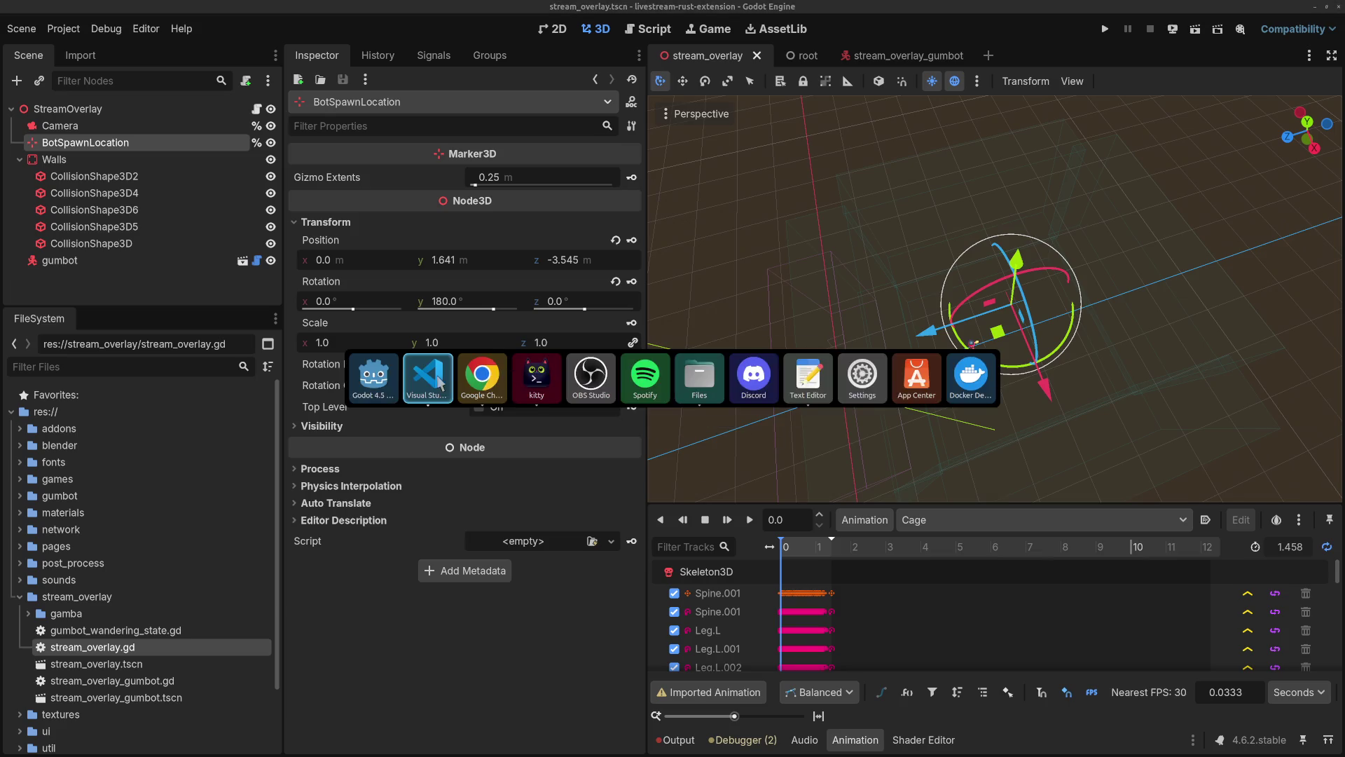
click(494, 280)
- Select and copy the GumbotWanderingState class name from the change_state call on line 10
click(421, 217)
click(465, 181)
double_click(498, 198)
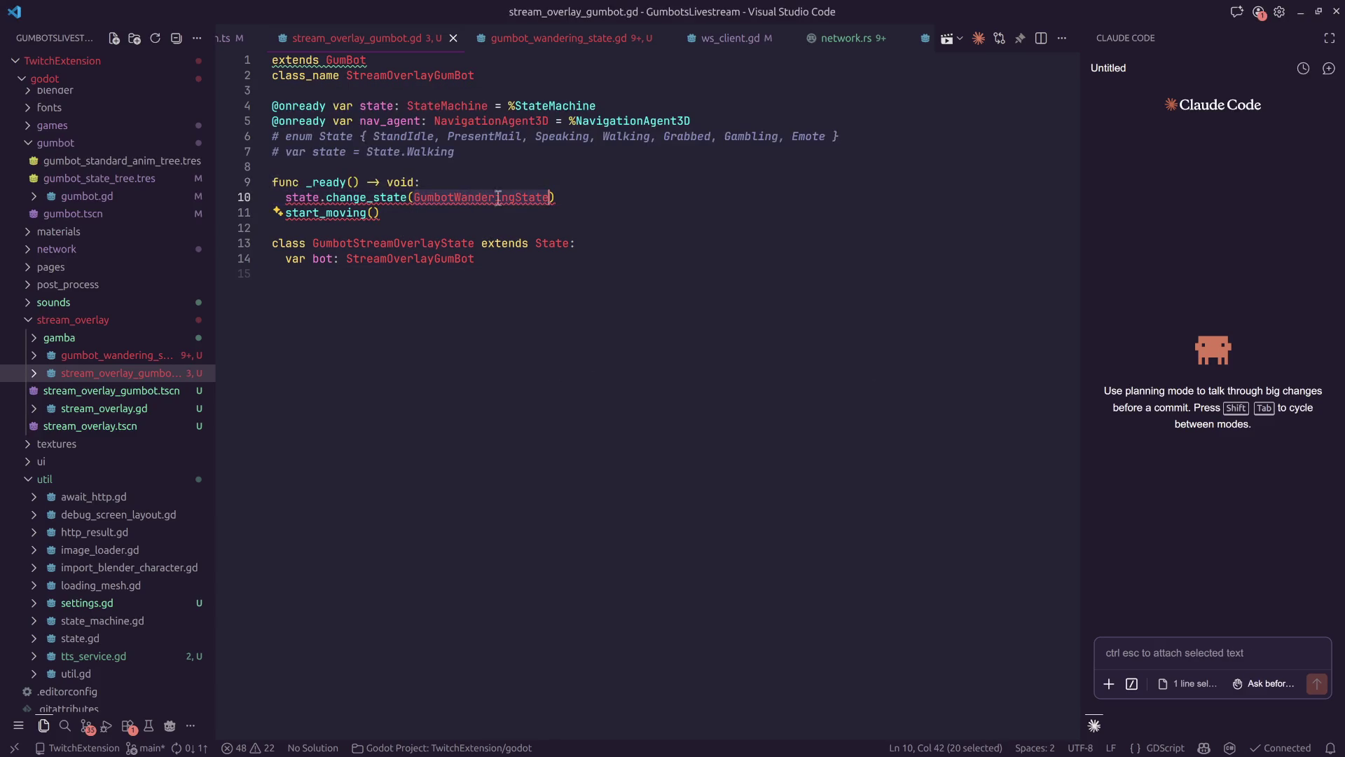
key(End)
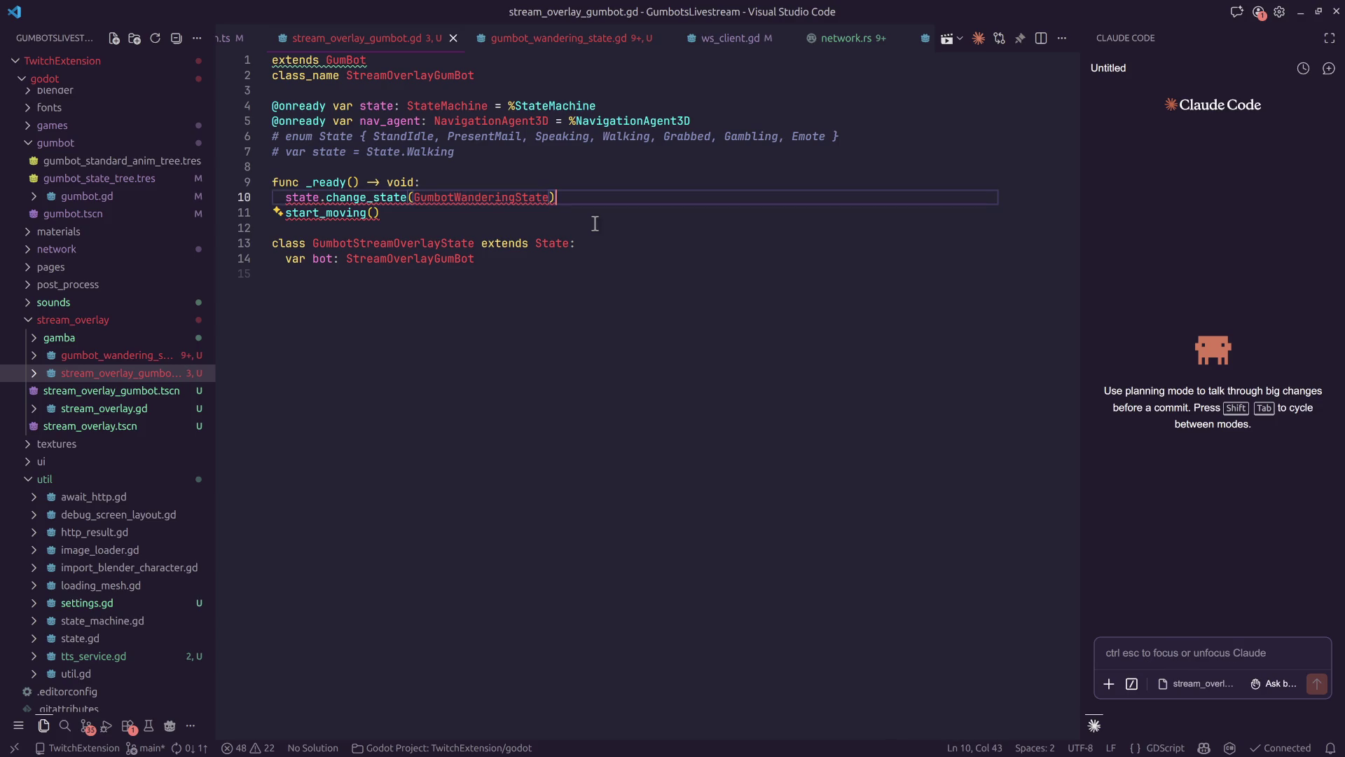
key(Left)
key(ctrl+shift+Left)
key(ctrl+f)
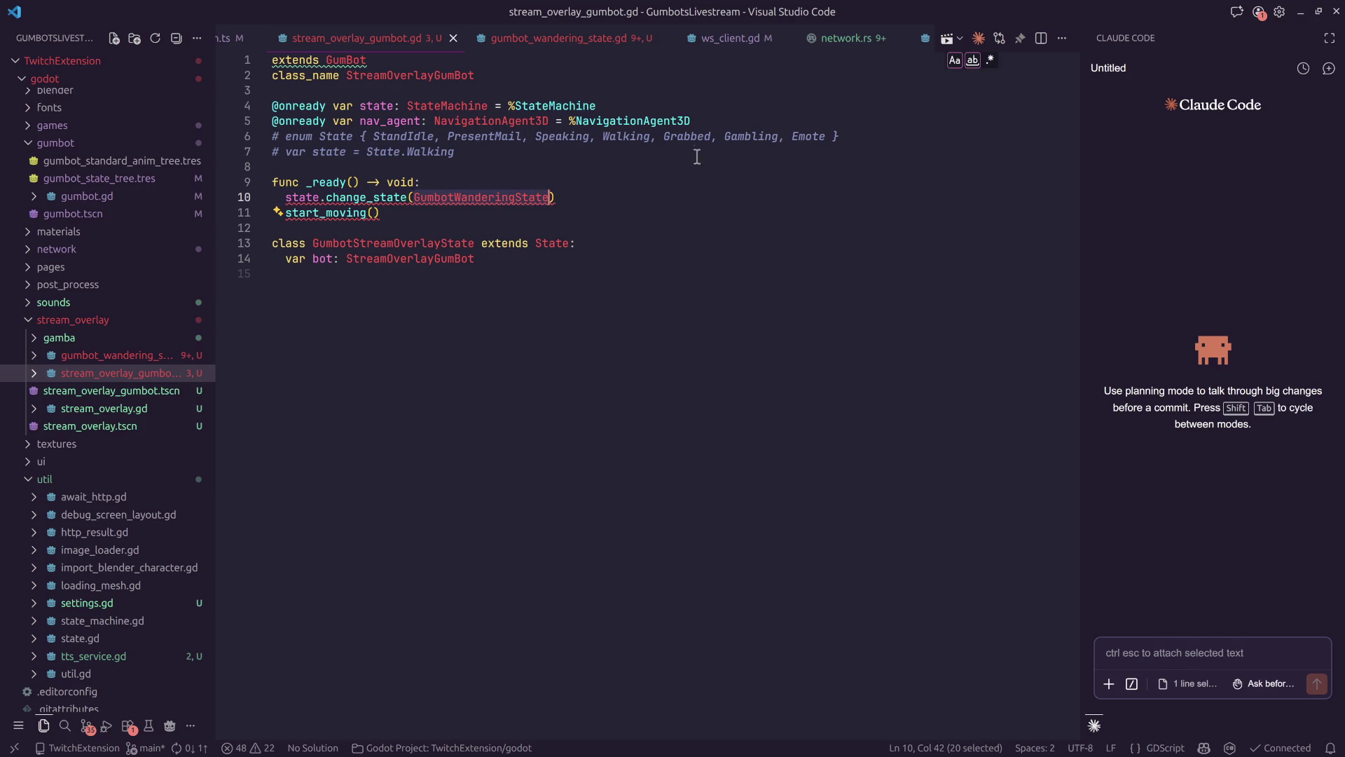
click(711, 126)
key(Return)
text(@onr)
key(Tab)
text(var wandering_state)
key(Tab)
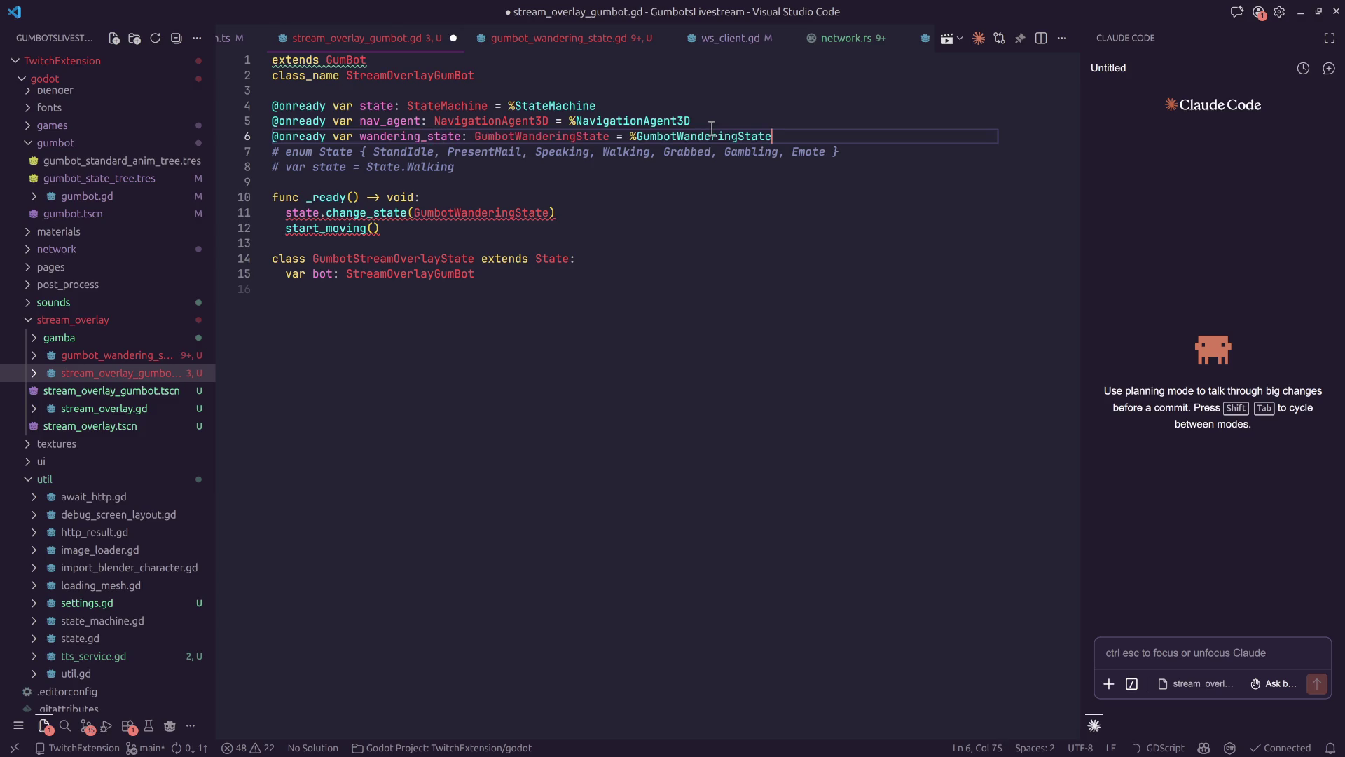
double_click(704, 135)
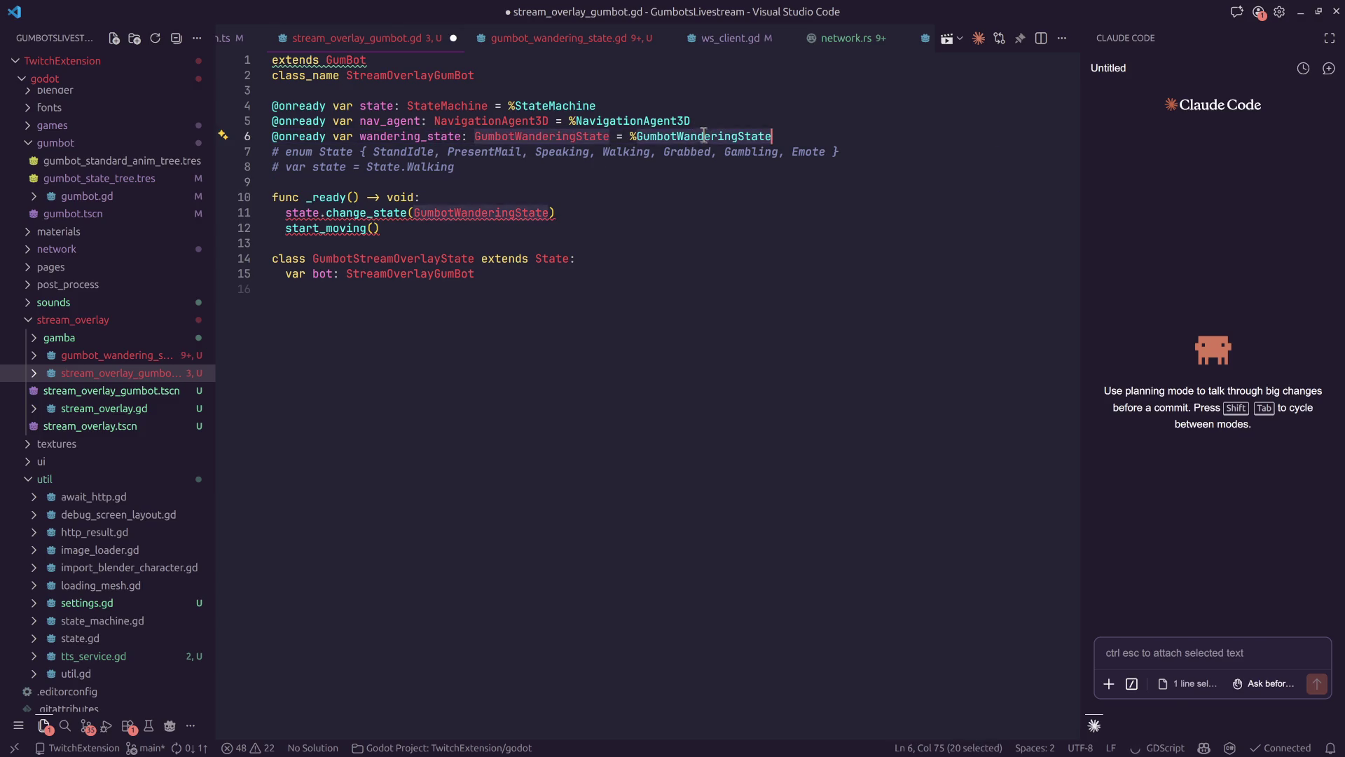
key(alt+Tab)
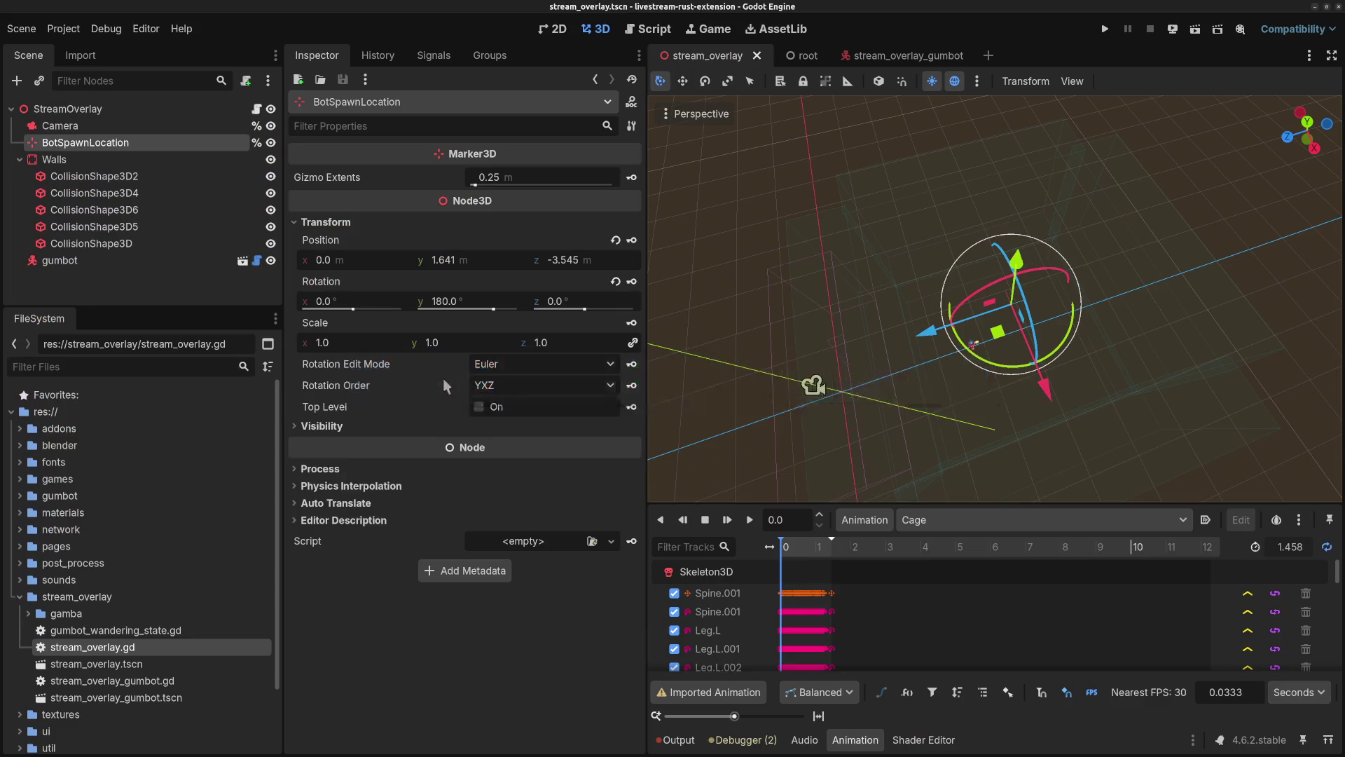
- Set GumbotWanderingState in the stream_overlay_gumbot scene to Access as Unique Name
click(903, 61)
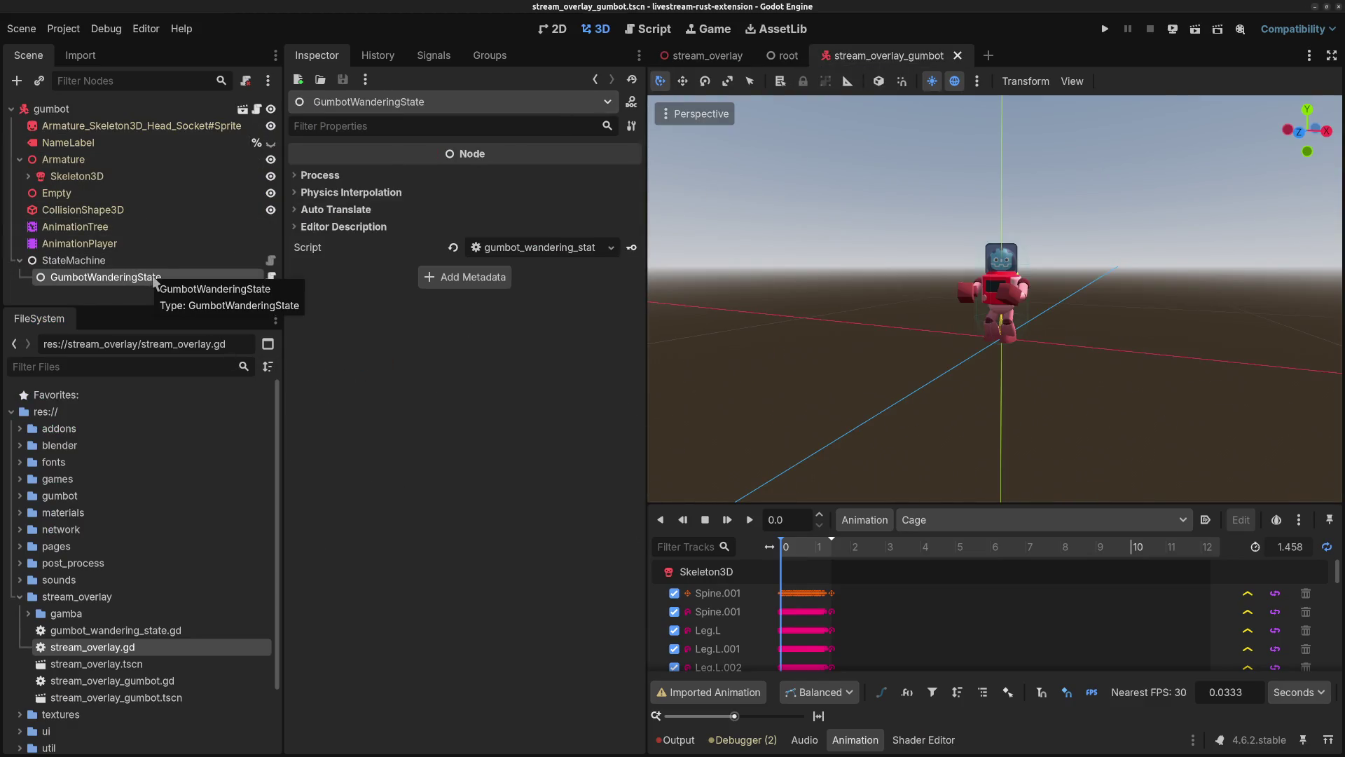
right_click(154, 280)
click(297, 674)
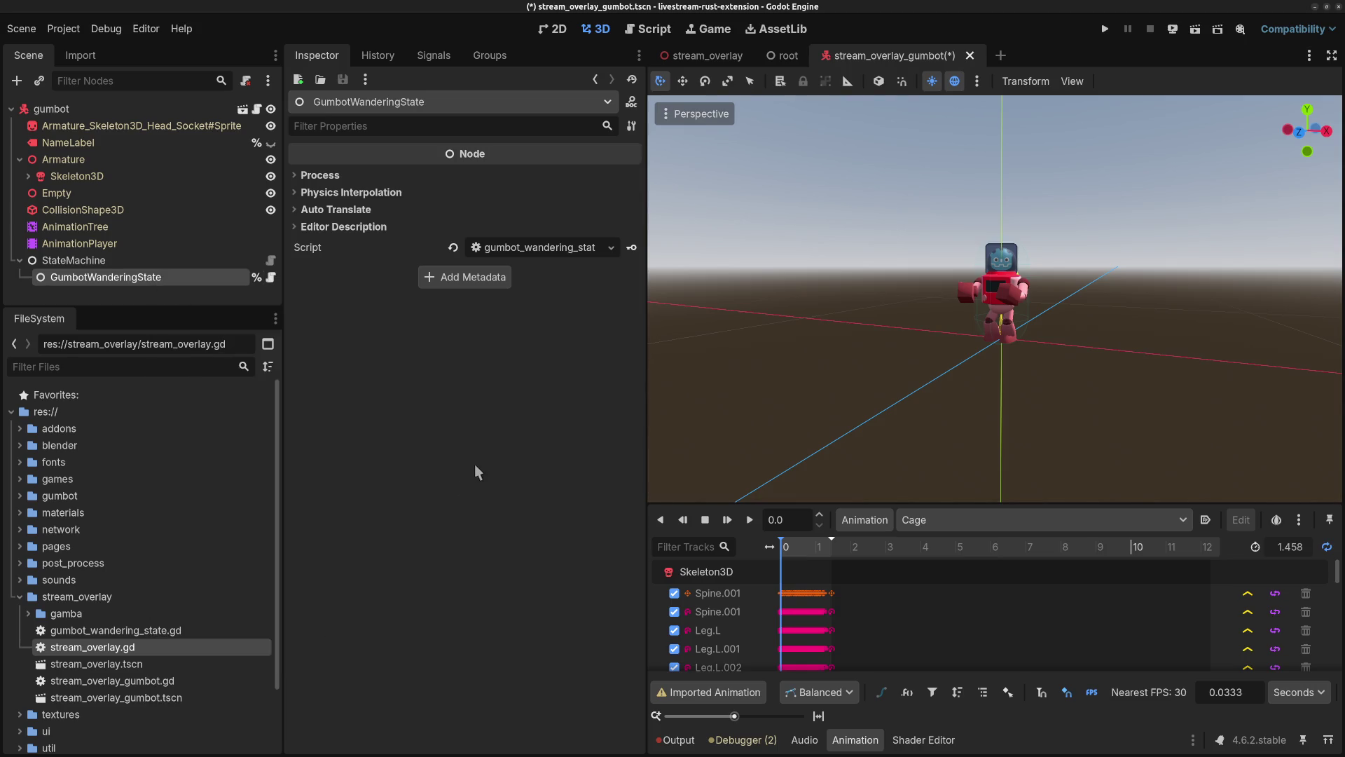
key(alt+Tab)
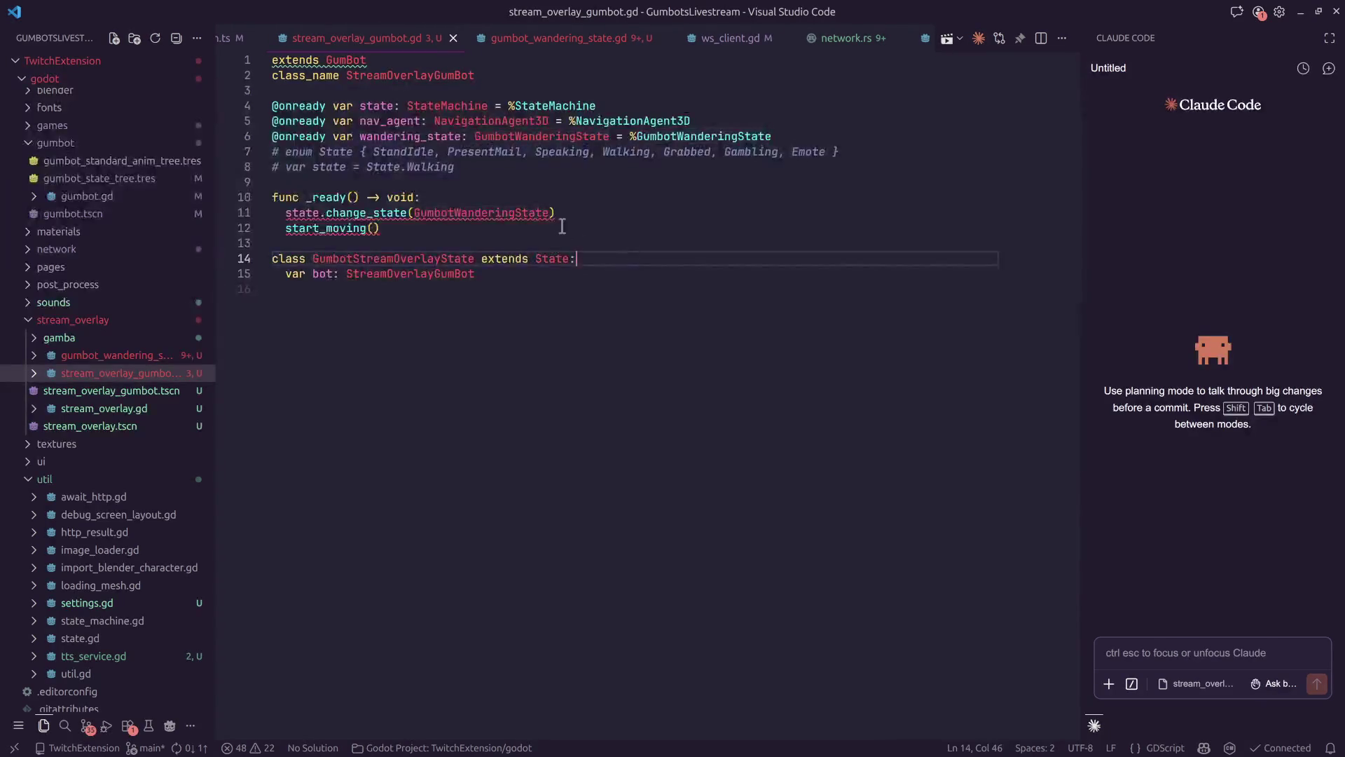
- Pass wandering_state to change_state, delete the start_moving() call, and save
double_click(438, 136)
key(ctrl+c)
double_click(454, 212)
key(ctrl+v)
click(433, 228)
key(ctrl+shift+k)
click(557, 198)
key(ctrl+s)
- Remove only the old '# var state' comment, save, and select gumbot in Godot
click(540, 152)
key(ctrl+shift+k)
key(ctrl+shift+k)
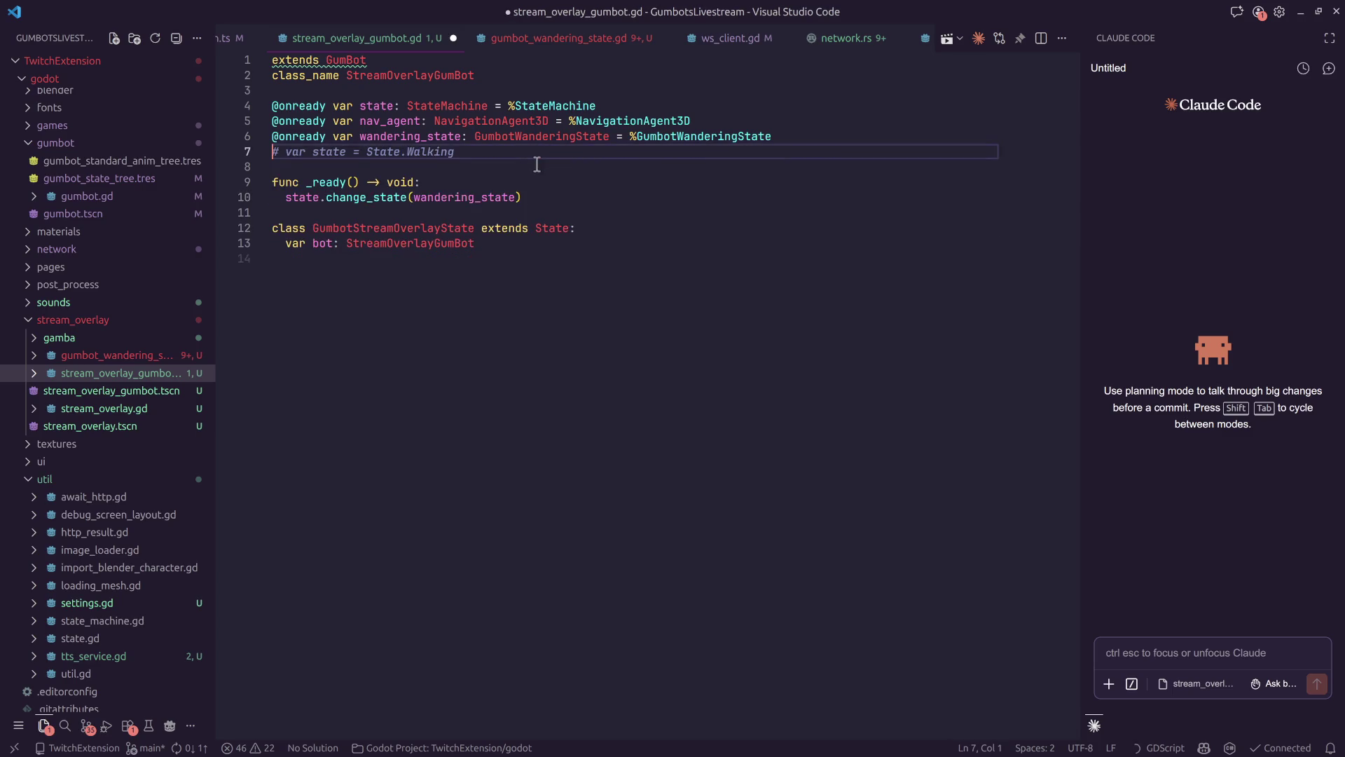
key(ctrl+s)
double_click(435, 136)
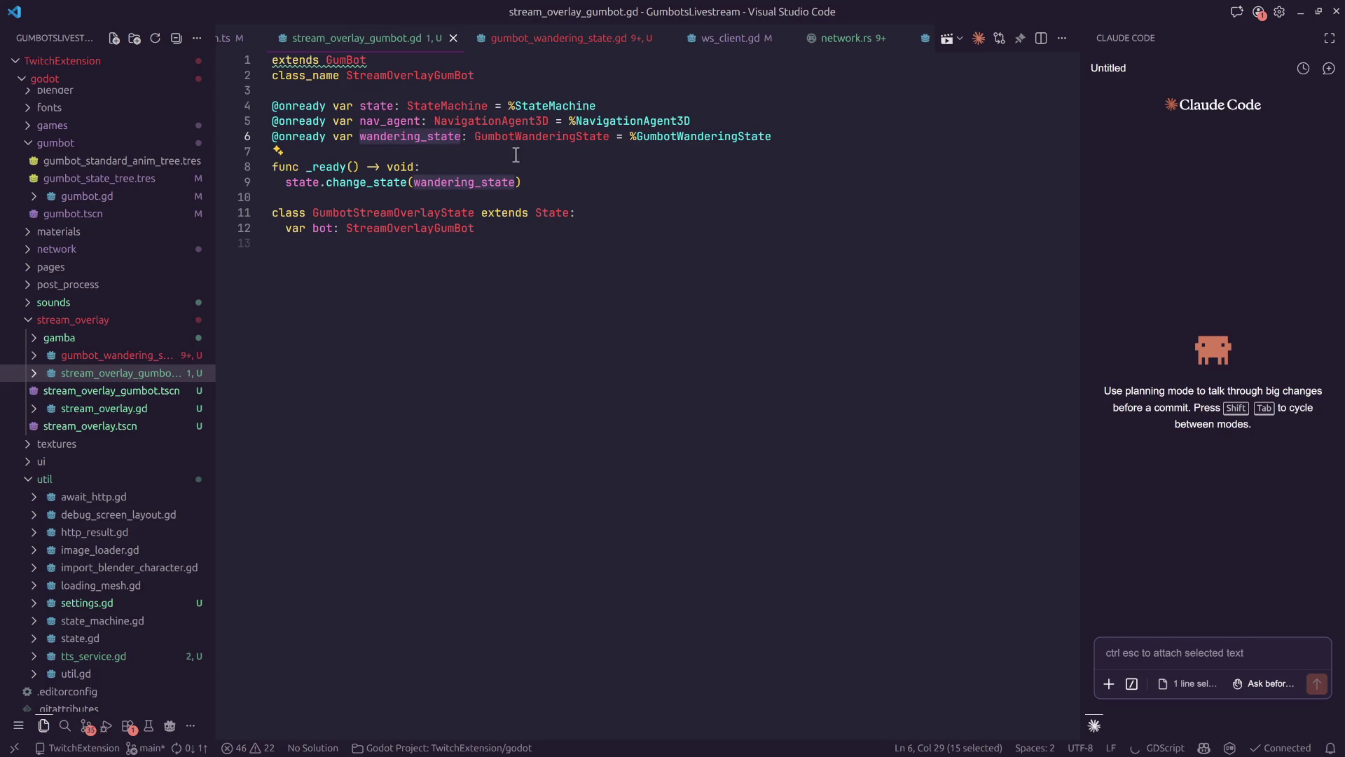
key(ctrl+z)
key(ctrl+z)
click(486, 166)
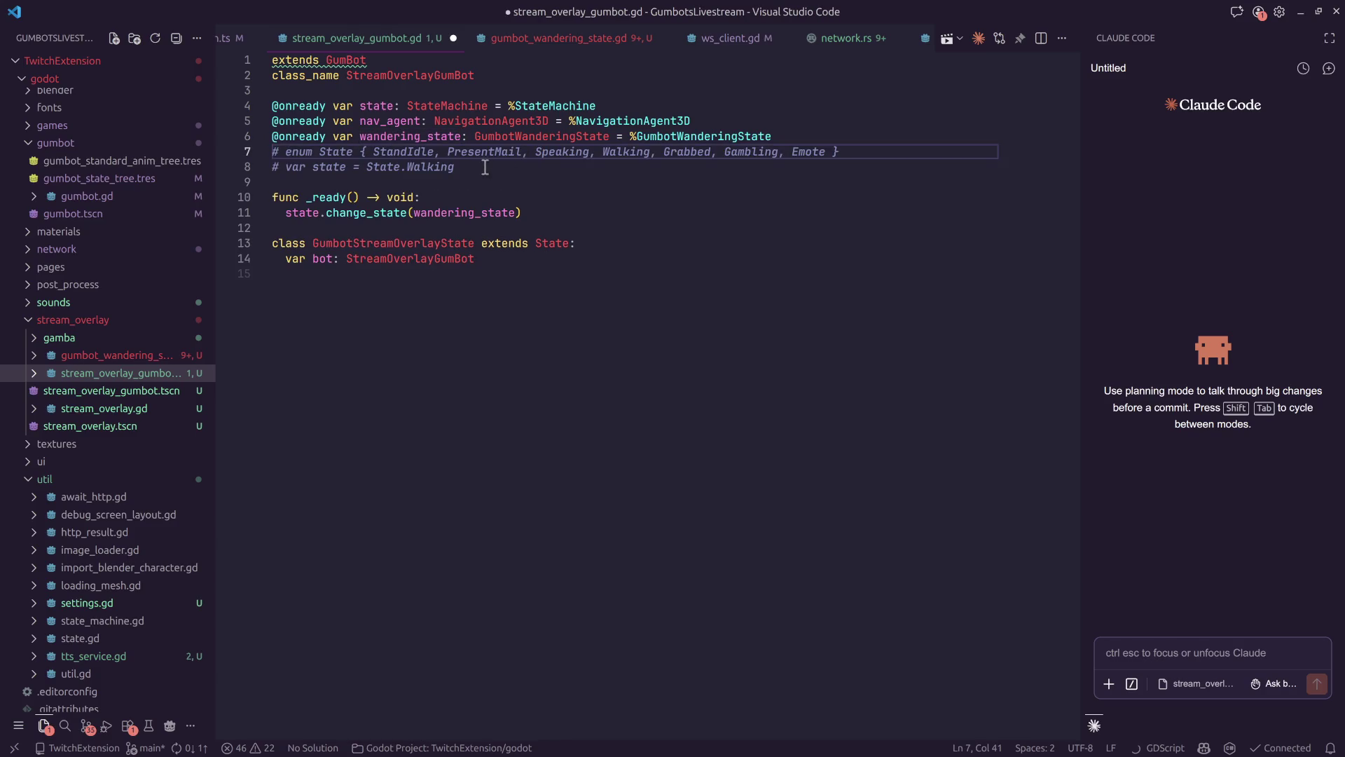
key(ctrl+shift+k)
key(ctrl+s)
double_click(440, 136)
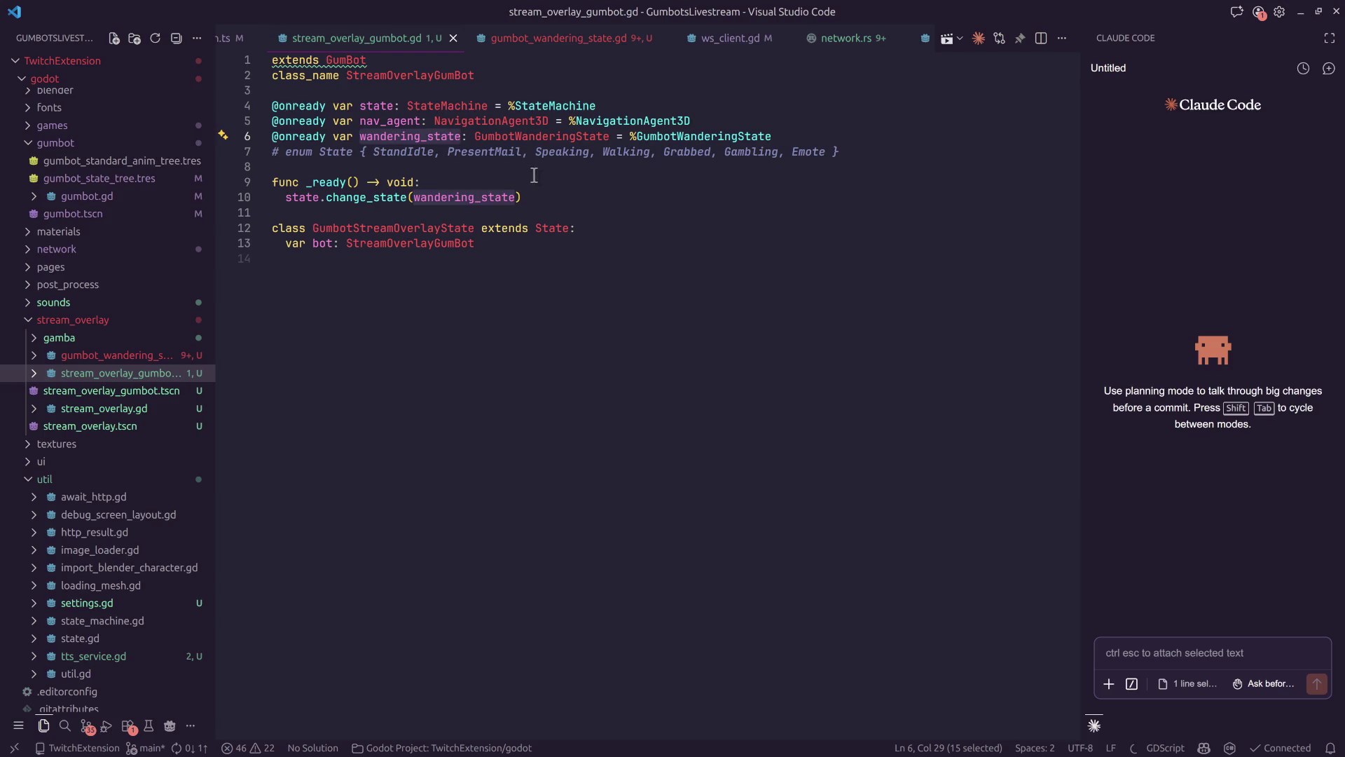
double_click(409, 124)
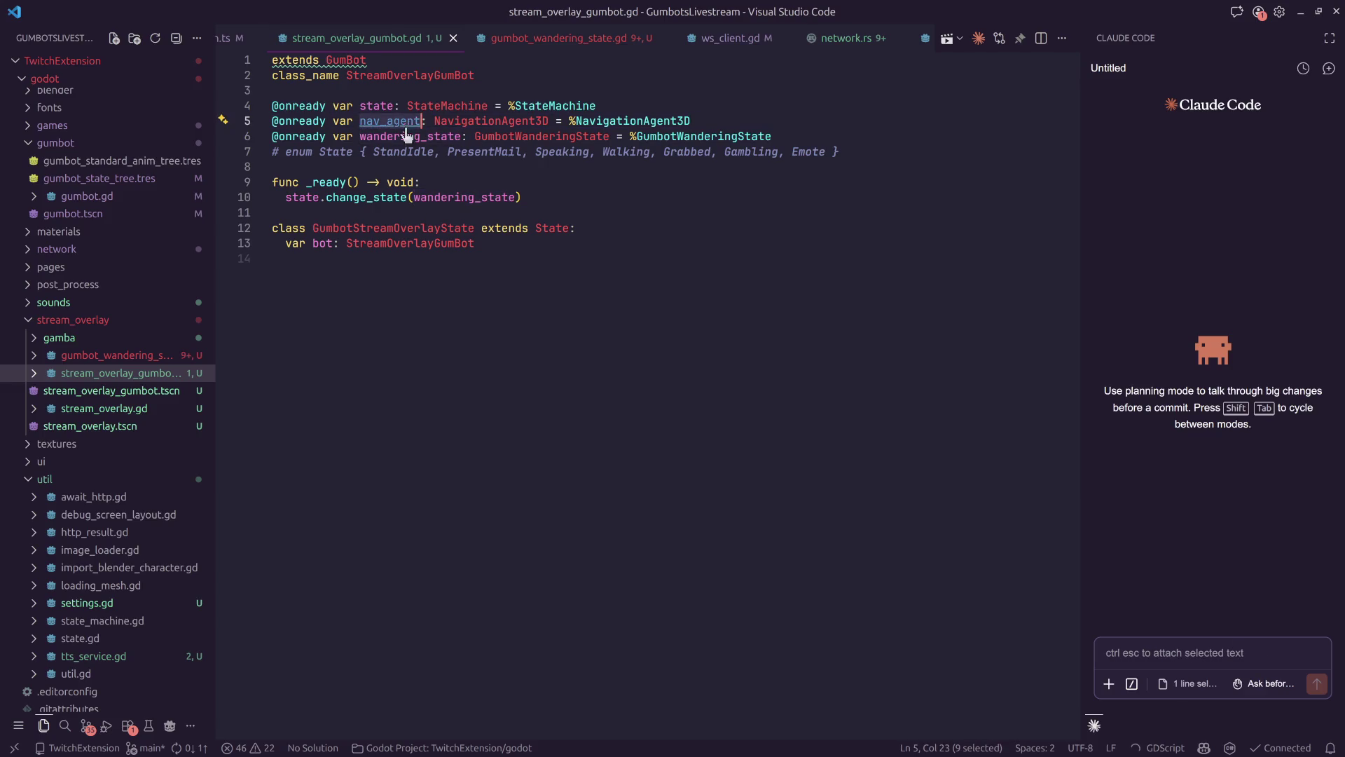
key(alt+Tab)
click(105, 108)
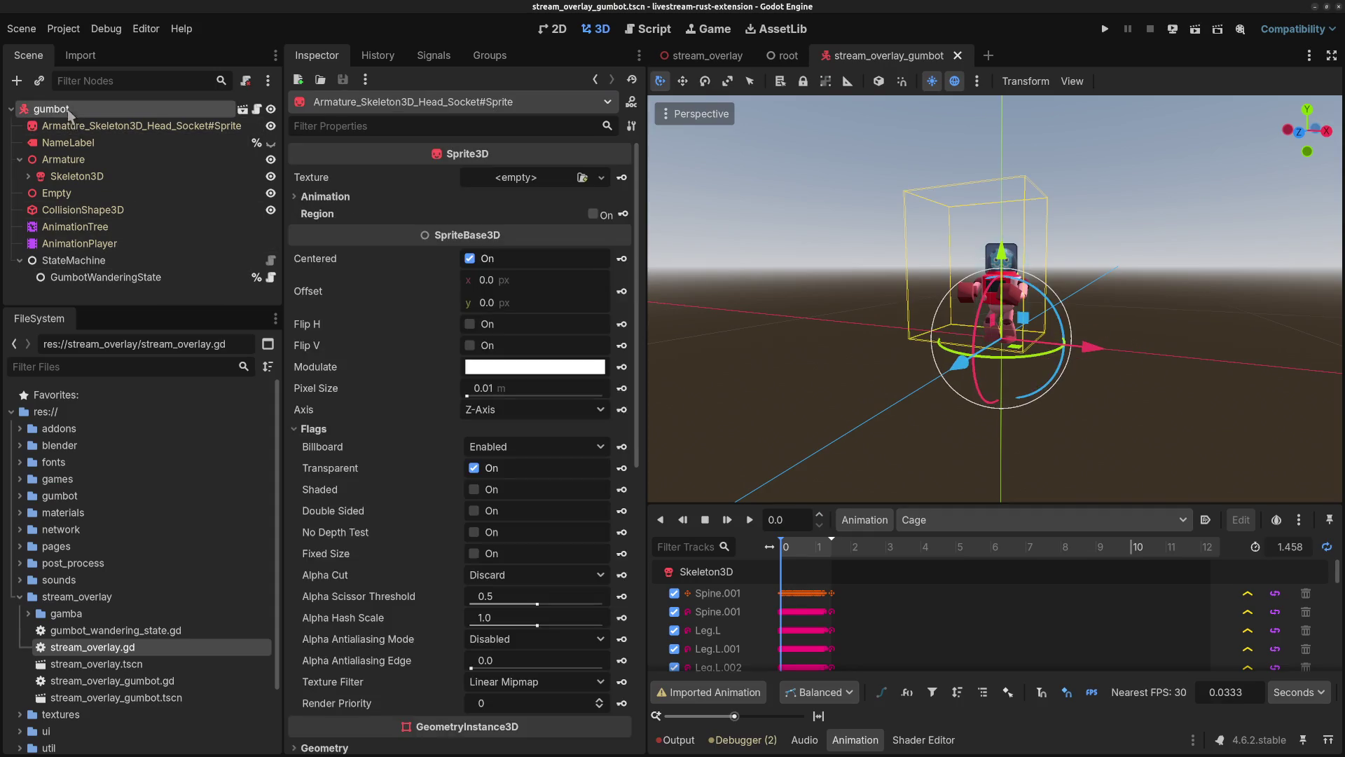
- Add a NavigationAgent3D child to gumbot, collapse StateMachine and Armature, and save the scene
click(17, 81)
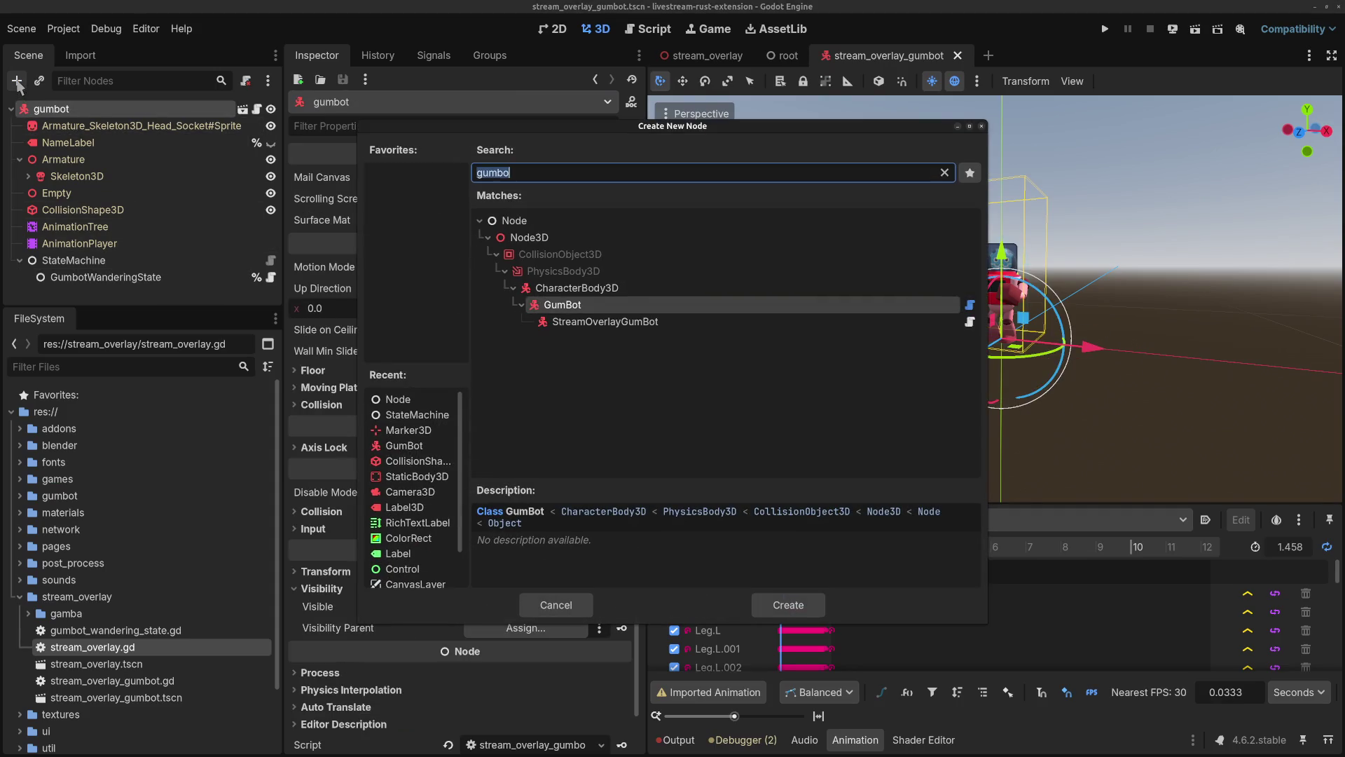
text(navig)
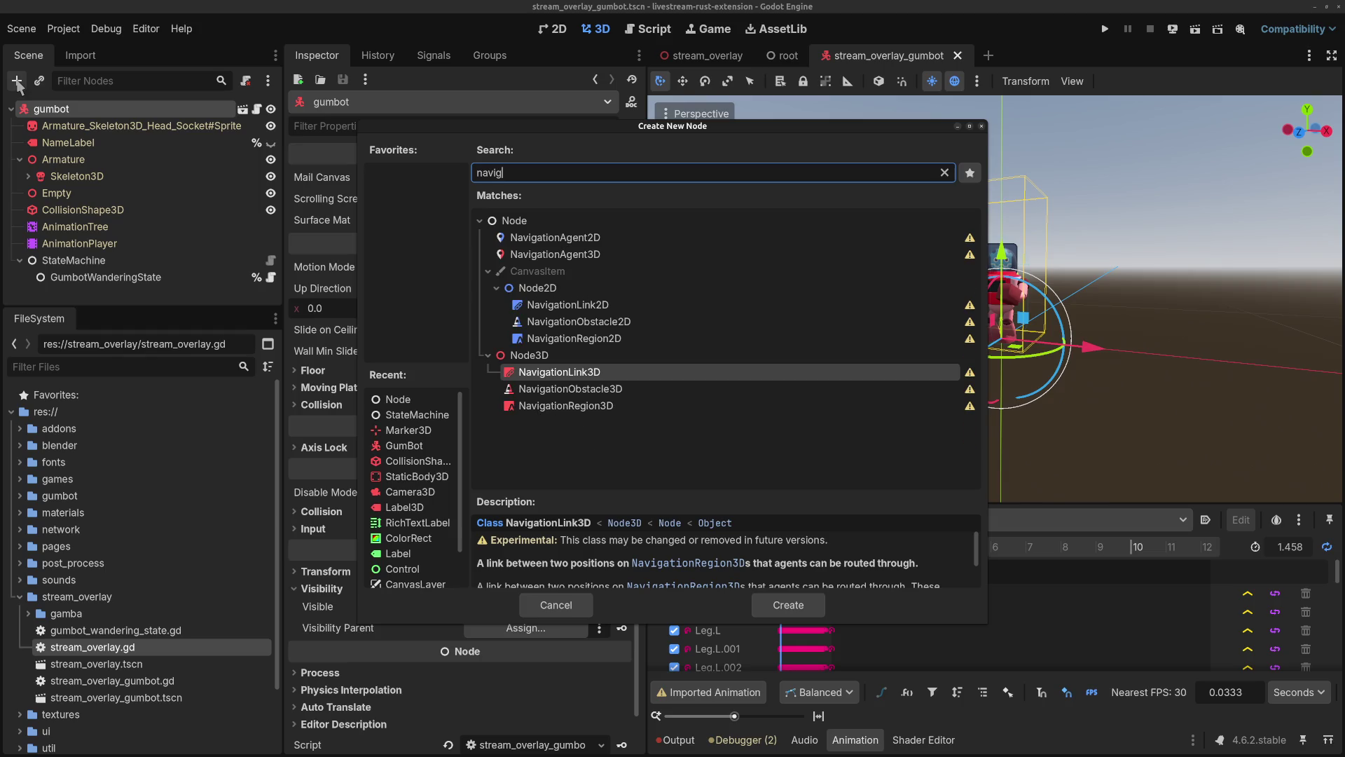
key(Down)
key(Down)
key(Up)
key(Up)
key(Up)
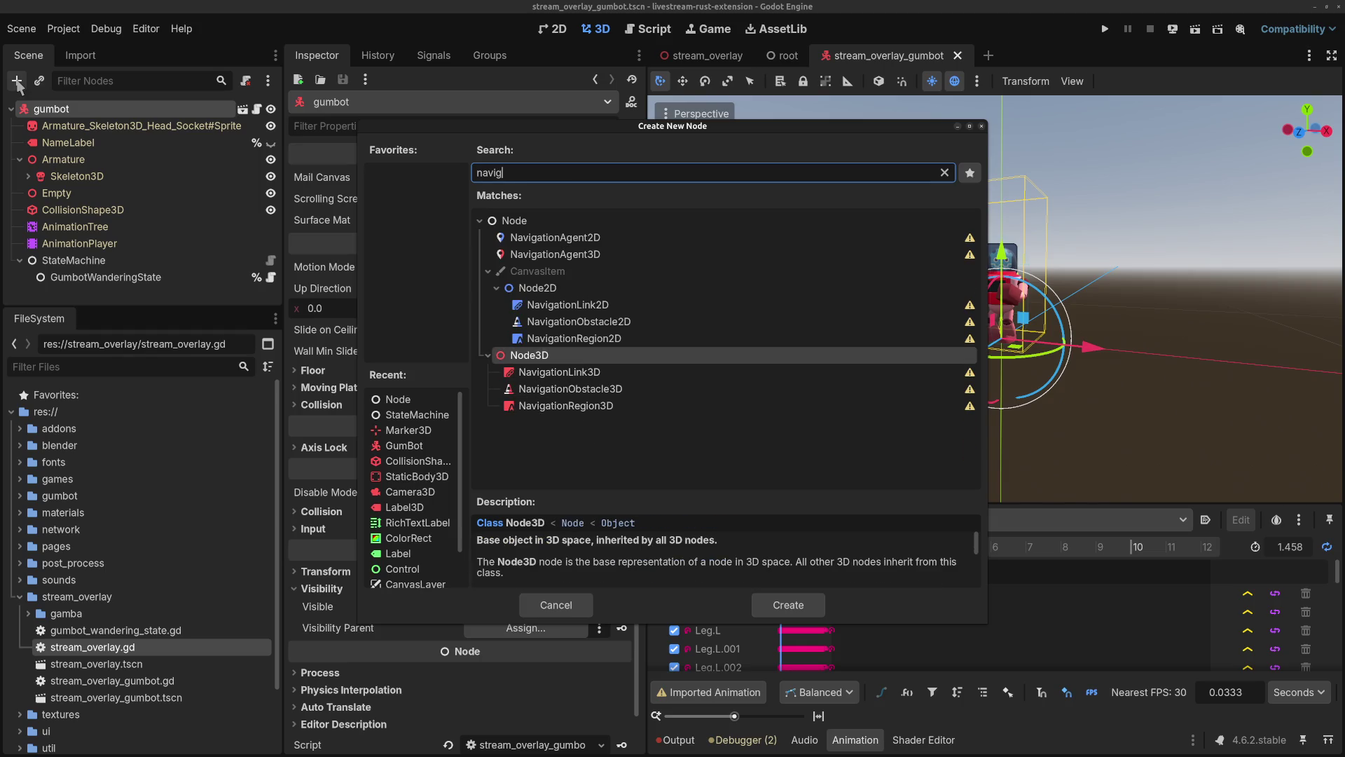
key(Up)
key(Up)
key(Return)
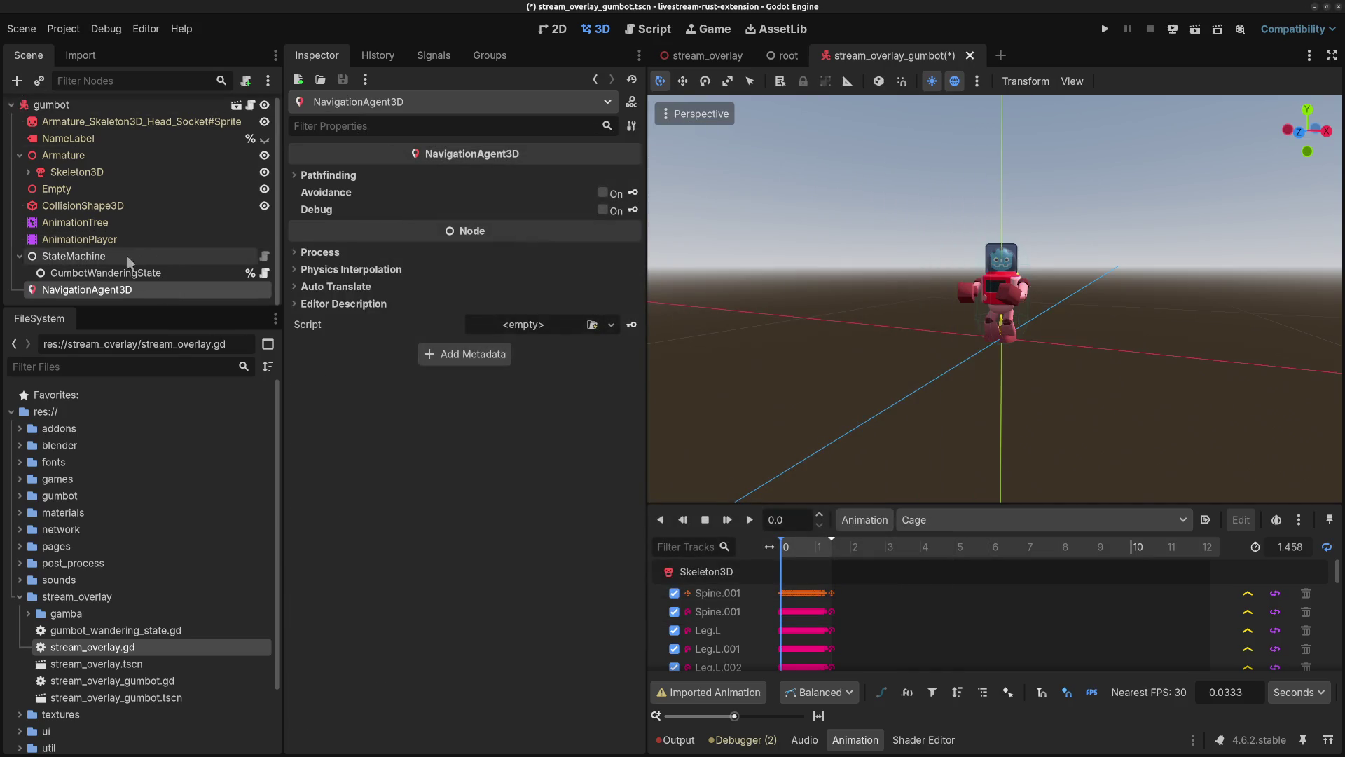
click(19, 257)
click(20, 159)
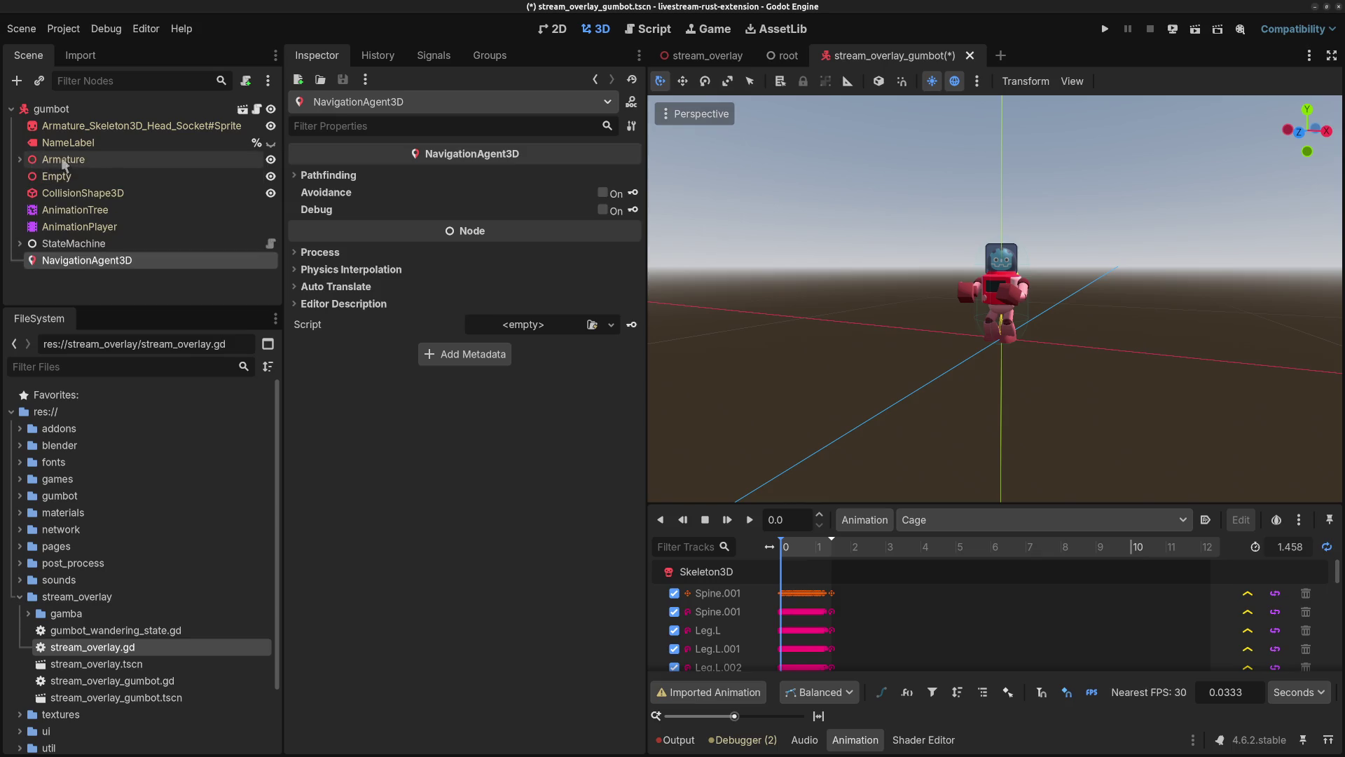
key(ctrl+s)
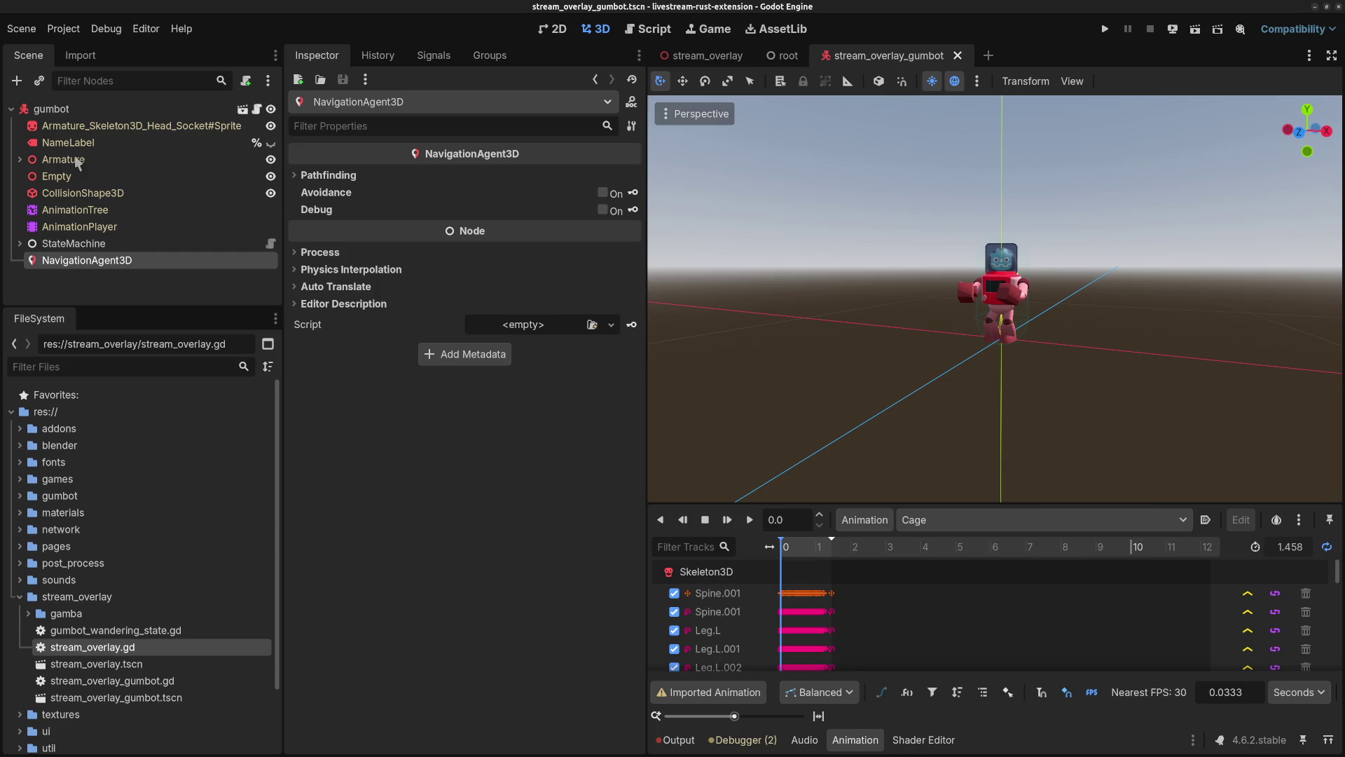
- Inspect the StateMachine and AnimationPlayer nodes in the gumbot scene tree
click(127, 243)
click(124, 226)
click(120, 242)
click(20, 243)
click(19, 243)
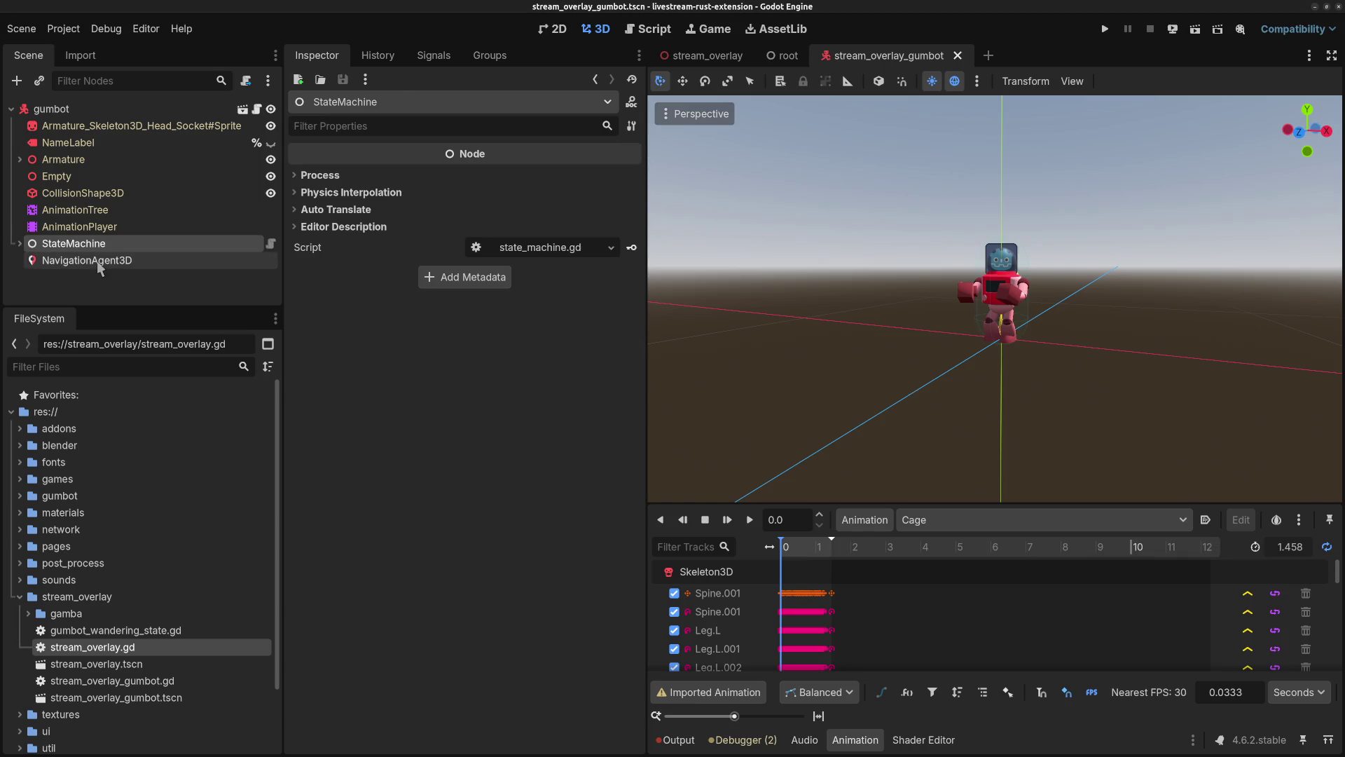
- Set NavigationAgent3D to Access as Unique Name and save the gumbot scene
click(99, 265)
right_click(162, 261)
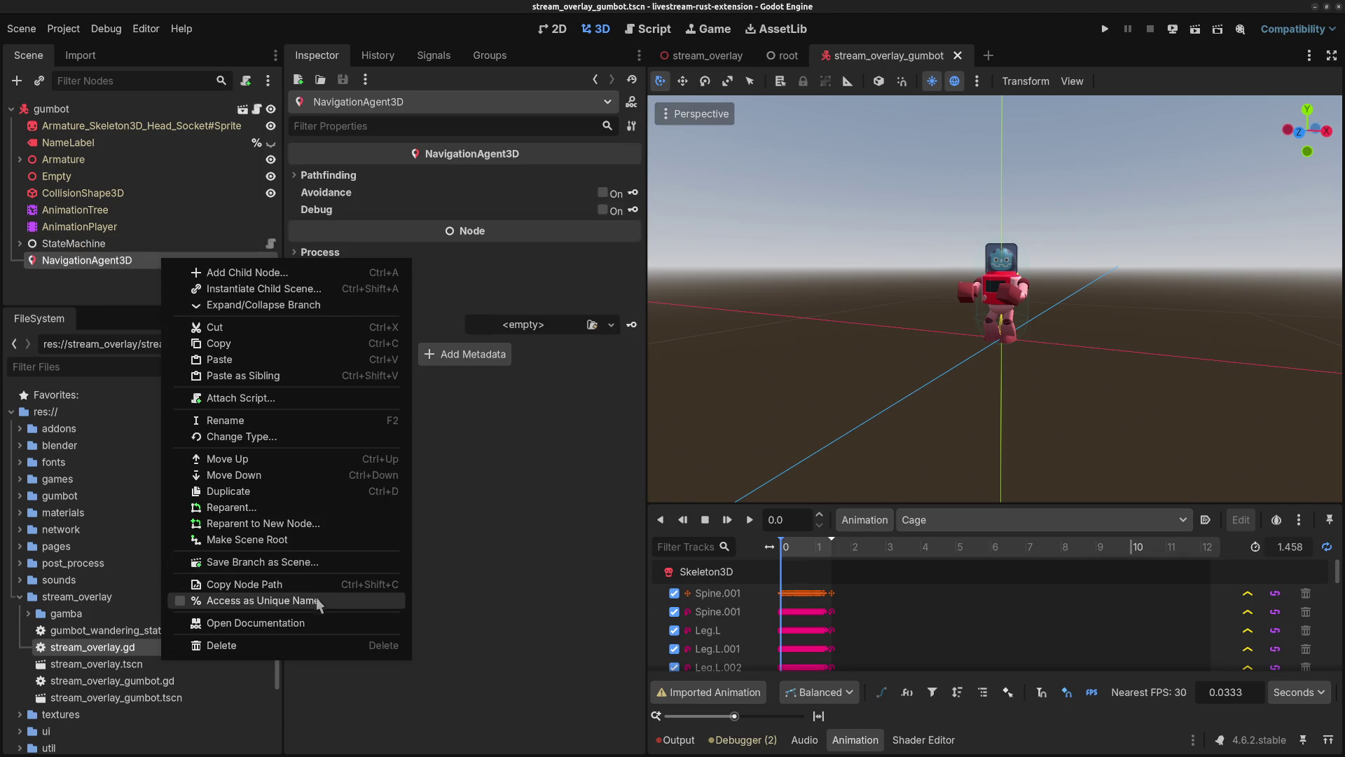
click(319, 601)
key(ctrl+s)
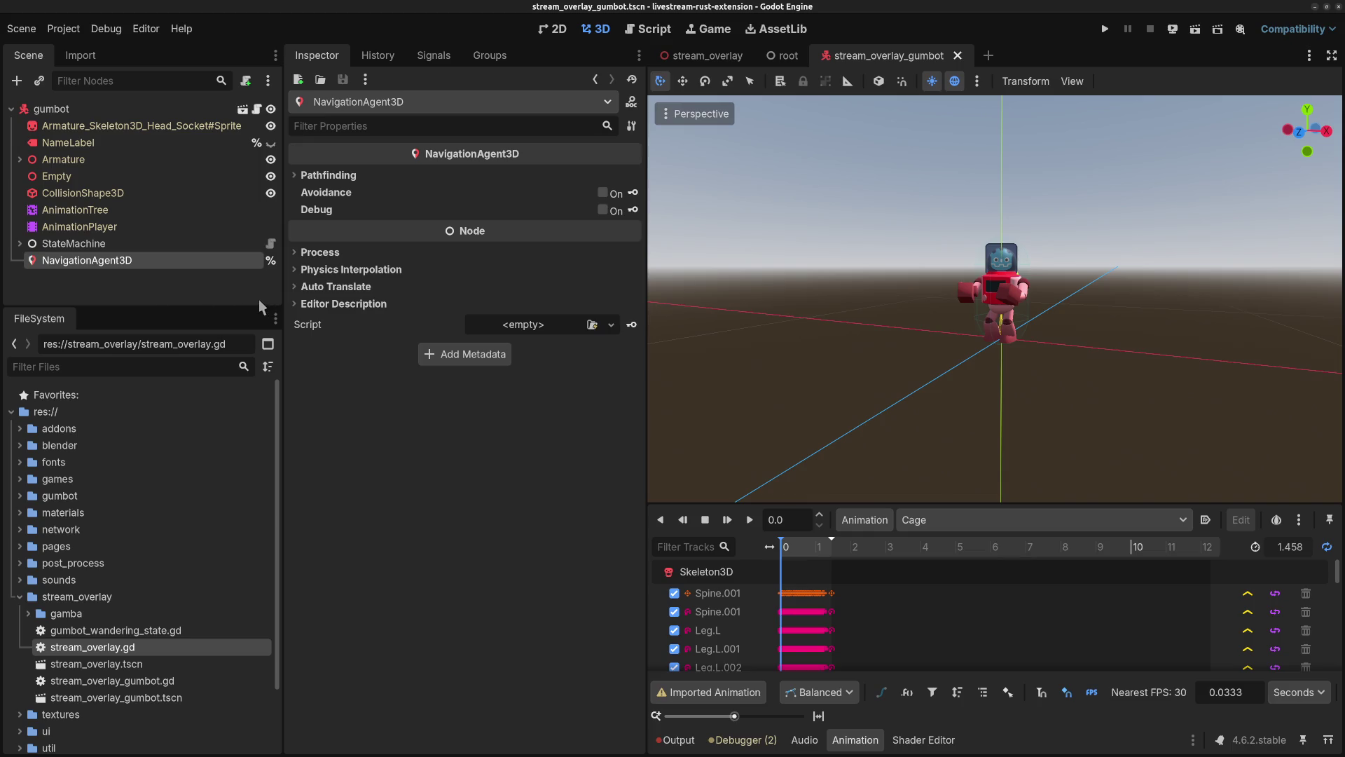
- Back in VS Code, look at lines 9–10 of stream_overlay_gumbot.gd
key(alt+Tab)
click(475, 200)
click(525, 188)
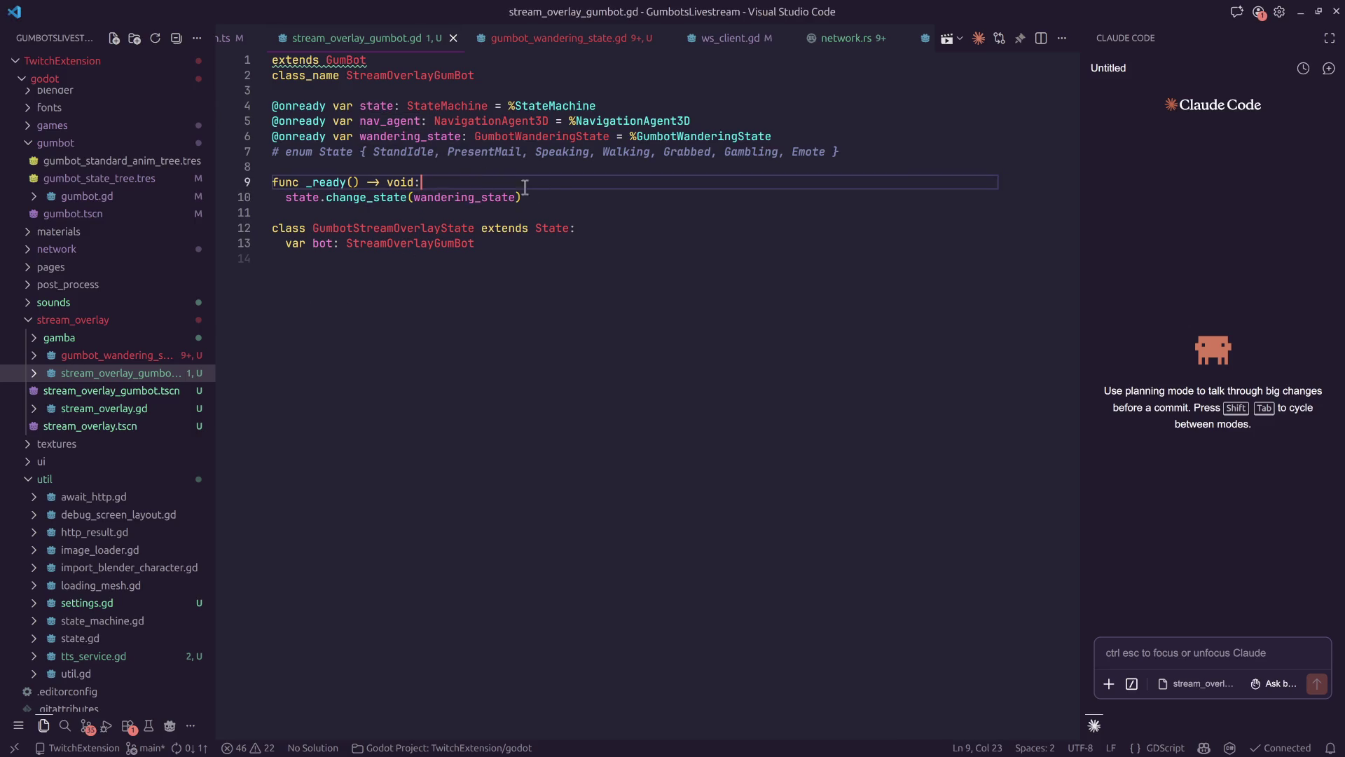
- Open gumbot_wandering_state.gd and undo/redo edits to restore the nav map lines
key(ctrl+p)
key(Down)
key(Down)
key(Return)
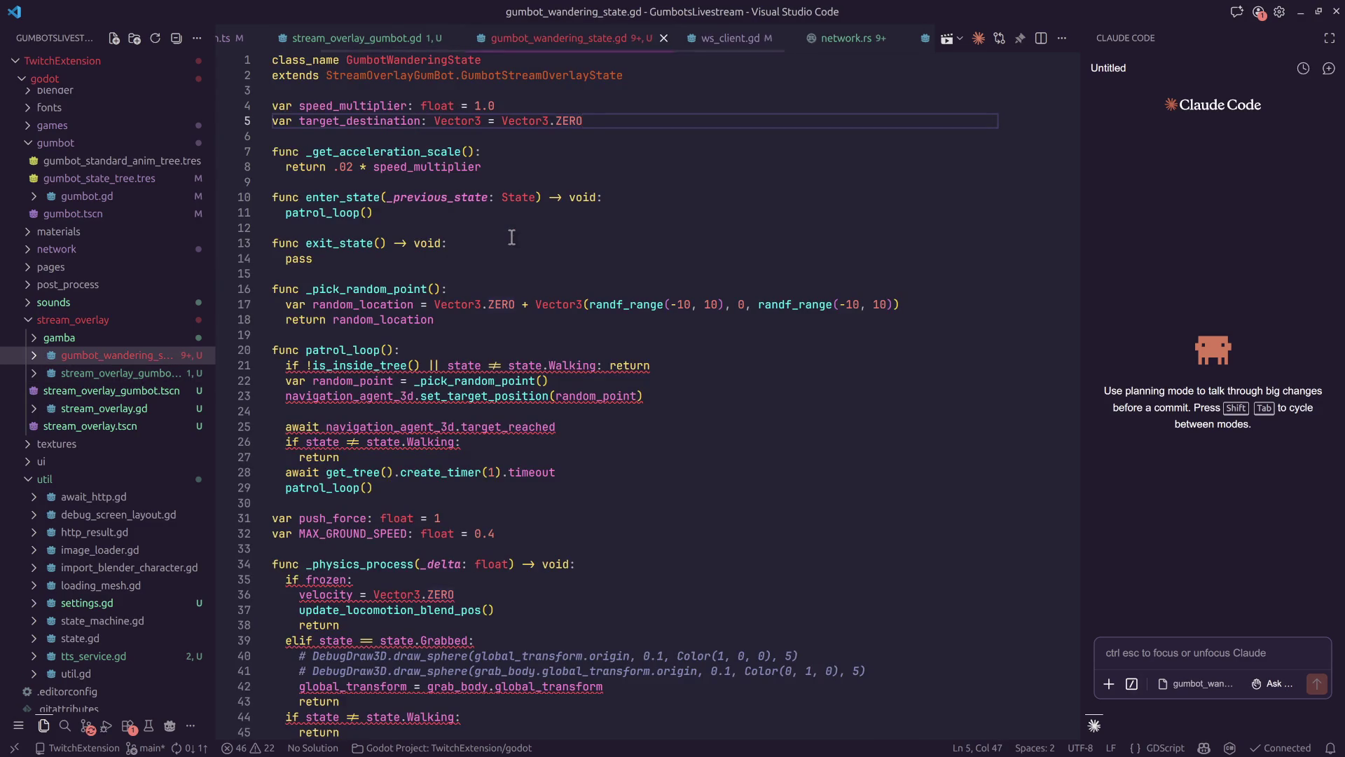
click(500, 321)
click(524, 293)
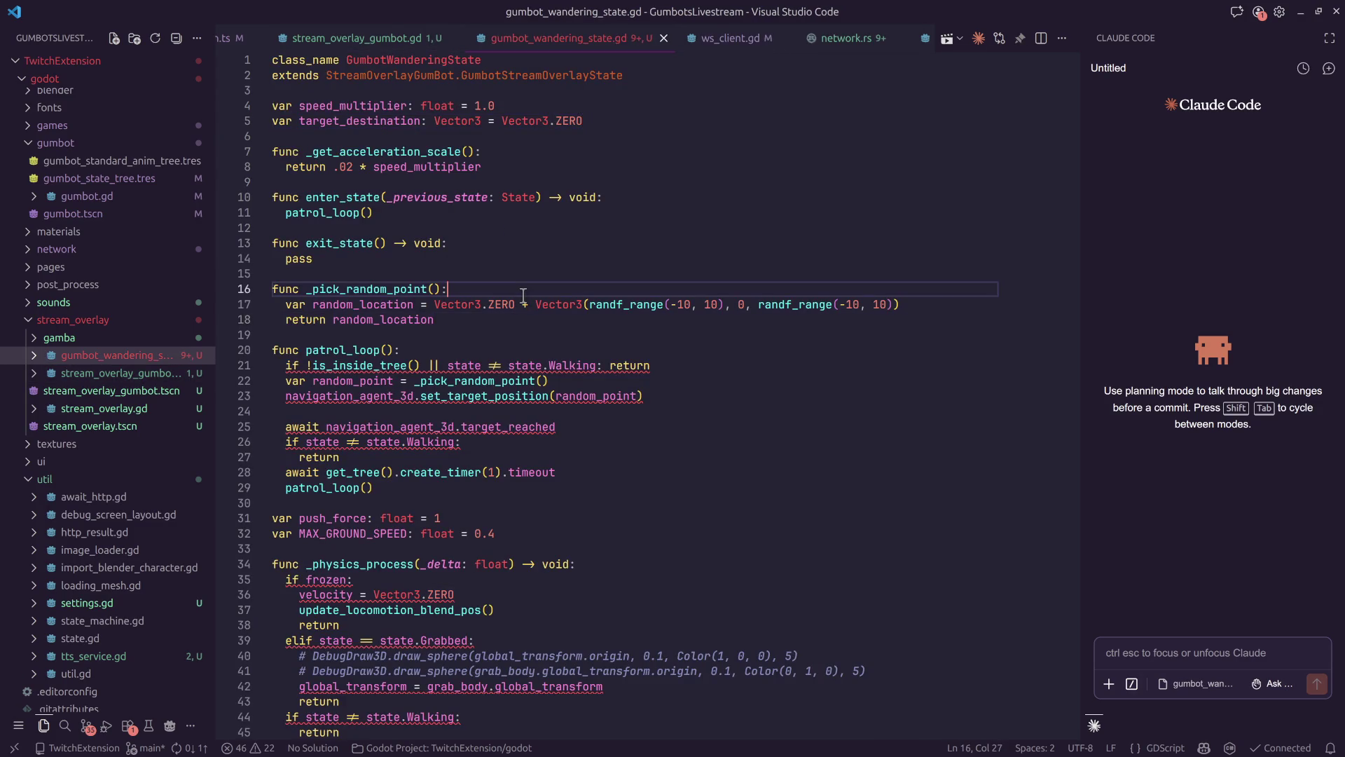
key(ctrl+z)
key(ctrl+z)
key(ctrl+shift+z)
key(ctrl+shift+z)
key(ctrl+shift+z)
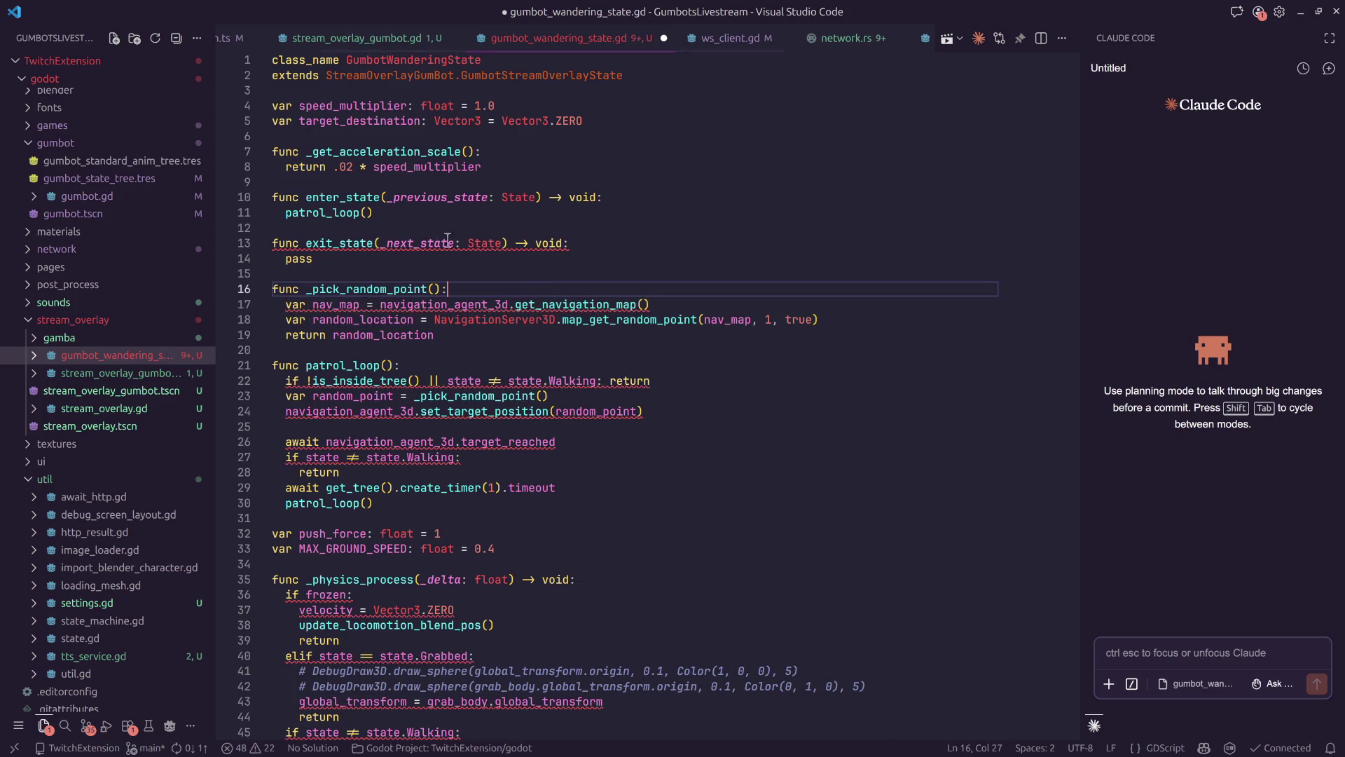
- Remove the _next_state parameter from exit_state and save the wandering state script
click(381, 243)
shift+click(503, 243)
key(BackSpace)
click(467, 270)
click(506, 258)
key(ctrl+s)
click(532, 291)
click(385, 304)
- Check the bot variable on line 13 of stream_overlay_gumbot.gd
key(ctrl+p)
key(Down)
key(Return)
click(330, 244)
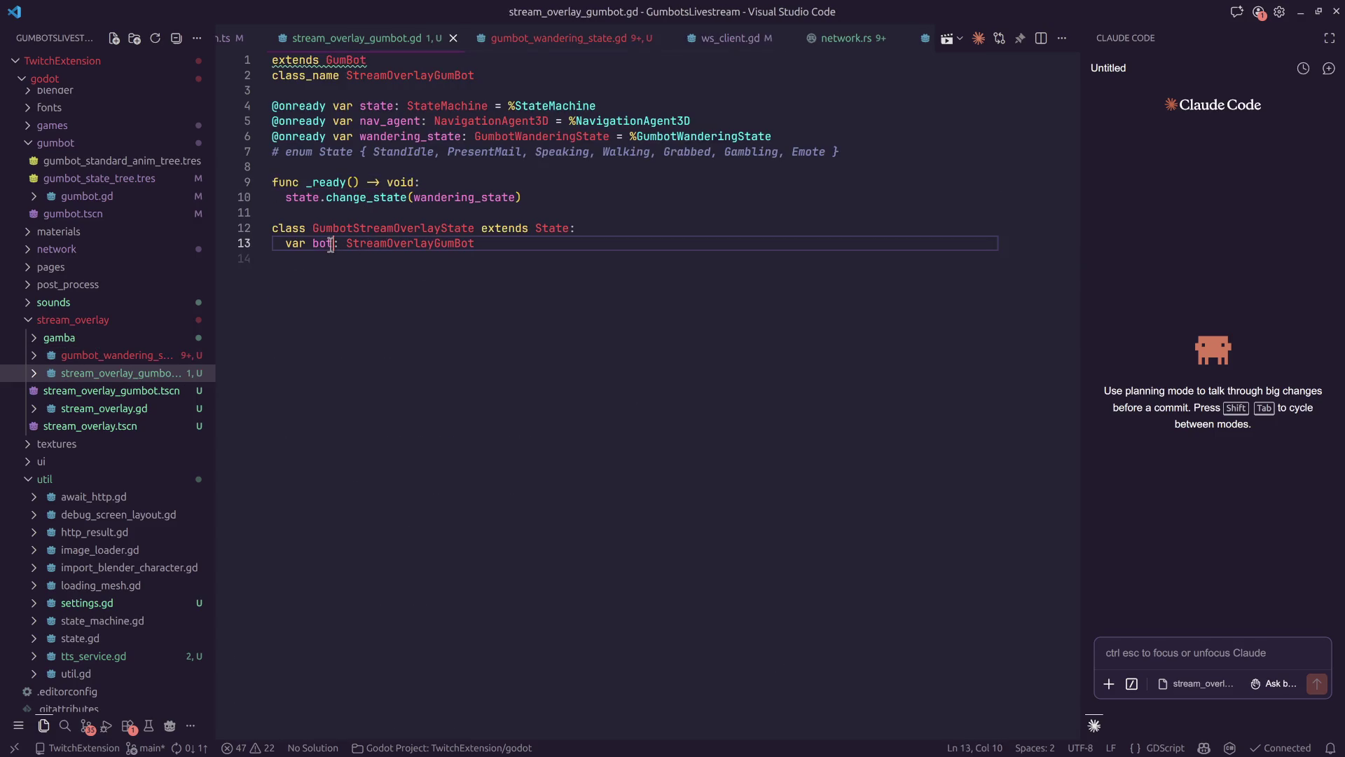
- In gumbot_wandering_state.gd, prefix navigation_agent_3d with 'bot.'
key(ctrl+p)
key(Down)
key(Return)
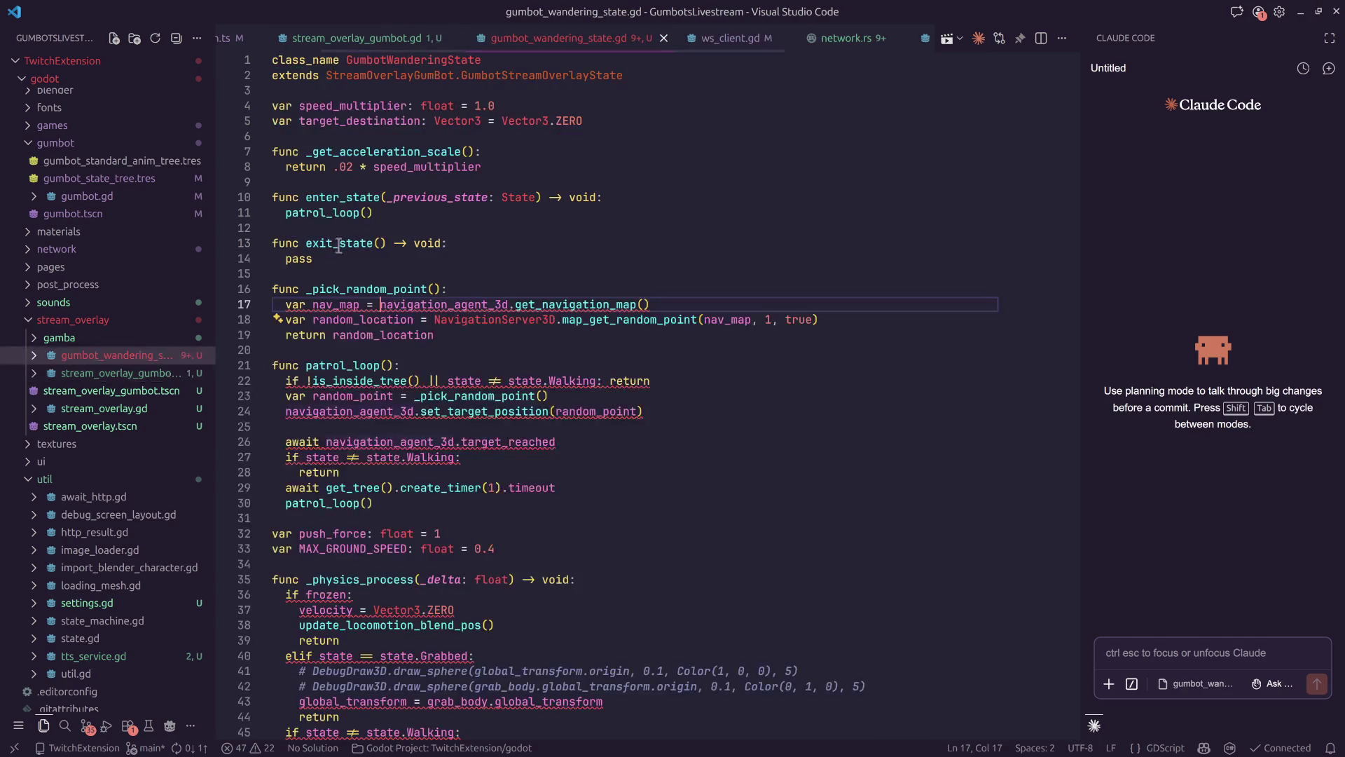
text(bot.)
key(Escape)
click(511, 275)
click(490, 333)
click(518, 290)
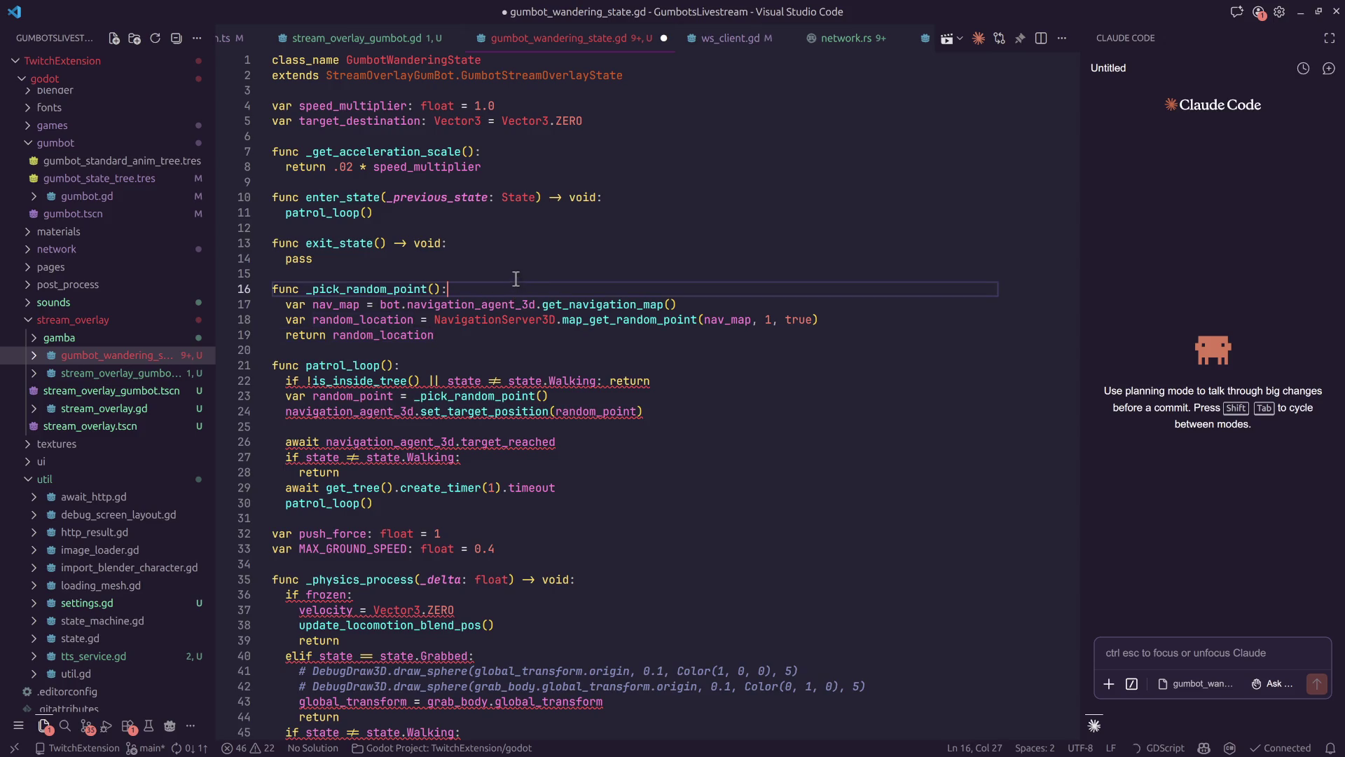
click(626, 340)
- Review _pick_random_point, delete the stray character on line 20, and save
double_click(395, 289)
scroll(614, 301, down, 1)
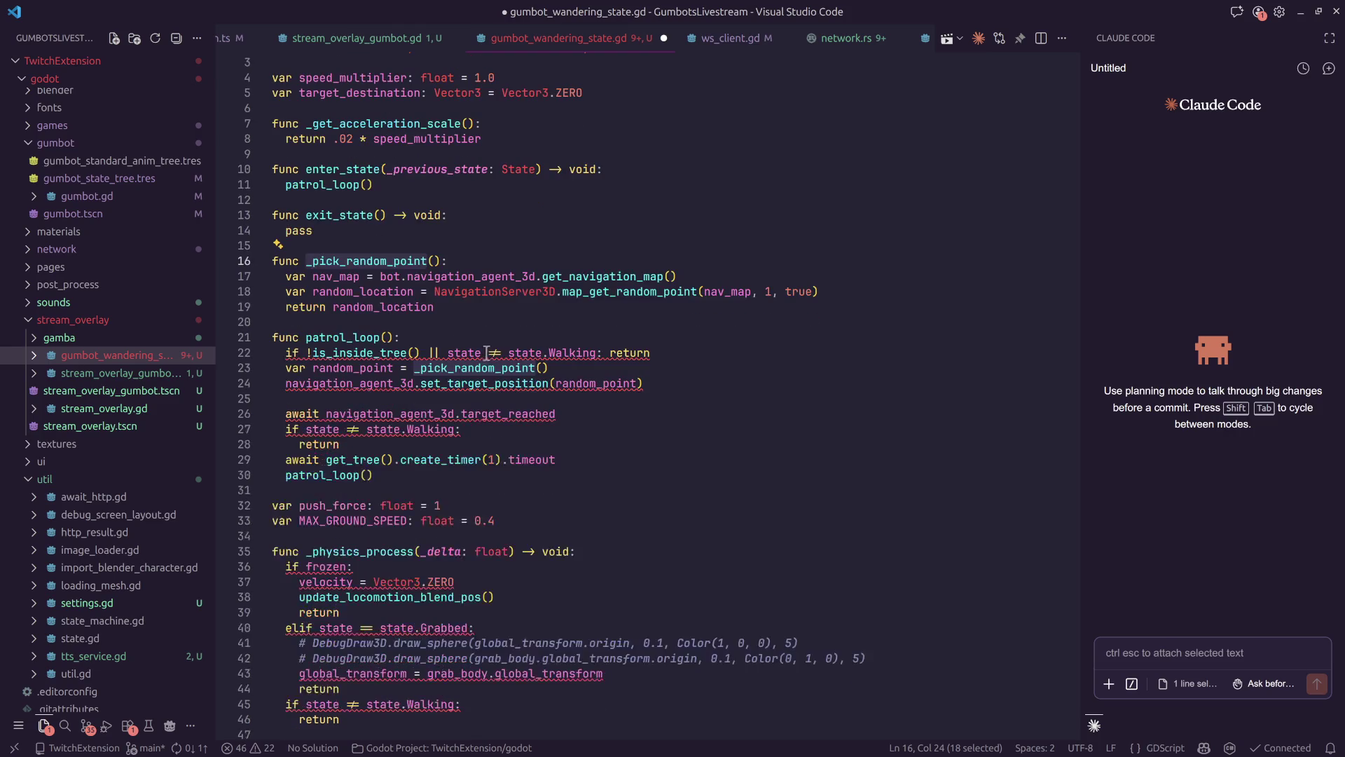
mouse_move(663, 291)
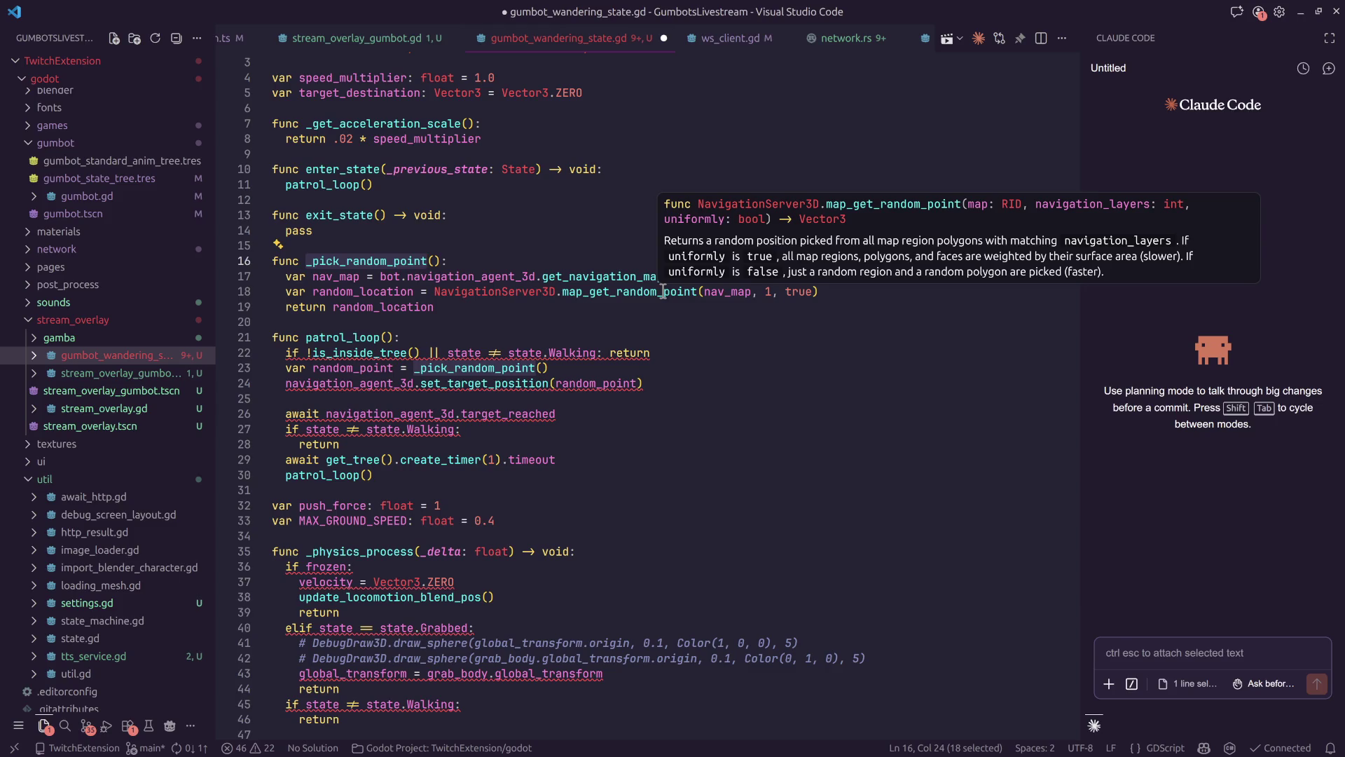
click(635, 329)
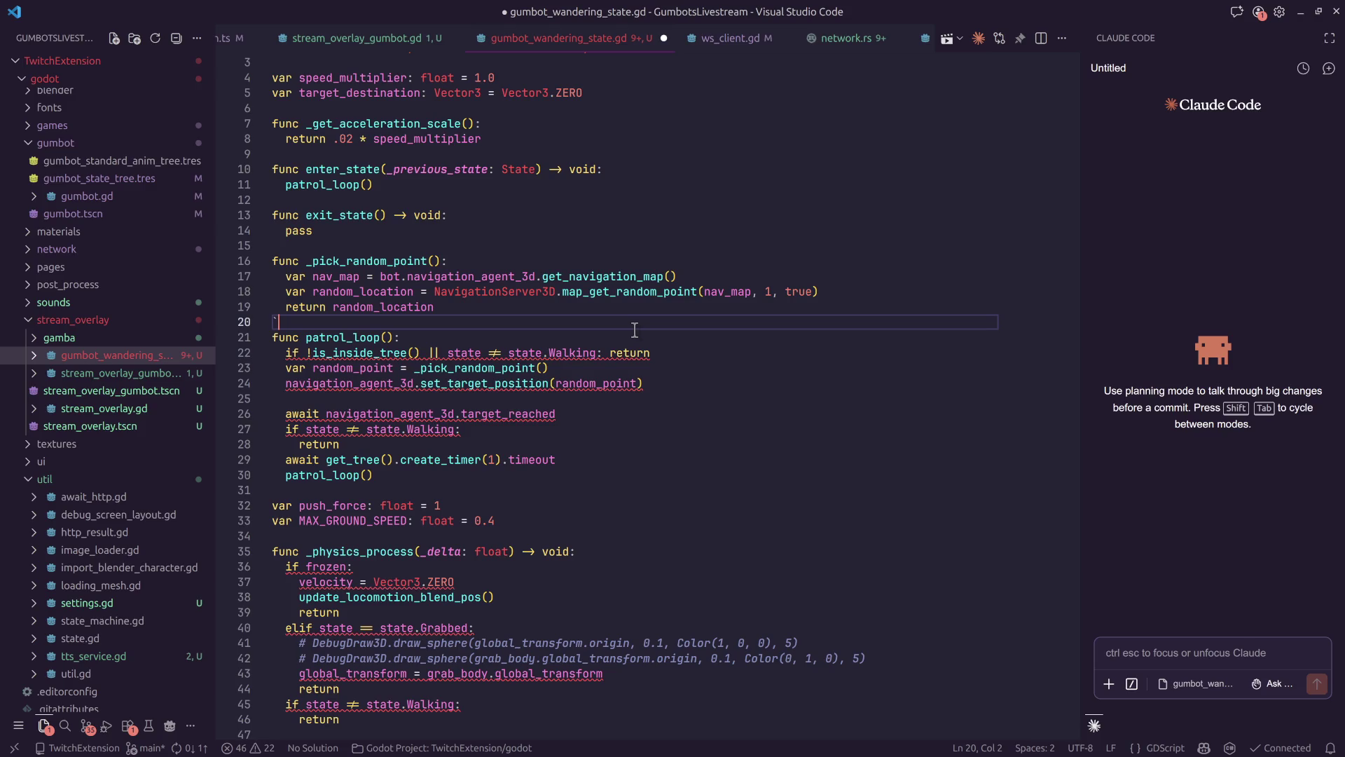
key(BackSpace)
key(ctrl+s)
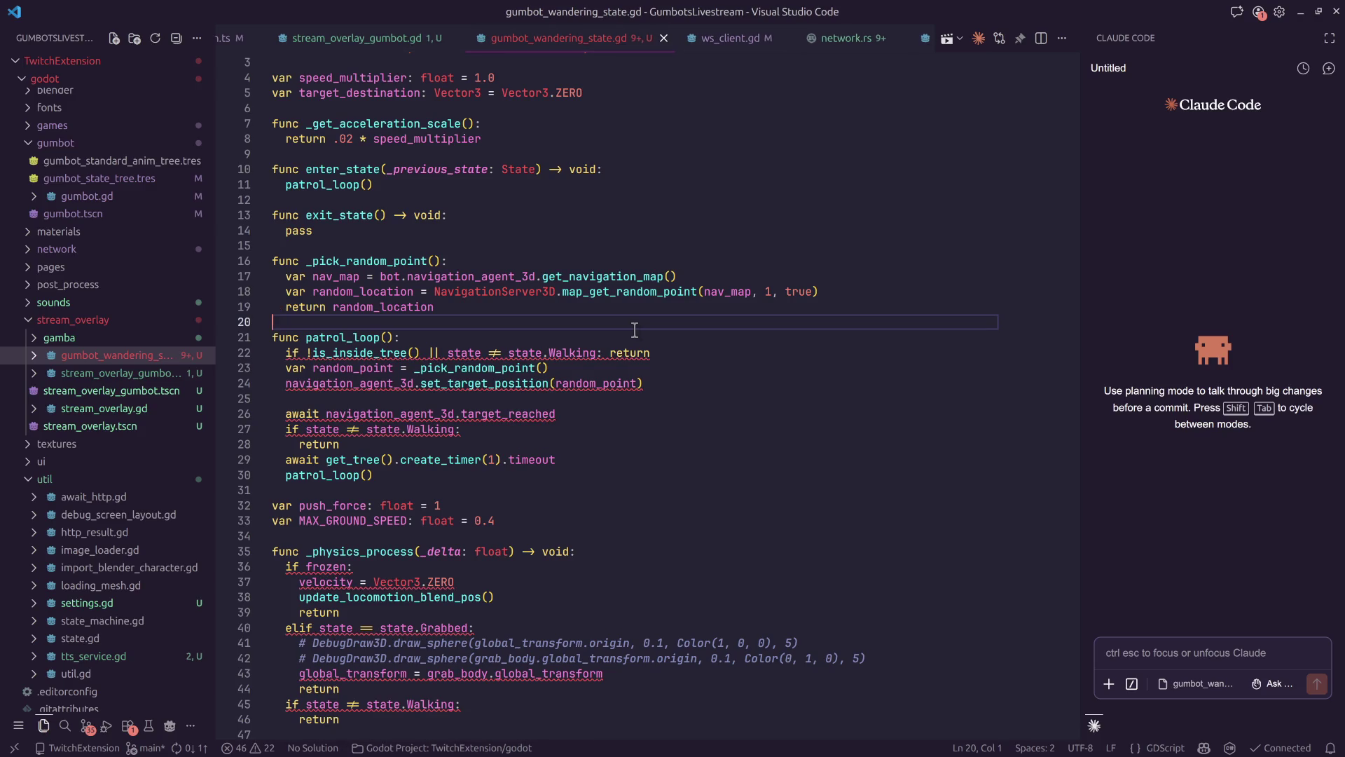
key(alt+Tab)
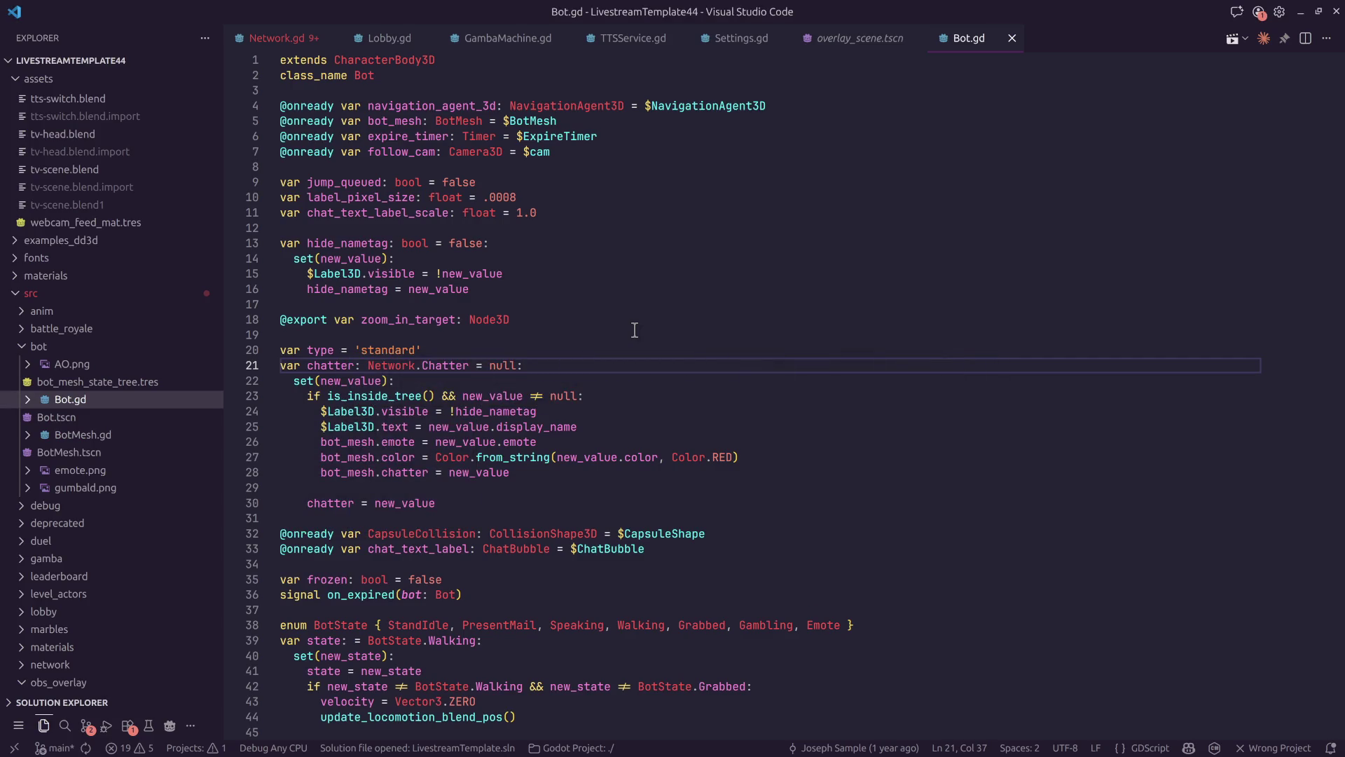
- Open the SSSV project folder from the recent folders list
key(super)
key(super)
key(ctrl+shift+p)
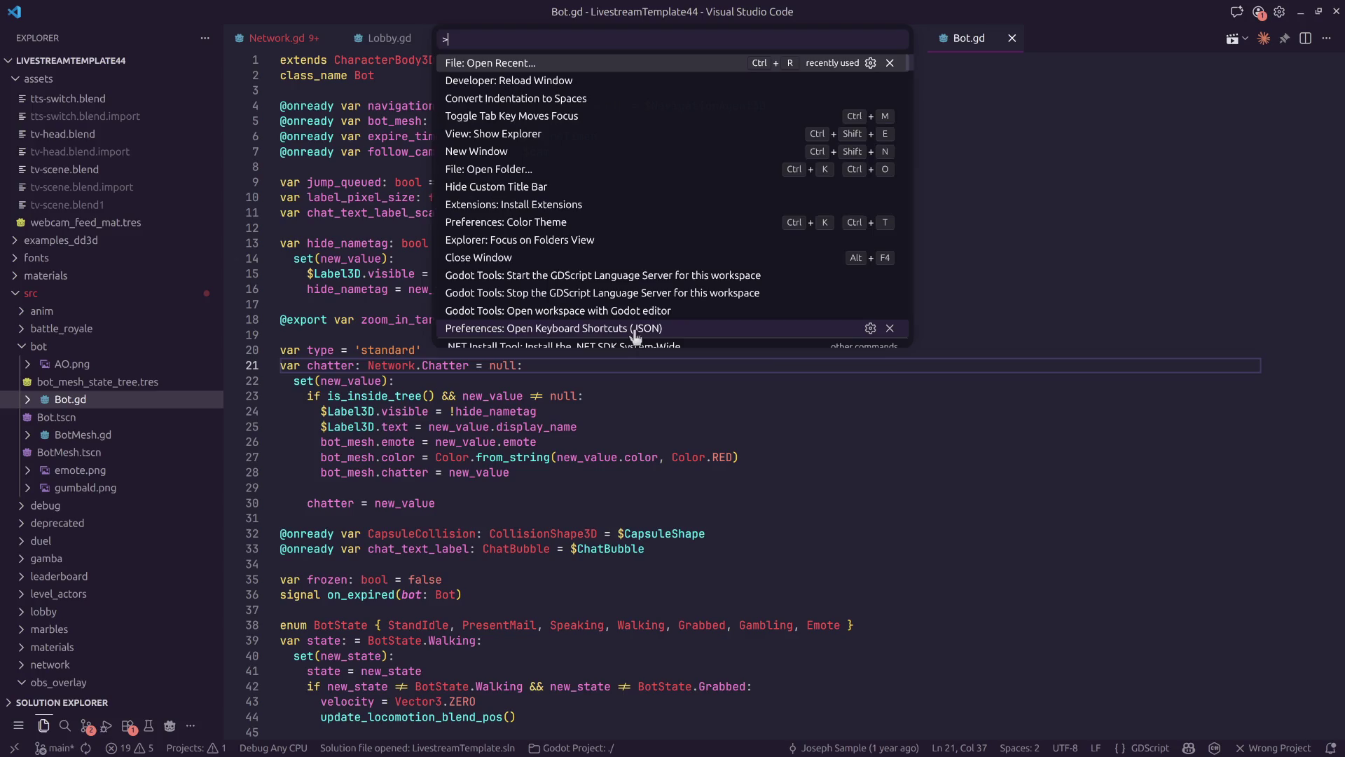
key(Return)
key(Down)
key(Down)
key(Down)
key(Down)
key(Down)
key(Down)
key(Return)
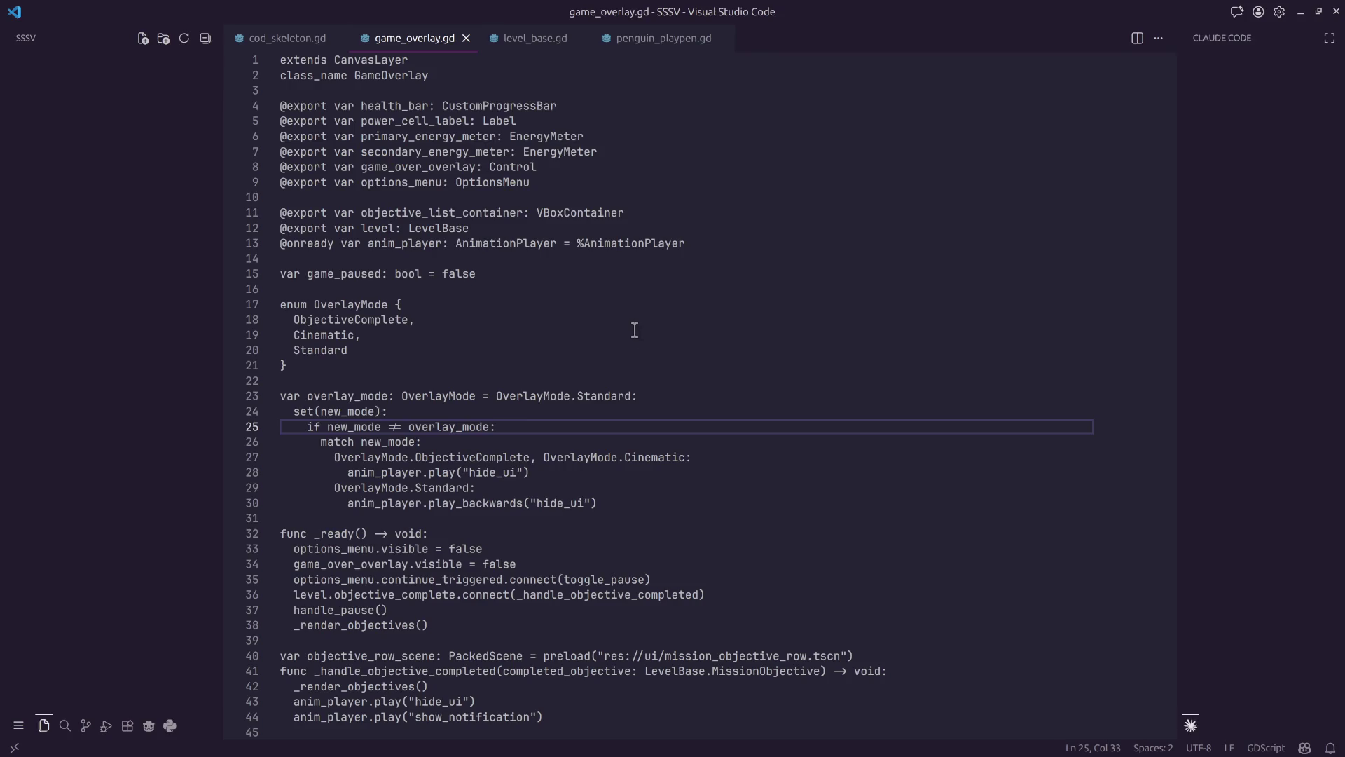
- Open ai_penguin_controller.gd via quick file search
key(ctrl+p)
text(pen)
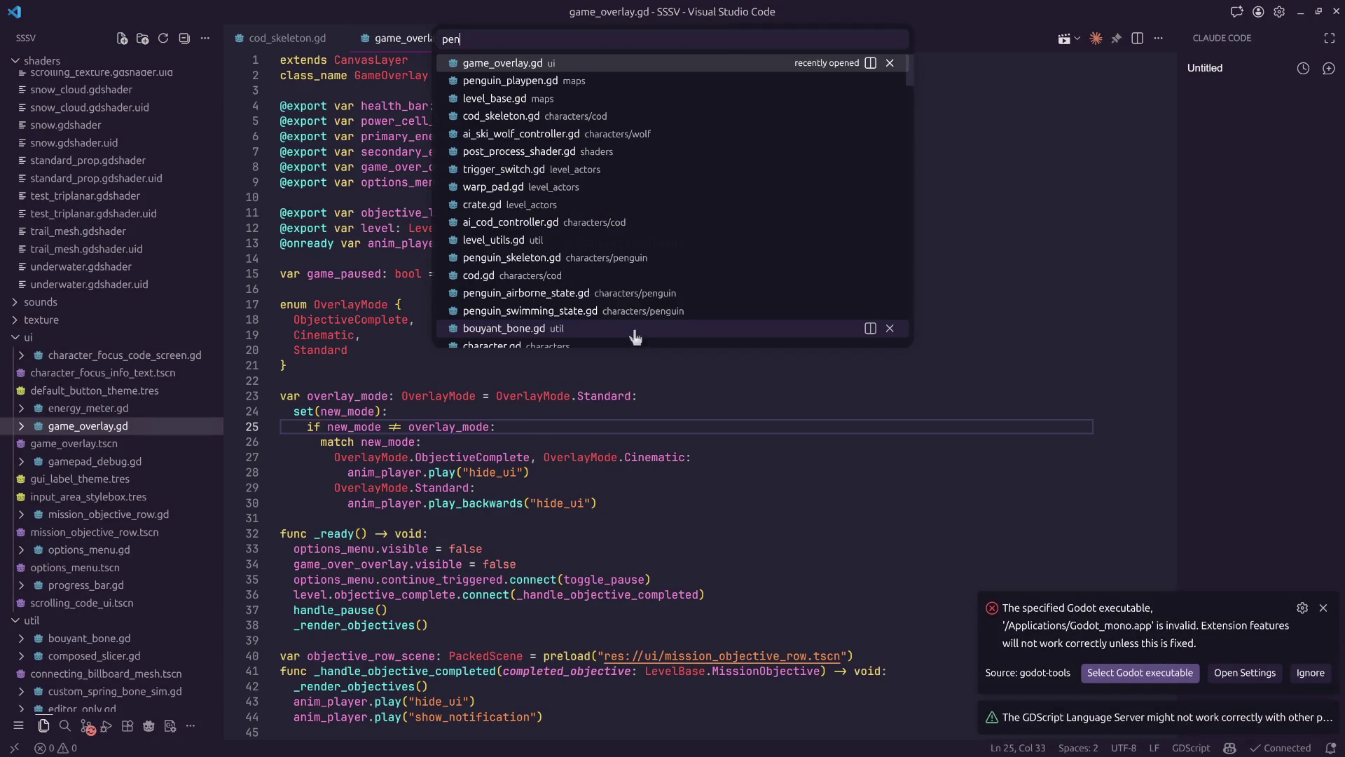
key(Escape)
key(ctrl+p)
text(ai_pen)
key(Return)
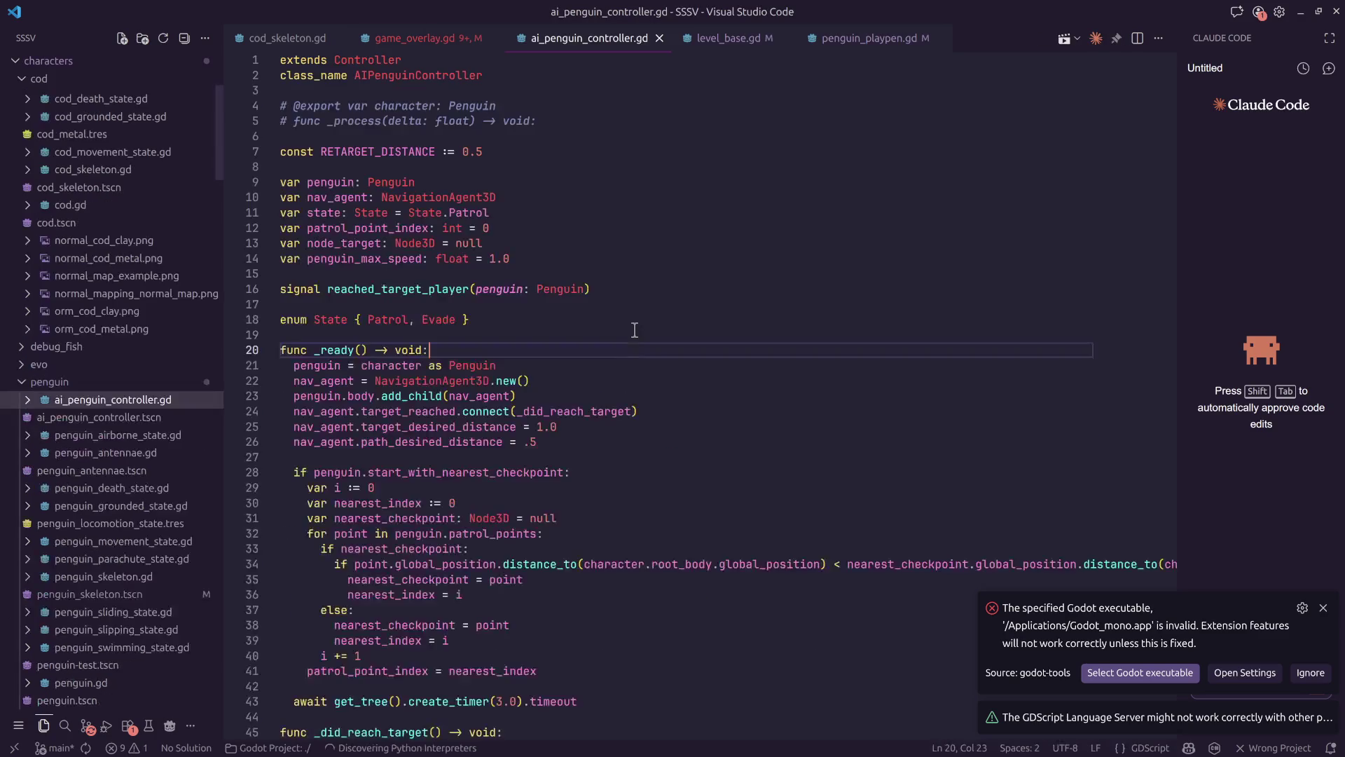
- Search for 'rand' and inspect the _set_current_patrol_point function
key(Down)
key(Home)
key(ctrl+f)
text(rand)
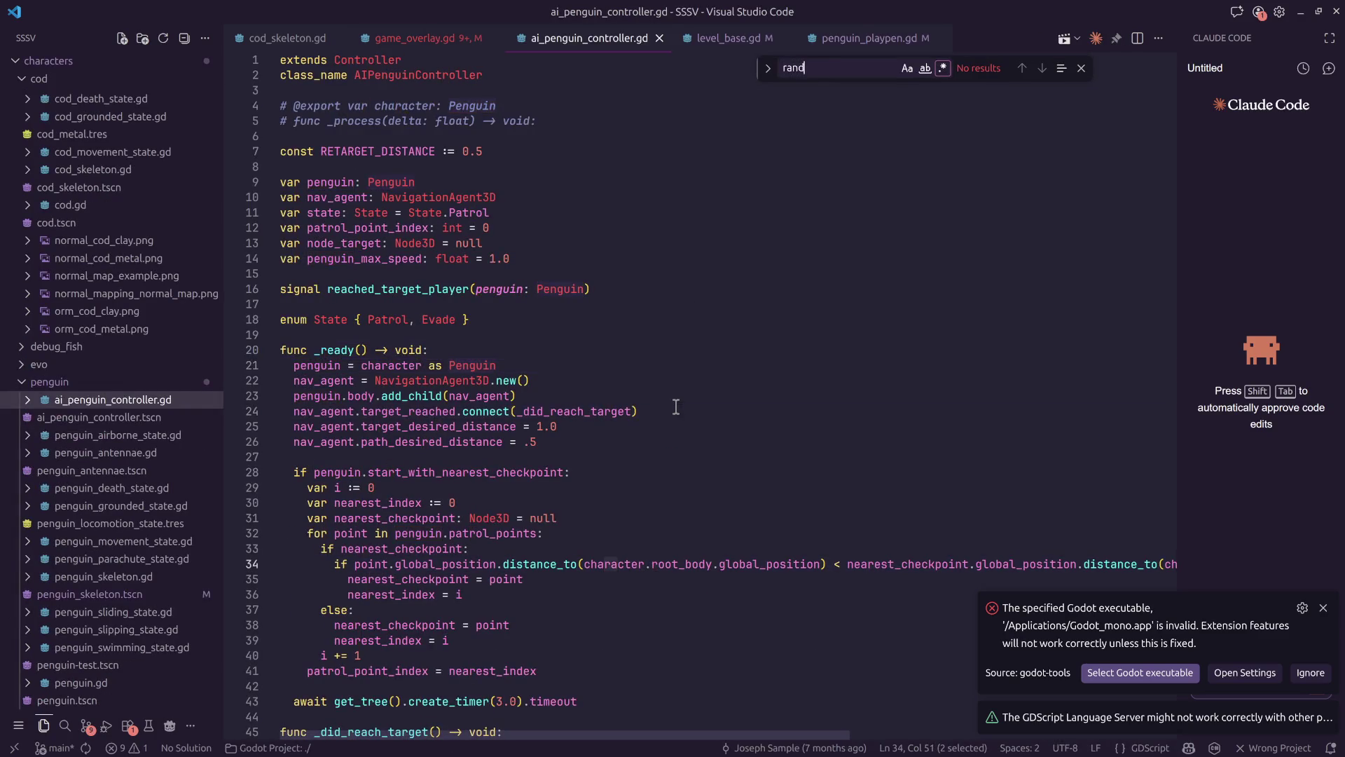
key(Escape)
key(Escape)
scroll(699, 473, down, 9)
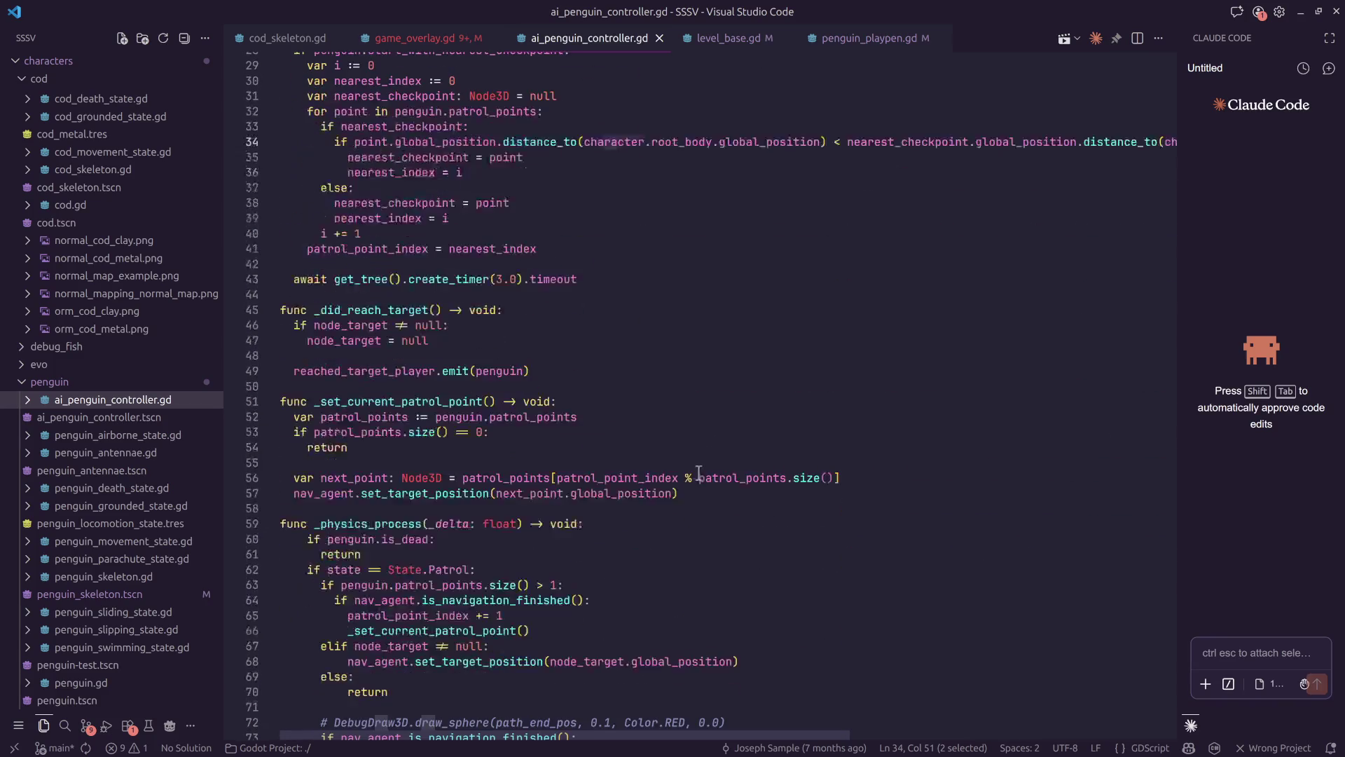
click(616, 374)
click(458, 419)
double_click(429, 402)
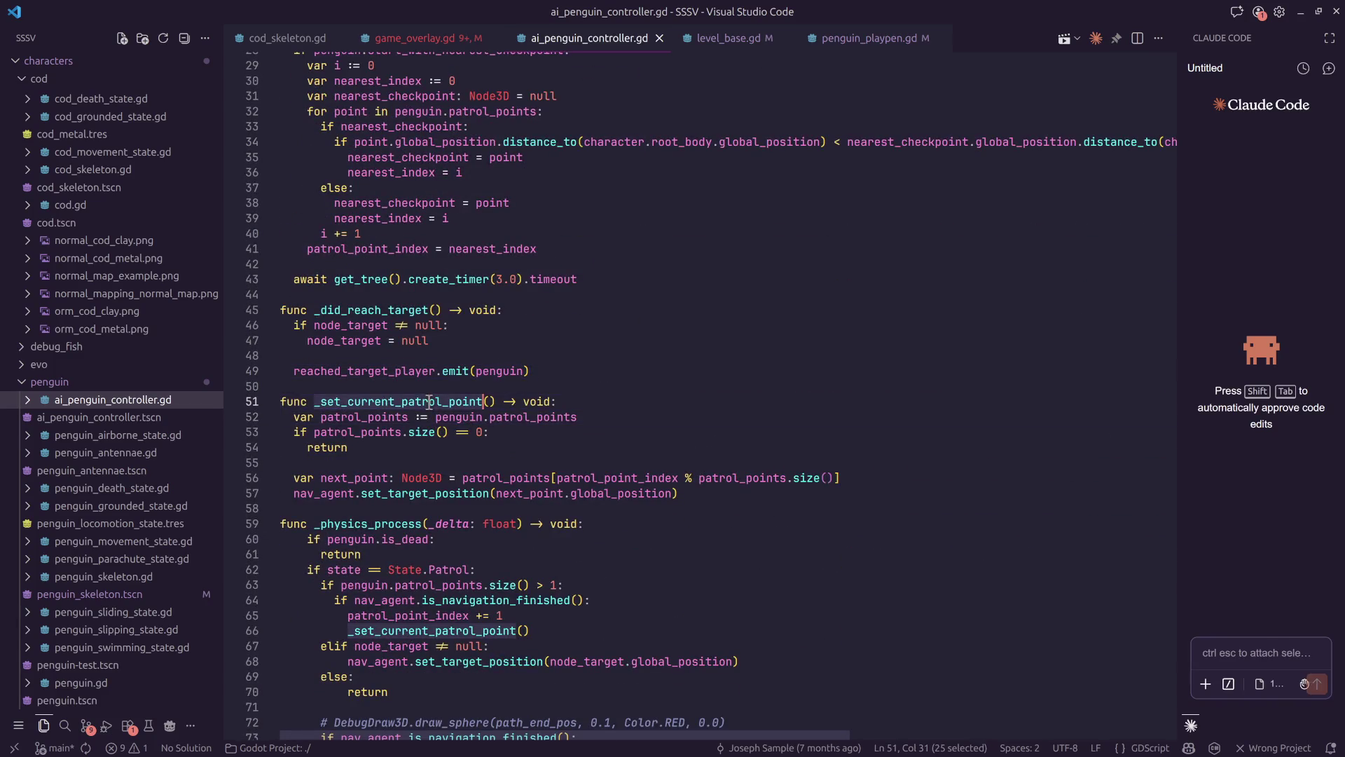
scroll(582, 433, down, 4)
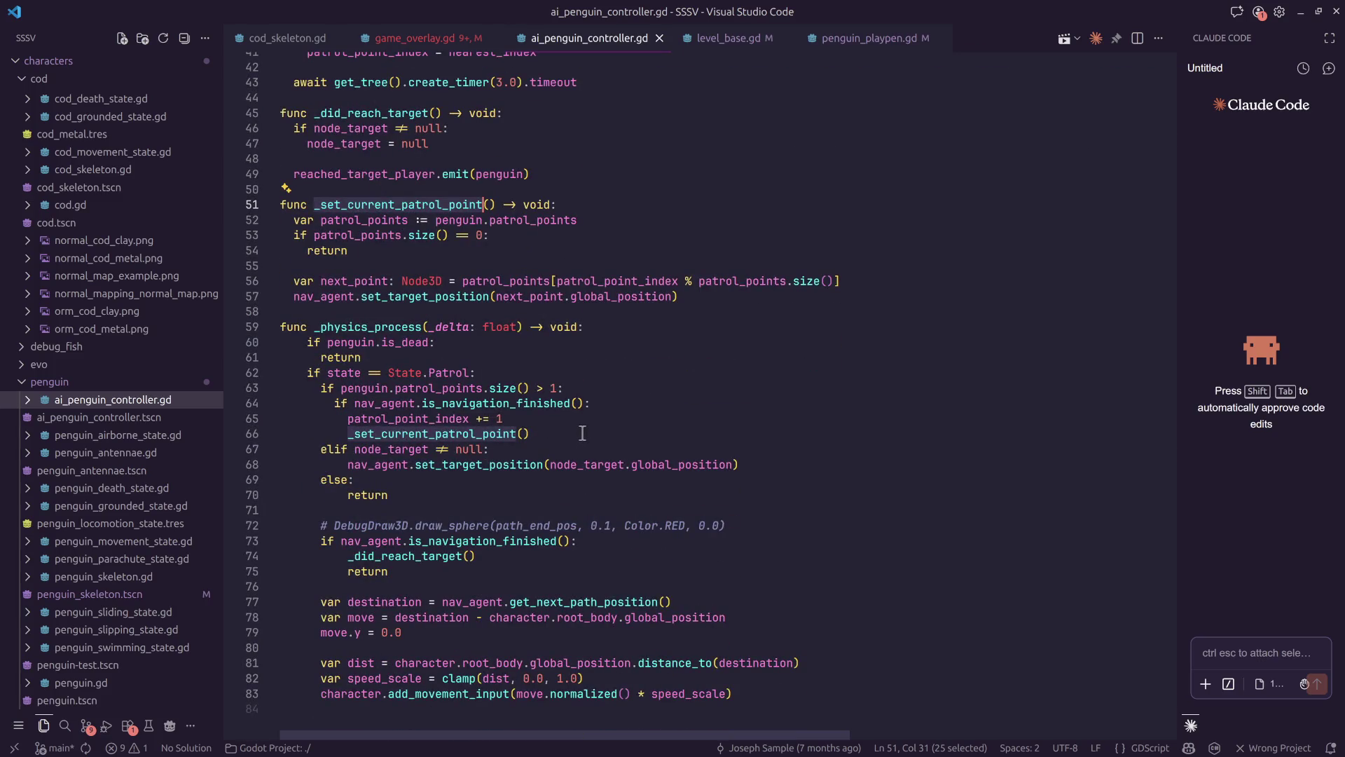
key(ctrl+p)
- Open ai_ski_wolf_controller.gd via quick file search
text(wolf)
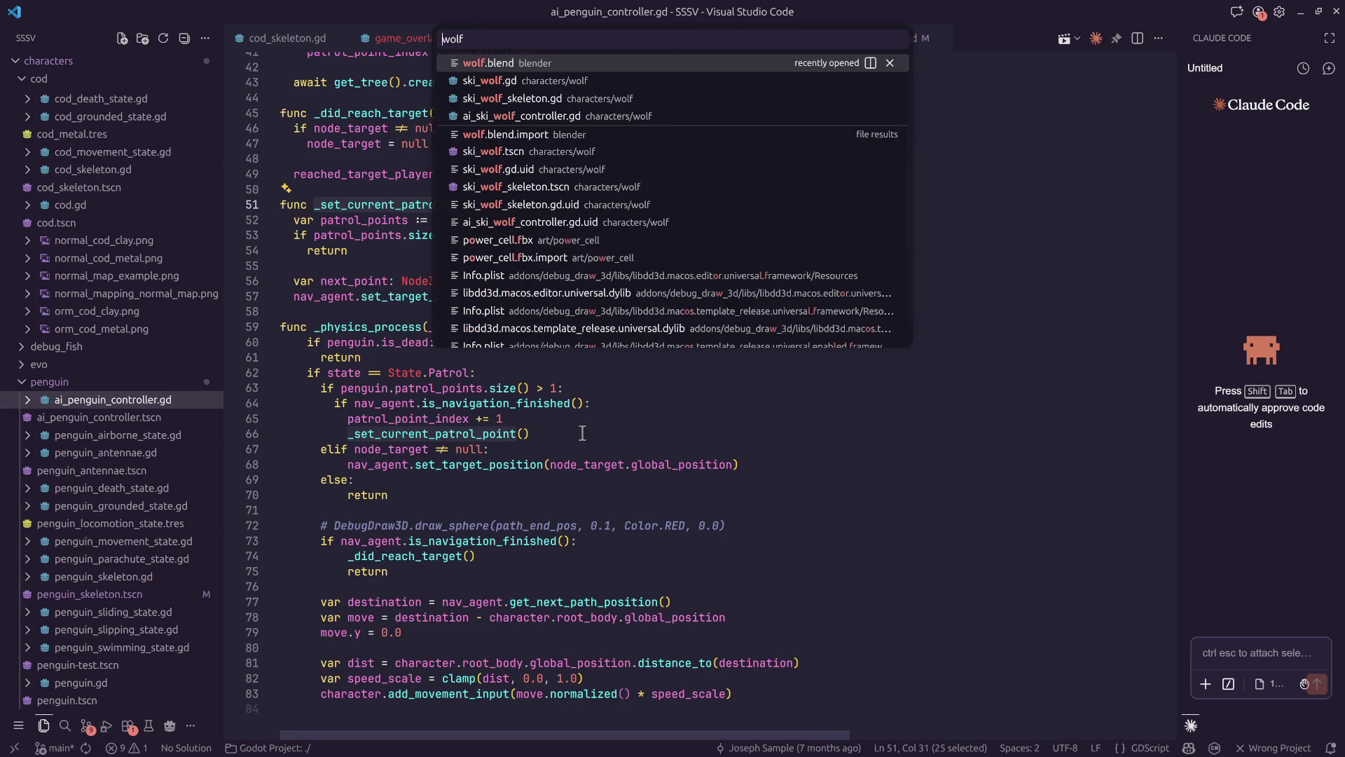
key(Home)
text(ai_)
key(Return)
- Search for 'rand' and review enter_wander_state and its next_patrol_position logic
scroll(751, 420, down, 9)
click(751, 420)
key(ctrl+f)
text(rand)
key(Escape)
click(752, 420)
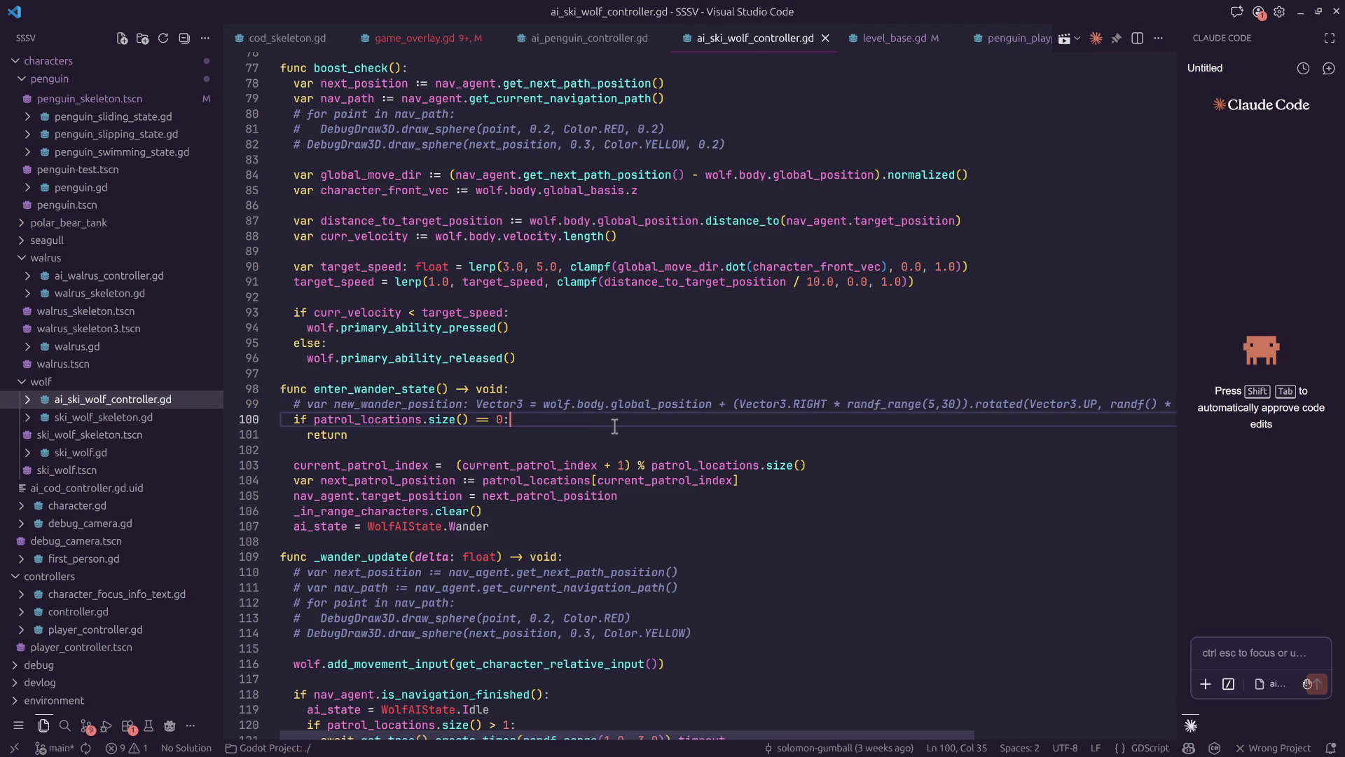
double_click(421, 390)
click(460, 442)
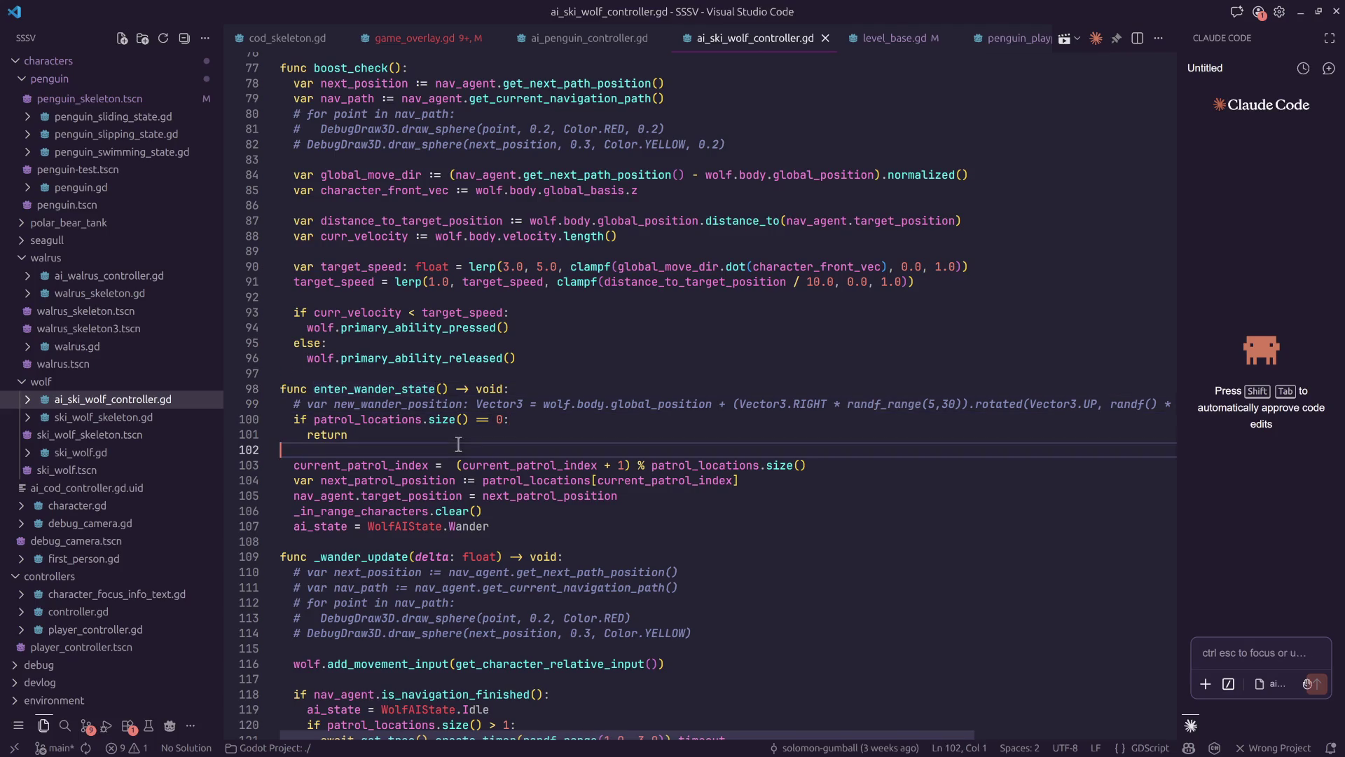
click(538, 482)
double_click(540, 496)
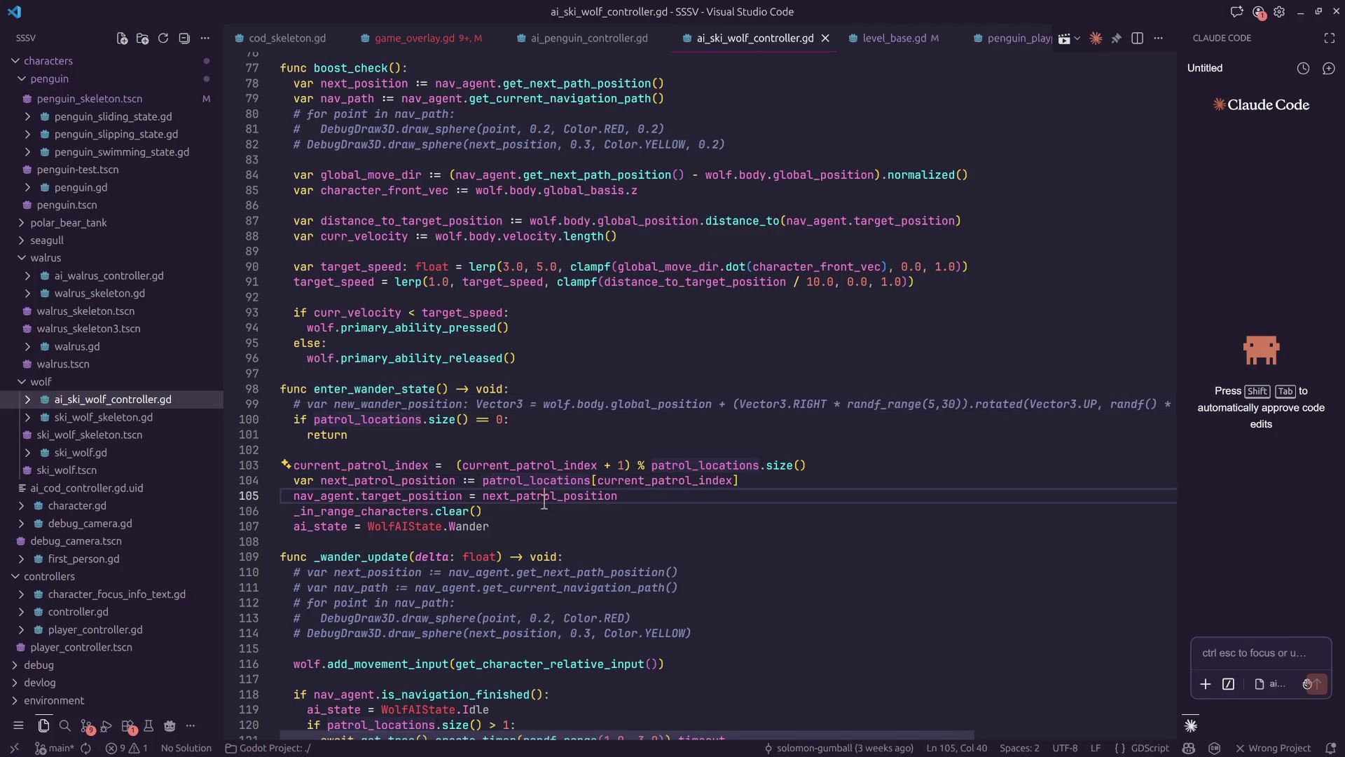
scroll(543, 490, down, 6)
click(547, 491)
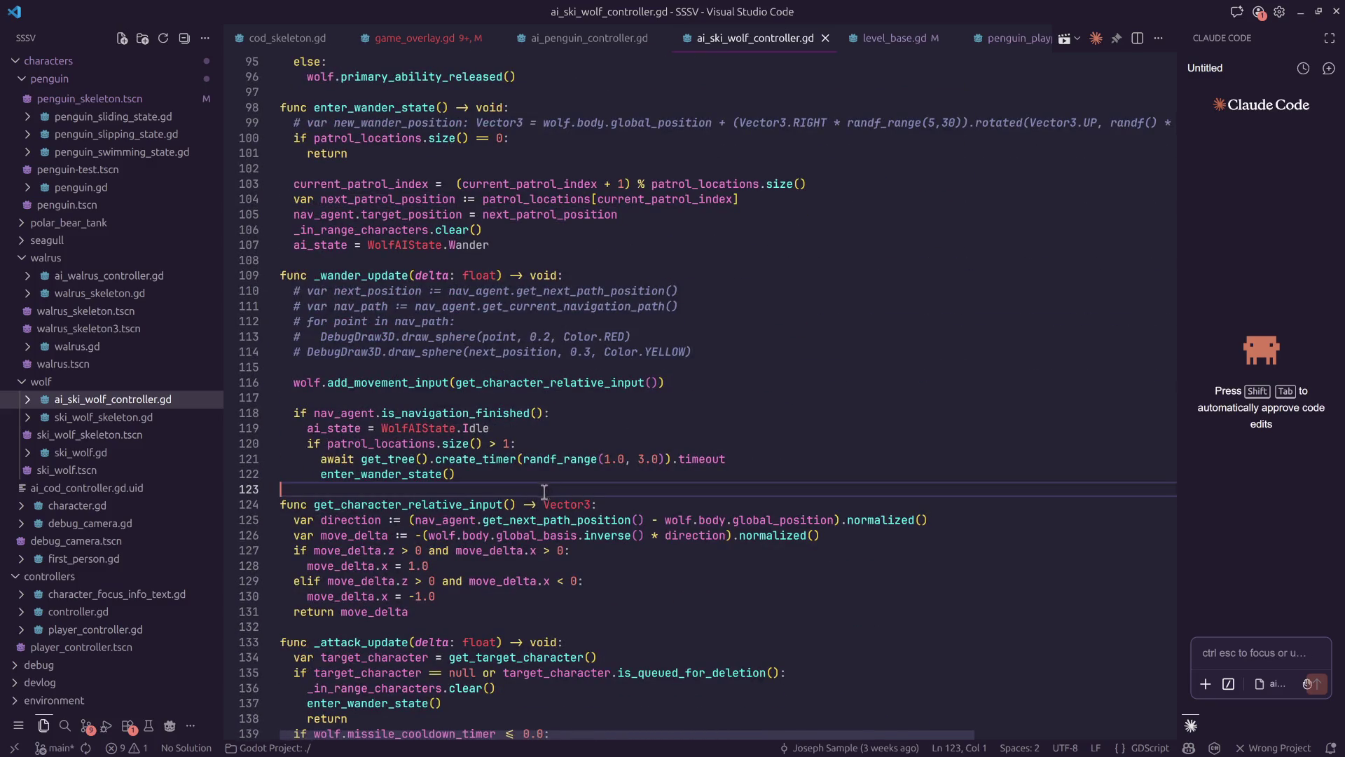
scroll(547, 491, down, 2)
click(645, 489)
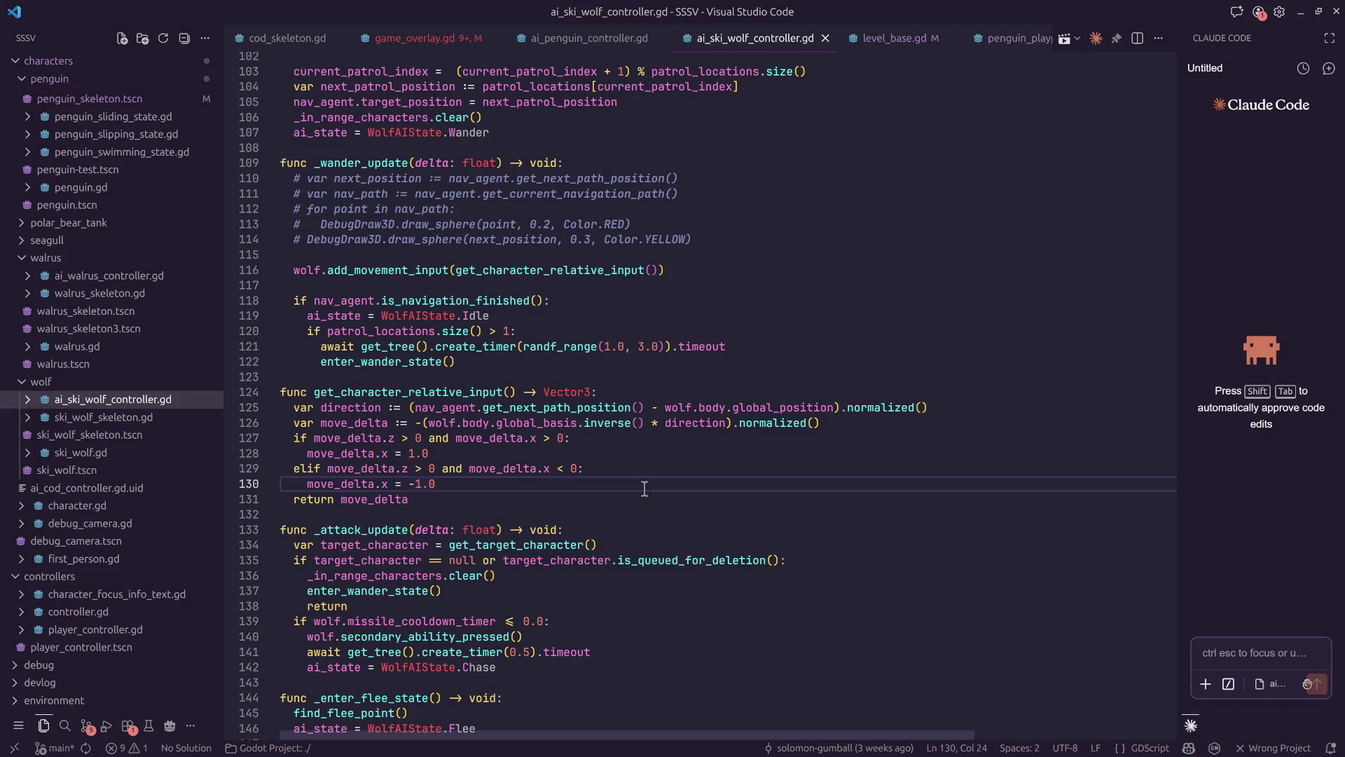
- Open ai_cod_controller.gd and search 'ran' to find the map_get_random_point call
key(ctrl+p)
text(cod)
key(ctrl+a)
text(ai_cod)
key(Return)
key(ctrl+f)
text(ran)
key(Escape)
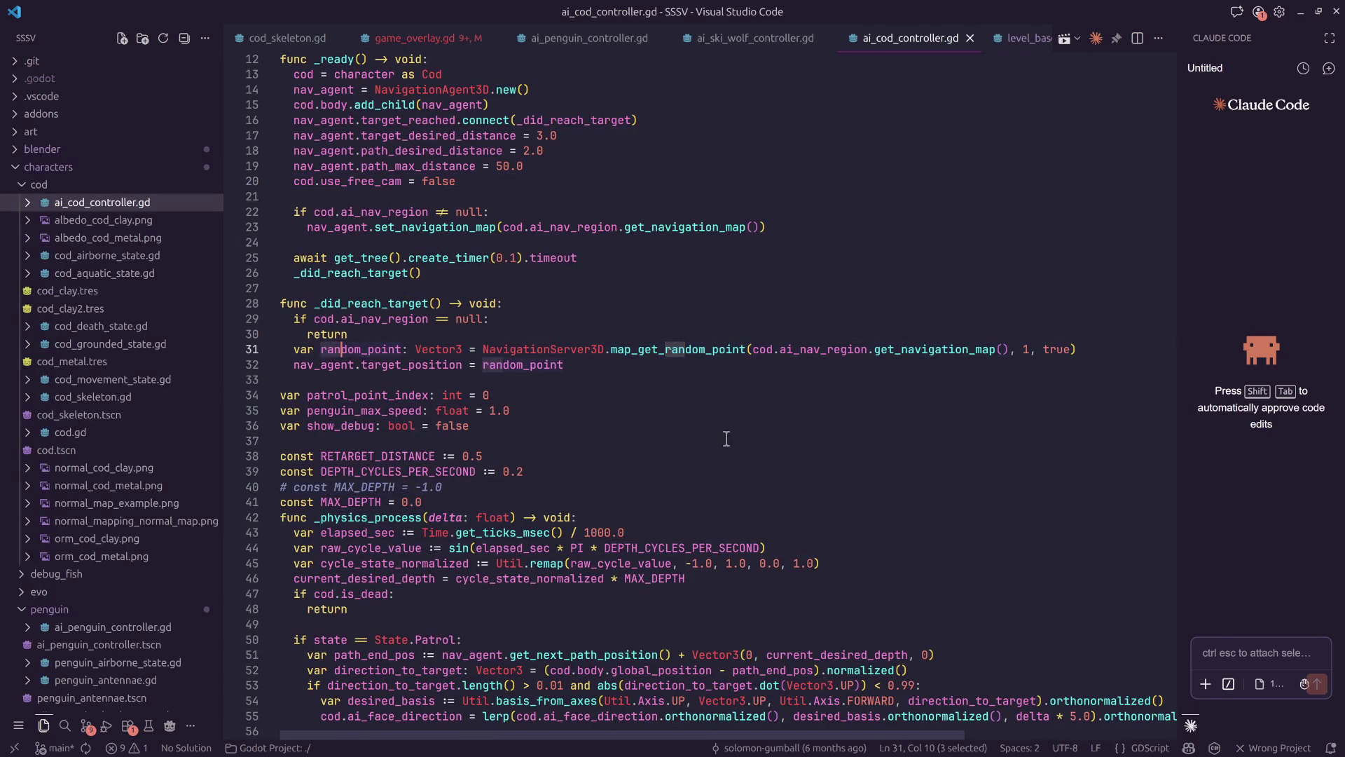
- Note the cod's map_get_random_point call, then return to gumbot_wandering_state.gd in GumbotsLivestream
double_click(664, 349)
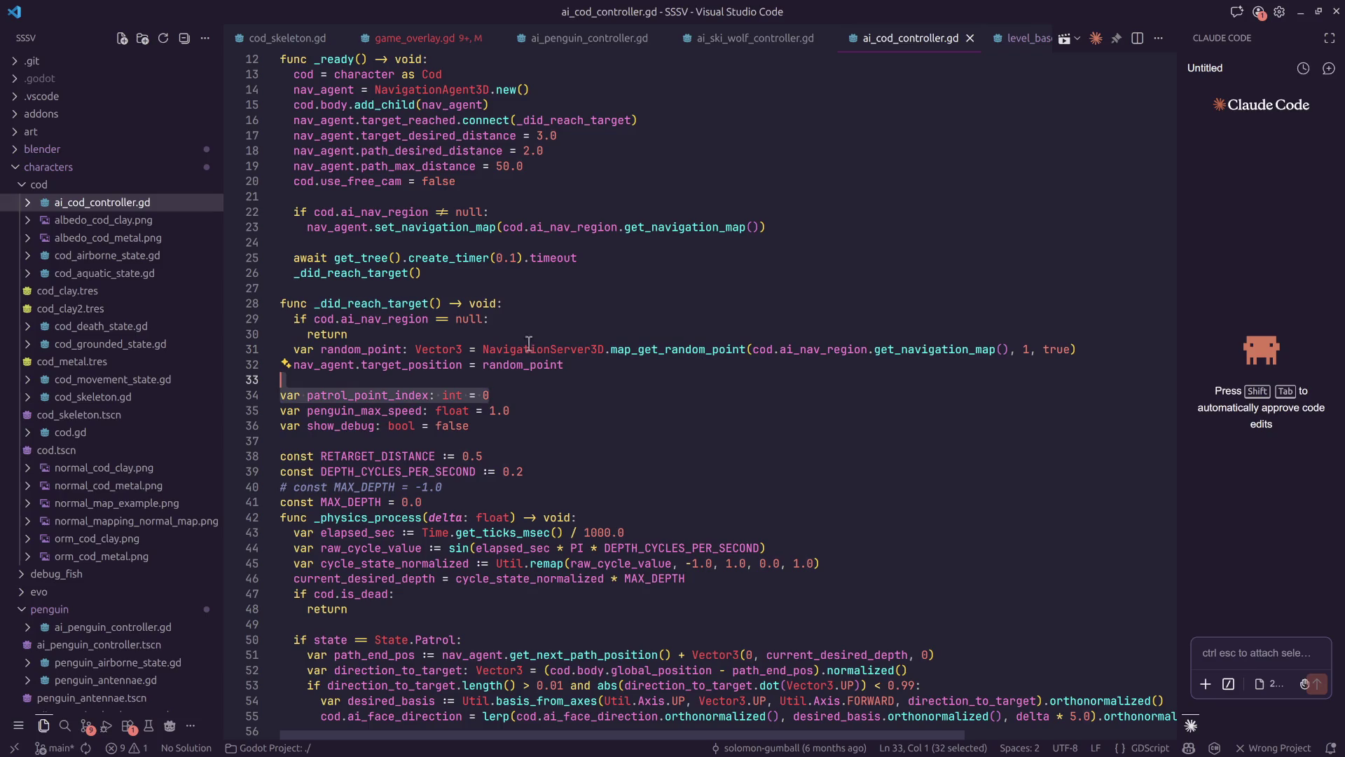
click(553, 334)
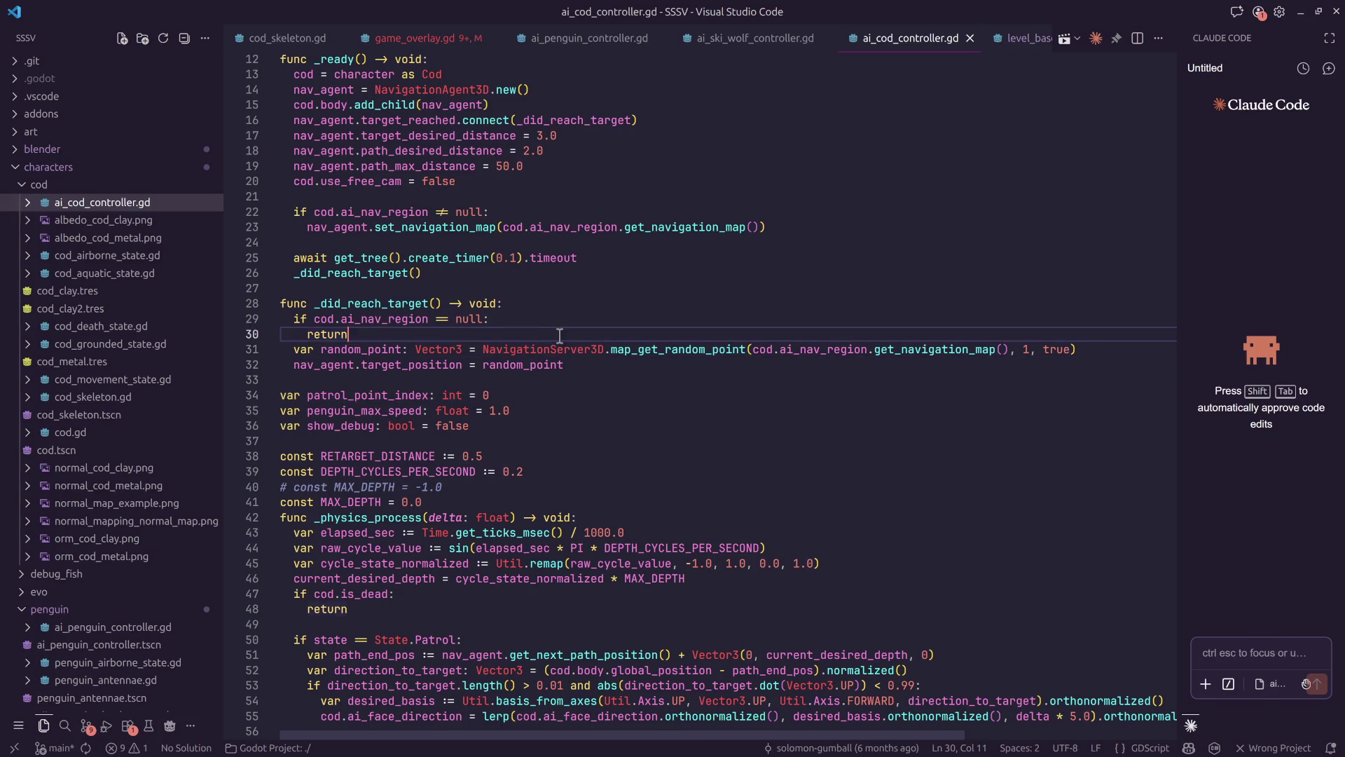
key(alt+Tab)
click(653, 394)
click(647, 323)
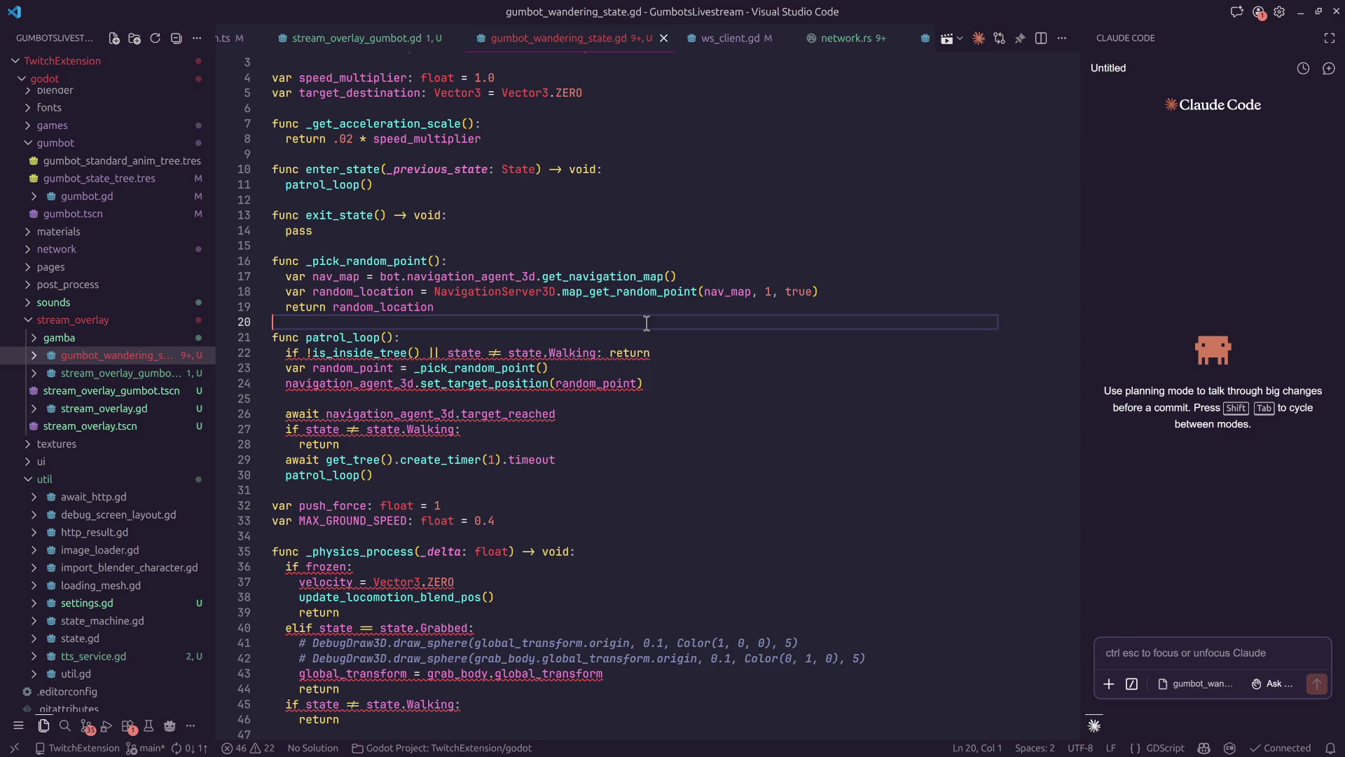
- Review the patrol_loop guard and the RigidBody3D collision branch in the wandering state
click(612, 352)
scroll(596, 413, up, 1)
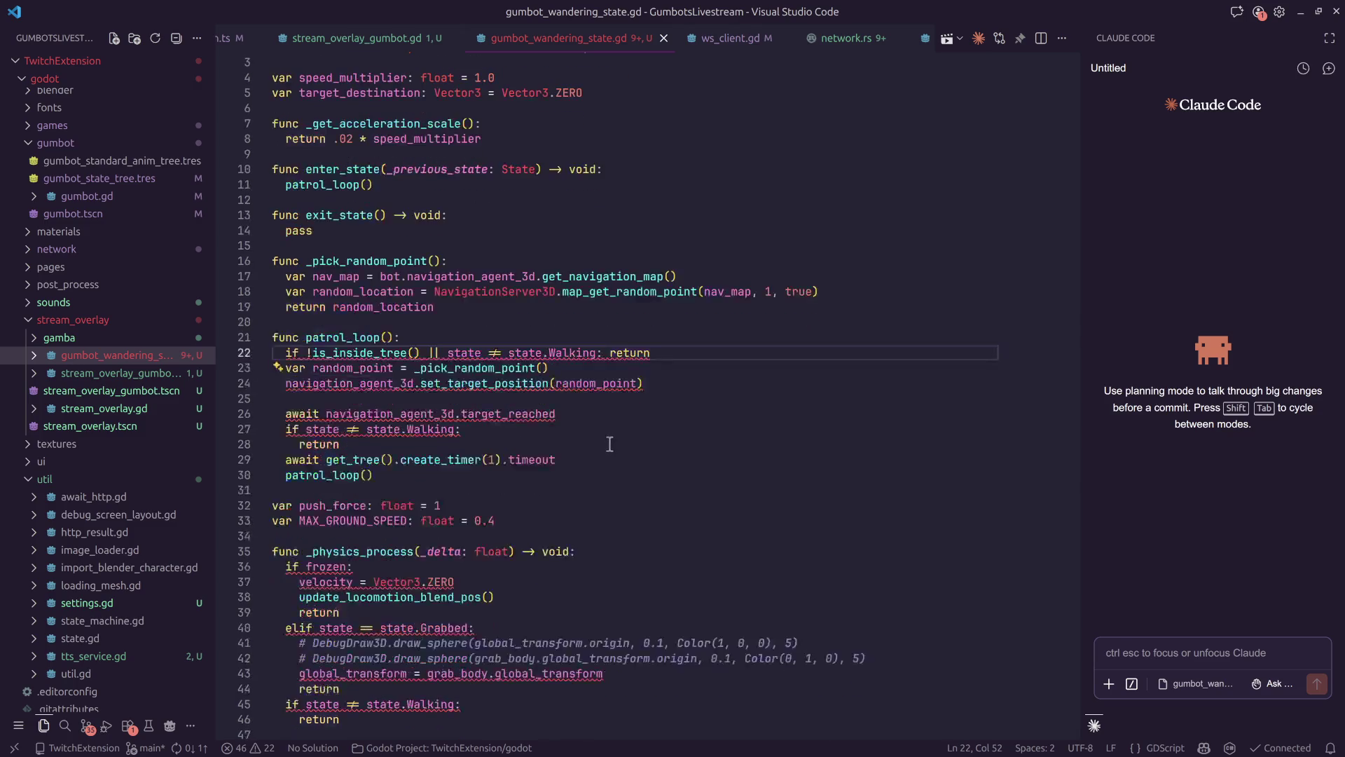
scroll(599, 407, down, 19)
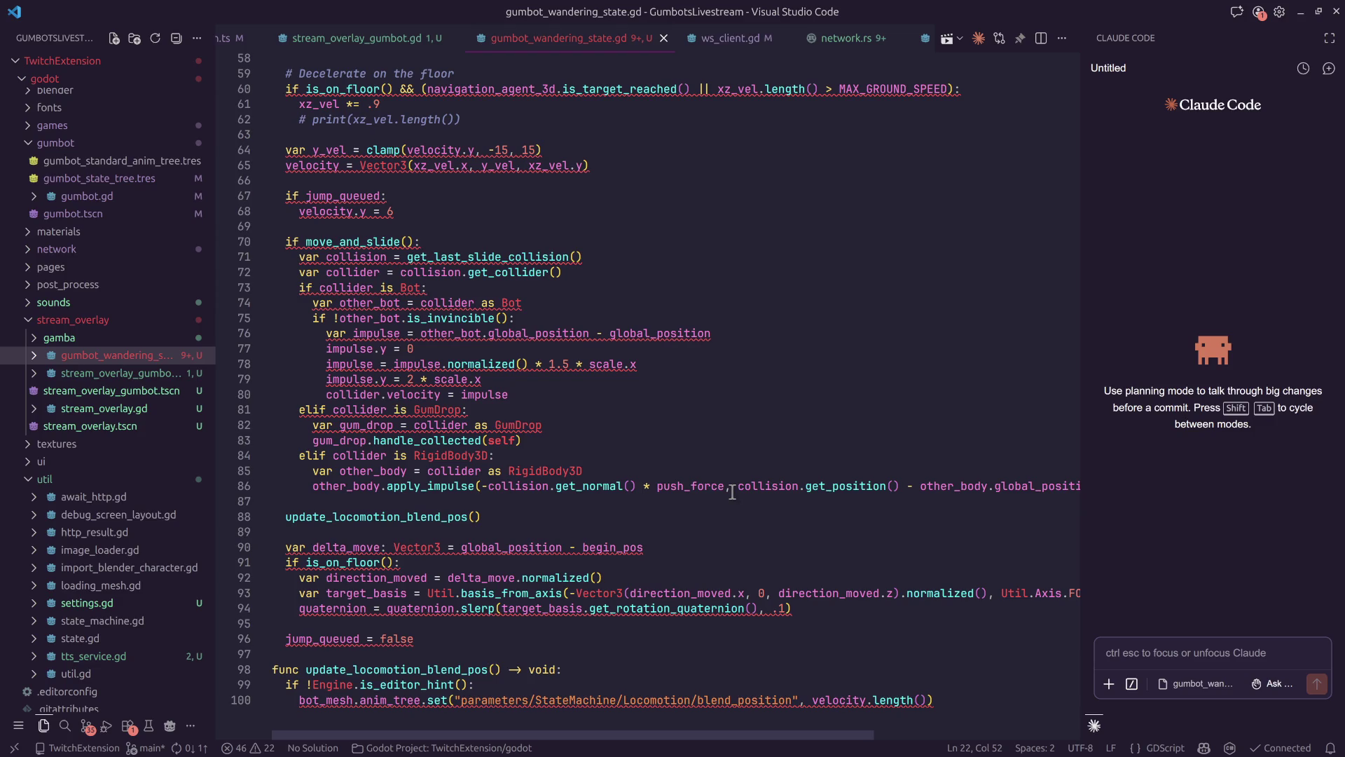
click(699, 525)
click(665, 457)
click(647, 469)
click(625, 456)
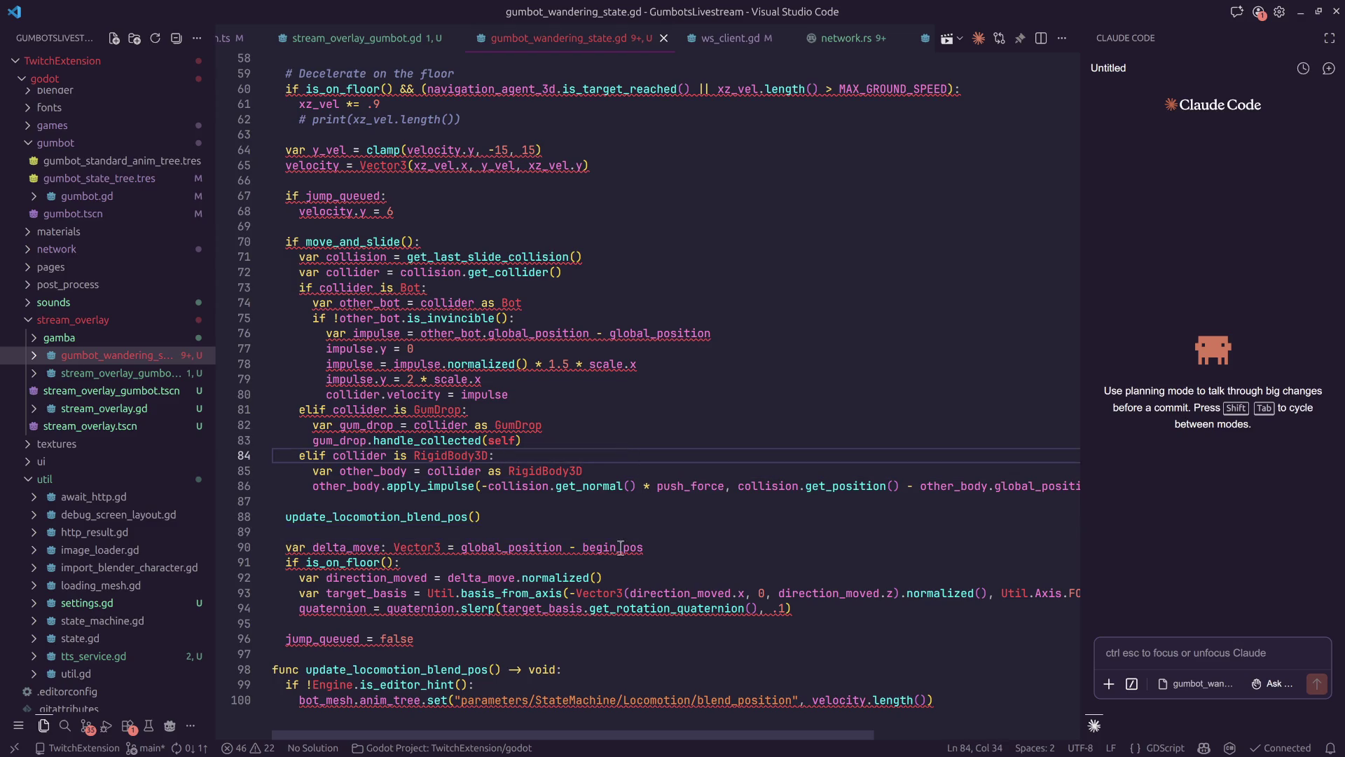
scroll(625, 456, down, 2)
scroll(622, 553, up, 6)
scroll(623, 553, up, 10)
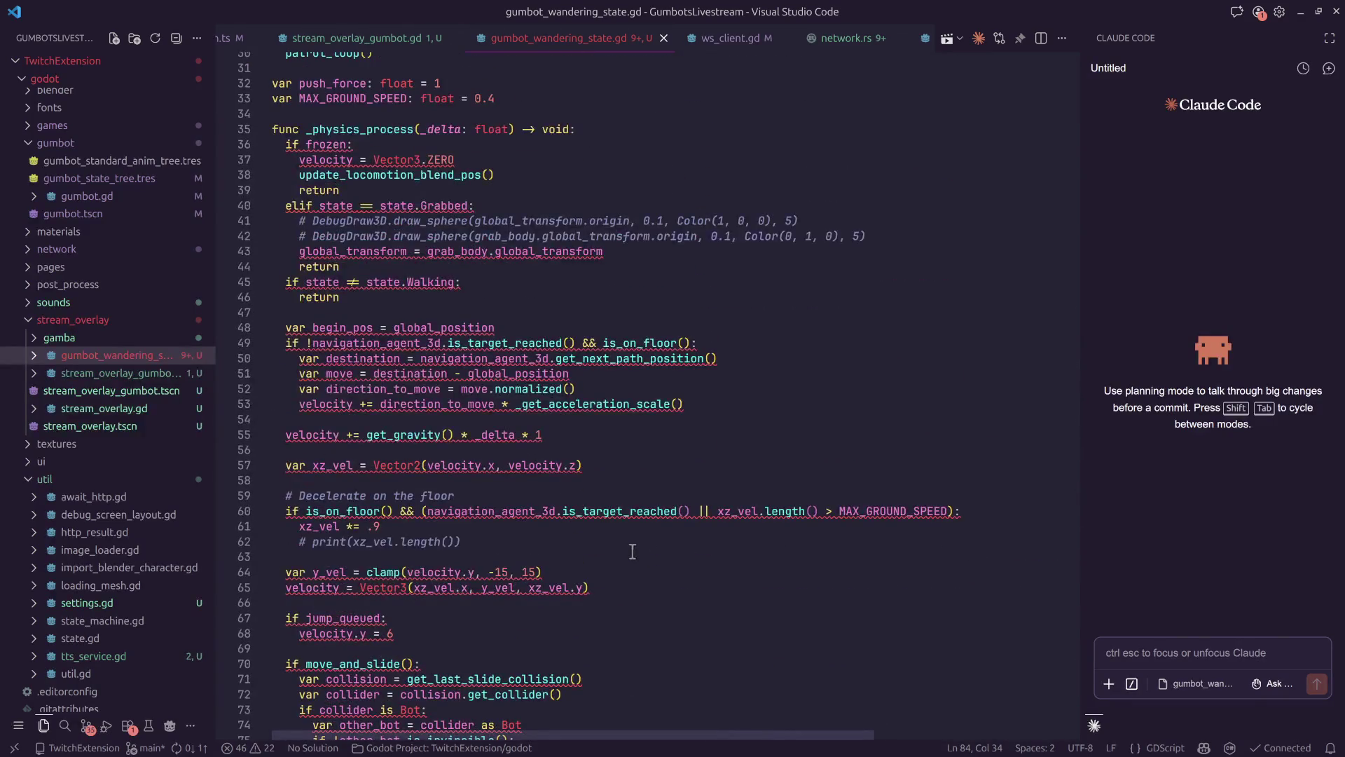
scroll(640, 536, up, 1)
click(611, 448)
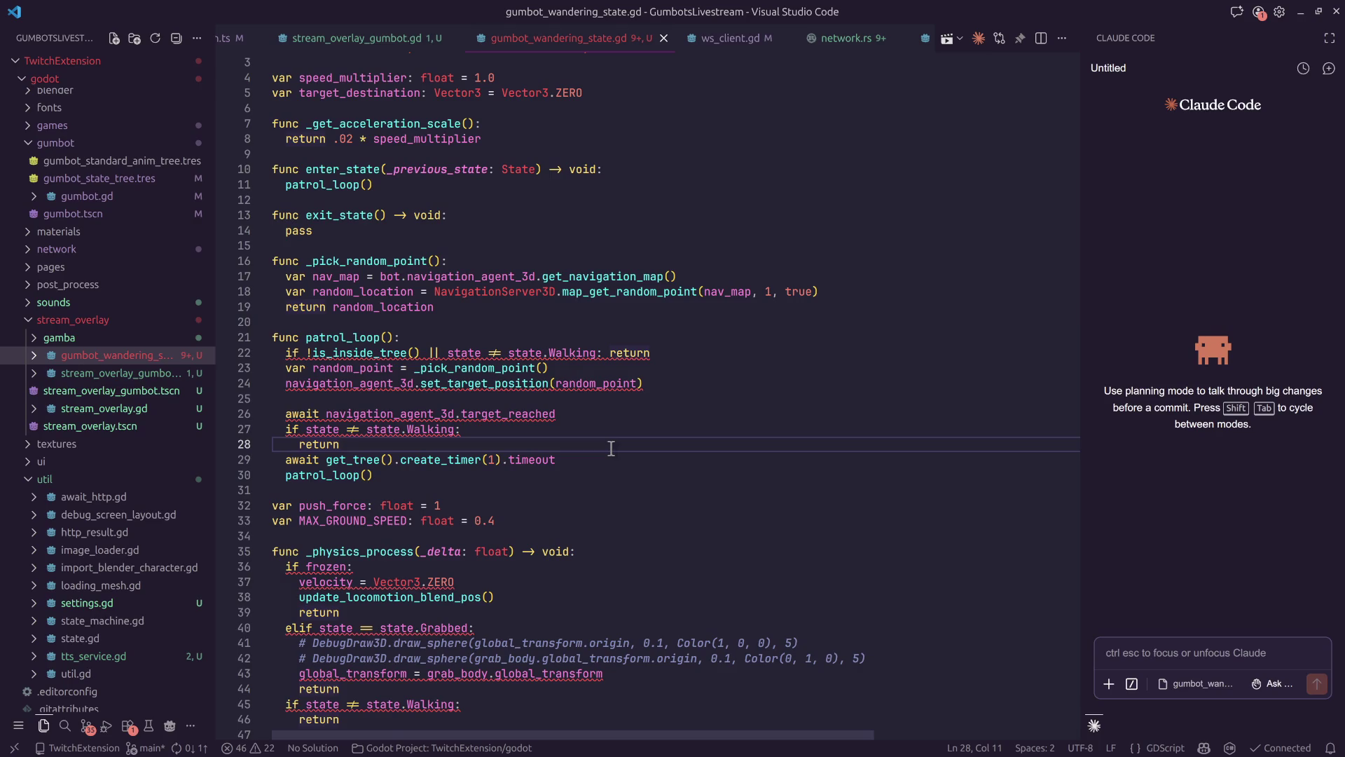
click(648, 353)
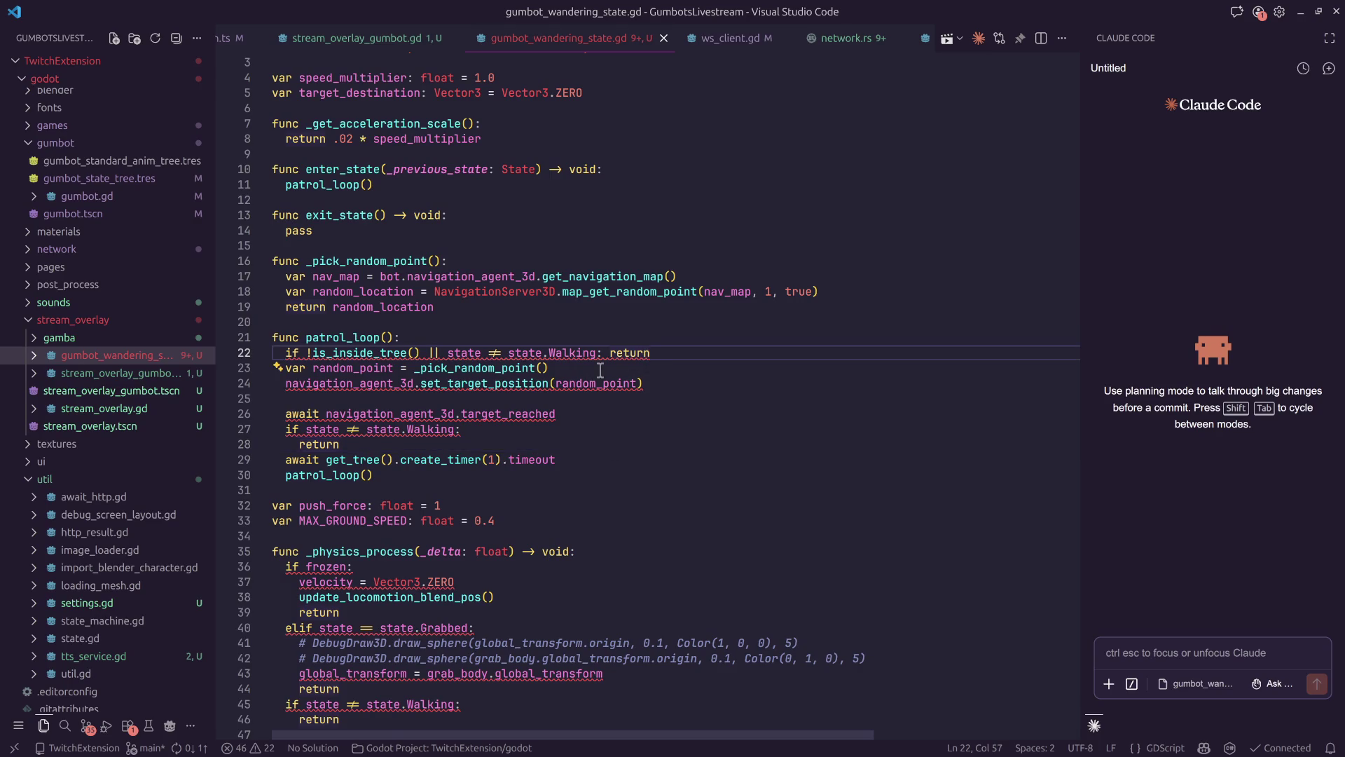
scroll(492, 347, up, 1)
- Start a new 'var' declaration on the line below target_destination
click(490, 273)
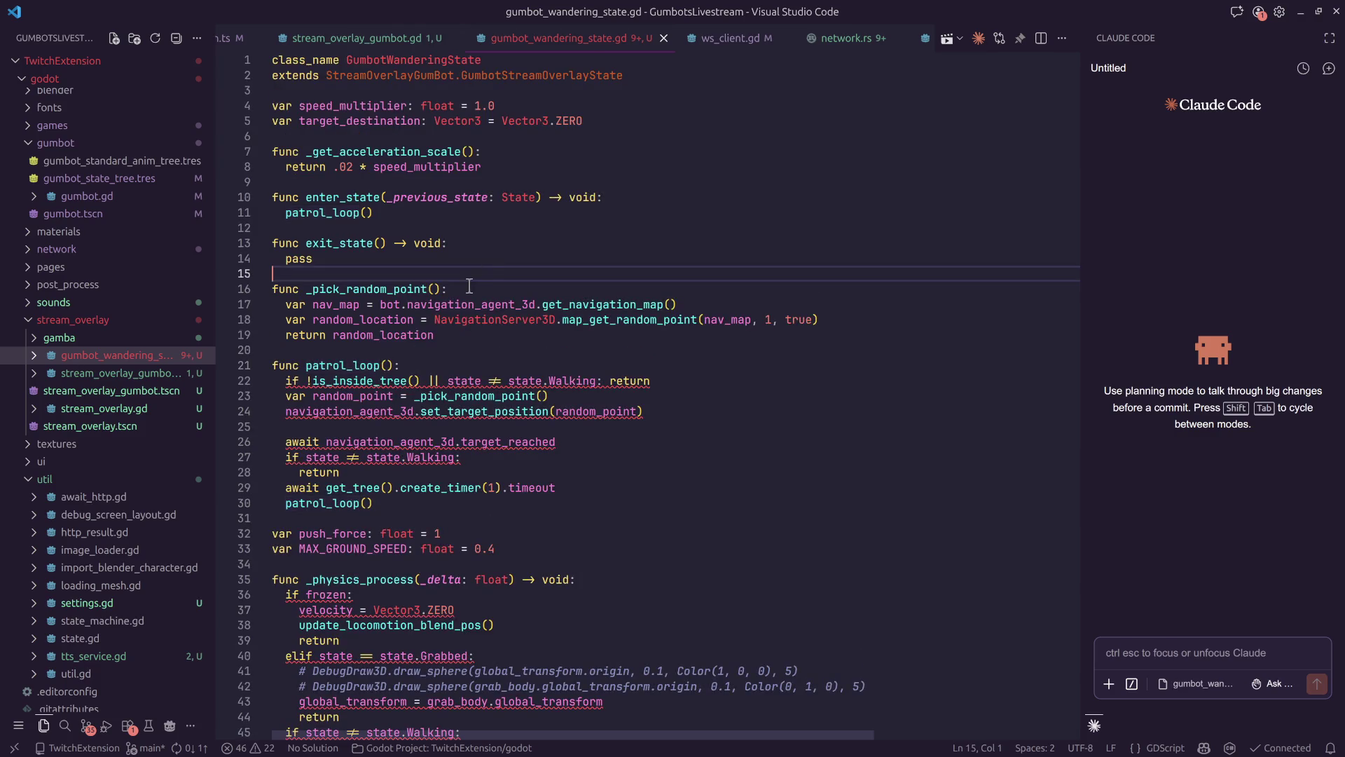
click(616, 124)
key(Return)
text(var)
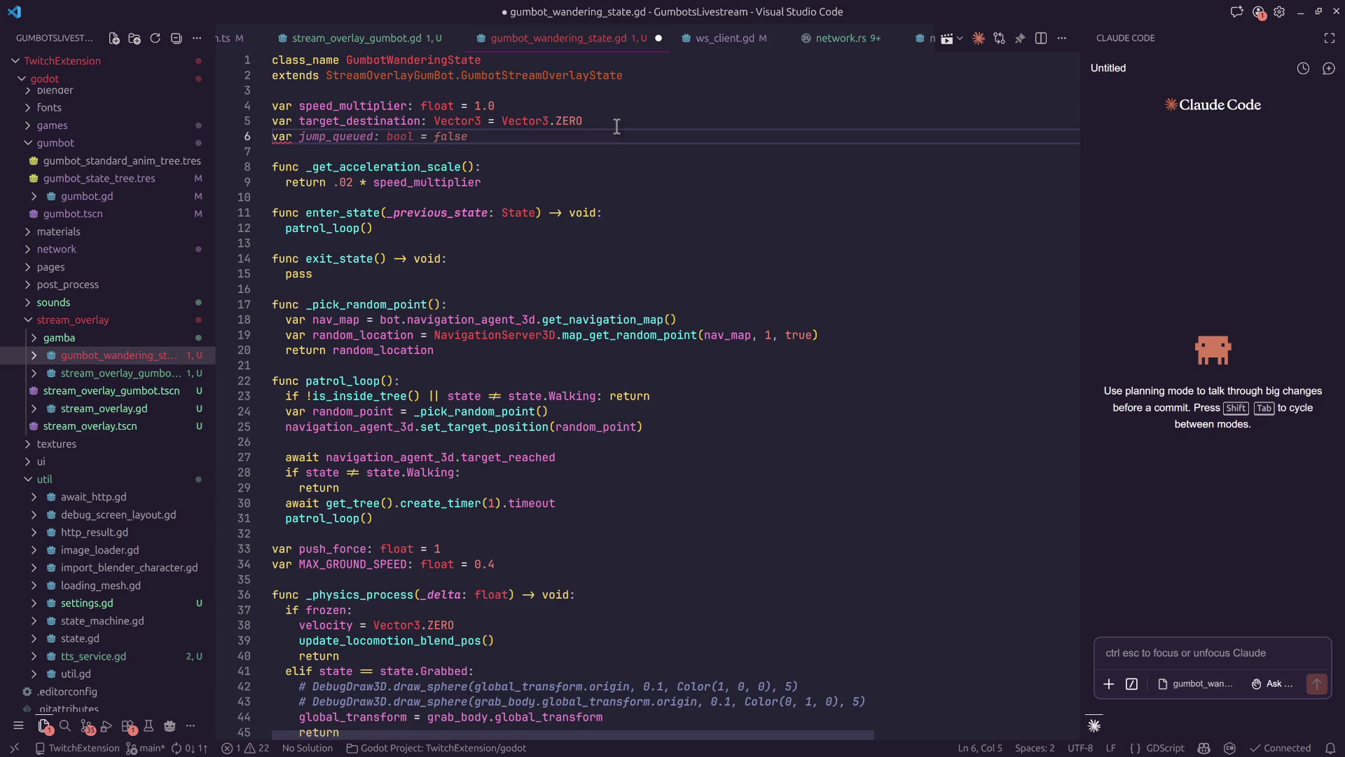
- Remove the half-typed jump_queued line and accept the bot. prefix for nav agent calls on lines 24 and 26
key(ctrl+shift+k)
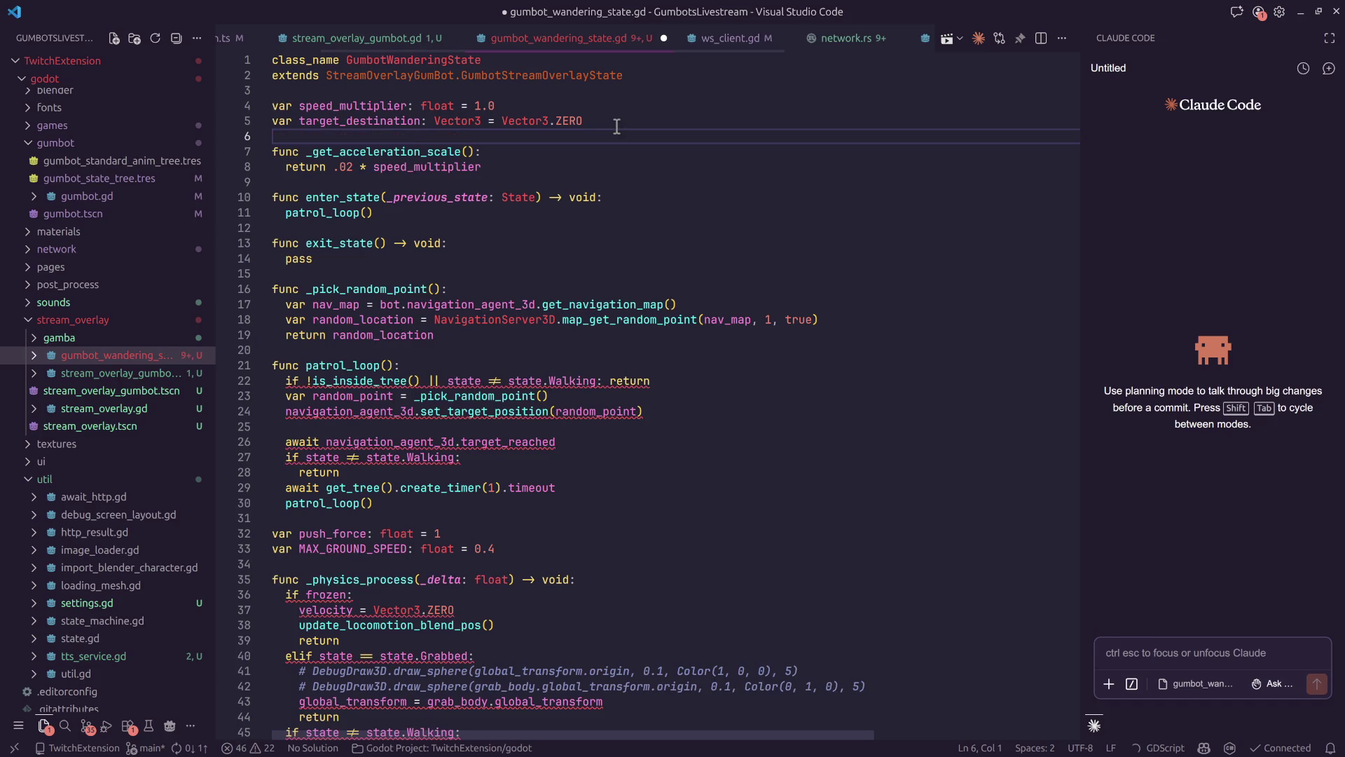
click(538, 356)
click(507, 365)
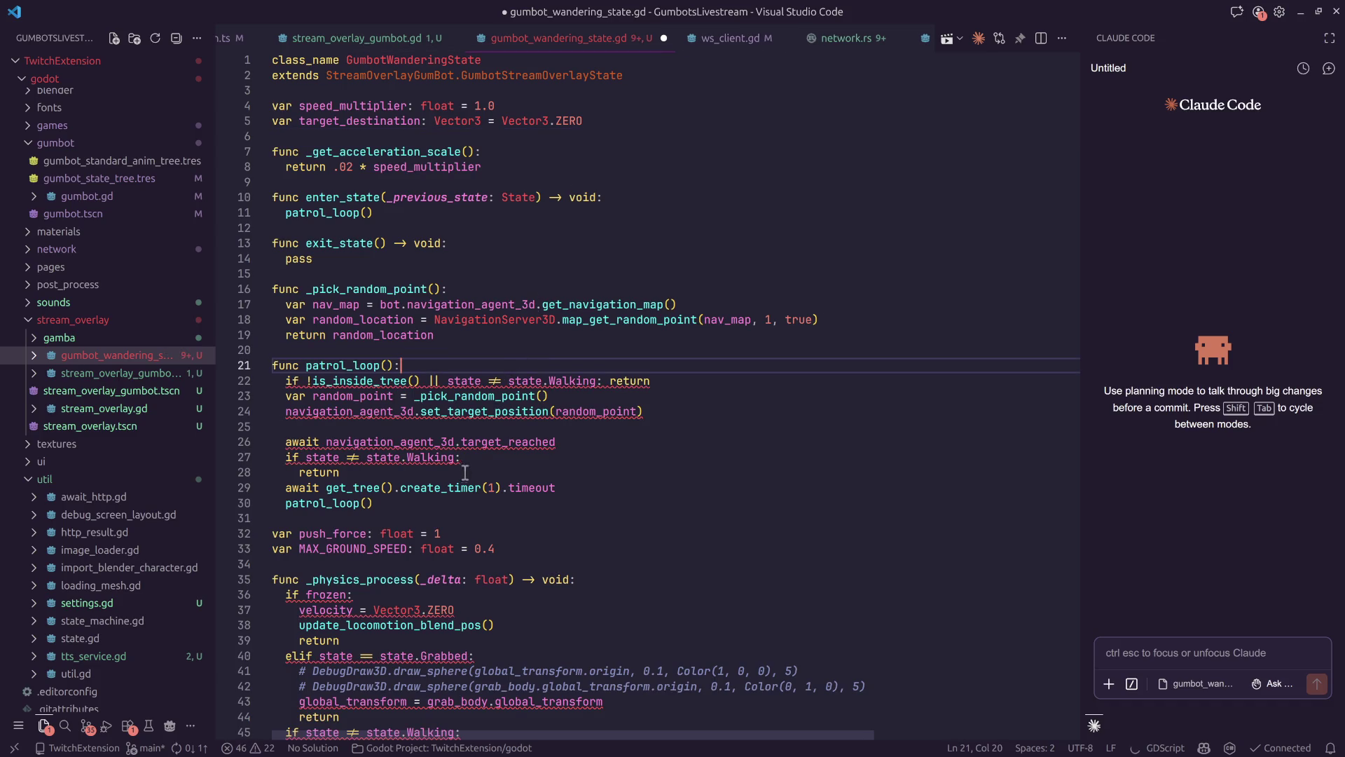
click(487, 473)
click(461, 489)
click(502, 504)
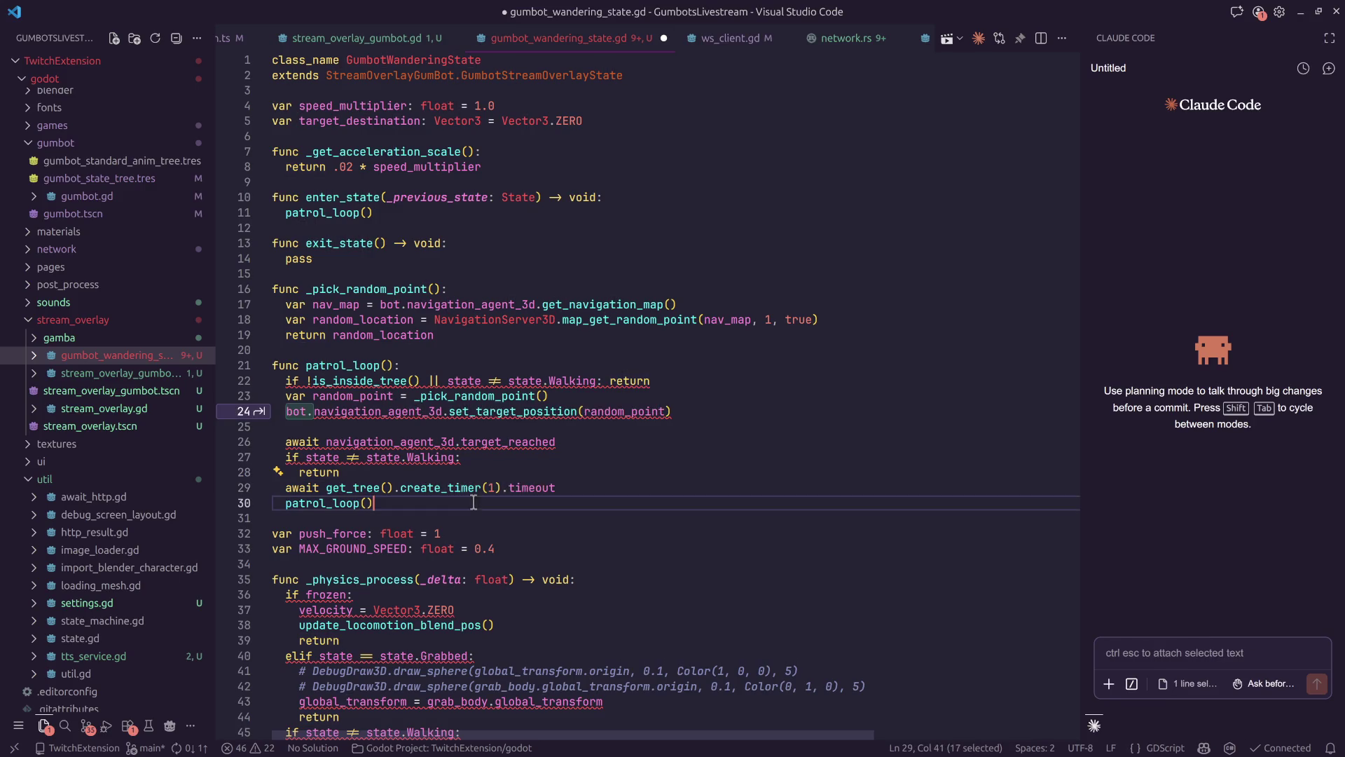
click(468, 473)
right_click(492, 504)
click(435, 488)
click(562, 473)
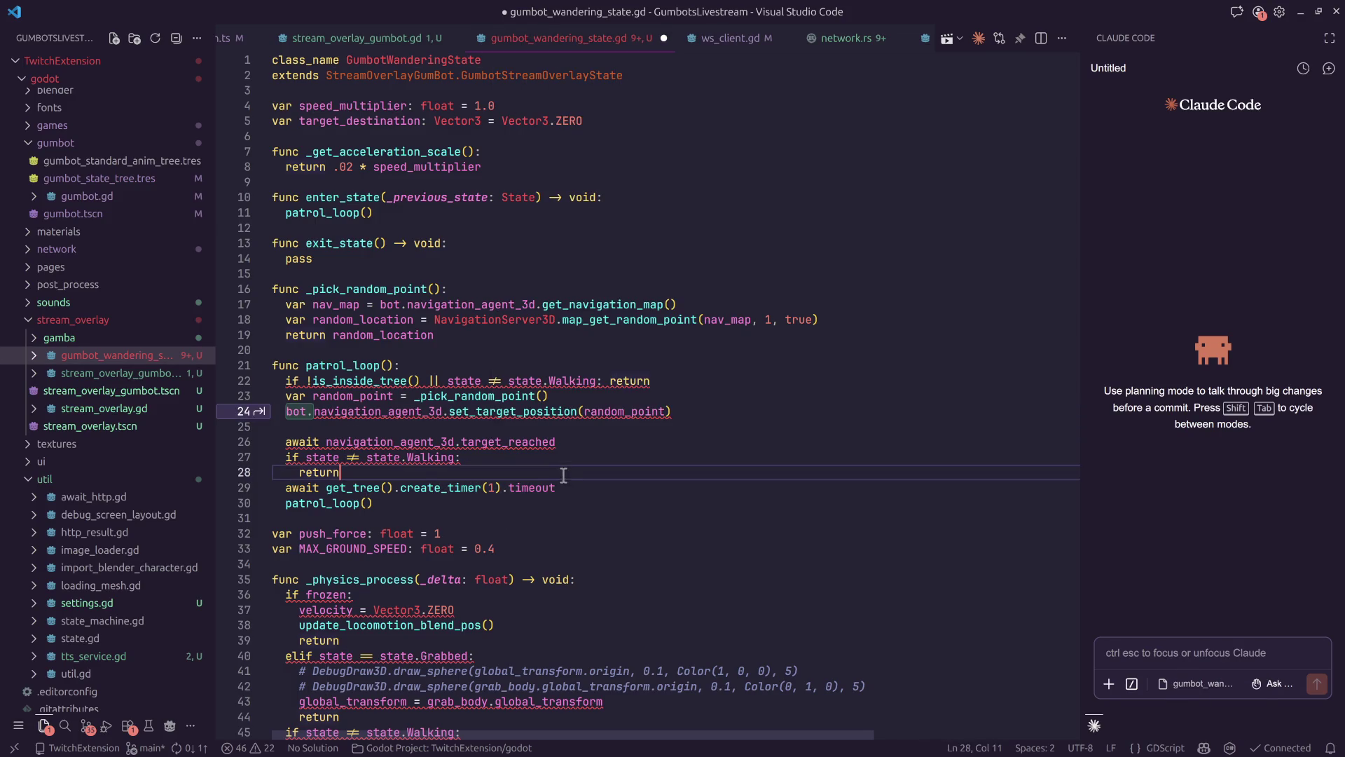
key(Tab)
key(Tab)
key(Tab)
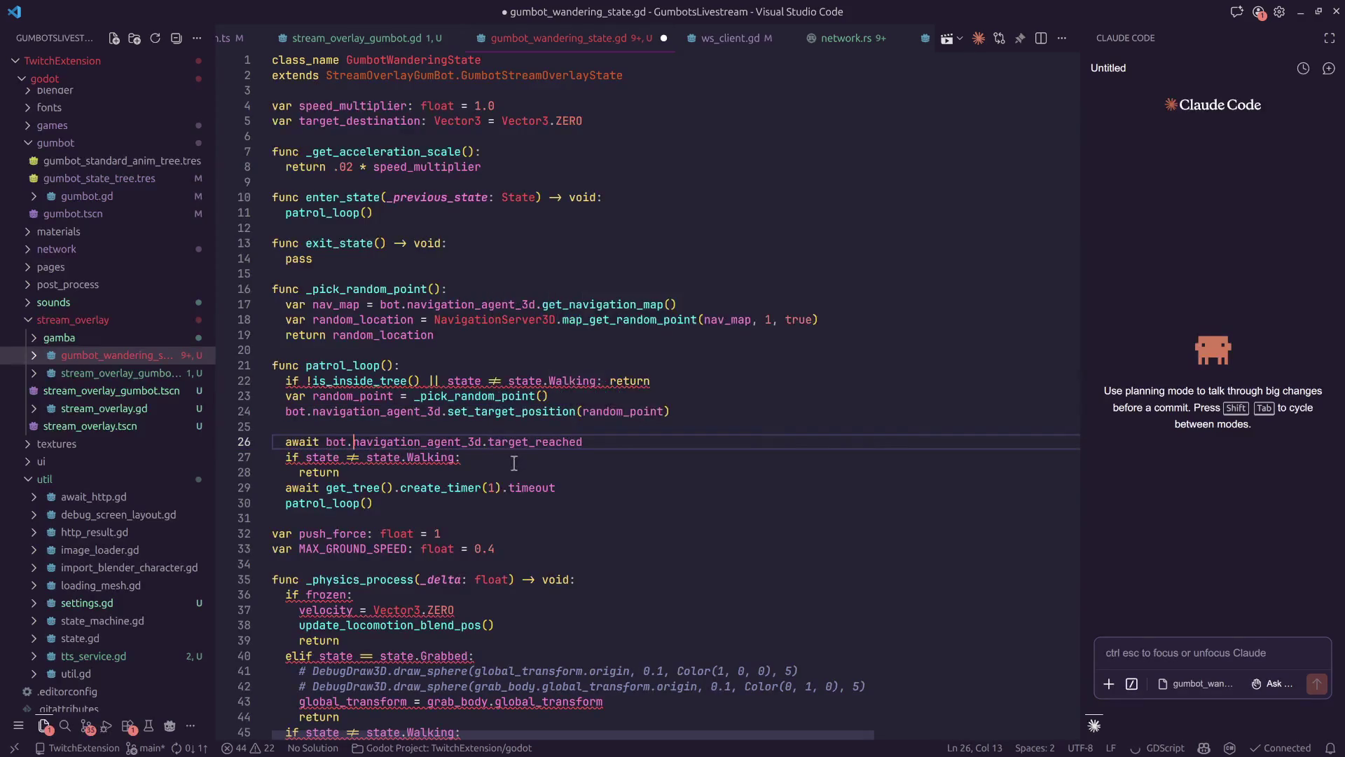
- Draft a _handle_target_reached() -> void function above patrol_loop, then undo it
click(479, 460)
drag(509, 442, 611, 445)
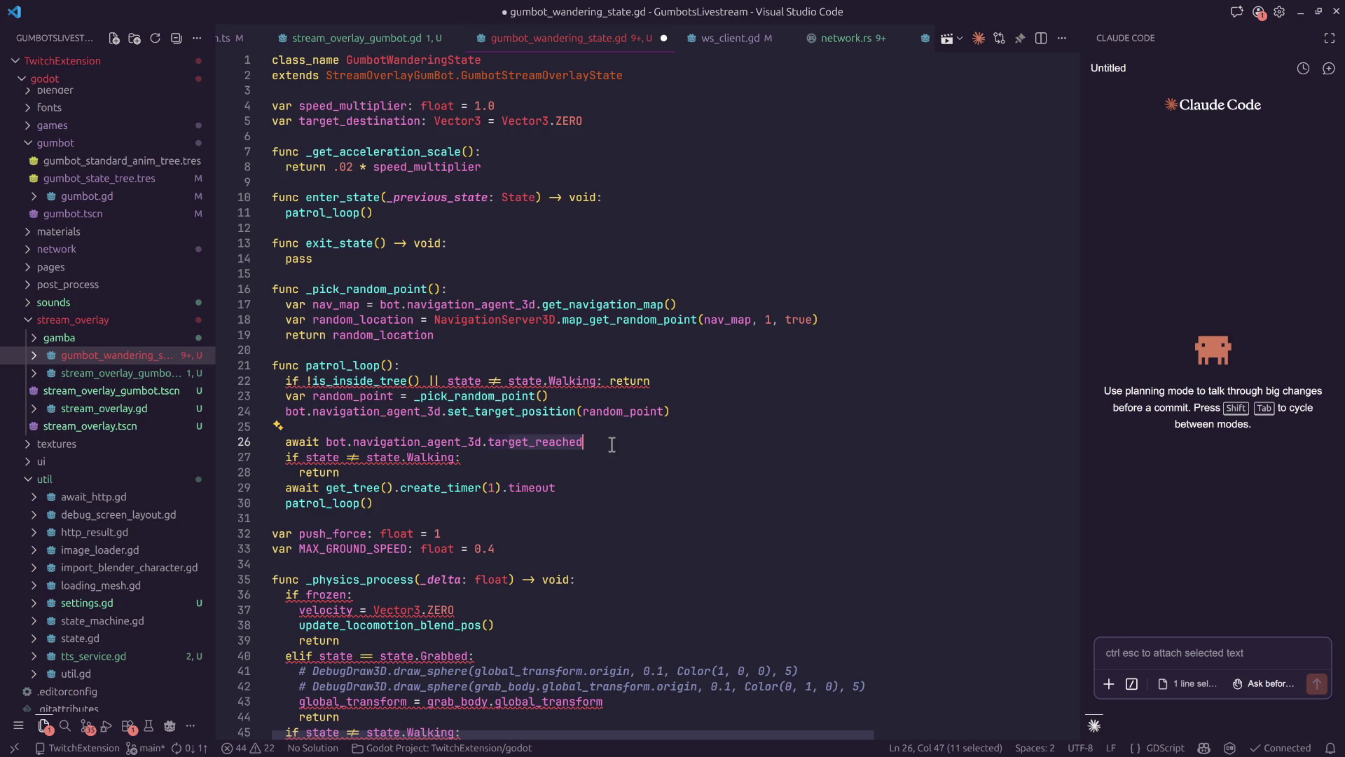
click(595, 445)
click(442, 351)
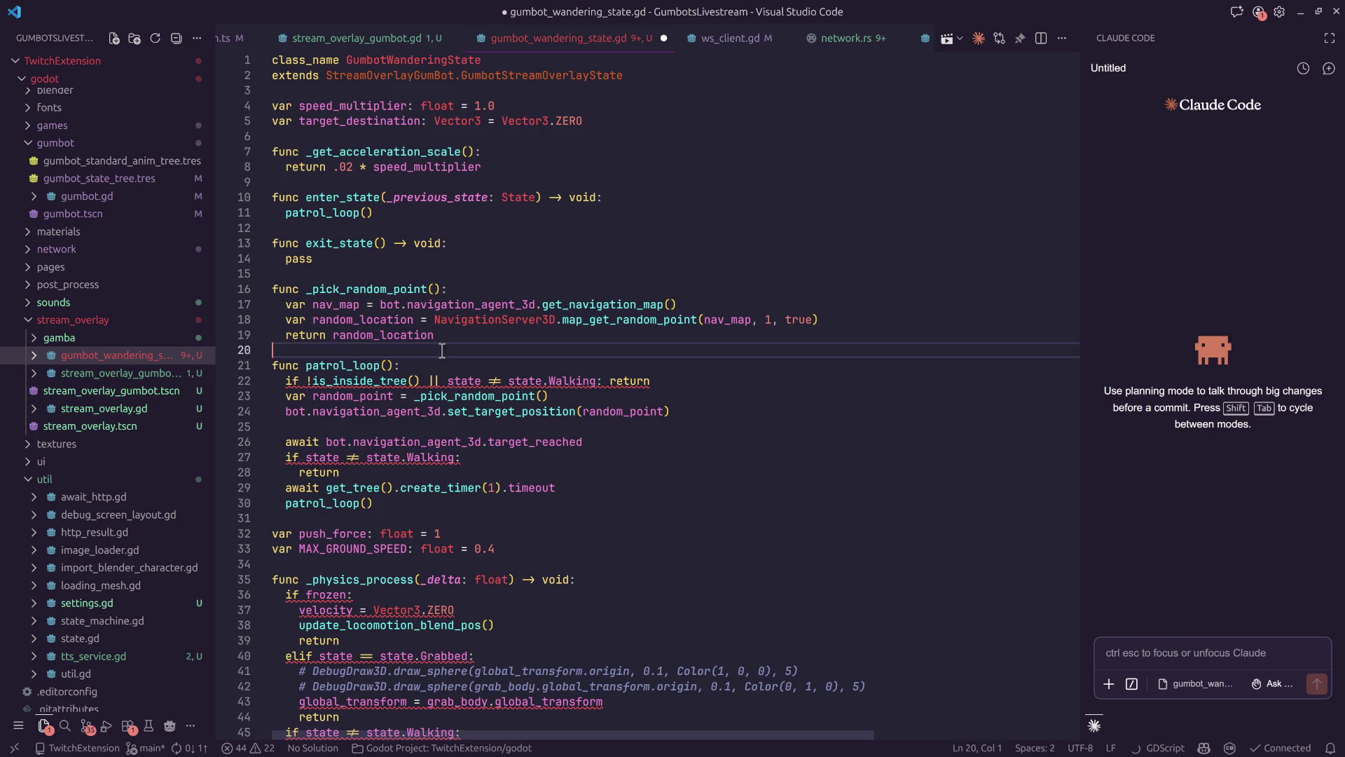
key(Return)
text(func _target_reac)
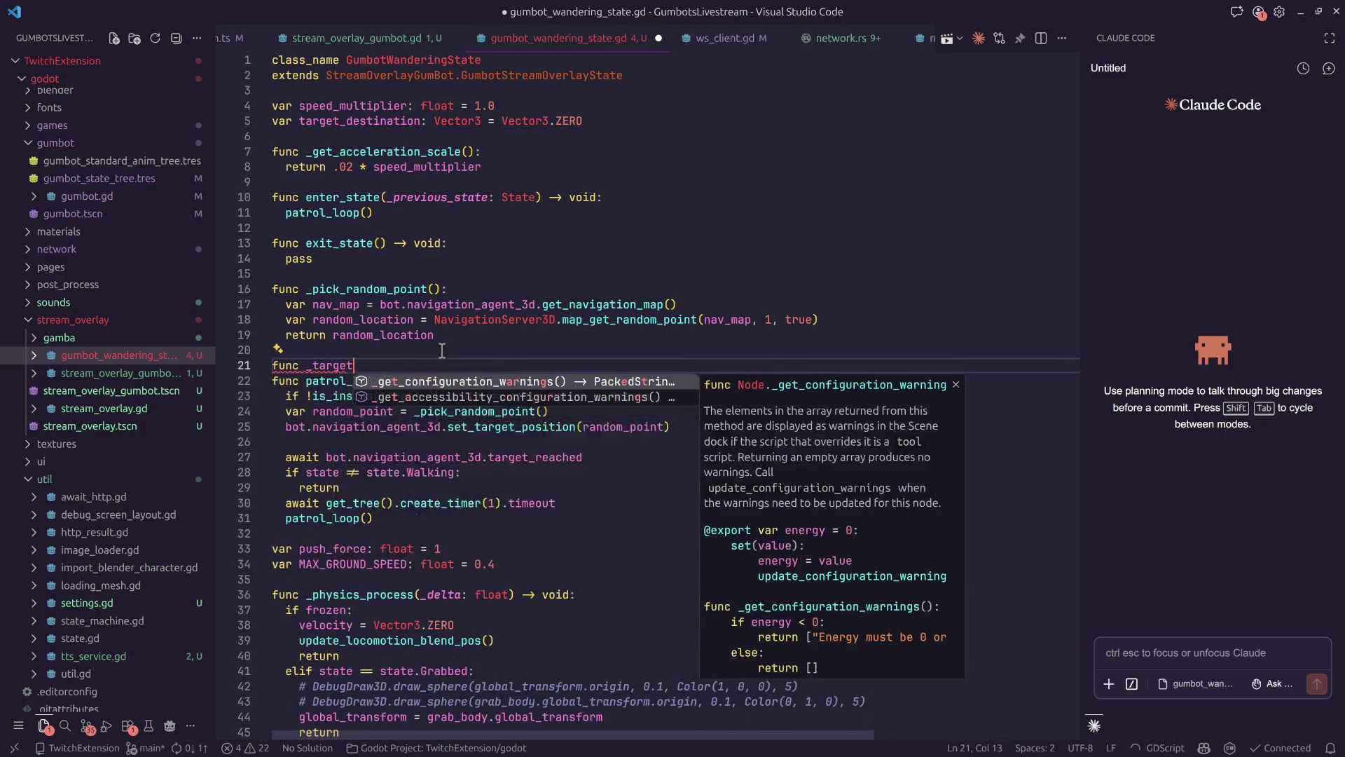
text(h)
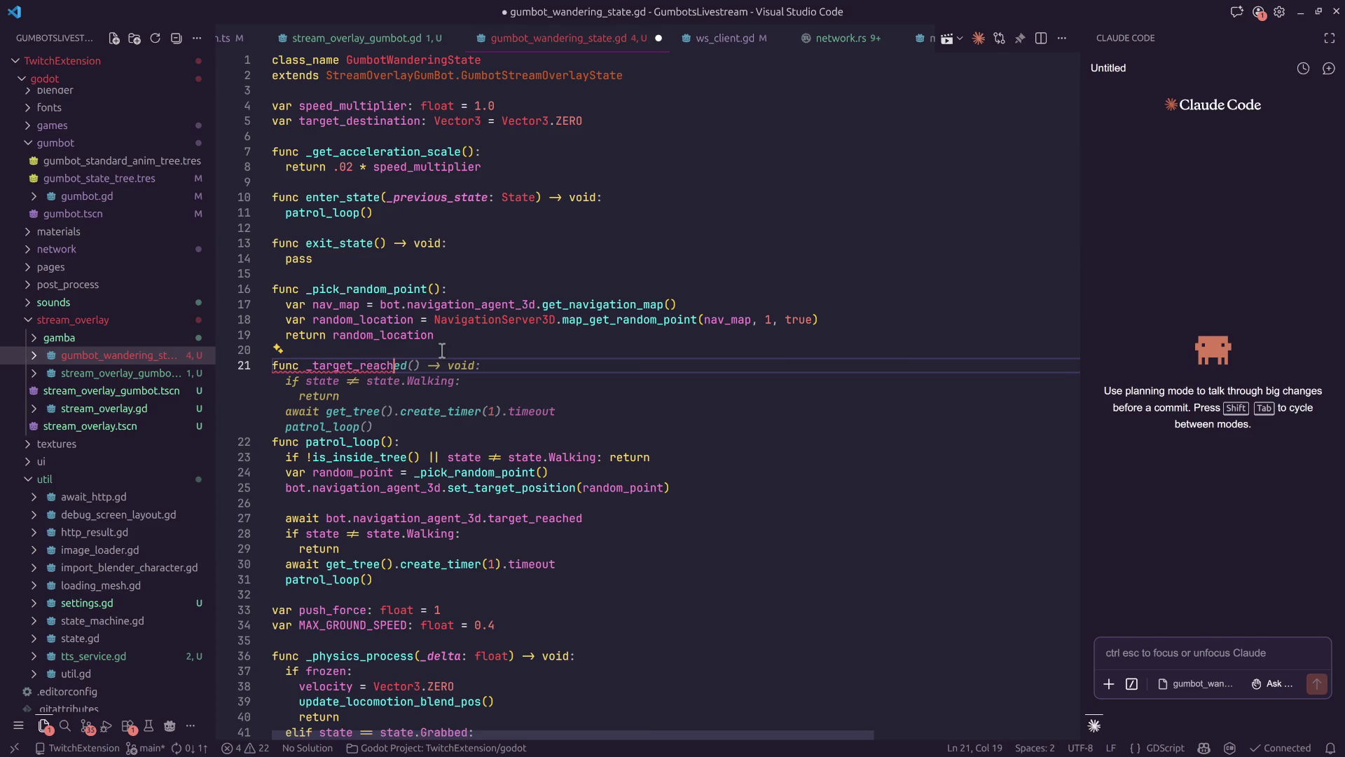
key(ctrl+Left)
key(Right)
text(handle_)
key(End)
text(ed() -> void:)
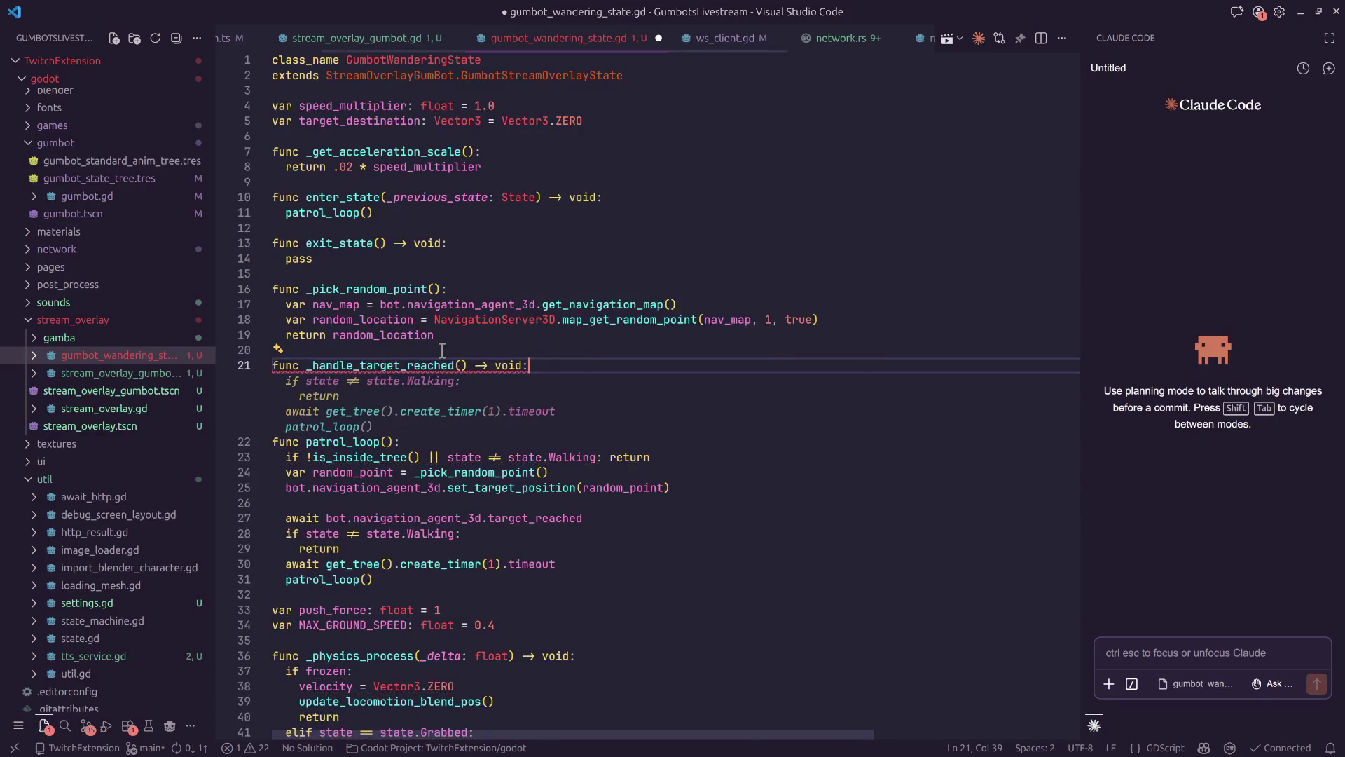
key(Return)
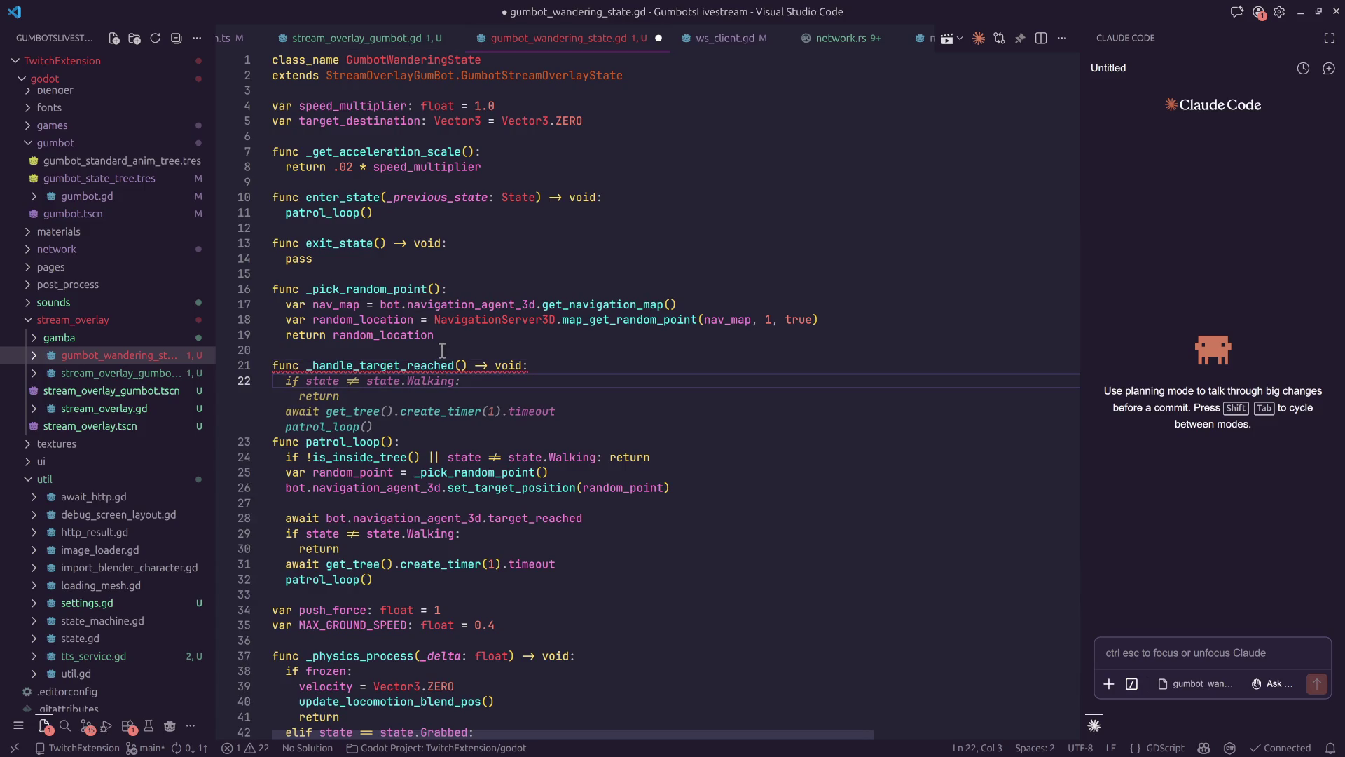
key(ctrl+z)
key(ctrl+z)
key(ctrl+z)
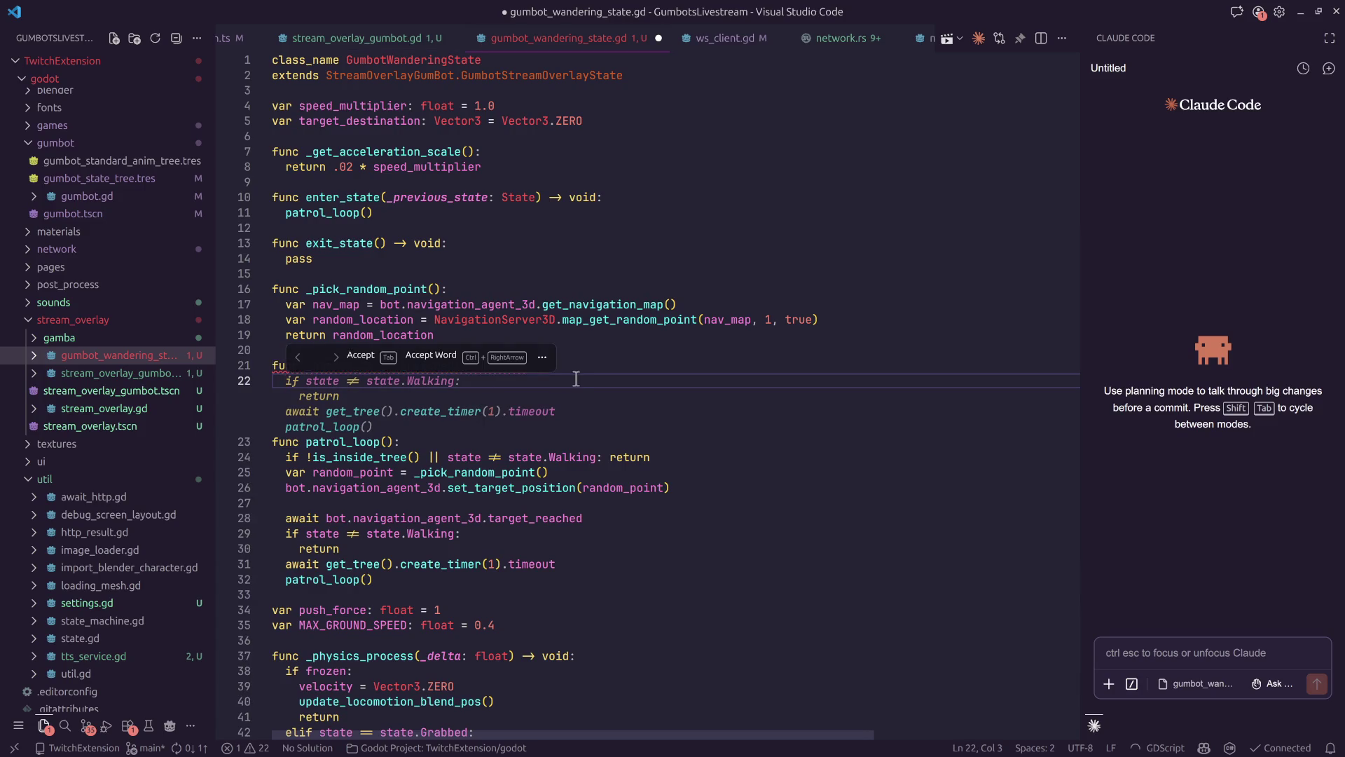
key(ctrl+z)
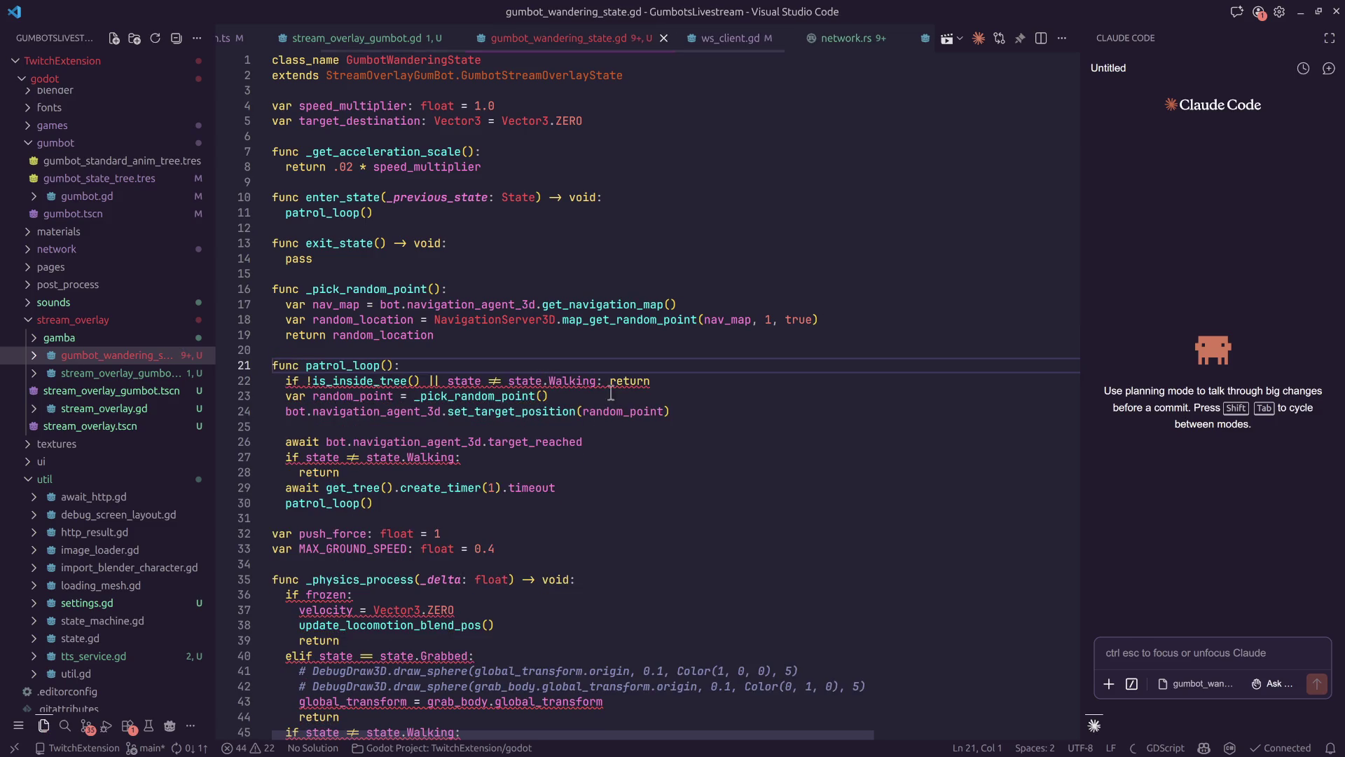
- Delete '|| state != state.Walking' from patrol_loop's early-return guard on line 22
drag(596, 380, 421, 380)
key(BackSpace)
click(486, 365)
- Delete the Walking-state check that follows the target-reached await in patrol_loop
click(519, 381)
click(497, 458)
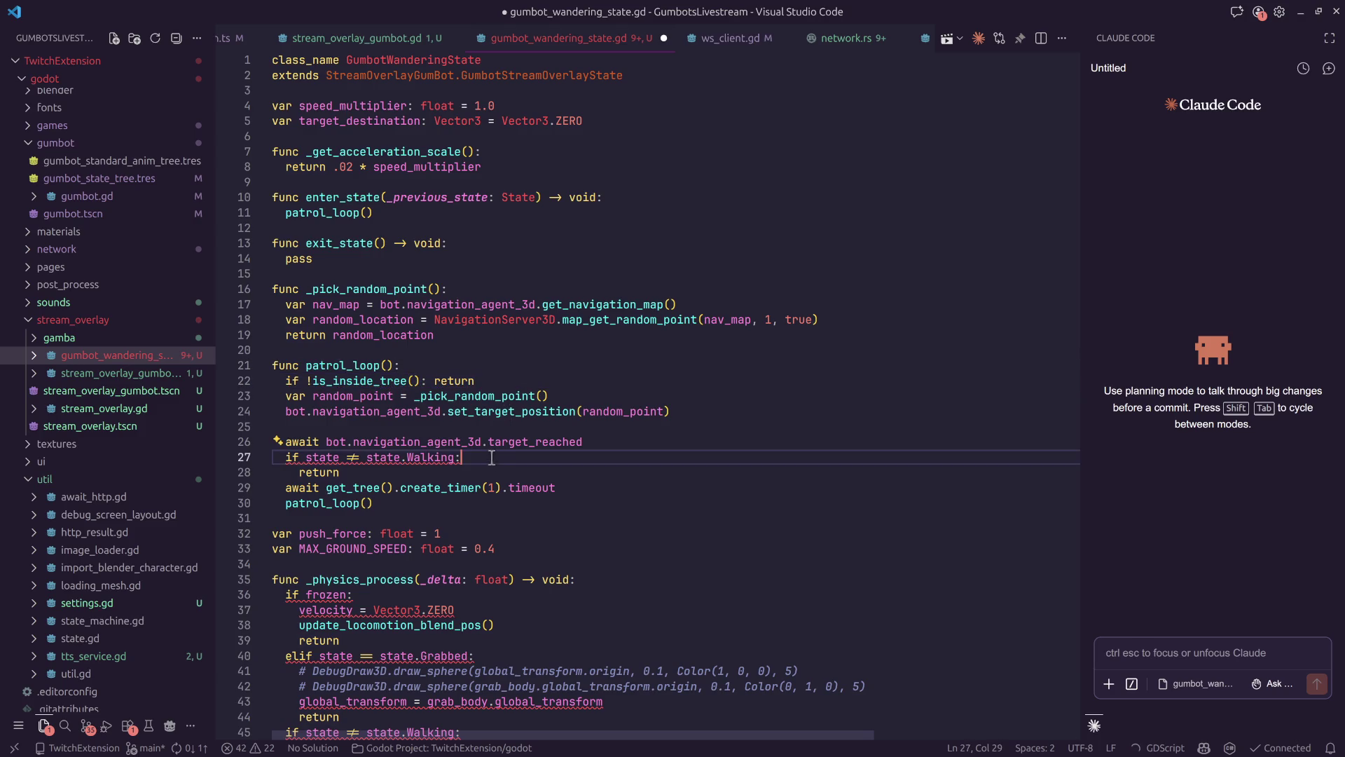
key(ctrl+shift+k)
key(ctrl+shift+k)
click(470, 440)
click(497, 473)
click(470, 429)
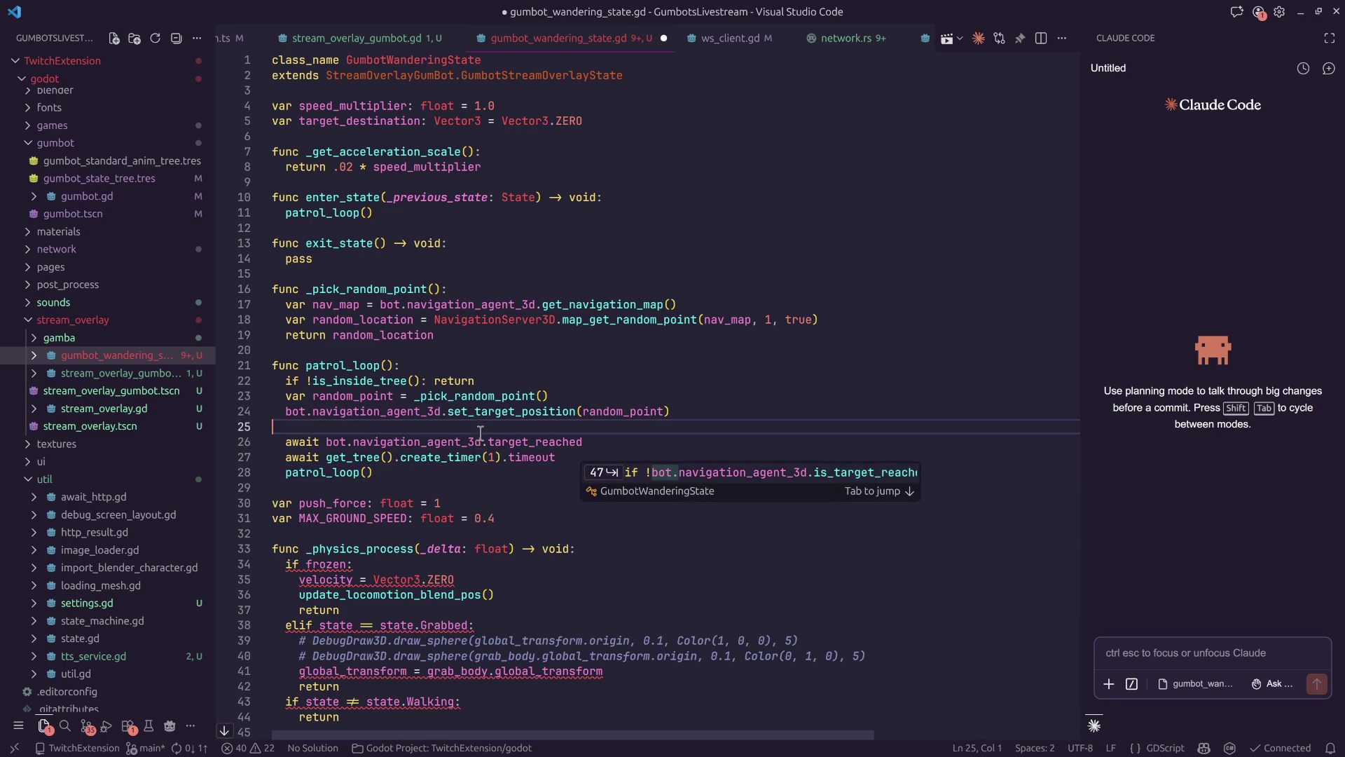
click(641, 452)
click(576, 433)
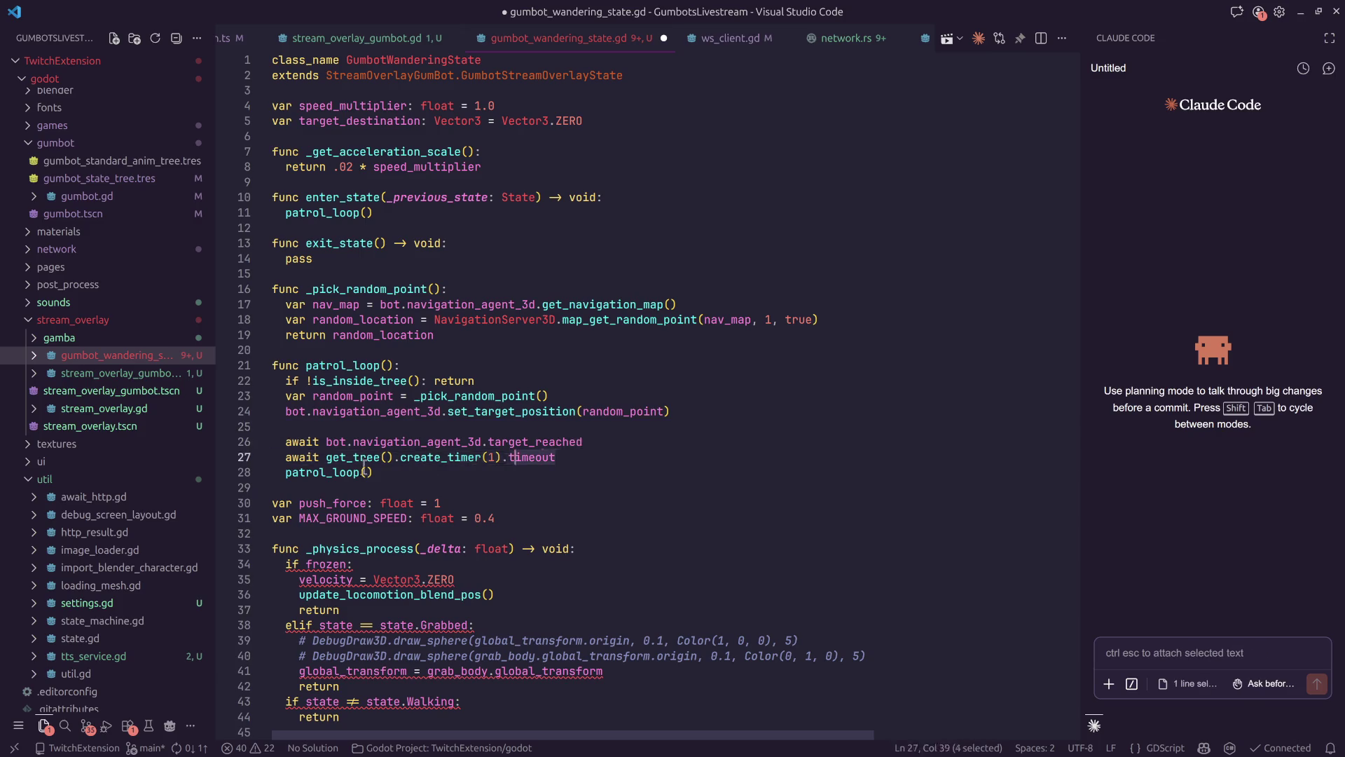
drag(278, 441, 277, 471)
click(428, 472)
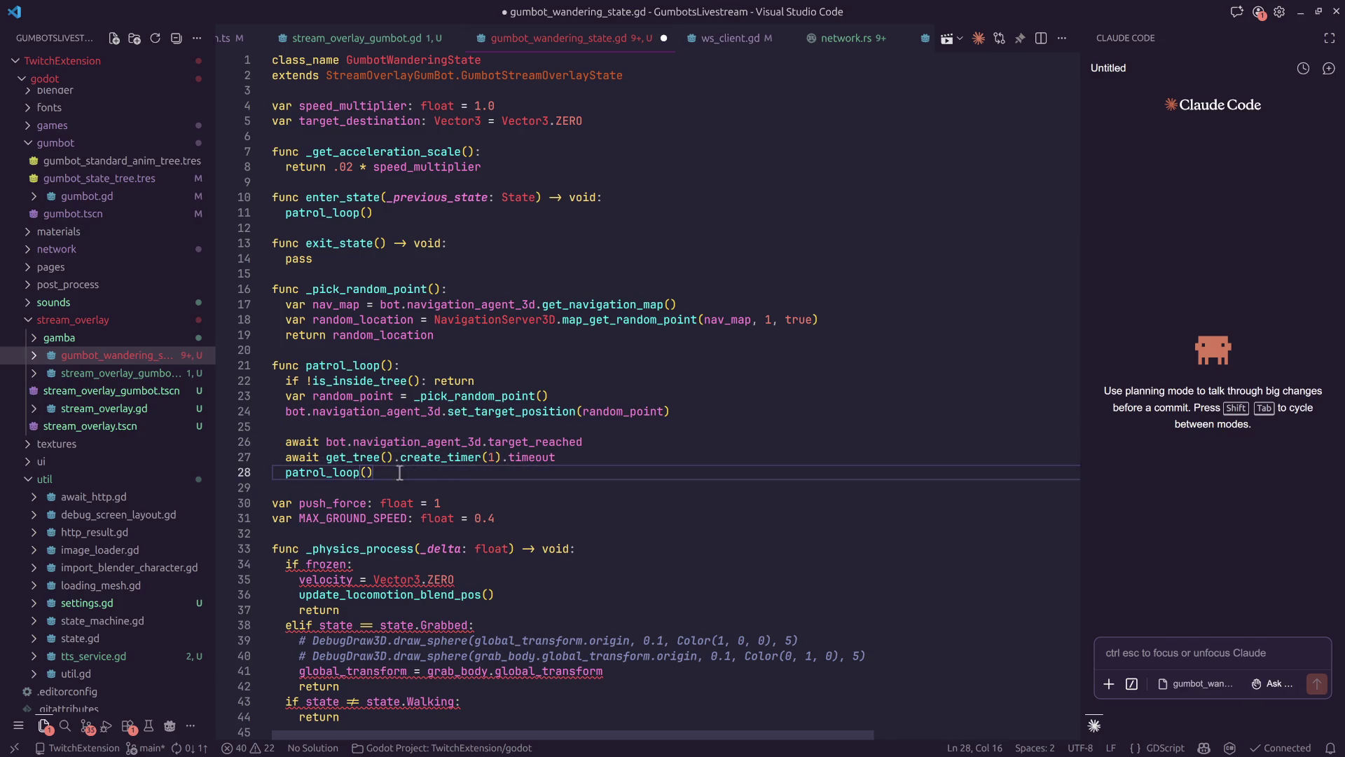
- Remove the 'if frozen' line at the top of _physics_process
scroll(421, 468, down, 4)
scroll(416, 465, up, 1)
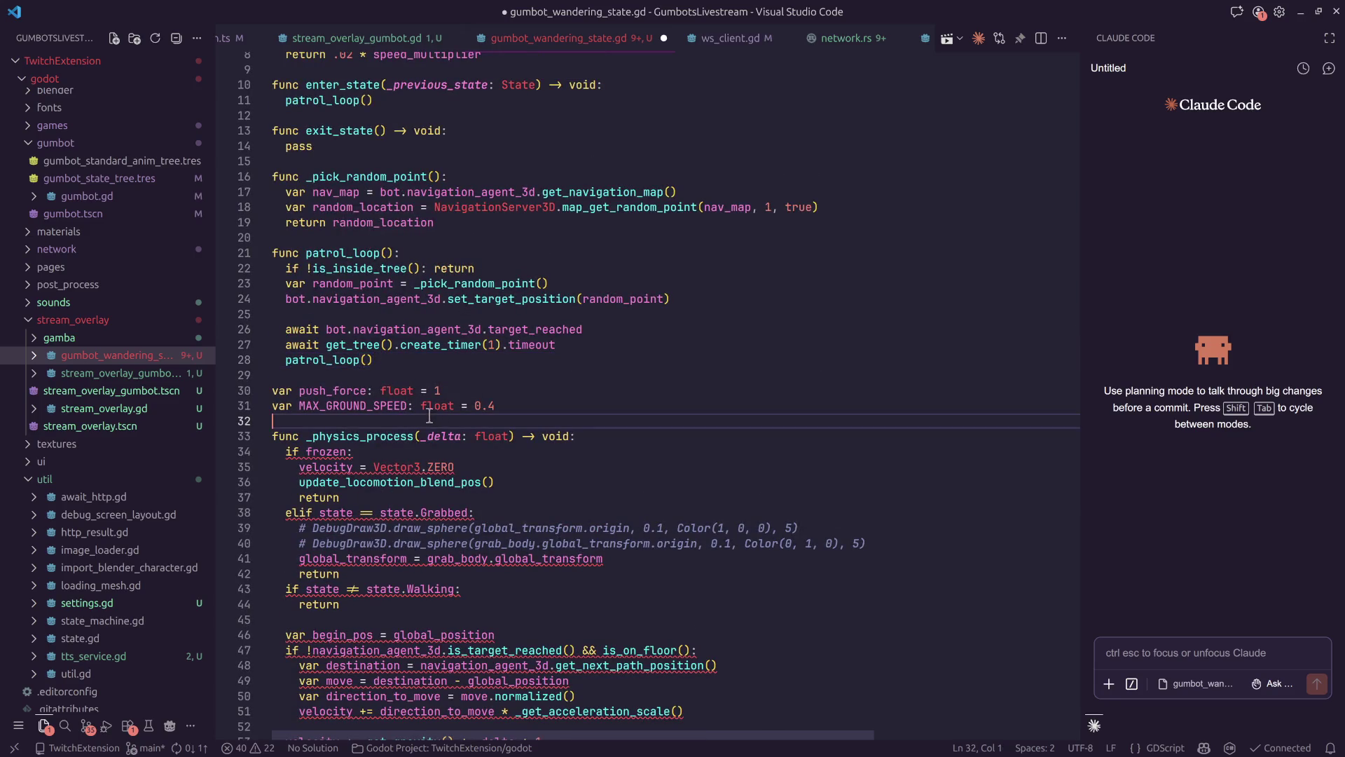
double_click(344, 252)
scroll(384, 282, up, 2)
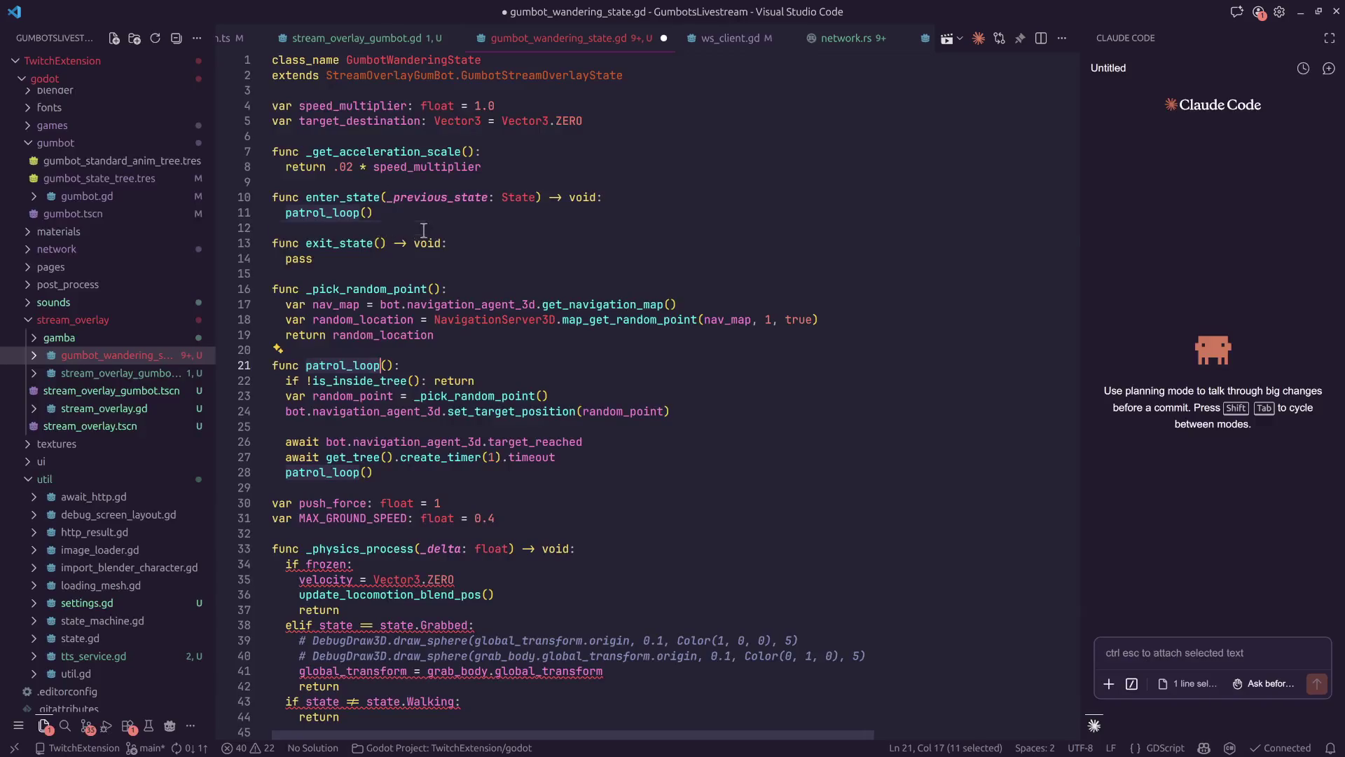
scroll(425, 231, down, 3)
click(480, 408)
click(439, 393)
scroll(428, 392, down, 1)
click(395, 426)
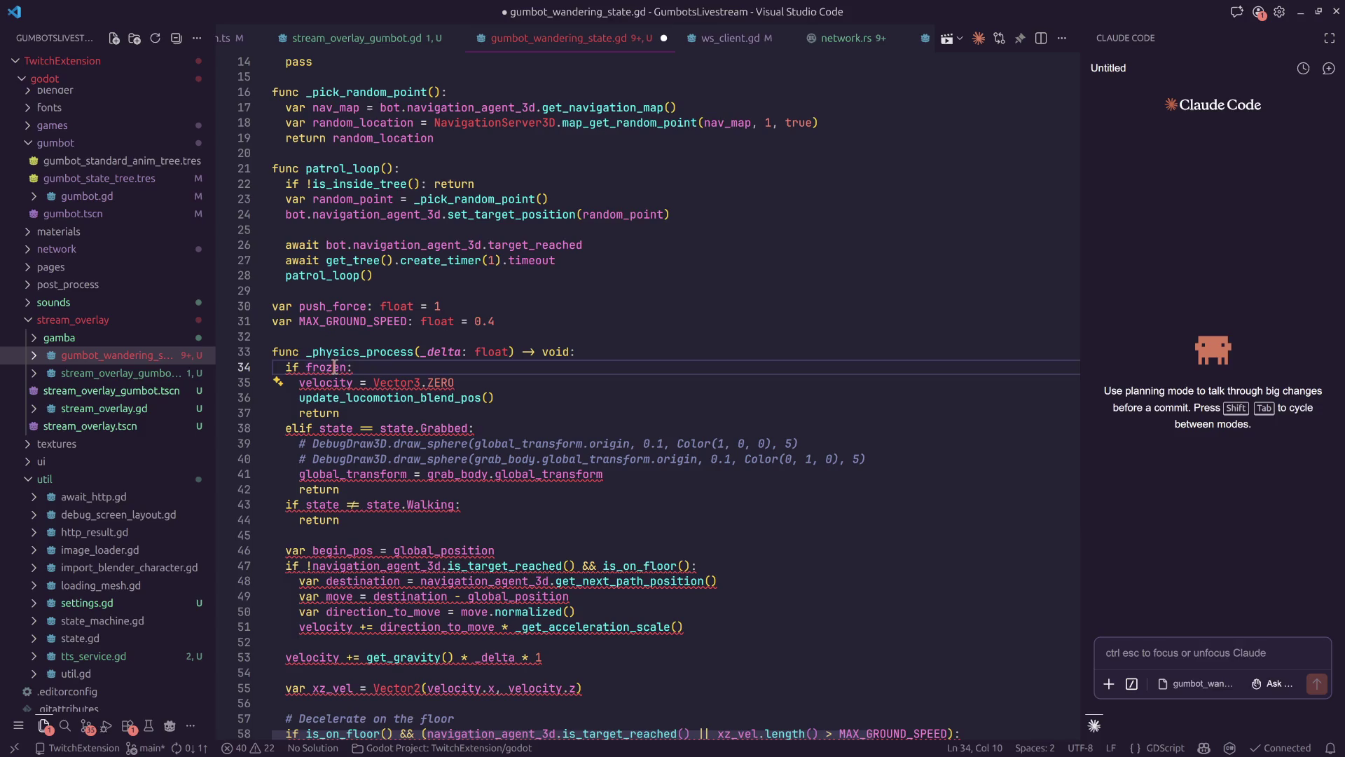
mouse_move(418, 379)
key(ctrl+shift+k)
- Delete the leftover velocity = Vector3.ZERO reset and state checks, then save the script
click(442, 398)
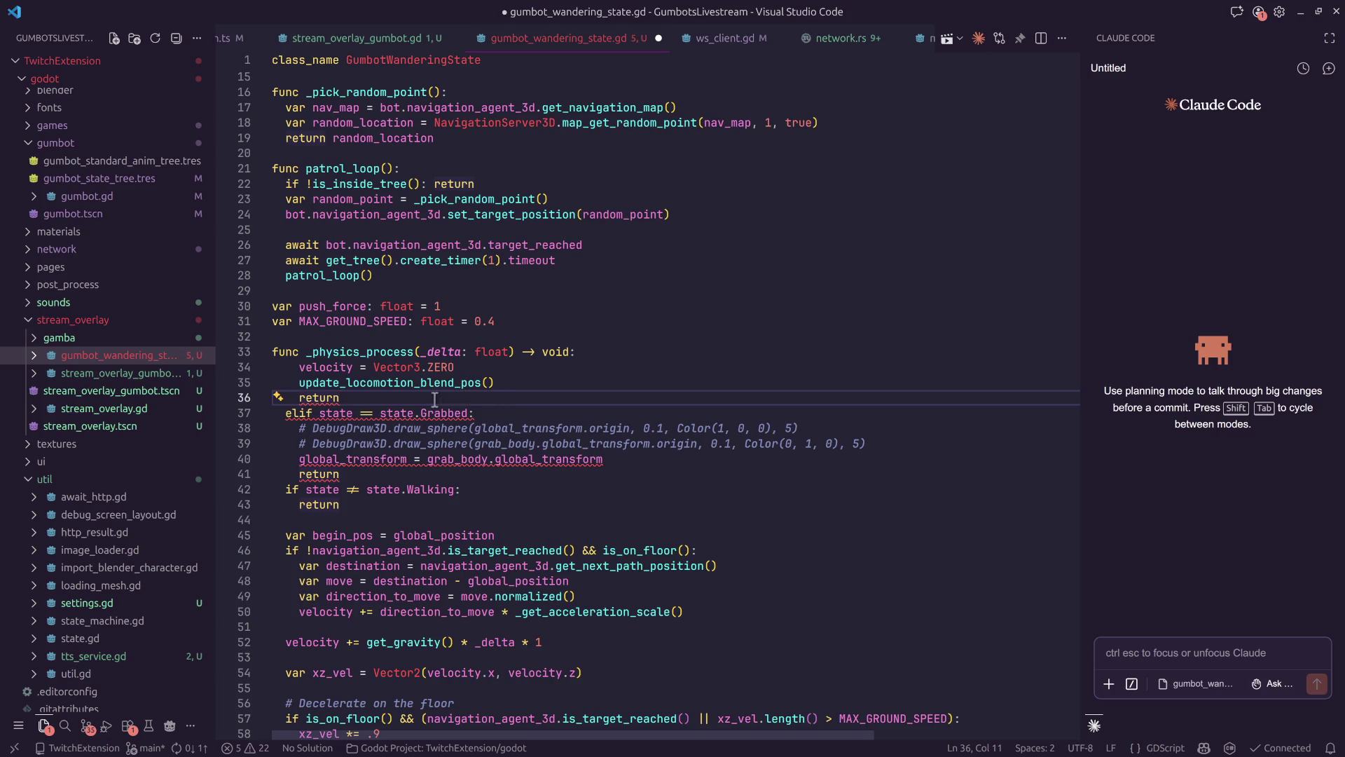
mouse_move(368, 506)
mouse_down()
mouse_move(337, 494)
mouse_move(273, 367)
mouse_up()
key(BackSpace)
key(Delete)
key(Delete)
key(End)
key(ctrl+s)
click(529, 424)
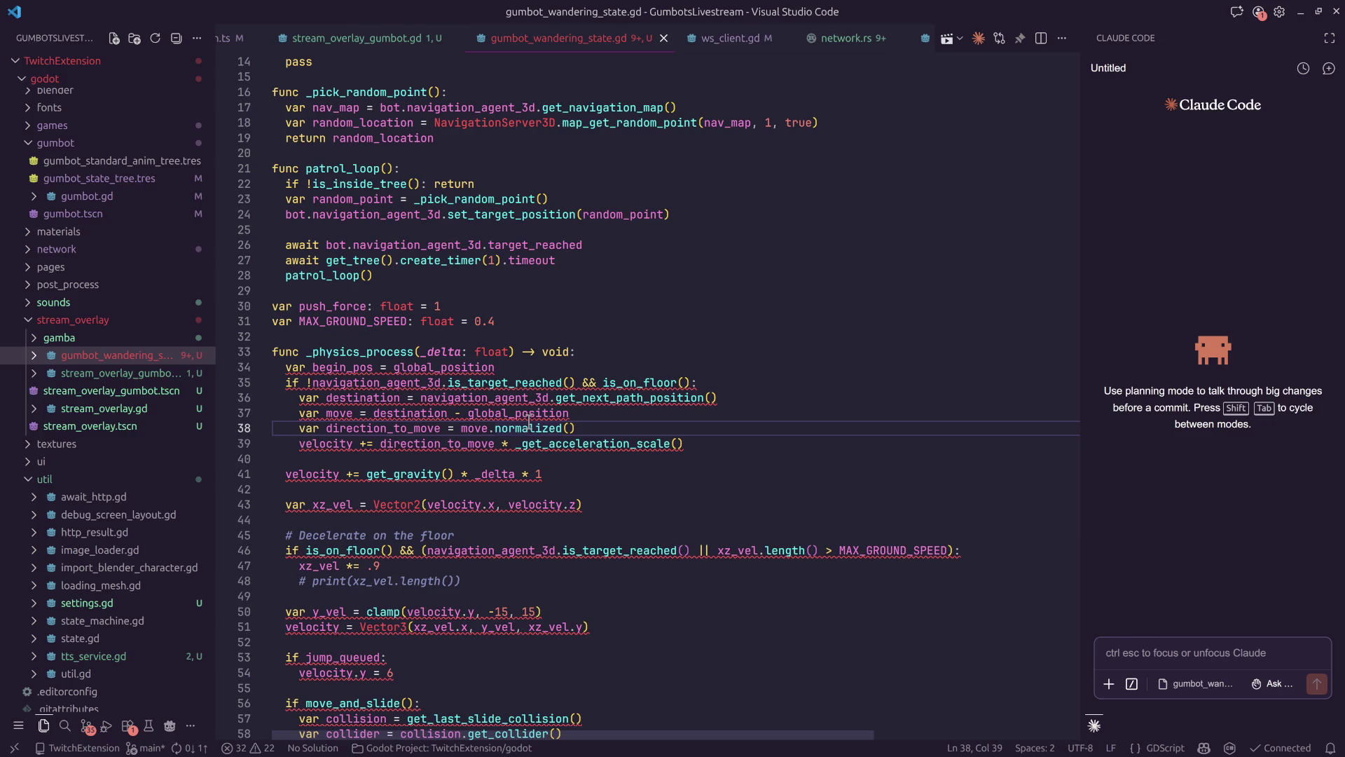
click(588, 475)
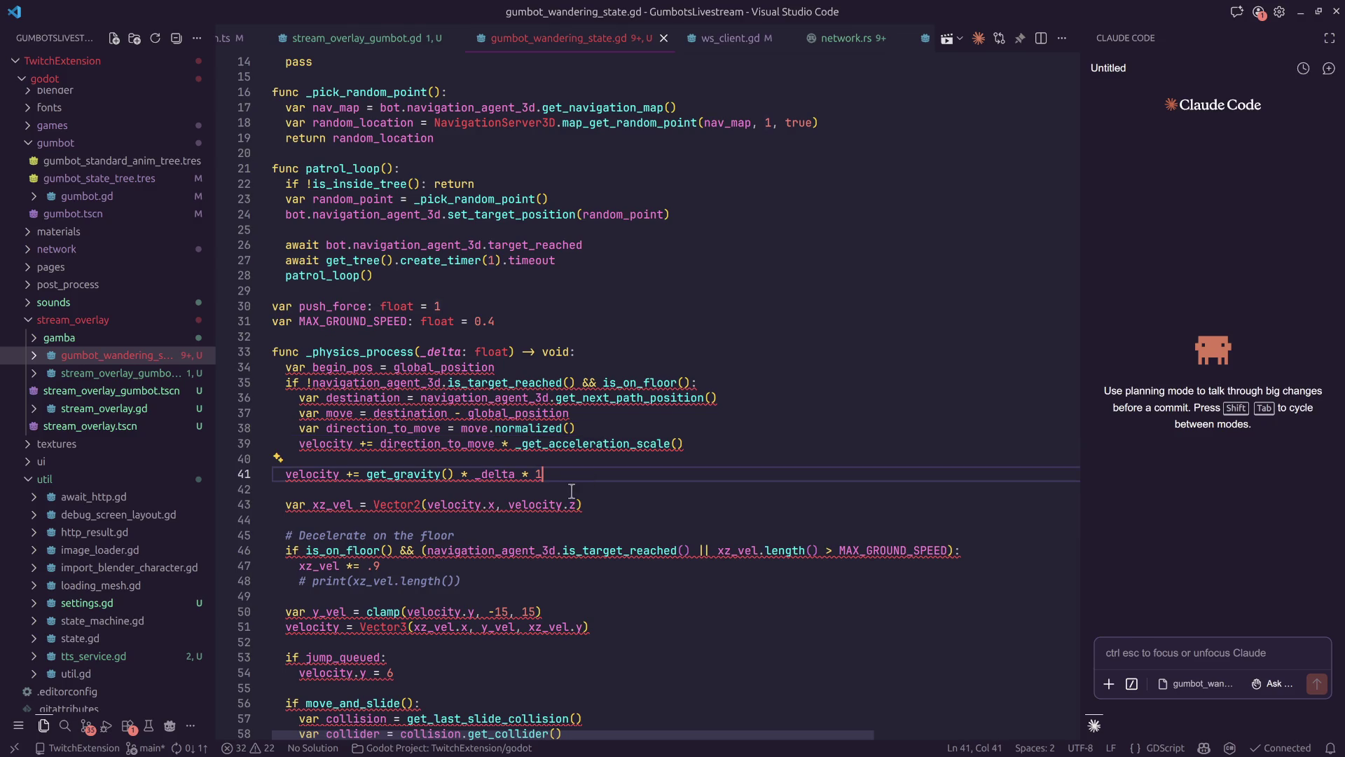
- Prefix global_position and is_on_floor with bot. and accept the suggested edits on lines 35–37
click(394, 367)
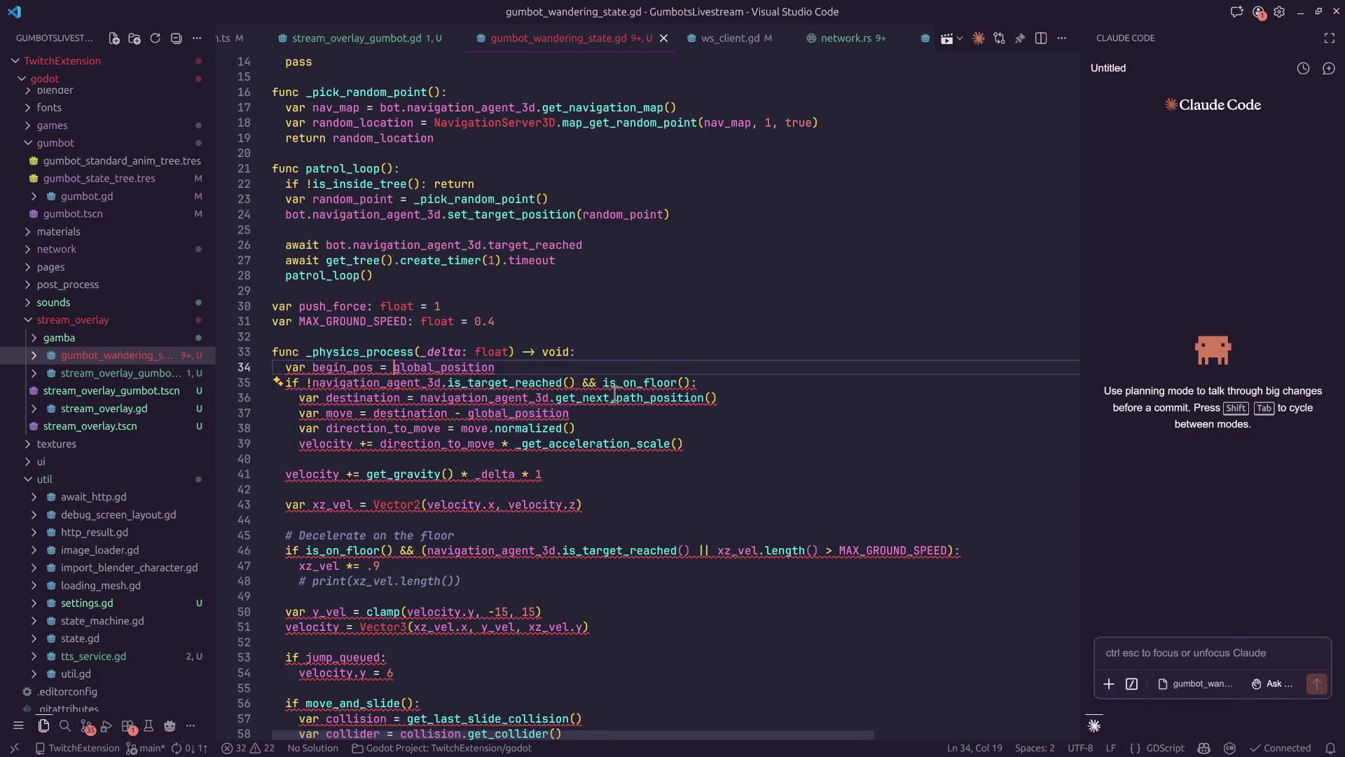
text(bot.g)
key(Escape)
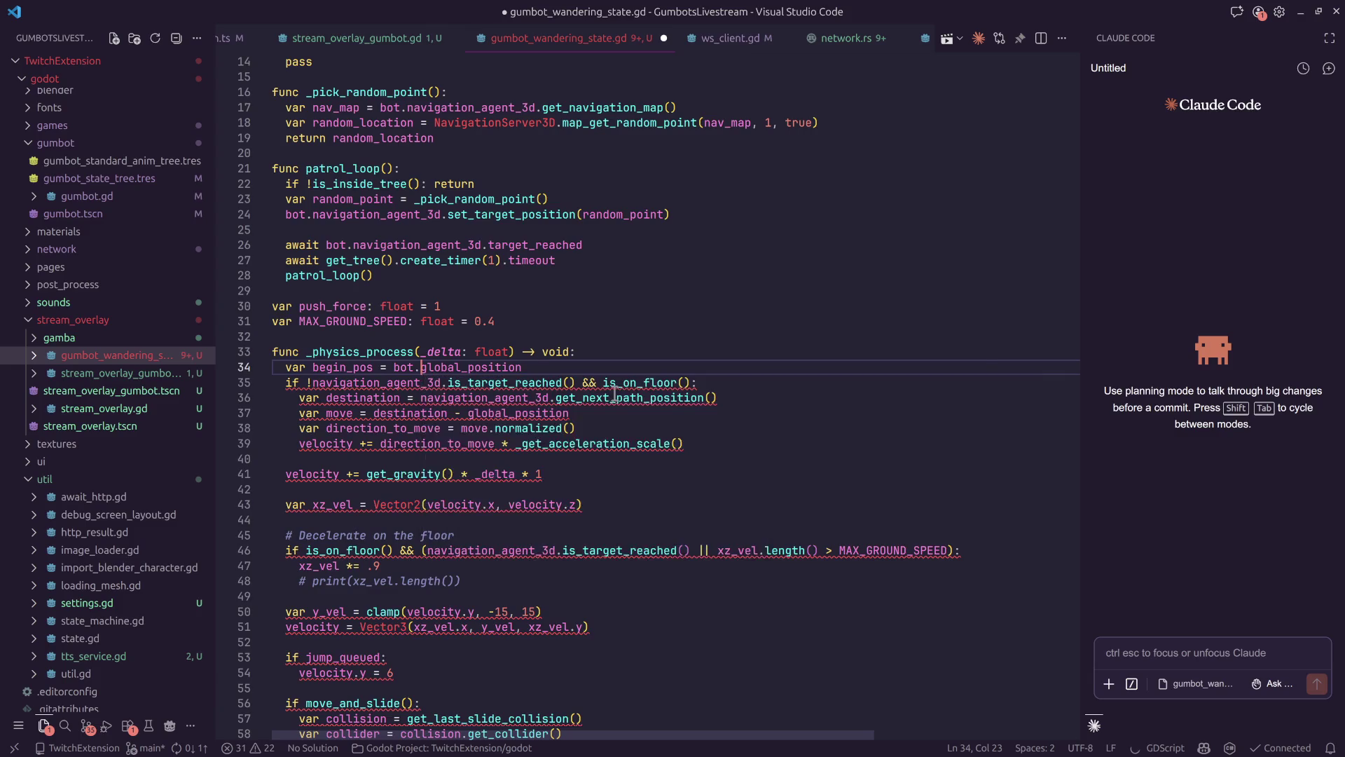
key(Tab)
click(562, 353)
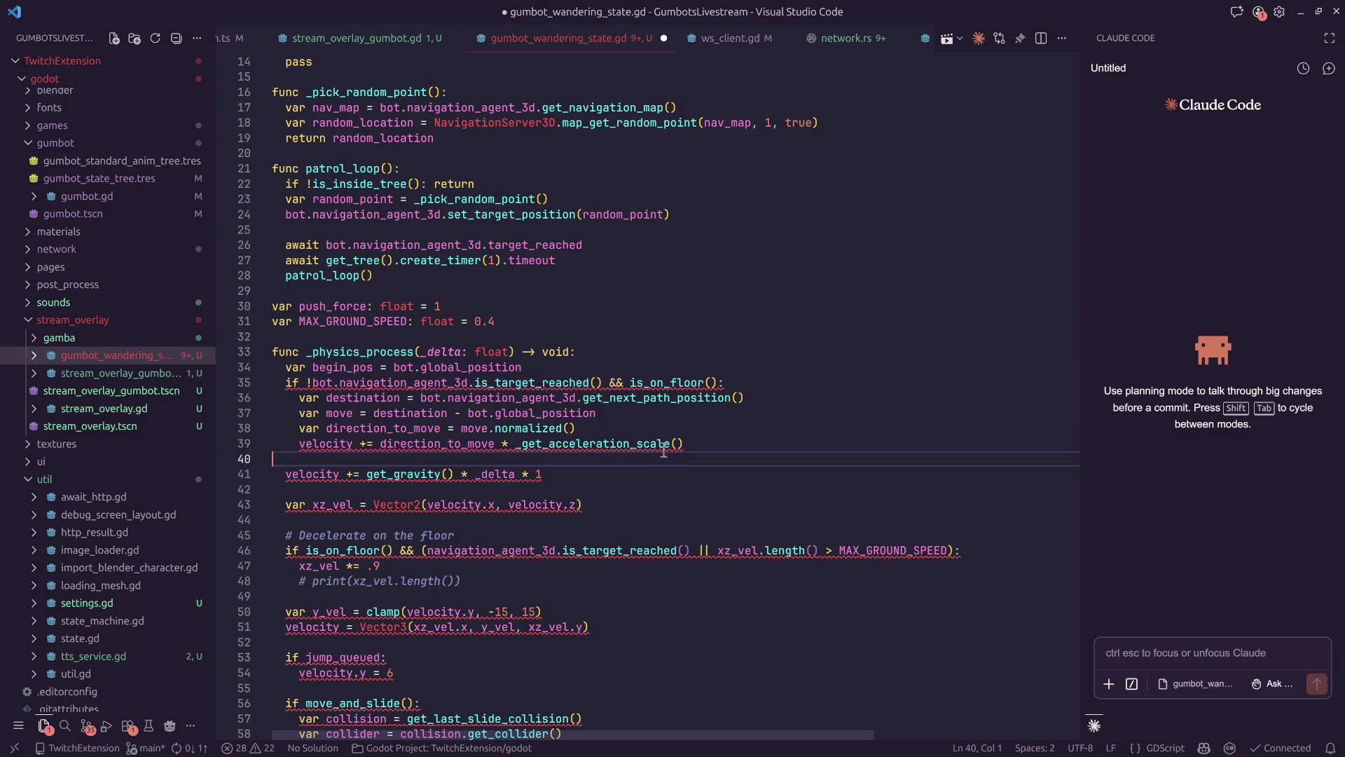
click(632, 383)
text(bot.)
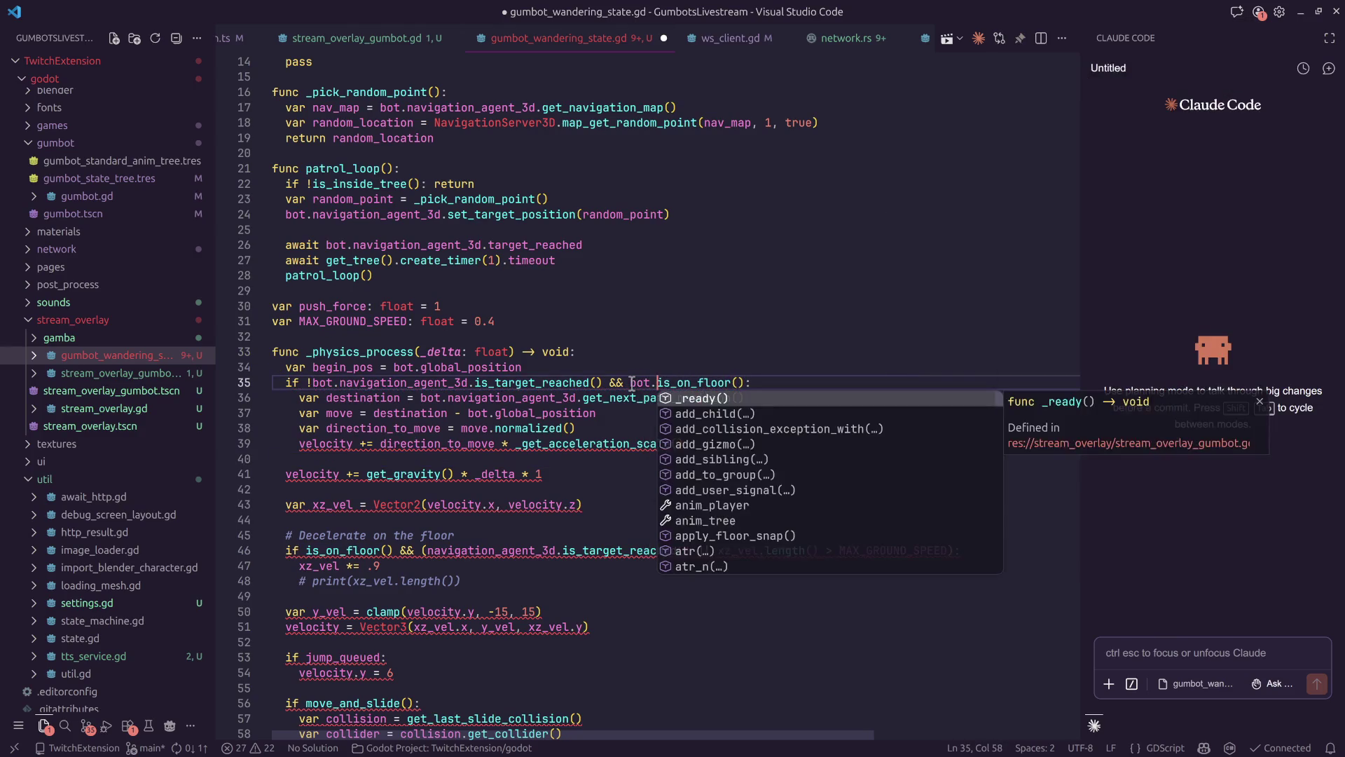
key(Escape)
click(636, 412)
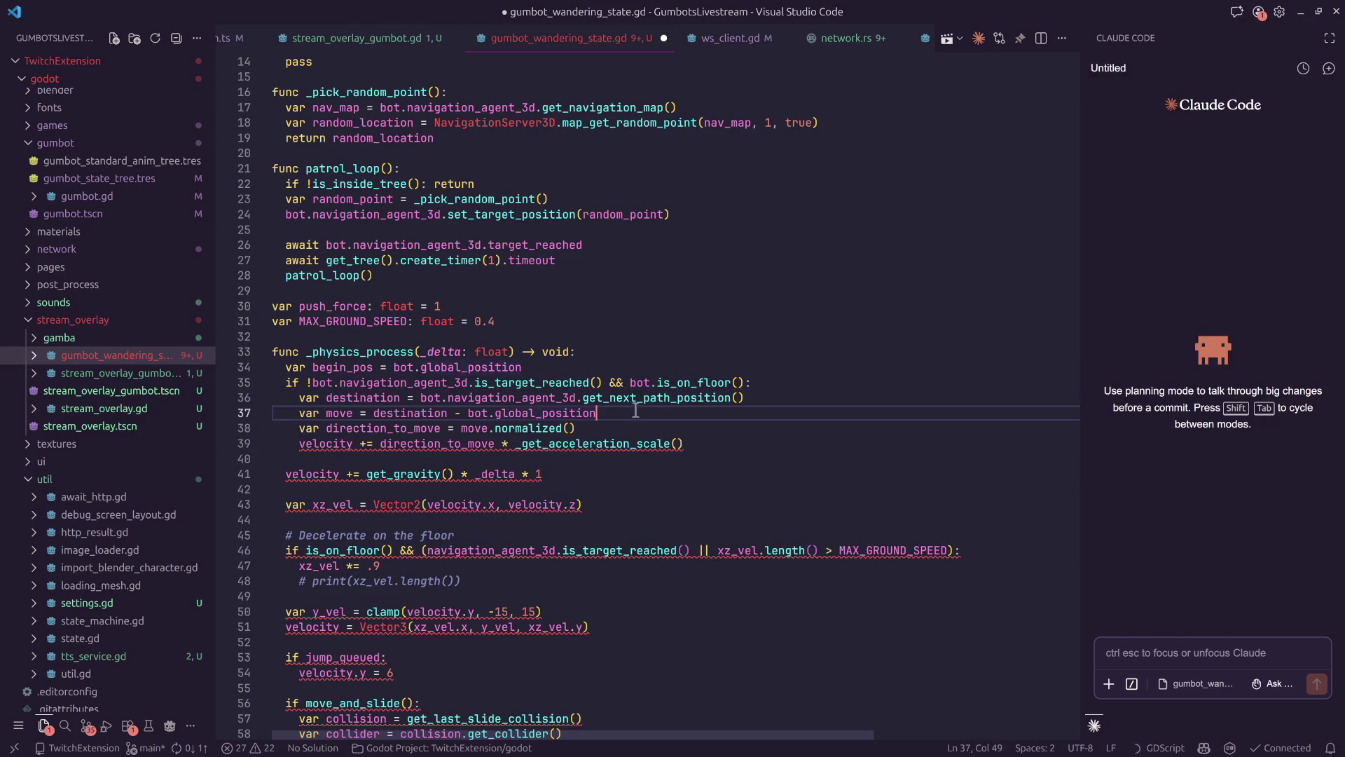
- Prefix velocity with bot. on lines 39 and 41, accepting the bot.velocity suggestion on line 43
click(440, 443)
click(301, 443)
text(b)
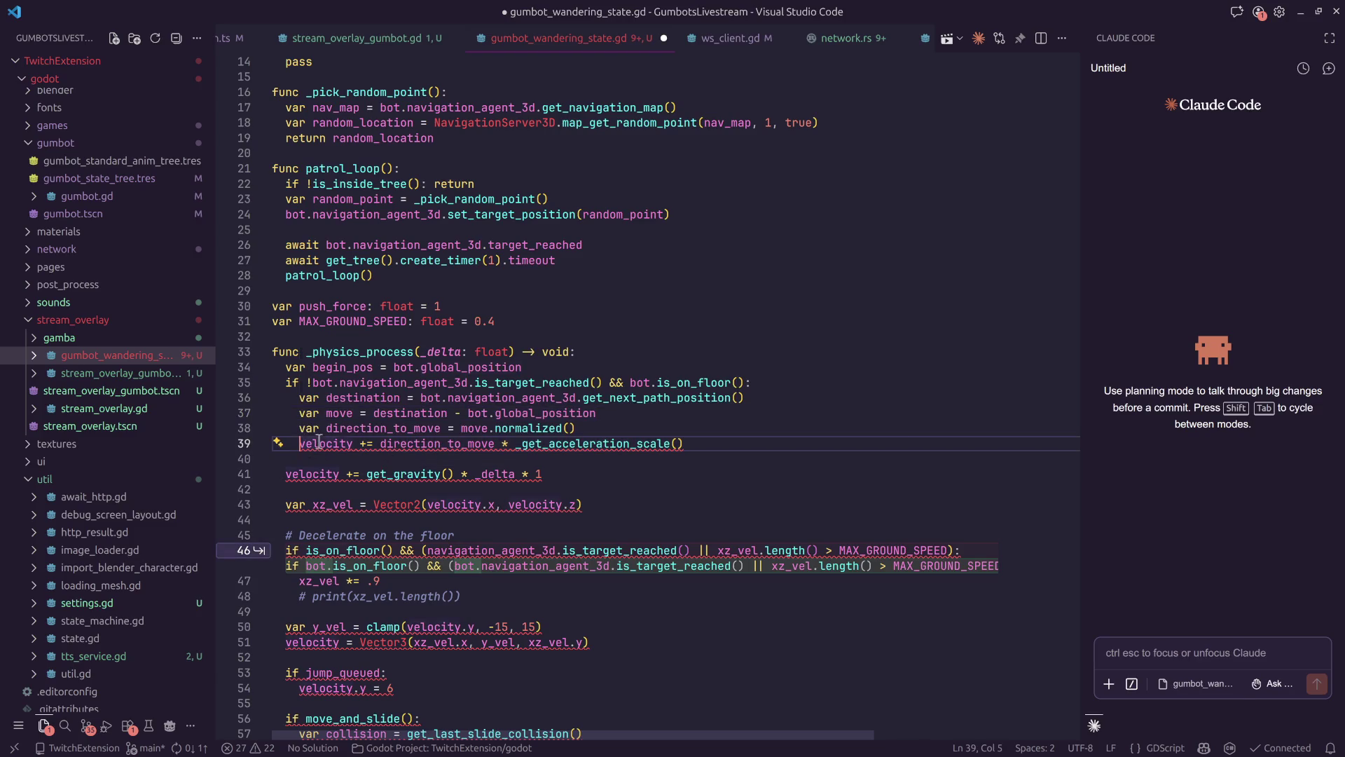
text(ot.)
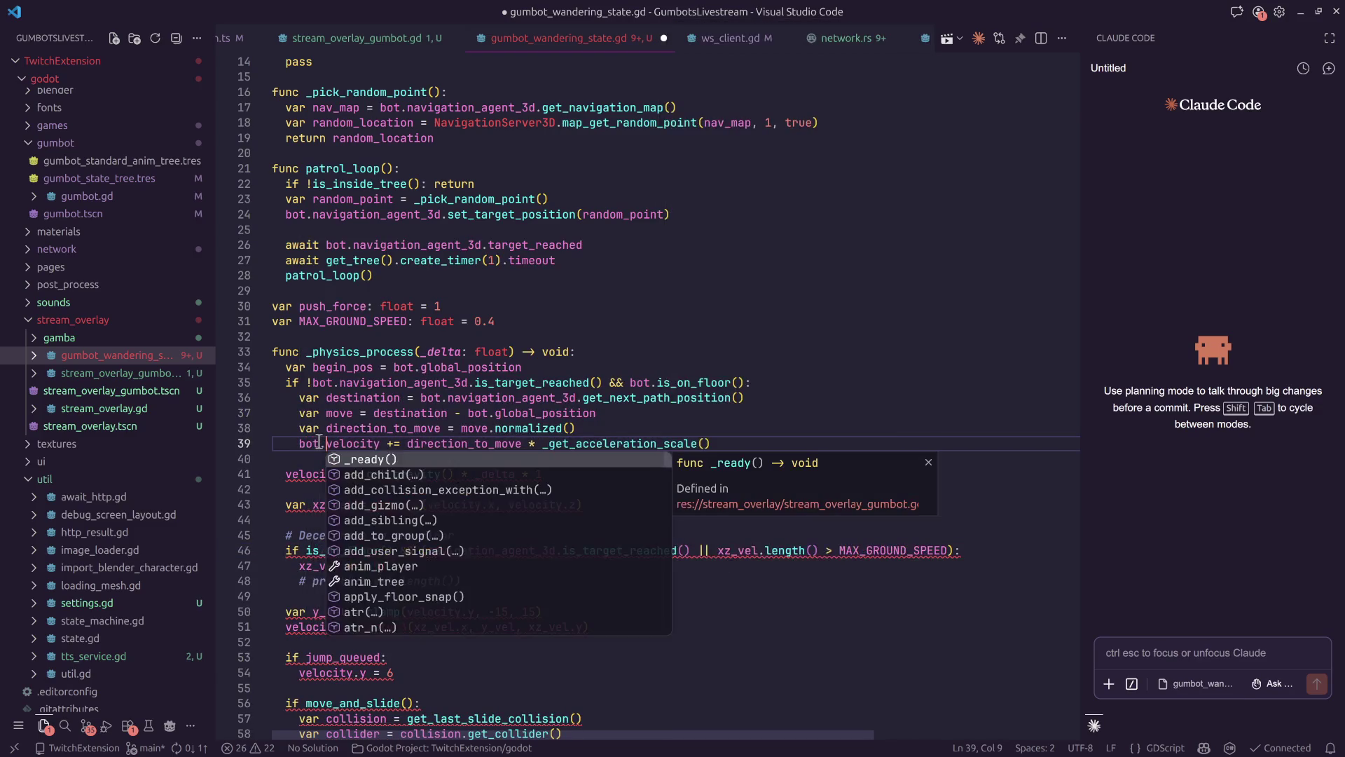
click(421, 412)
click(286, 473)
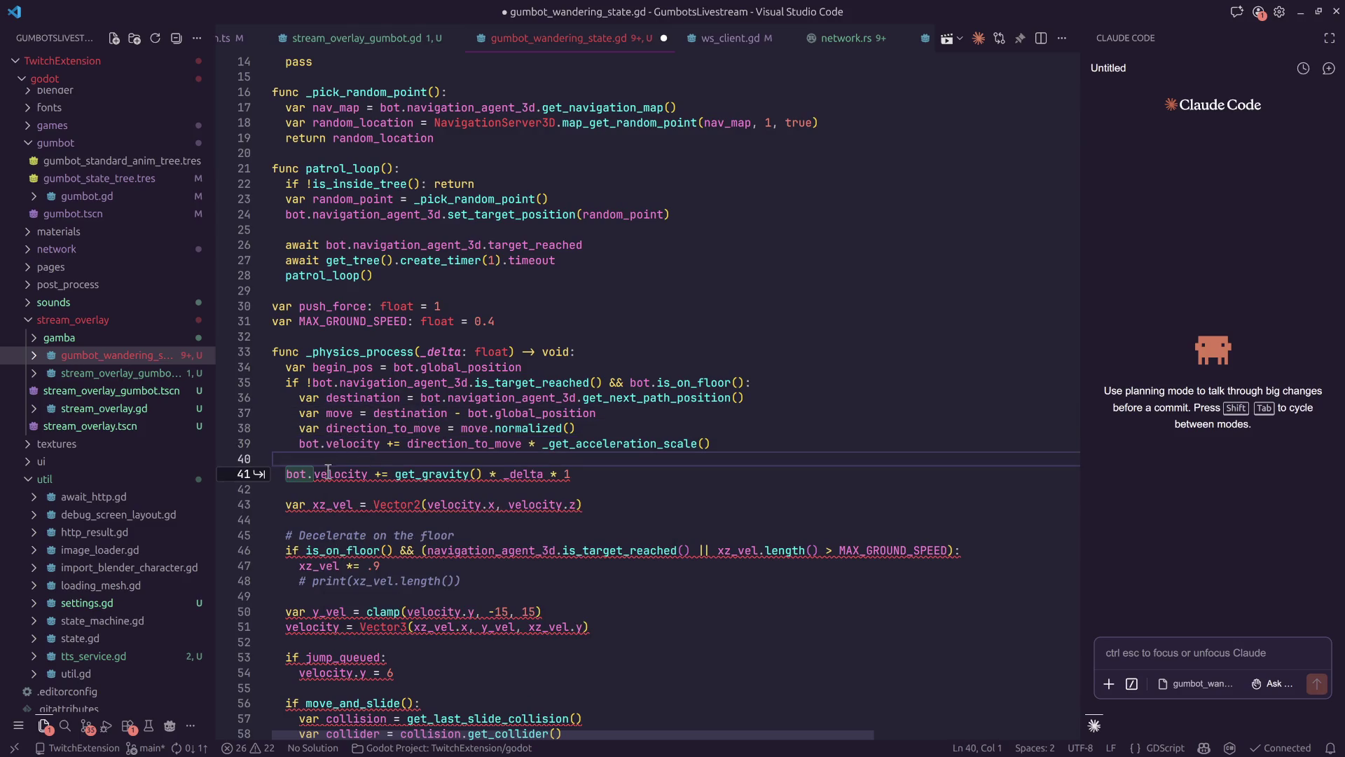
text(bot.)
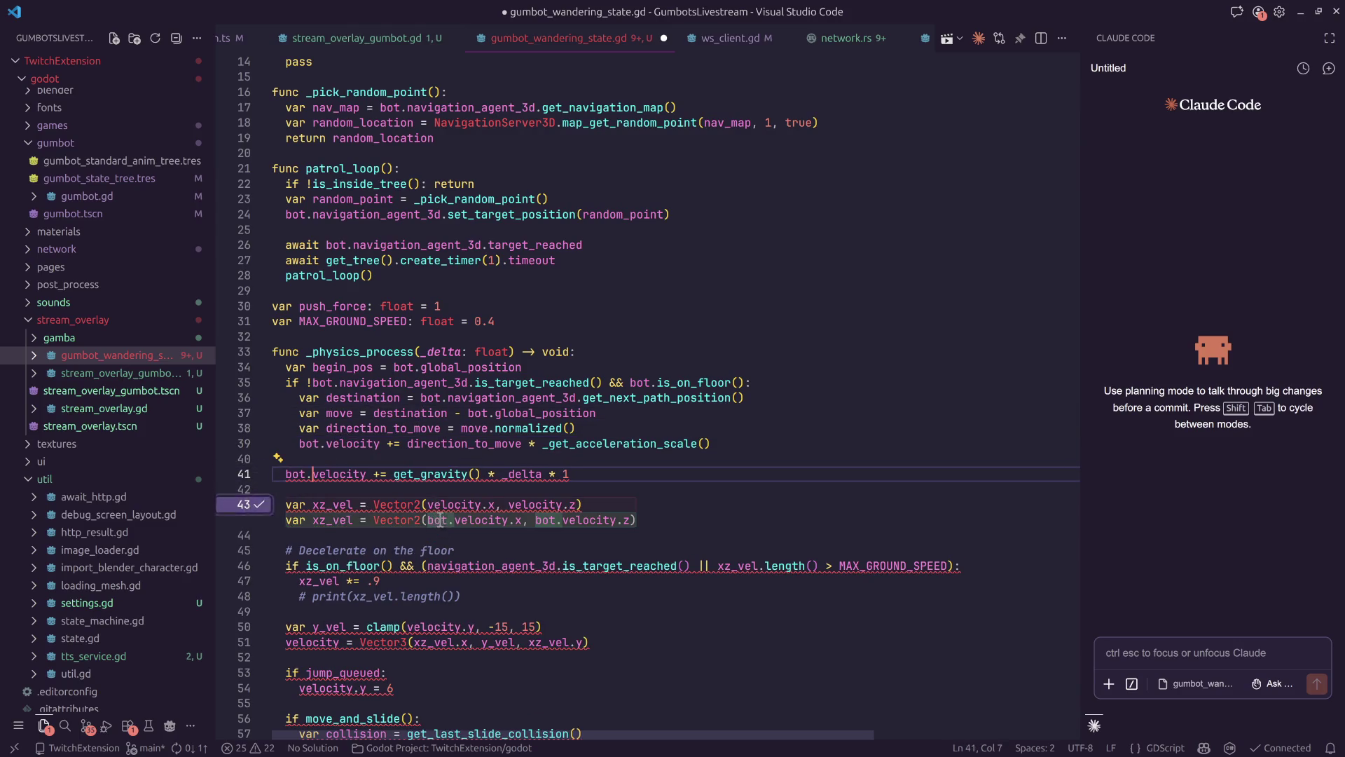
key(Tab)
- Accept the suggested bot. edits on lines 46, 50–51, 54 and 56–57
scroll(475, 518, down, 2)
key(Tab)
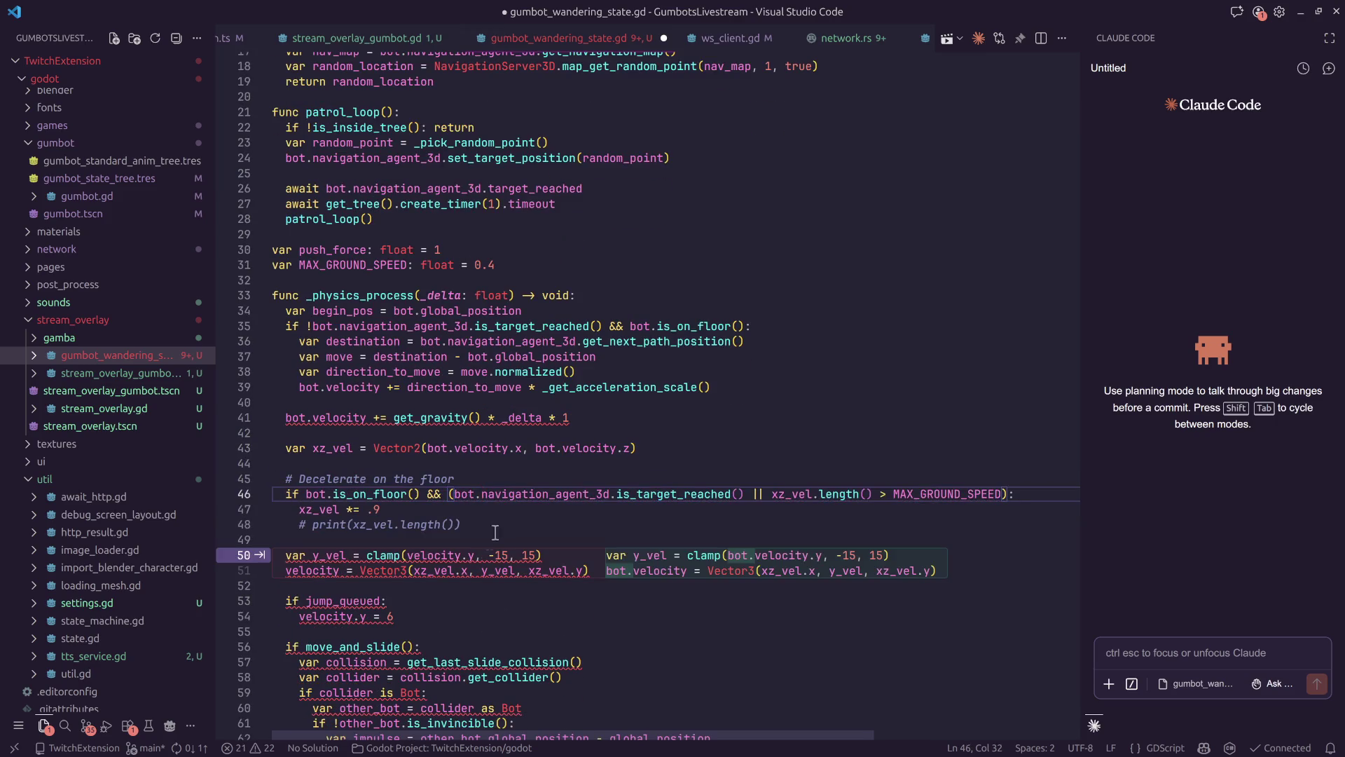
key(Tab)
scroll(679, 563, down, 3)
key(Tab)
key(Tab)
scroll(329, 534, down, 2)
key(Tab)
key(Tab)
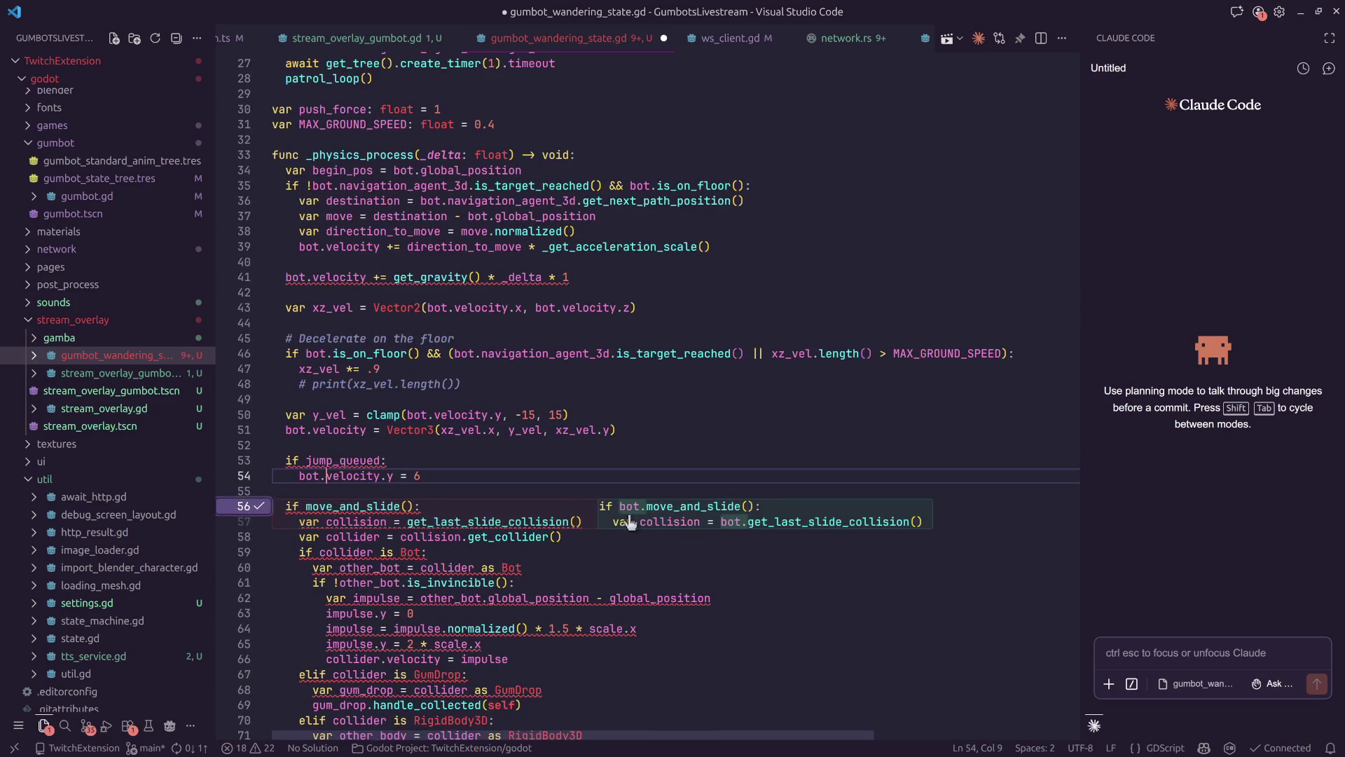
scroll(558, 564, down, 2)
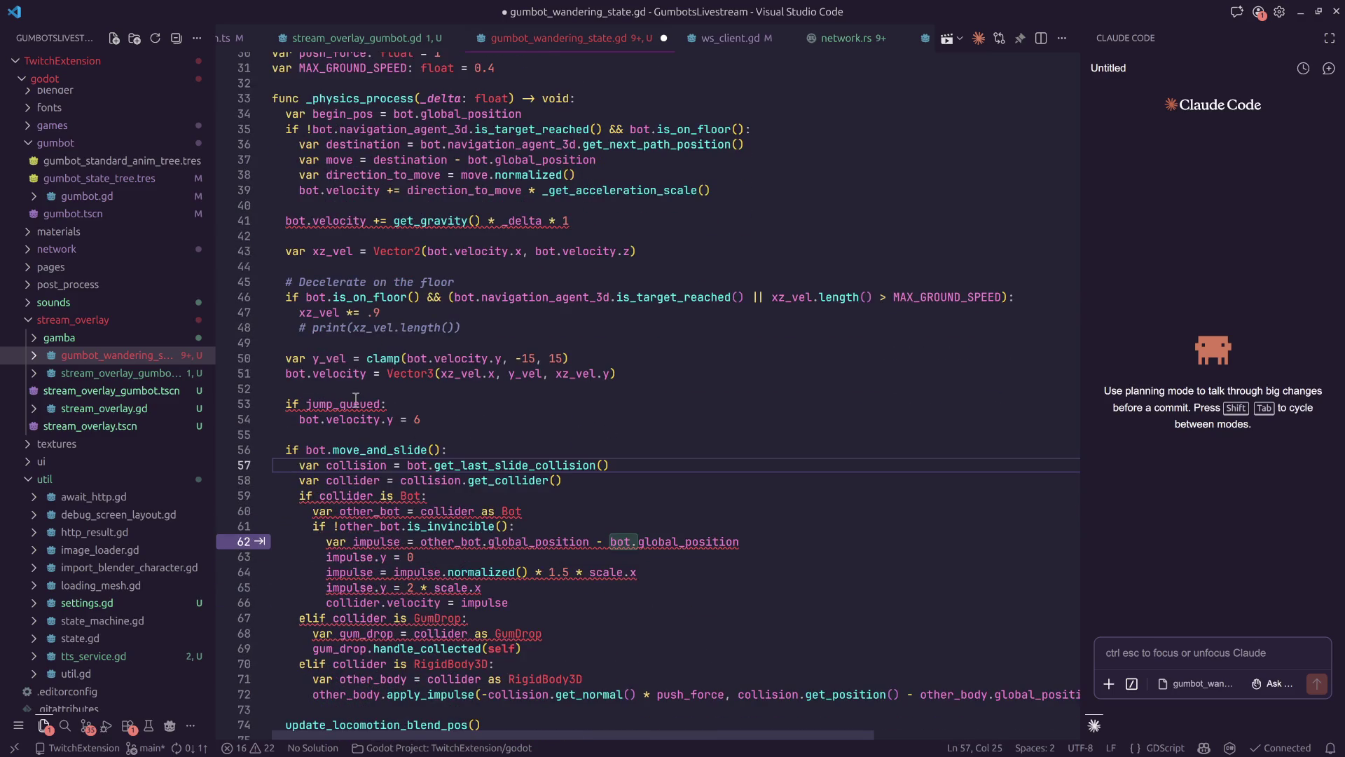
- Declare 'var jump_queued: bool = false' on line 32 and save the script
mouse_move(356, 402)
click(429, 423)
key(Up)
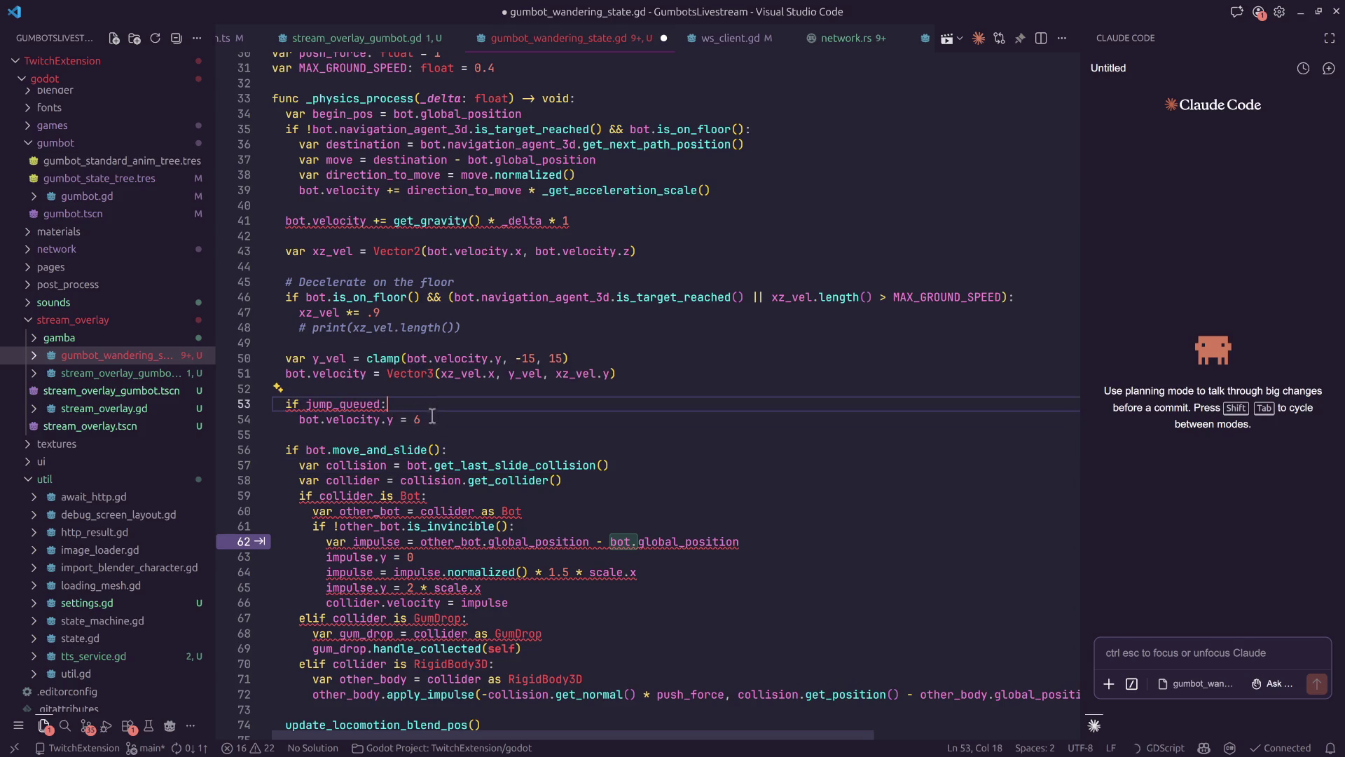
drag(431, 426, 448, 403)
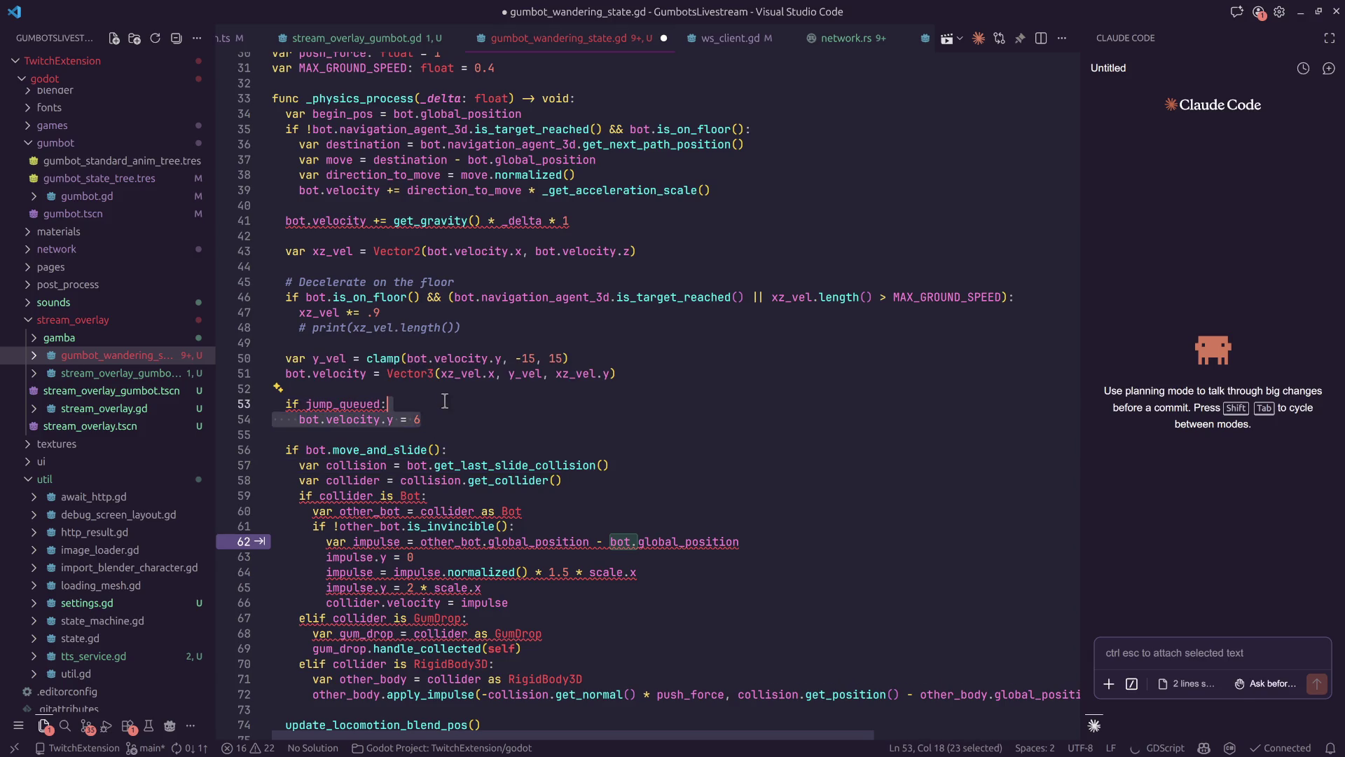
scroll(496, 434, up, 1)
scroll(497, 434, up, 1)
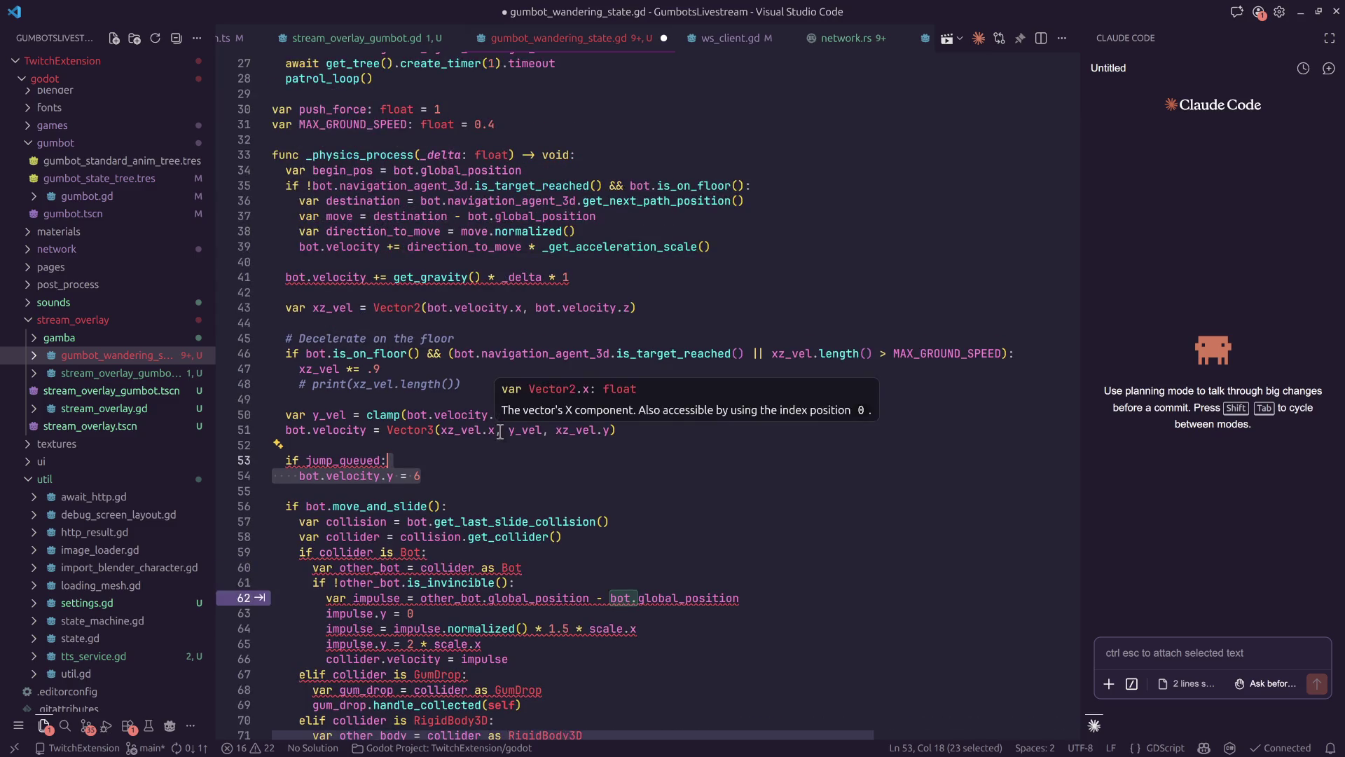
scroll(494, 431, down, 1)
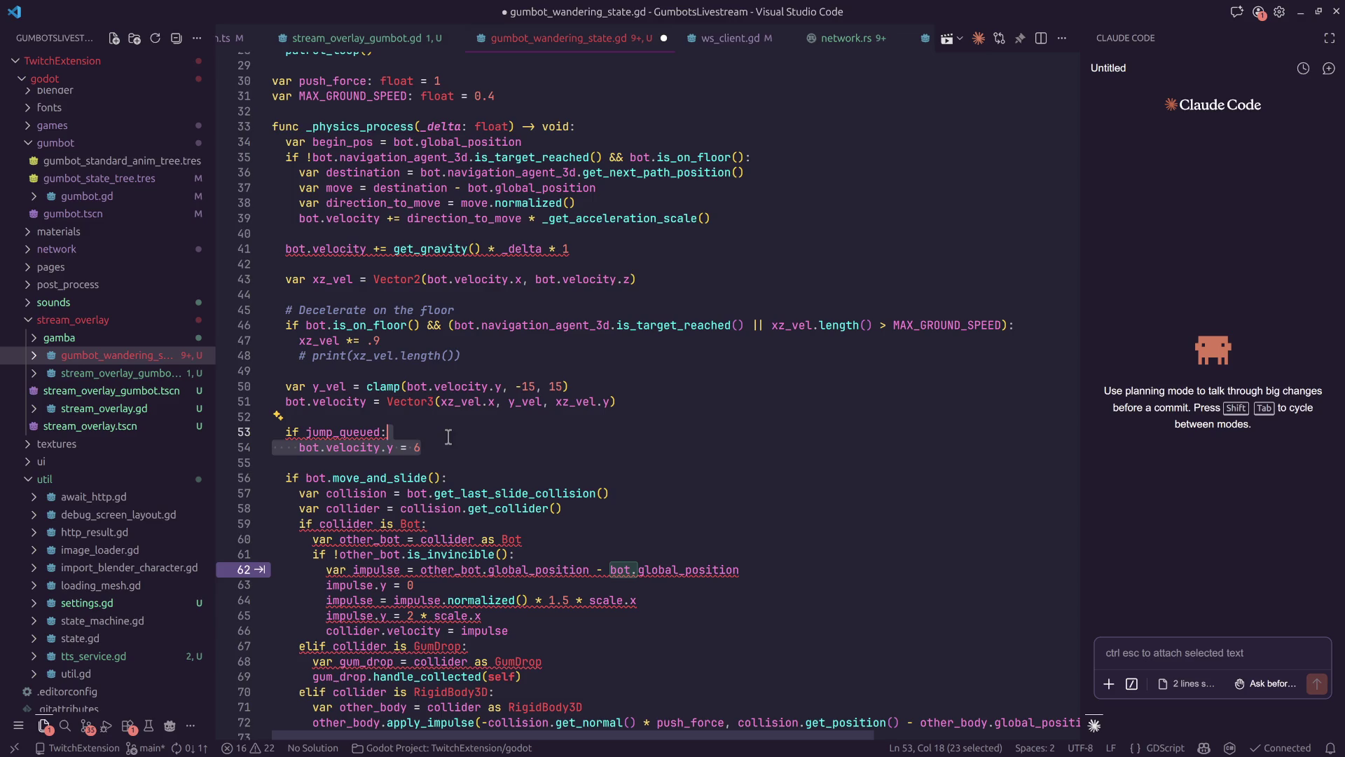
click(386, 431)
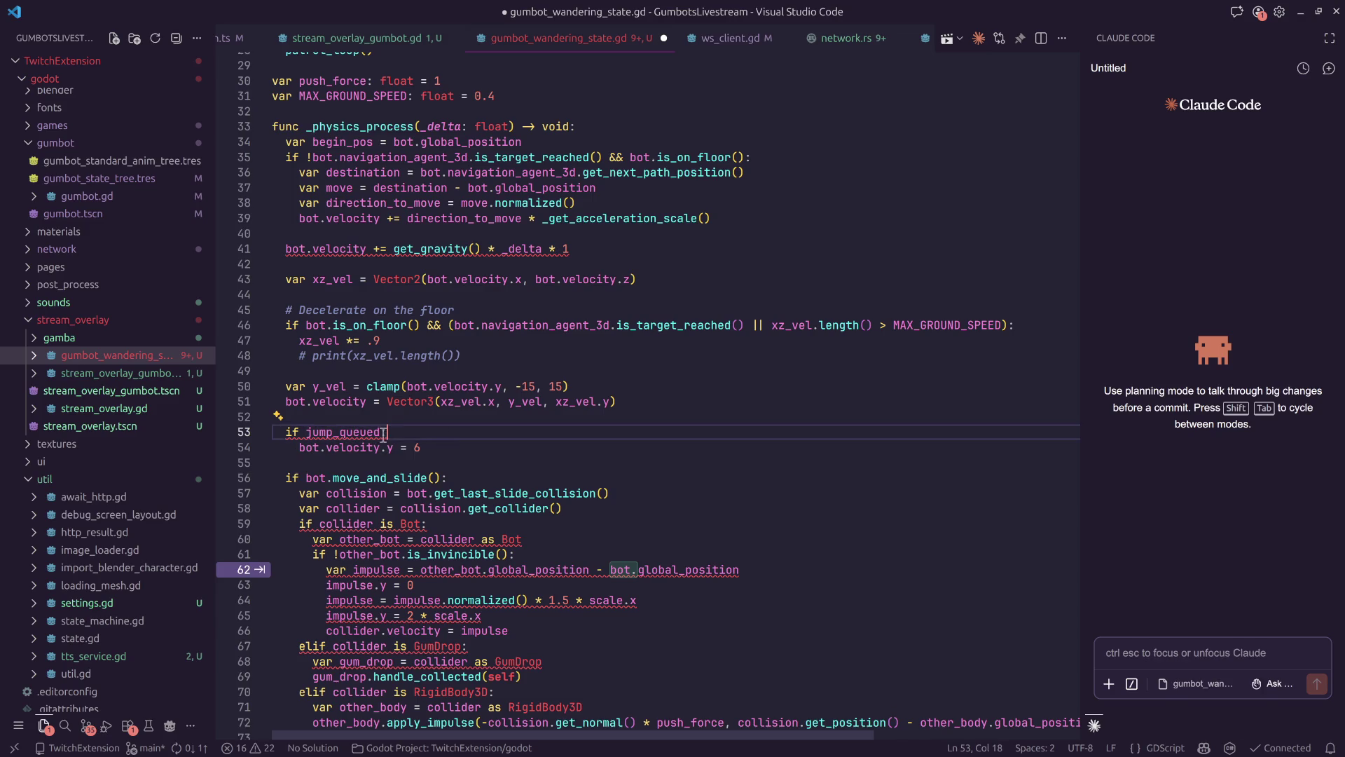
scroll(381, 420, up, 3)
click(350, 250)
text(var jump_queued: bool = false)
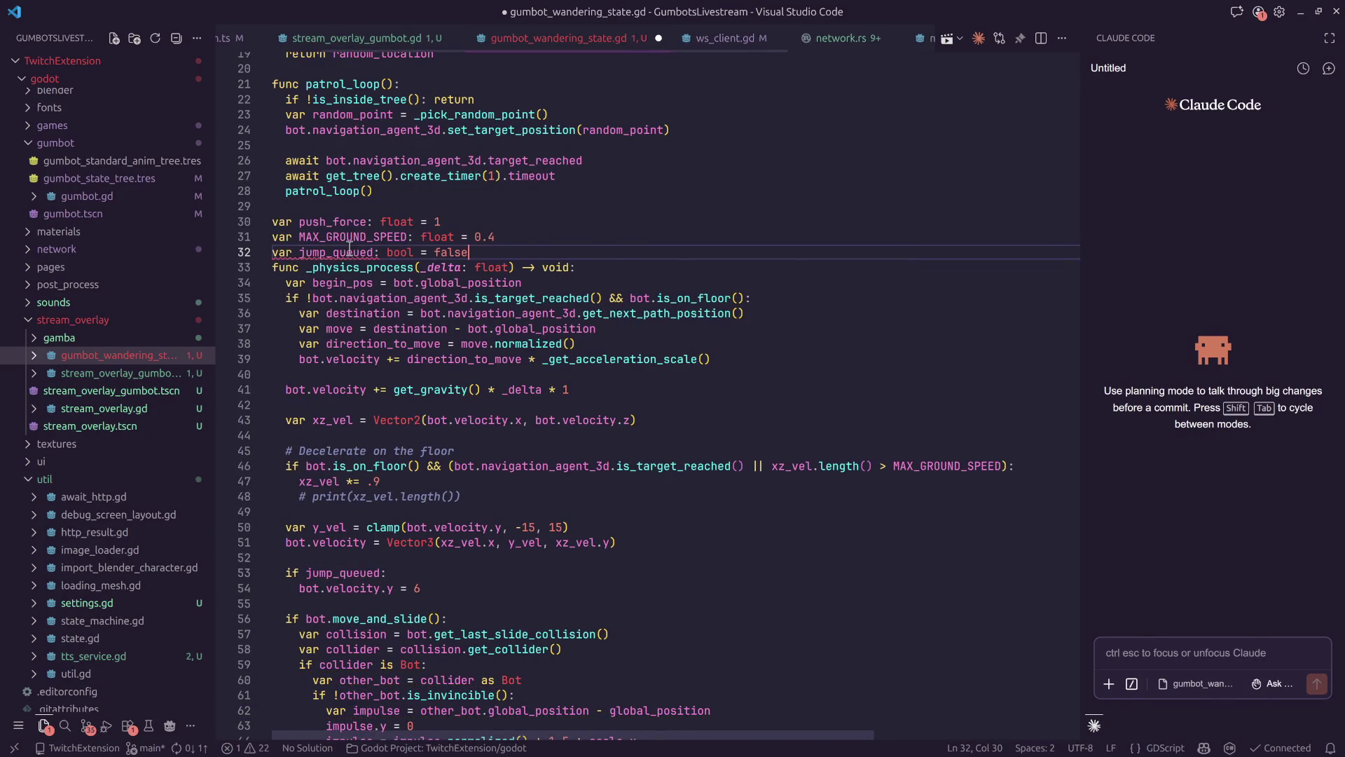
key(Tab)
key(Return)
key(ctrl+s)
- Inspect the collider checks in the collision code and dismiss the scale error details
scroll(452, 470, down, 3)
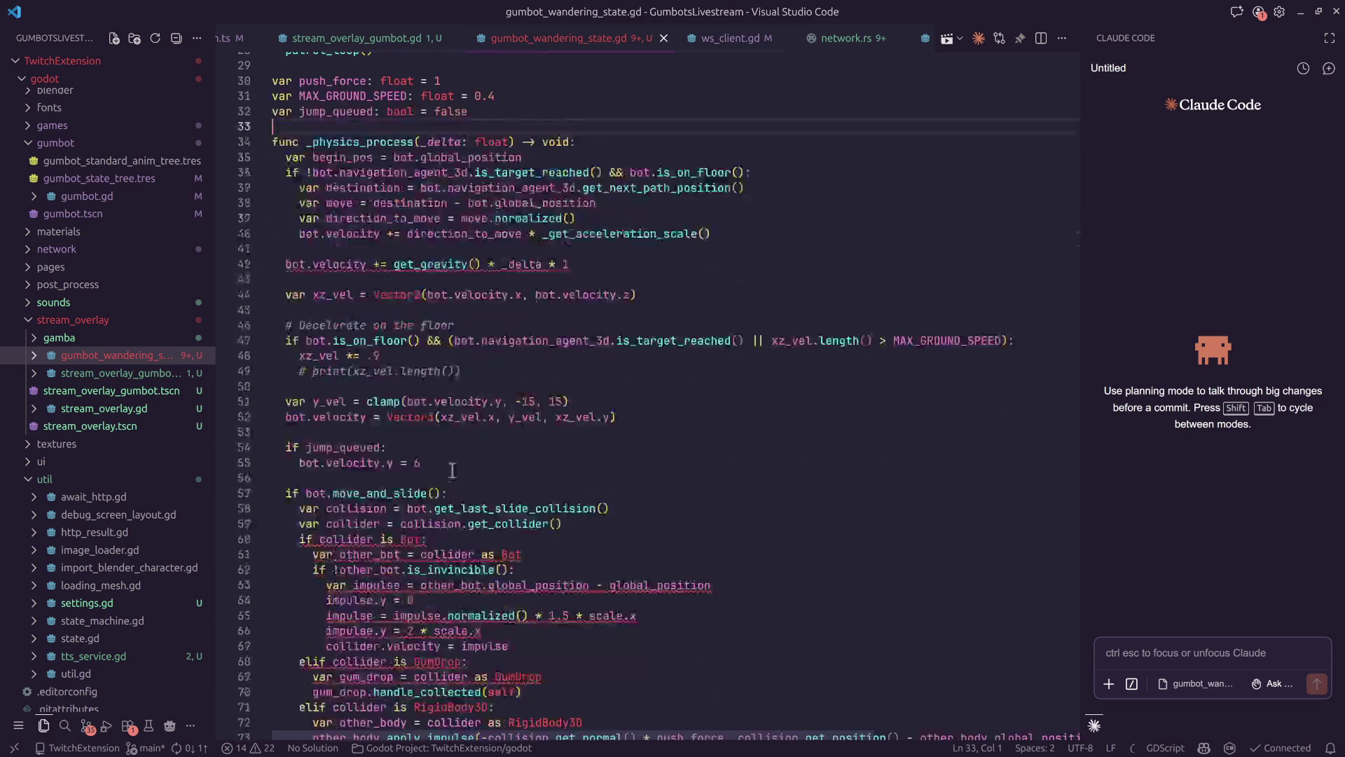
scroll(452, 470, down, 2)
scroll(452, 470, down, 2)
click(368, 367)
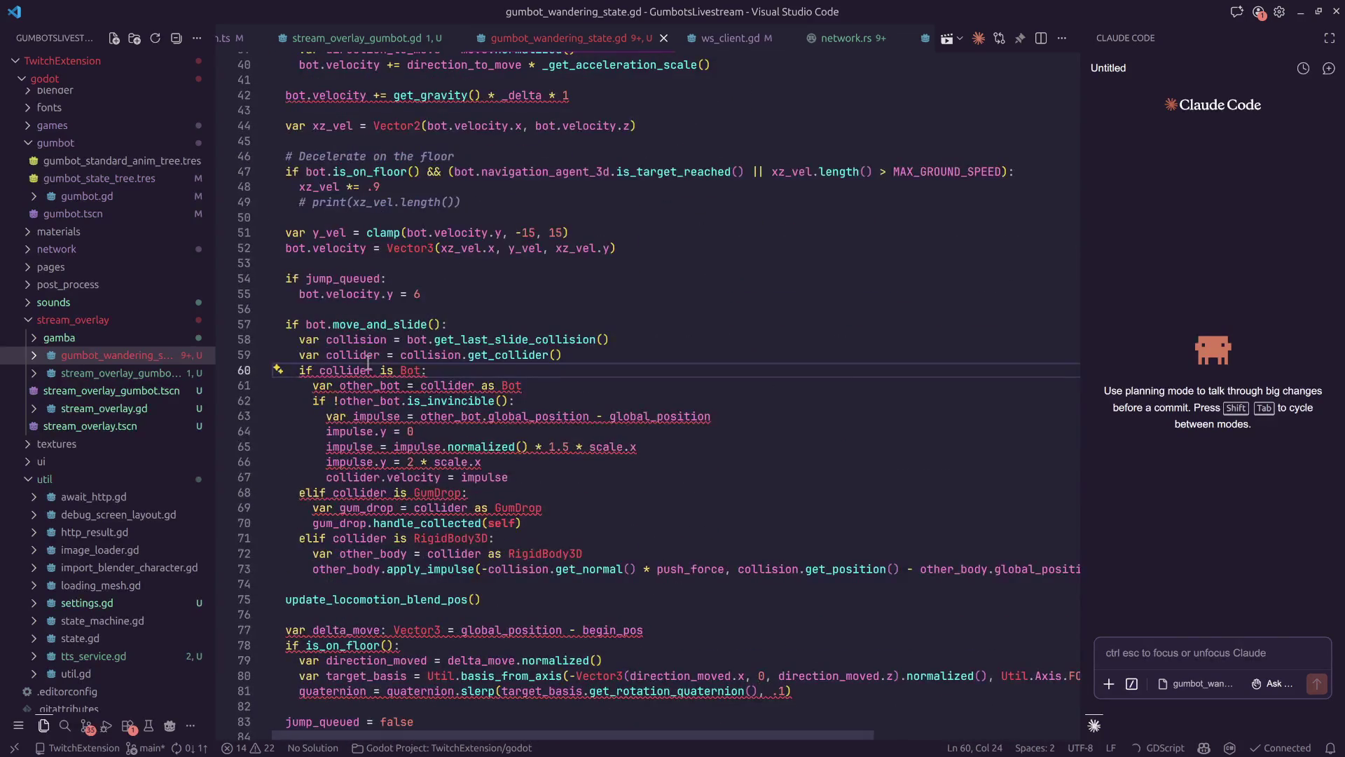
drag(368, 361, 366, 369)
double_click(373, 340)
scroll(481, 373, up, 1)
click(487, 384)
scroll(486, 387, down, 2)
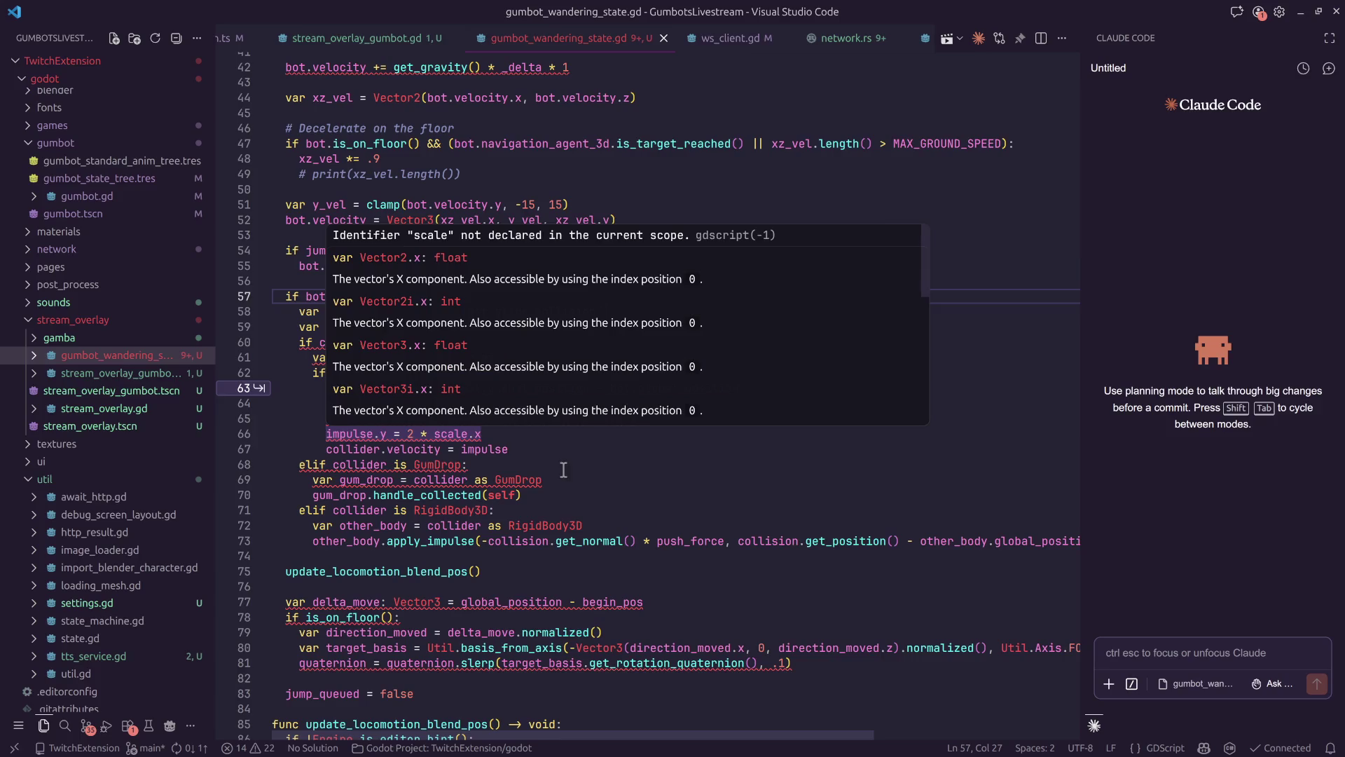
click(563, 468)
click(569, 373)
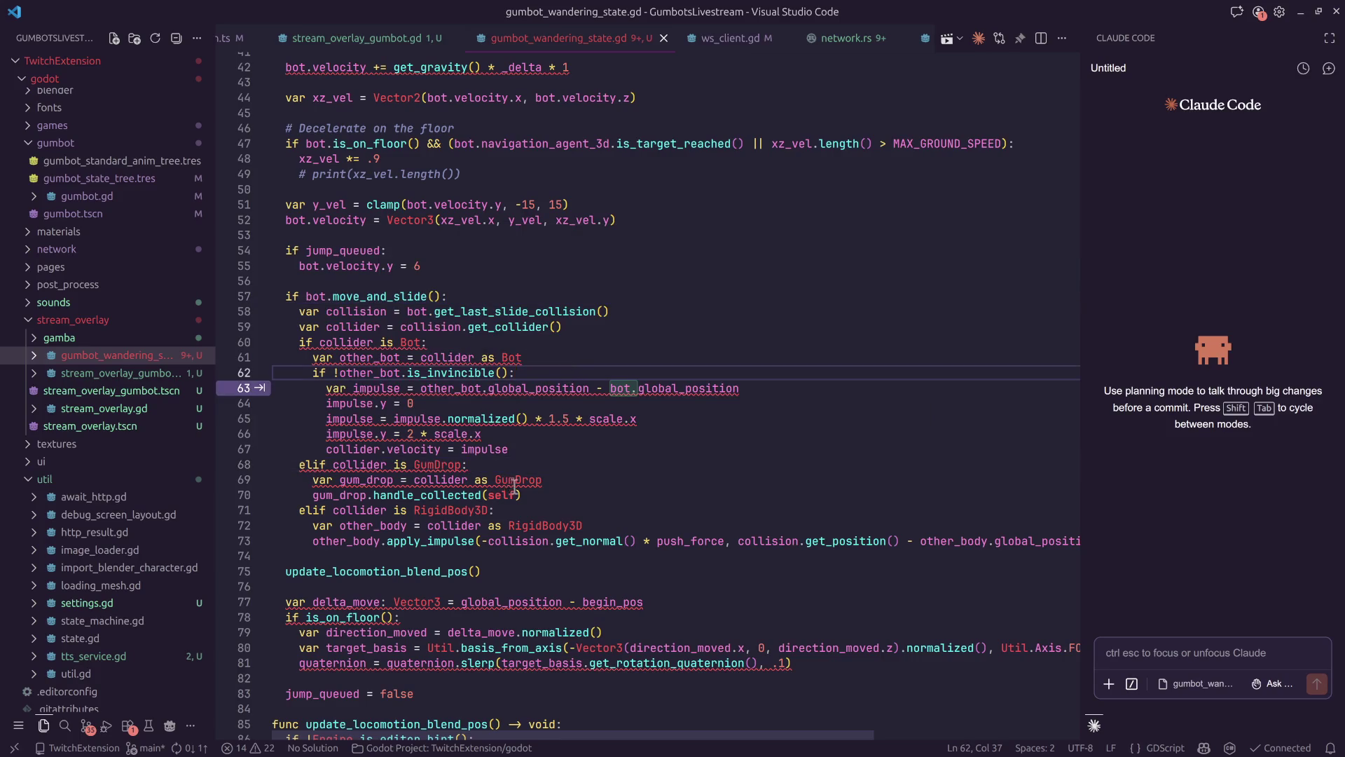
scroll(515, 486, down, 2)
scroll(378, 402, up, 4)
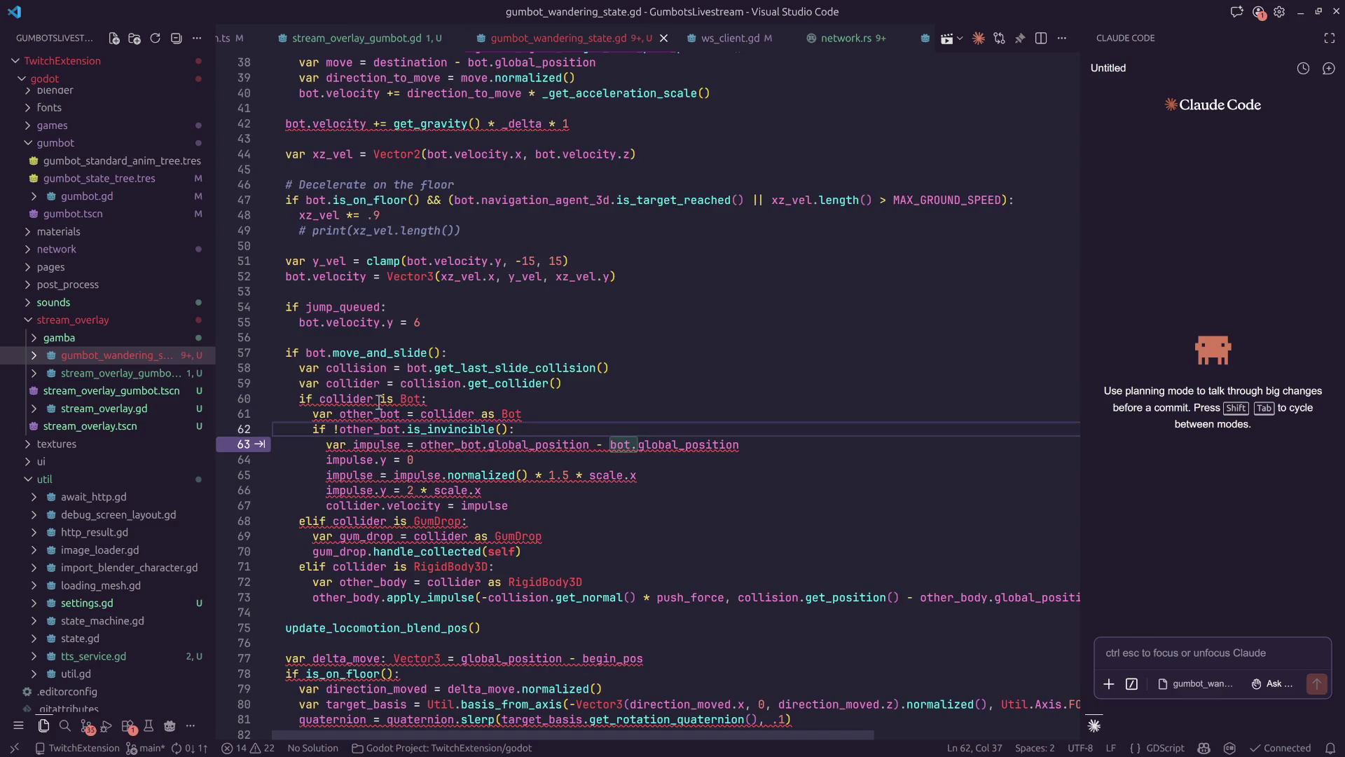
- Change the type name Bot to GumBot on lines 60 and 61, add the missing colon, and save
double_click(410, 399)
text(Gu)
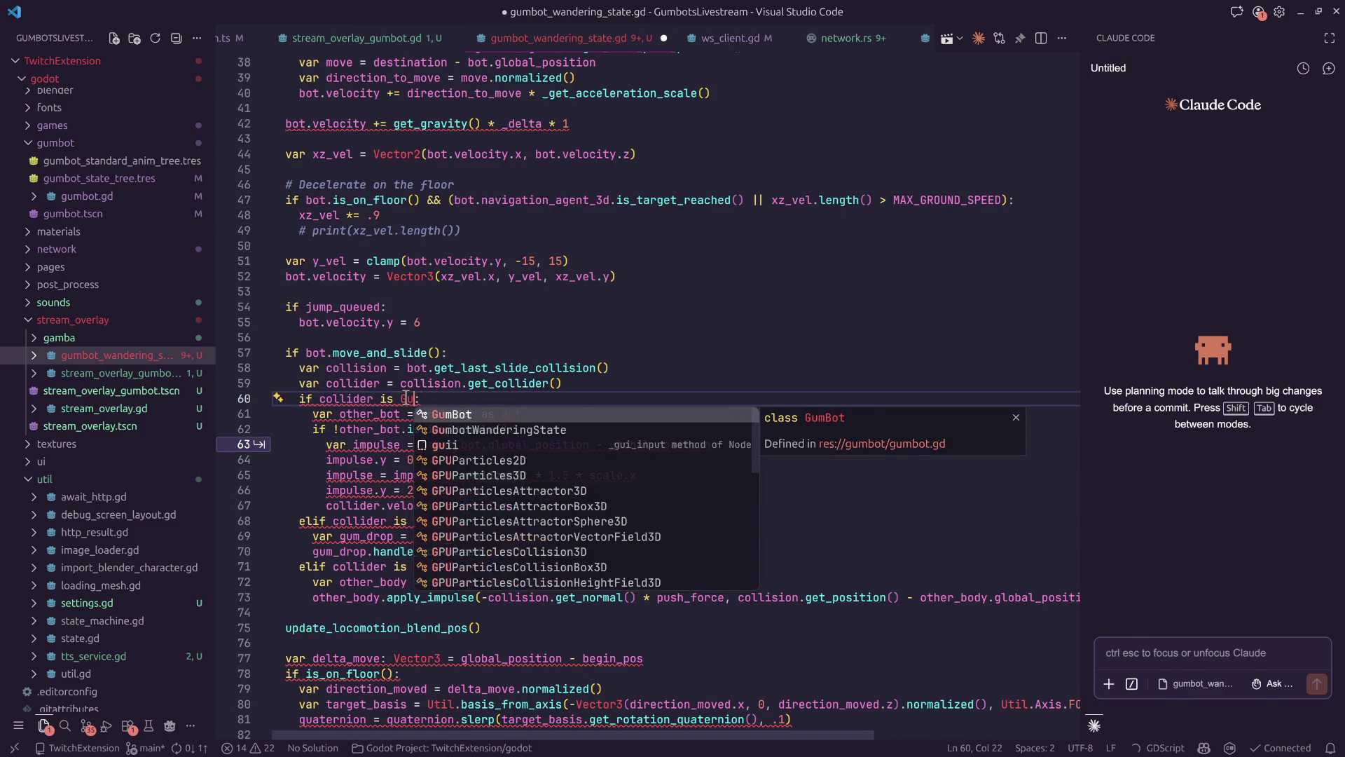
key(Return)
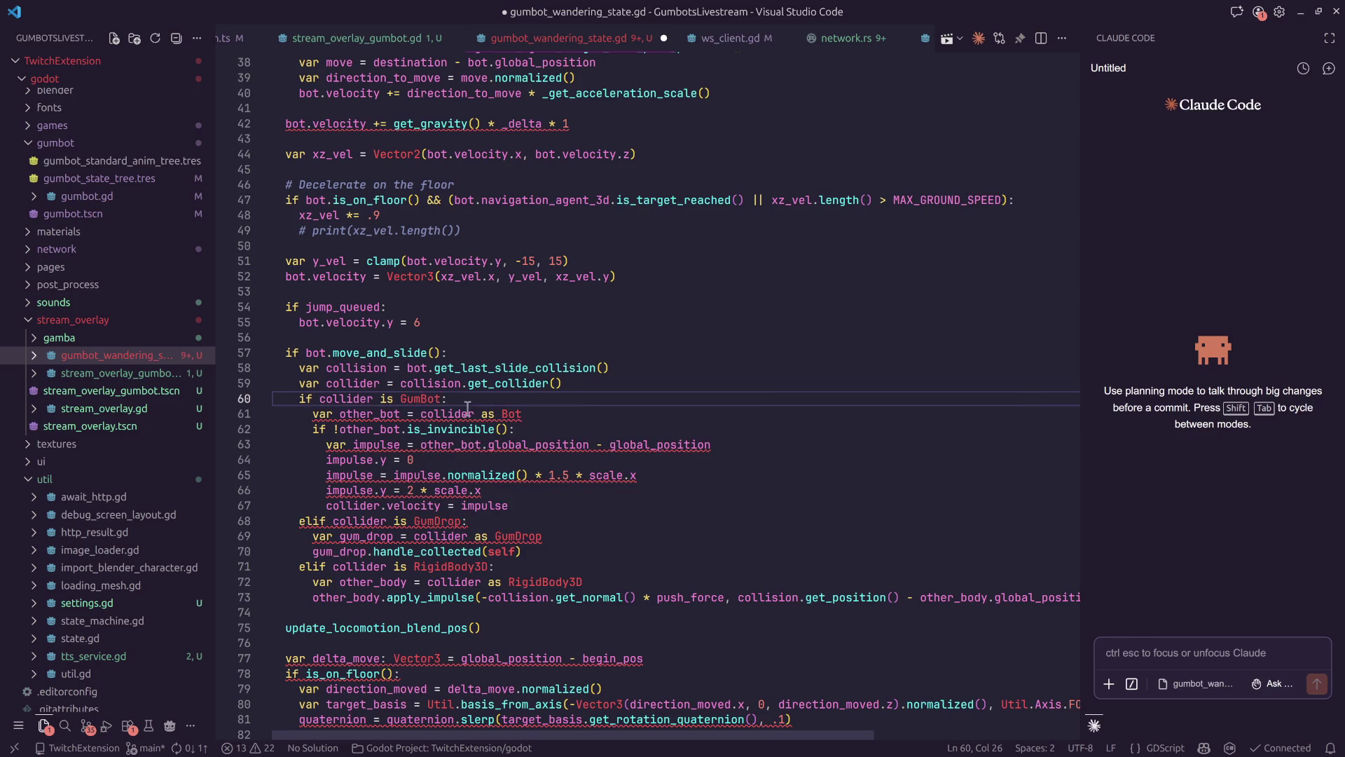
double_click(512, 414)
text(Gu)
key(Return)
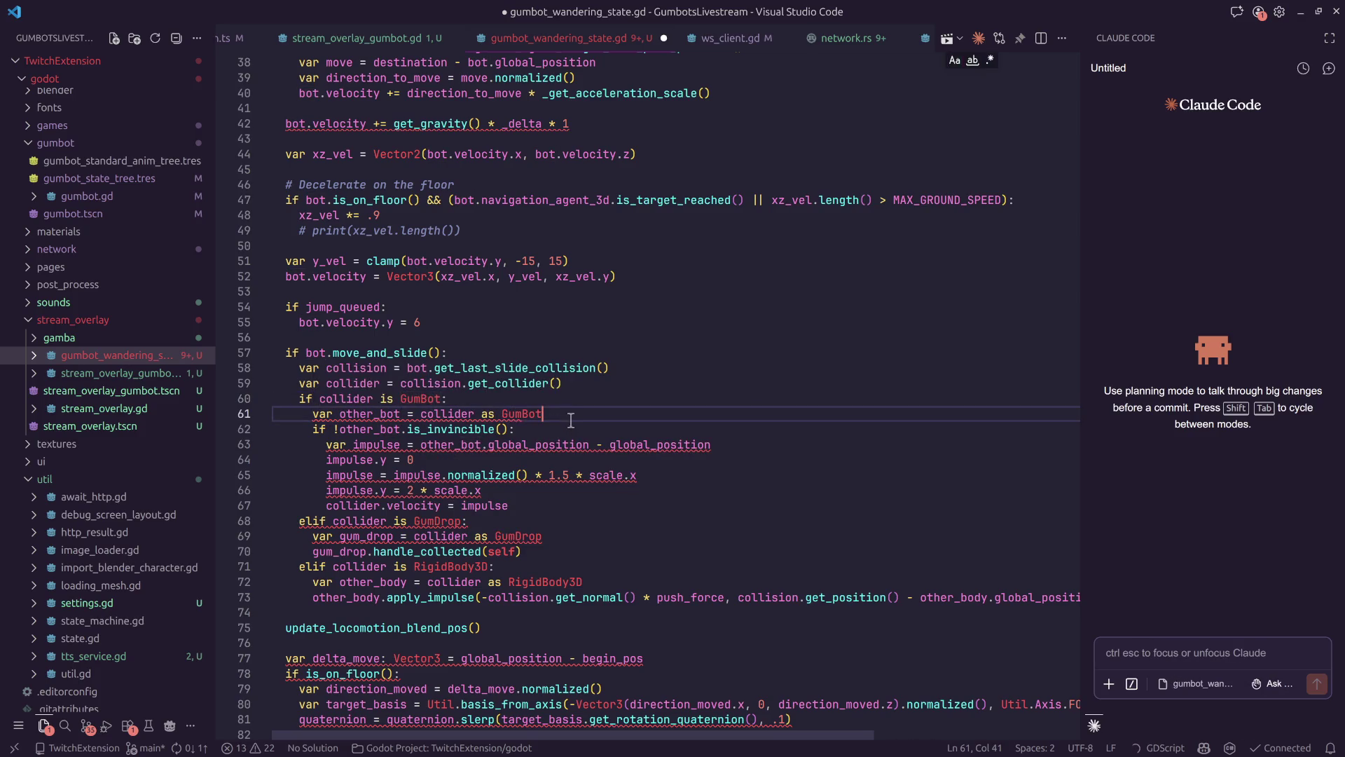
key(ctrl+s)
click(408, 414)
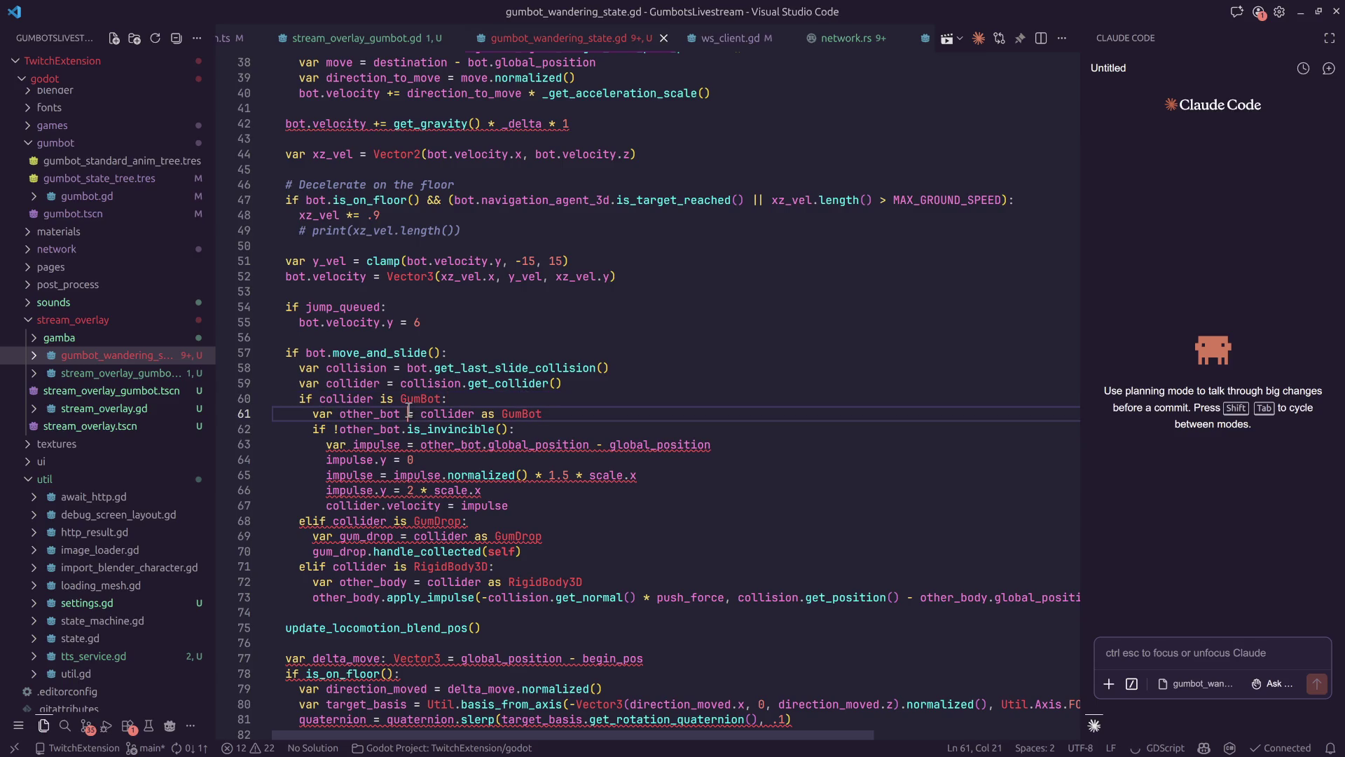
text(:)
key(ctrl+s)
- Prefix global_position on line 63 and scale.x on line 65 with bot., then save
click(504, 460)
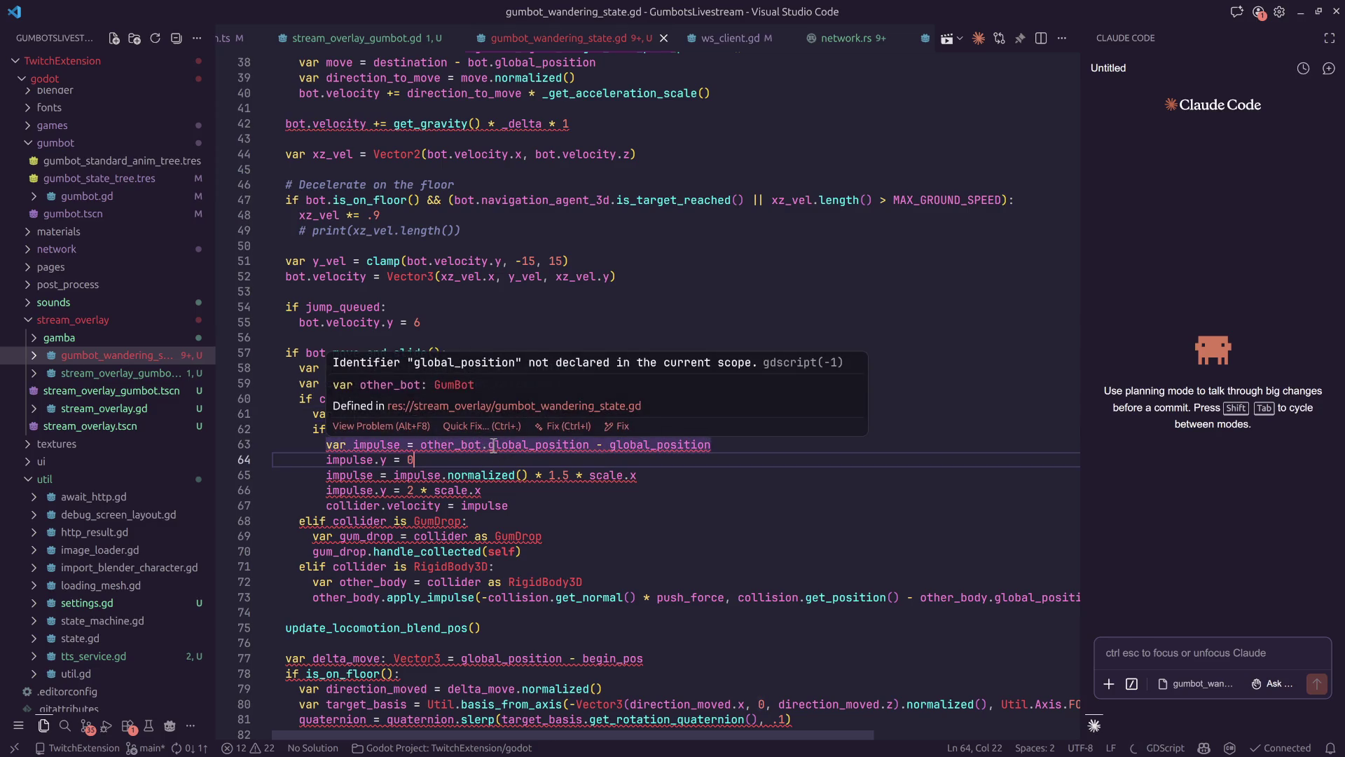
click(610, 445)
text(b)
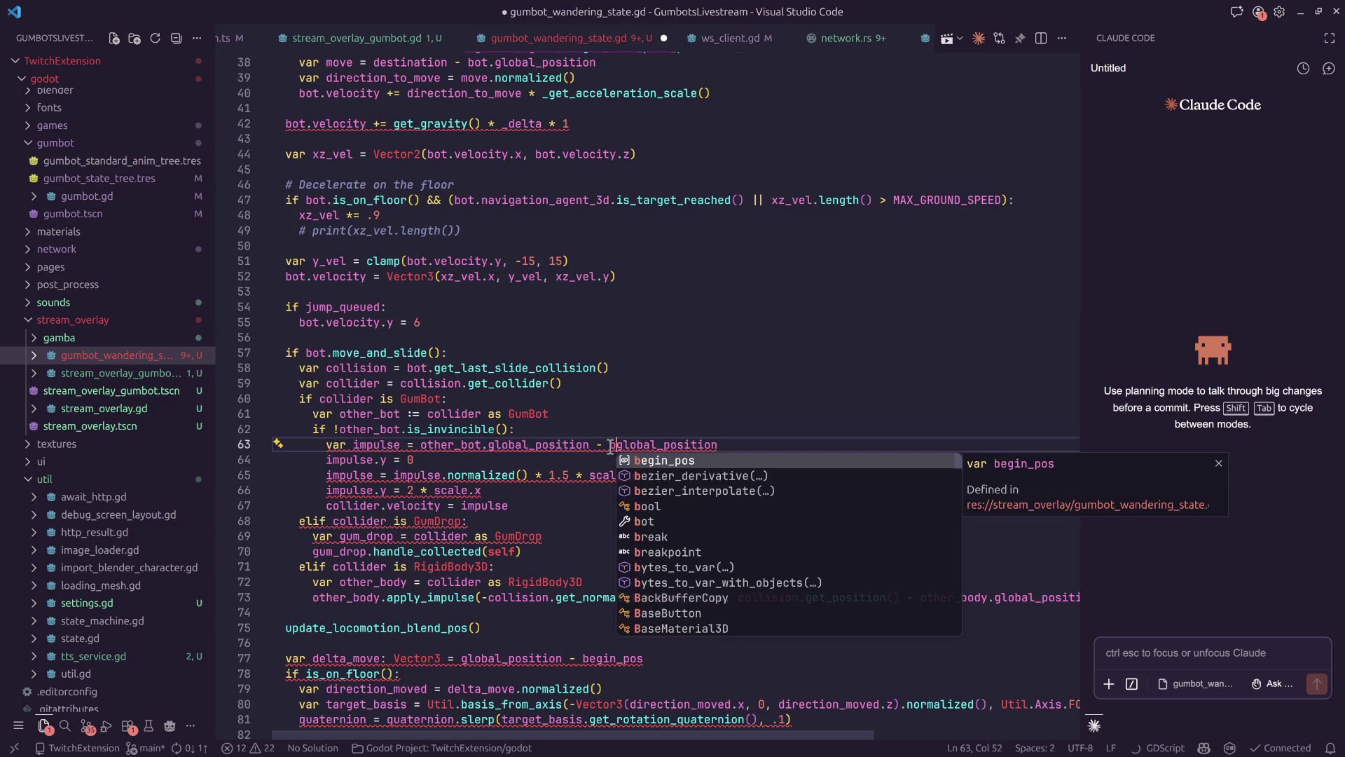
text(ot.)
click(570, 459)
click(598, 493)
click(587, 475)
text(b)
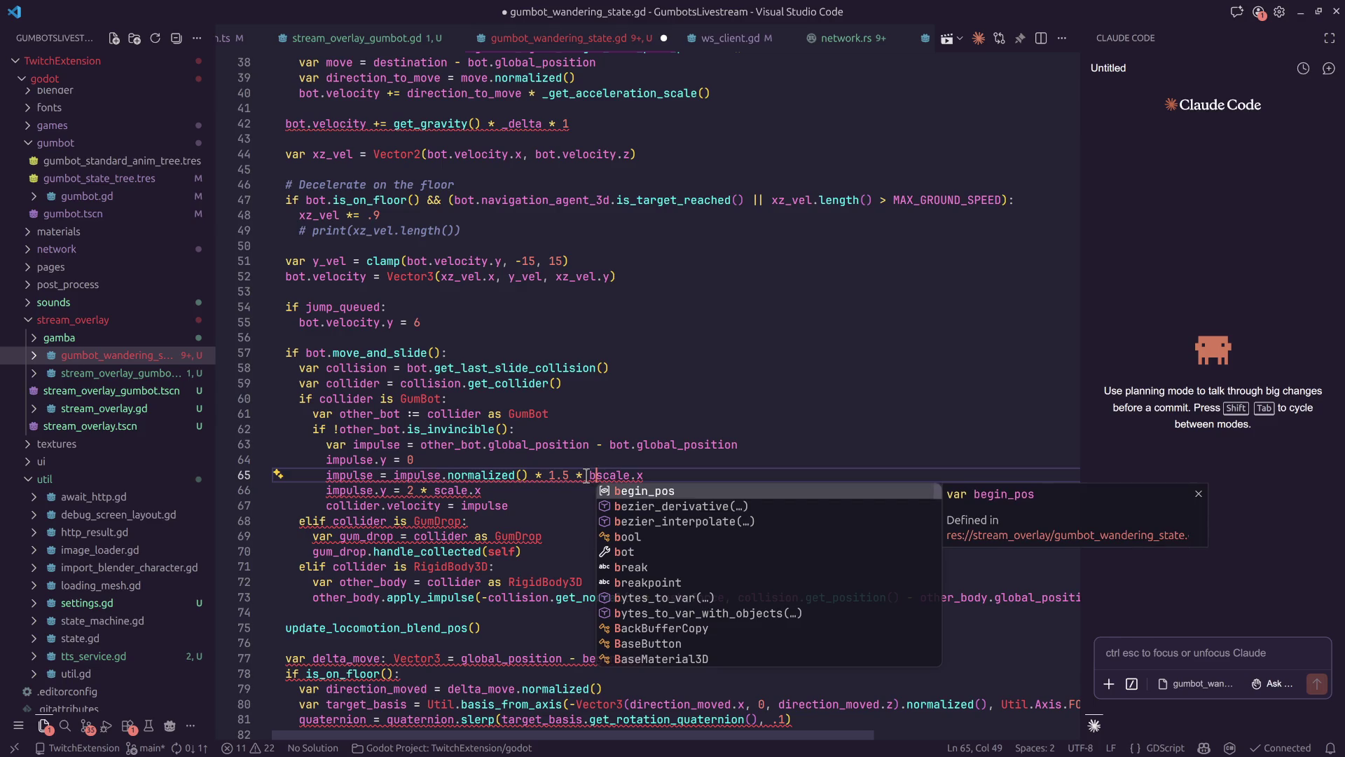
text(ot.)
key(Escape)
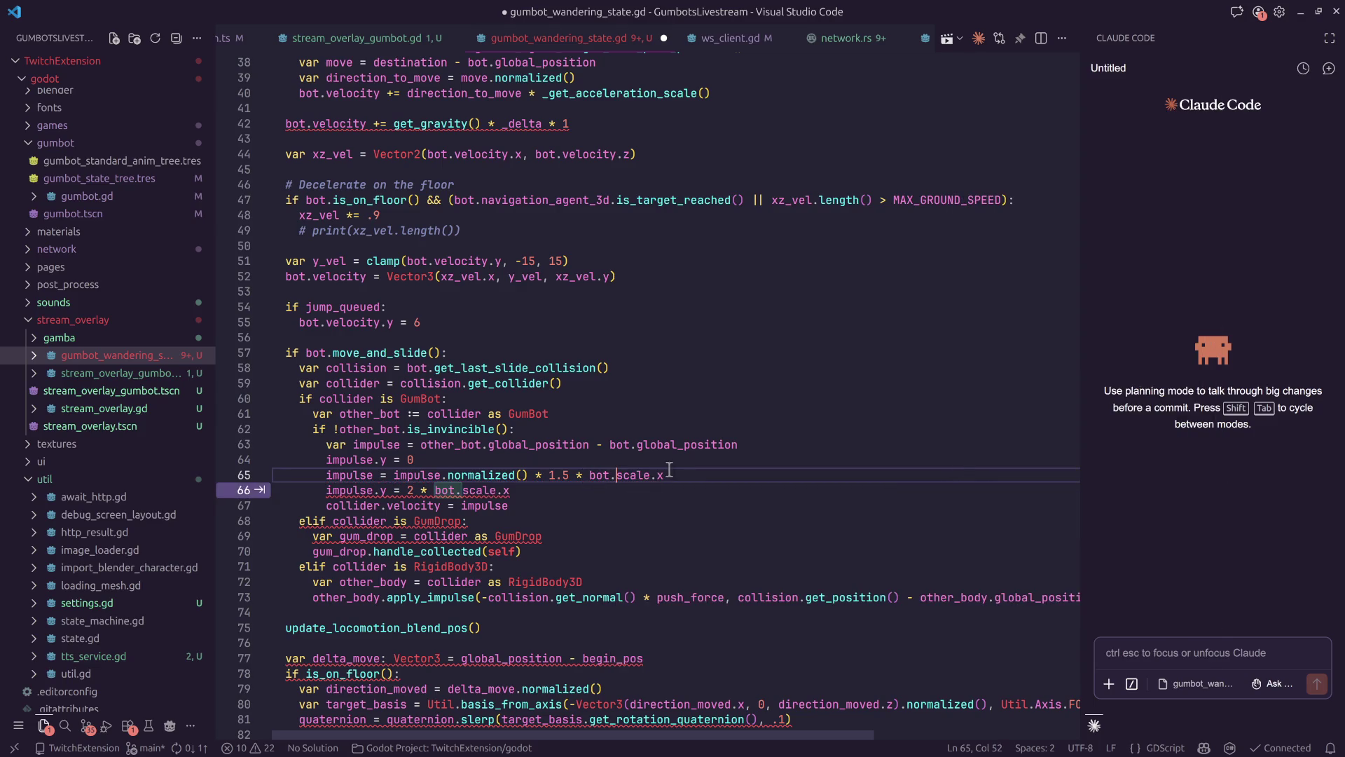
mouse_move(629, 475)
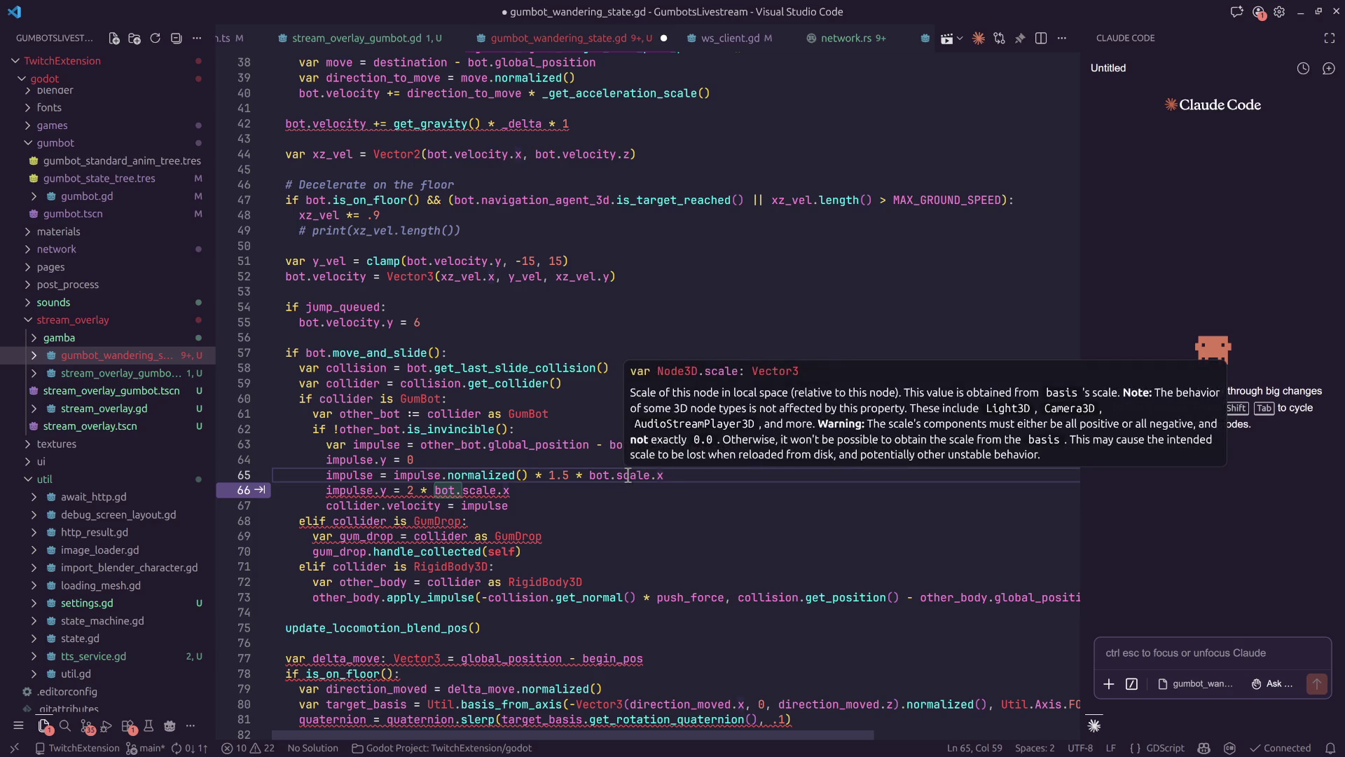
key(ctrl+s)
click(569, 490)
click(456, 493)
click(532, 506)
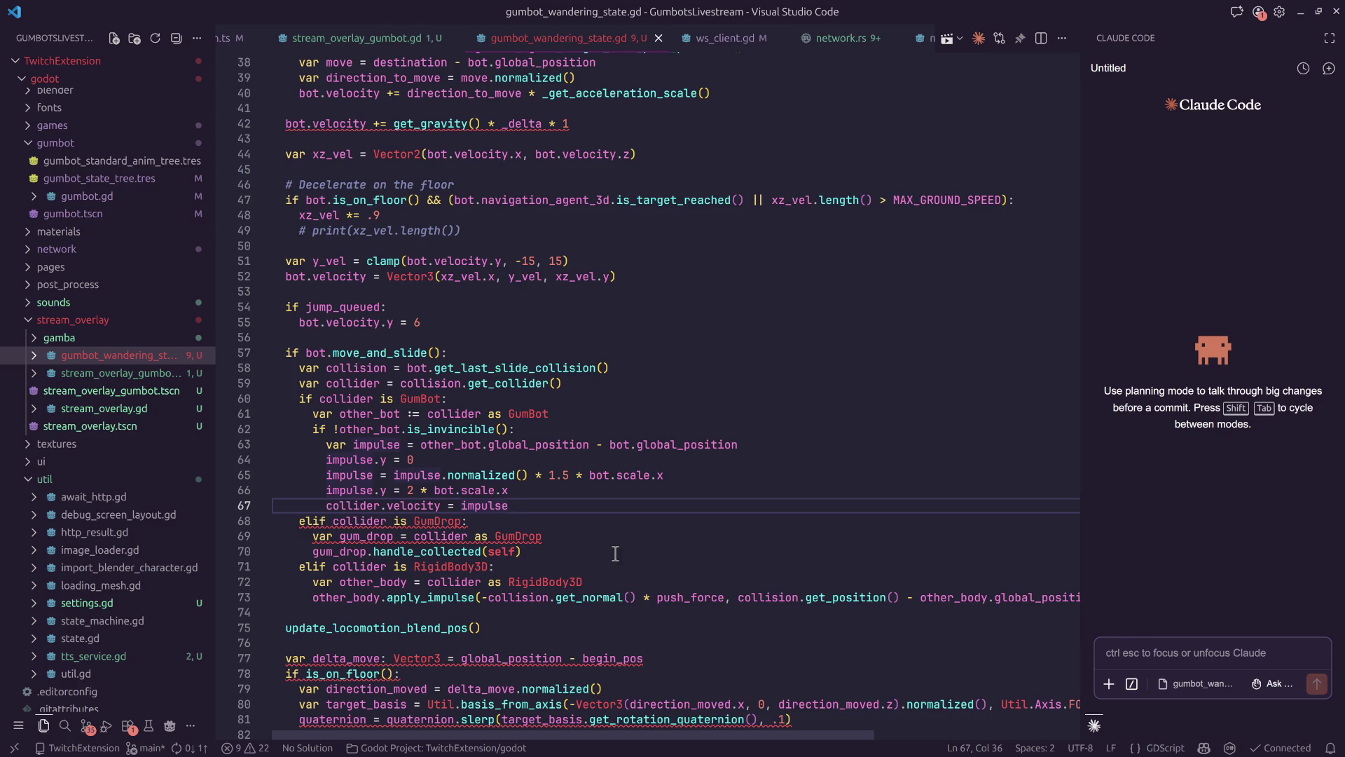
click(580, 538)
click(502, 524)
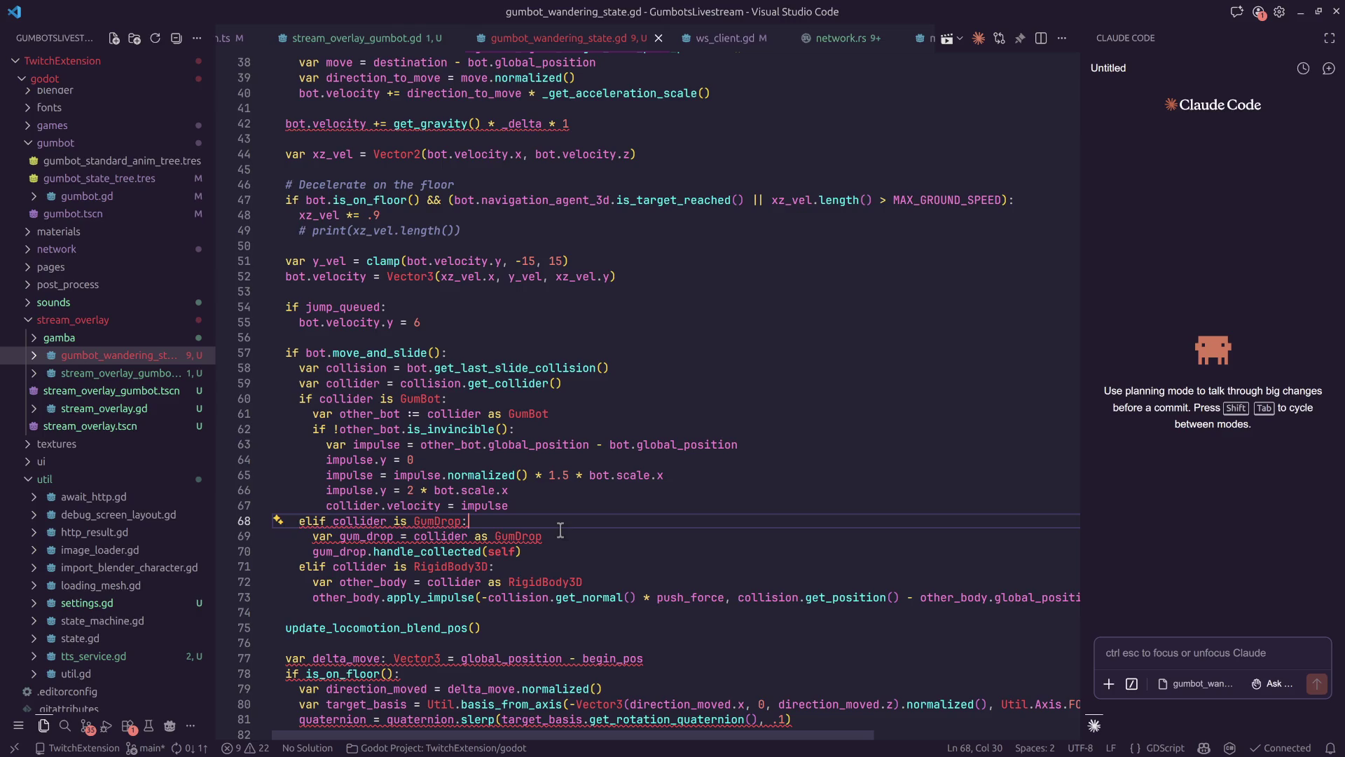
click(502, 536)
- Comment out lines 68–73 holding the GumDrop and RigidBody3D collision branches, then save
mouse_move(379, 523)
key(Right)
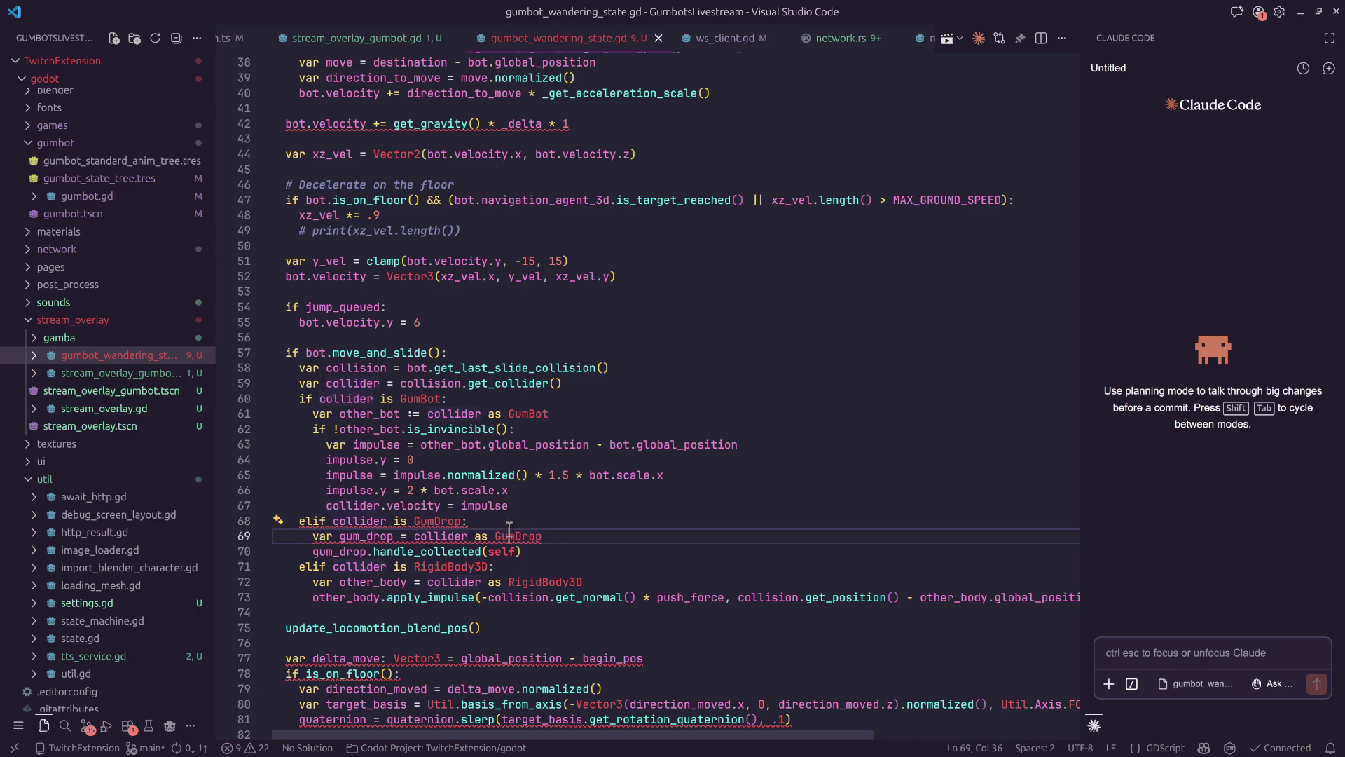
drag(534, 522, 534, 592)
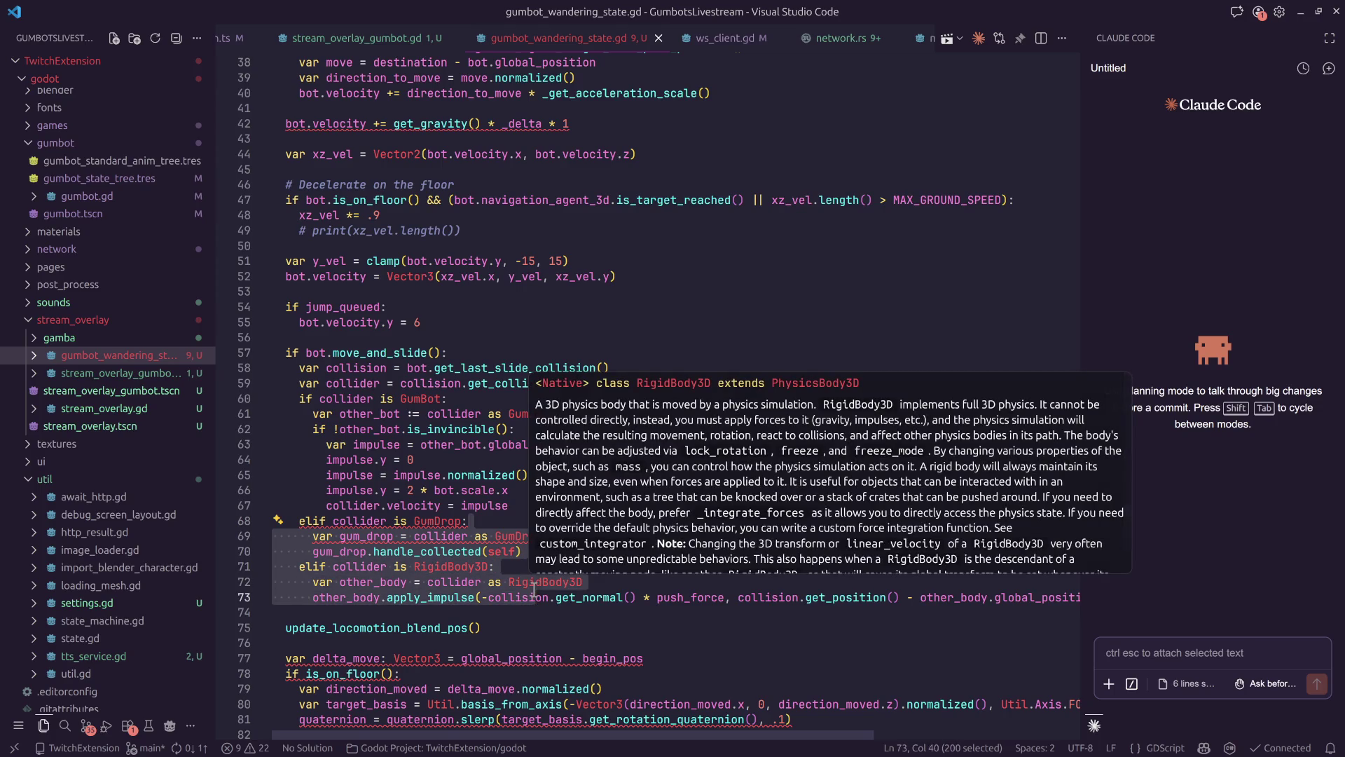
key(ctrl+slash)
click(561, 508)
click(631, 565)
key(ctrl+s)
click(527, 629)
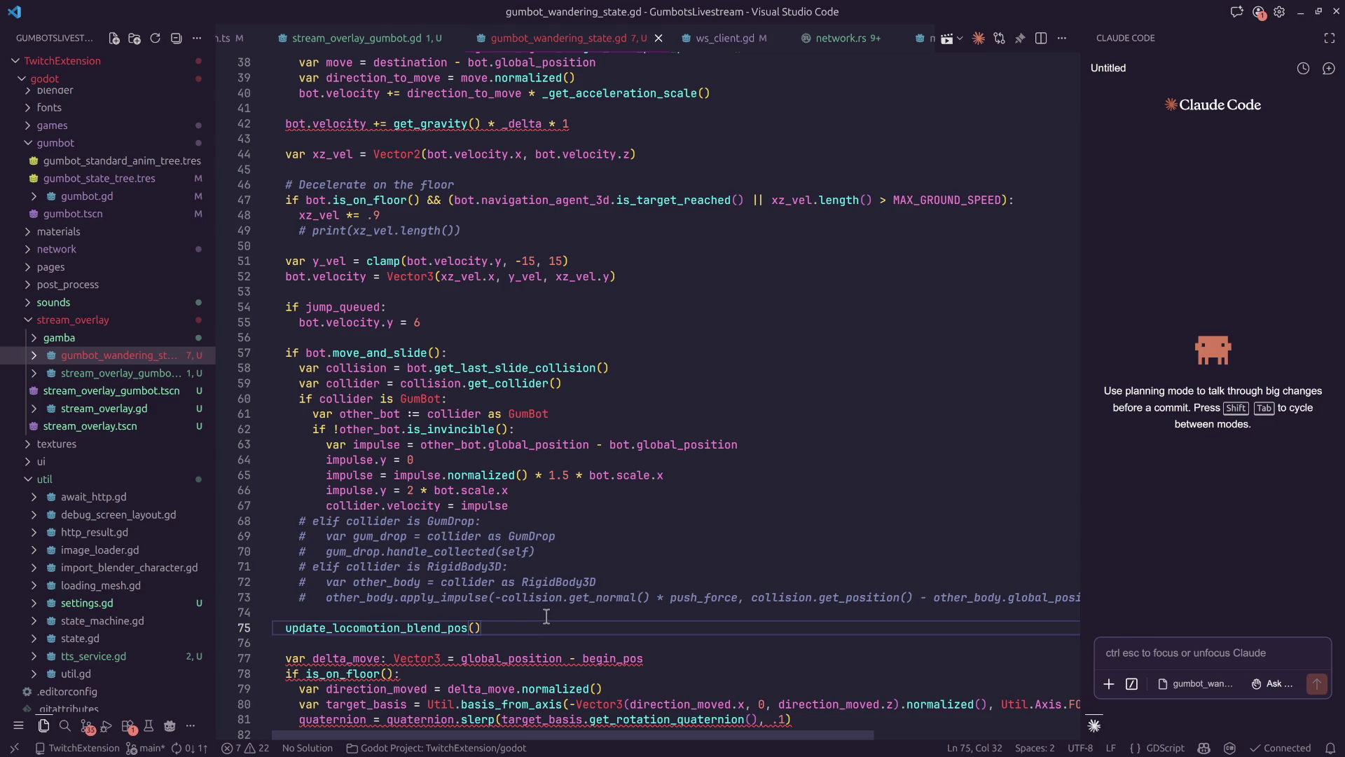
scroll(527, 620, down, 4)
click(523, 480)
- Prefix global_position, is_on_floor, the line 81 calls and velocity with bot. in the wandering state
click(462, 461)
text(g)
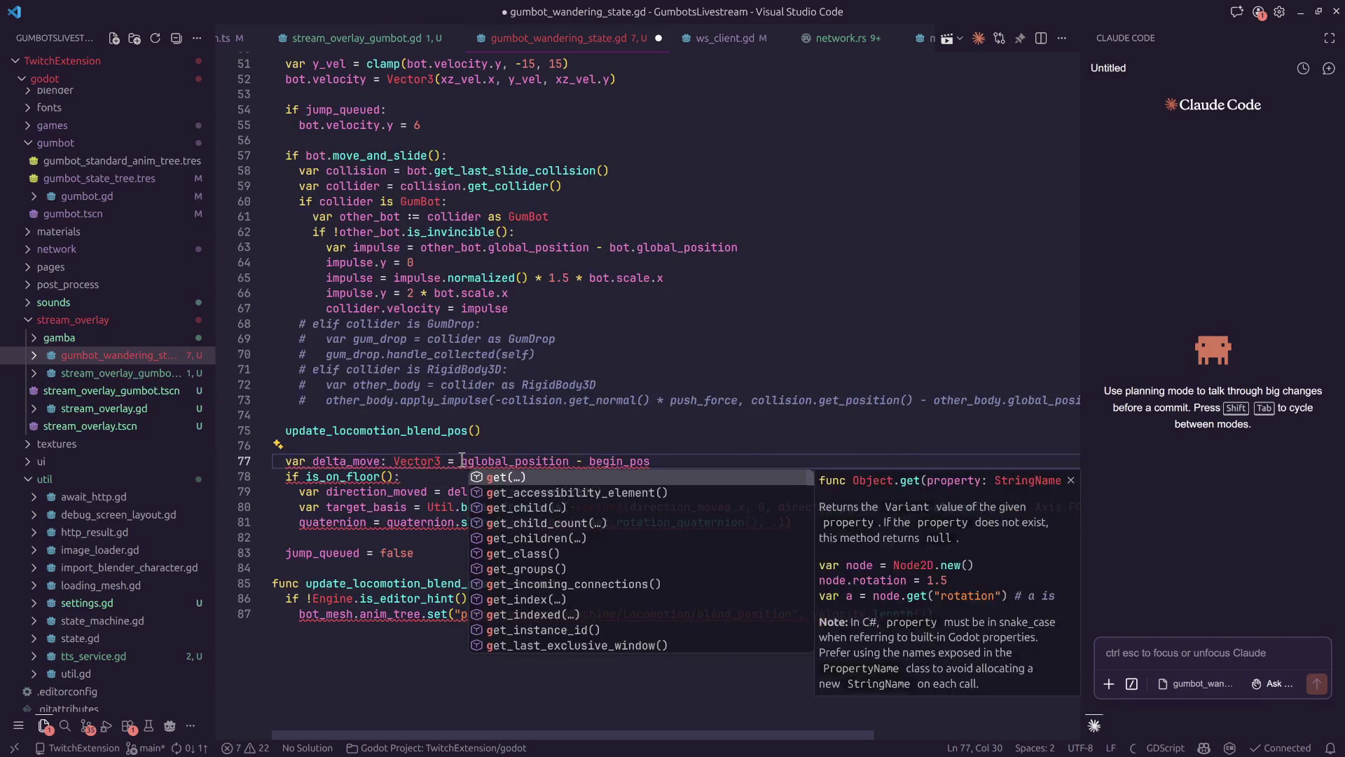
key(BackSpace)
text(bot.)
key(Escape)
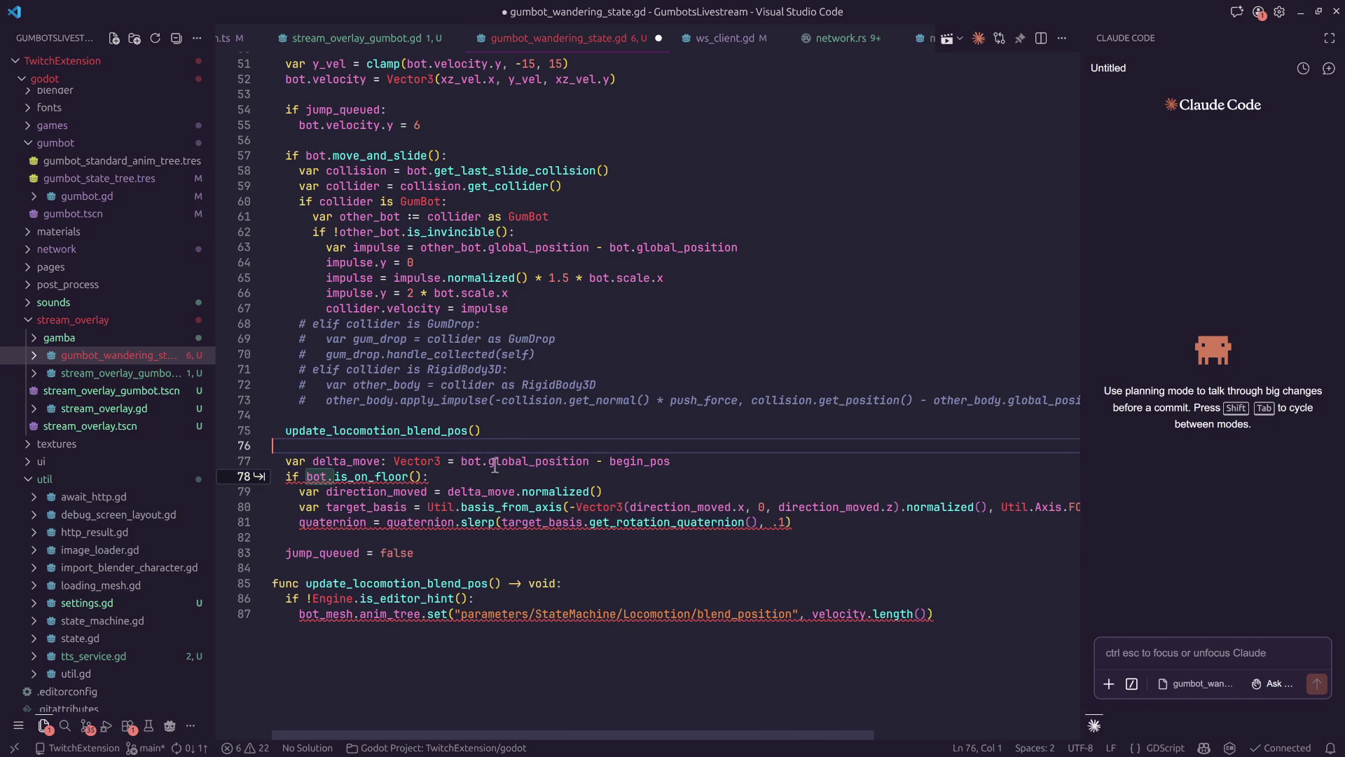
click(491, 477)
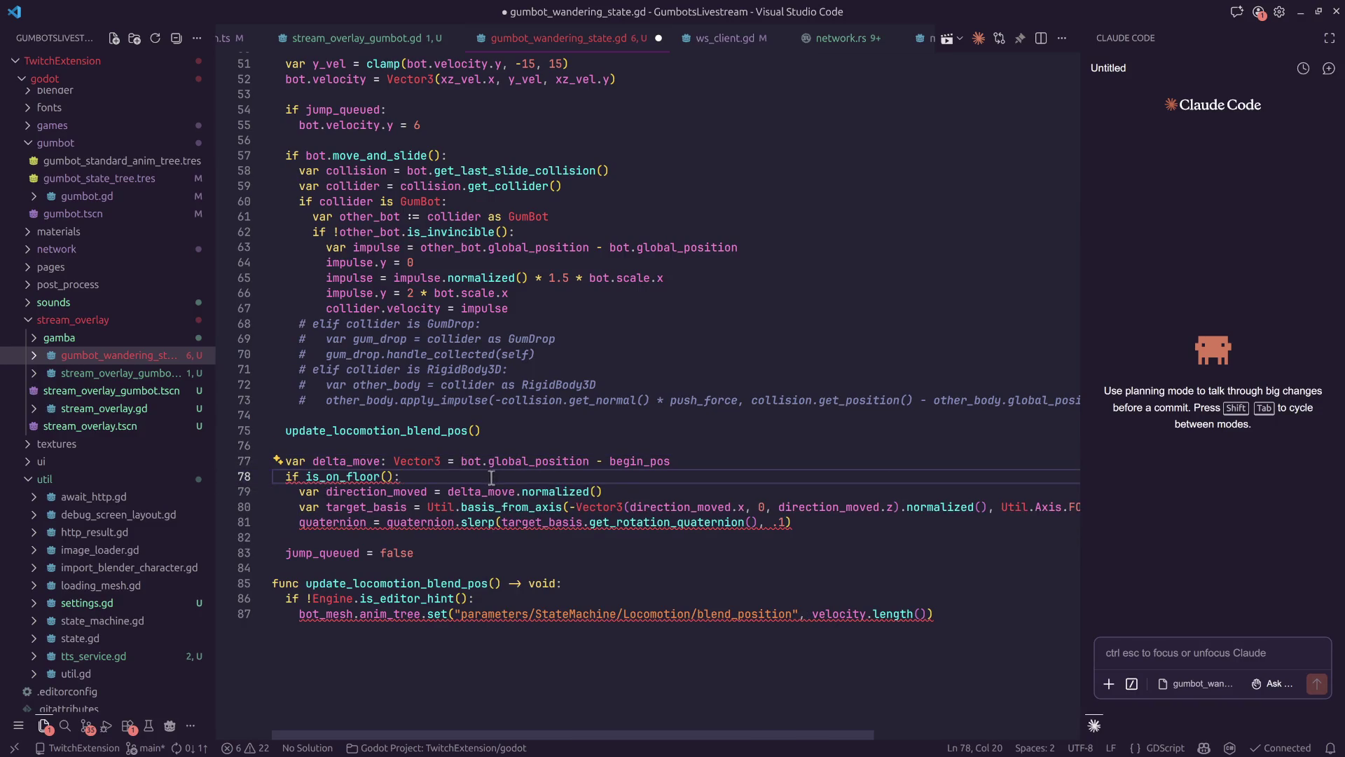
click(306, 478)
text(bot.)
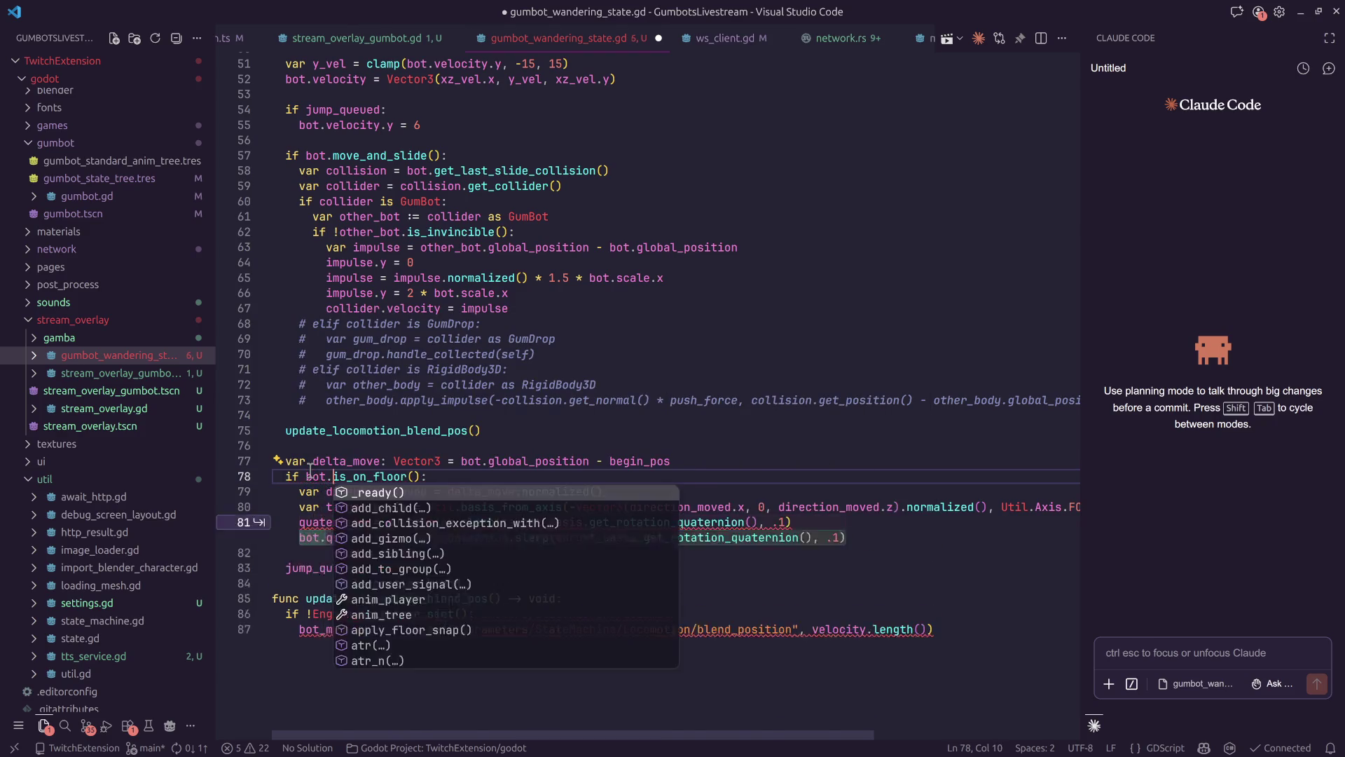
key(Escape)
key(Tab)
key(Tab)
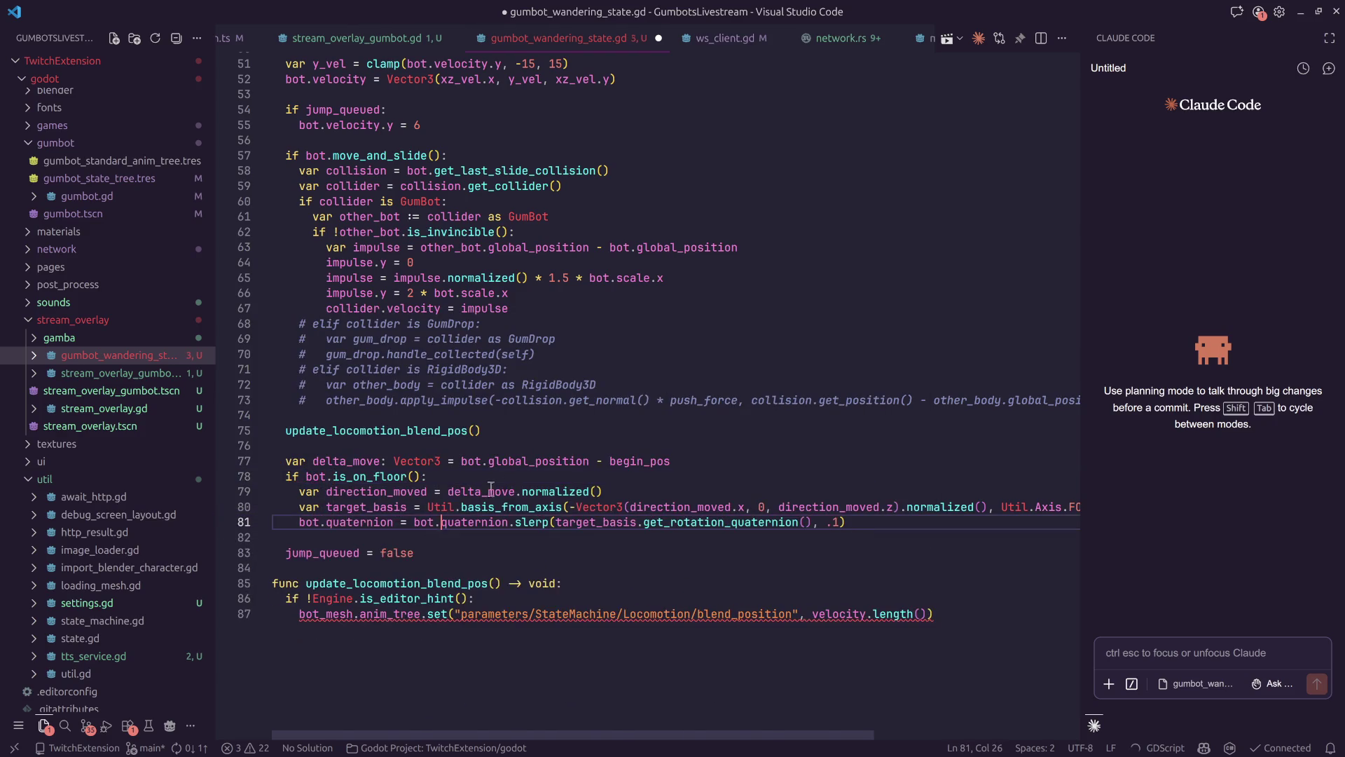
click(548, 483)
key(Tab)
key(Tab)
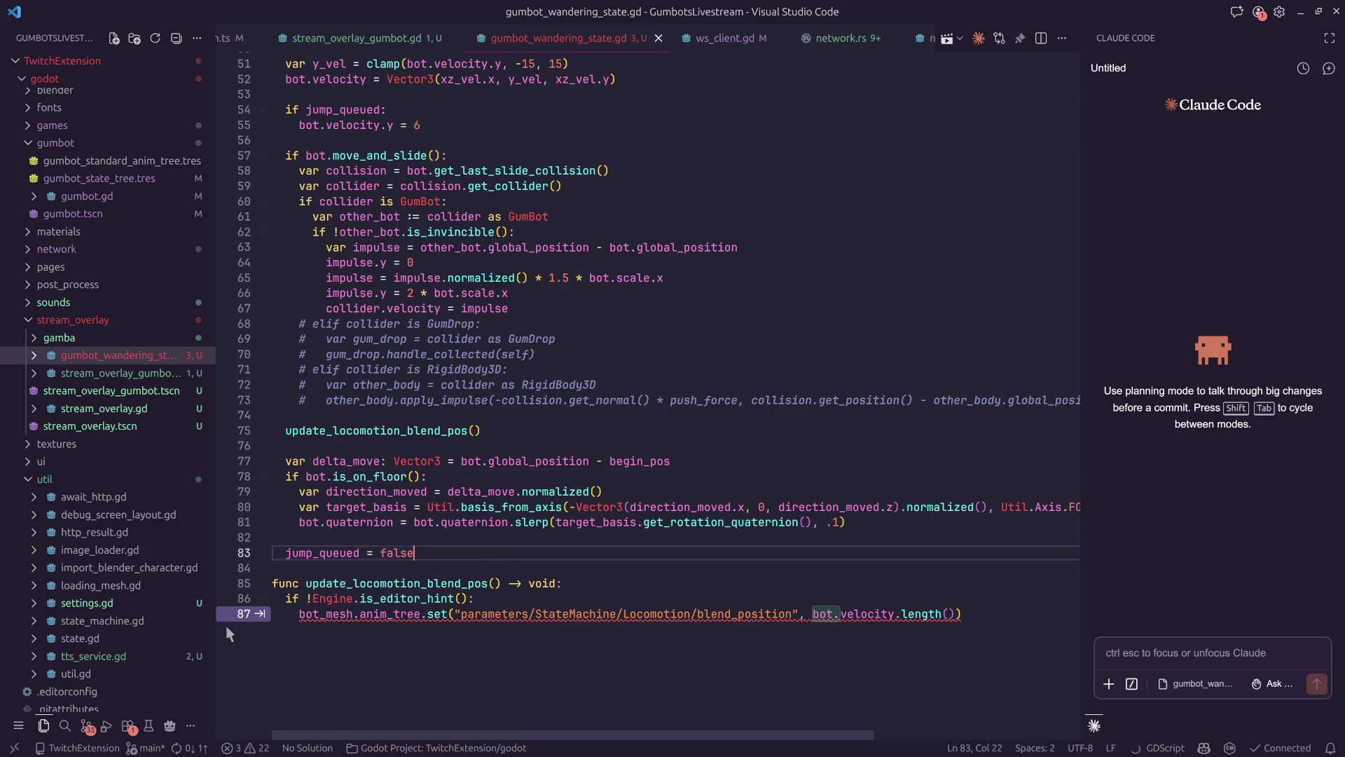
- Replace bot_mesh with bot on the animation line 87 and save the script
click(524, 561)
key(ctrl+s)
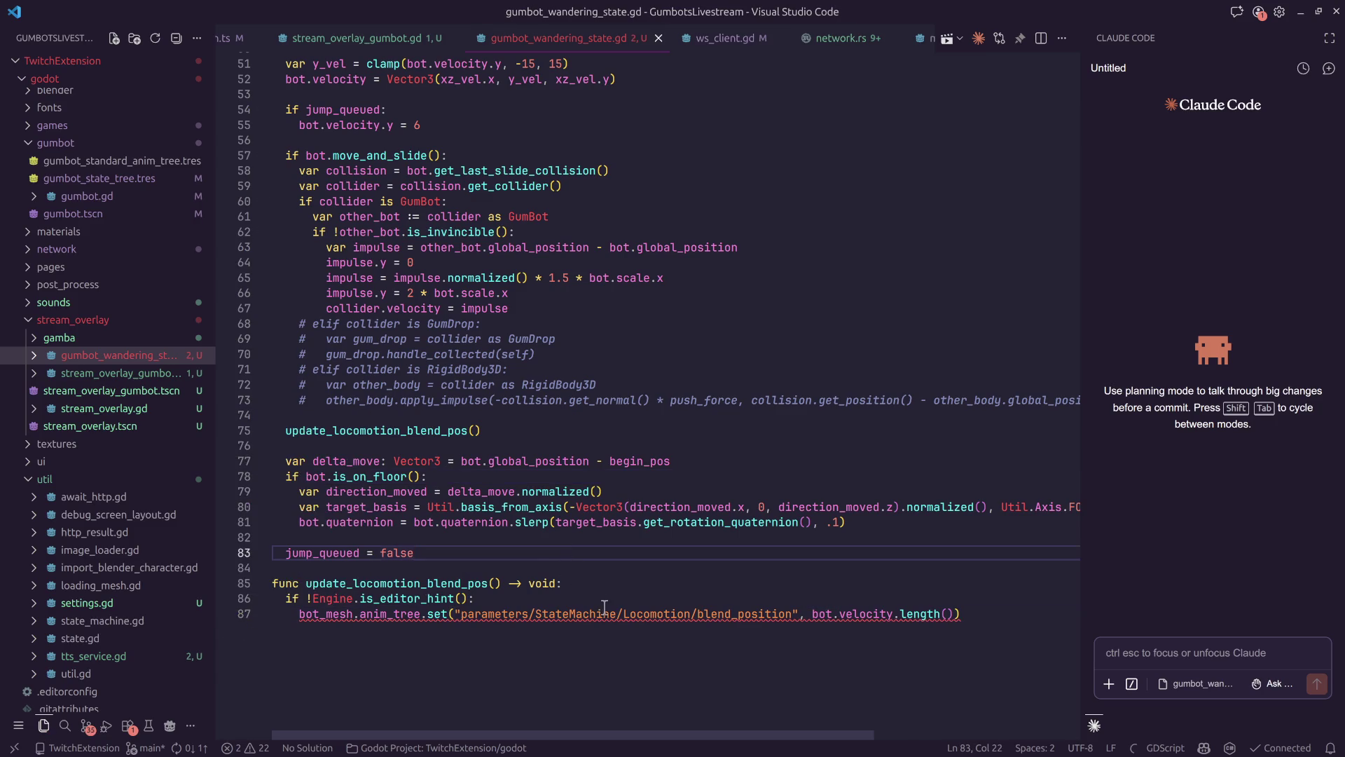
mouse_move(626, 617)
double_click(335, 615)
text(bot)
key(Escape)
click(708, 576)
click(771, 584)
click(631, 598)
key(ctrl+s)
- Qualify get_gravity on line 42 with bot. and save the wandering state script
scroll(640, 597, up, 3)
scroll(639, 597, up, 7)
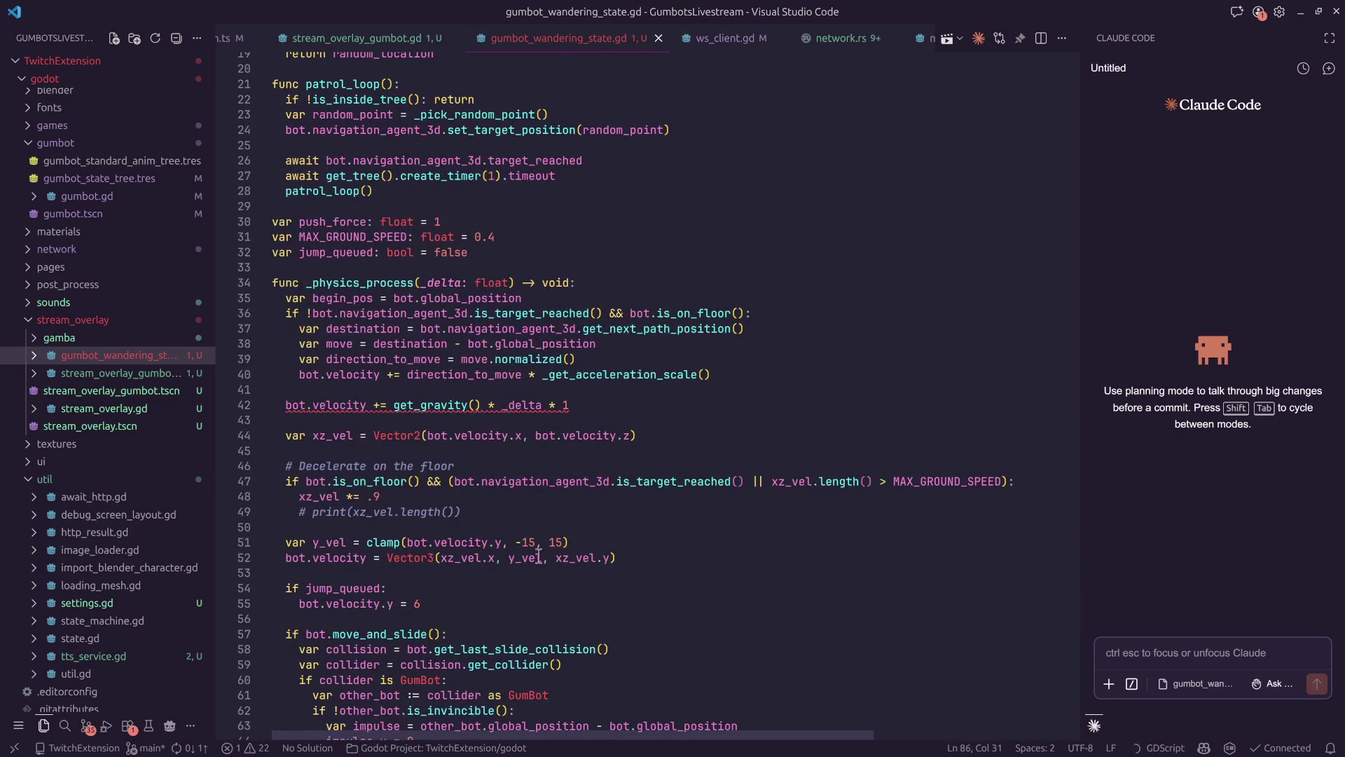
mouse_move(510, 412)
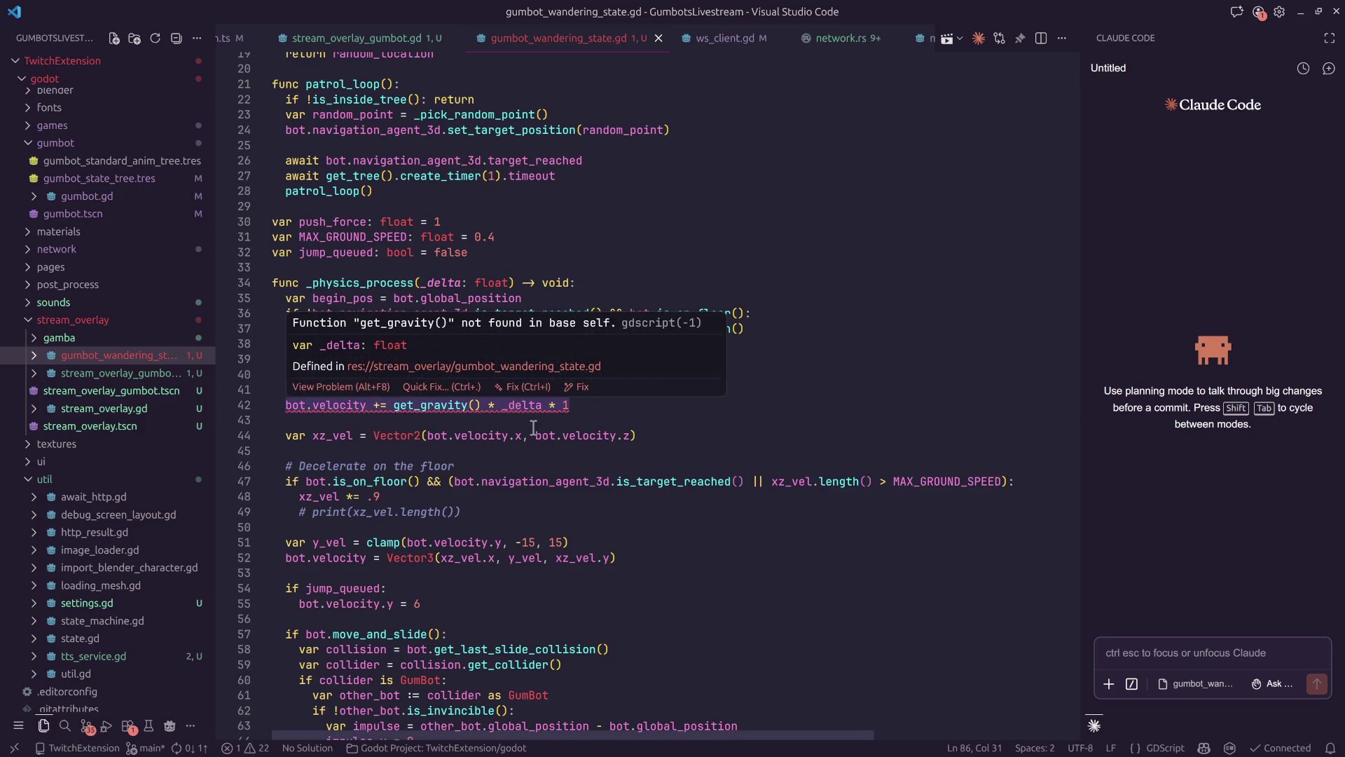
click(505, 414)
click(393, 407)
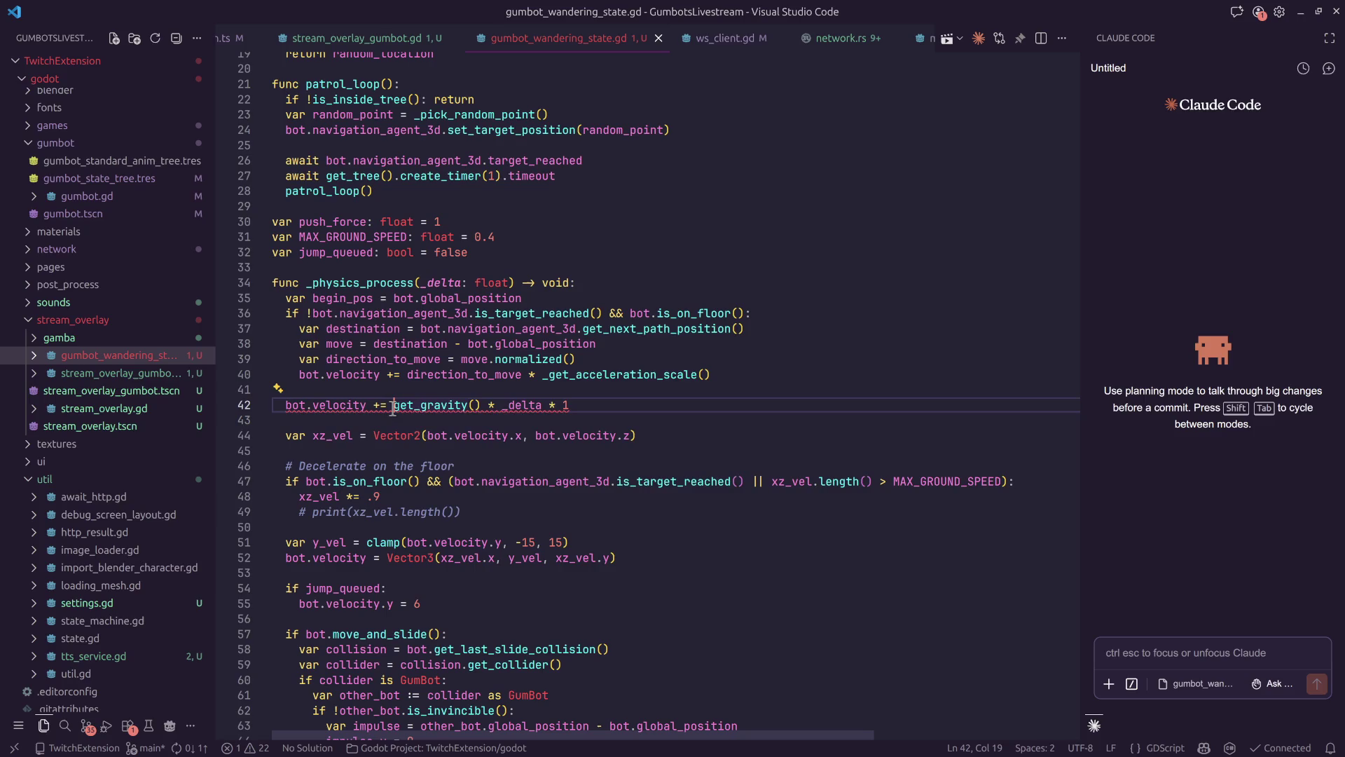
text(bot.)
key(Escape)
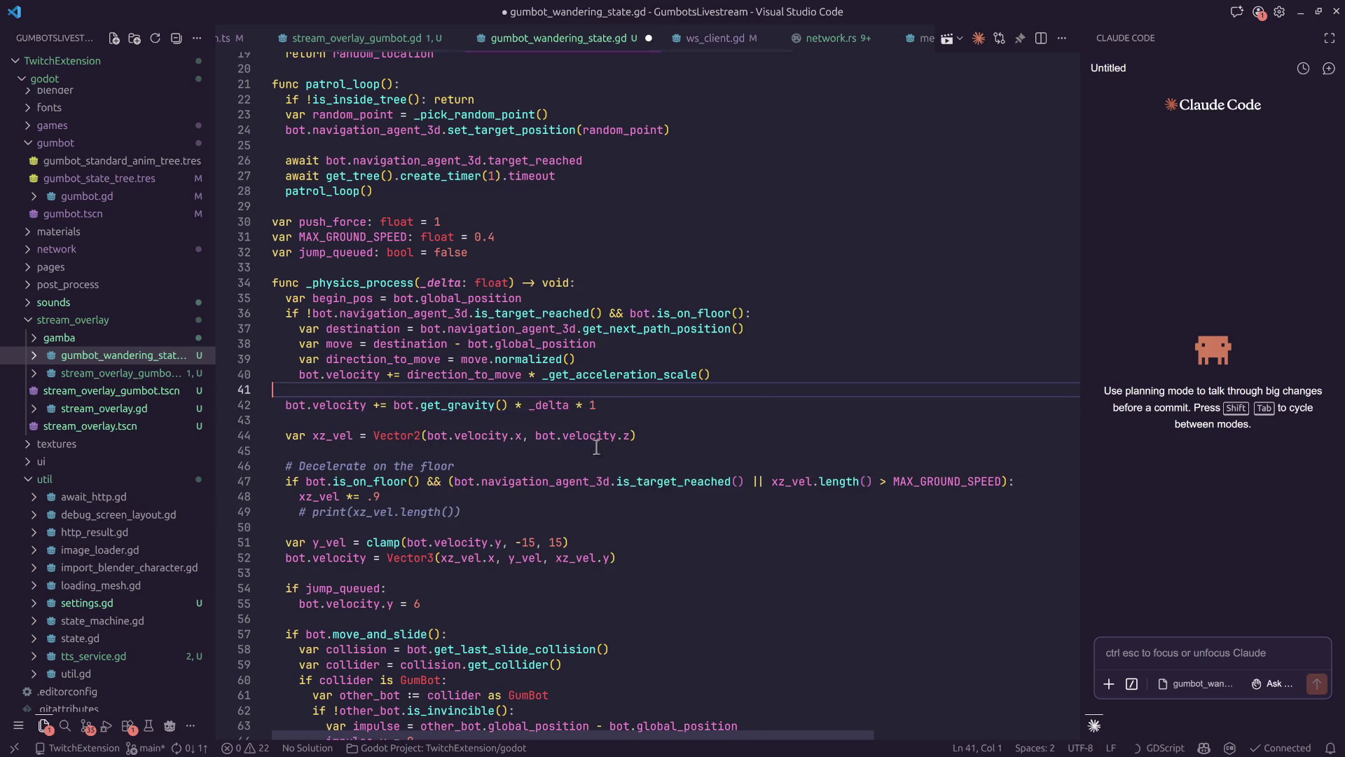
scroll(721, 407, up, 2)
click(722, 406)
scroll(681, 485, up, 4)
key(ctrl+s)
- Review stream_overlay_gumbot.gd and the patrol_loop references, then return to Godot
click(626, 258)
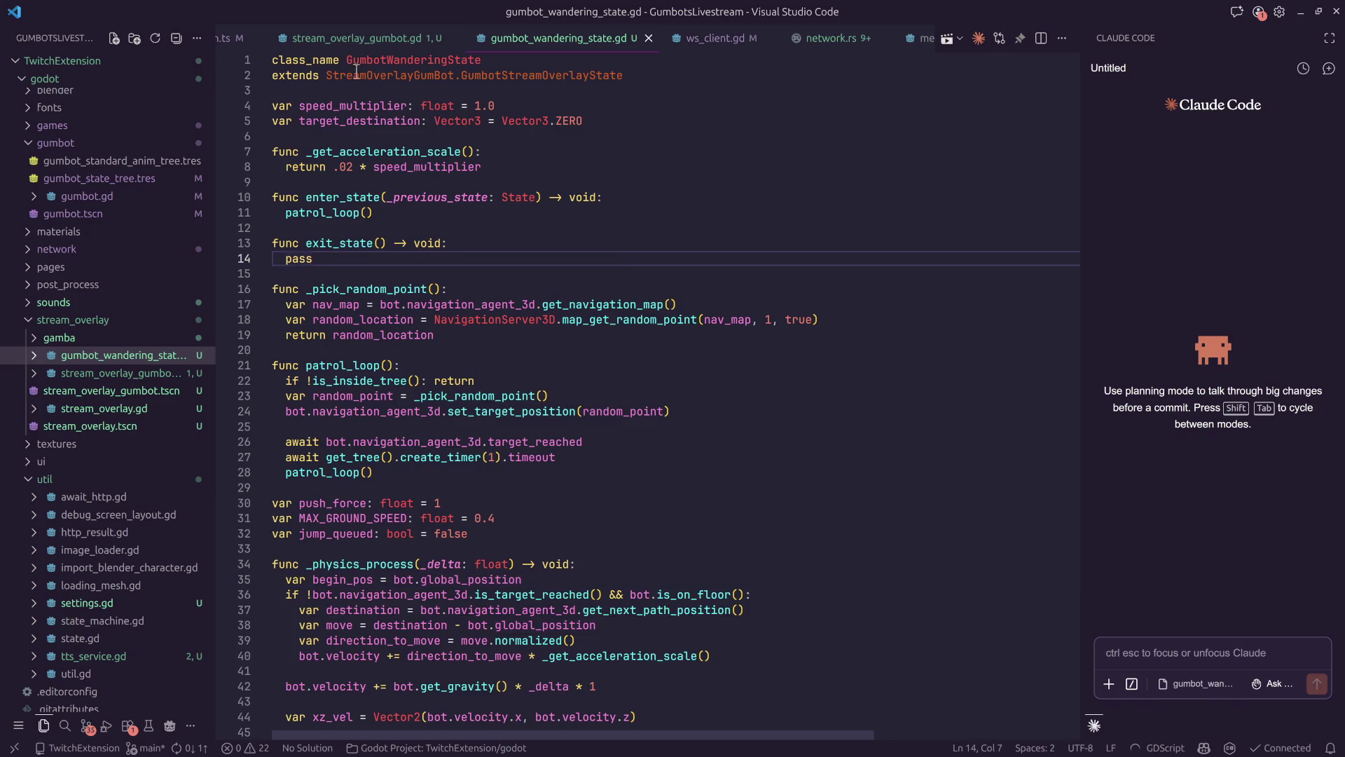
click(366, 45)
click(595, 212)
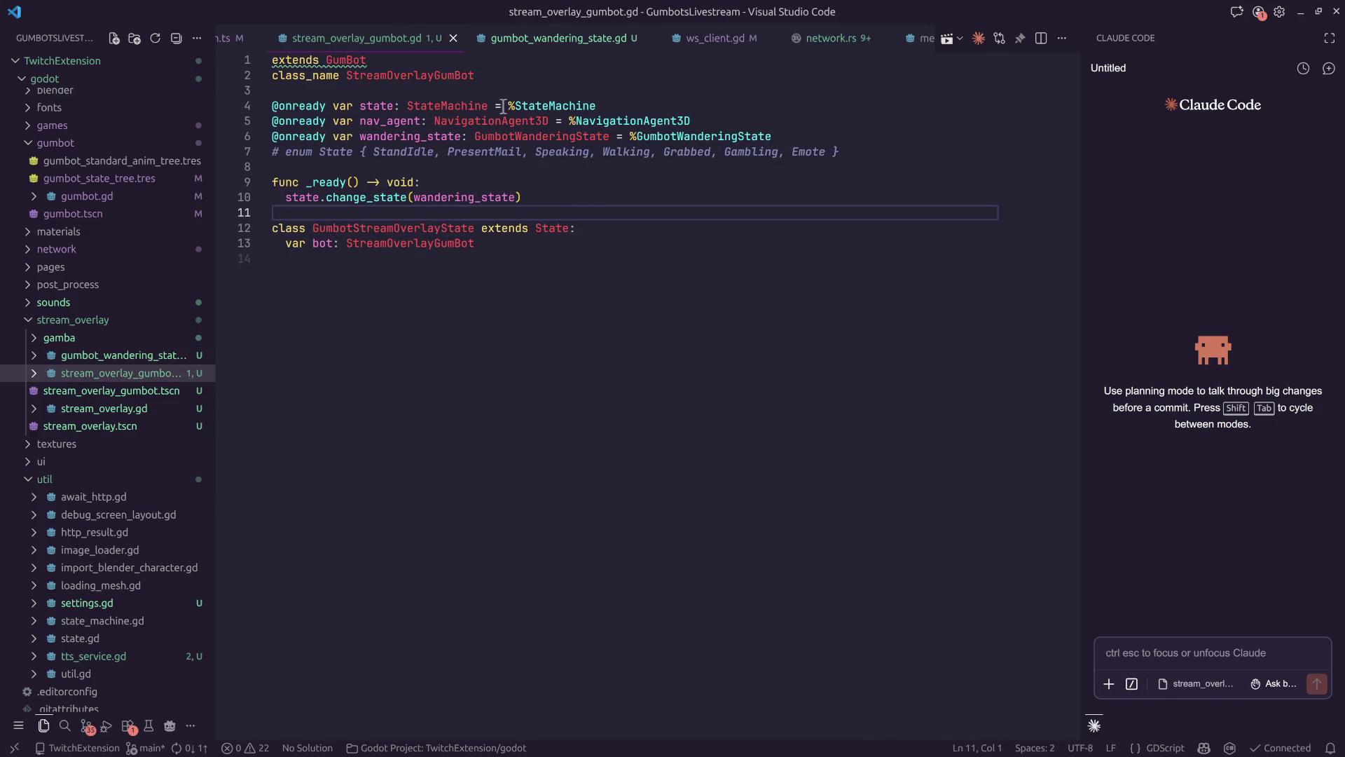
click(550, 39)
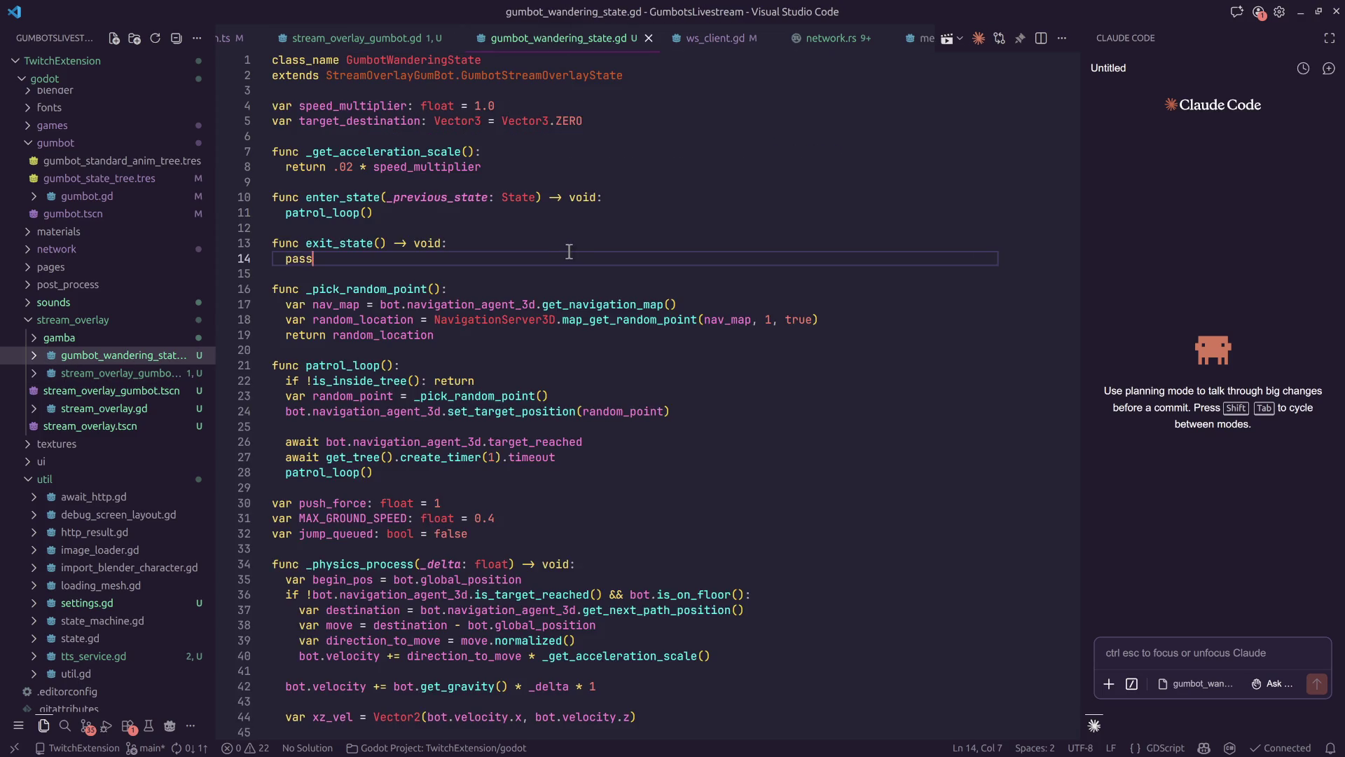
scroll(569, 250, down, 2)
click(579, 277)
scroll(468, 217, up, 2)
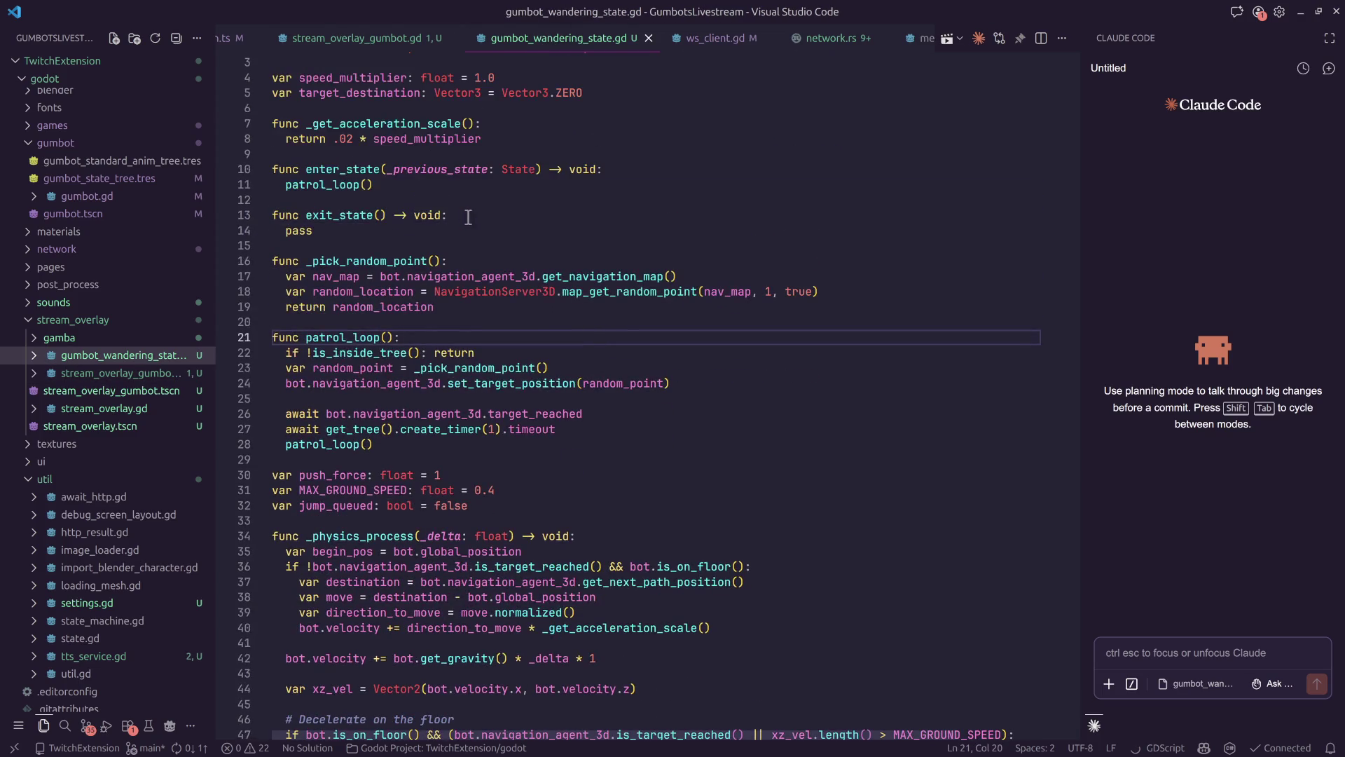
double_click(324, 184)
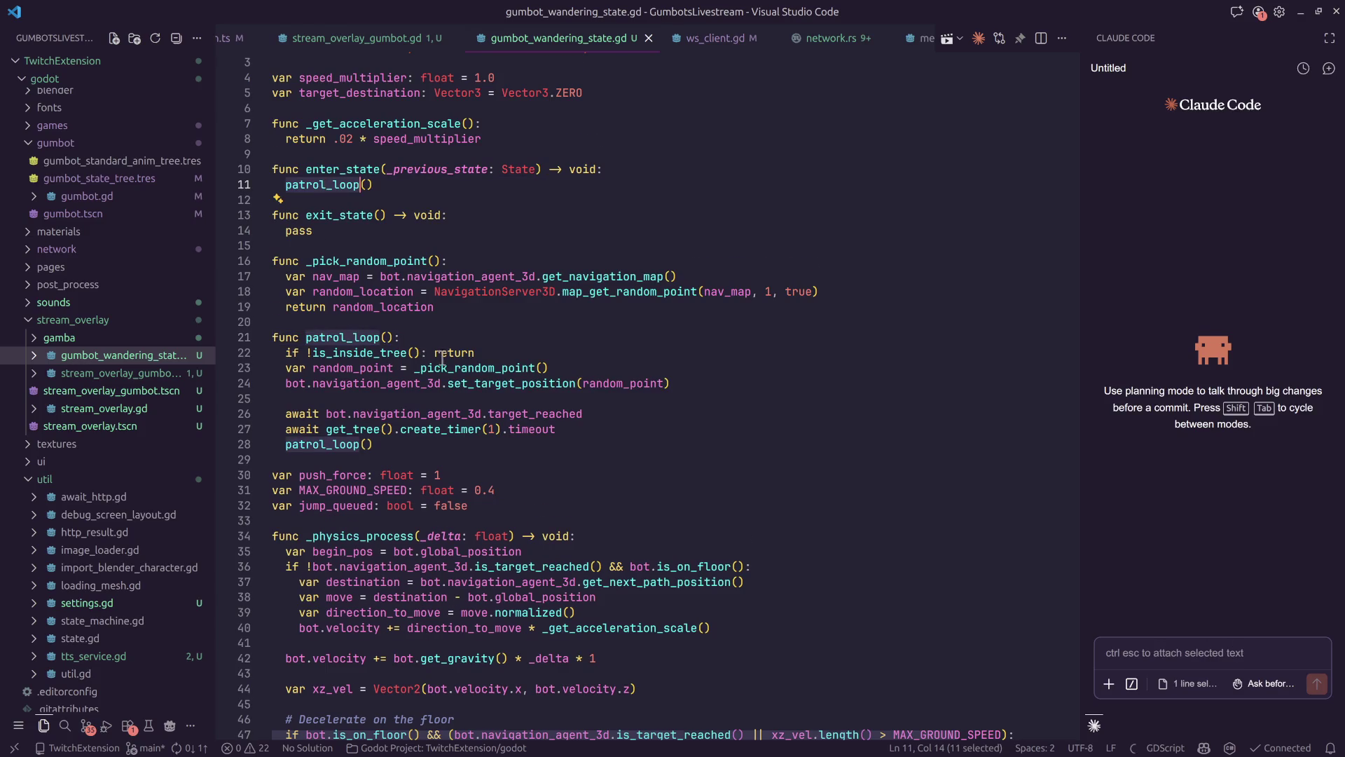
scroll(441, 359, down, 1)
click(431, 422)
scroll(433, 414, down, 2)
click(506, 362)
key(alt+Tab)
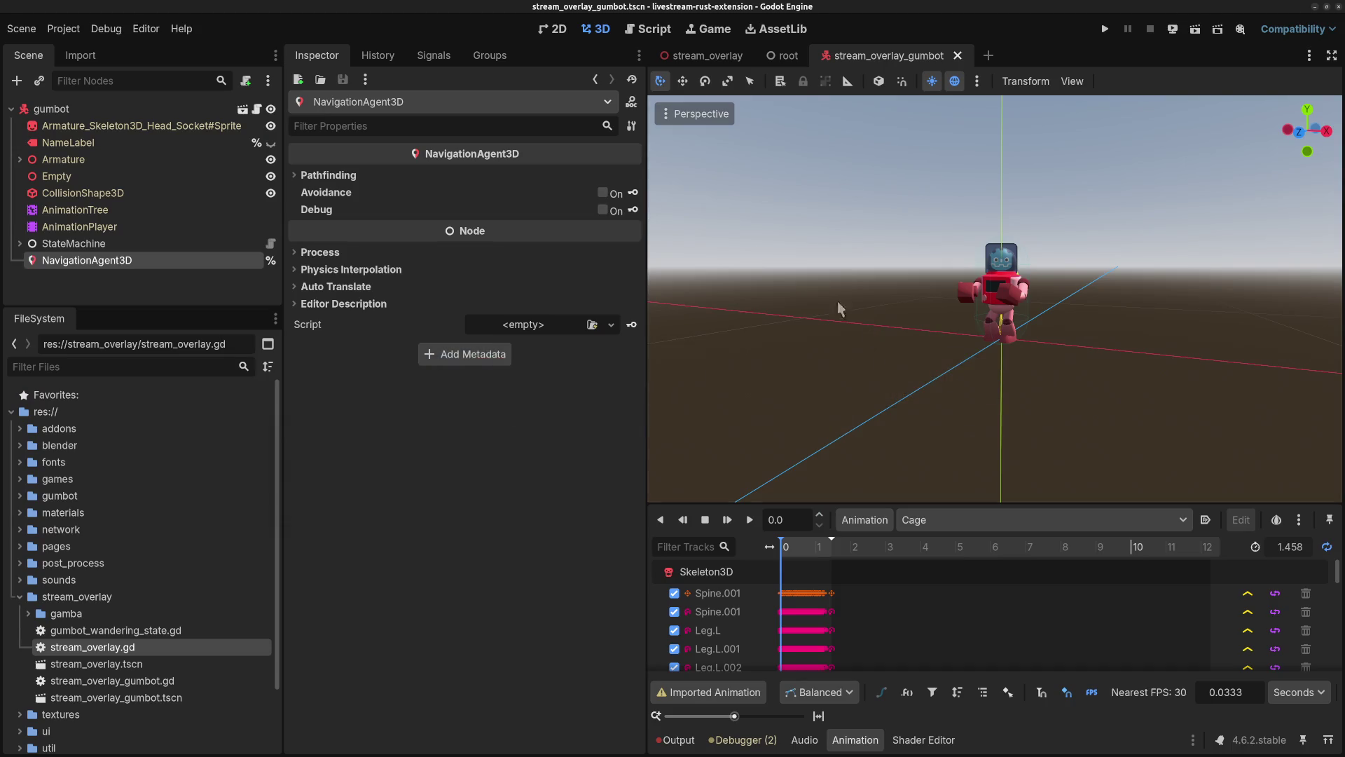
- Add a NavigationRegion3D as StreamOverlay's first child and give it a new NavigationMesh
click(706, 55)
mouse_move(880, 396)
mouse_down()
mouse_move(967, 382)
mouse_move(834, 383)
mouse_up()
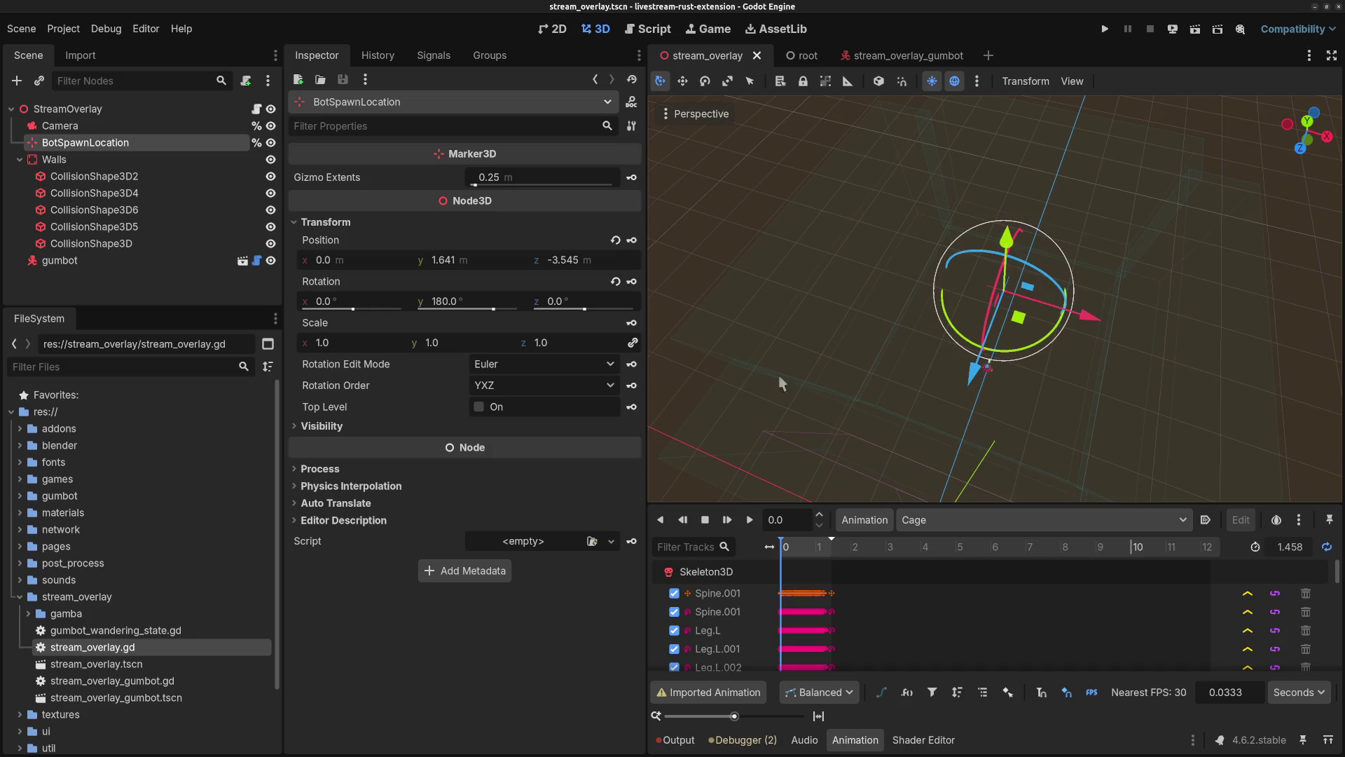
click(16, 81)
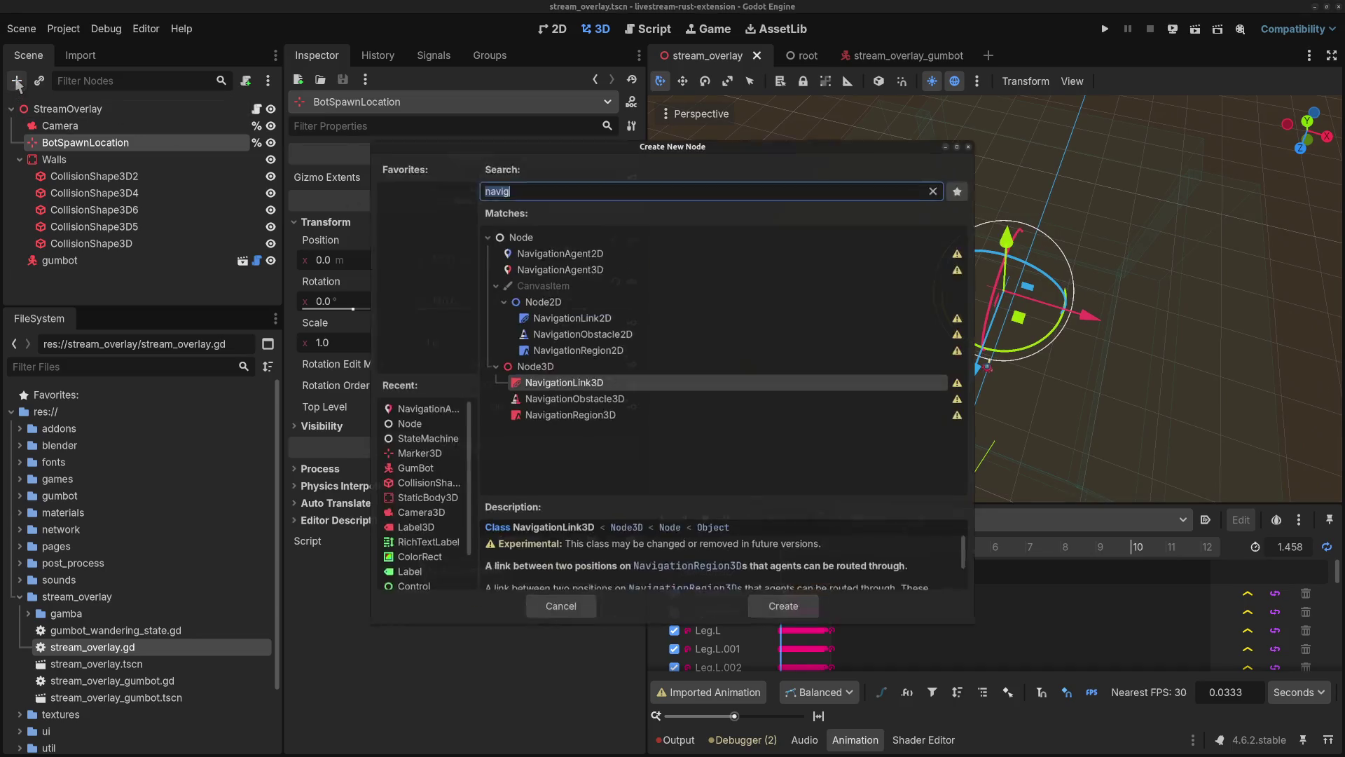
text(navigaiotn)
key(BackSpace)
key(BackSpace)
key(BackSpace)
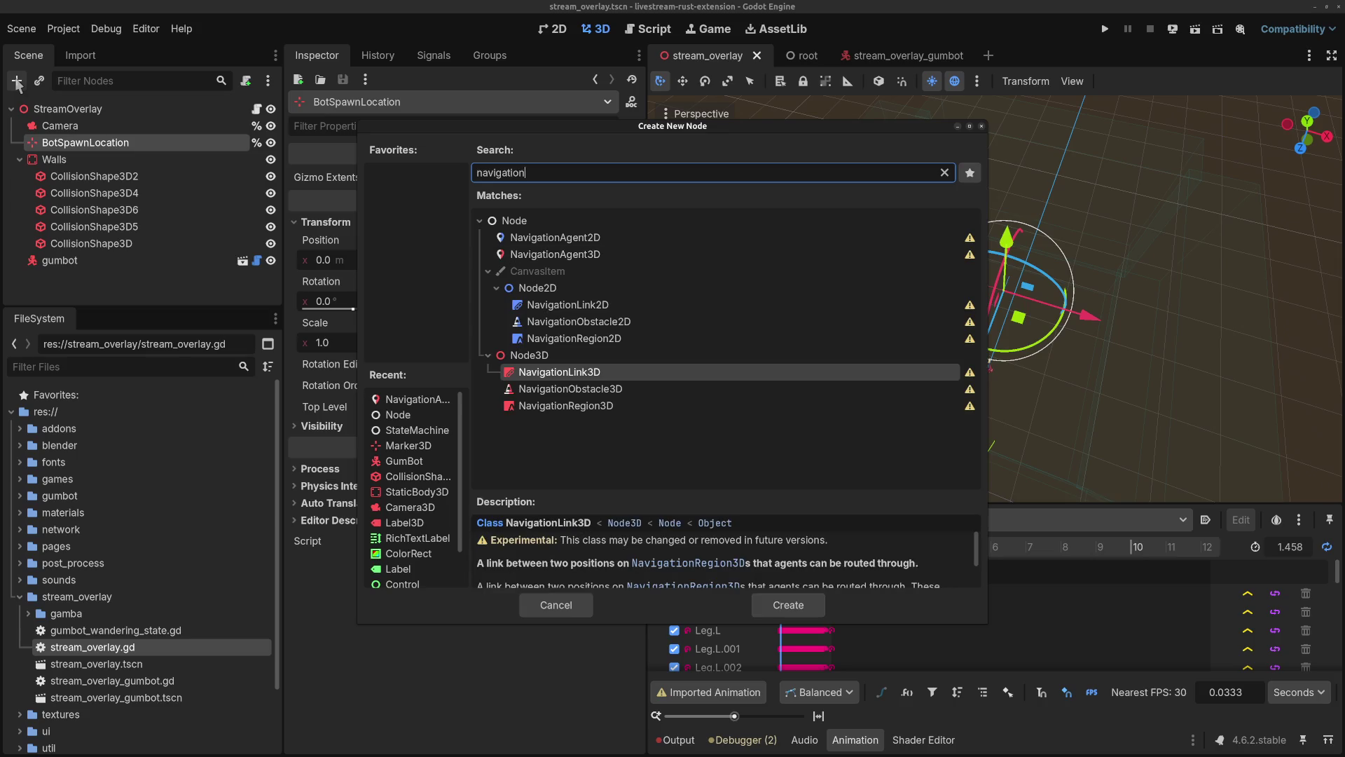
key(Down)
key(Down)
key(Return)
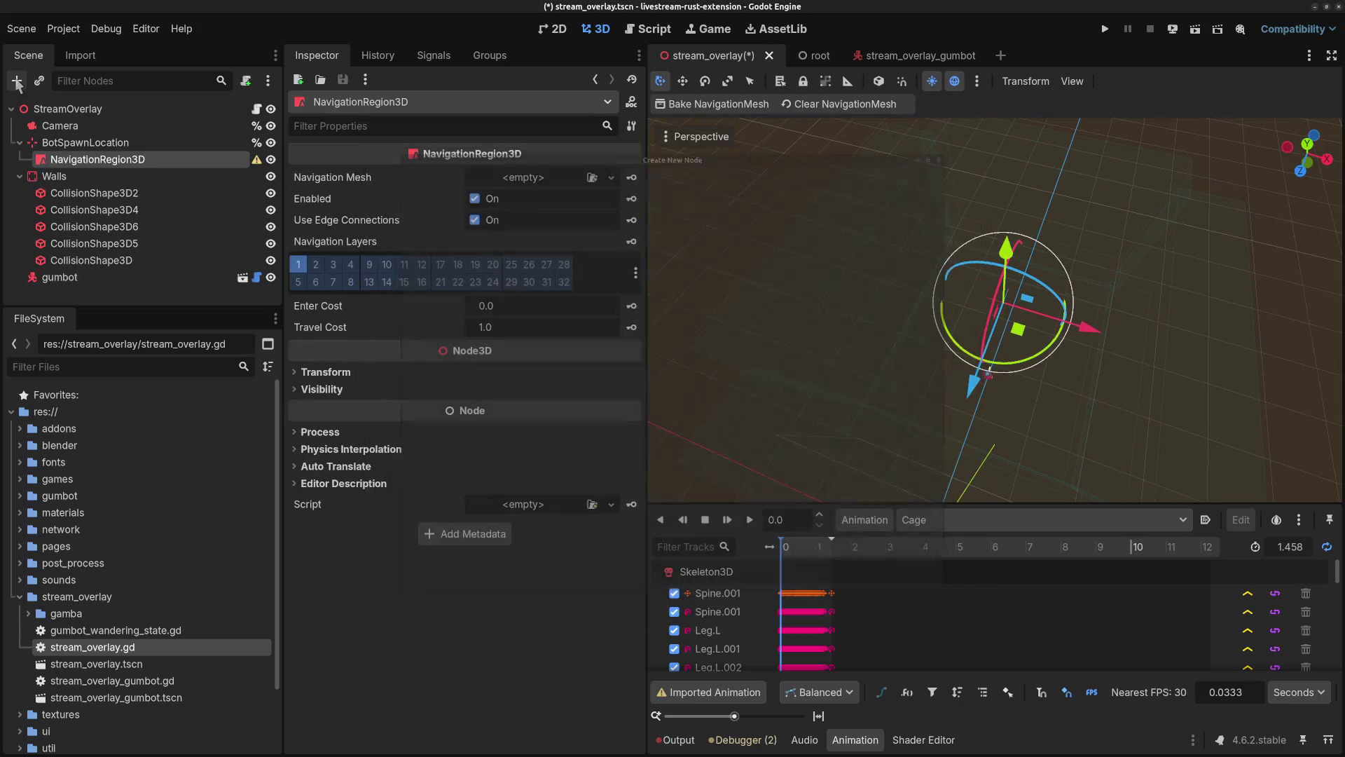
drag(140, 170, 144, 118)
click(543, 183)
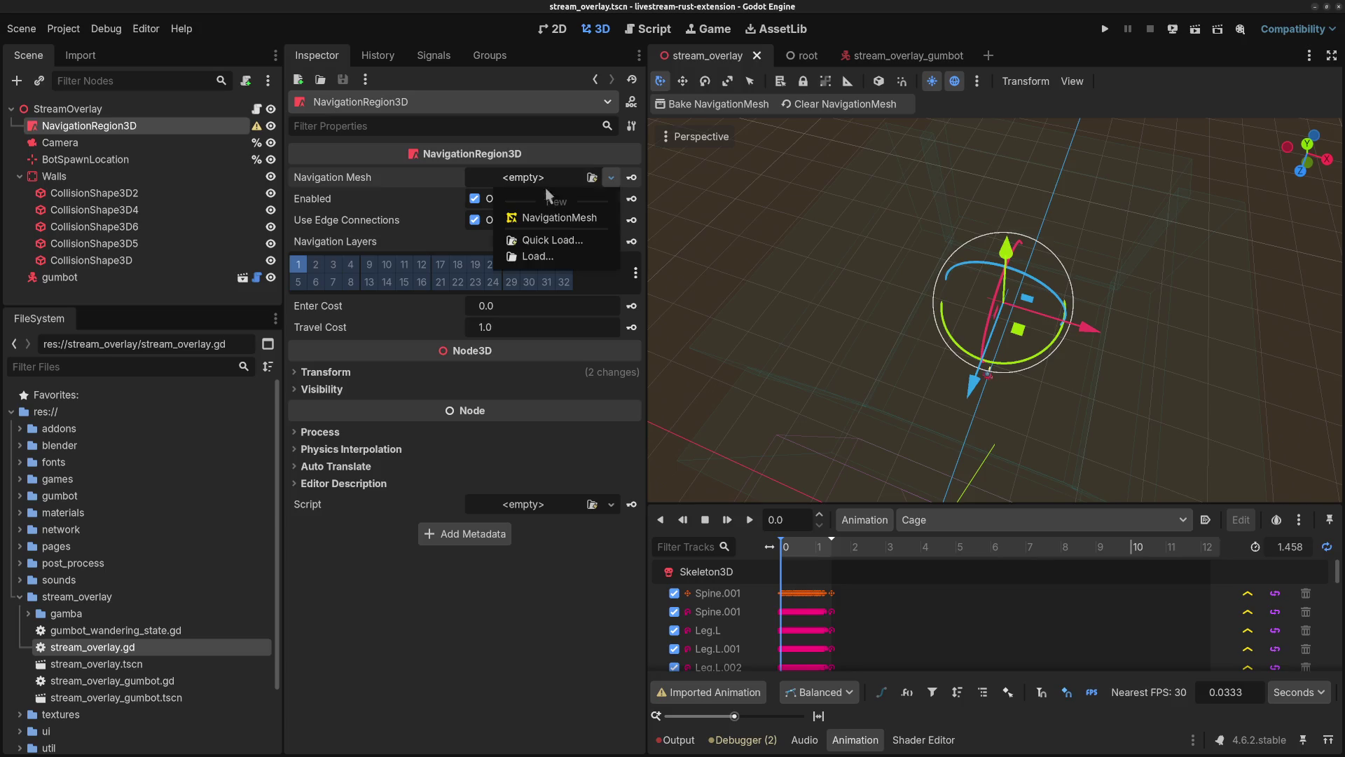
click(553, 218)
key(super)
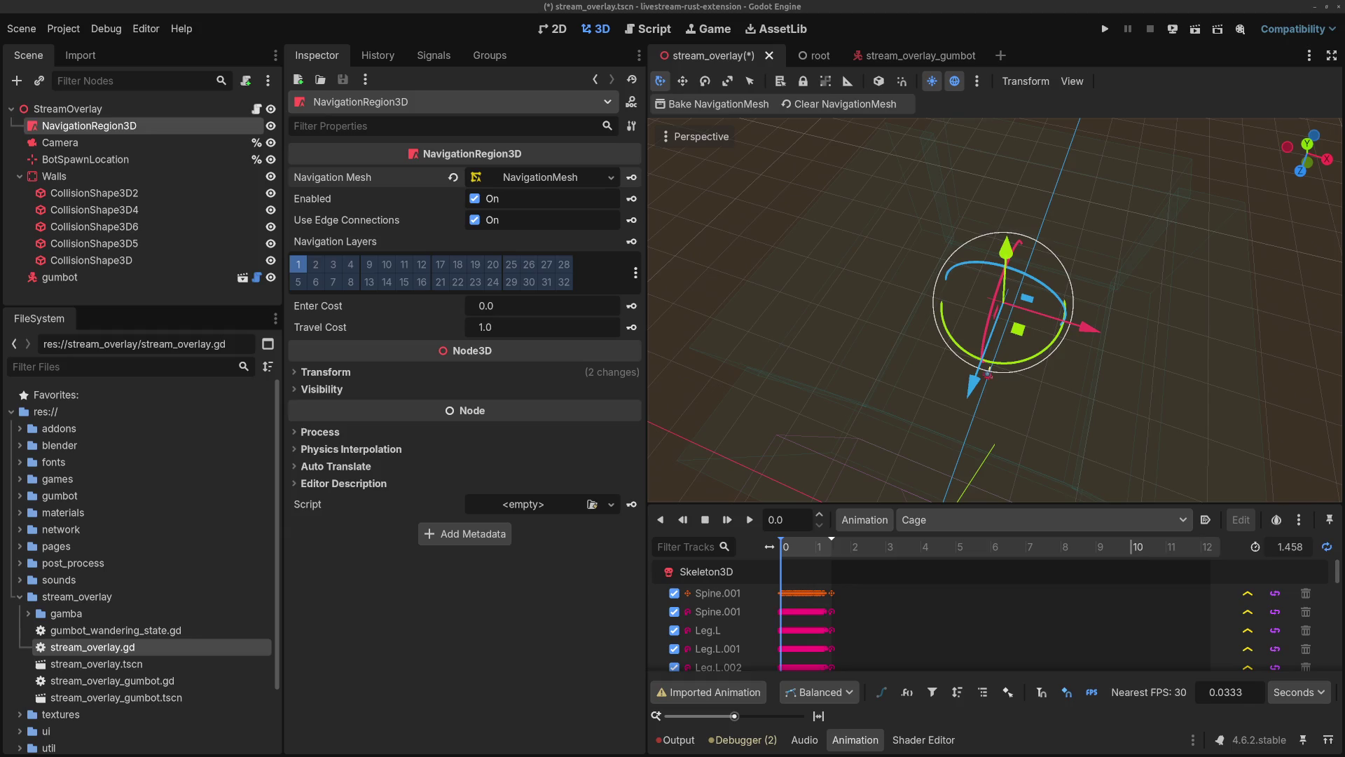
- Save the stream_overlay scene, briefly checking Visual Studio Code before returning to Godot
key(alt+Tab)
key(Tab)
key(Tab)
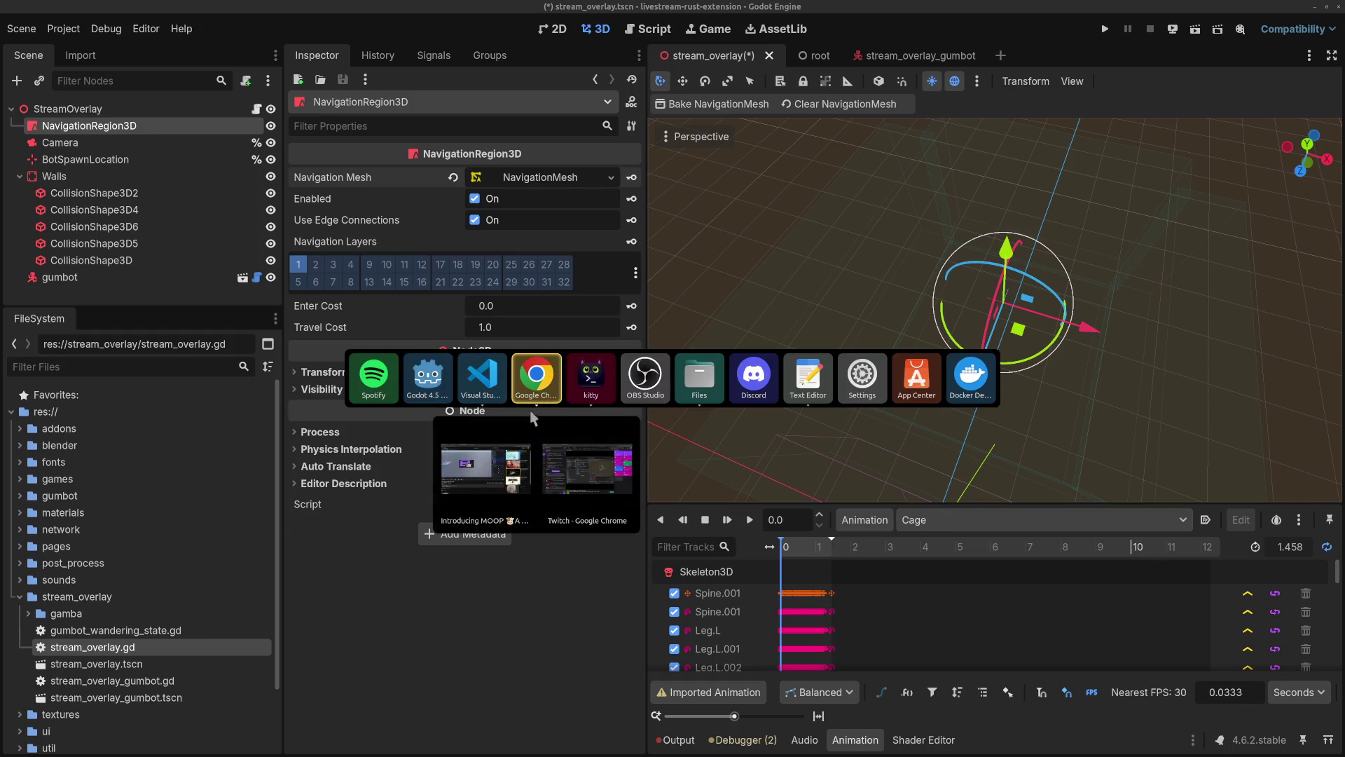
key(Escape)
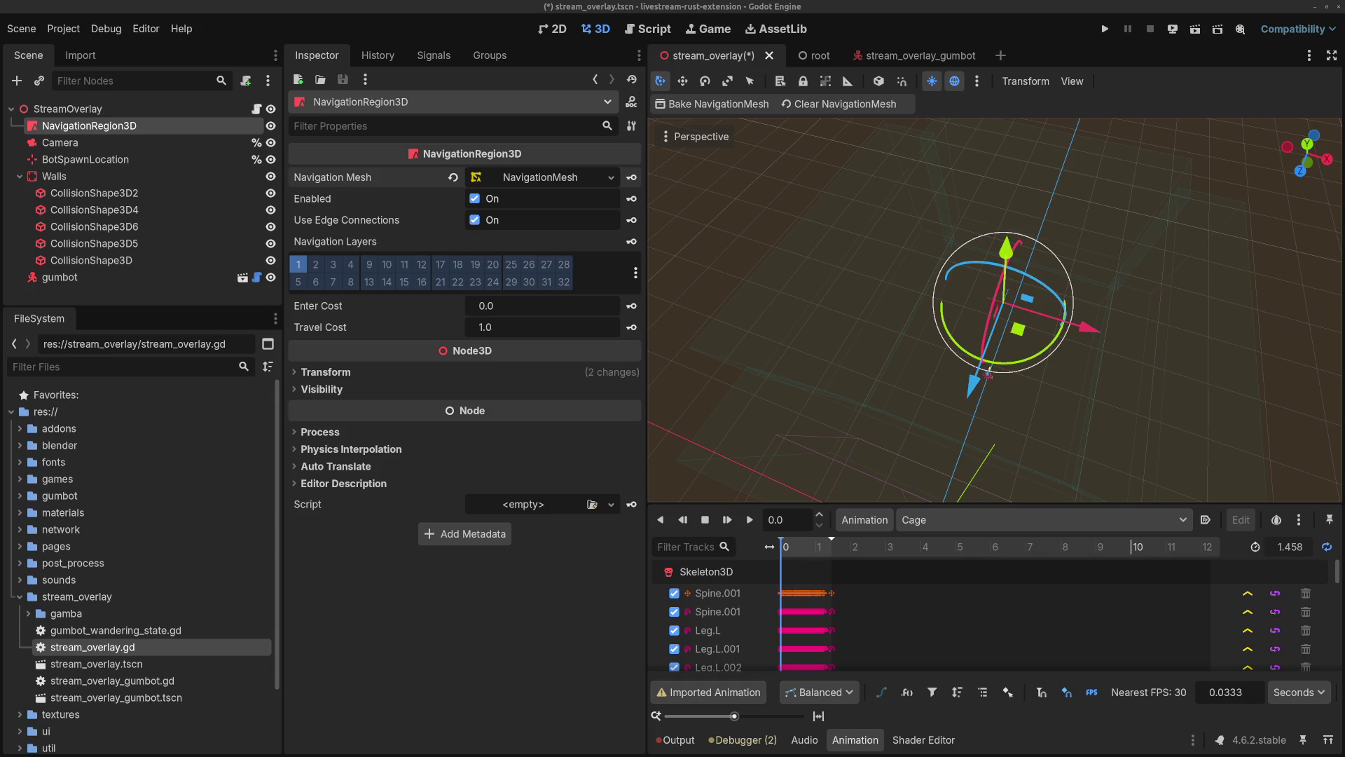
key(ctrl+s)
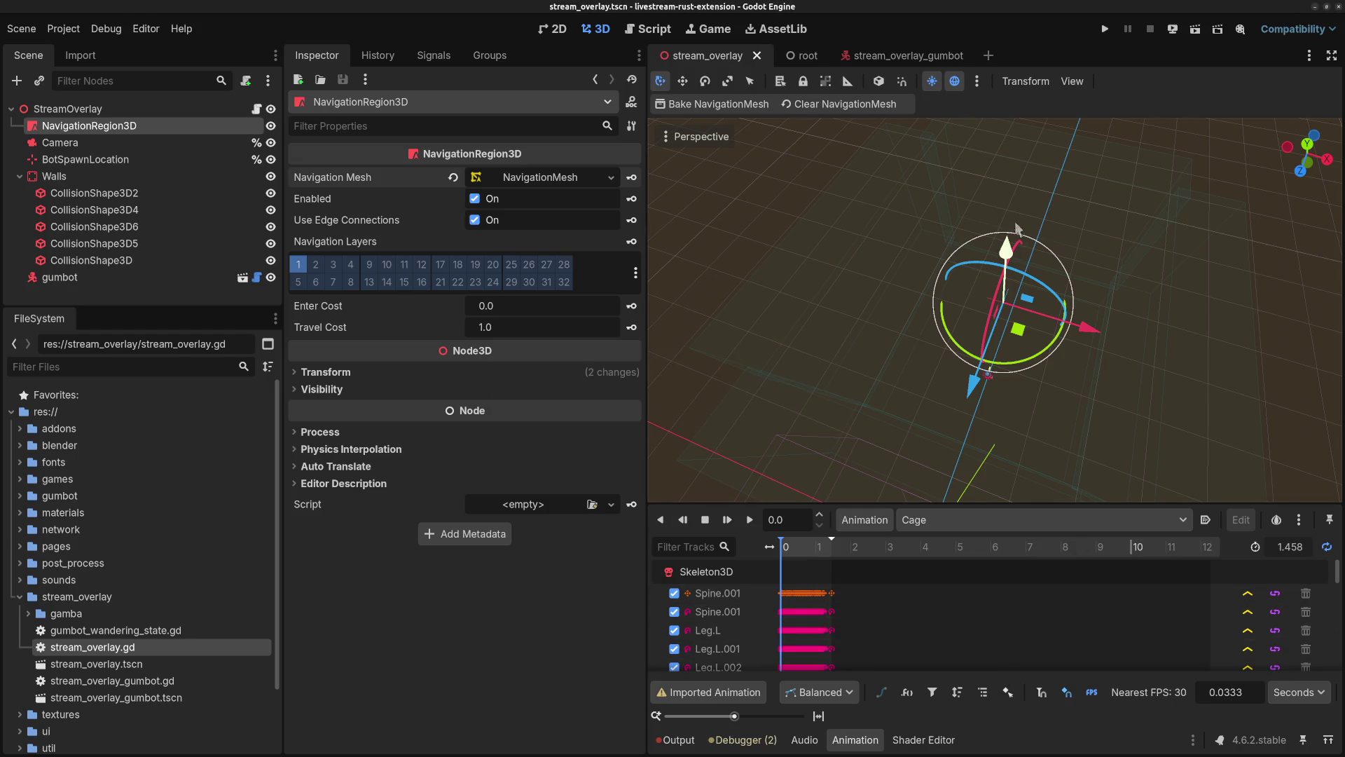
key(alt+Tab)
key(Tab)
key(Tab)
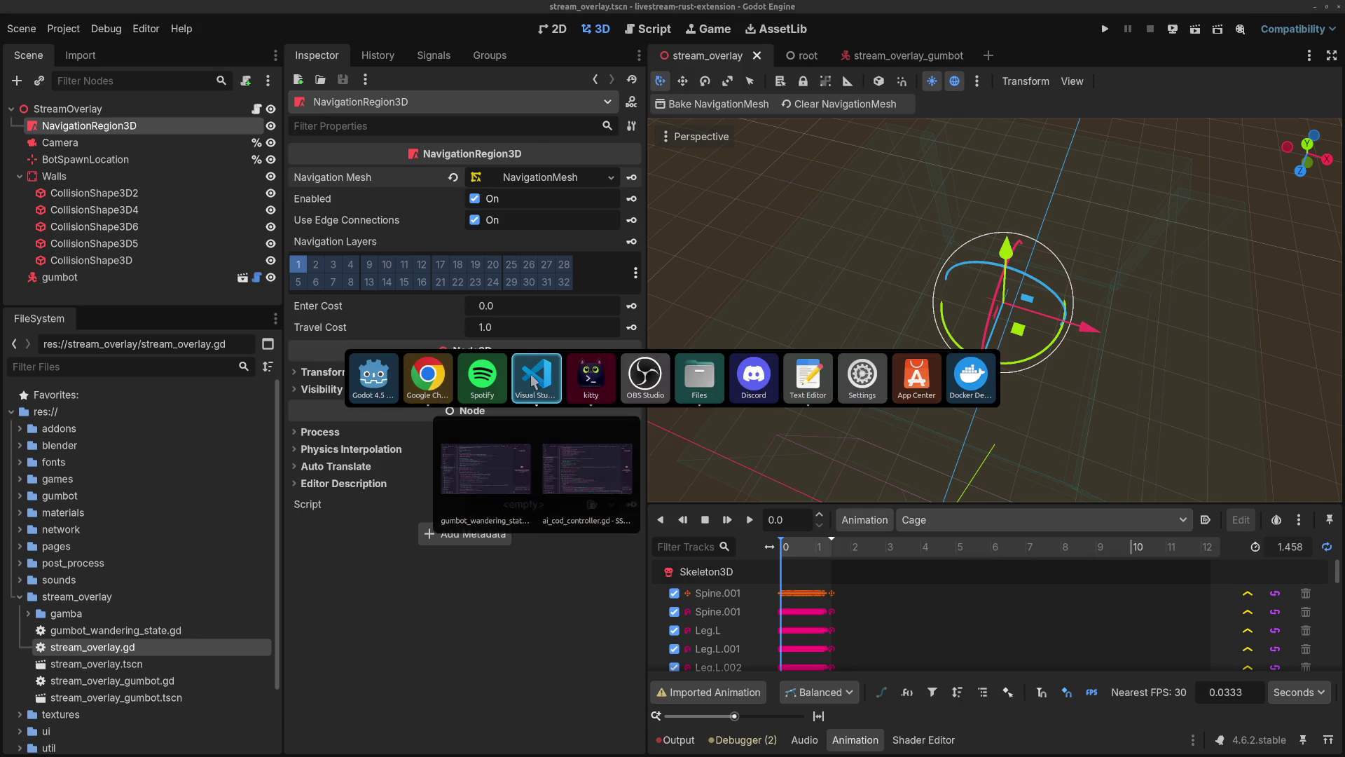
key(alt+Tab)
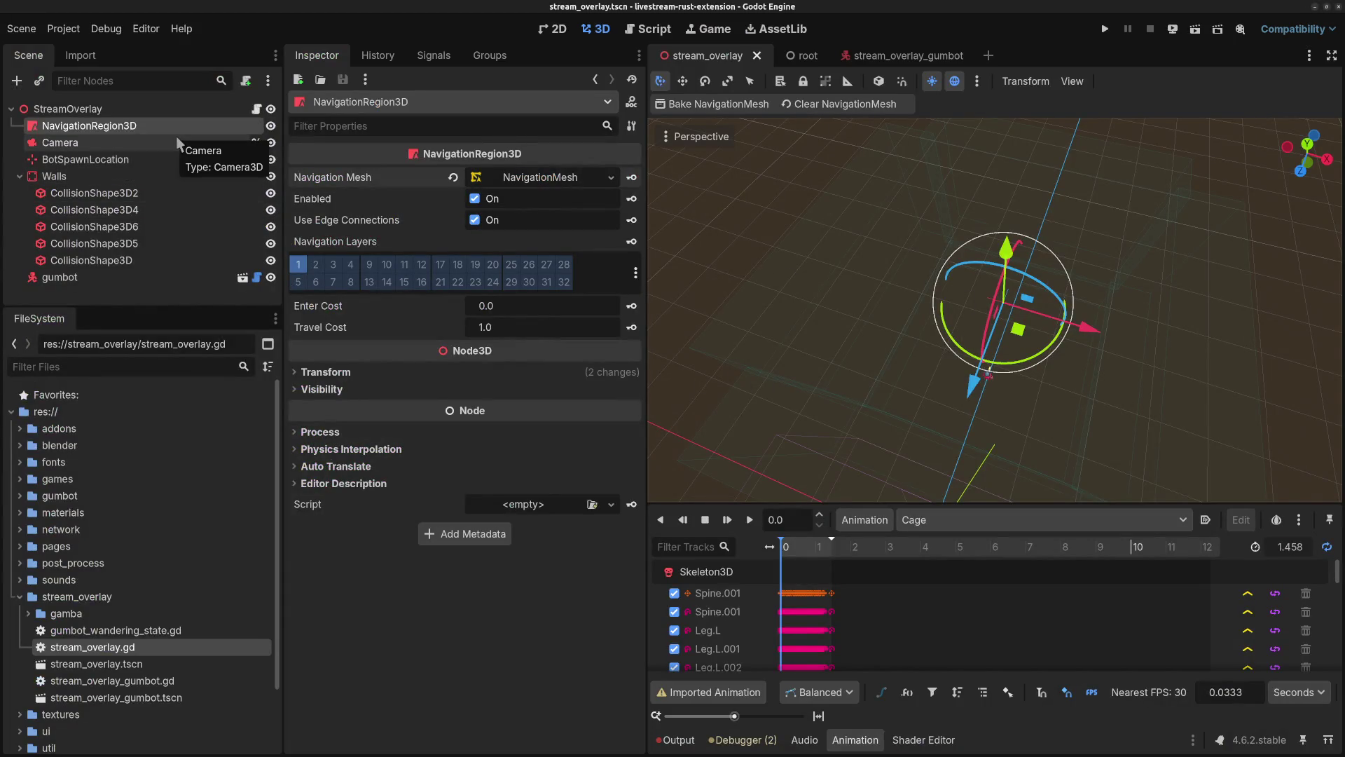
- Expand the navigation mesh's Sampling and Geometry settings, then select the Walls body
click(536, 178)
click(326, 199)
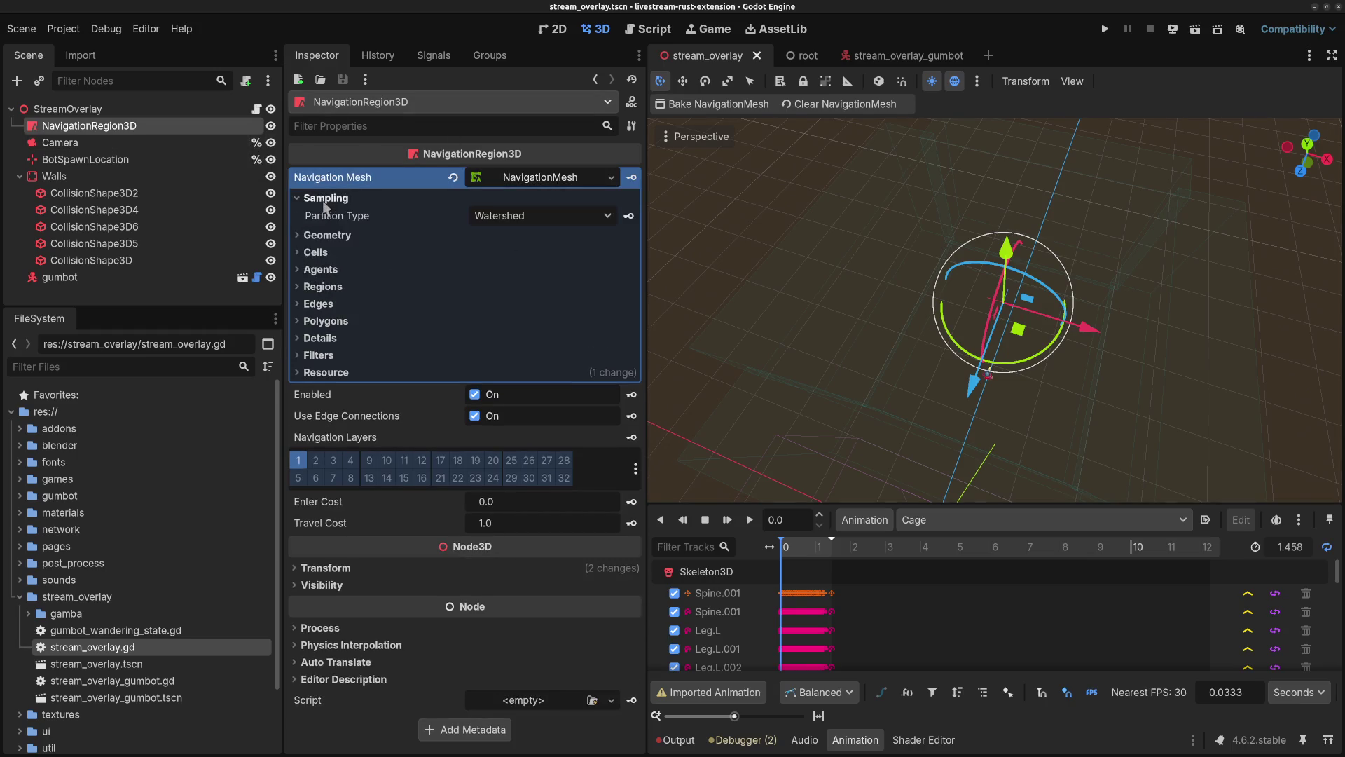
click(506, 217)
click(316, 237)
click(299, 236)
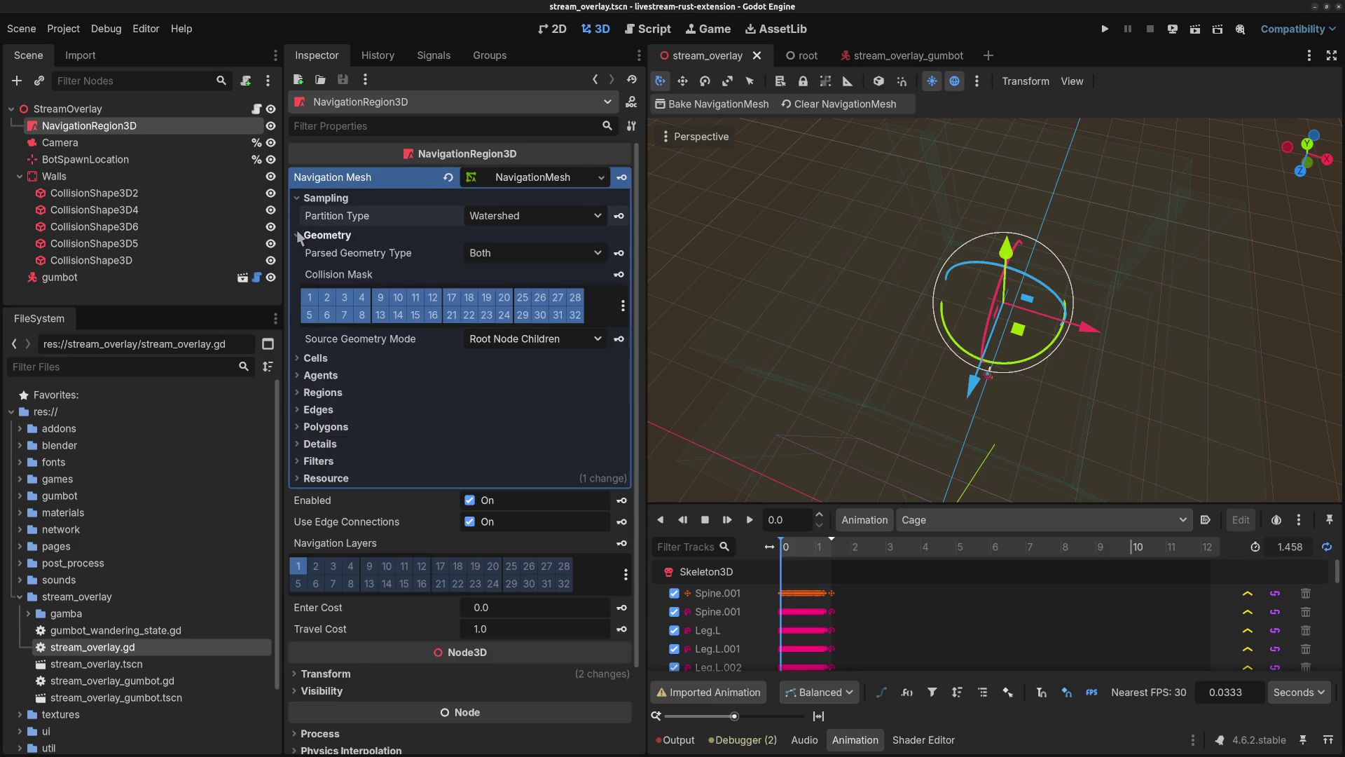
click(299, 236)
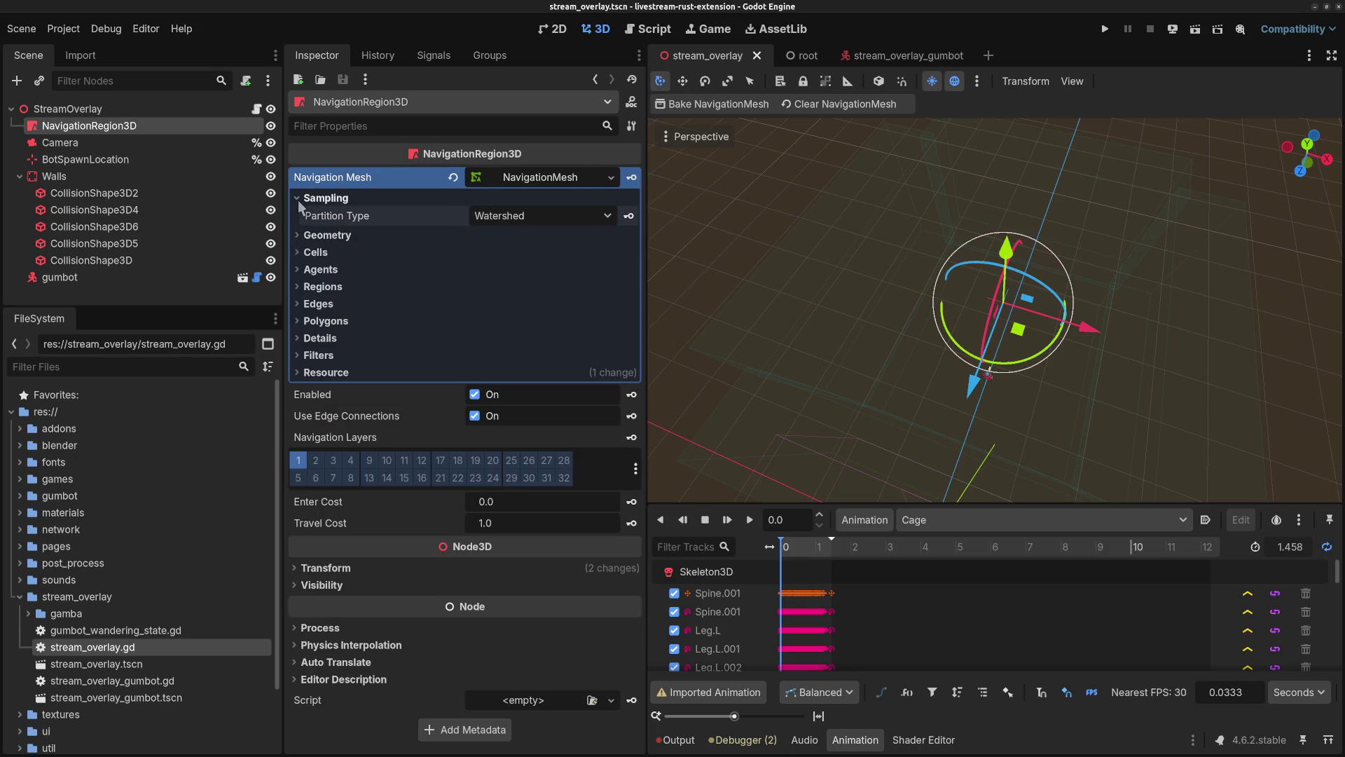
click(299, 236)
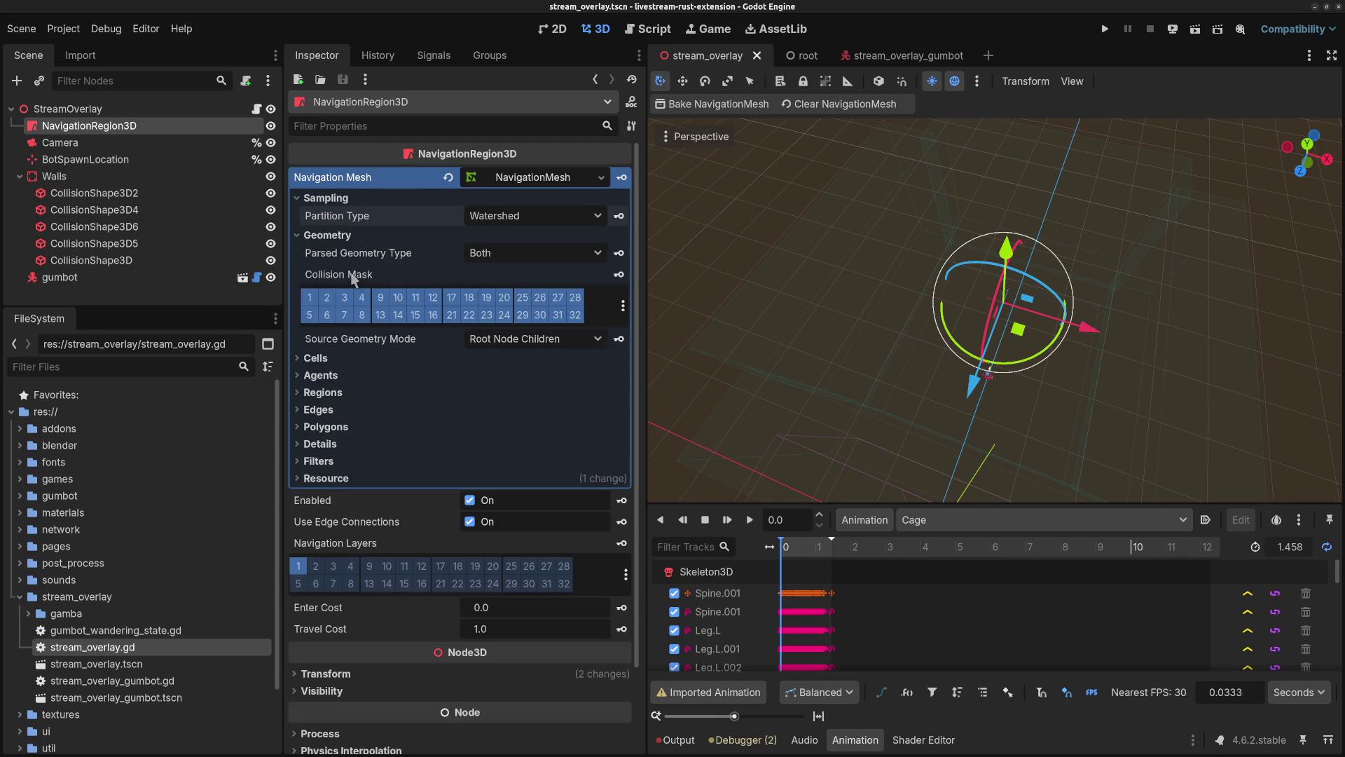
click(86, 176)
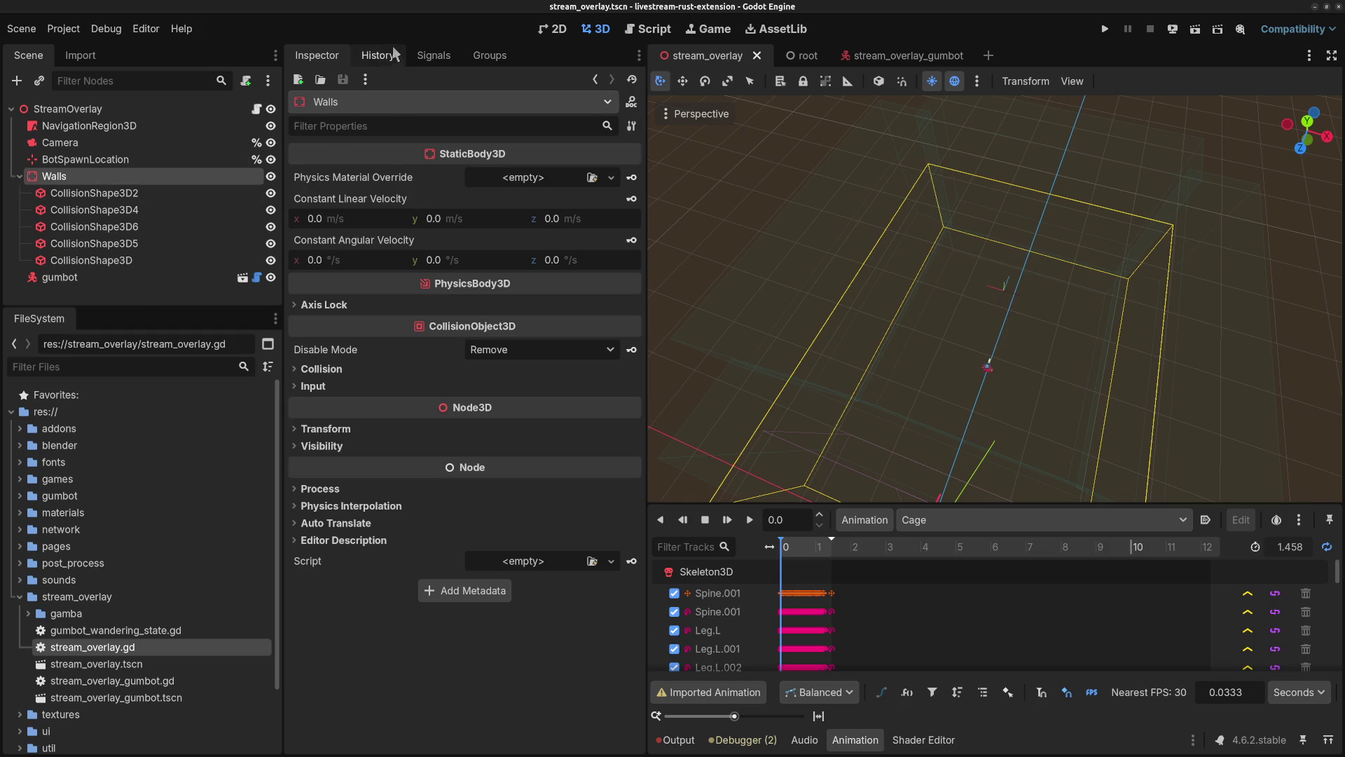
- Create a group named nav in the Groups tab and assign Walls to it
click(489, 54)
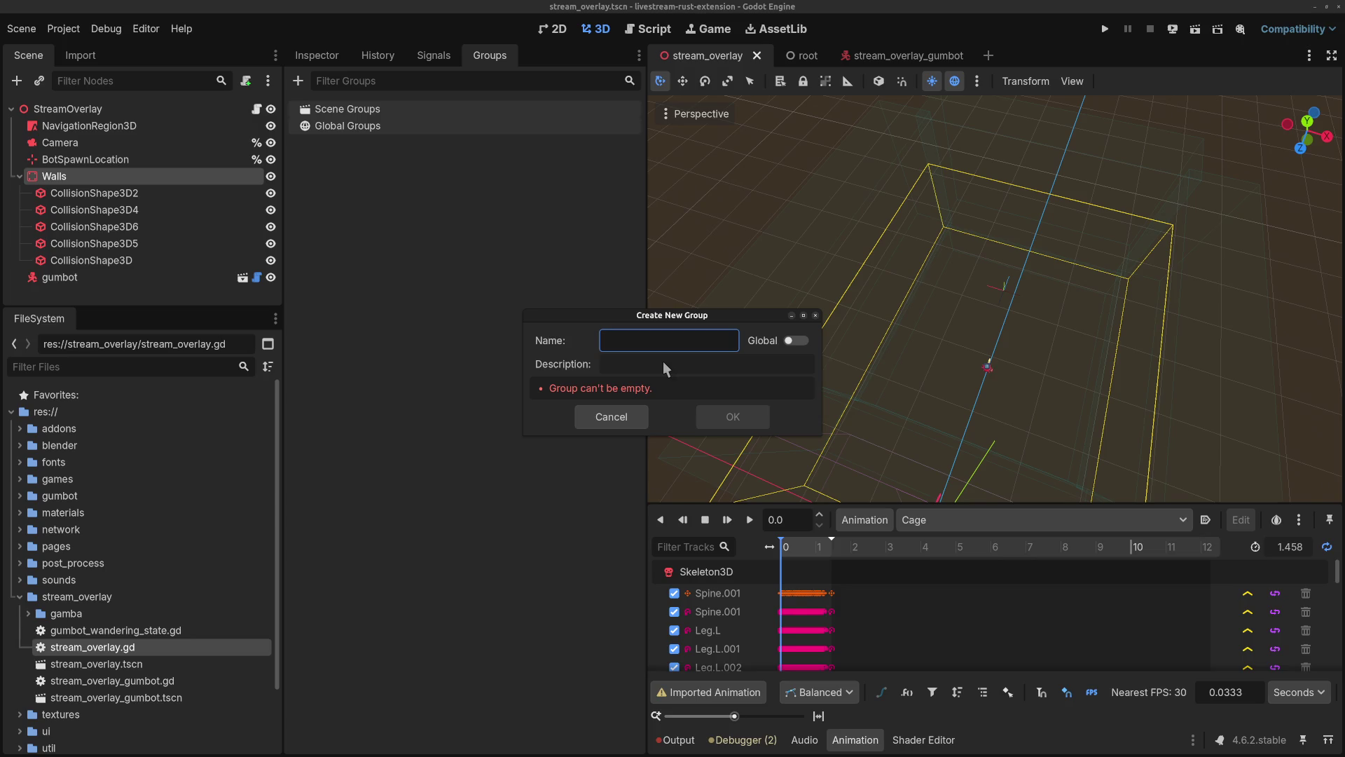
text(nav)
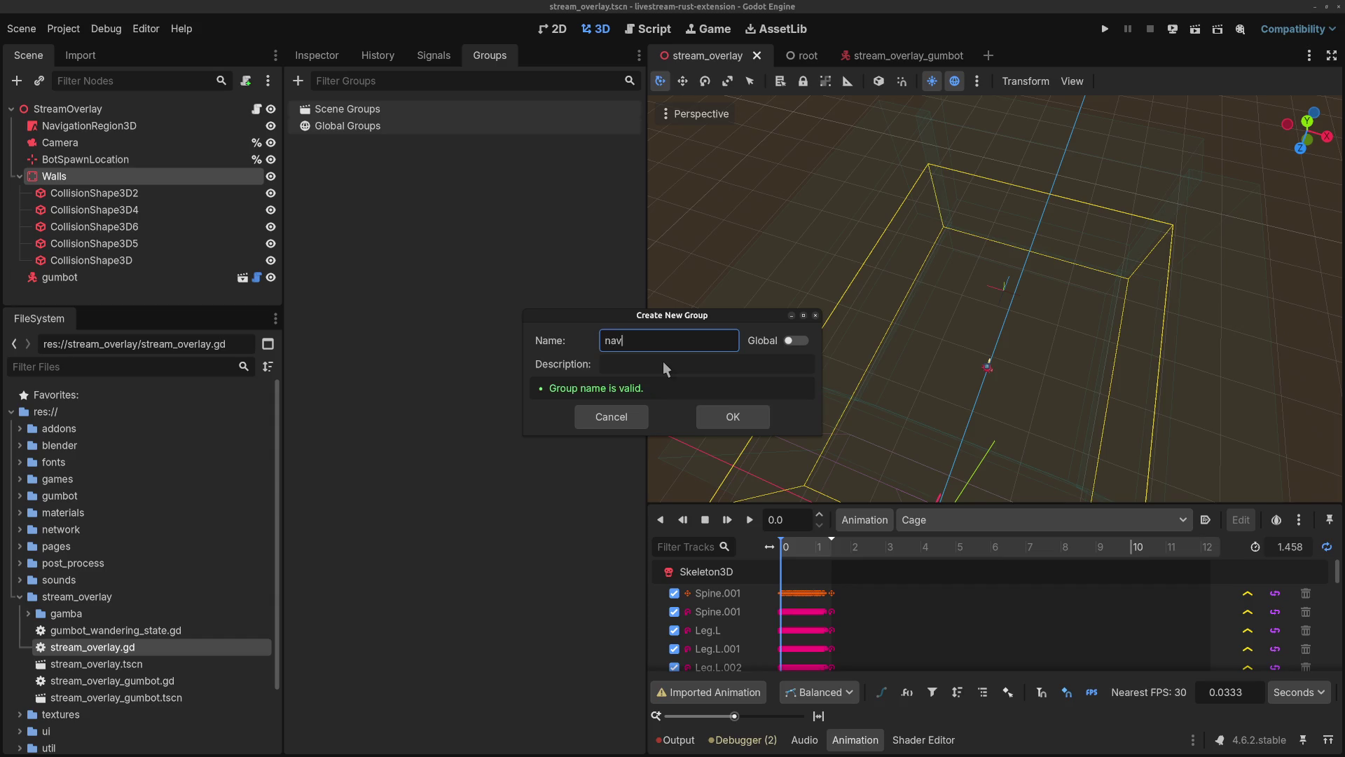
key(Return)
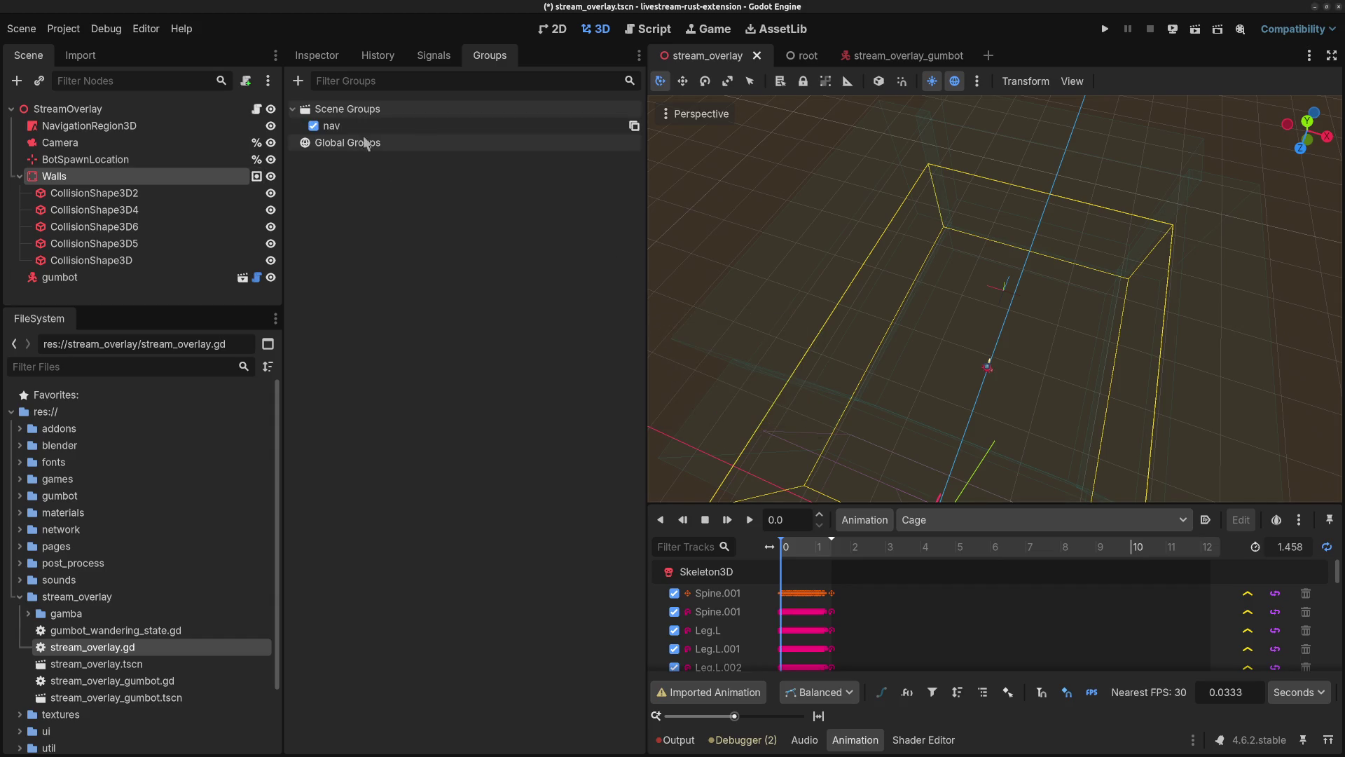
click(360, 126)
click(314, 126)
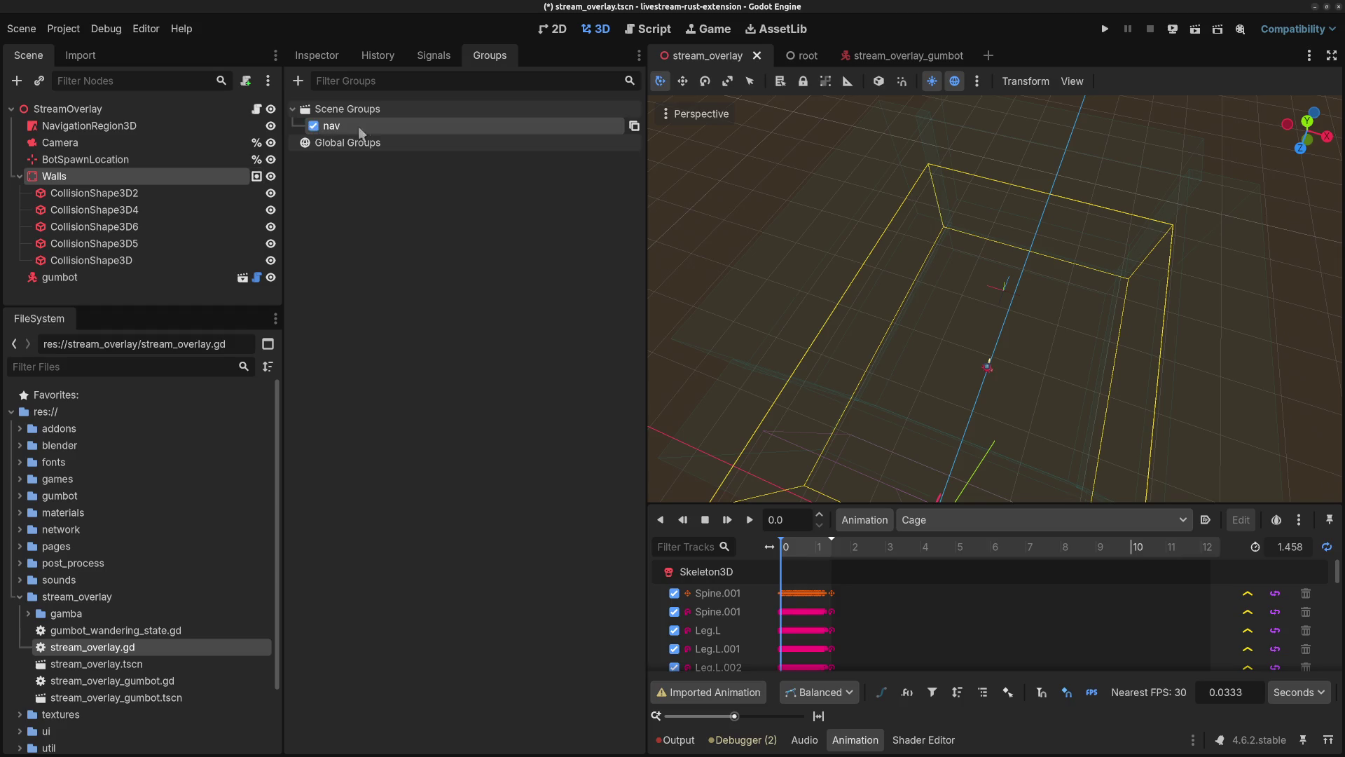
- Convert nav to a global group and save the scene
right_click(381, 124)
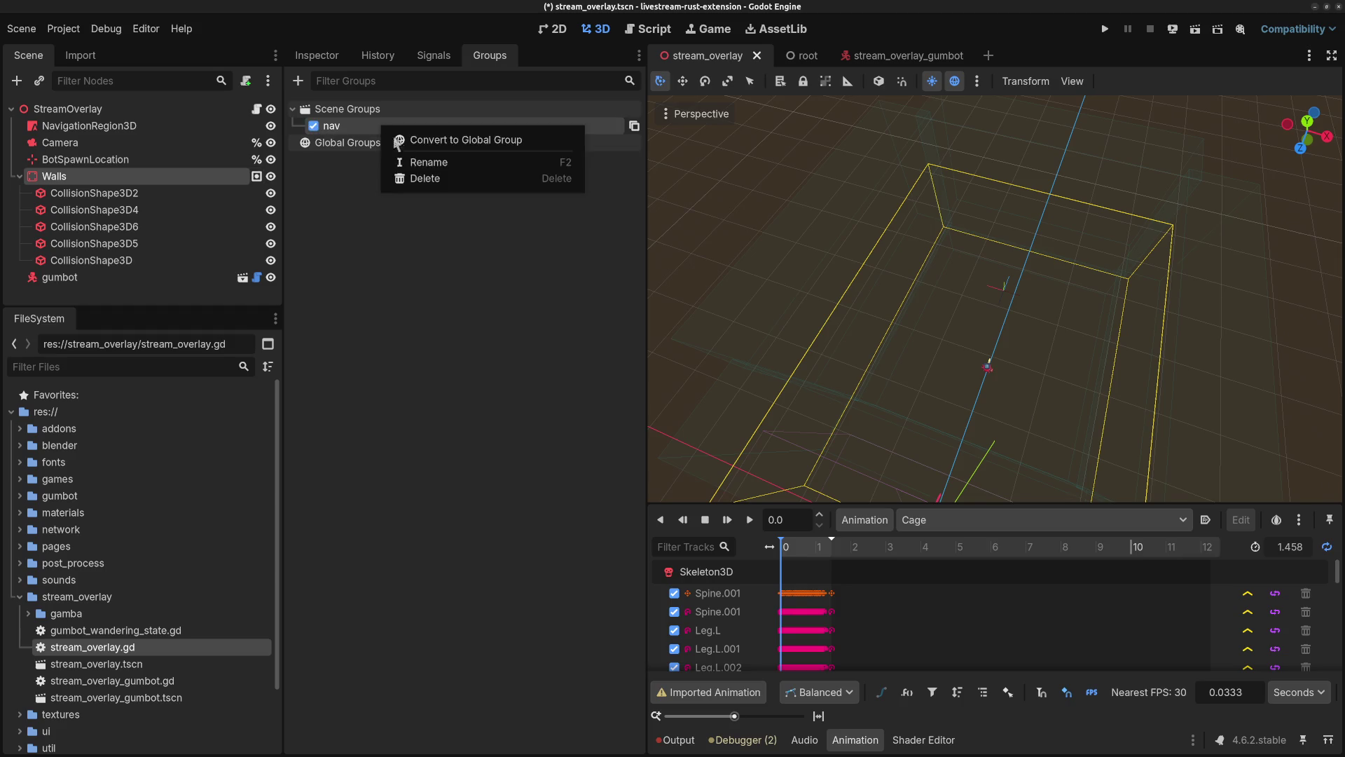
click(355, 117)
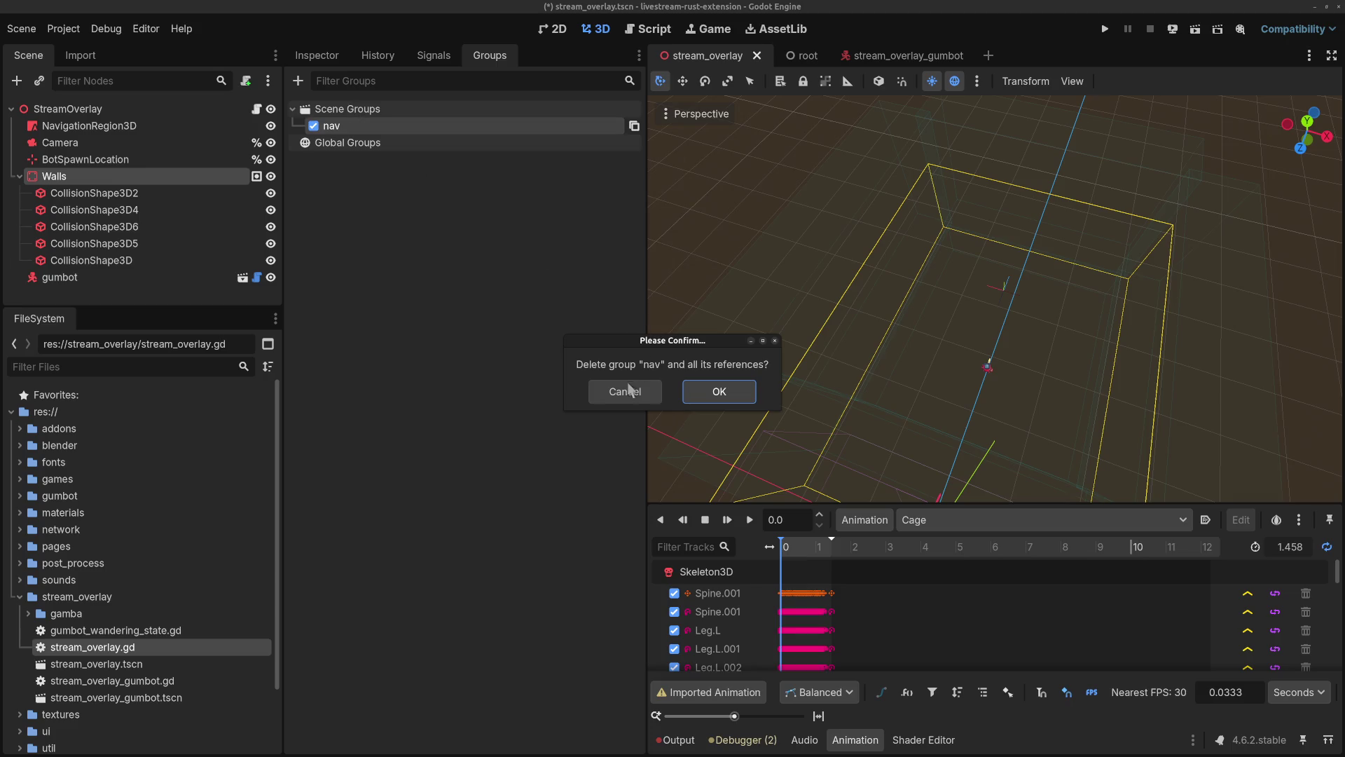
click(627, 387)
right_click(371, 125)
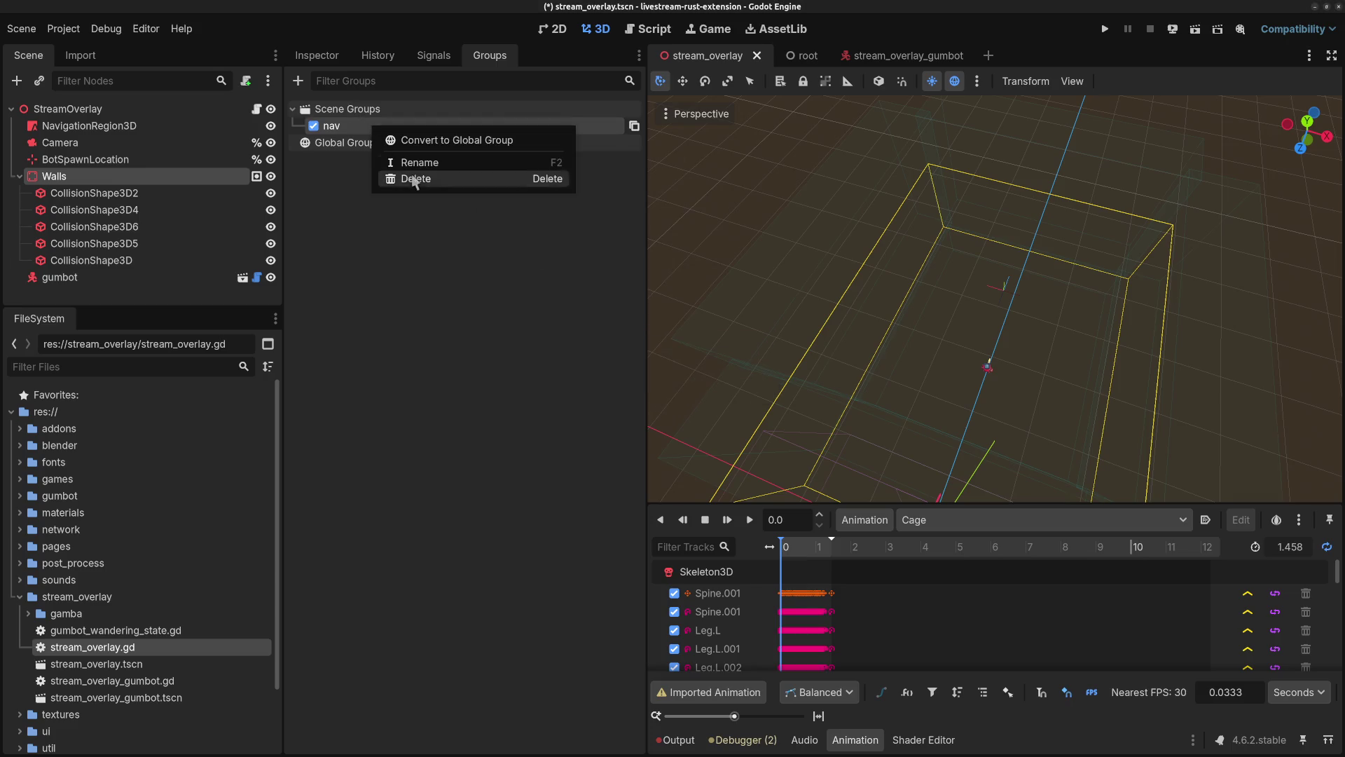
click(431, 135)
key(ctrl+s)
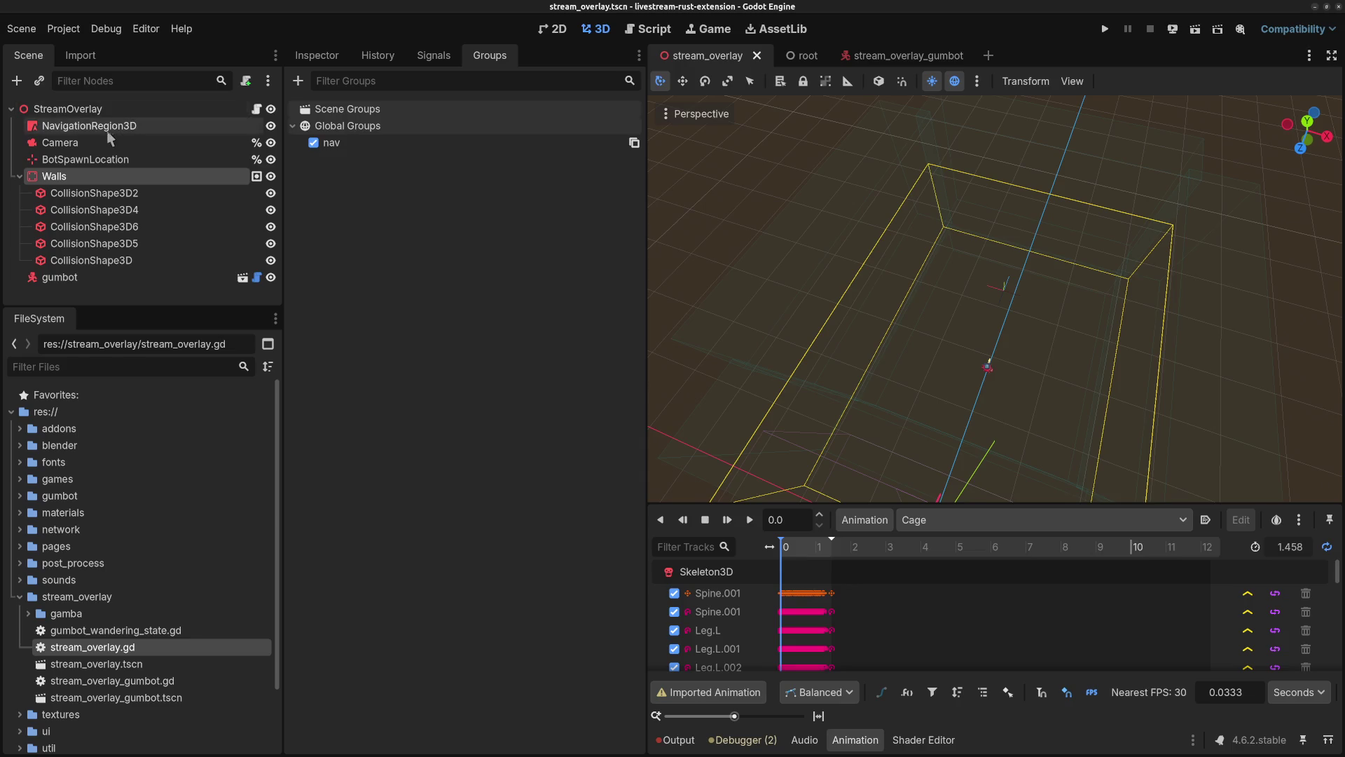
click(84, 126)
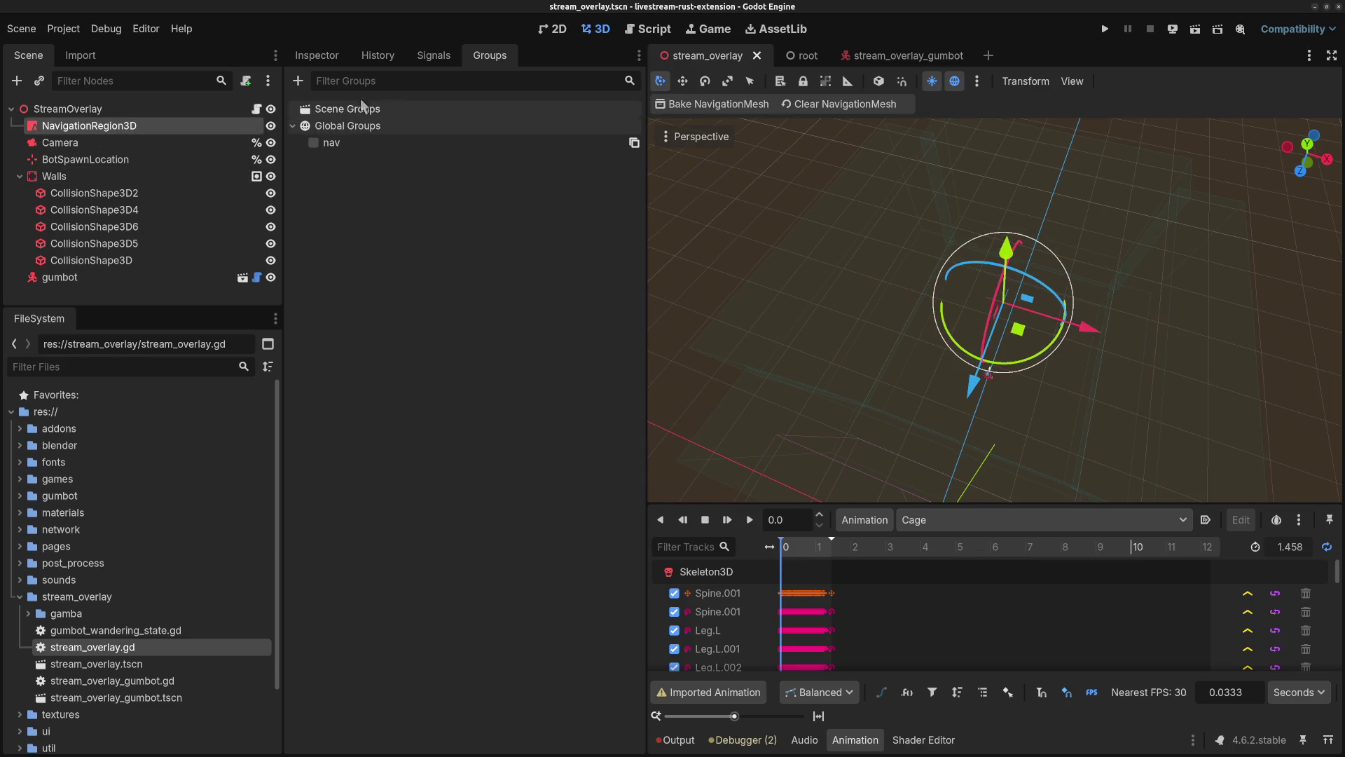
- Set Source Geometry Mode to Group With Children with group name nav, save, and bake the navmesh
click(328, 60)
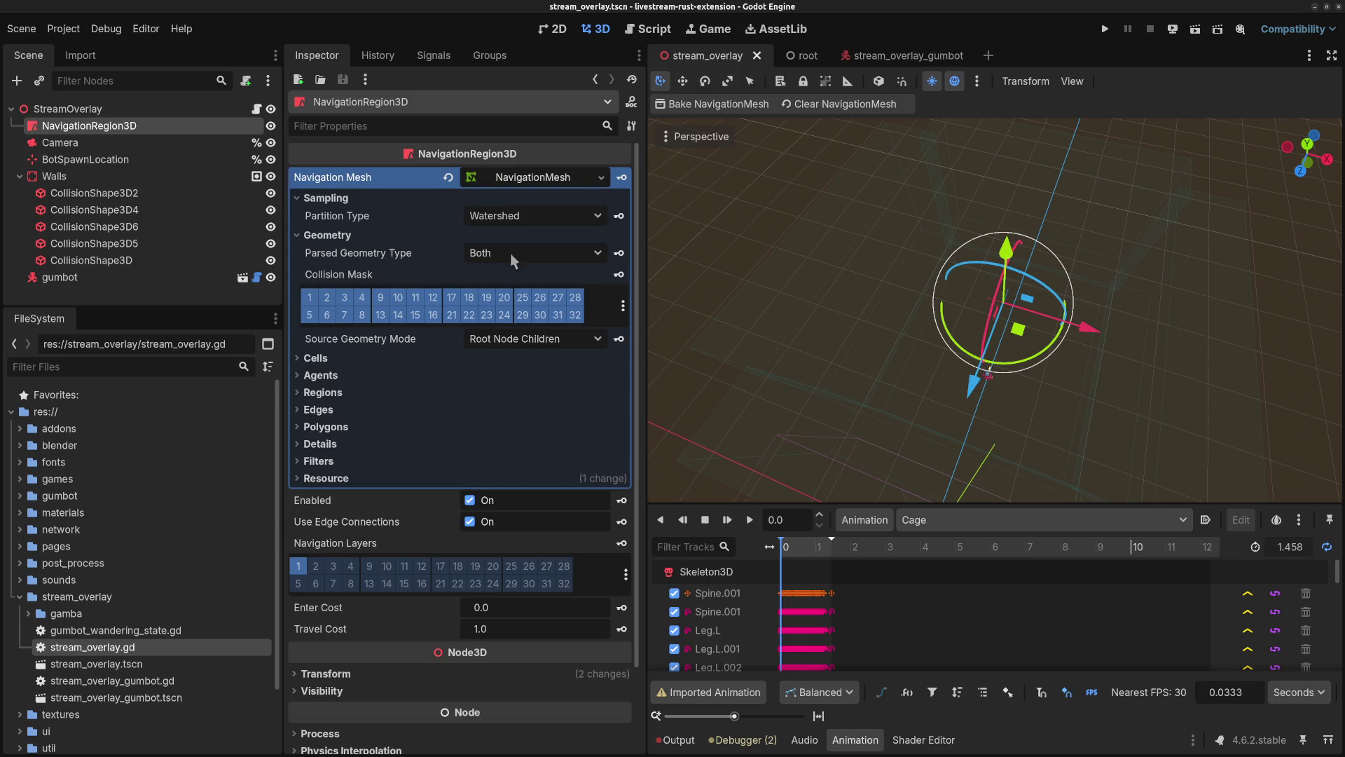
click(506, 342)
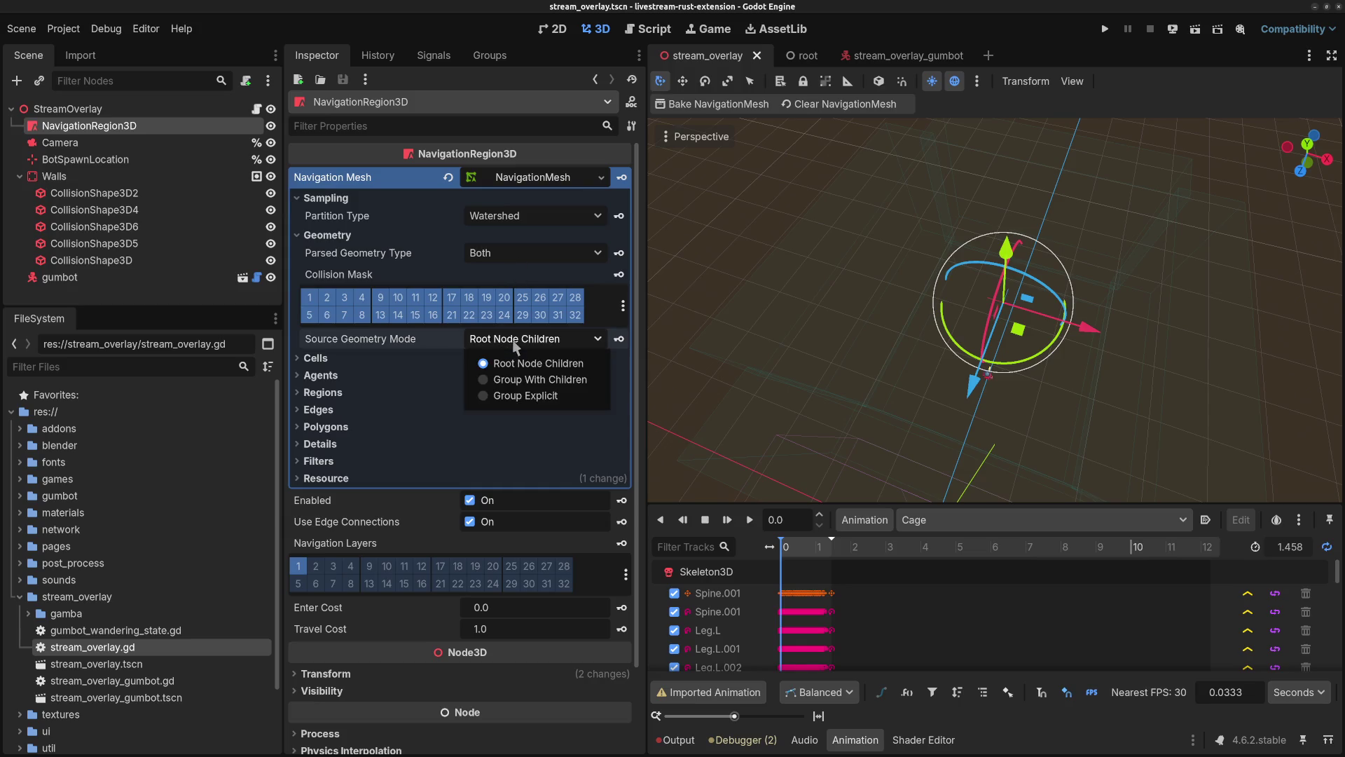
click(548, 398)
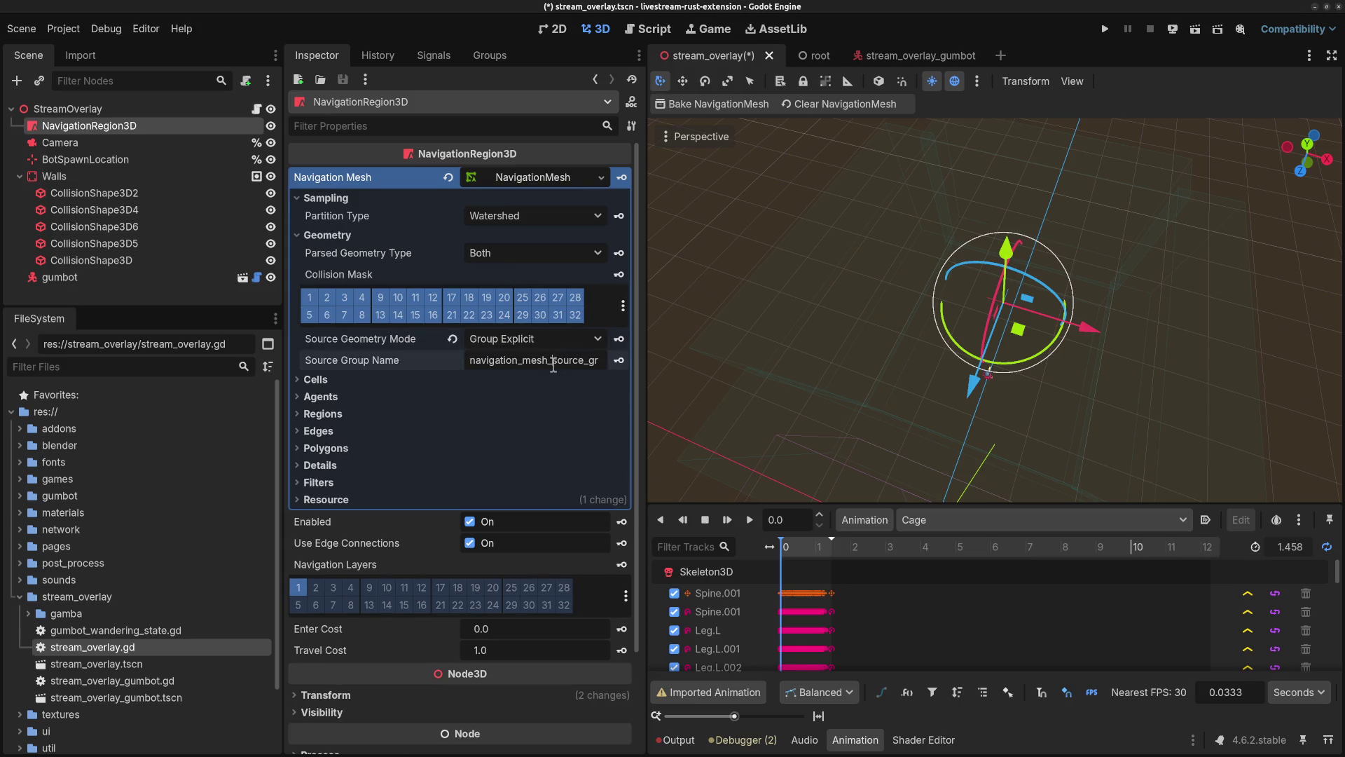
click(580, 367)
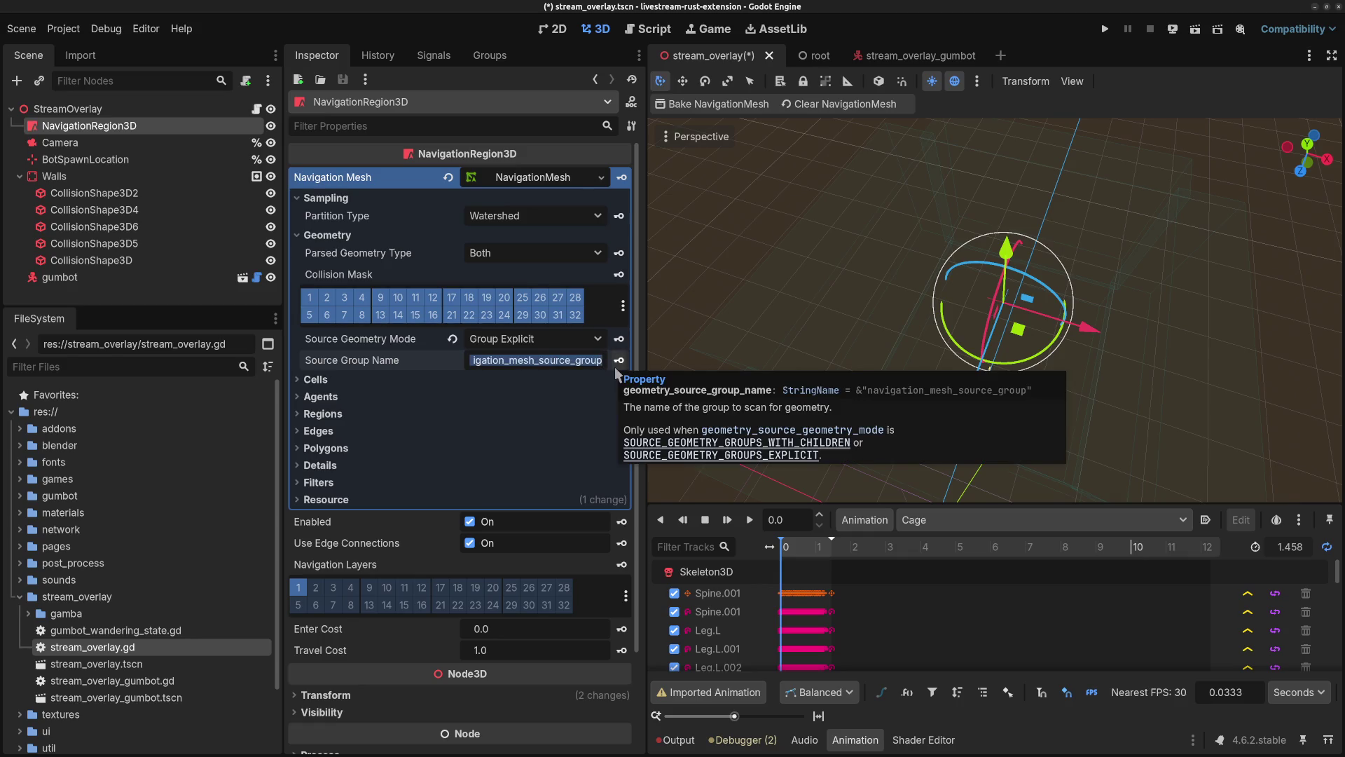
text(nav)
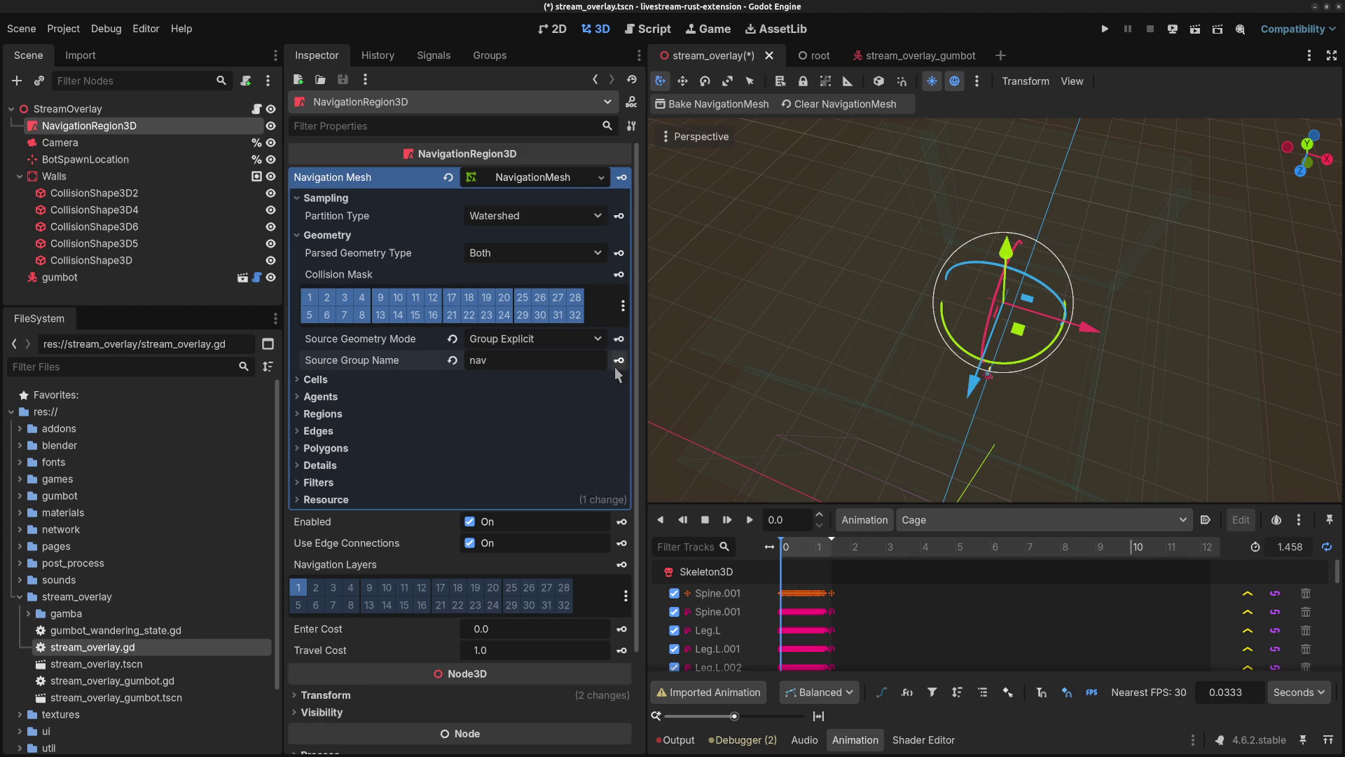
click(497, 339)
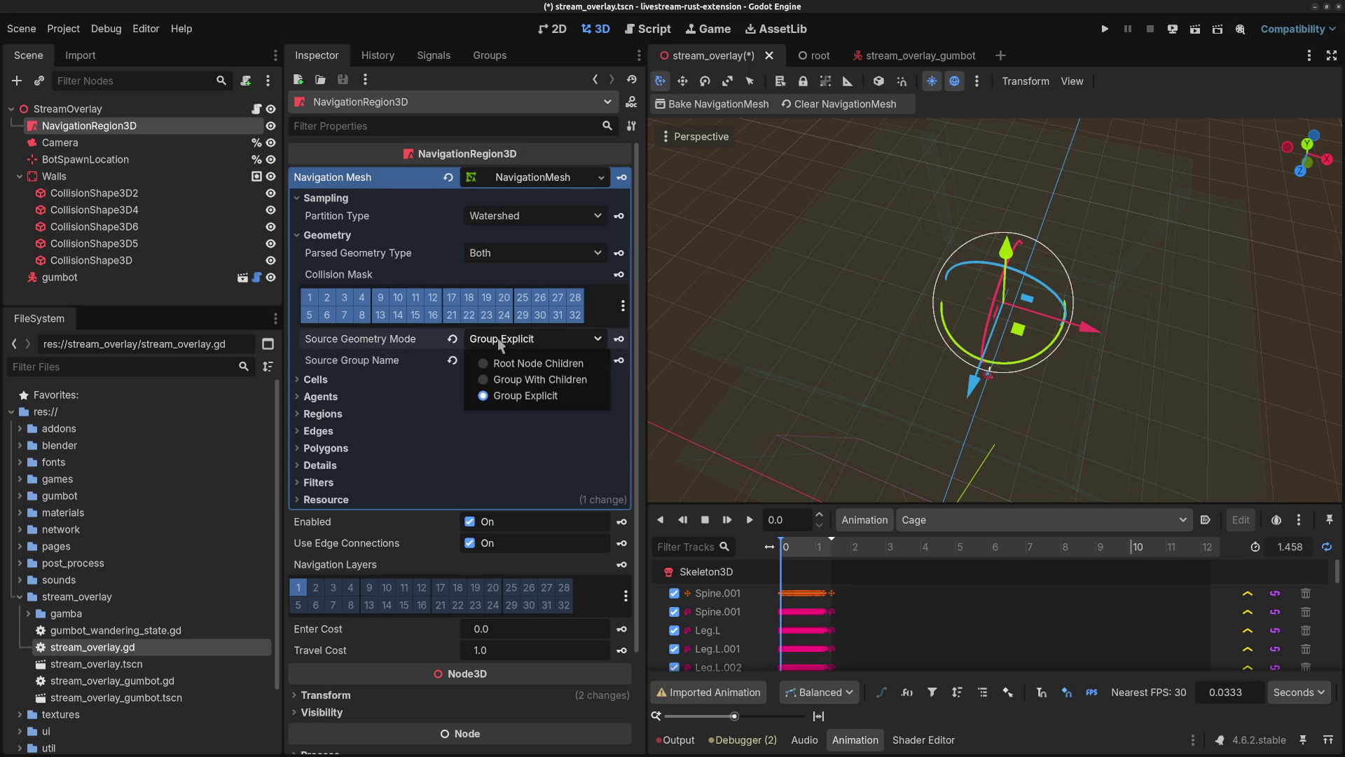
click(499, 340)
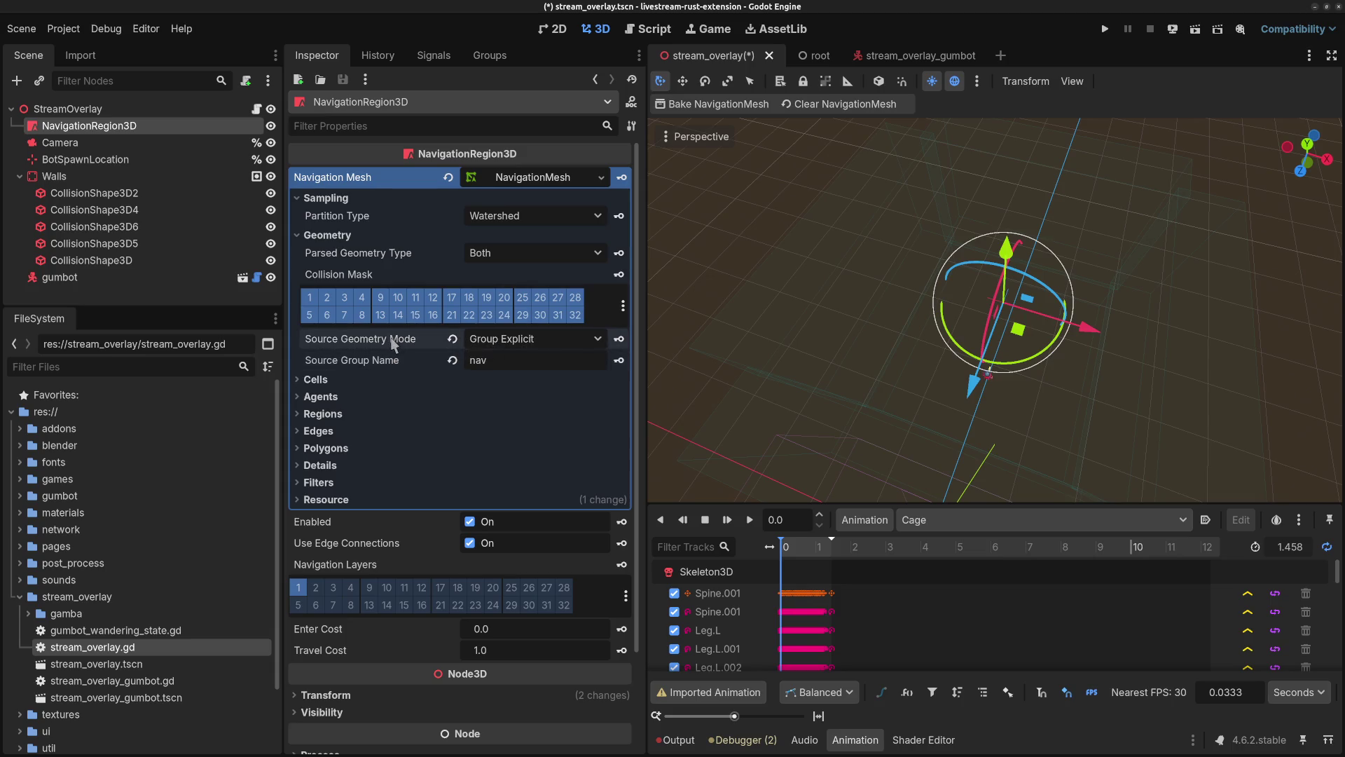
click(528, 342)
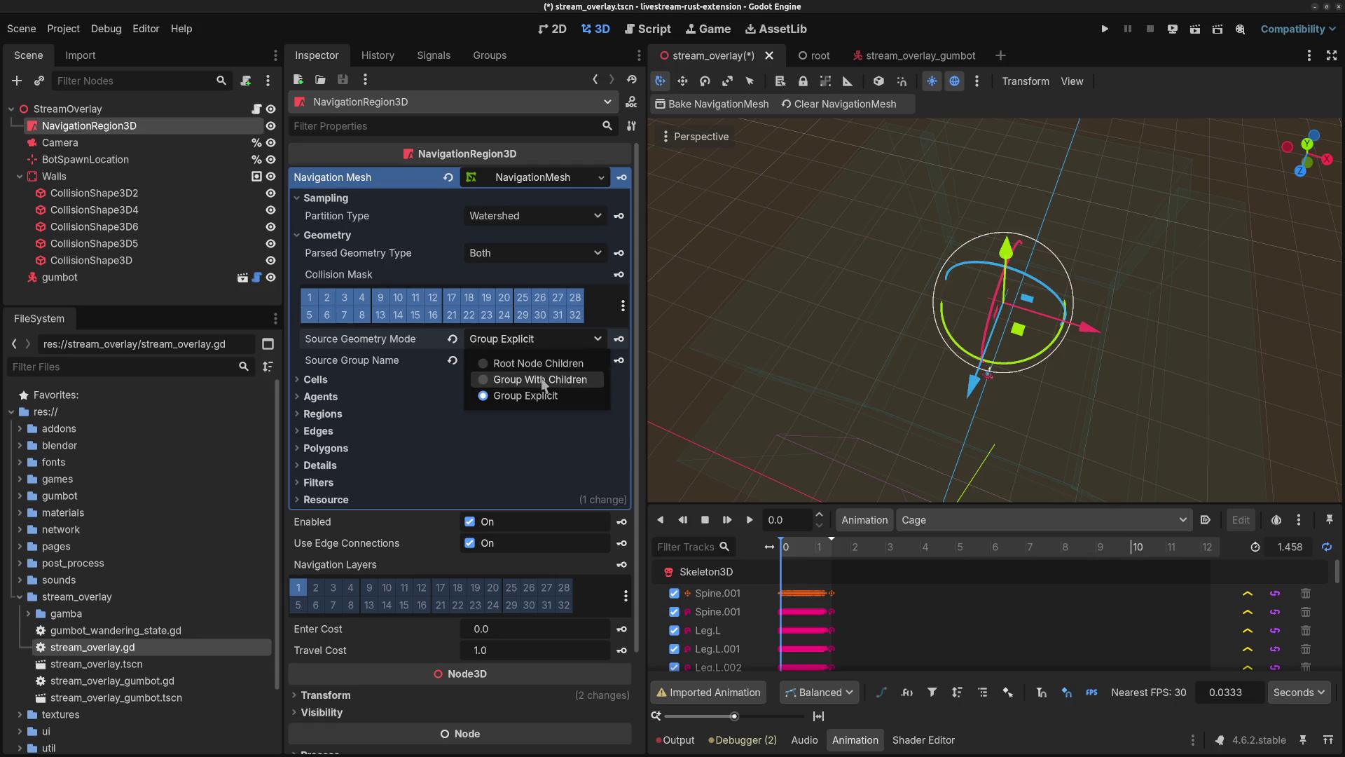
click(543, 381)
key(ctrl+s)
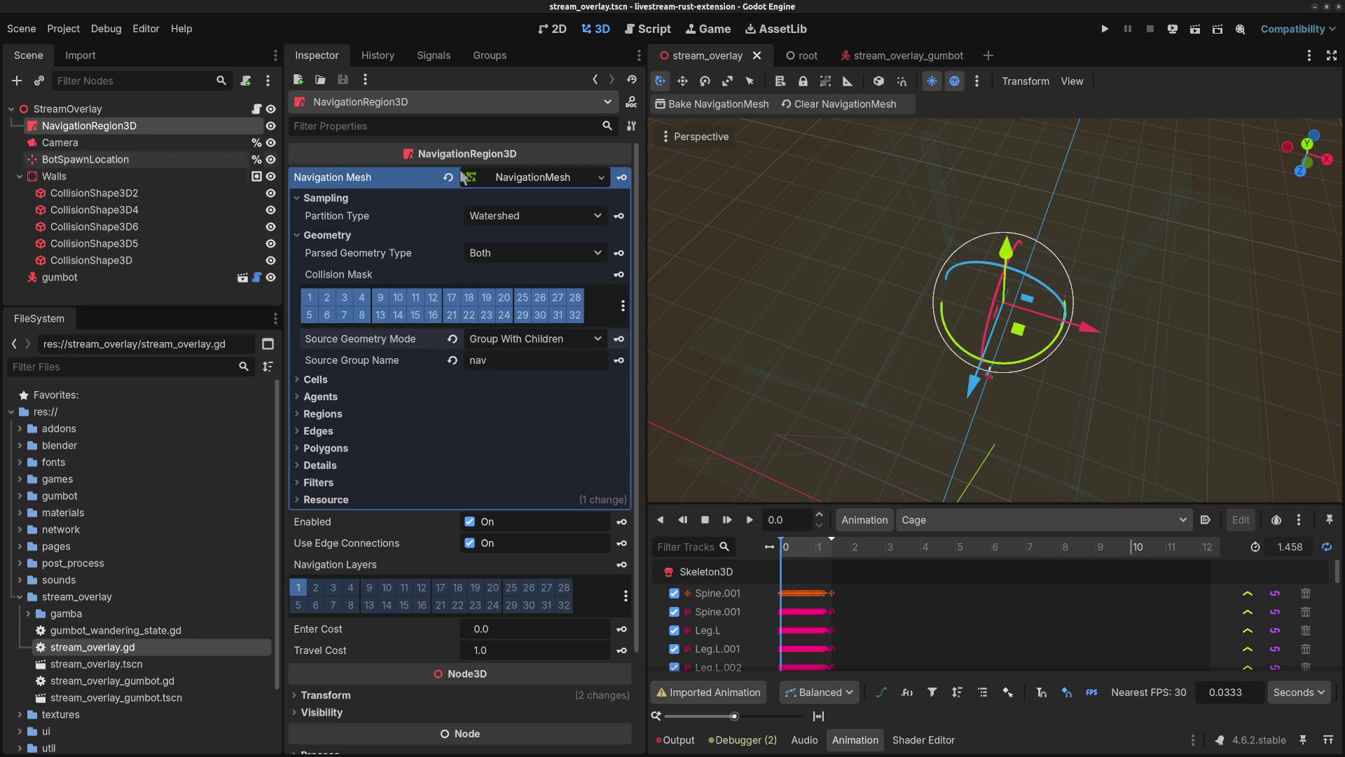
click(746, 106)
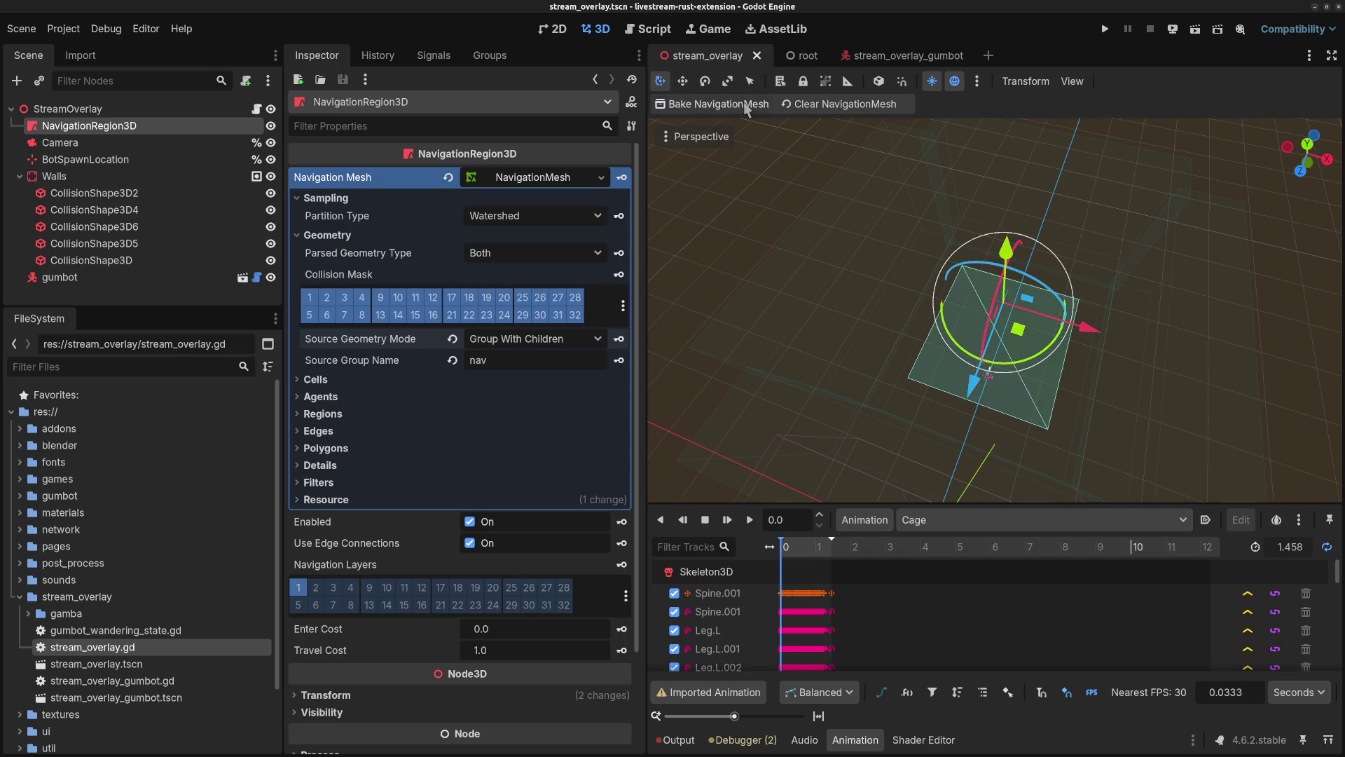
mouse_move(1149, 318)
mouse_down()
mouse_move(1100, 375)
mouse_move(1079, 371)
mouse_up()
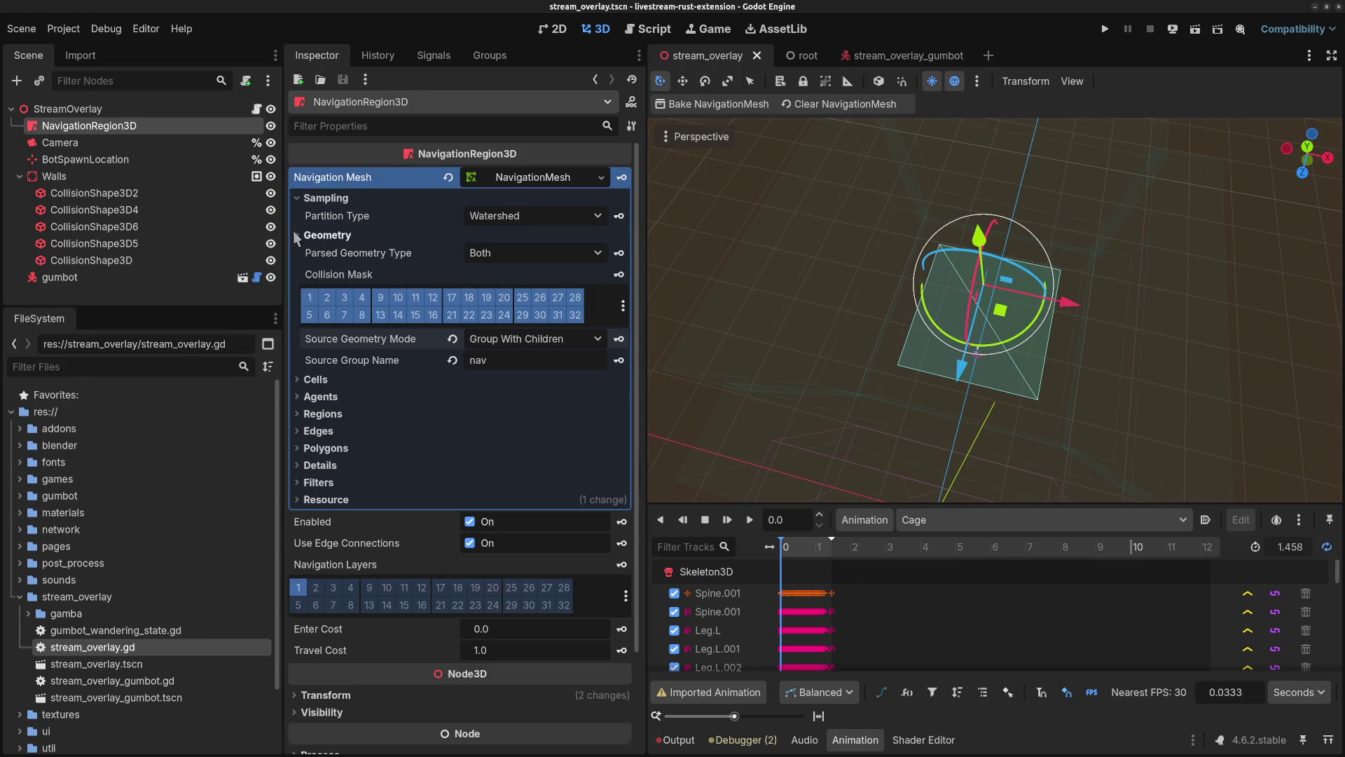
- Set the navigation mesh Cell Size to 0.05 and rebake it
click(307, 236)
click(297, 253)
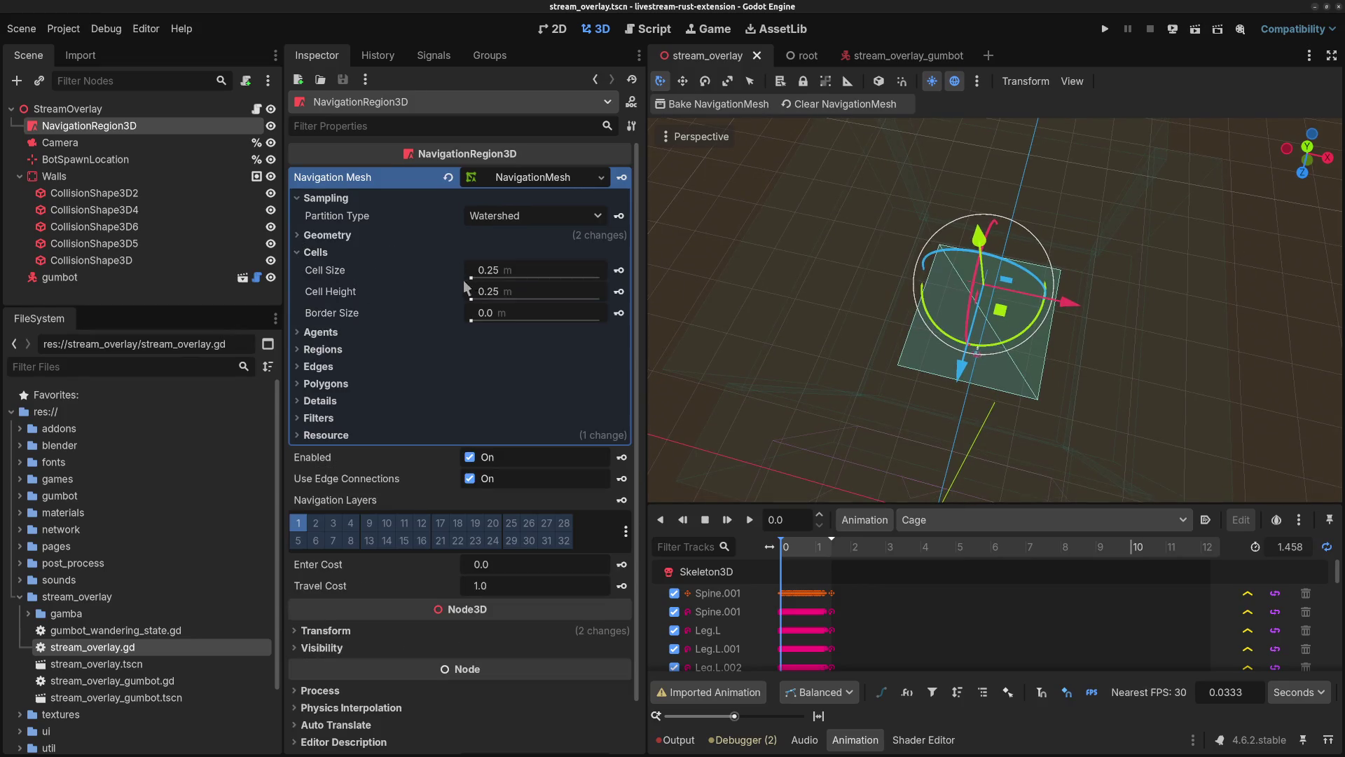
click(514, 275)
text(0.05)
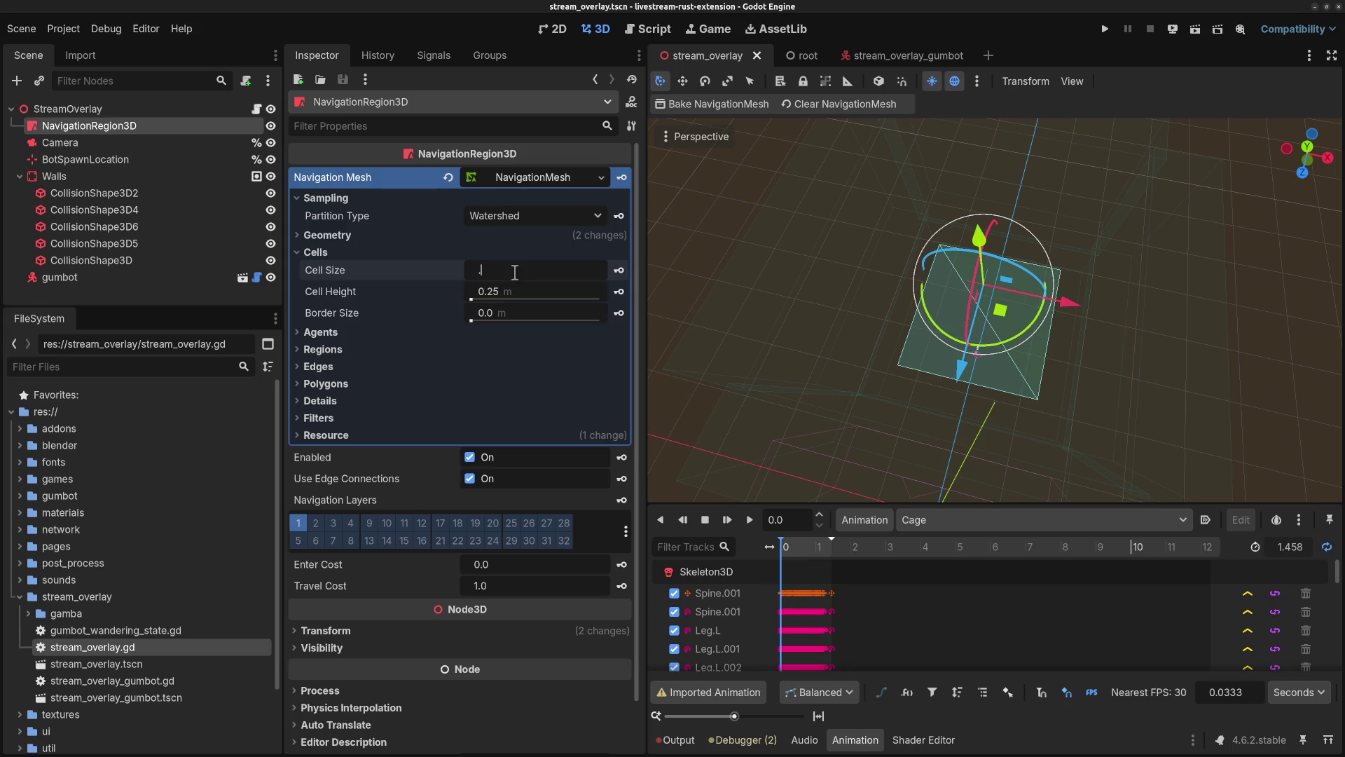
key(Return)
click(704, 104)
mouse_move(1002, 280)
mouse_down()
mouse_move(992, 308)
mouse_move(1016, 301)
mouse_move(1051, 326)
mouse_move(1027, 277)
mouse_up()
- Lower Cell Size to 0.01 and bake the navigation mesh again
click(524, 274)
text(0.01)
key(Return)
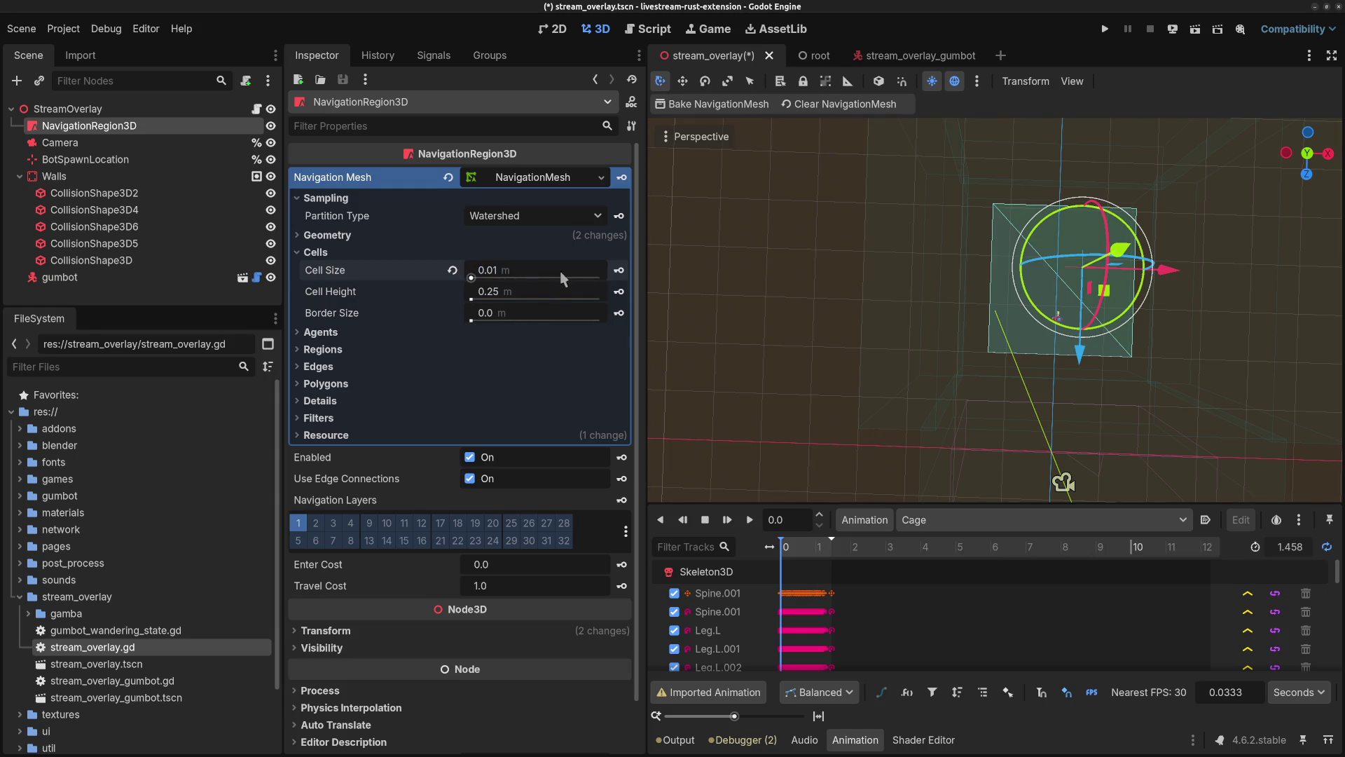
click(740, 107)
mouse_move(894, 199)
mouse_down()
mouse_move(1129, 361)
mouse_move(1047, 326)
mouse_move(1026, 376)
mouse_move(1142, 327)
mouse_move(1079, 346)
mouse_up()
scroll(1047, 326, up, 2)
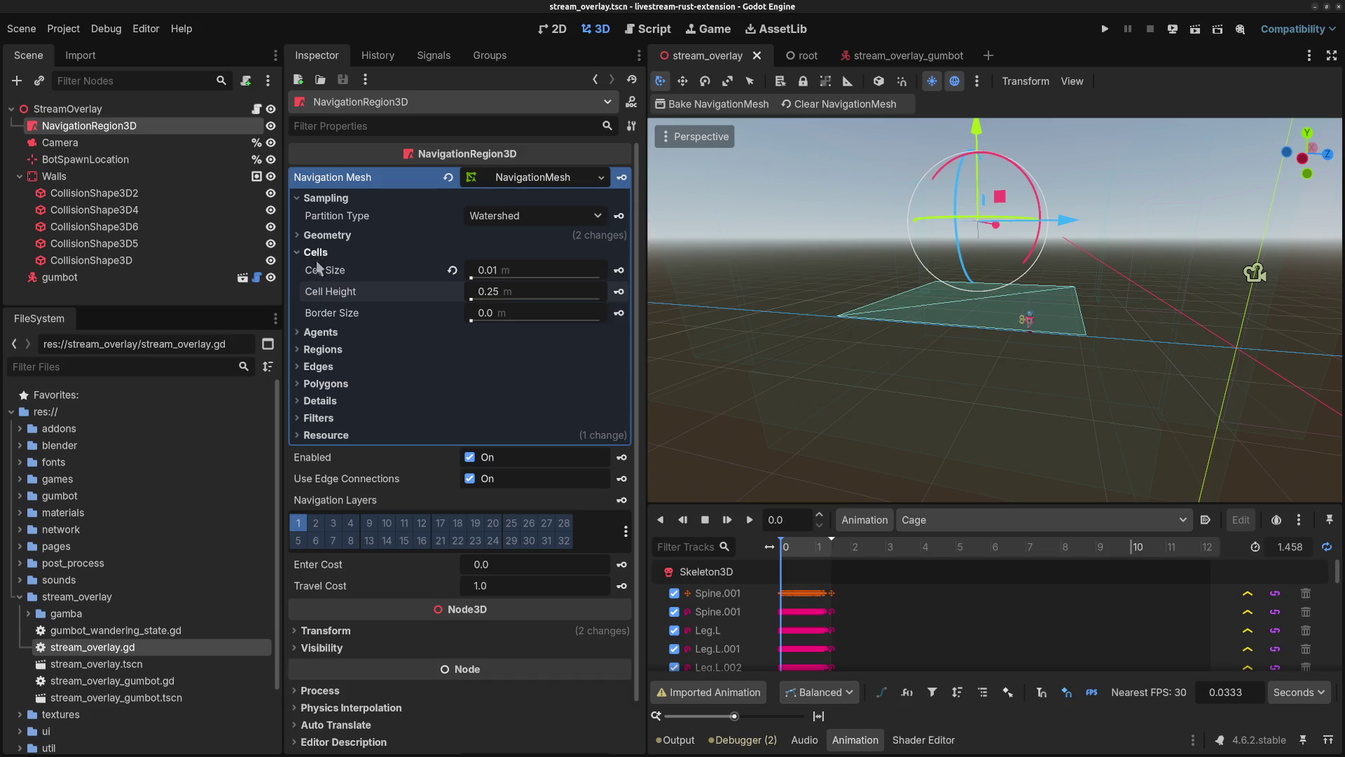
- Filter properties for 'rad', set the Agents Radius to 0.1, and rebake the navigation mesh
click(361, 126)
text(rad)
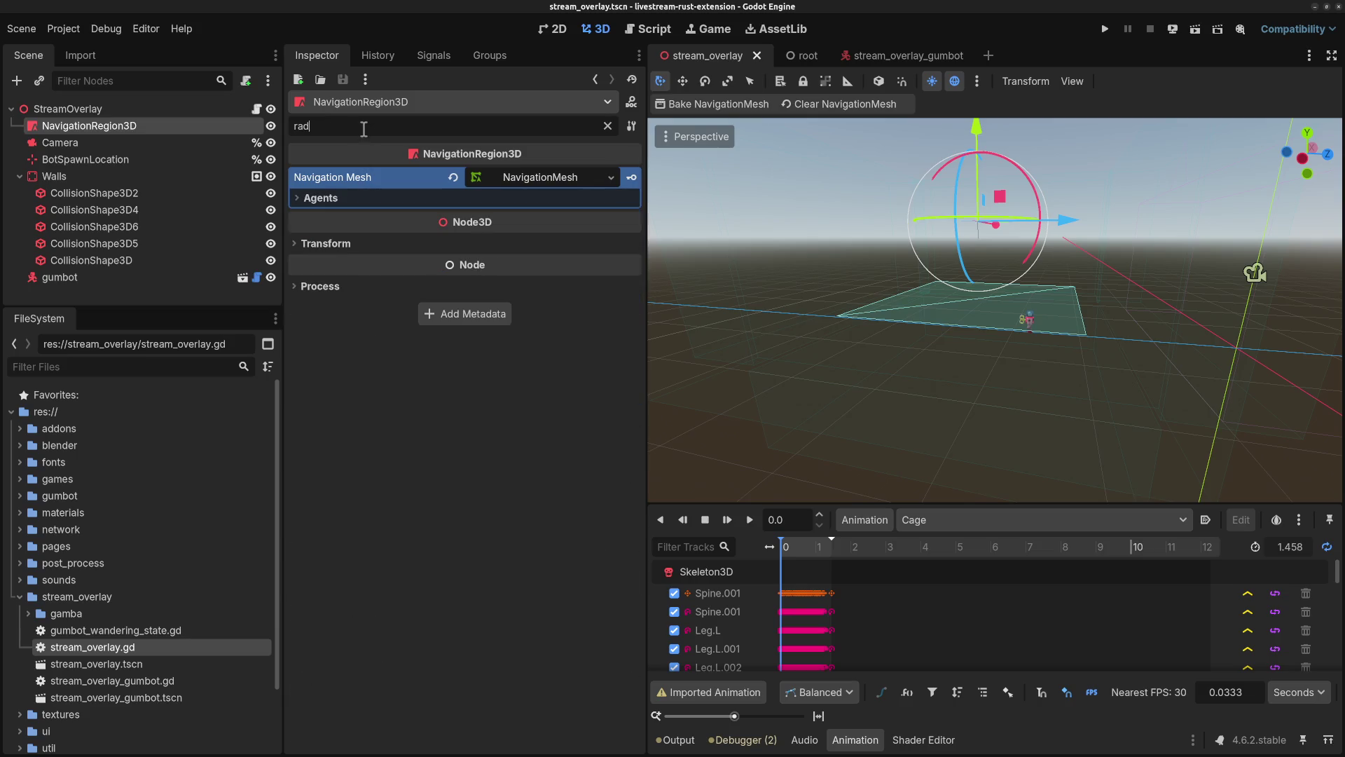
click(299, 199)
click(502, 216)
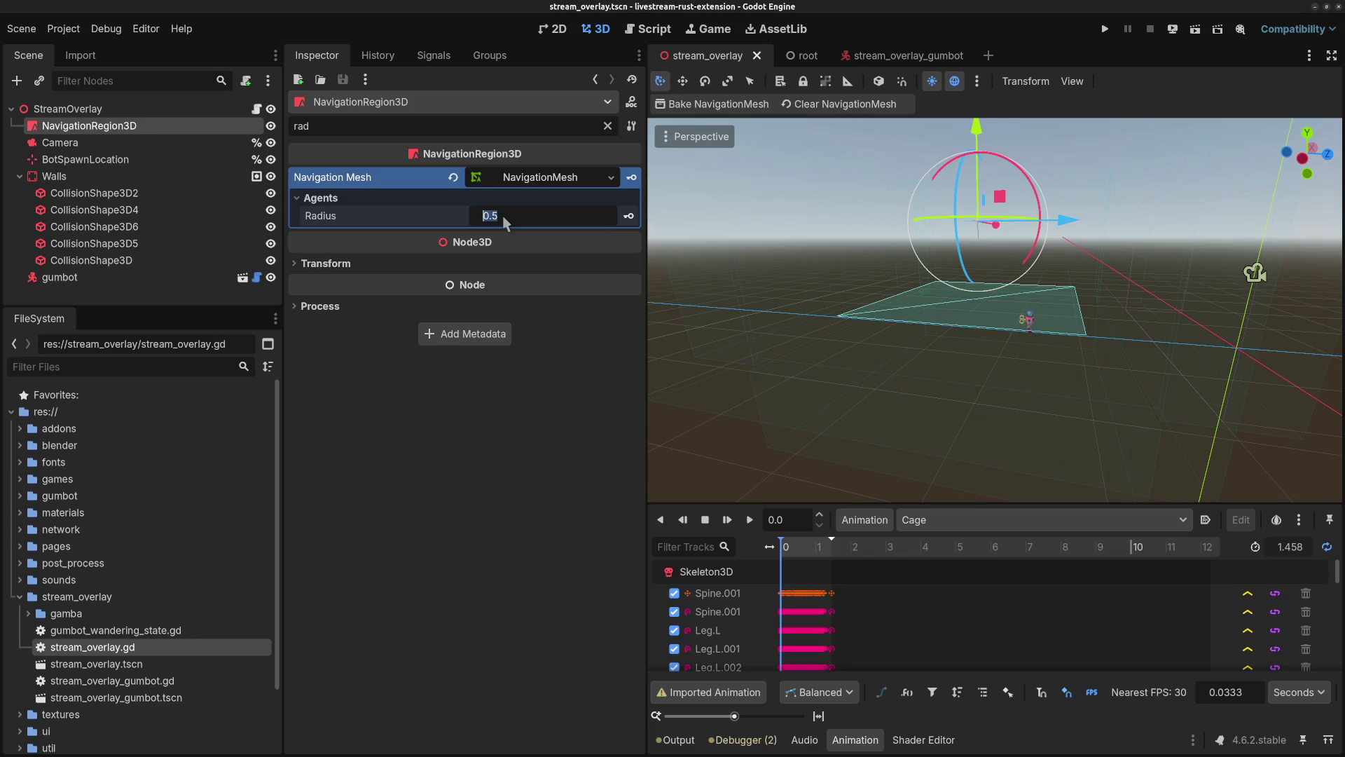
text(0.1)
key(Return)
click(756, 103)
scroll(983, 371, up, 5)
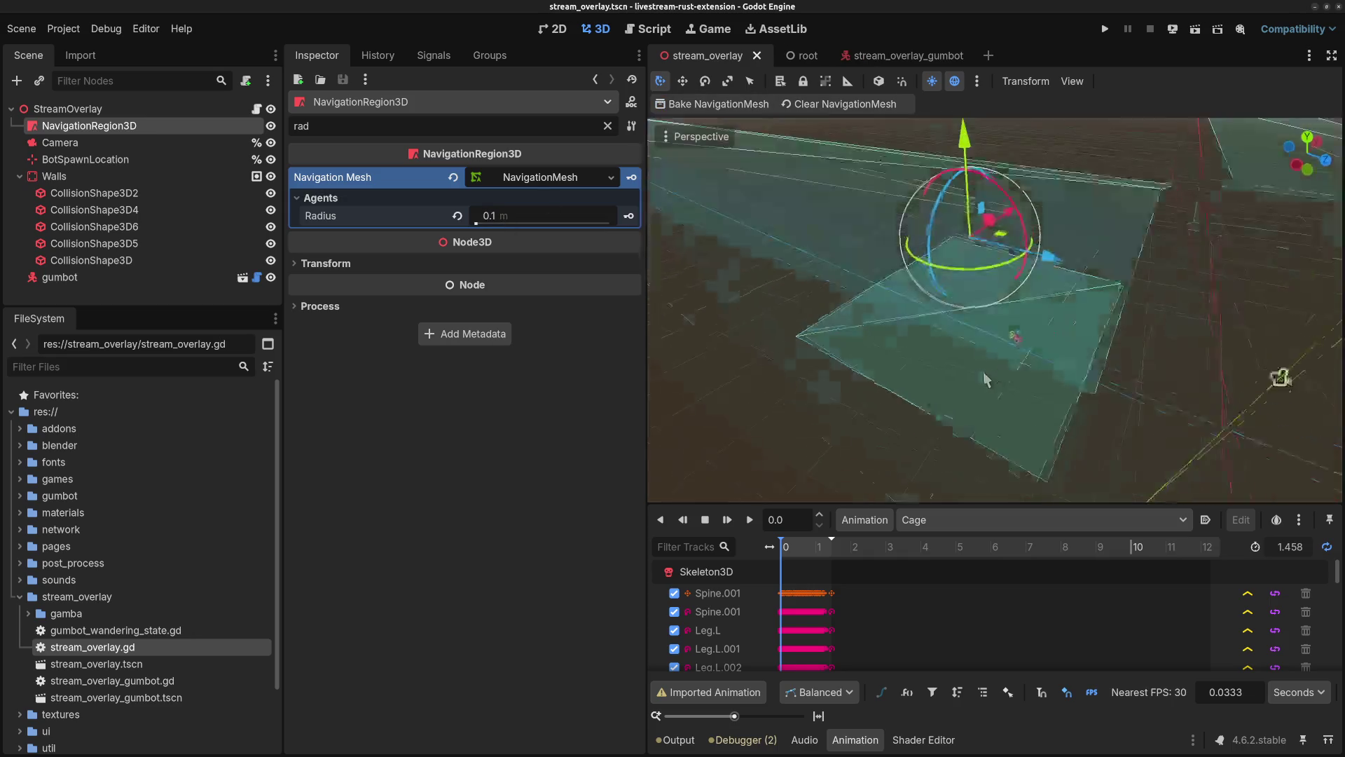
scroll(951, 385, down, 5)
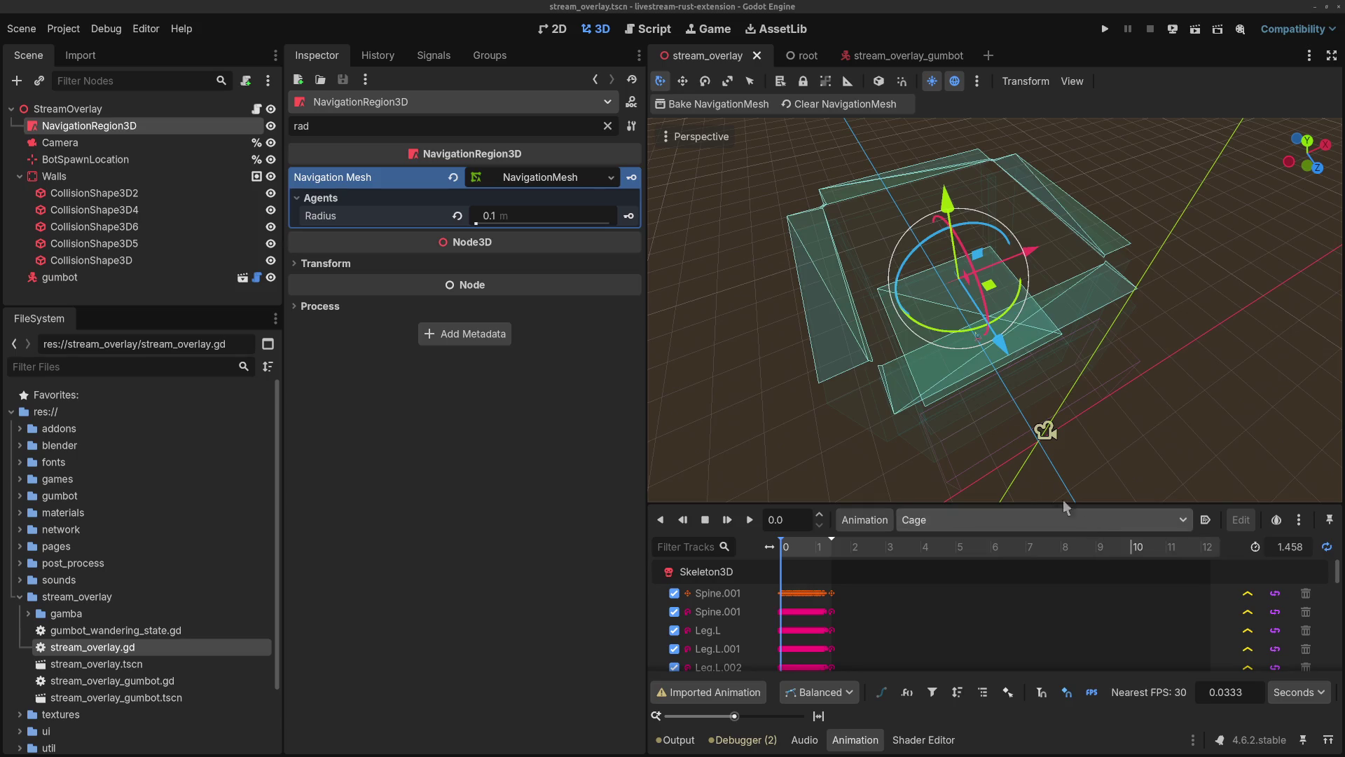
- Enlarge the animation panel, zoom the timeline, and orbit around the baked navmesh
scroll(1042, 359, up, 3)
scroll(1085, 401, up, 5)
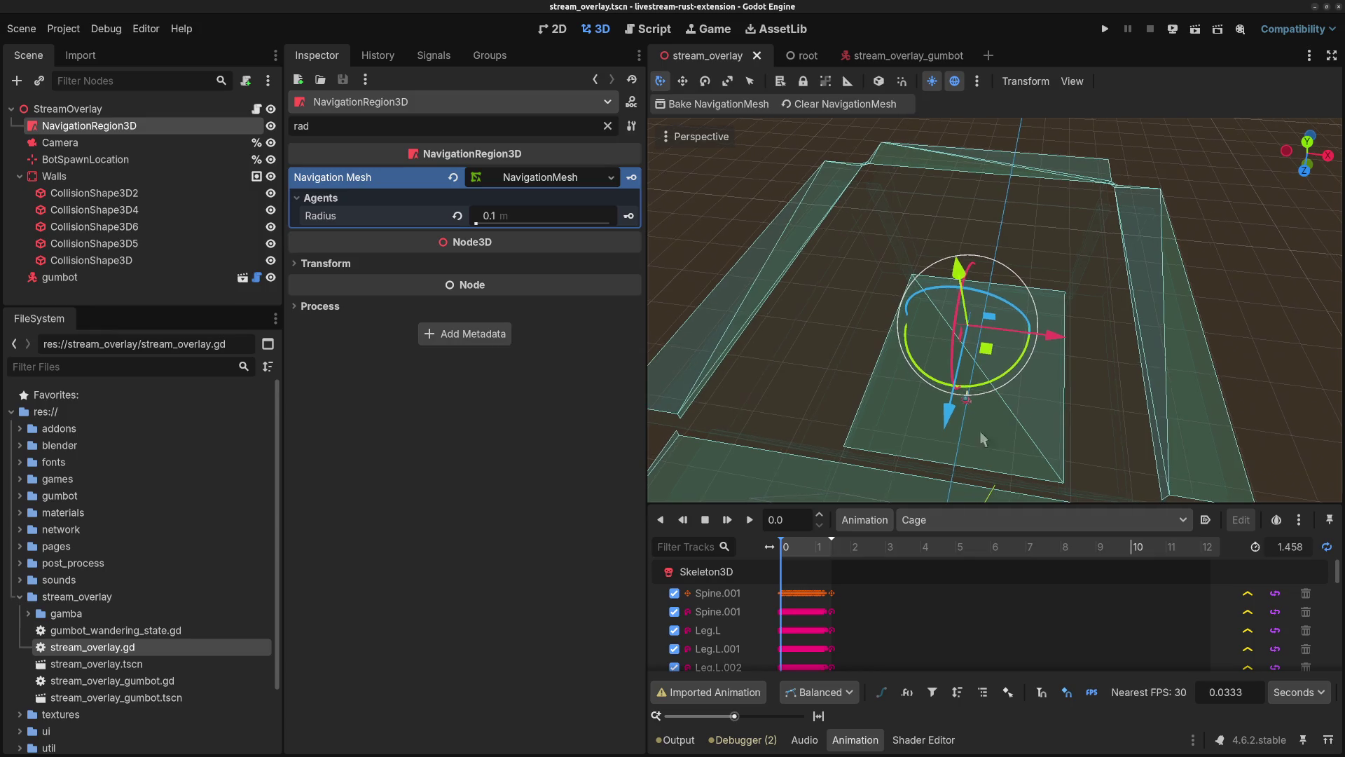
drag(965, 500, 965, 491)
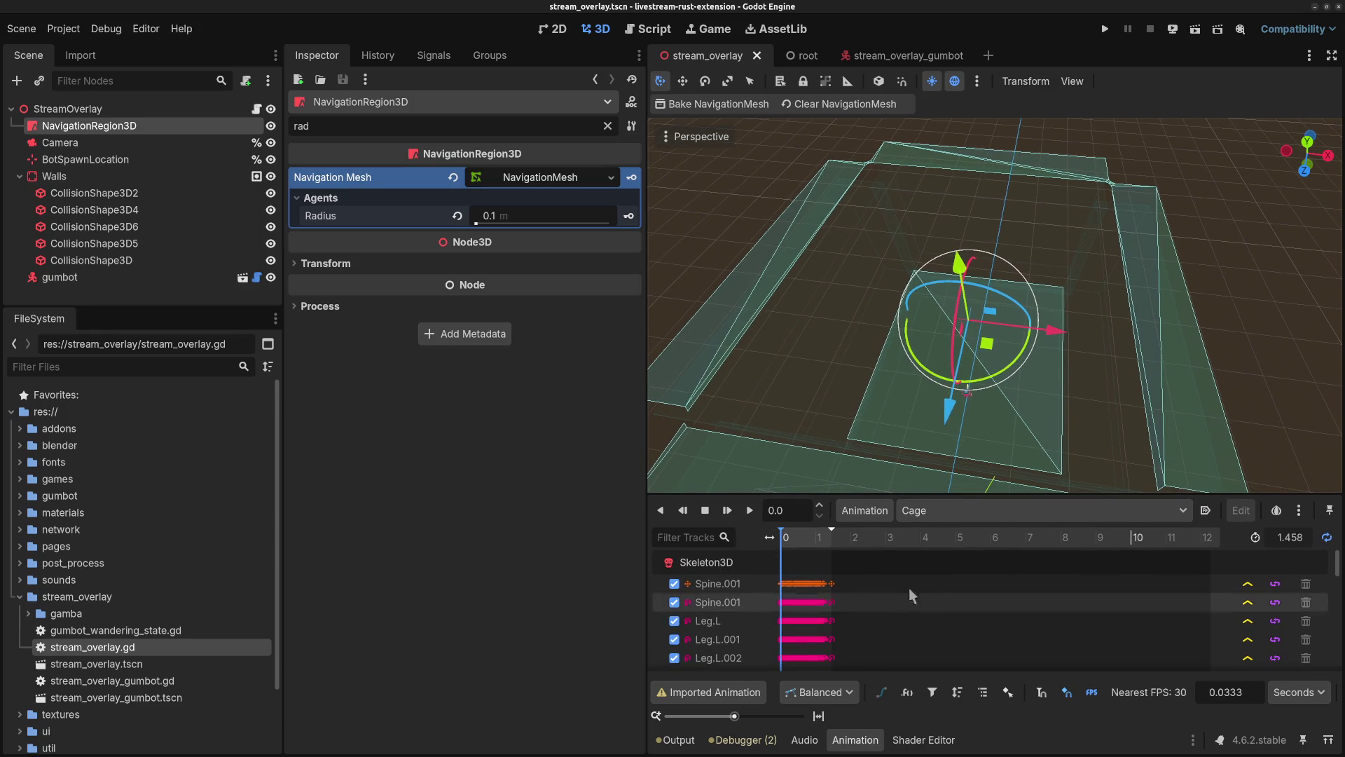
drag(734, 716, 750, 719)
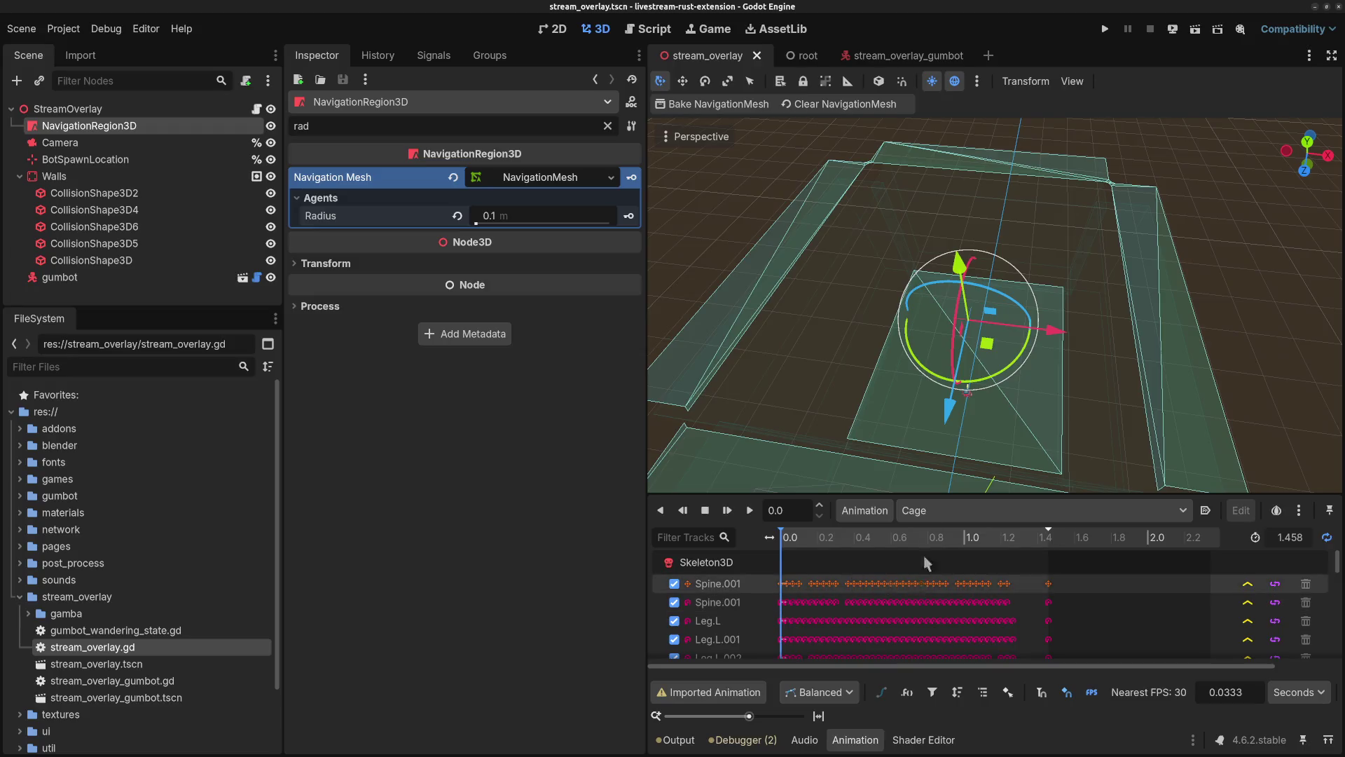
mouse_move(974, 410)
mouse_down()
mouse_move(973, 433)
mouse_move(1006, 431)
mouse_move(1046, 386)
mouse_move(990, 435)
mouse_move(989, 464)
mouse_move(1000, 444)
mouse_move(948, 480)
mouse_up()
- Preview the Camera, reselect NavigationRegion3D, and undo an accidental move of the region
click(121, 143)
click(116, 127)
drag(907, 370, 884, 287)
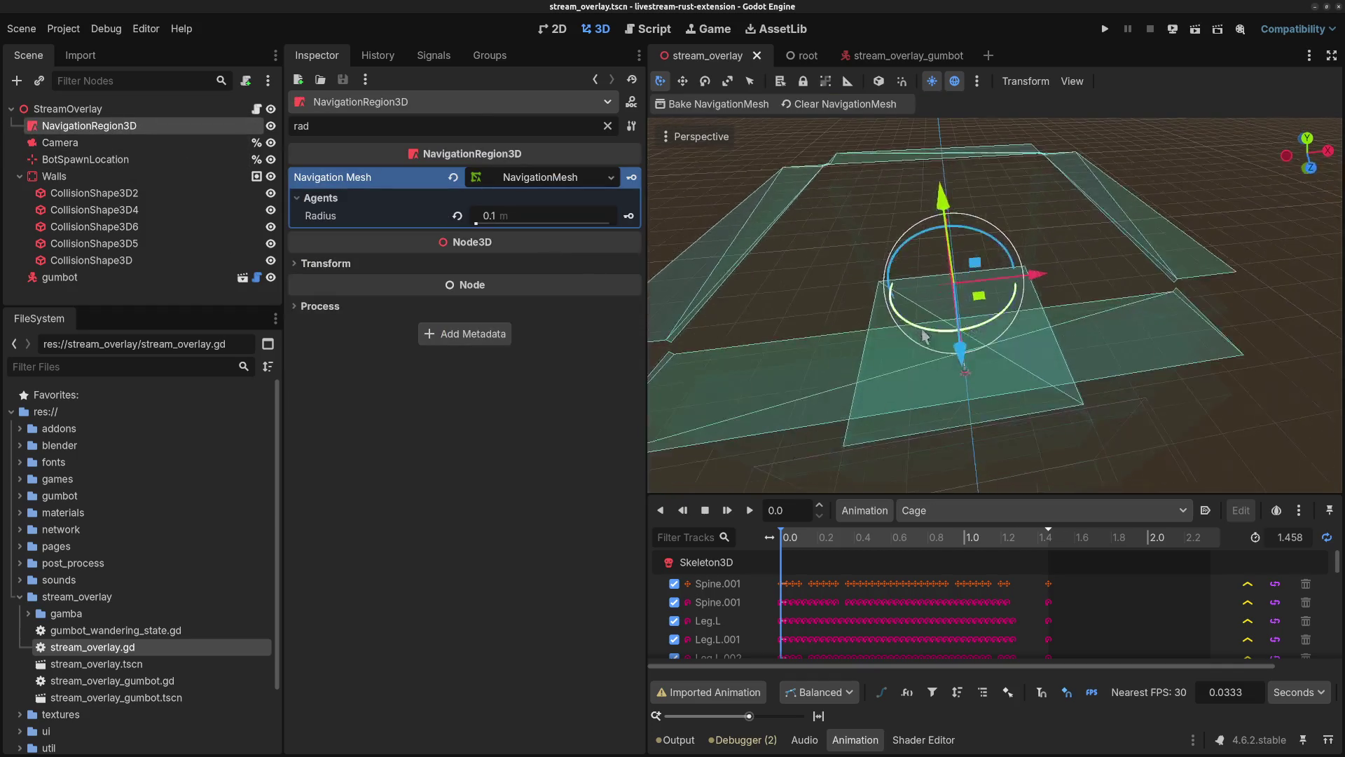
mouse_move(947, 231)
mouse_down()
mouse_move(1016, 316)
mouse_move(1076, 359)
mouse_up()
key(ctrl+z)
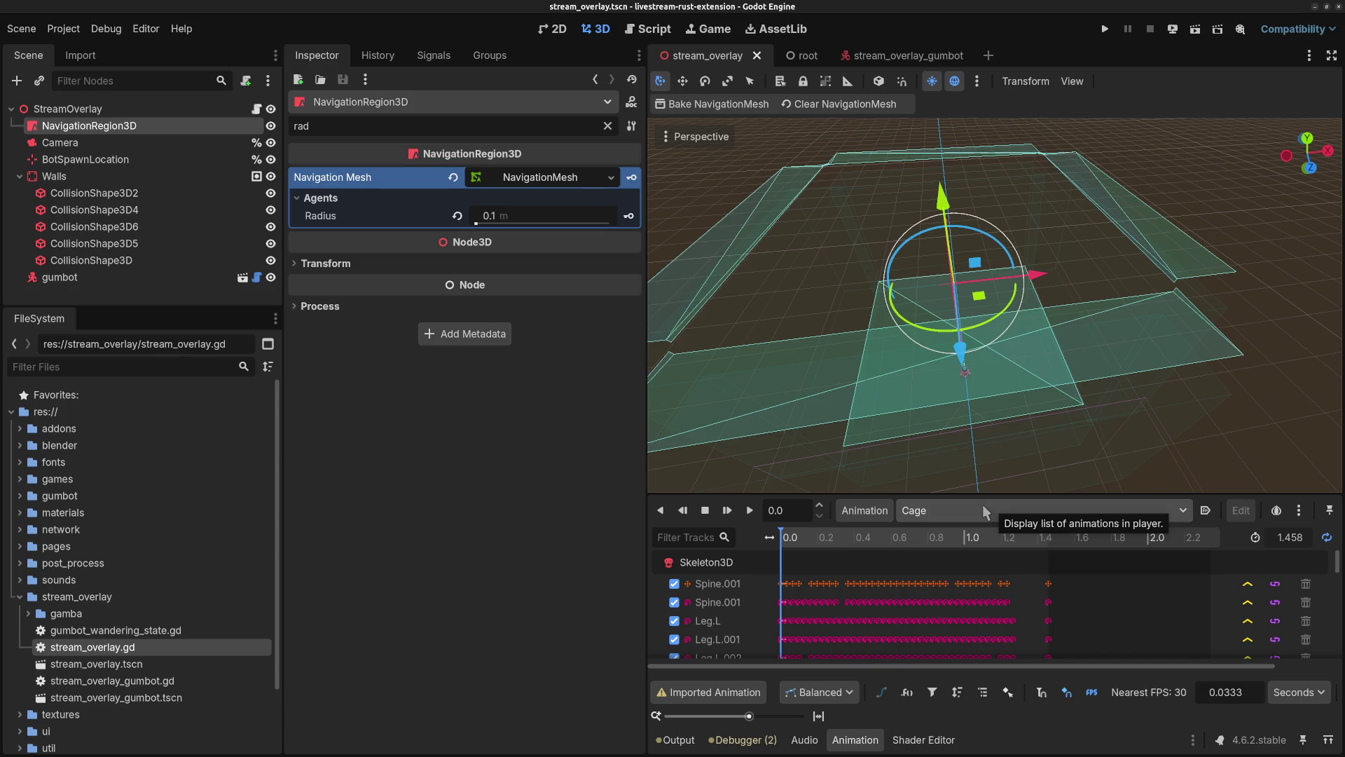
- Switch to the Discord window showing the #streams channel
key(alt+Tab)
key(Escape)
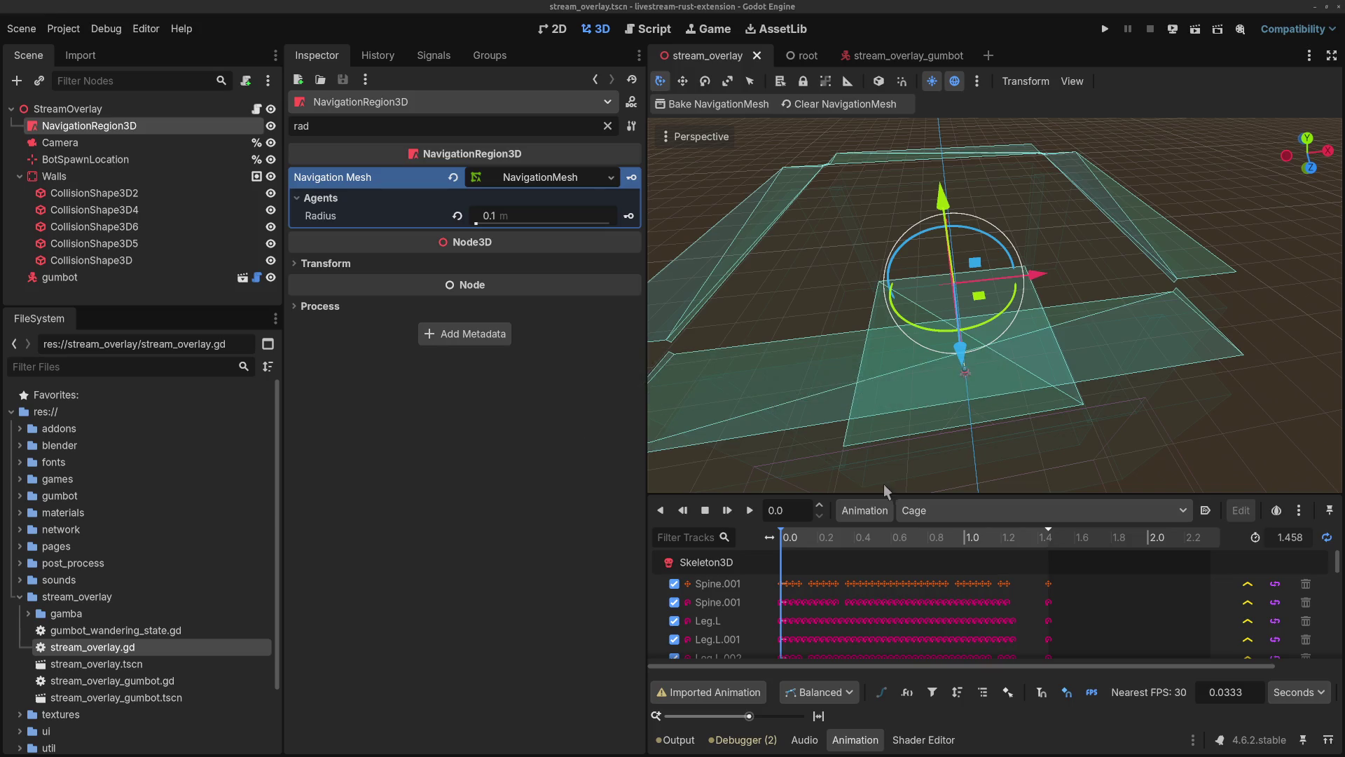
key(alt+Tab)
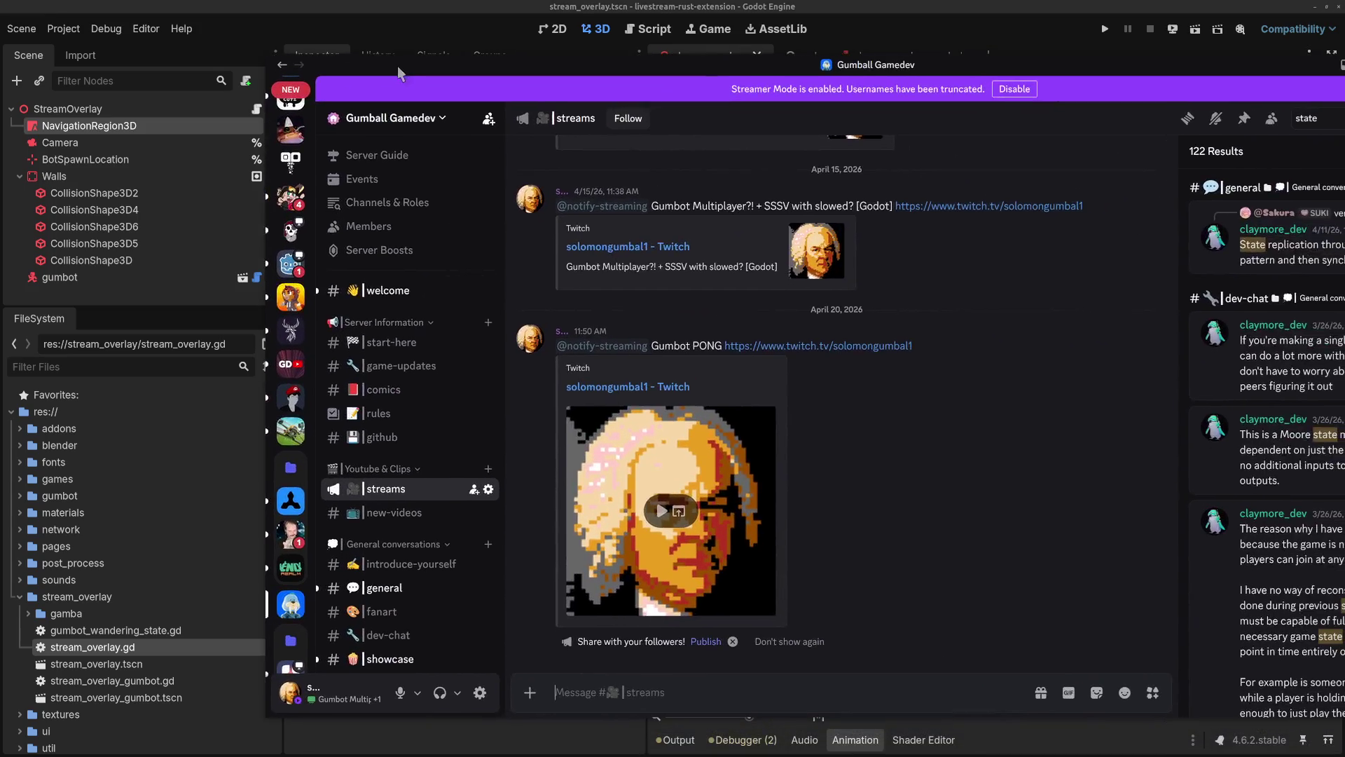
- Open Discord's #off-topic channel, maximize the window, and play the '3 days shiny hunt' video fullscreen
scroll(407, 595, down, 5)
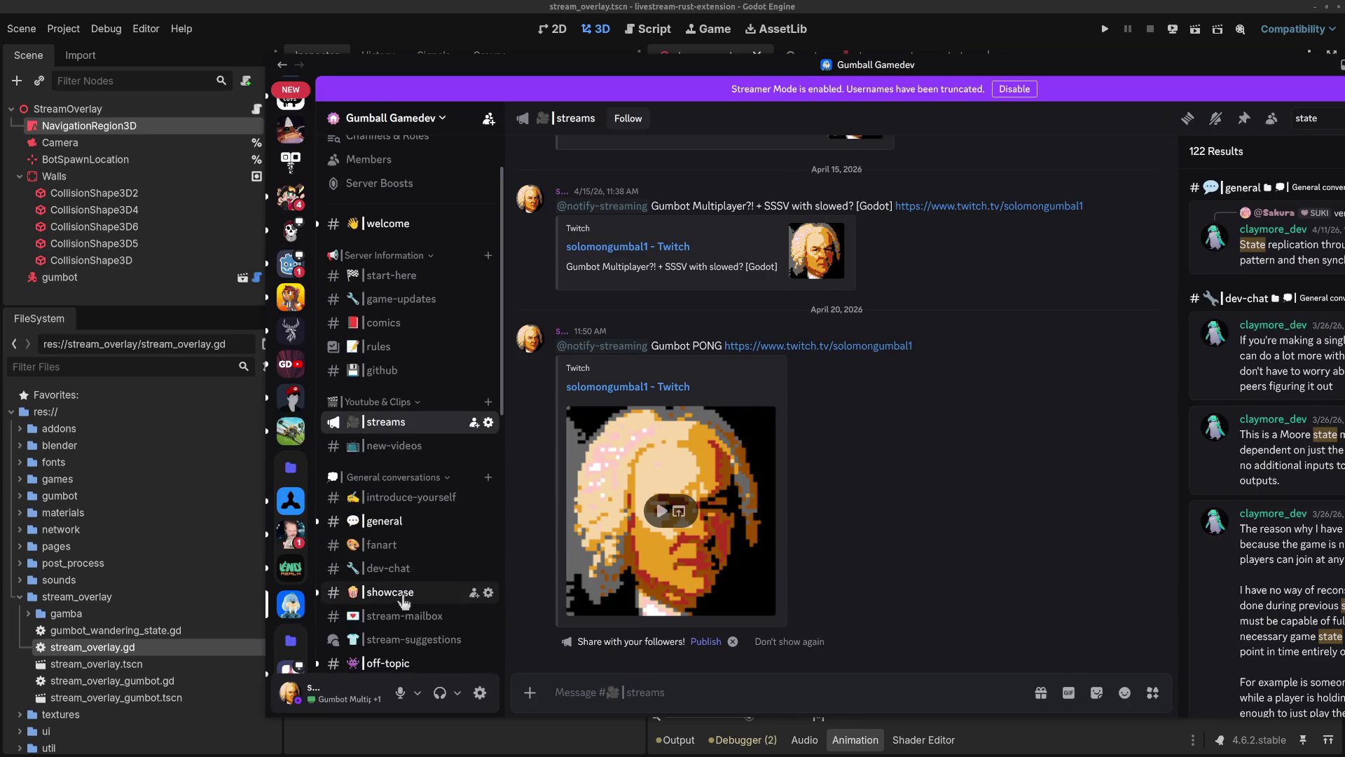
click(393, 530)
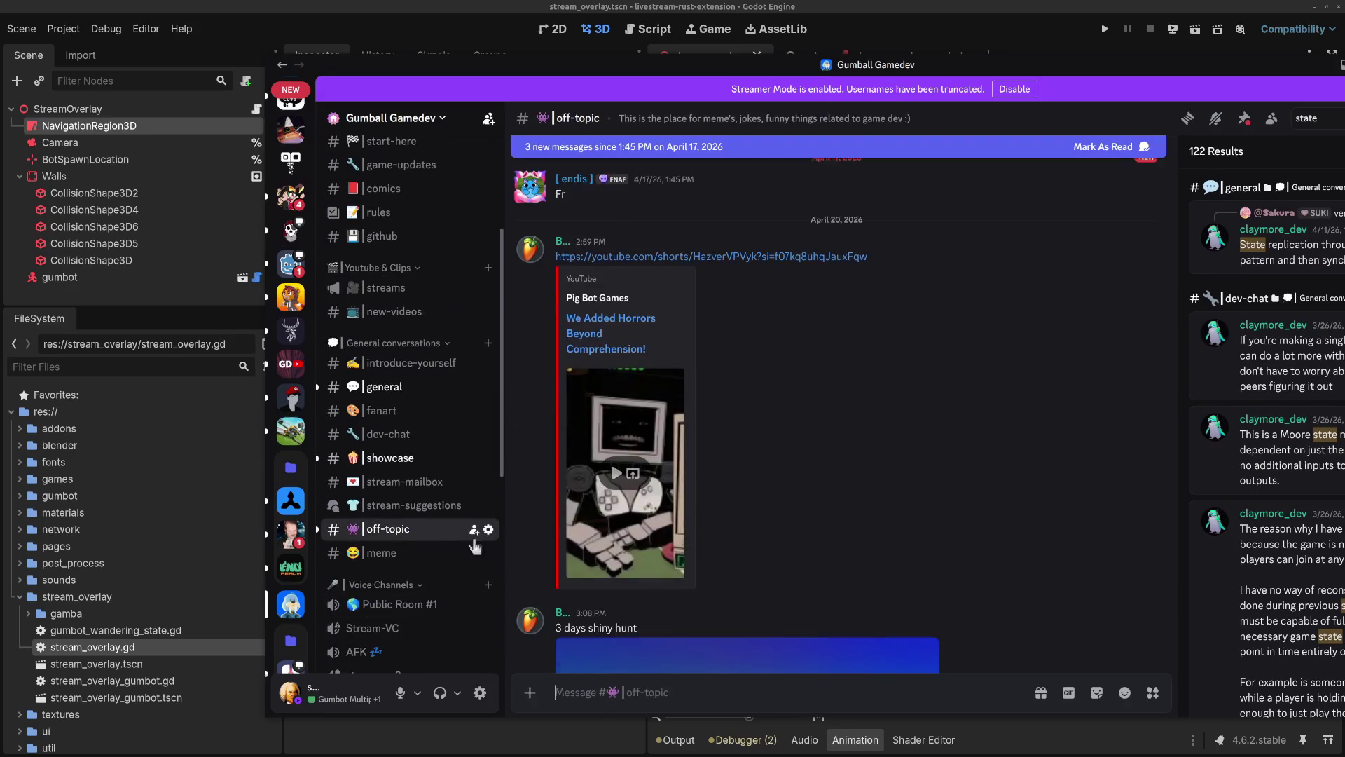
double_click(693, 70)
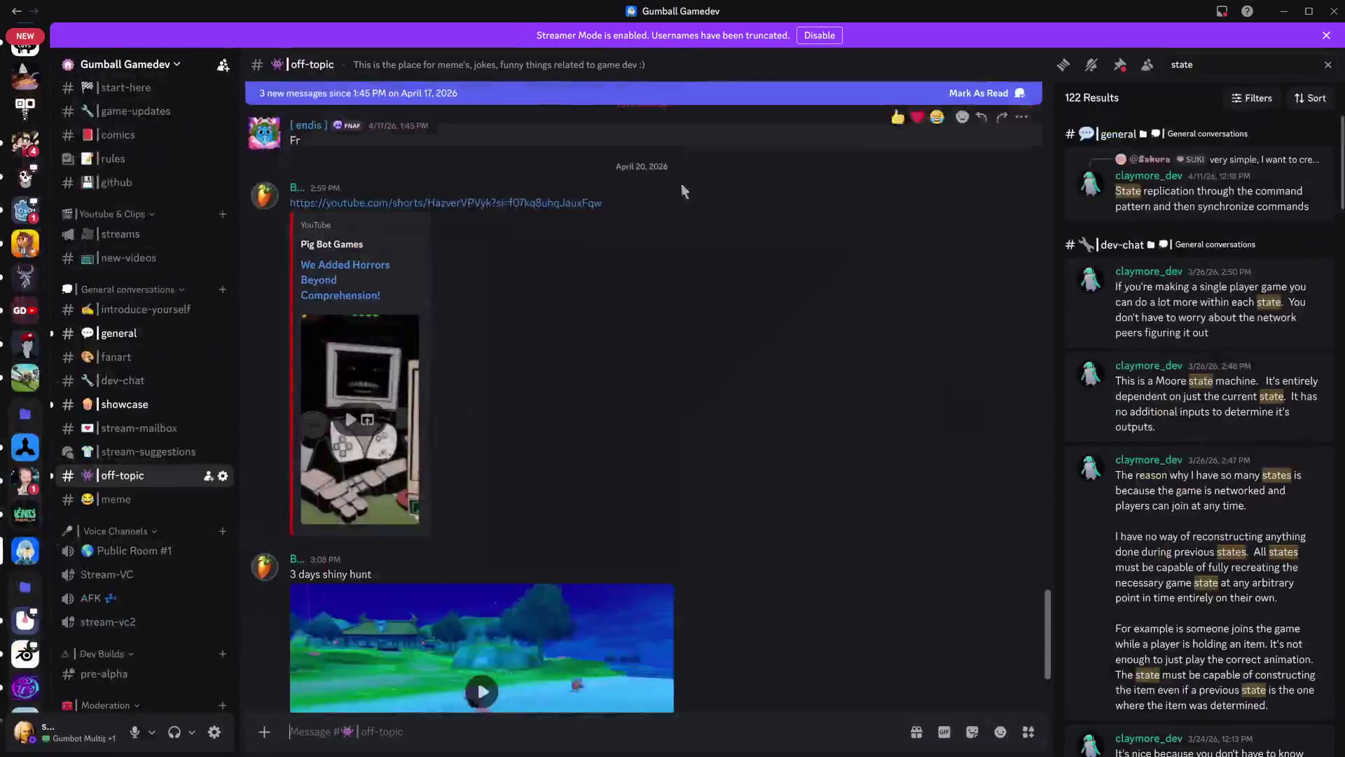
scroll(500, 372, down, 2)
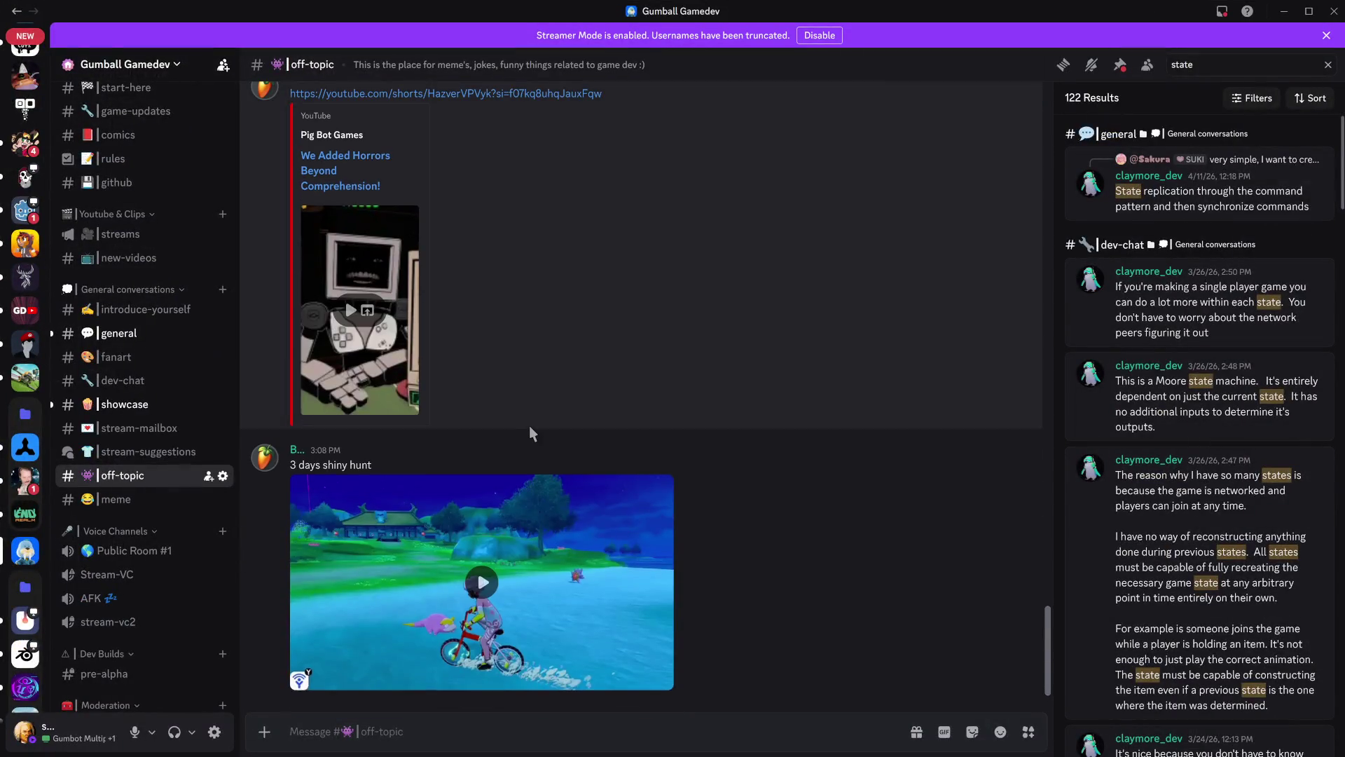
click(581, 653)
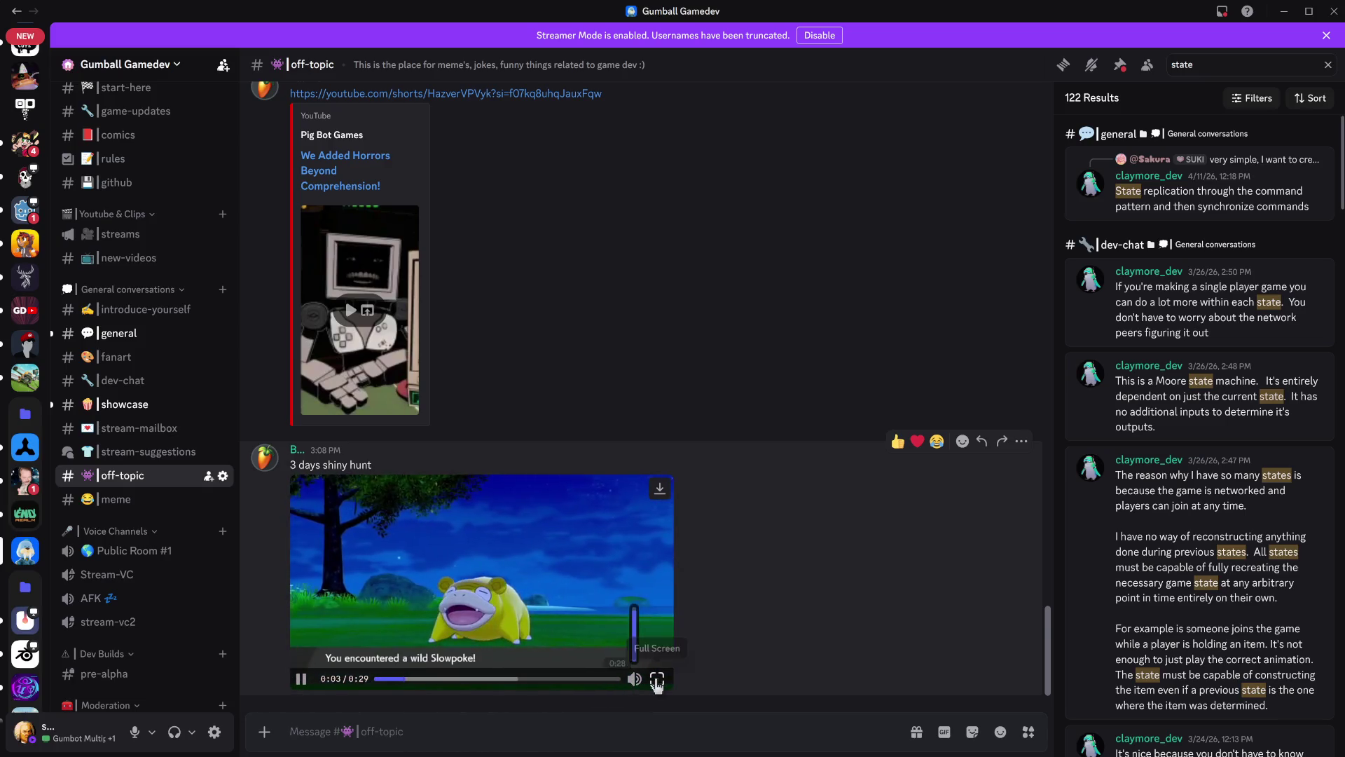
click(657, 678)
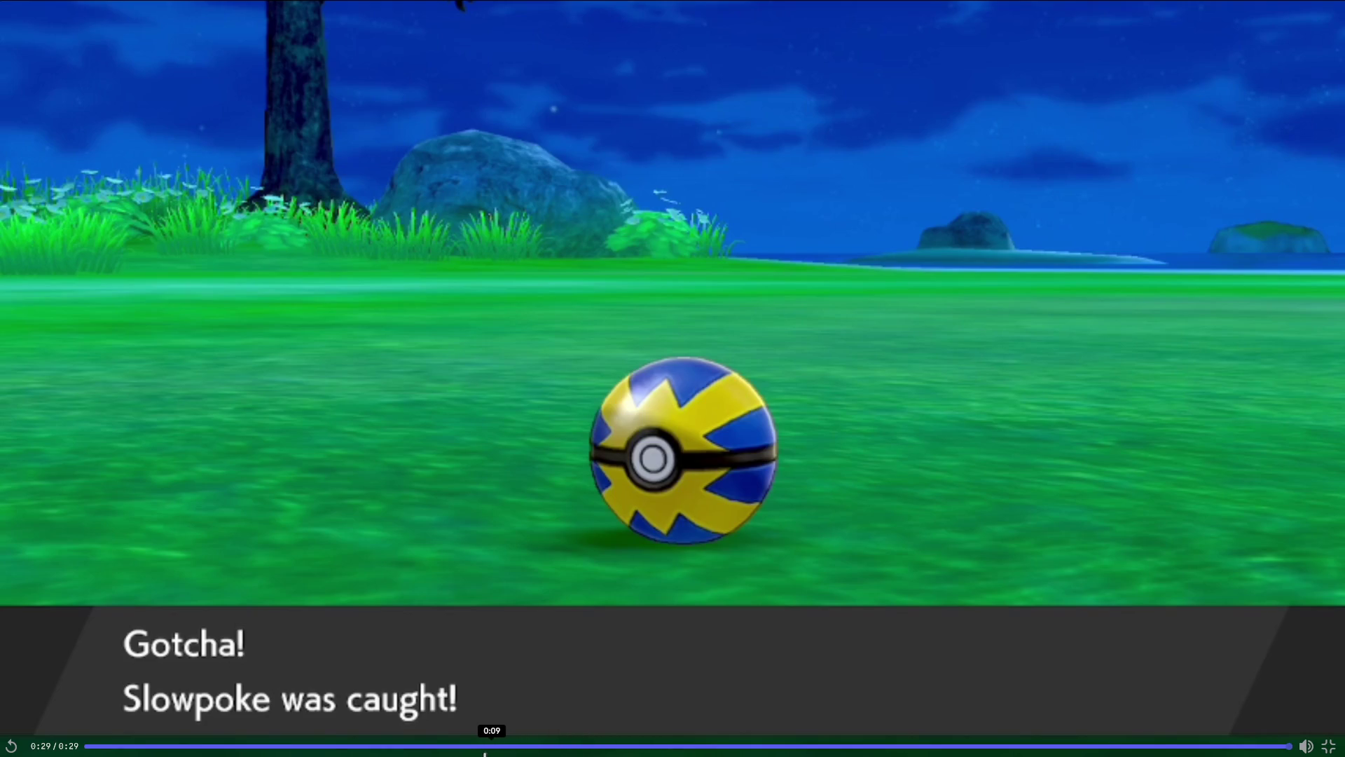
- Rewind the video to 0:03, exit fullscreen, and return to the Godot editor
click(480, 746)
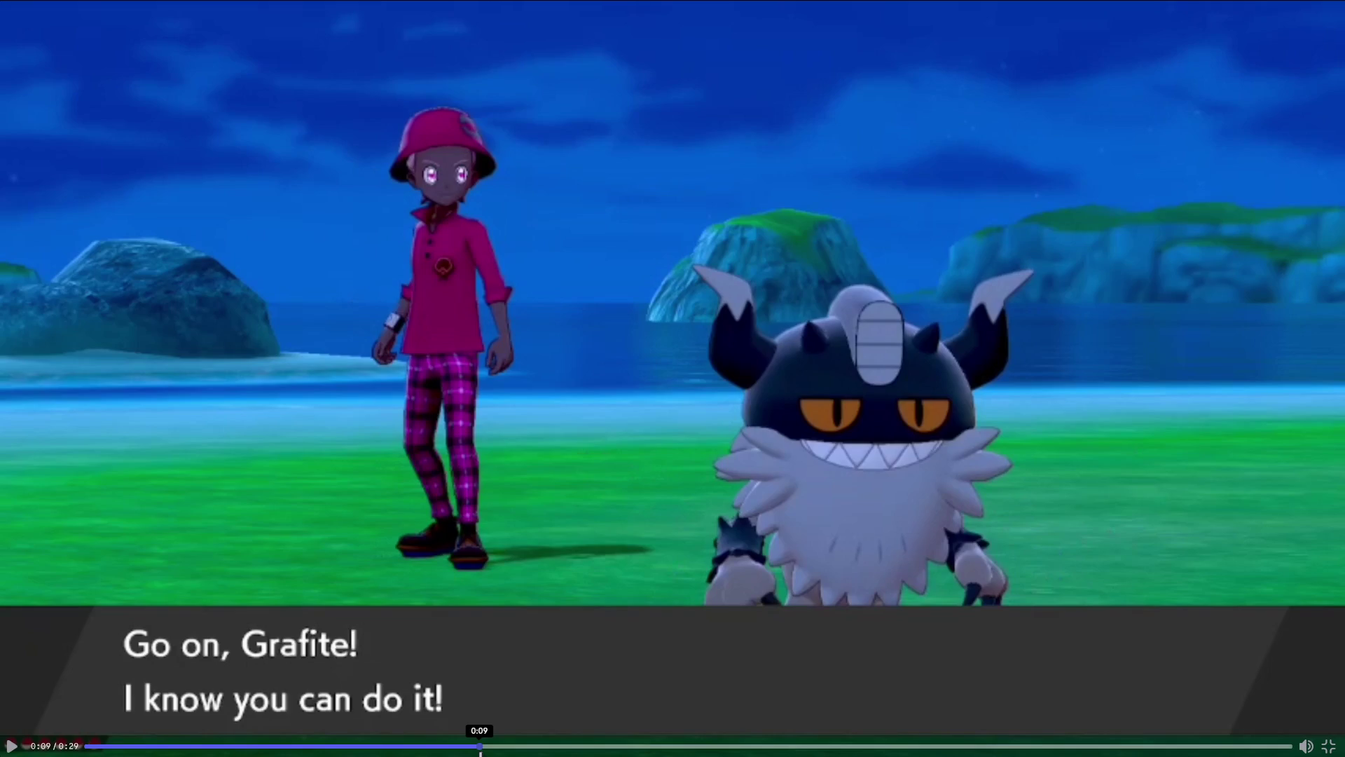
click(384, 747)
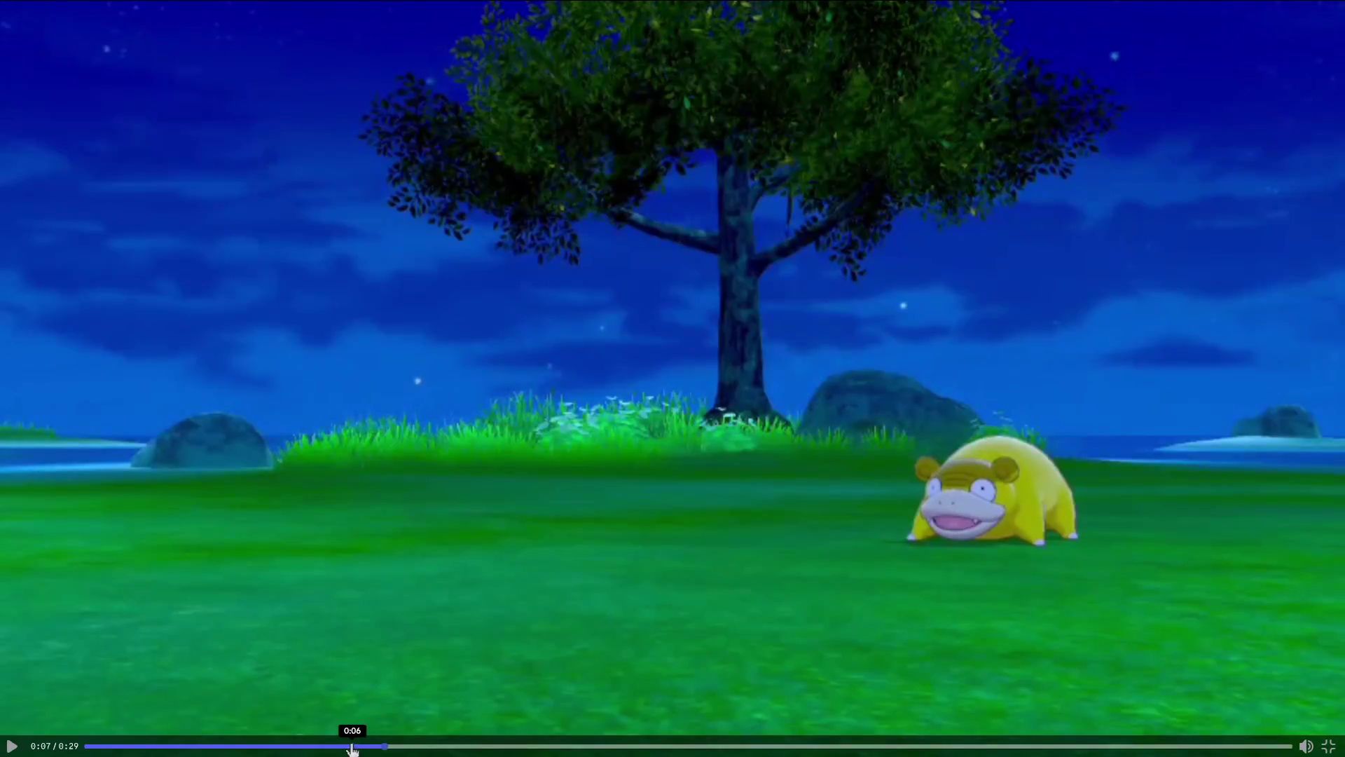
click(326, 748)
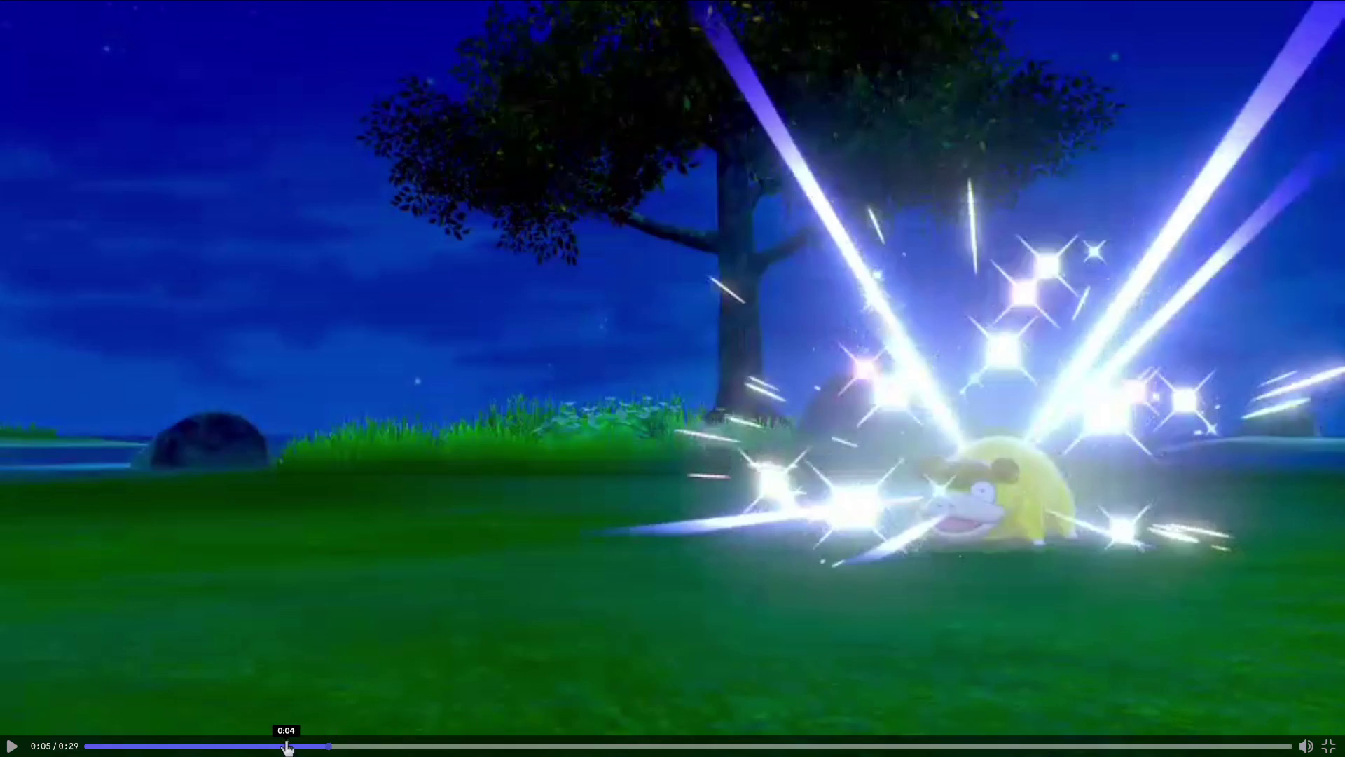
click(287, 748)
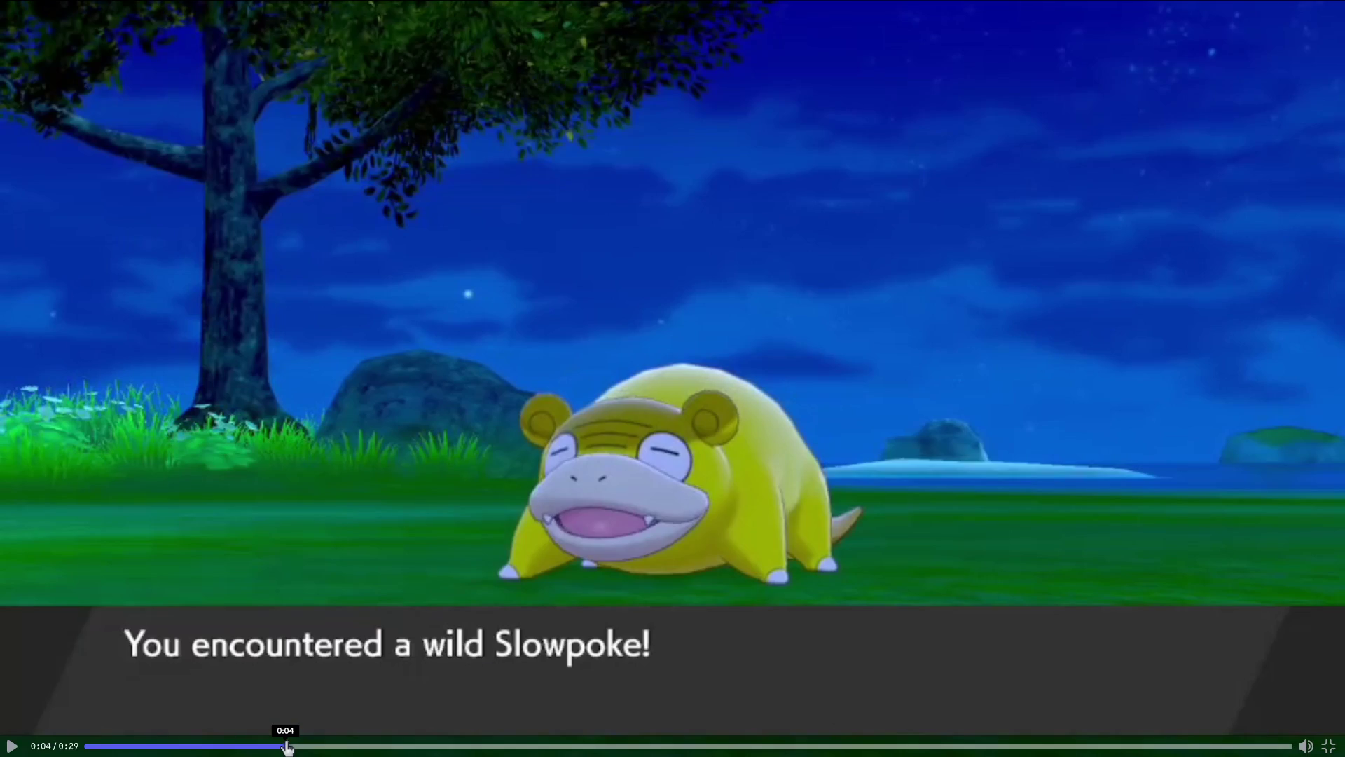
click(213, 747)
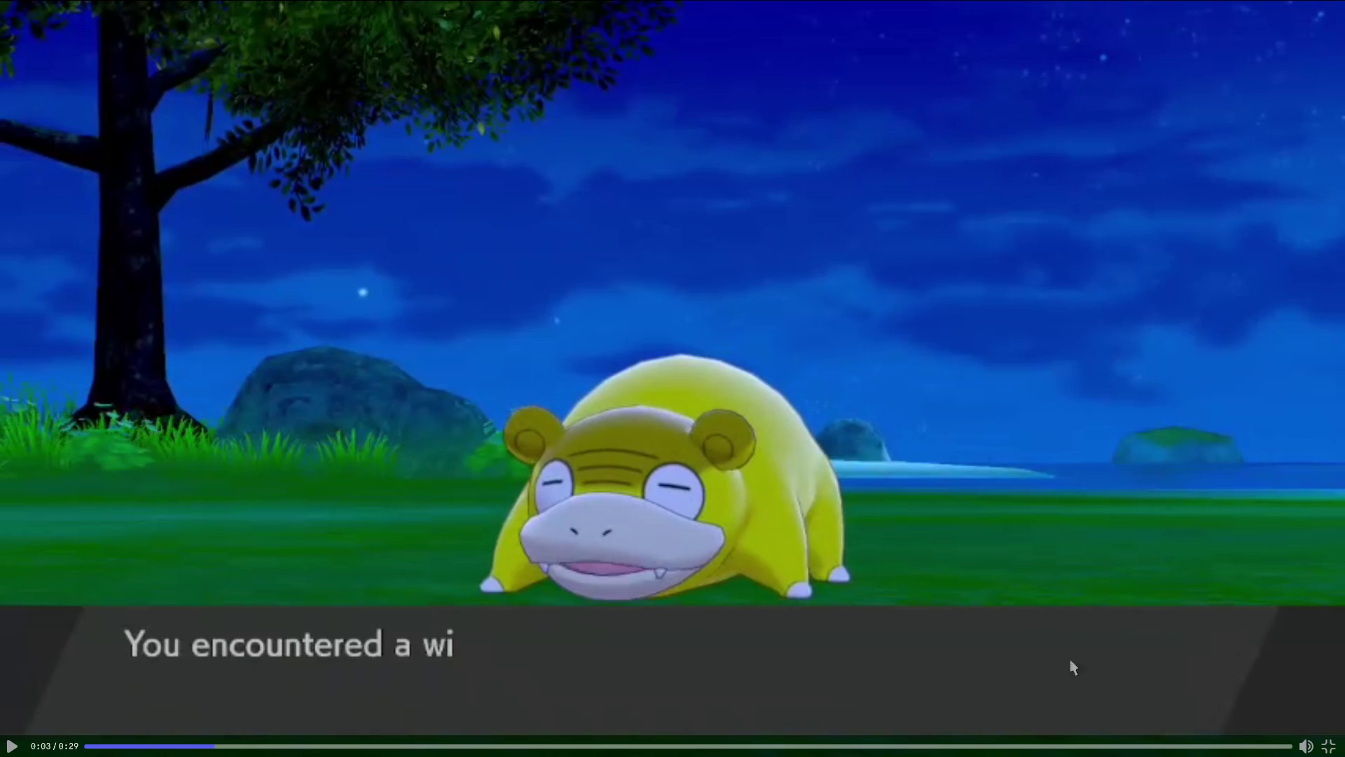
click(1326, 747)
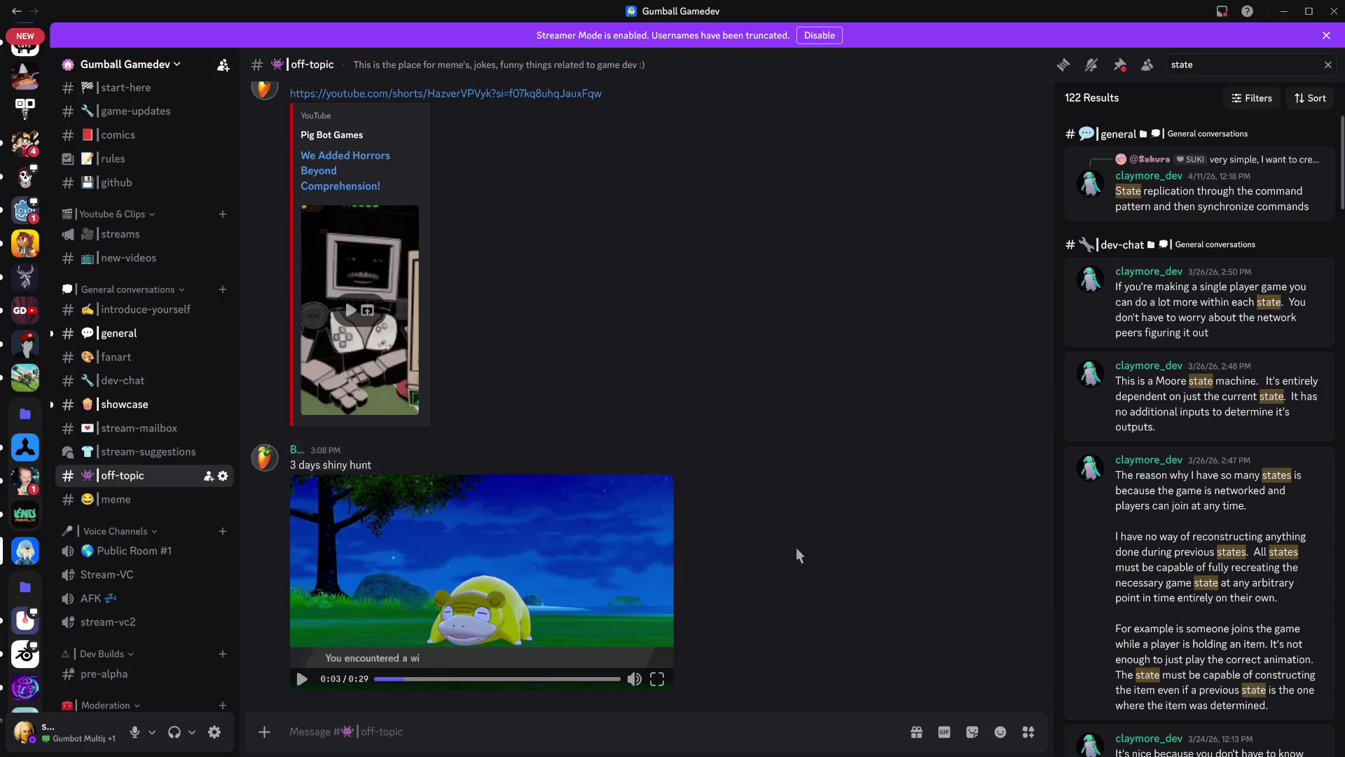
key(alt+Tab)
click(432, 386)
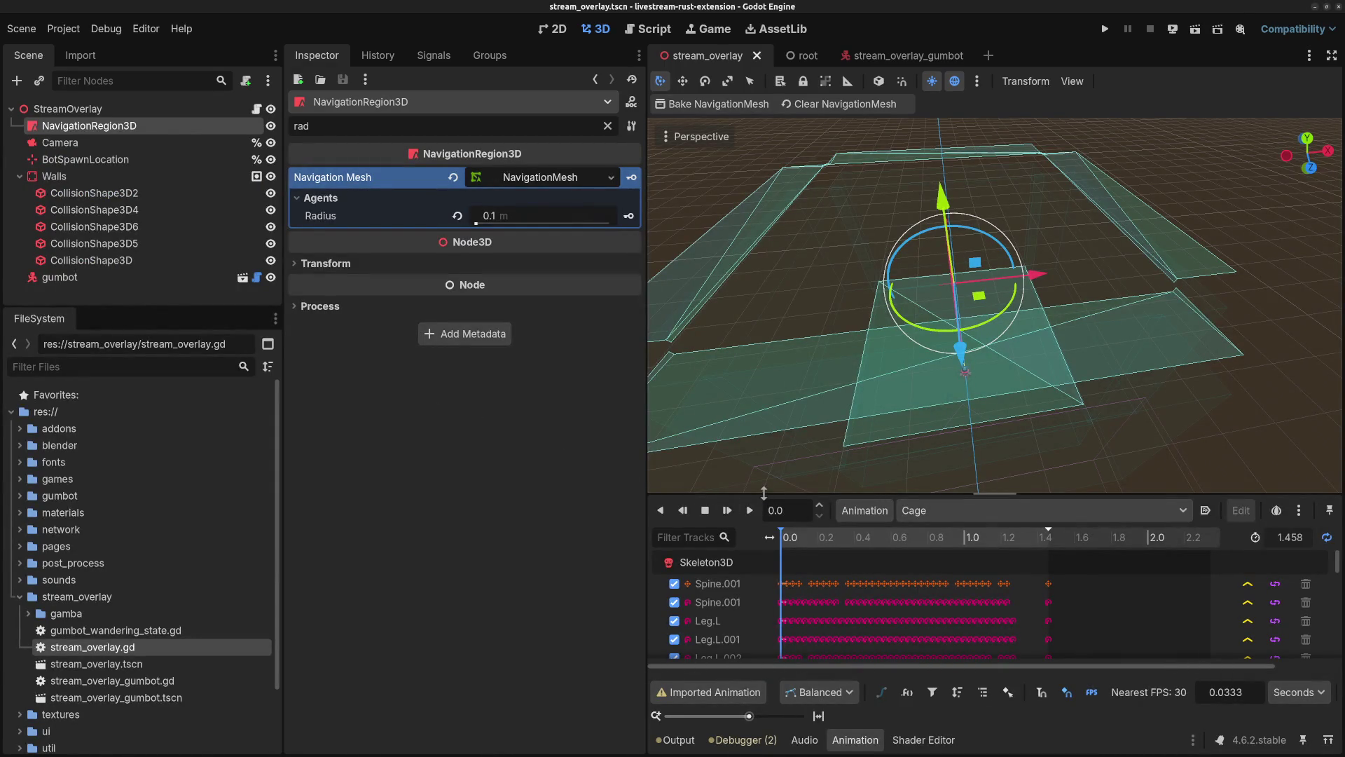
- Enlarge the animation panel, orbit the navmesh, then test-run the stream_overlay_gumbot scene and stop it
drag(982, 494, 969, 452)
mouse_move(951, 311)
mouse_down()
mouse_move(981, 308)
mouse_move(962, 315)
mouse_up()
click(918, 56)
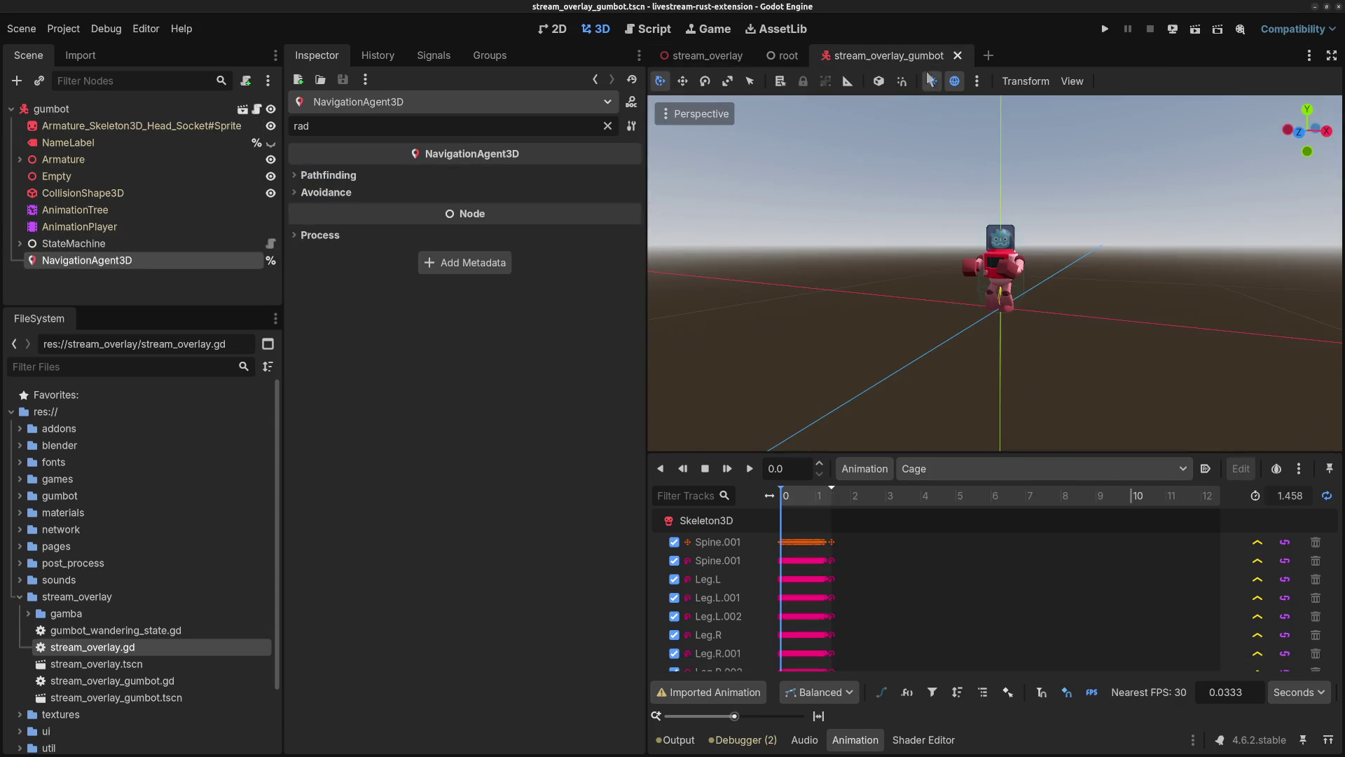
click(1105, 30)
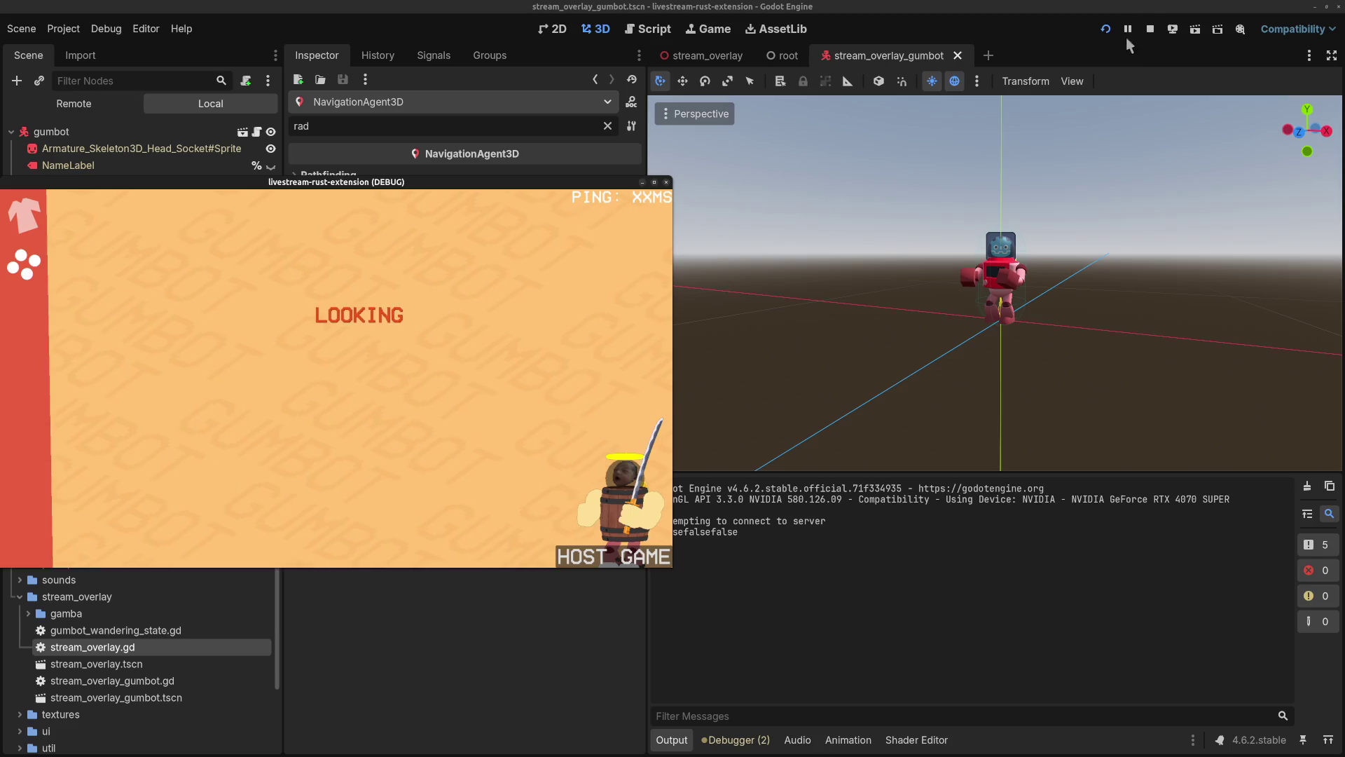
click(1148, 31)
- Check the Debug menu's Run Instances settings, close them with OK, and switch to VS Code
click(115, 32)
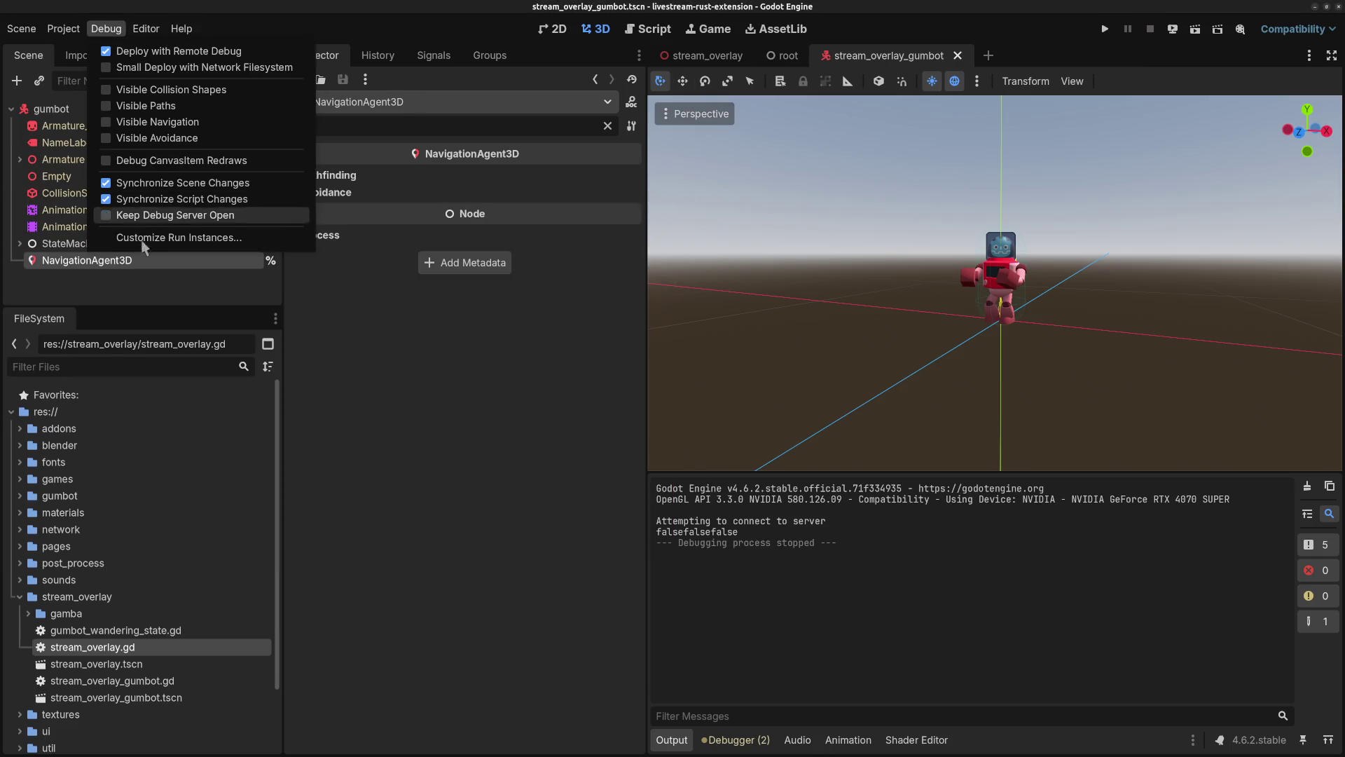
click(188, 237)
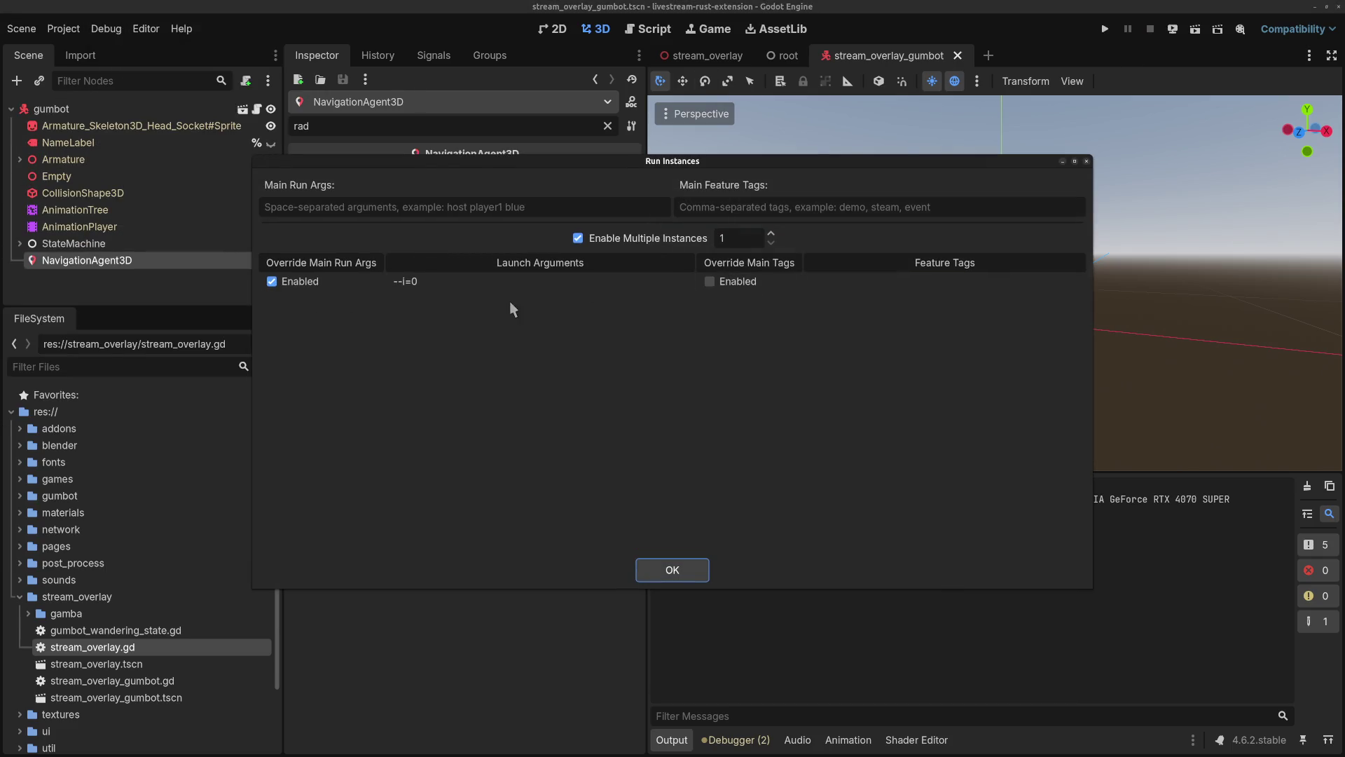
click(693, 574)
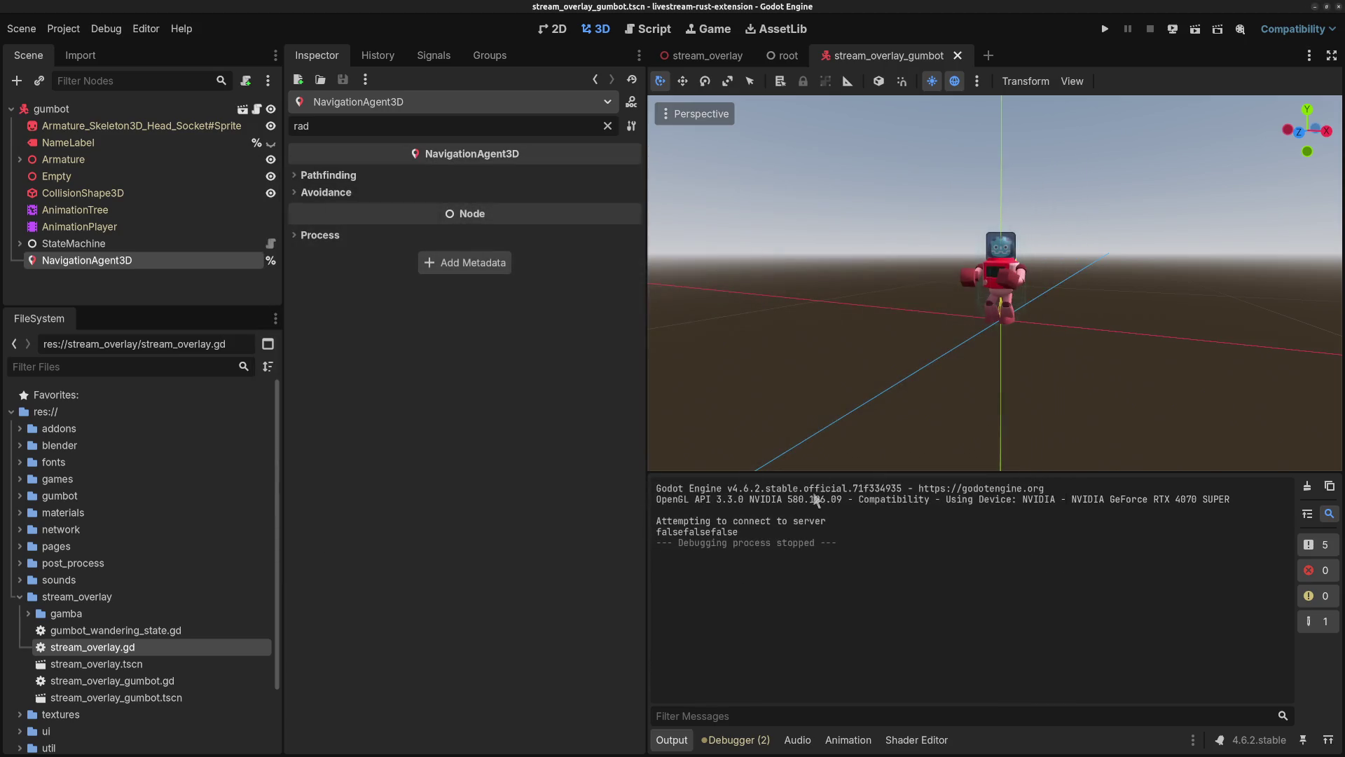
key(alt+Tab)
key(alt+Tab)
key(alt+Tab)
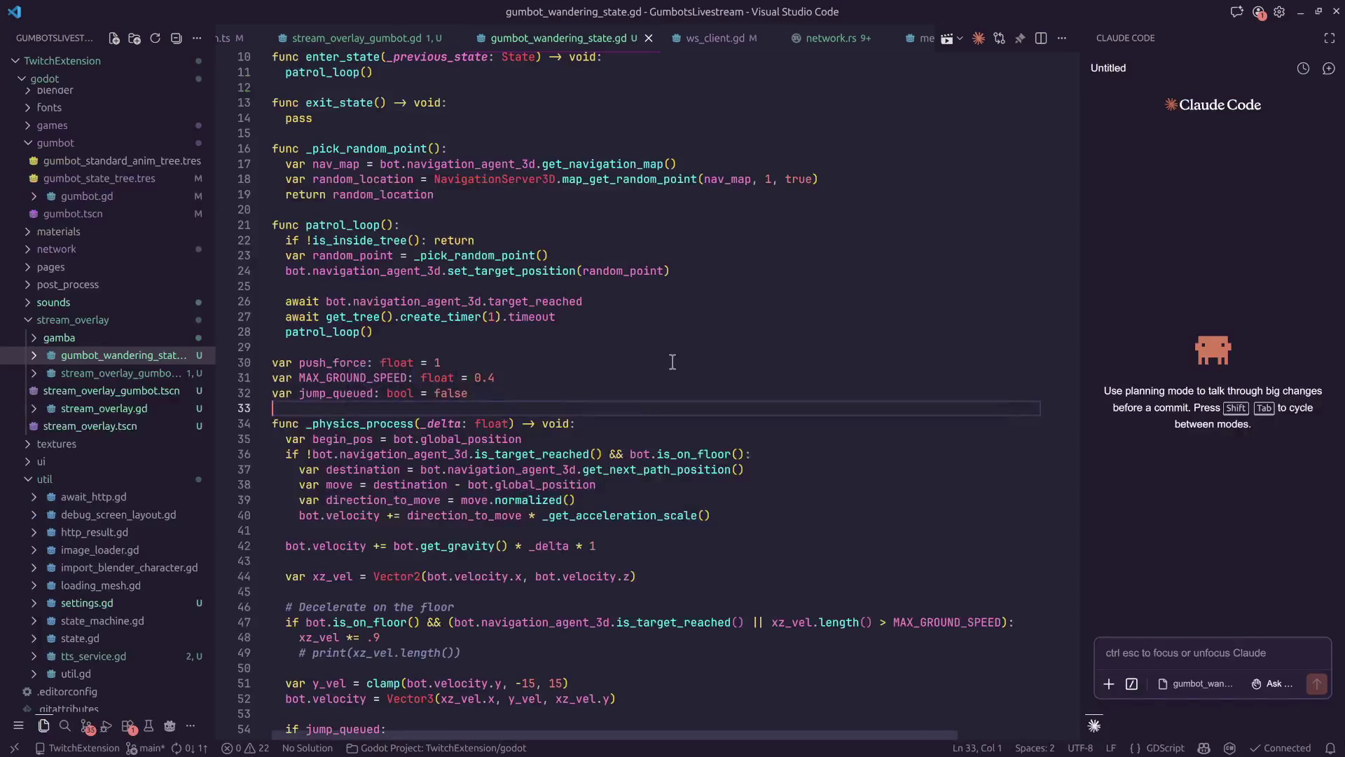
- Open root.gd and inspect its window_index check and extension branch on lines 9–17
key(ctrl+p)
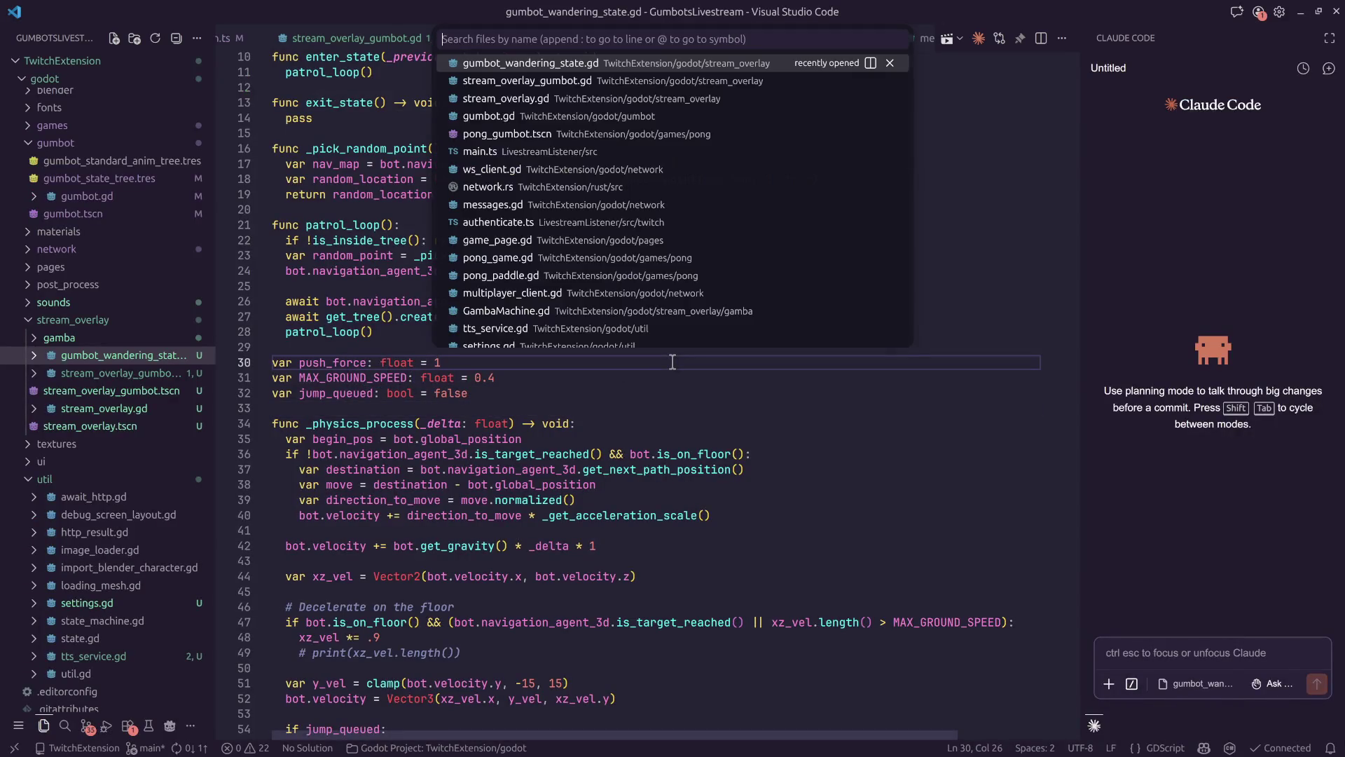
text(root)
key(Return)
click(561, 243)
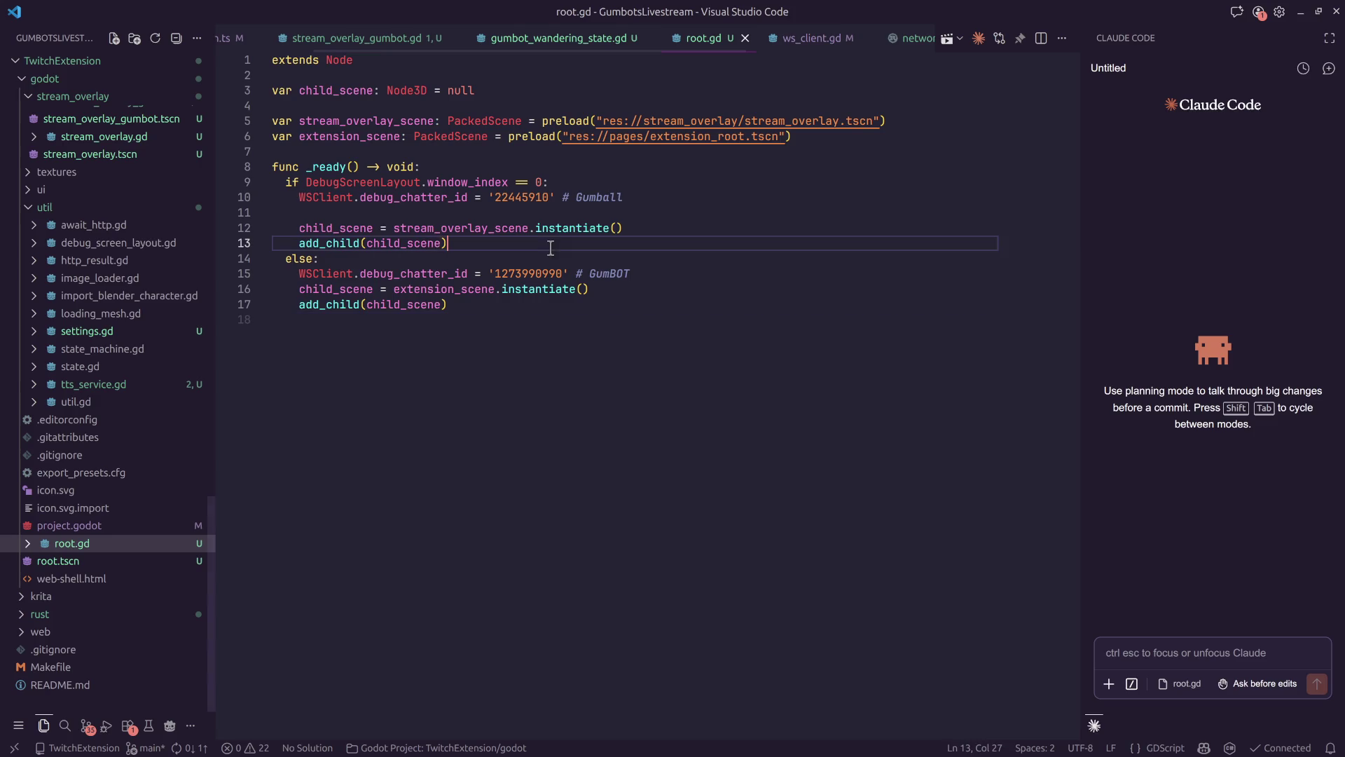
click(558, 212)
key(Up)
key(Up)
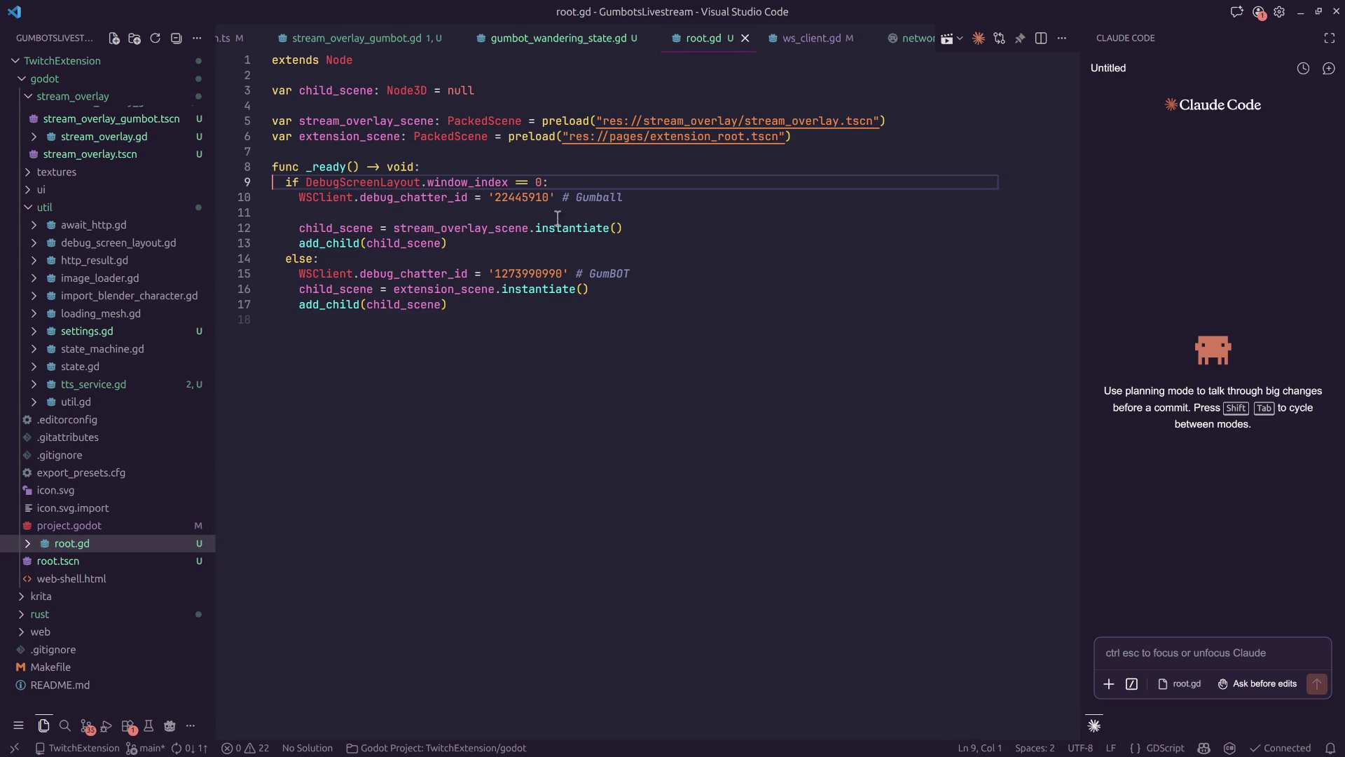
click(519, 258)
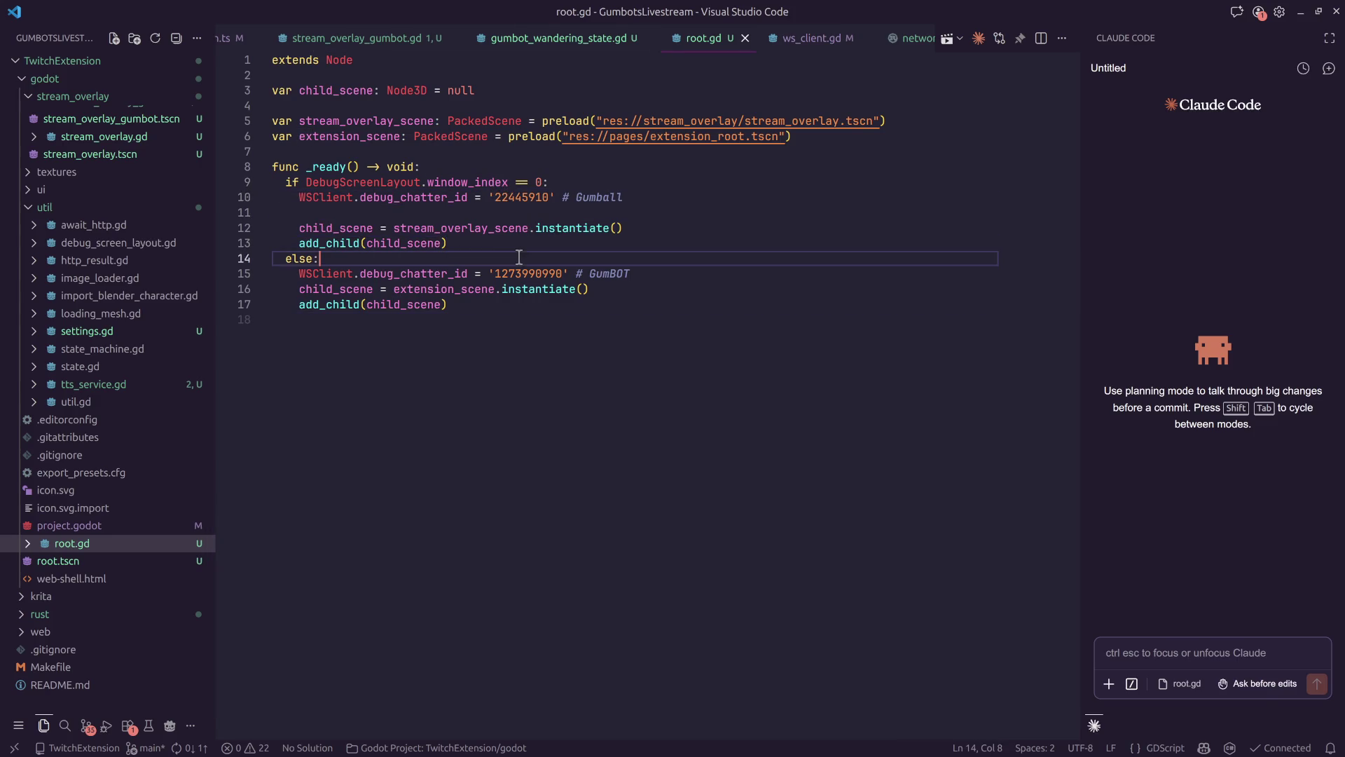
click(513, 243)
click(500, 306)
drag(500, 305, 512, 273)
click(515, 247)
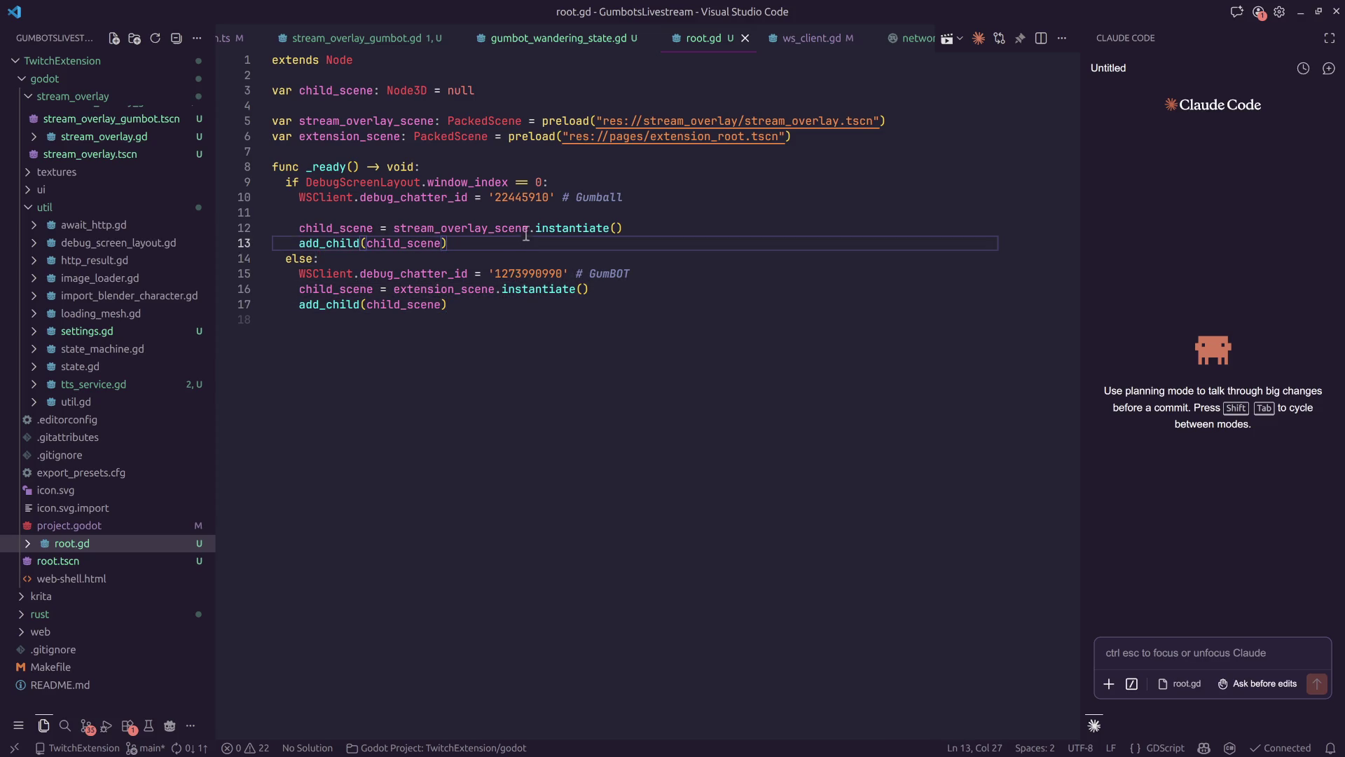
click(544, 183)
click(550, 214)
click(574, 186)
click(550, 210)
key(Tab)
key(BackSpace)
key(BackSpace)
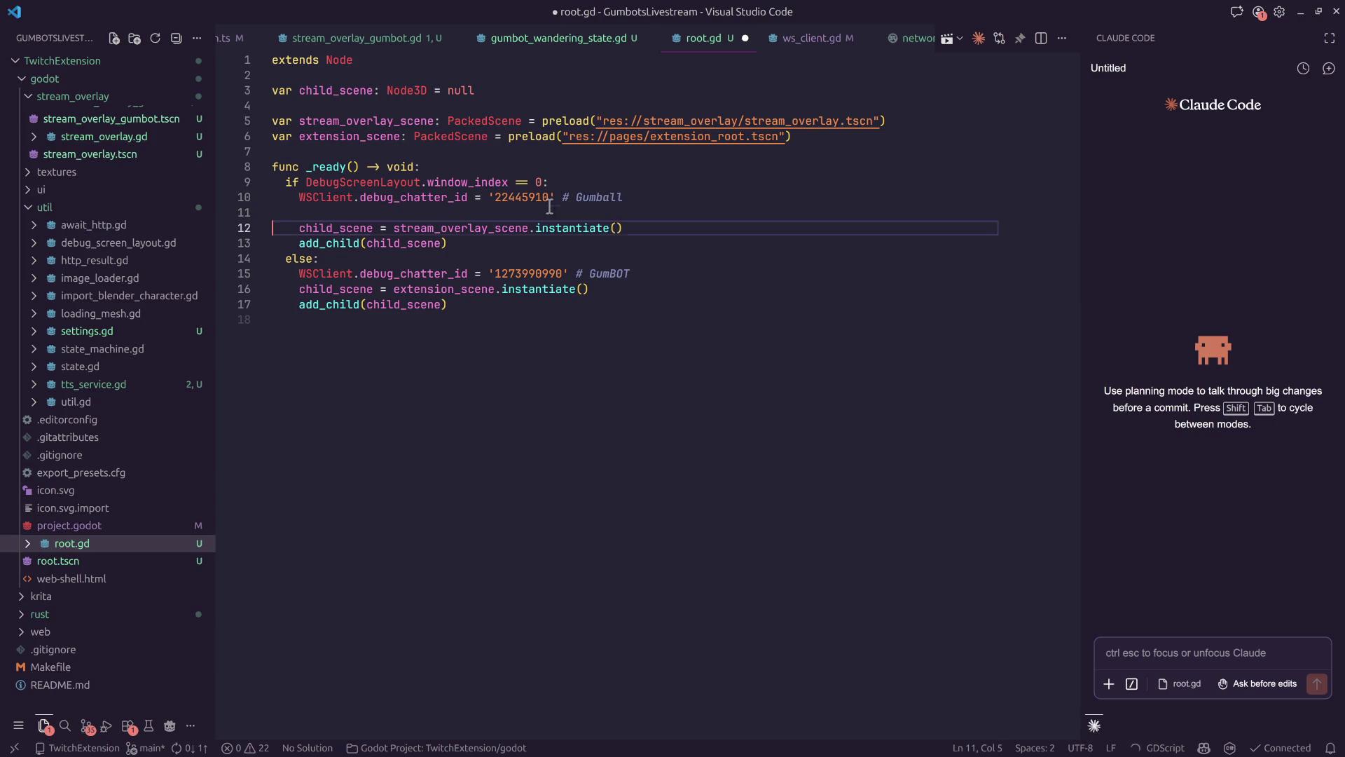
- Add print(DebugScreenLayout.window_index) as _ready's first line, save root.gd, and return to Godot
drag(507, 184, 309, 185)
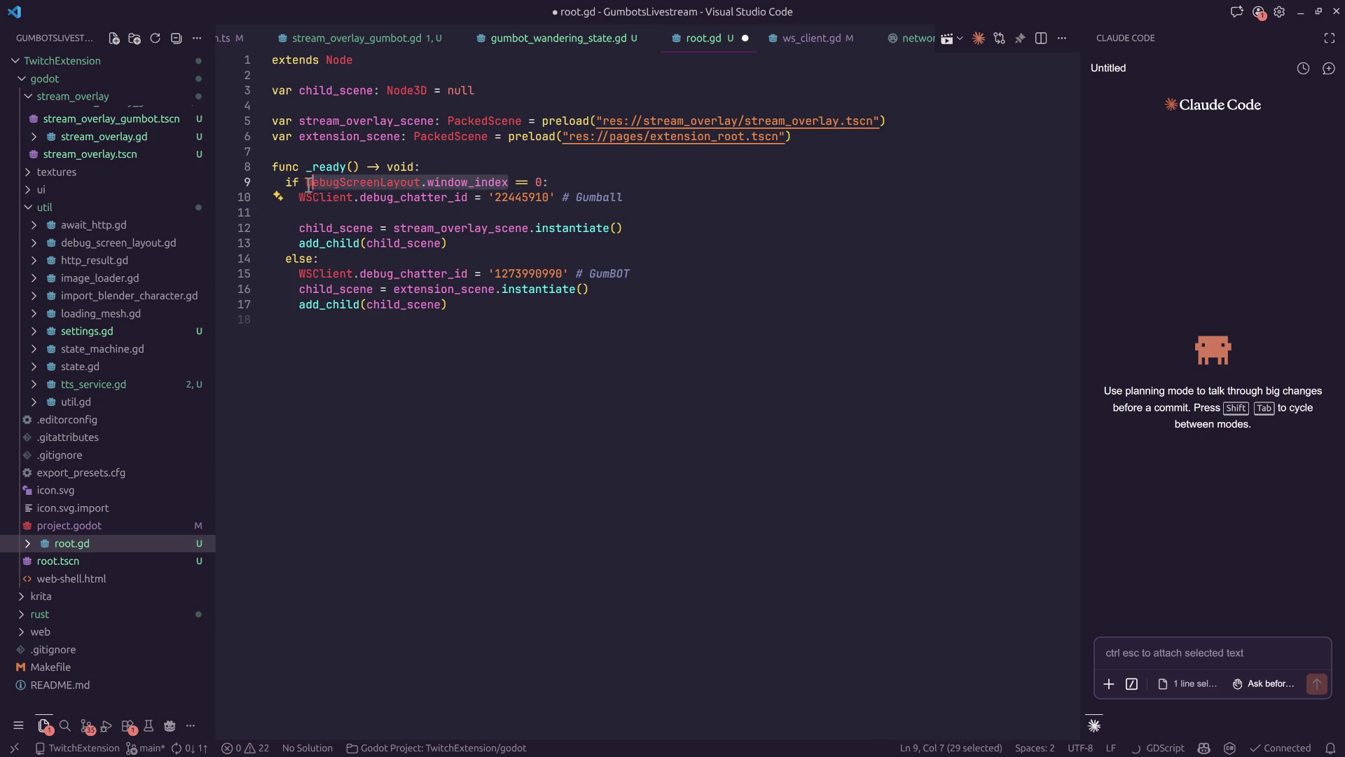
click(467, 166)
key(Return)
text(print()
text(DebugScreenLayout.window_index)
key(Escape)
key(ctrl+s)
key(alt+Tab)
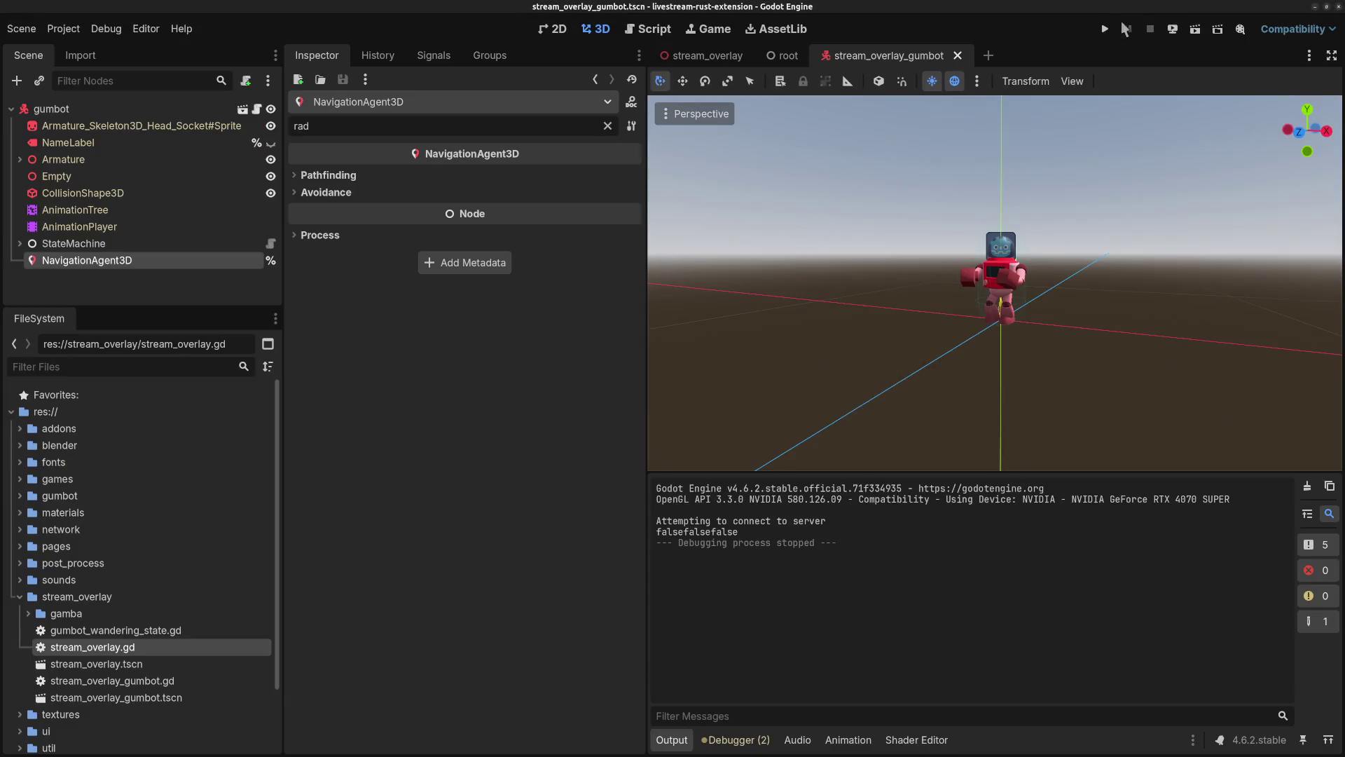
- Run the project, restart it, and stop it once the lobby screen appears
click(1106, 30)
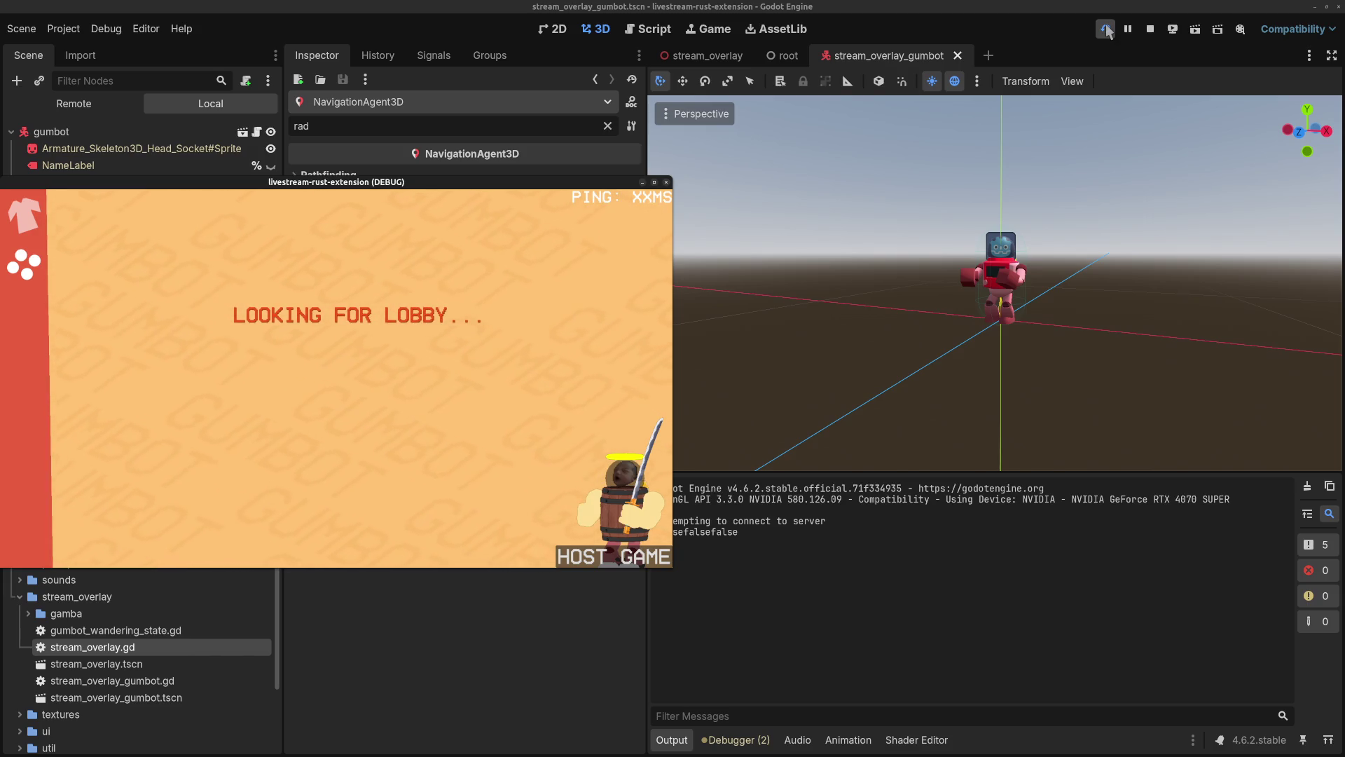
click(1107, 28)
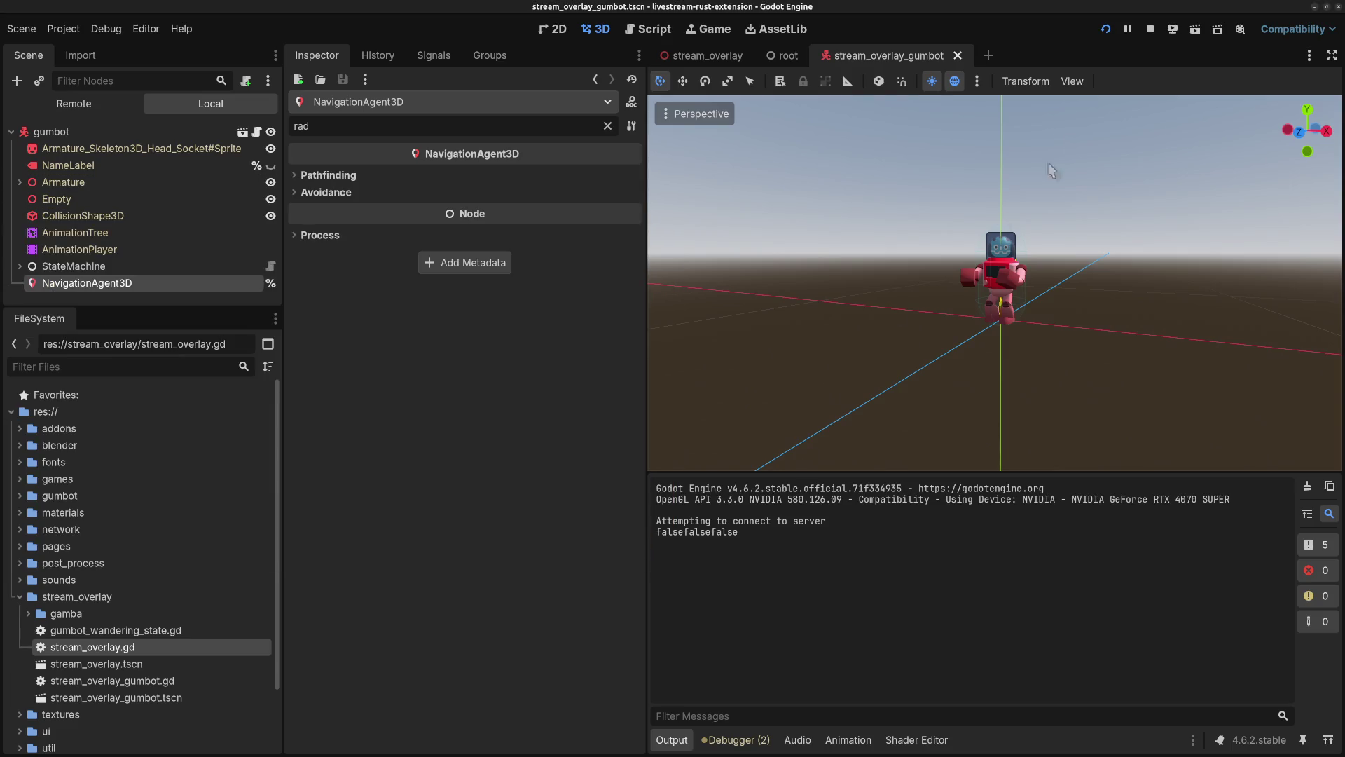
click(1151, 35)
- Check root.gd's print line in VS Code, then return to Godot's Project menu
key(alt+Tab)
click(606, 180)
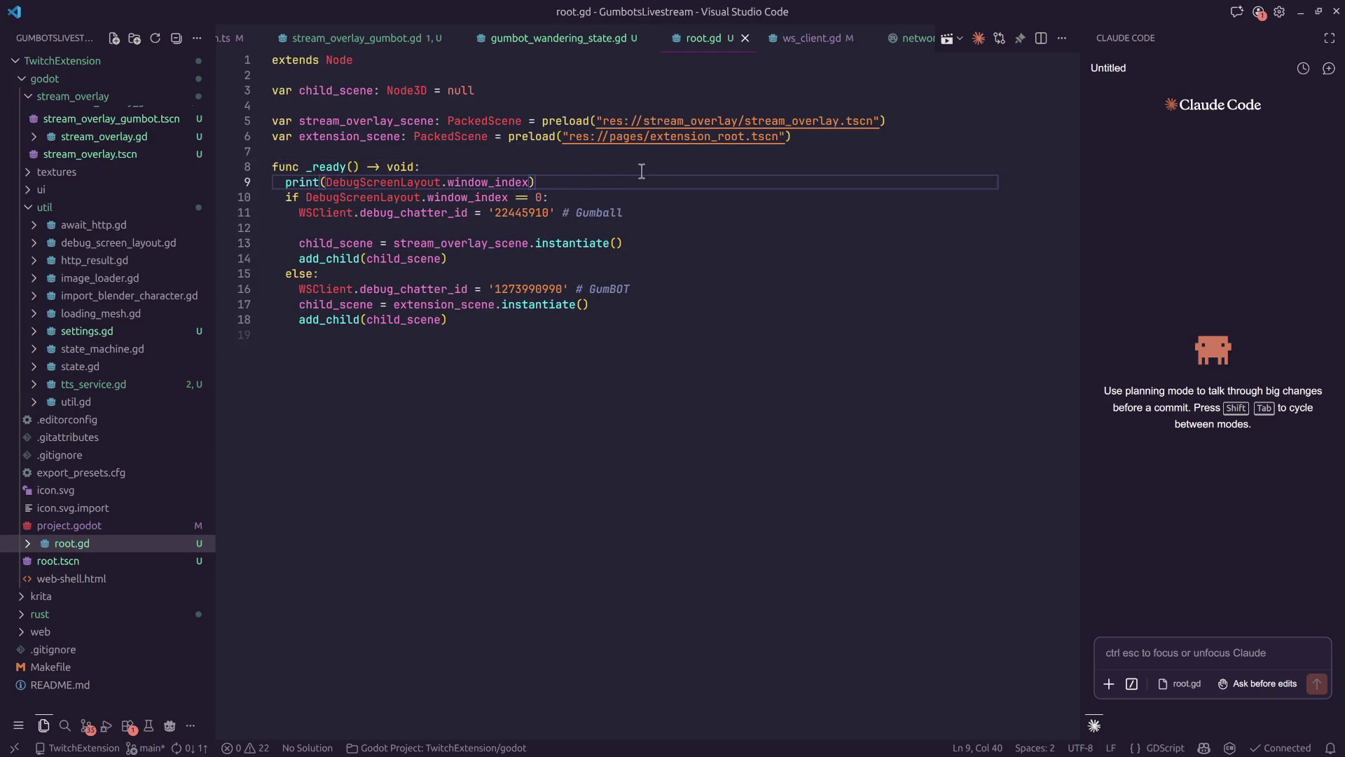
key(alt+Tab)
click(63, 28)
- Set the Main Scene in Project Settings to res://root.tscn and close the settings
click(78, 48)
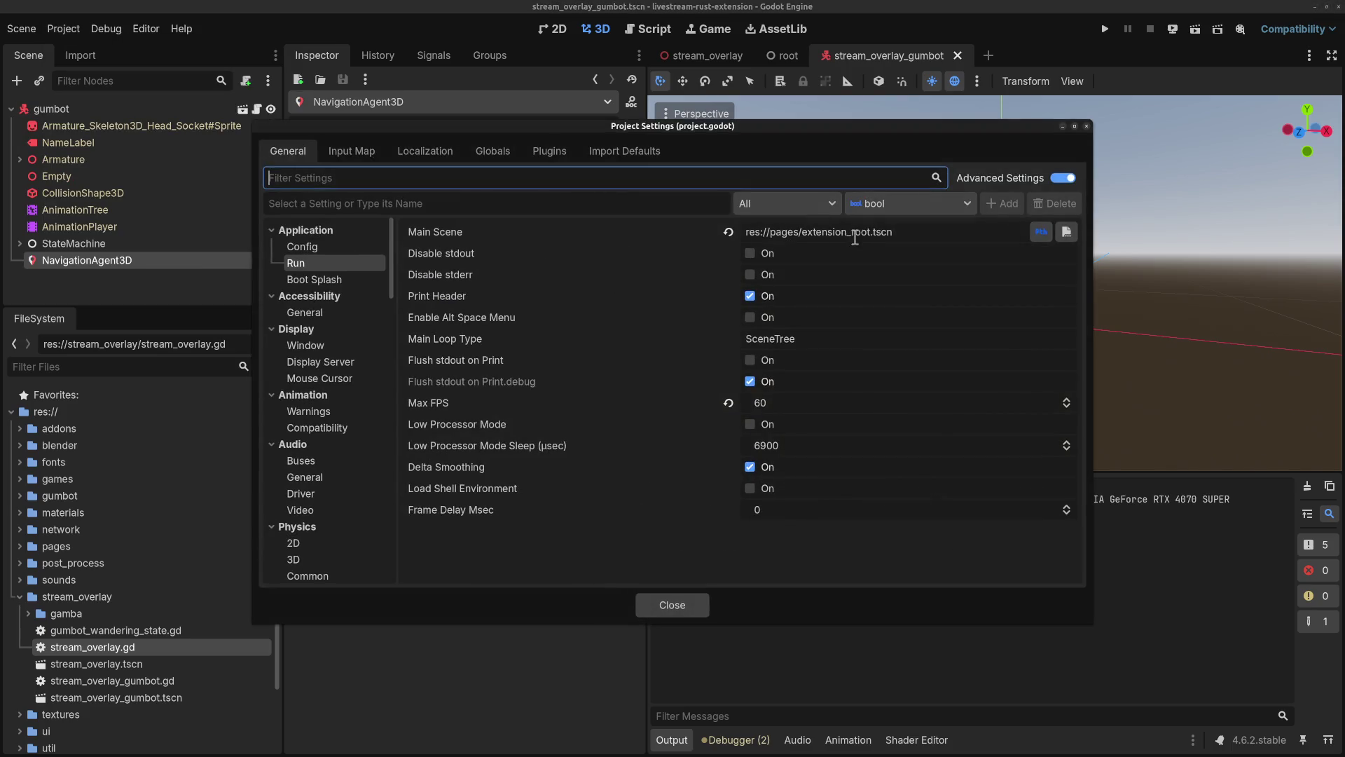
click(1066, 231)
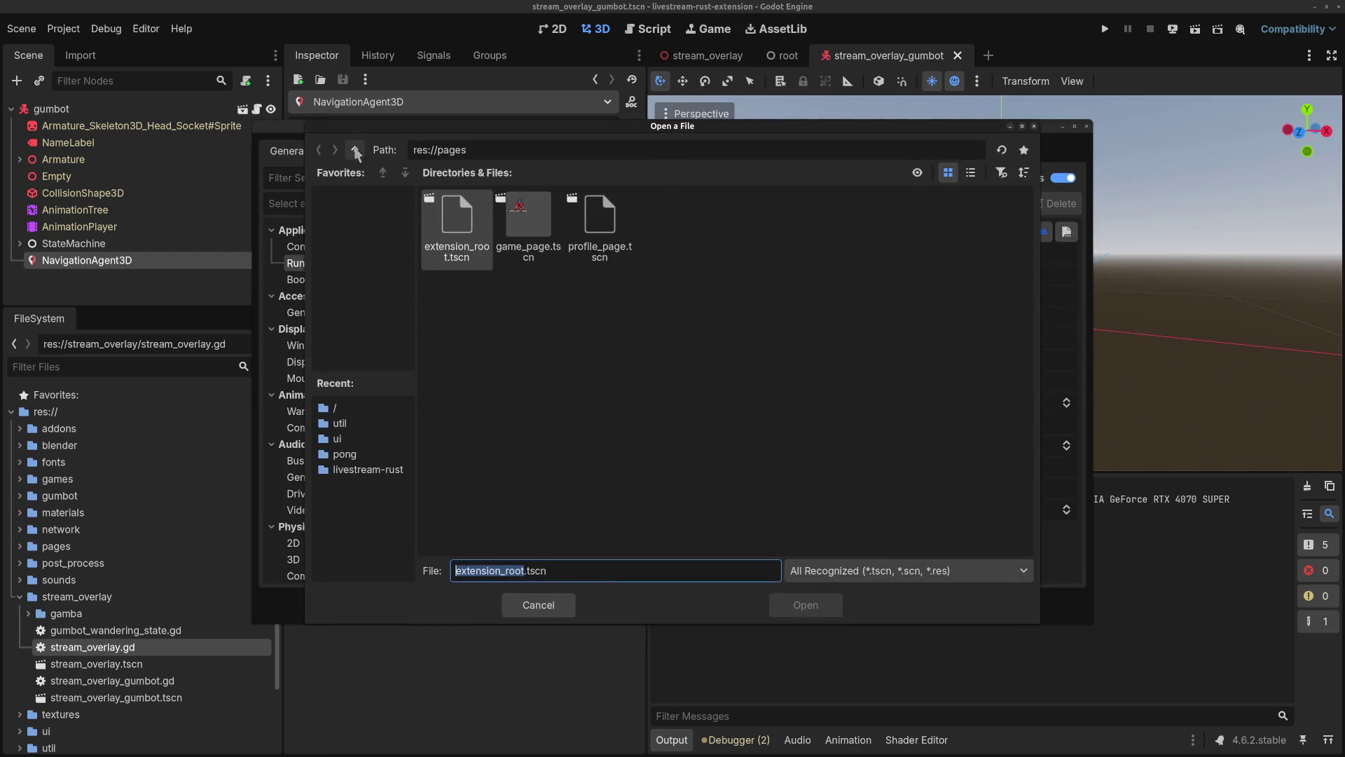
click(355, 150)
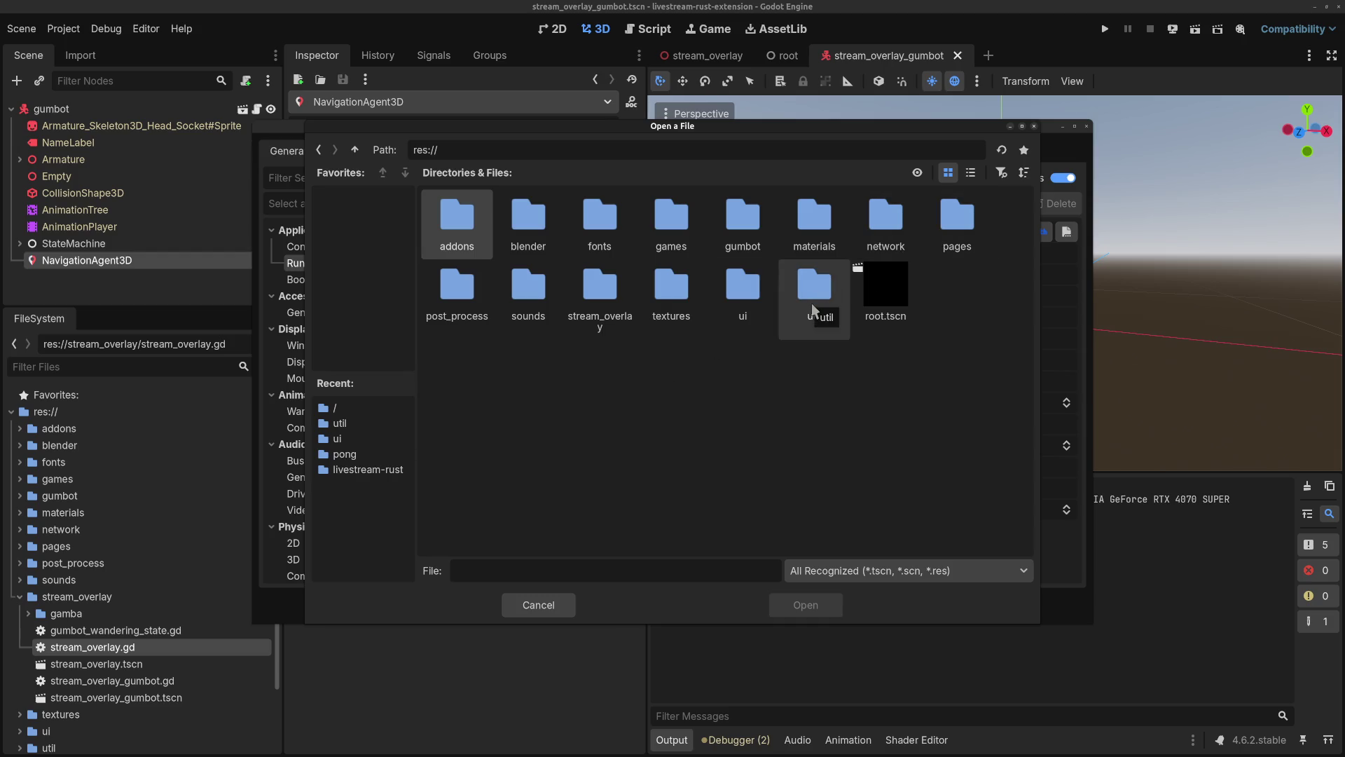
click(886, 294)
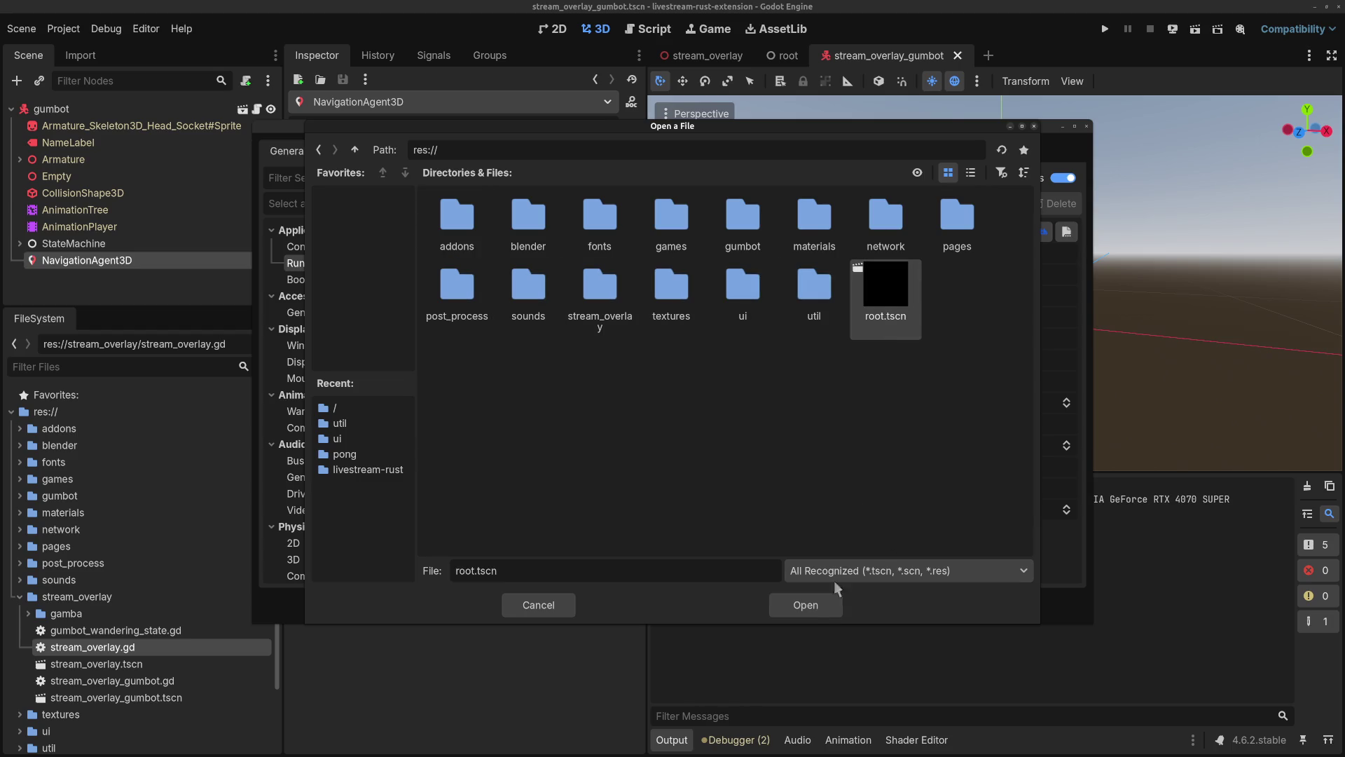
click(808, 601)
click(684, 610)
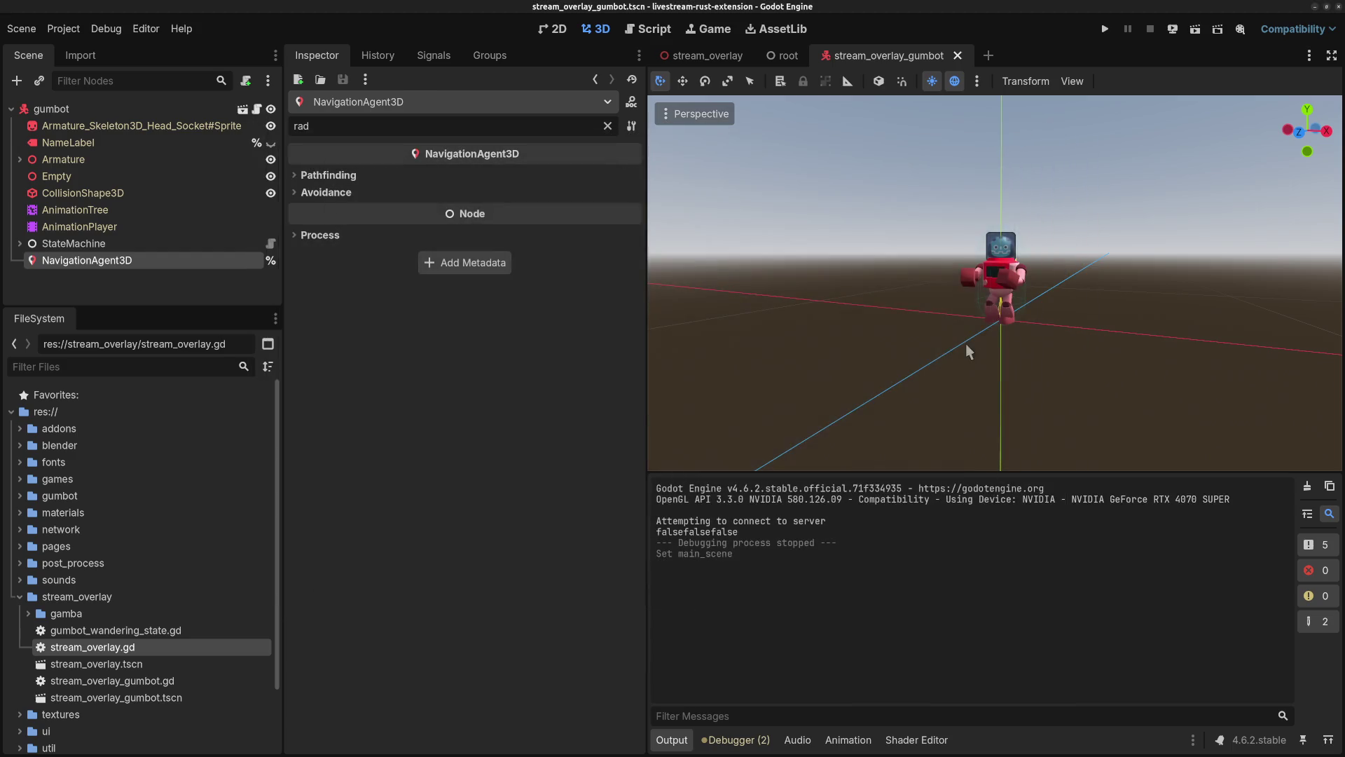
- Run the project to watch the overlay spawn a crowd of gumbots, then stop it
click(1105, 30)
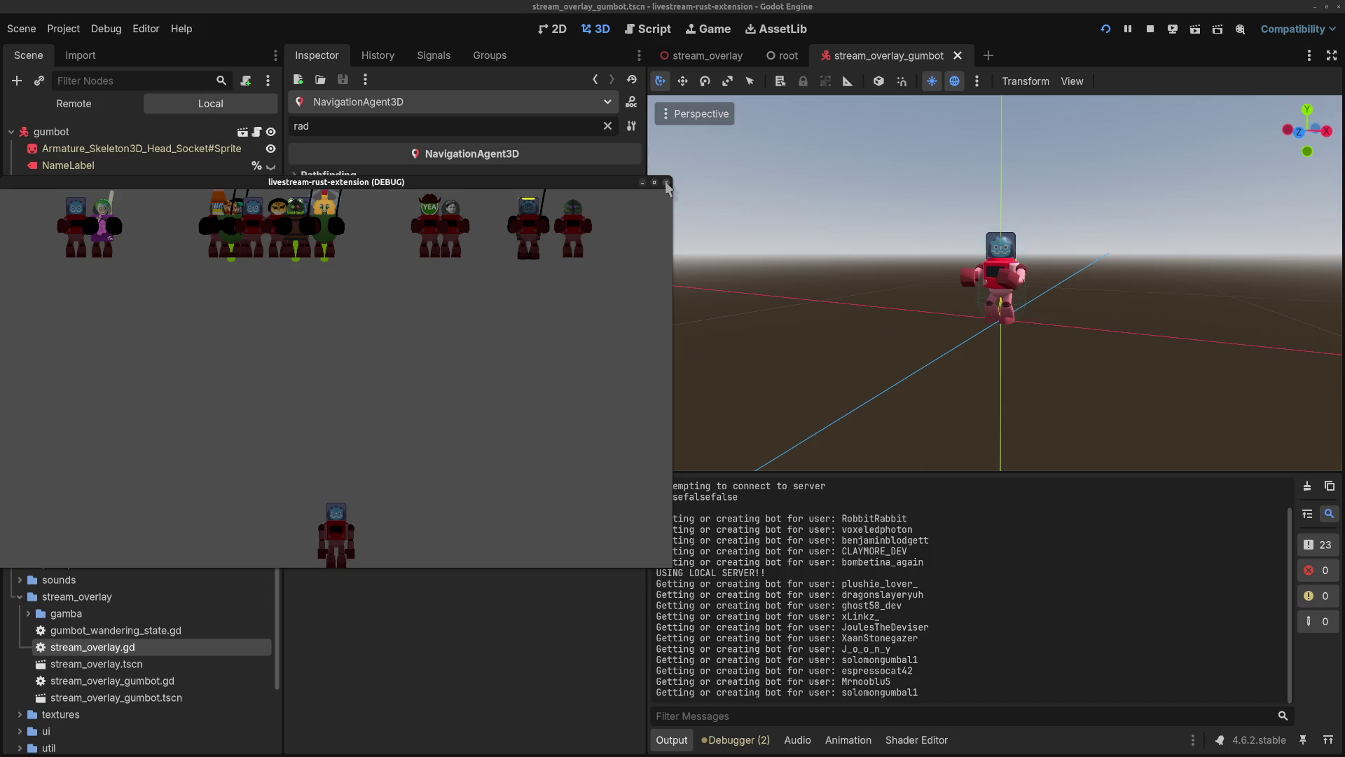
click(1150, 28)
- Switch to VS Code and open stream_overlay.gd from the recent files
key(alt+Tab)
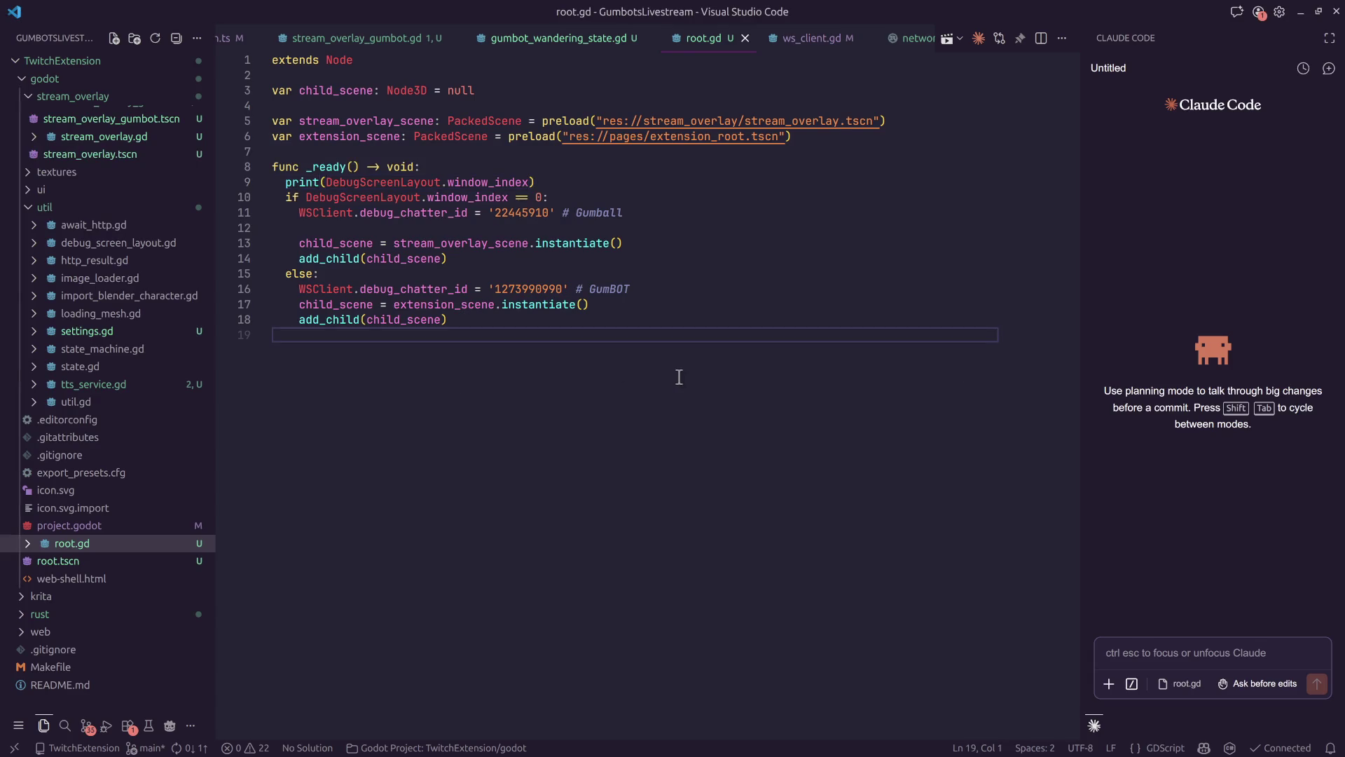
key(ctrl+p)
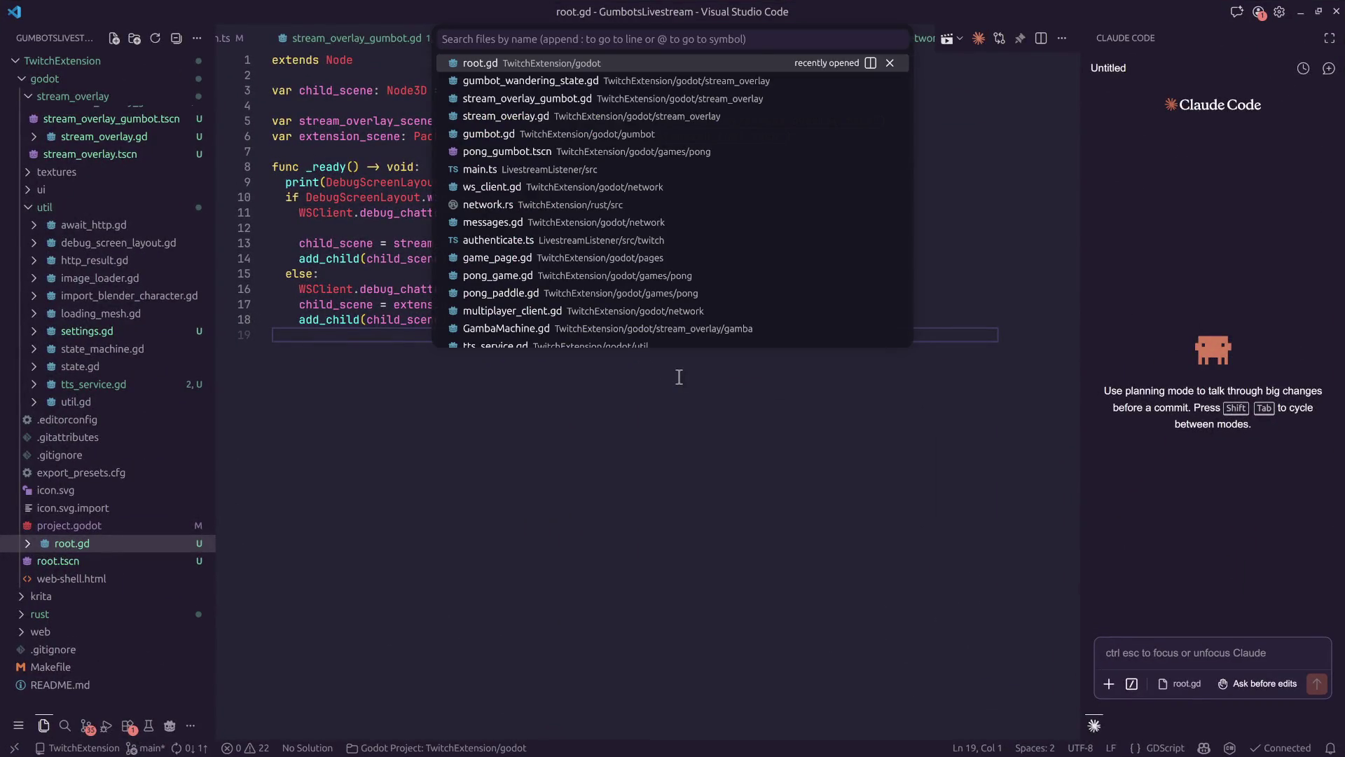
key(Down)
key(Down)
key(Down)
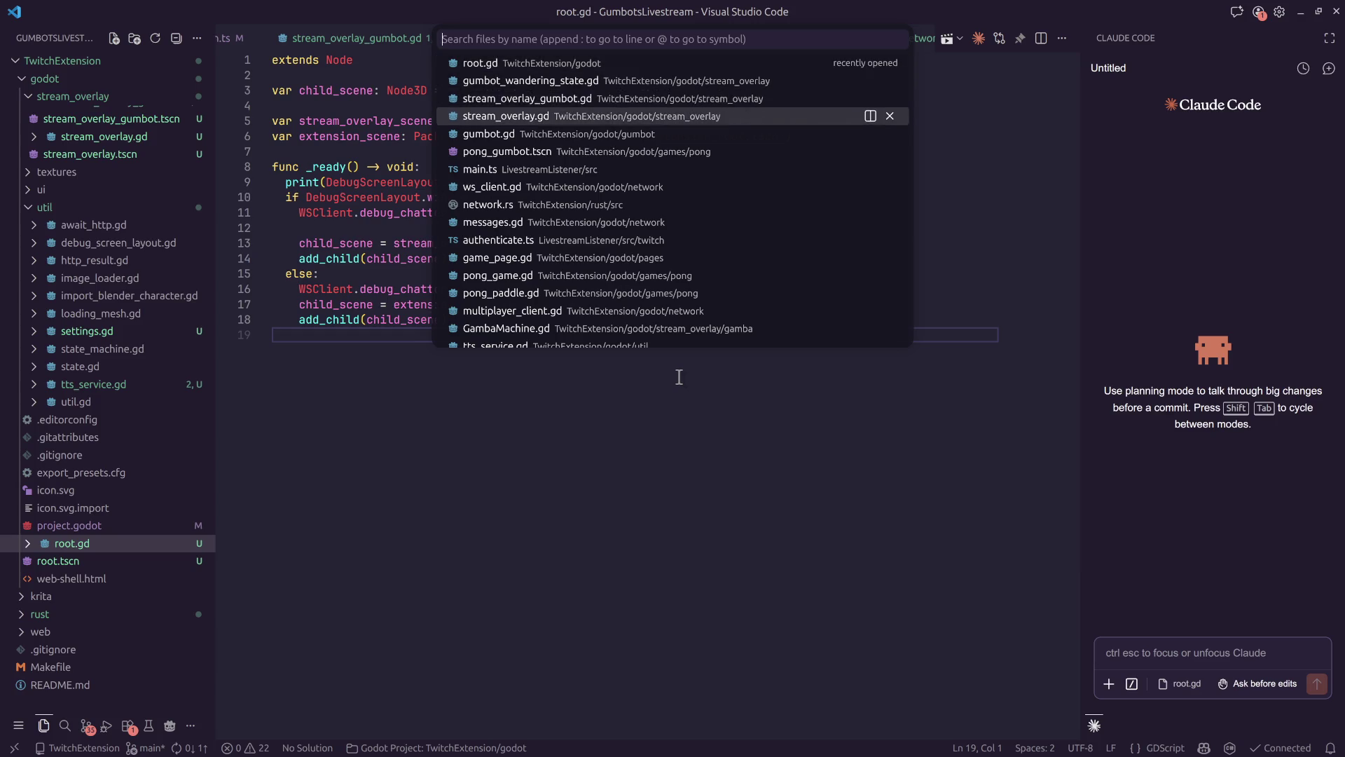
key(Return)
click(733, 365)
- Change line 29's preload path to res://stream_overlay/stream_overlay_gumbot.tscn, save, and return to Godot
double_click(639, 319)
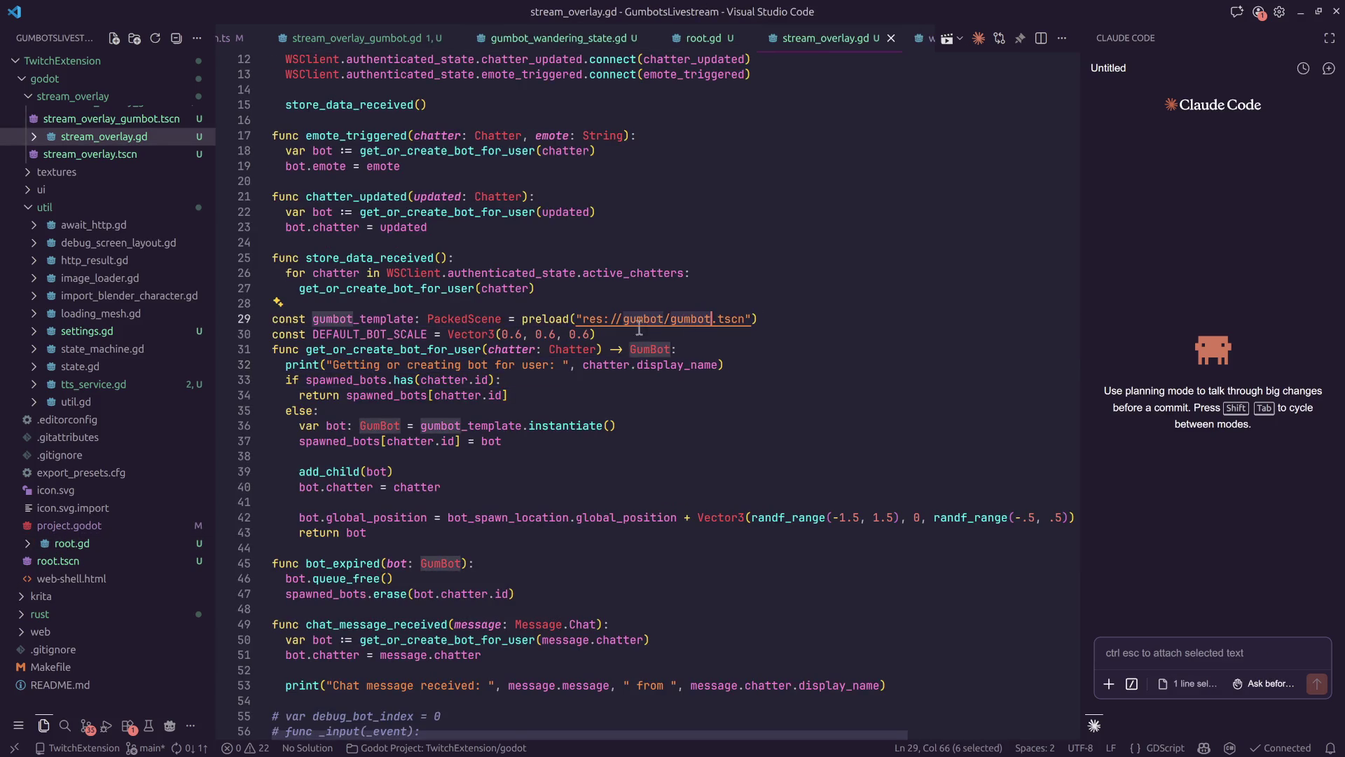
text(stream_overlay/)
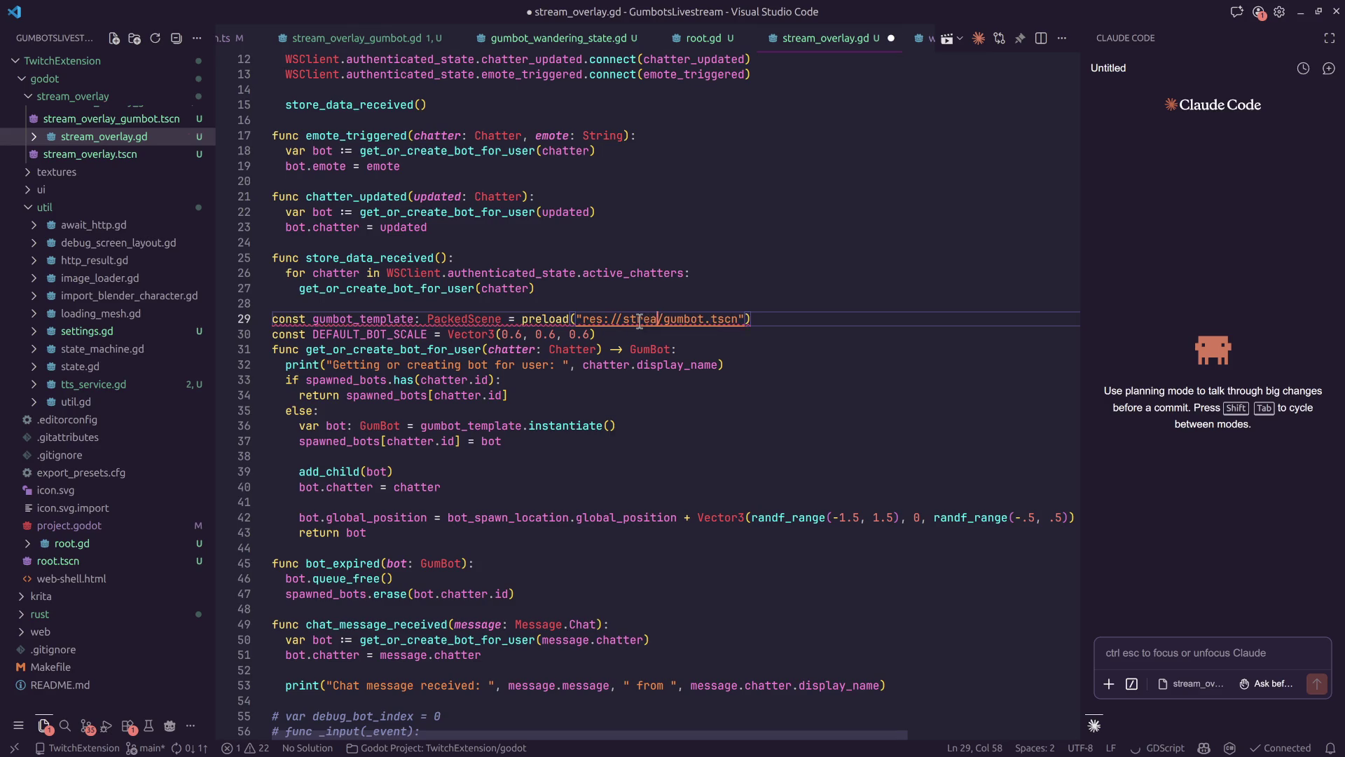
key(ctrl+p)
key(Escape)
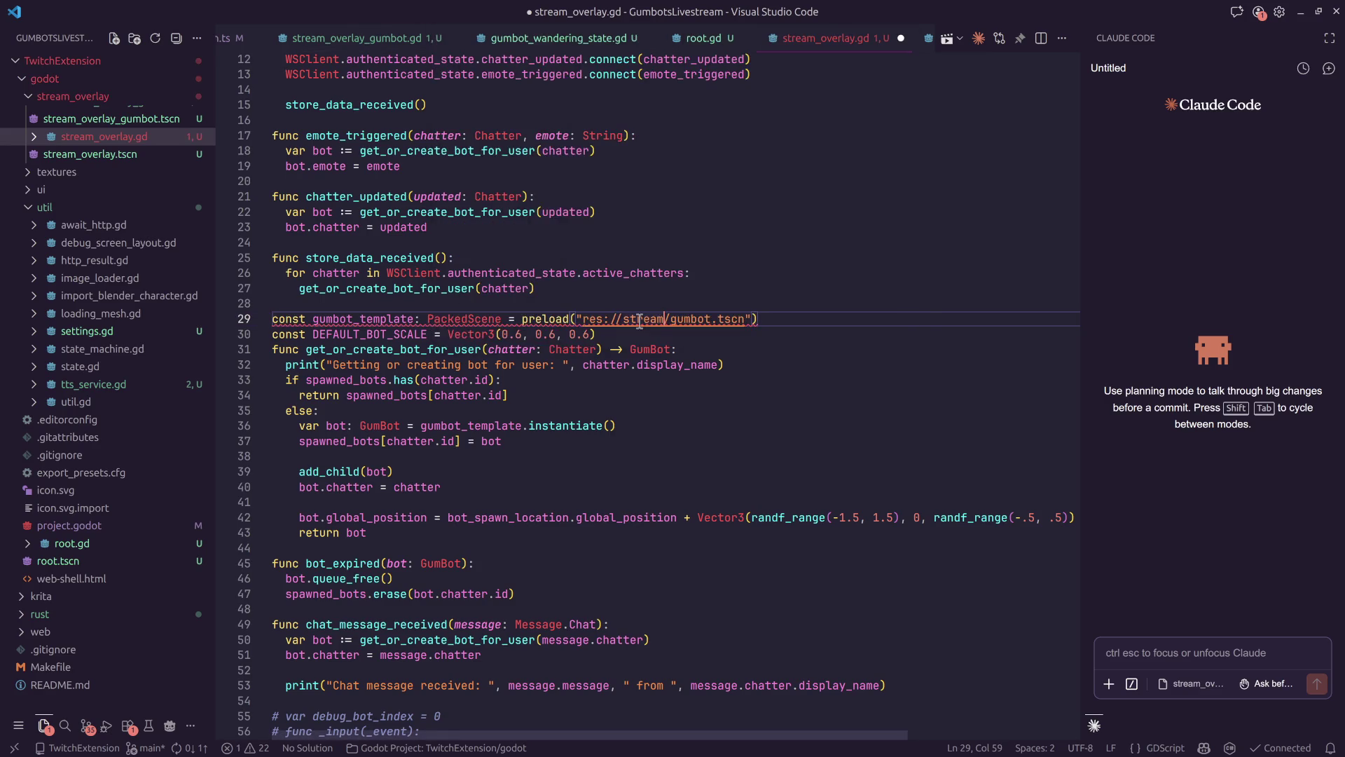
text(_overlay)
key(ctrl+d)
text(stream_)
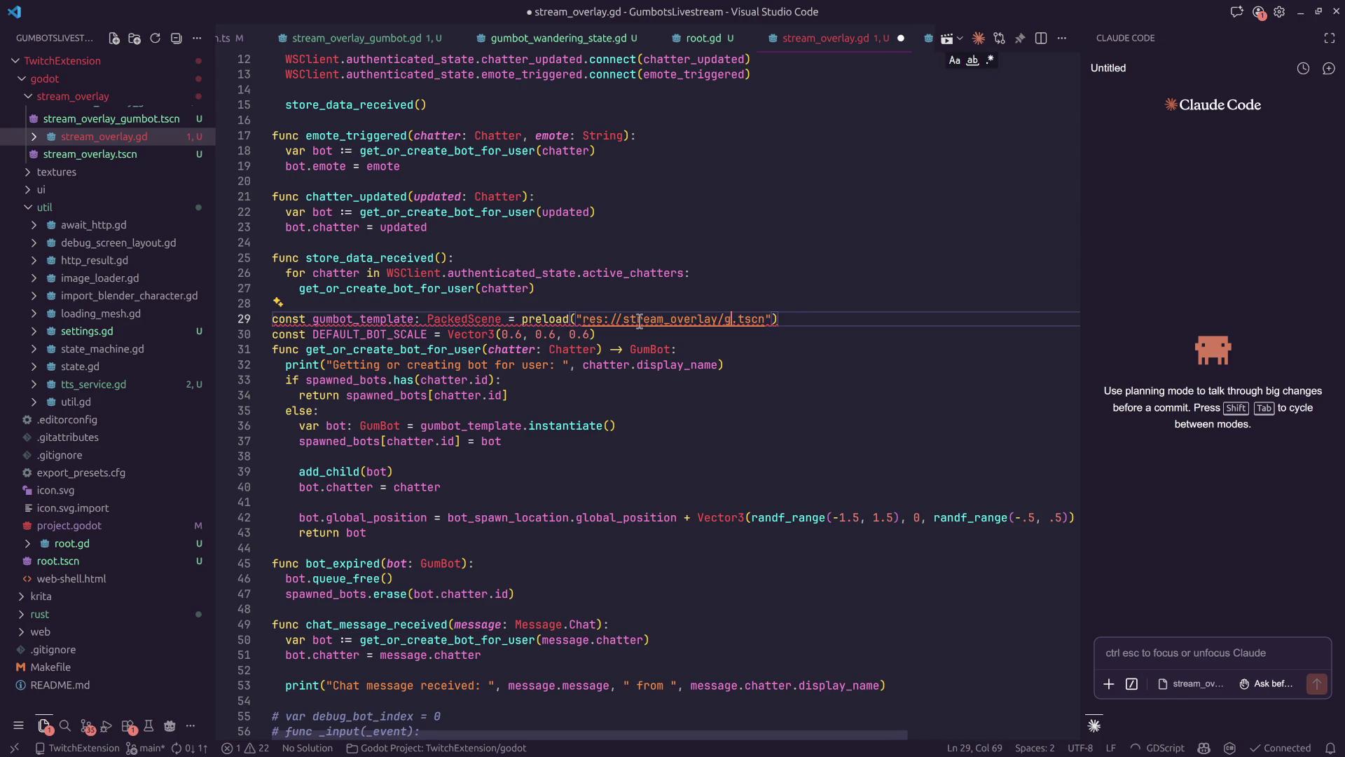
text(overal)
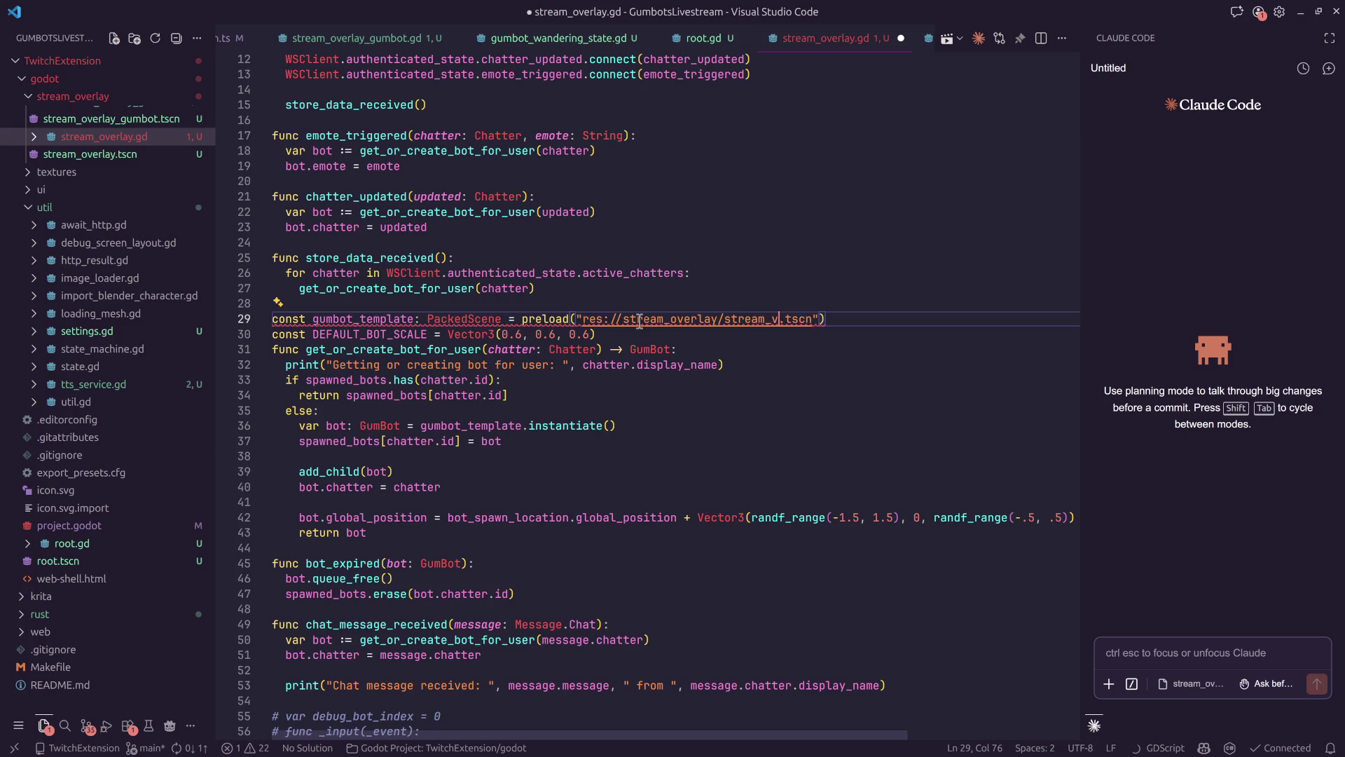
key(Tab)
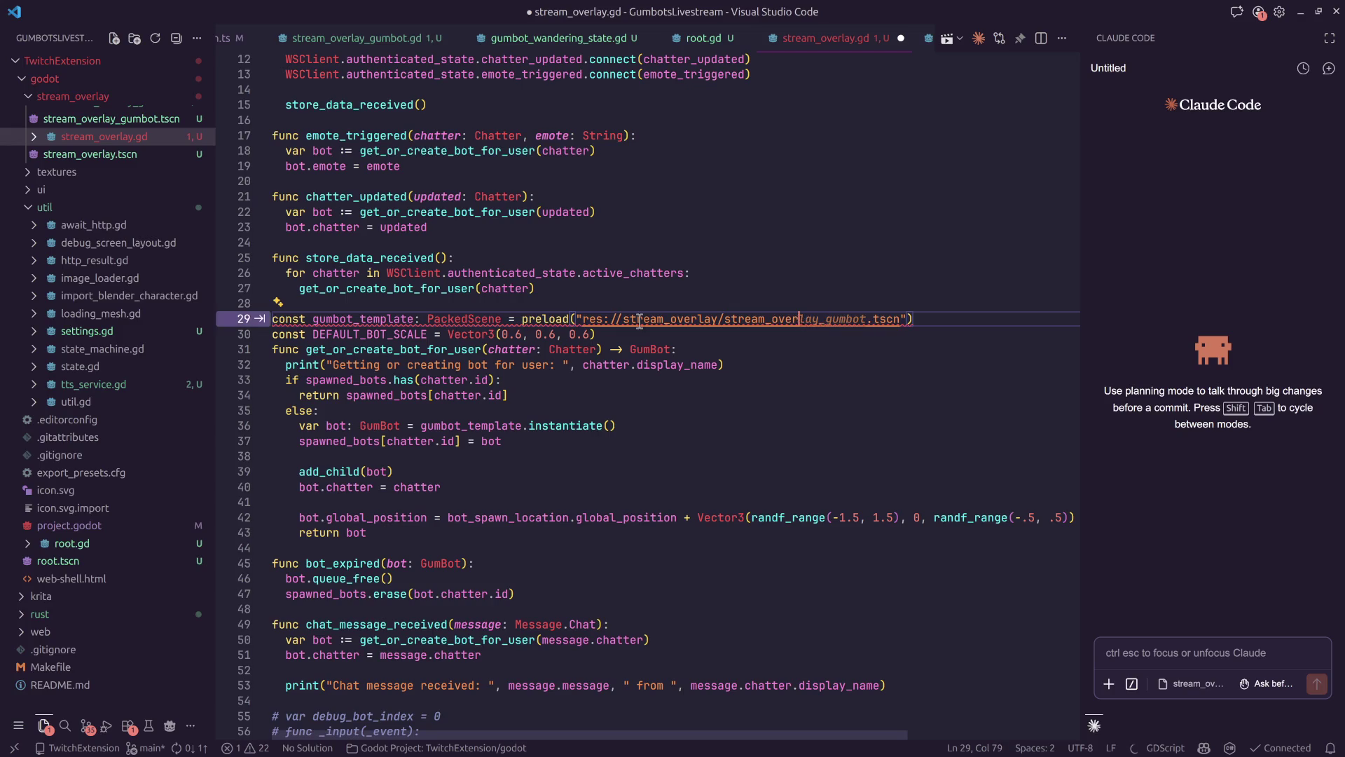
key(Down)
key(ctrl+s)
key(alt+Tab)
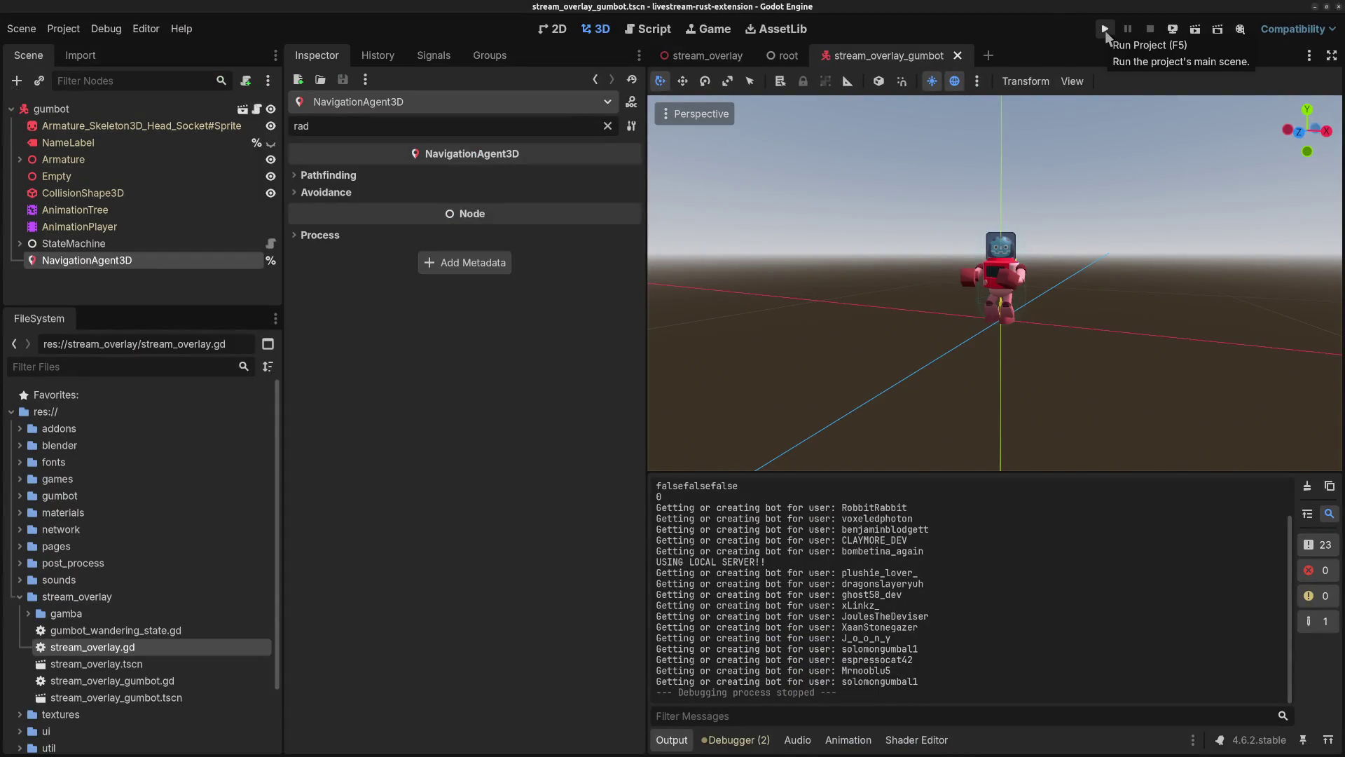
- Run the project, then make the StateMachine node accessible by unique name
click(1105, 30)
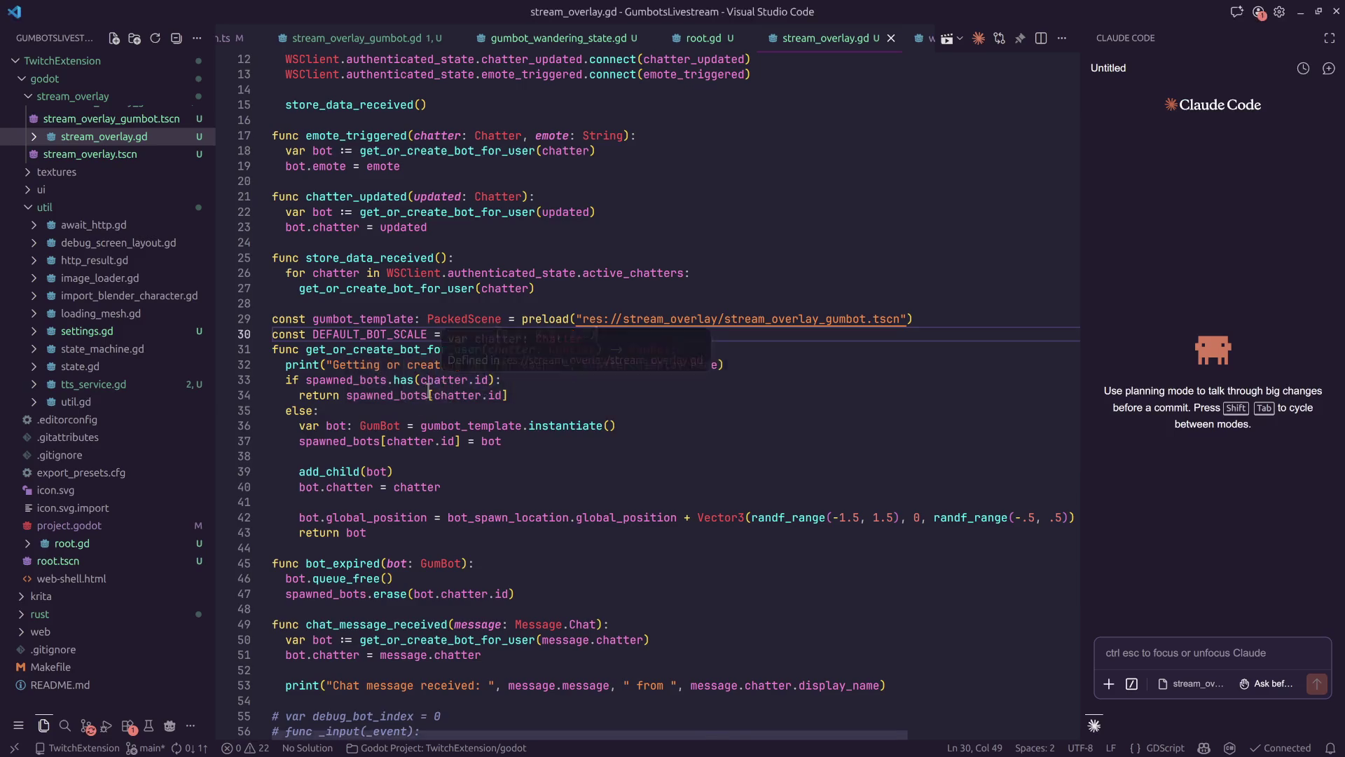
key(alt+Tab)
right_click(168, 243)
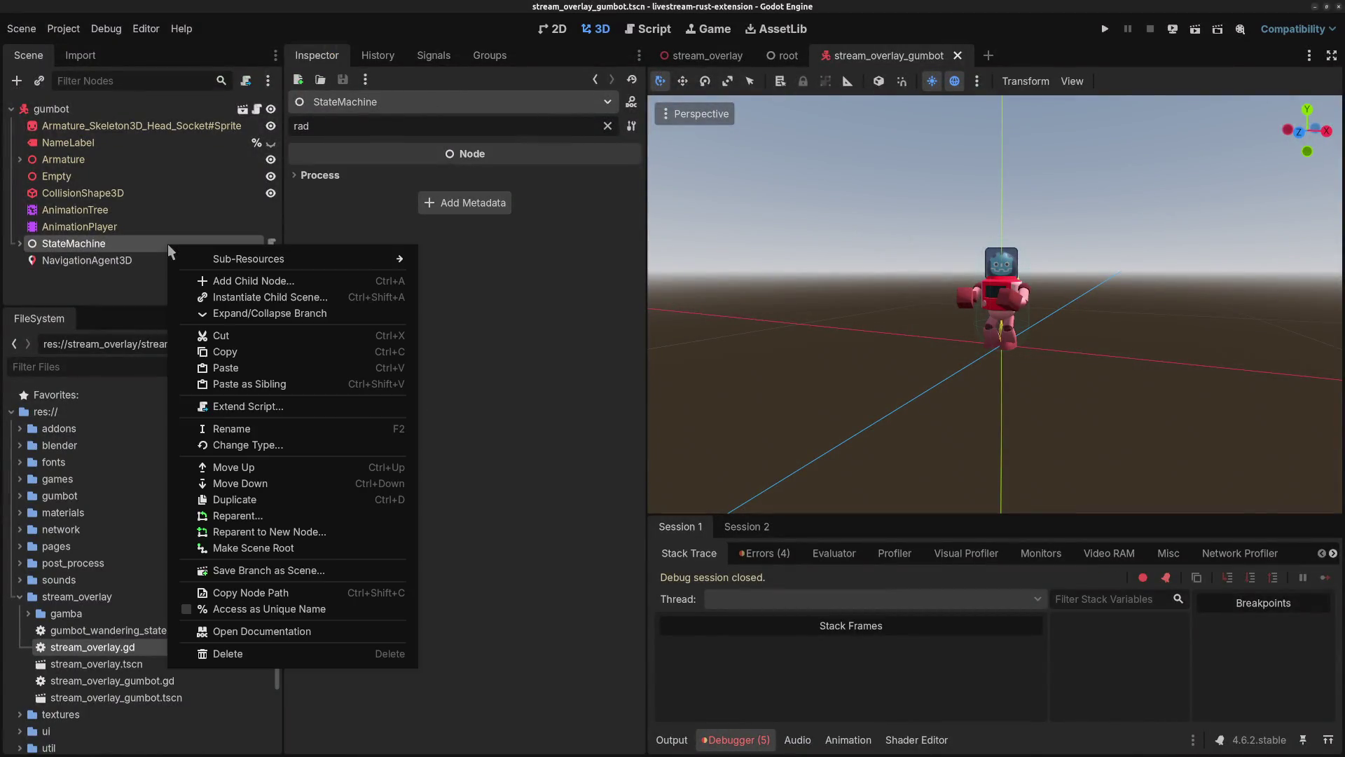
click(267, 608)
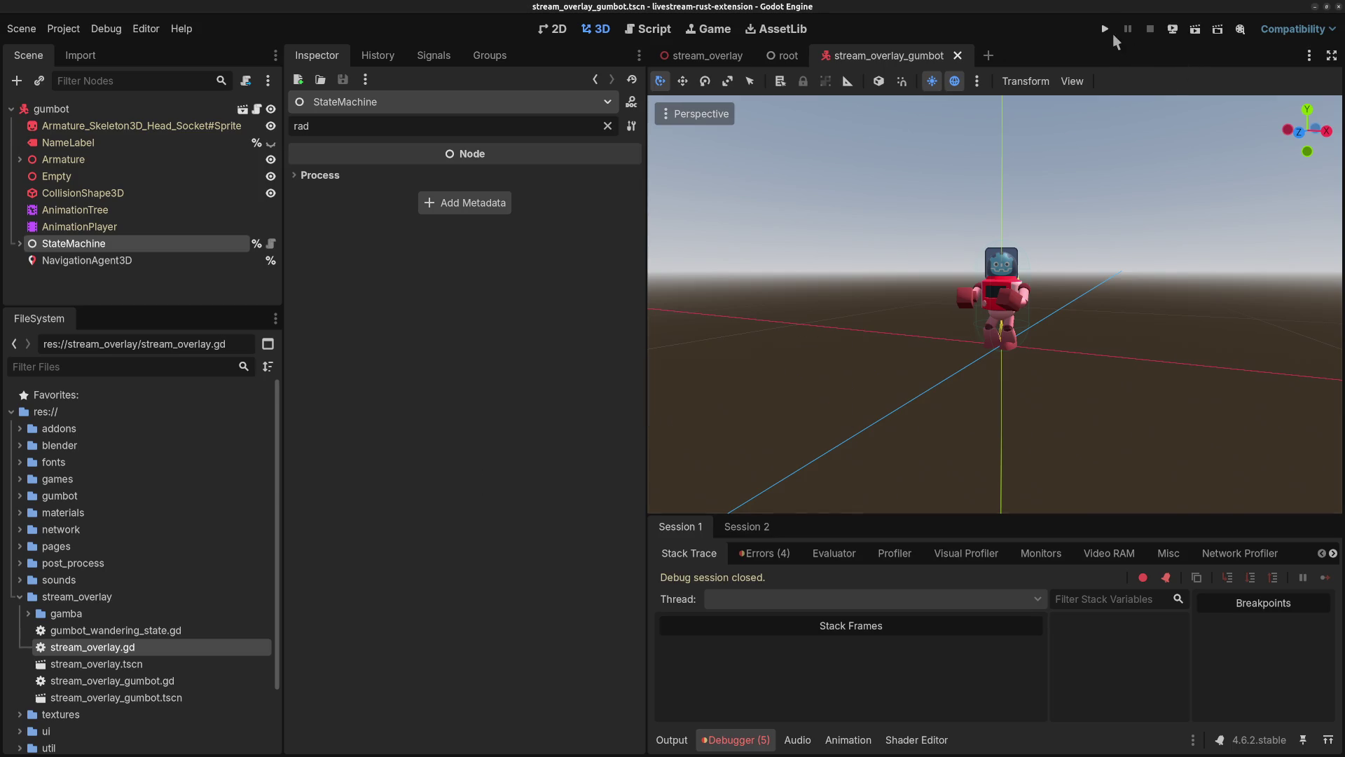
- Rerun to reproduce the Nil navigation_agent_3d error, stop it, and inspect NavigationAgent3D
click(1105, 31)
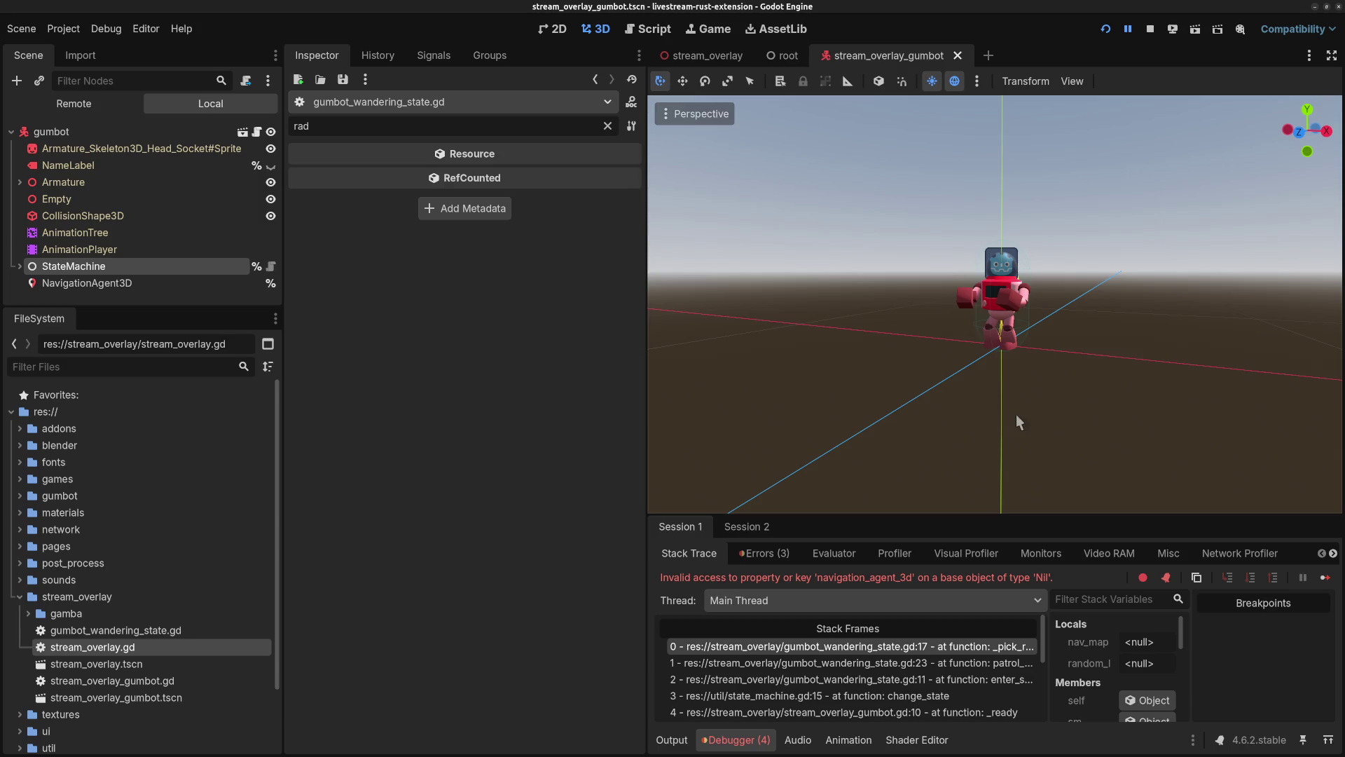
click(1156, 30)
click(190, 265)
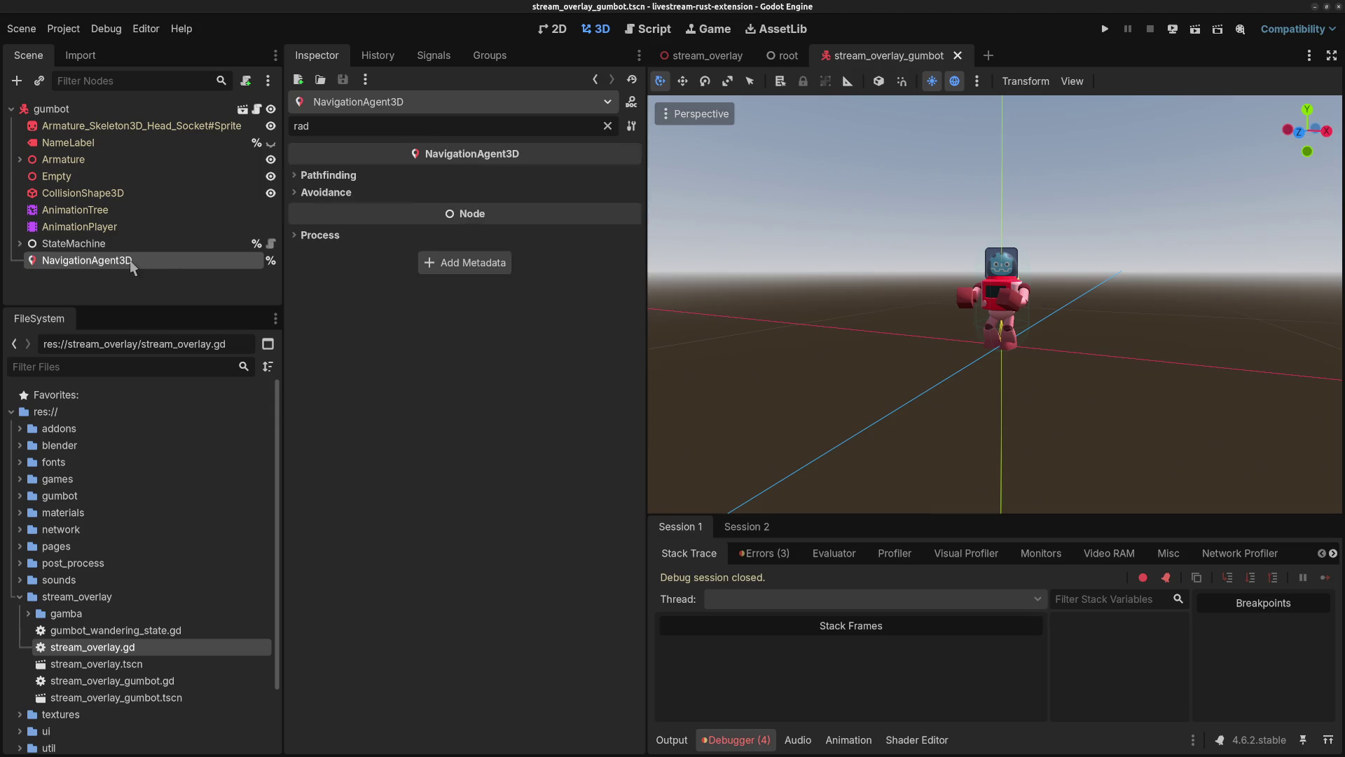
click(158, 283)
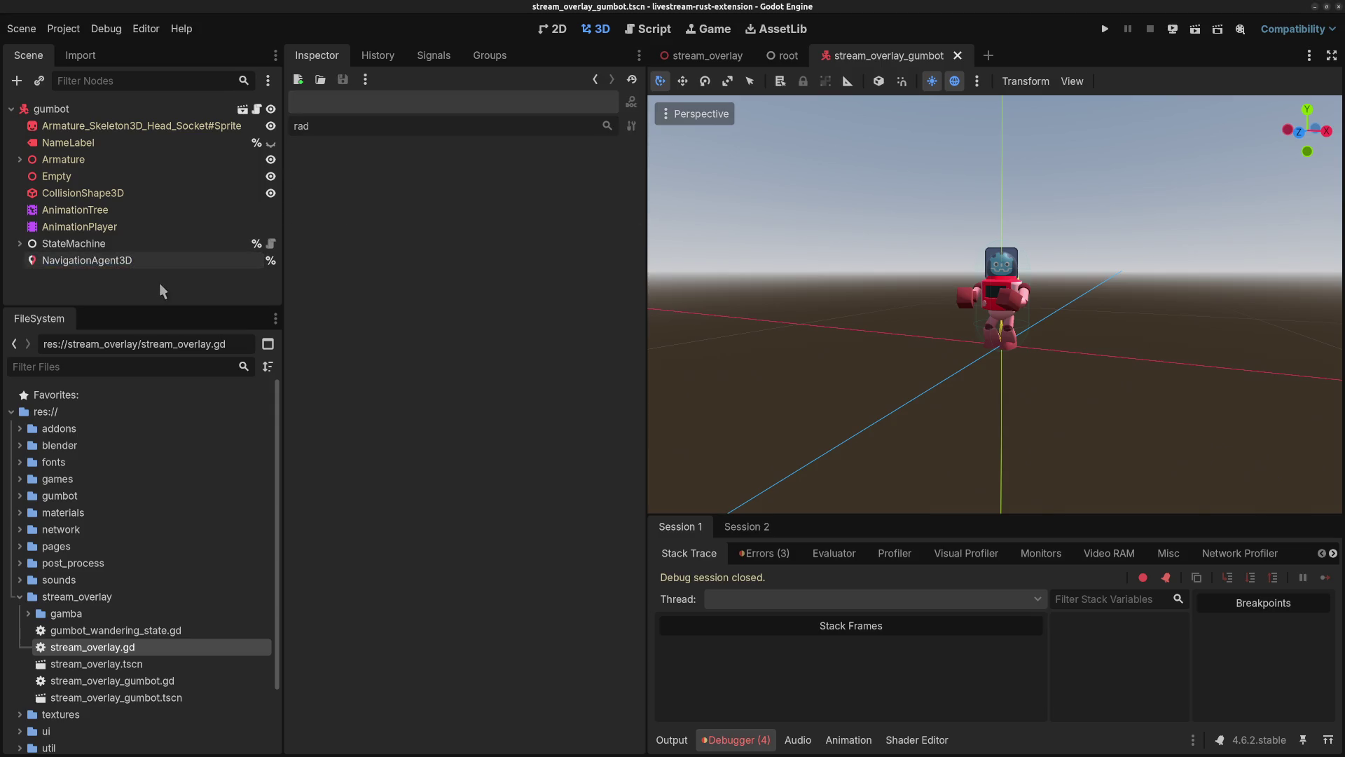
key(alt+Tab)
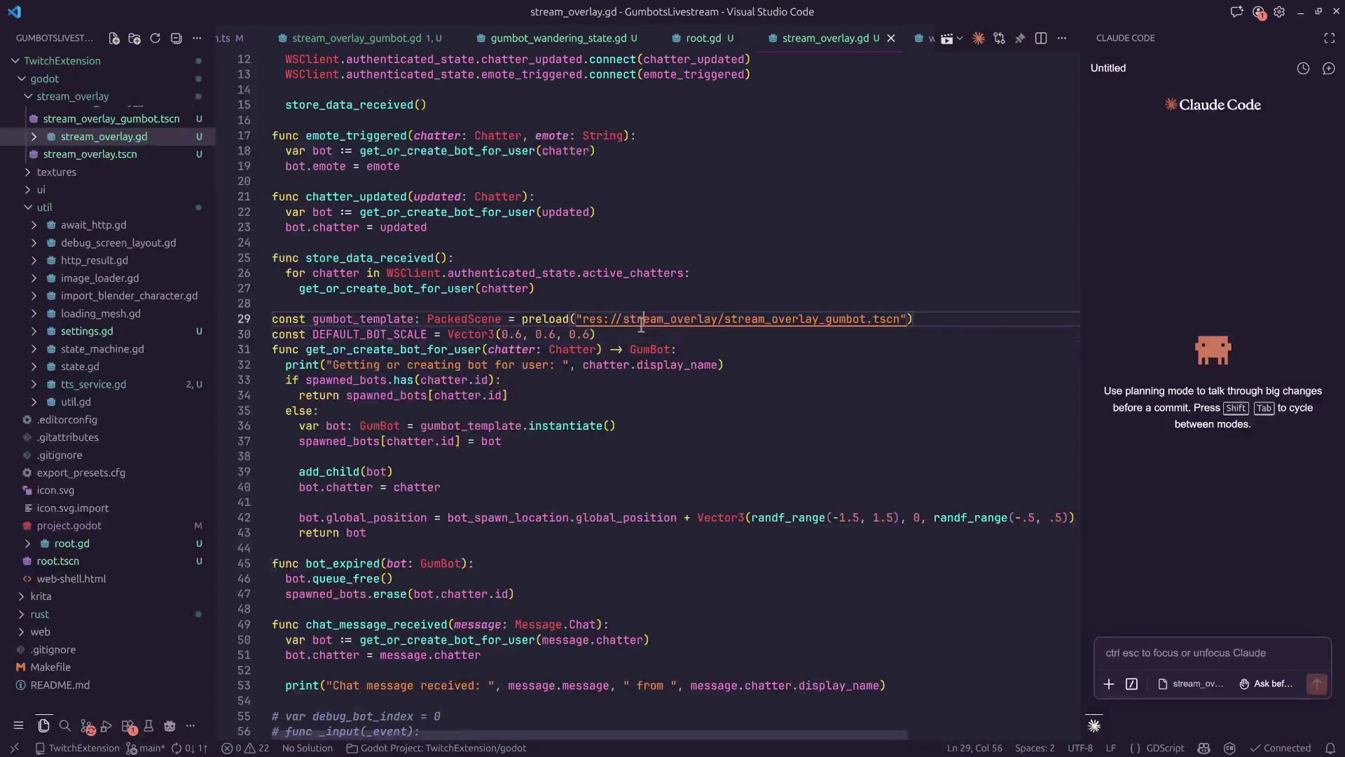
- Open gumbot.gd and review its variable declarations, then go back to stream_overlay.gd
key(ctrl+p)
text(gumbot)
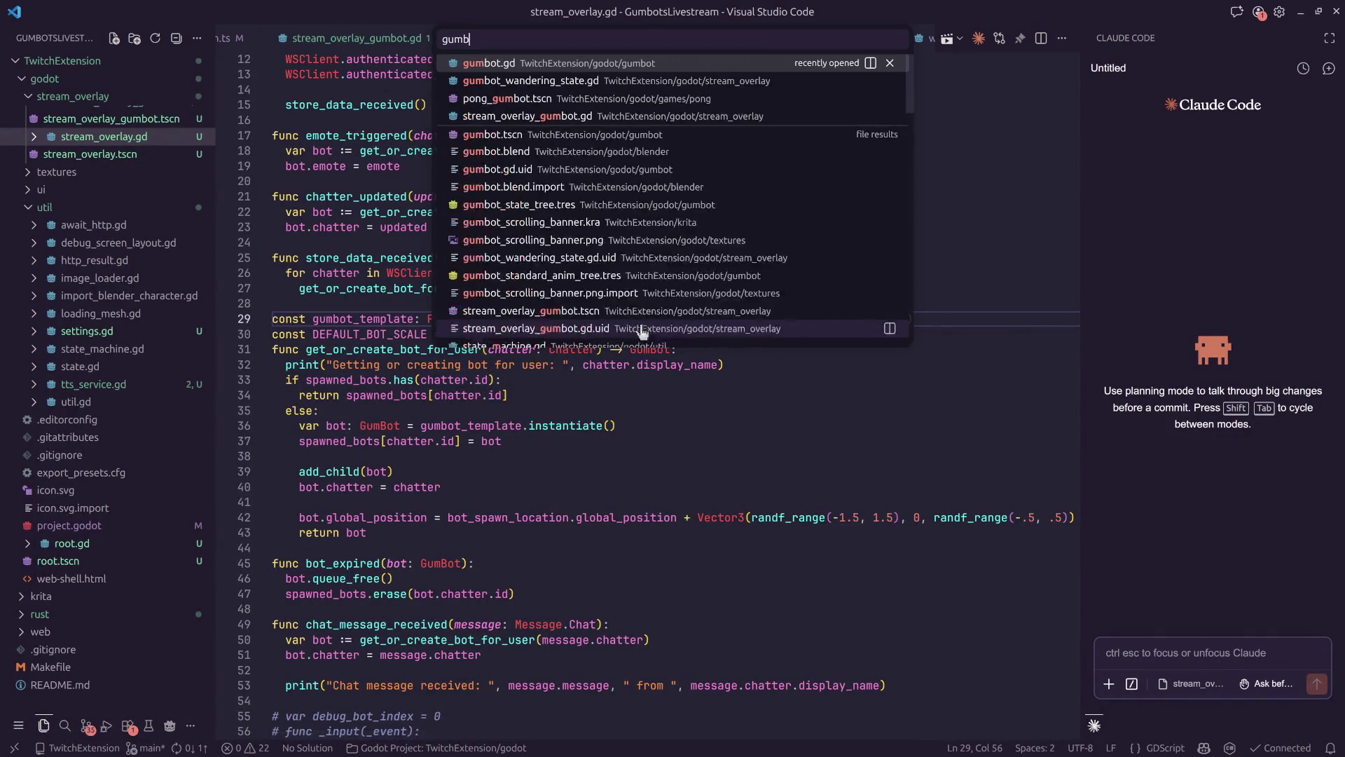
key(Return)
scroll(848, 262, up, 15)
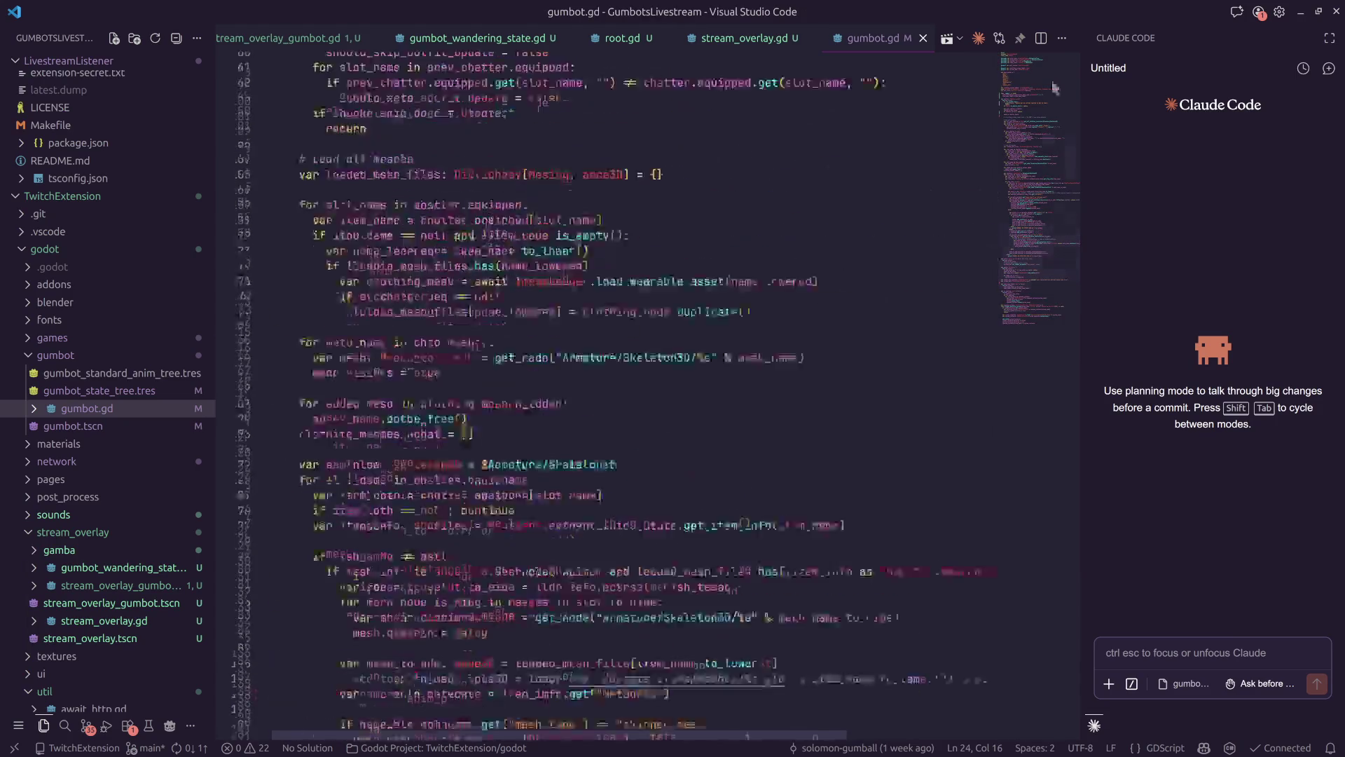
click(585, 273)
click(594, 255)
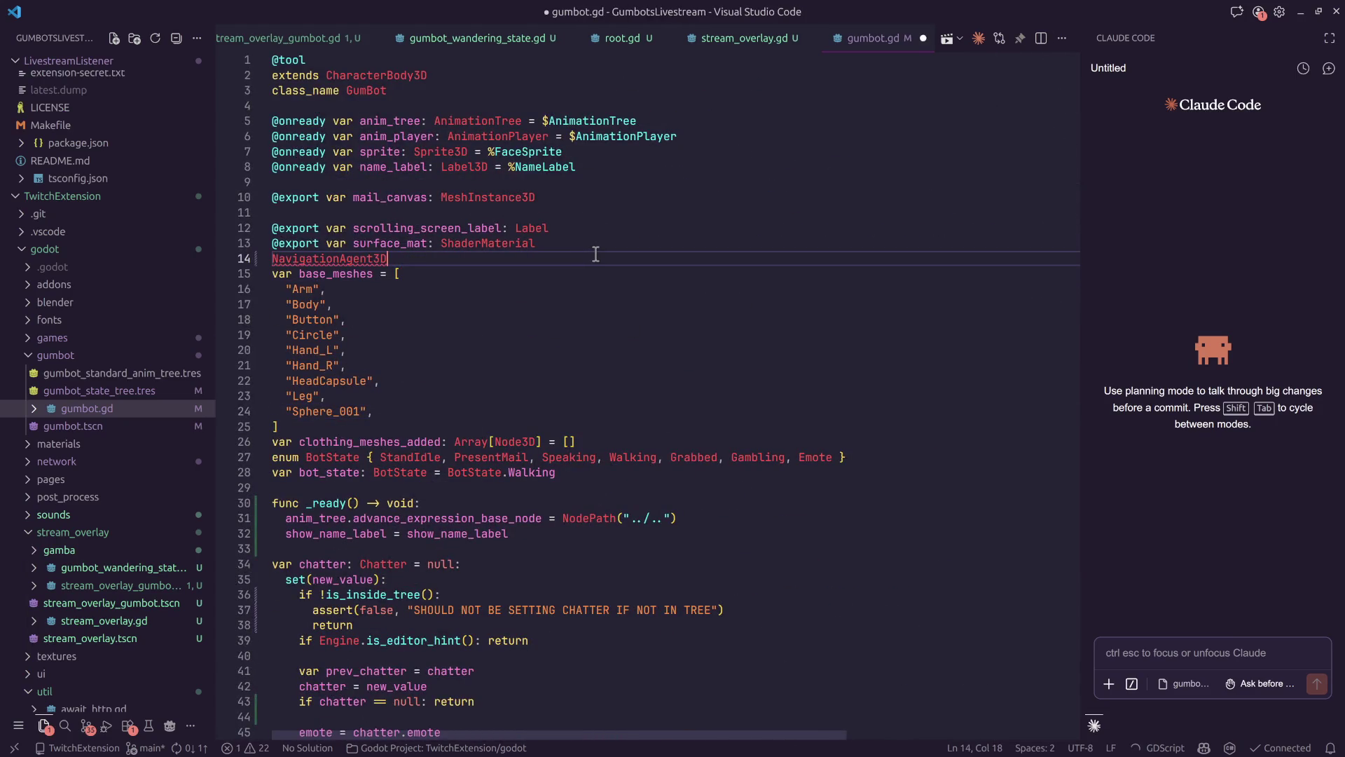
key(ctrl+Tab)
- Open stream_overlay_gumbot.gd, try then undo a NavigationAgent3D paste, and select nav_agent on line 5
key(ctrl+p)
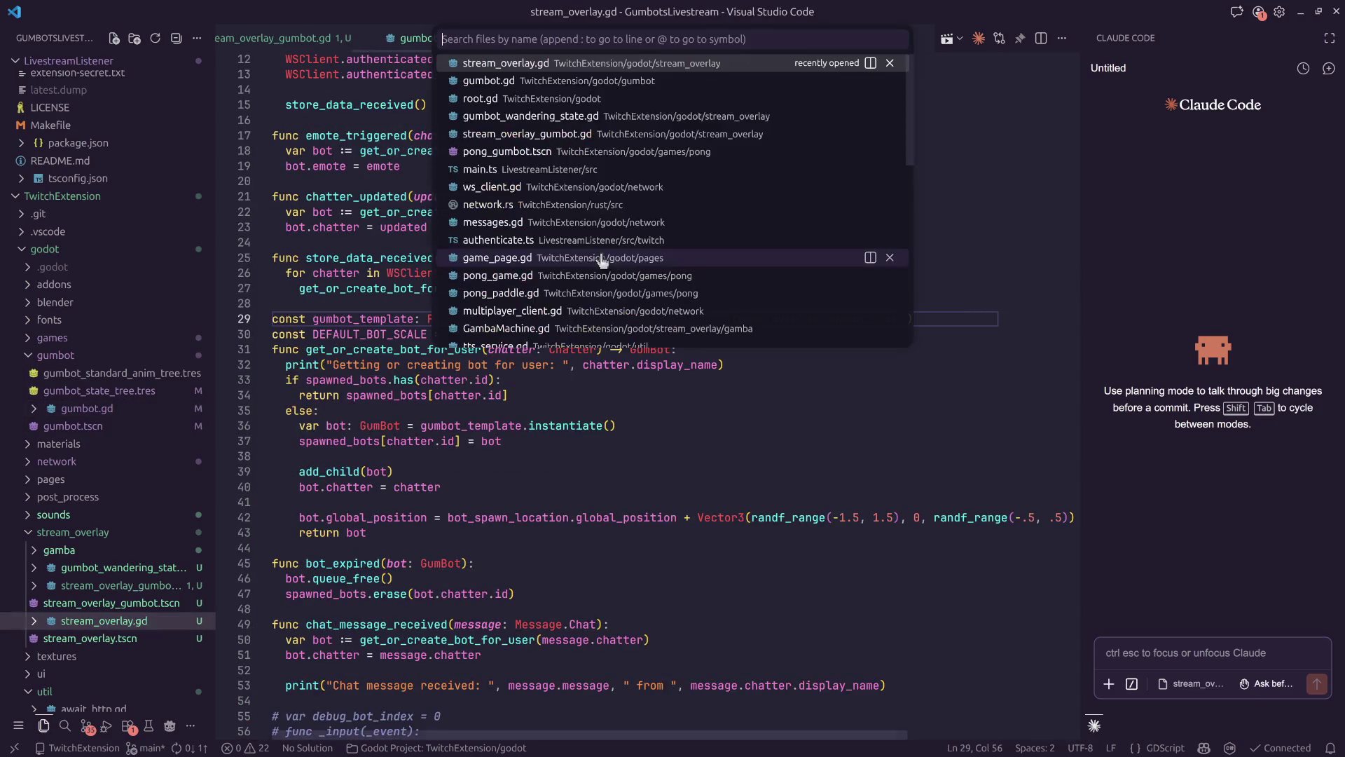
key(Down)
key(Down)
key(Down)
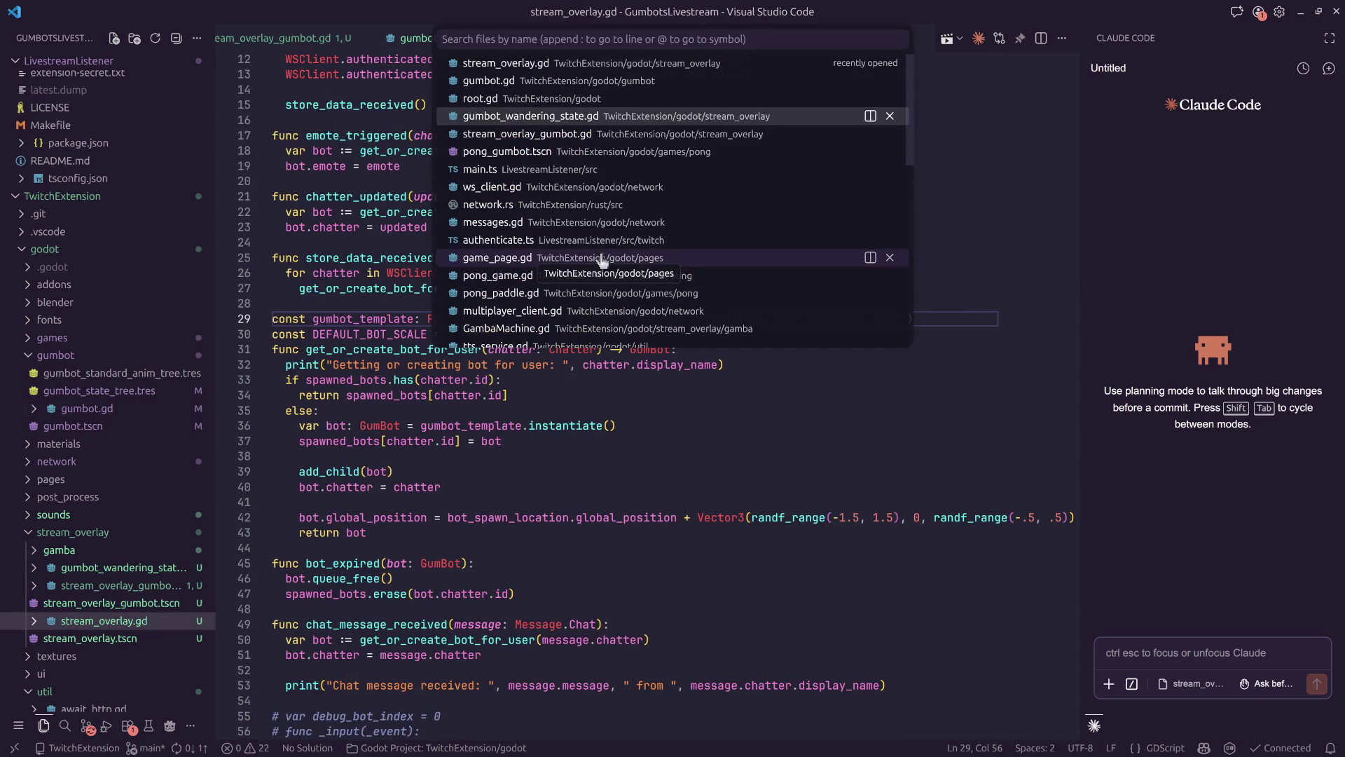
key(Return)
click(503, 184)
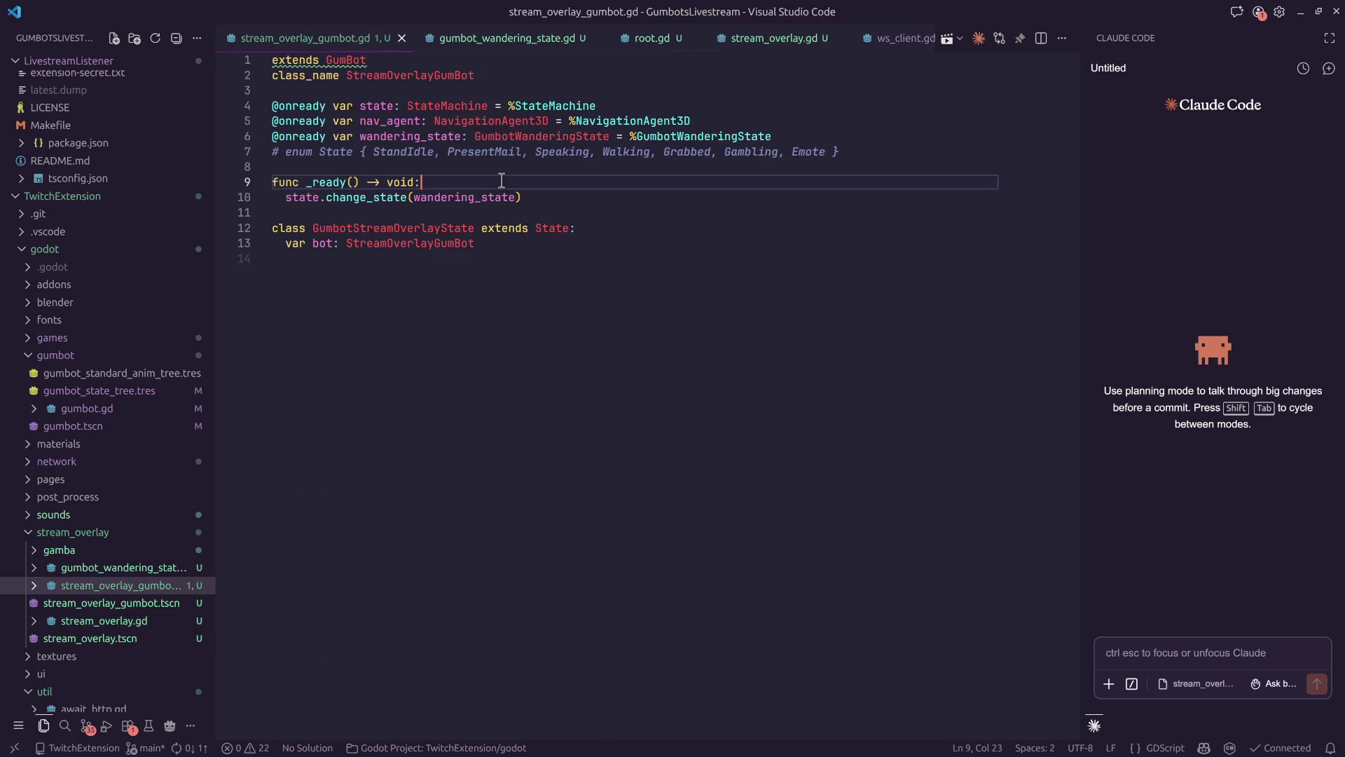
click(493, 167)
text(NavigationAgent3D)
key(ctrl+z)
double_click(561, 105)
click(644, 124)
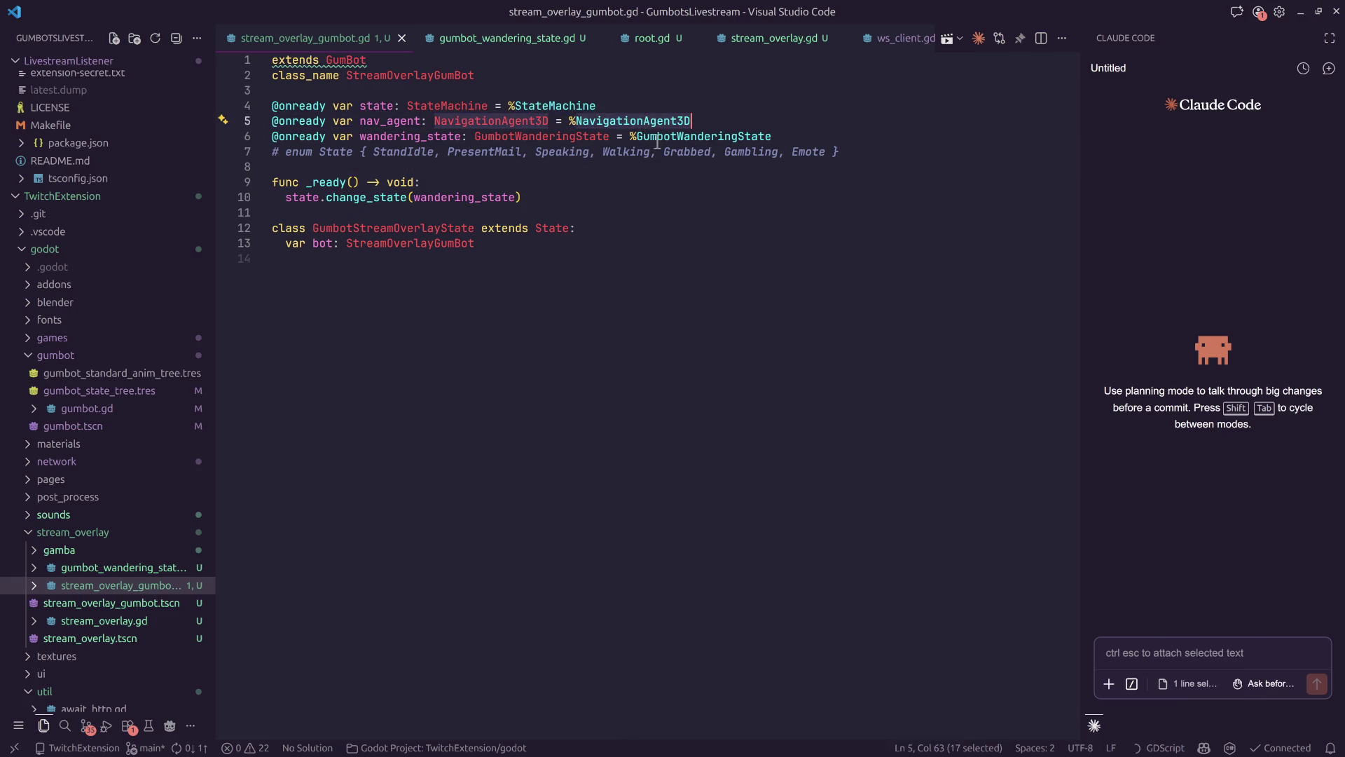
click(411, 123)
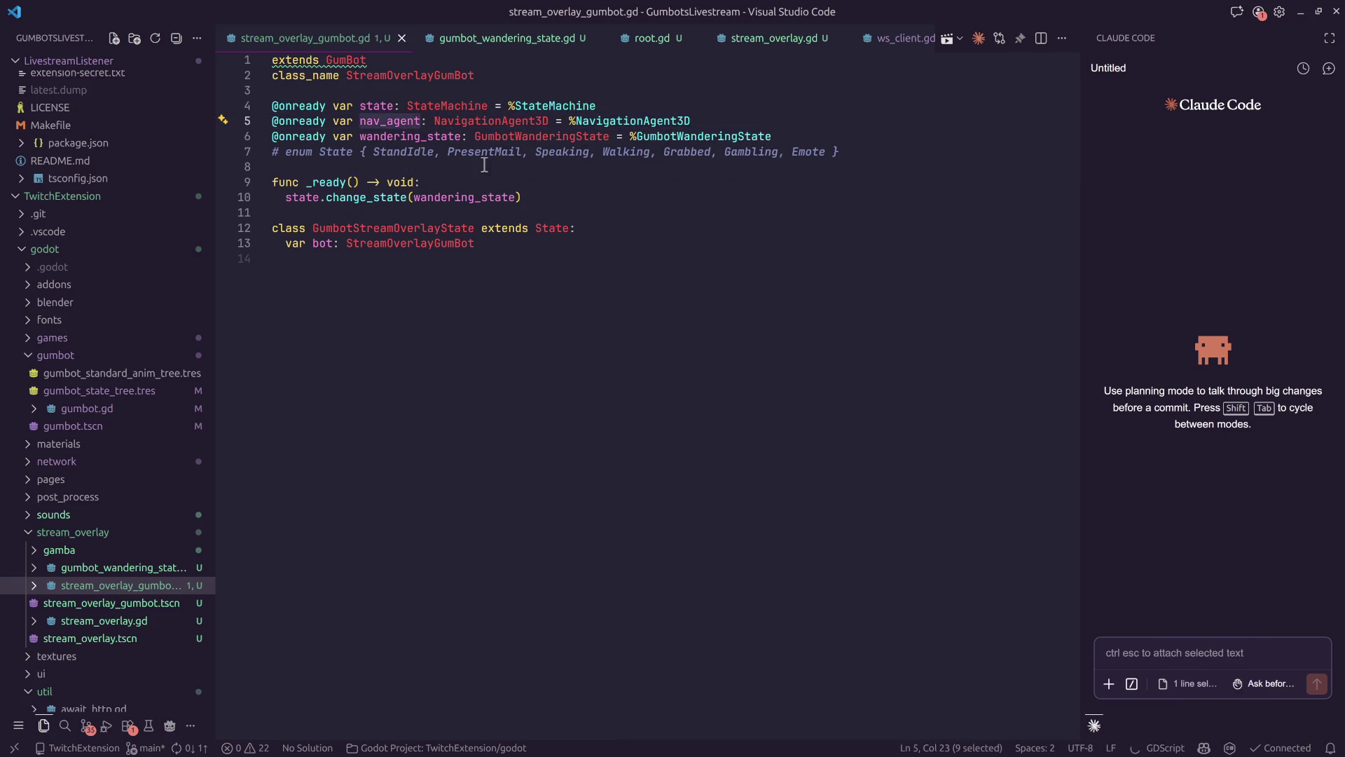
key(alt+Tab)
click(769, 554)
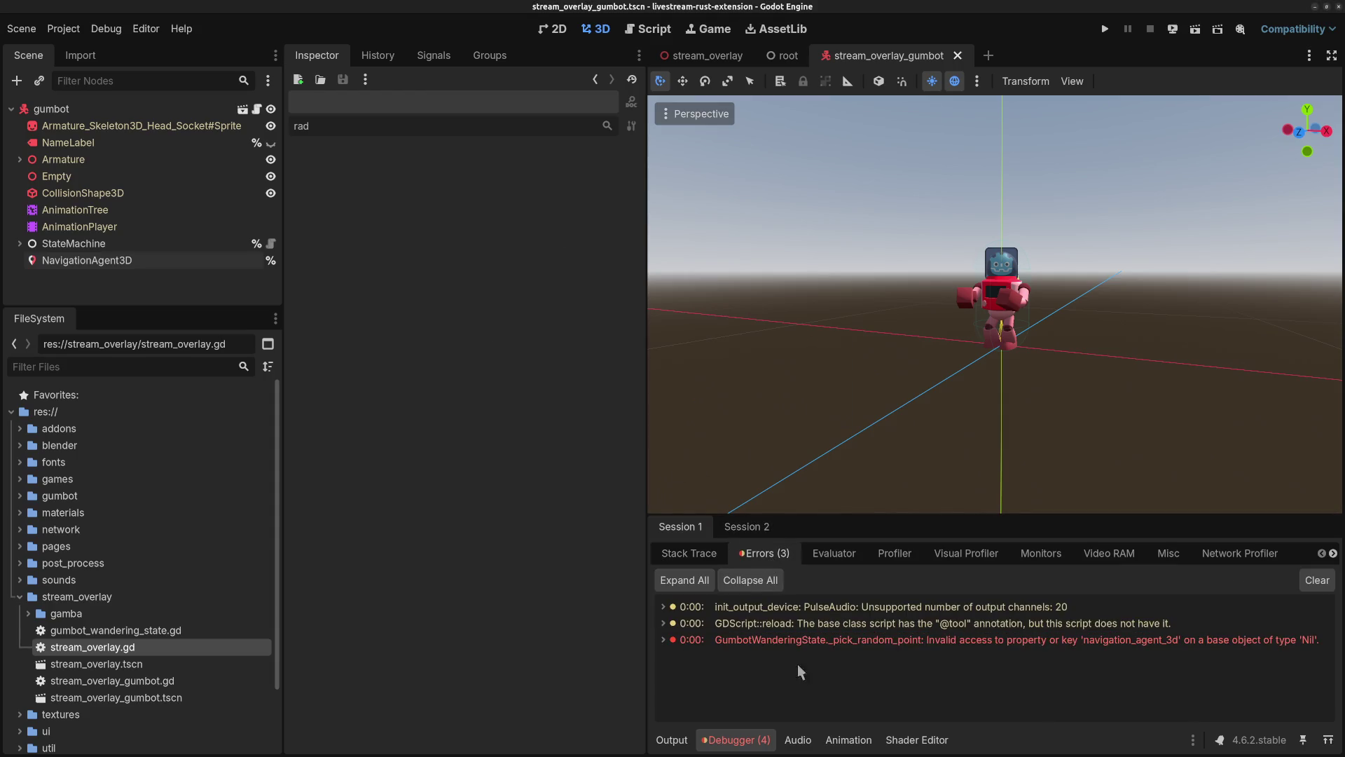
- Review the Nil navigation_agent_3d error across Output and debugger sessions, then save the scene
click(672, 740)
click(748, 744)
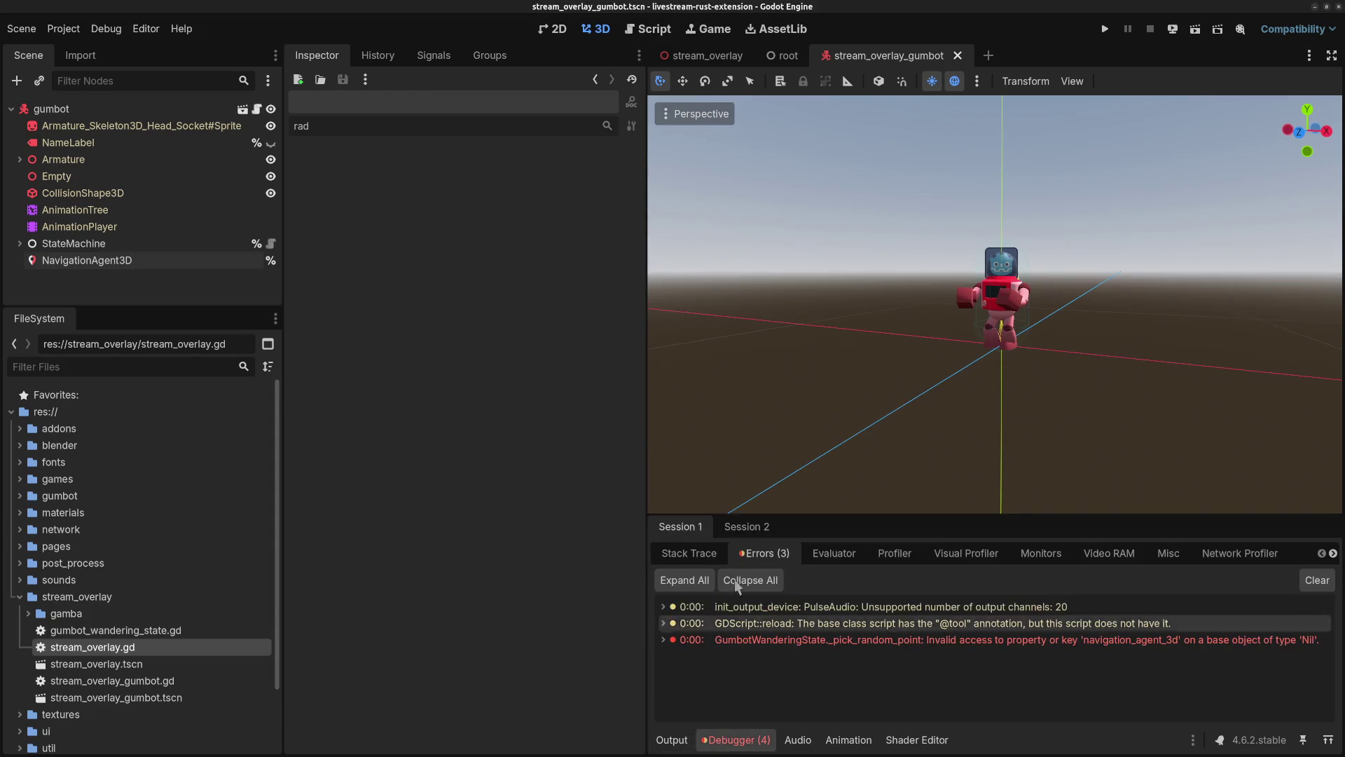
click(697, 527)
click(735, 526)
key(ctrl+s)
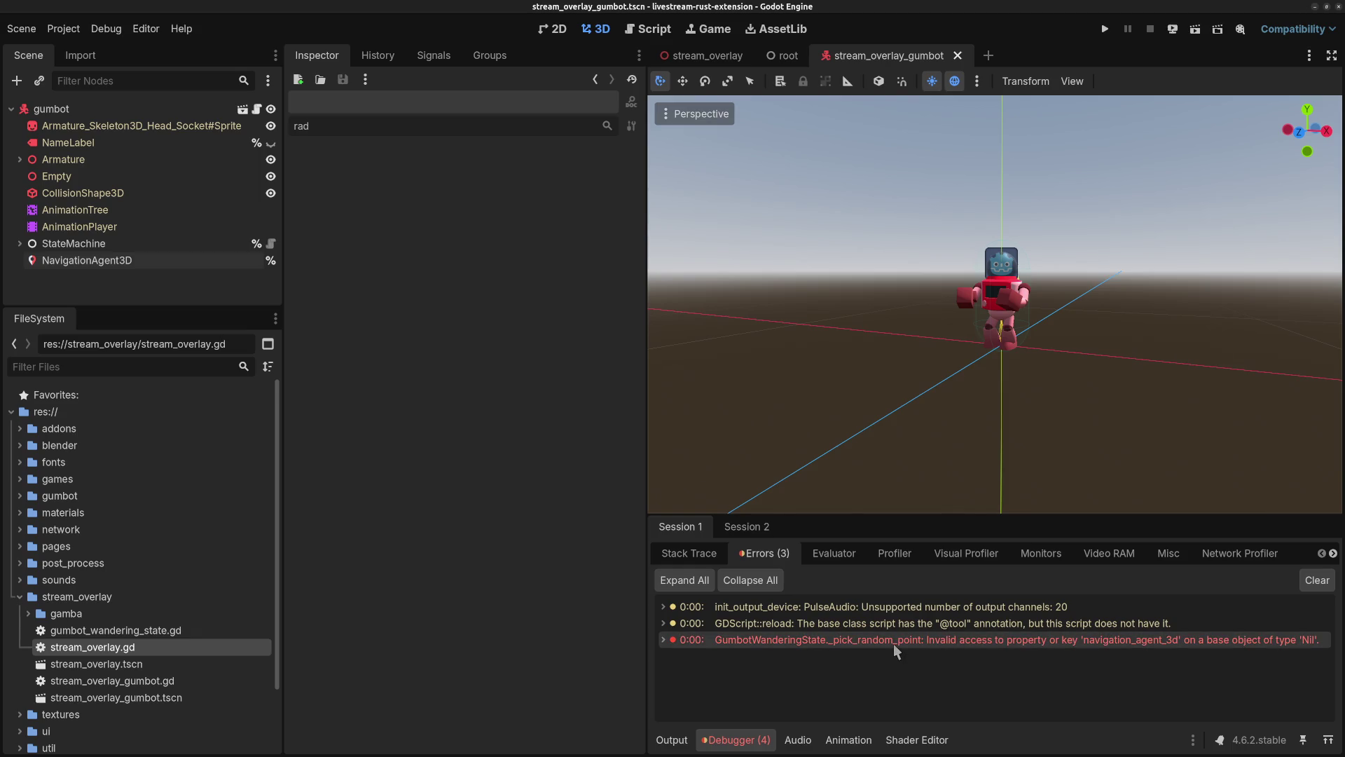
- Open gumbot_wandering_state.gd in VS Code and go to its _pick_random_point code near line 21
key(alt+Tab)
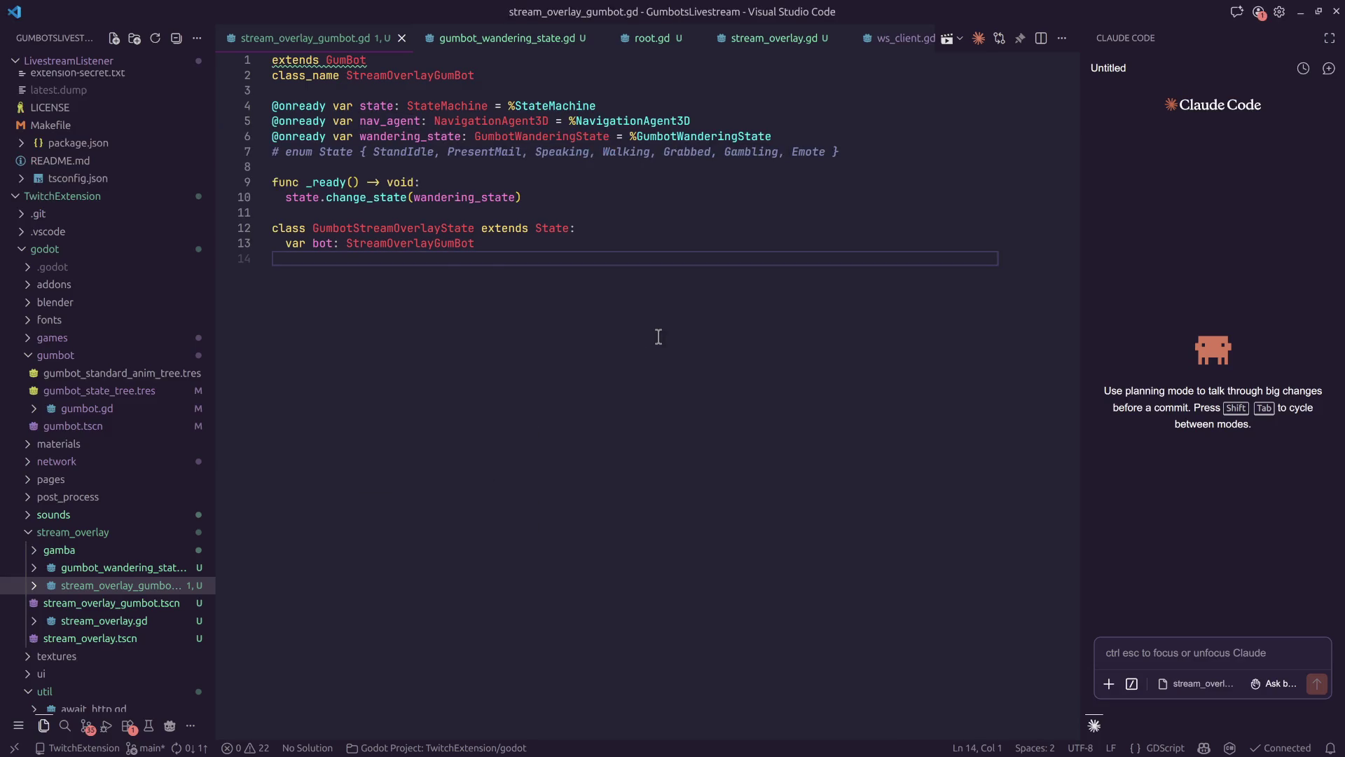
key(ctrl+p)
key(Escape)
click(535, 42)
click(676, 375)
scroll(675, 280, up, 1)
click(633, 254)
scroll(633, 271, up, 2)
- Search within gumbot_wandering_state.gd to jump to the navigation_agent_3d reference
key(ctrl+f)
text(p)
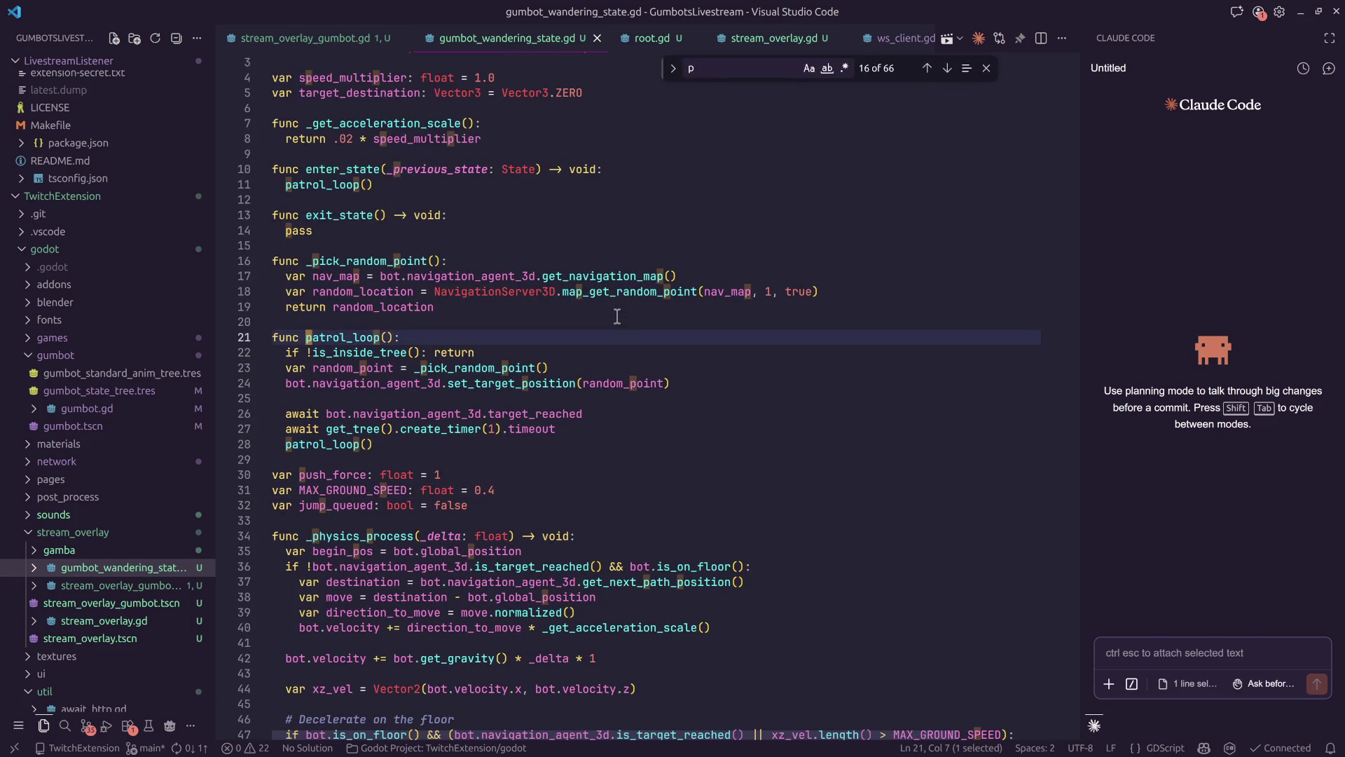
key(Return)
key(Escape)
- Replace every navigation_agent_3d occurrence with nav_agent, save the script, and return to Godot
double_click(521, 275)
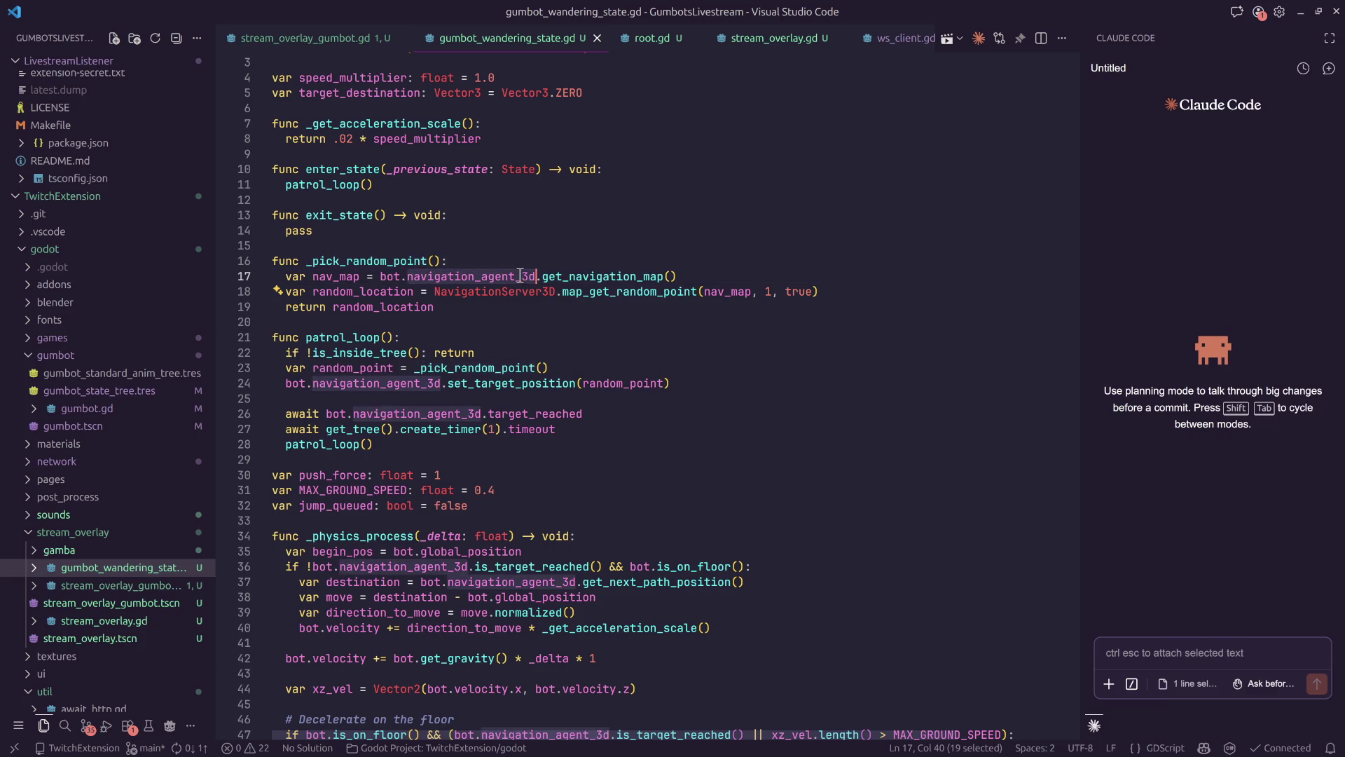
key(ctrl+shift+l)
scroll(521, 275, up, 1)
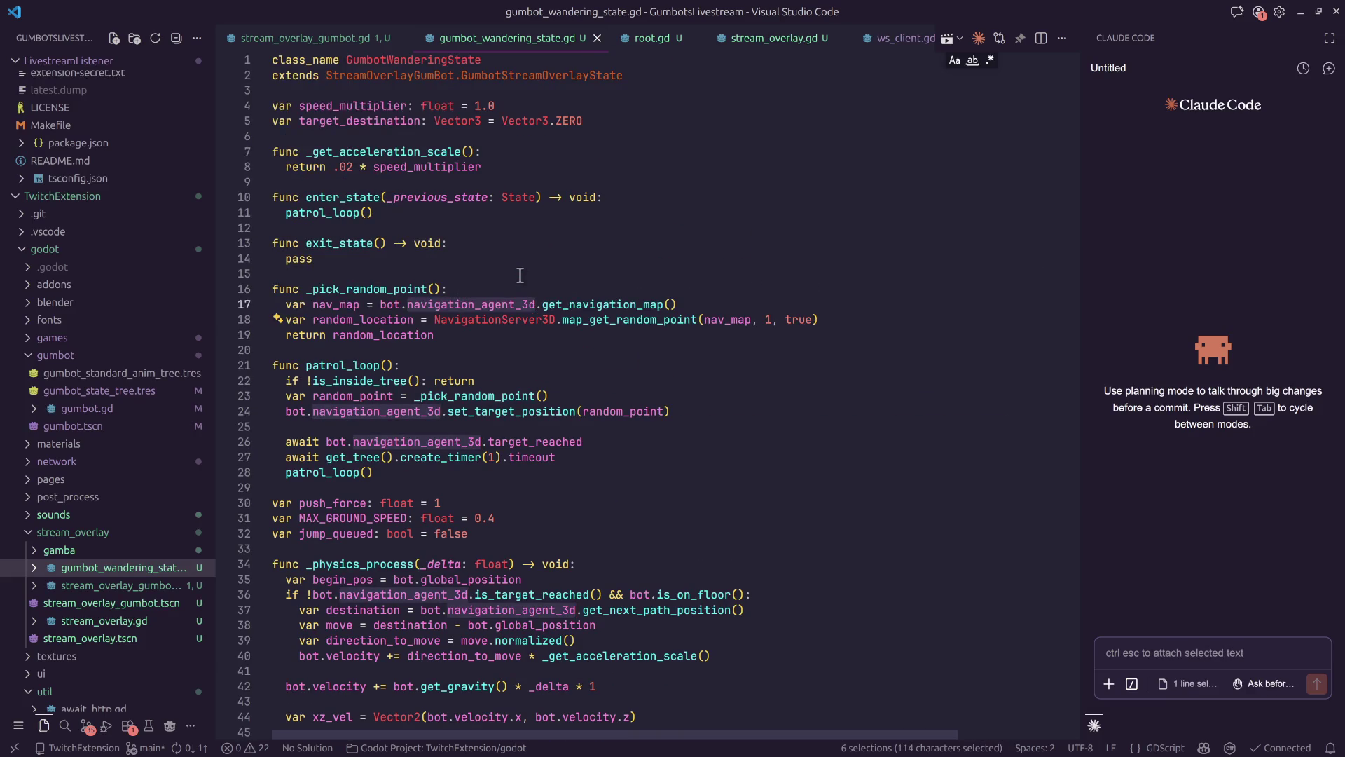
text(nav_agent)
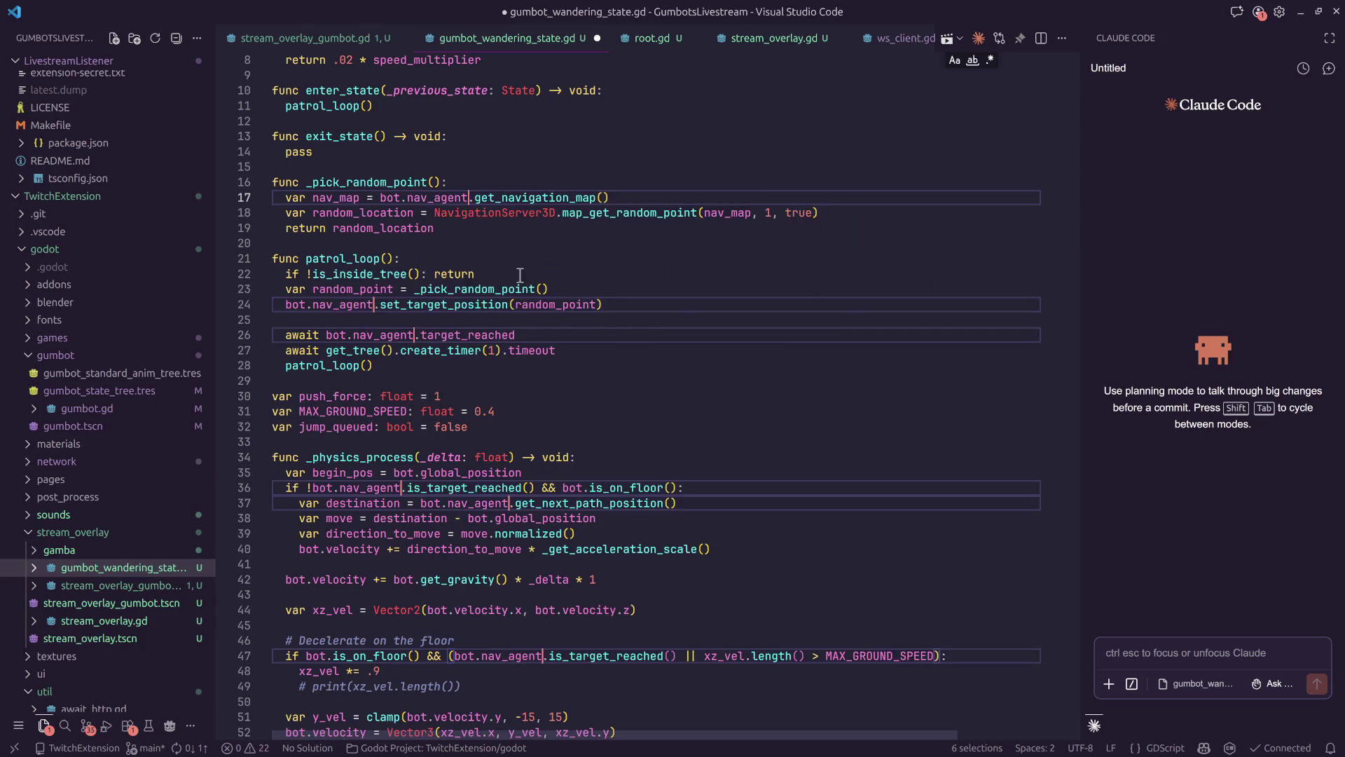
click(592, 274)
key(ctrl+s)
key(alt+Tab)
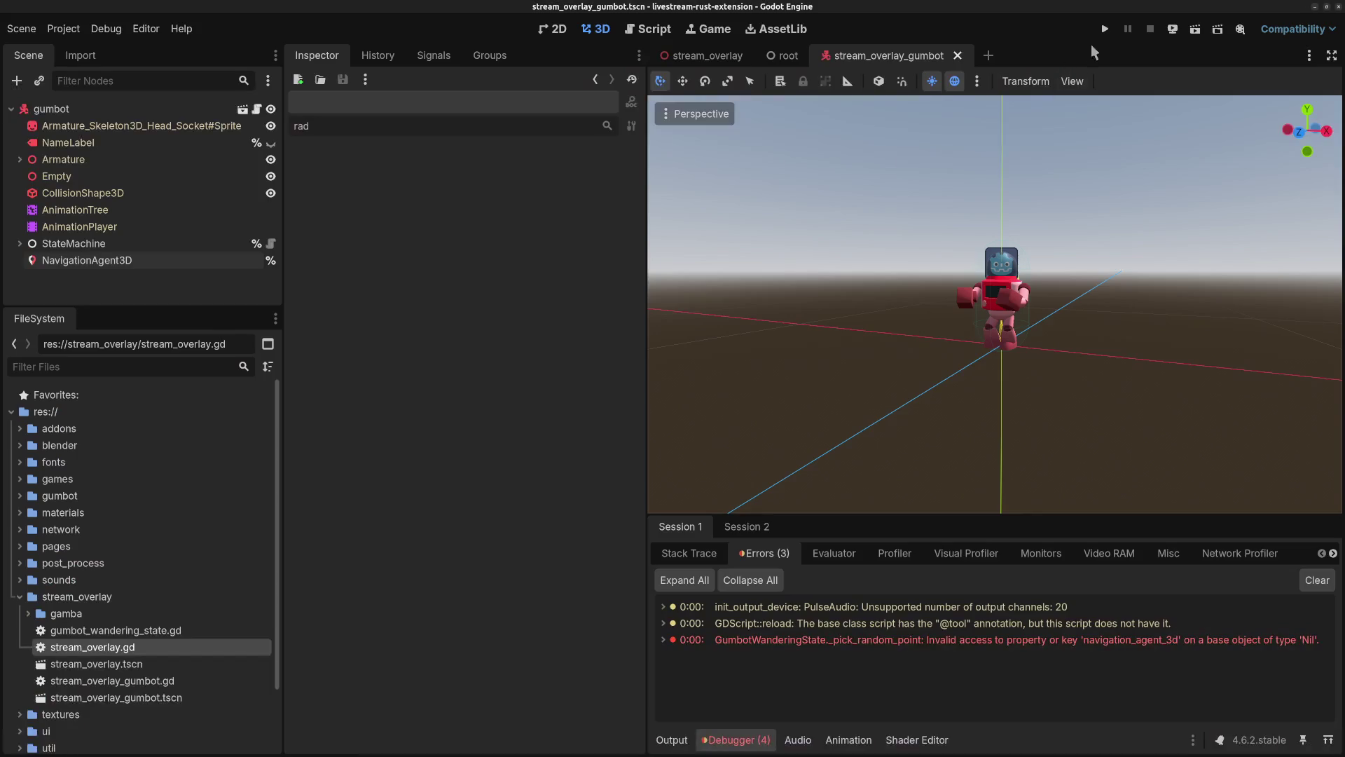
- Rerun the project, which still fails on Nil nav_agent at line 17, then put the caret on line 20 in VS Code
click(1105, 31)
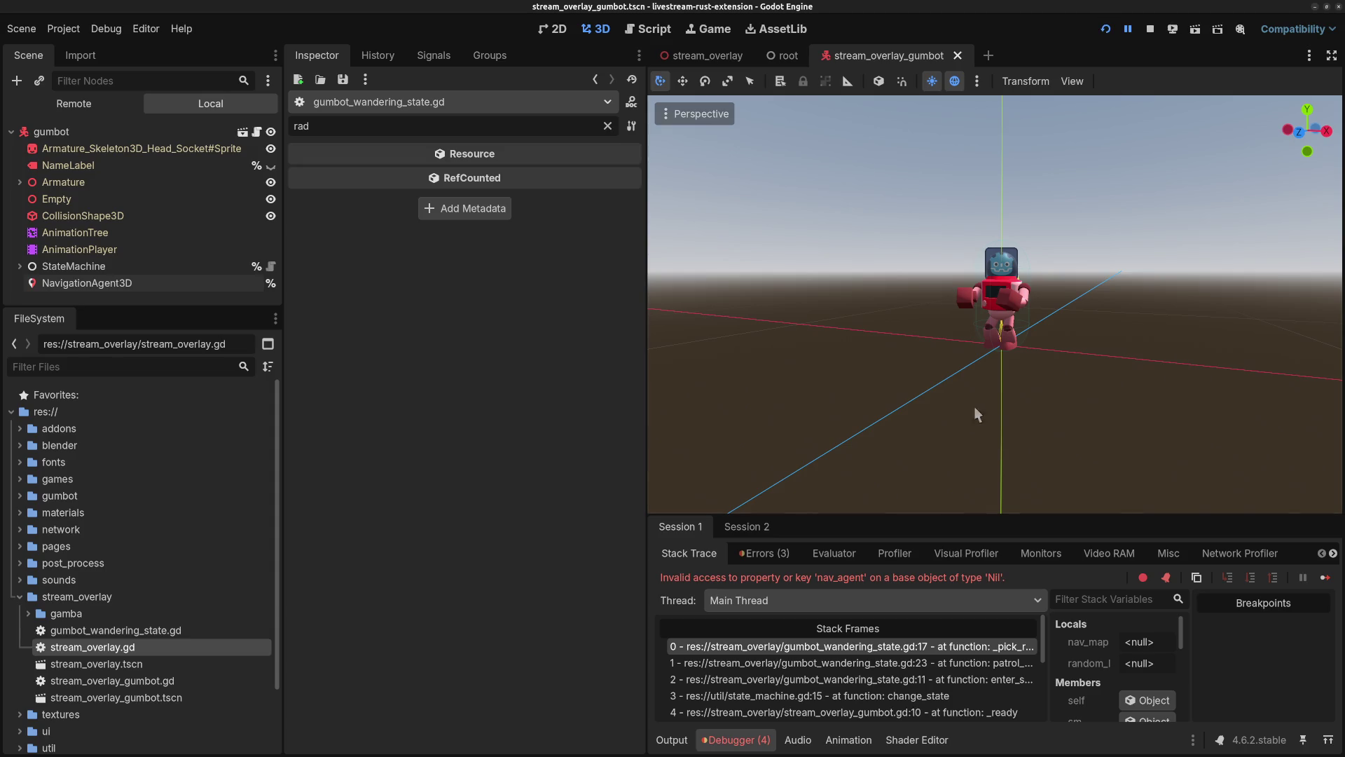
key(alt+Tab)
key(alt+Tab)
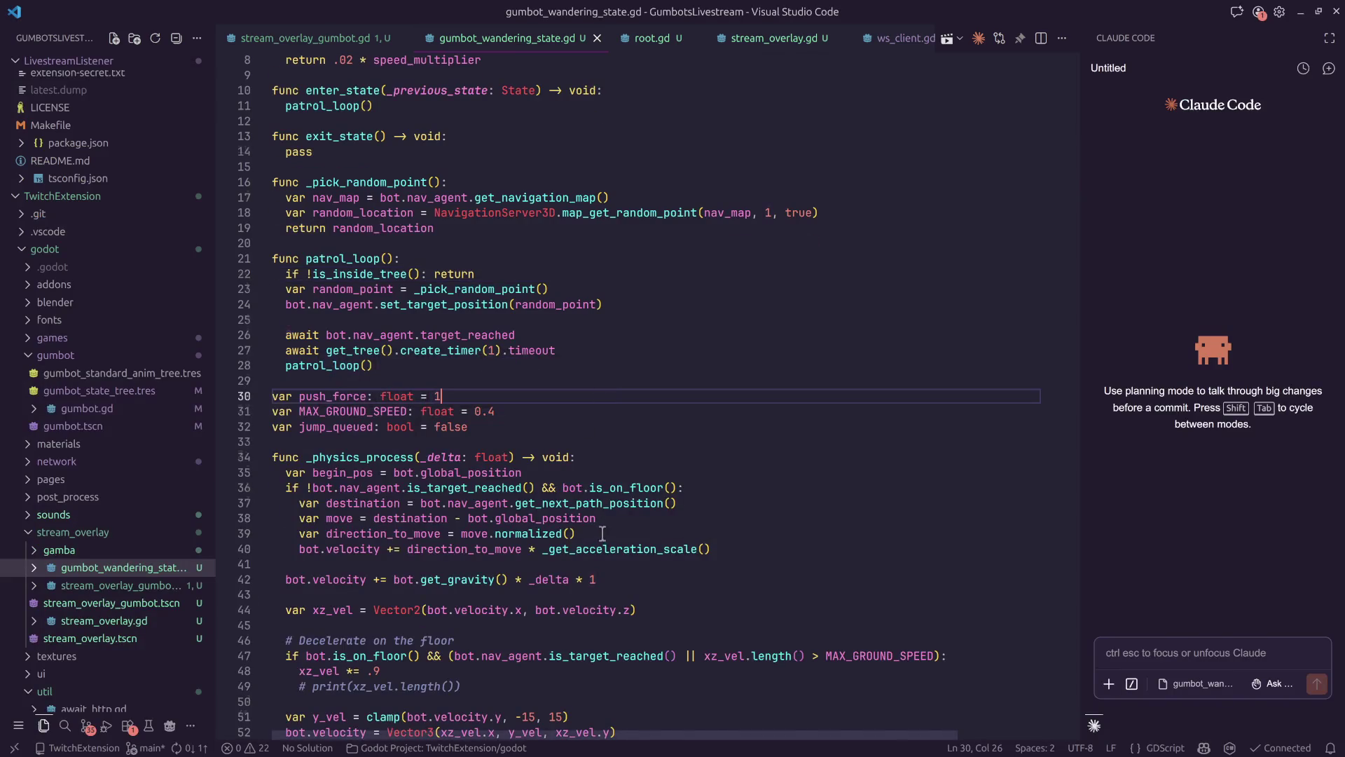
scroll(602, 533, up, 3)
click(554, 352)
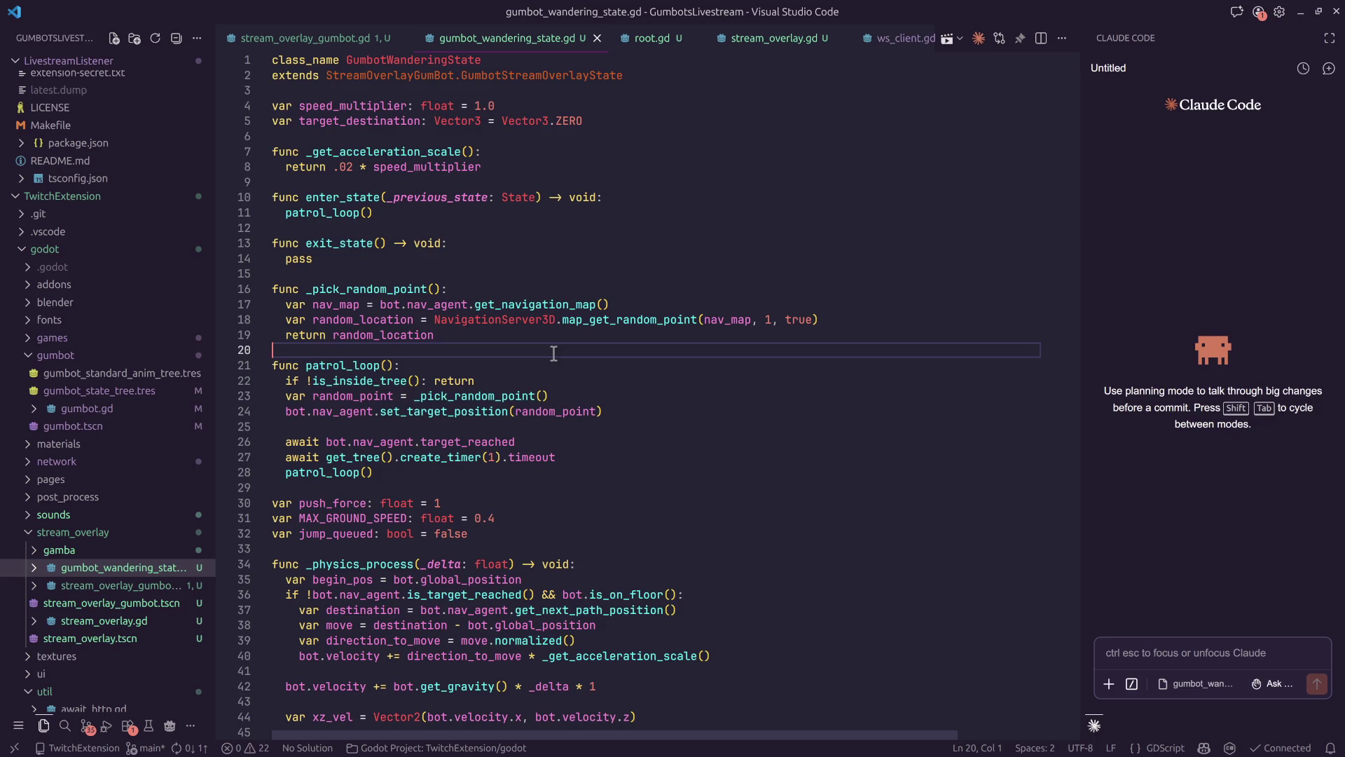
key(alt+Tab)
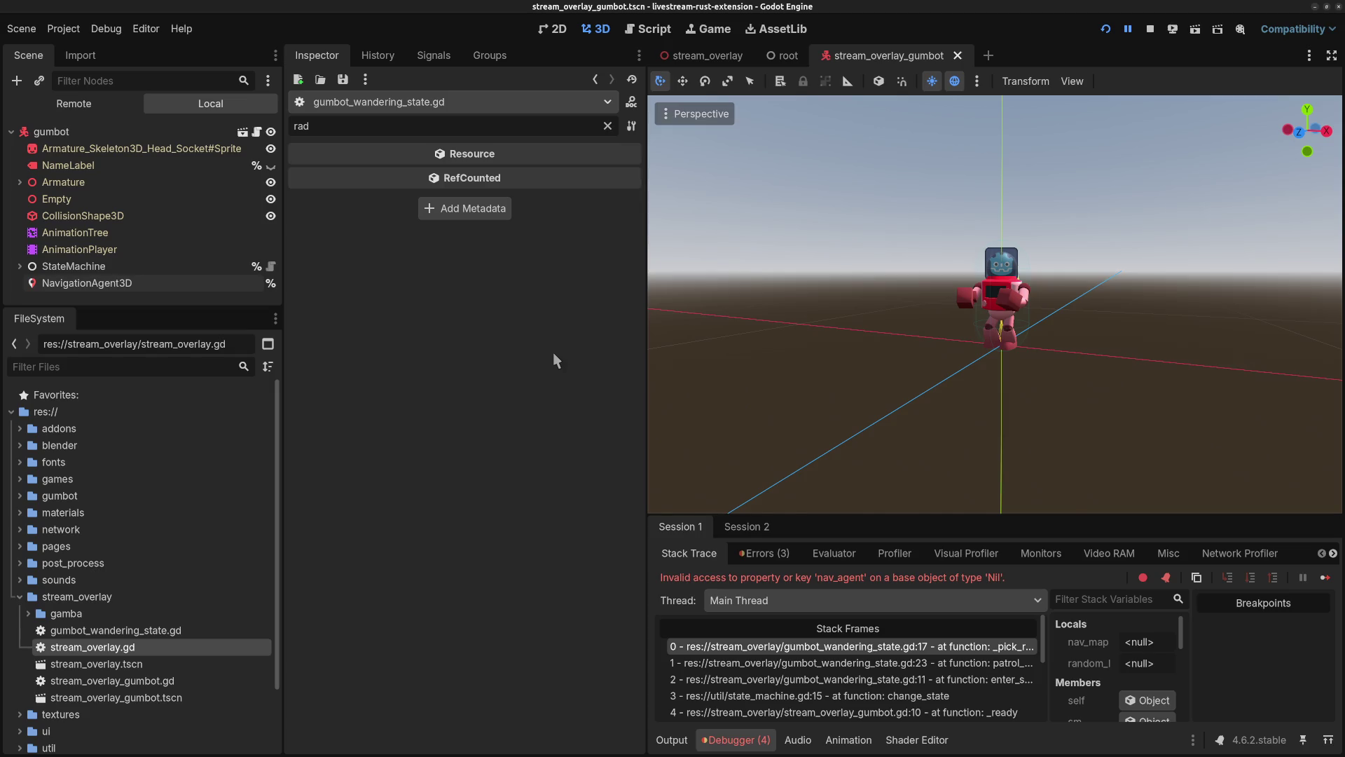
key(alt+Tab)
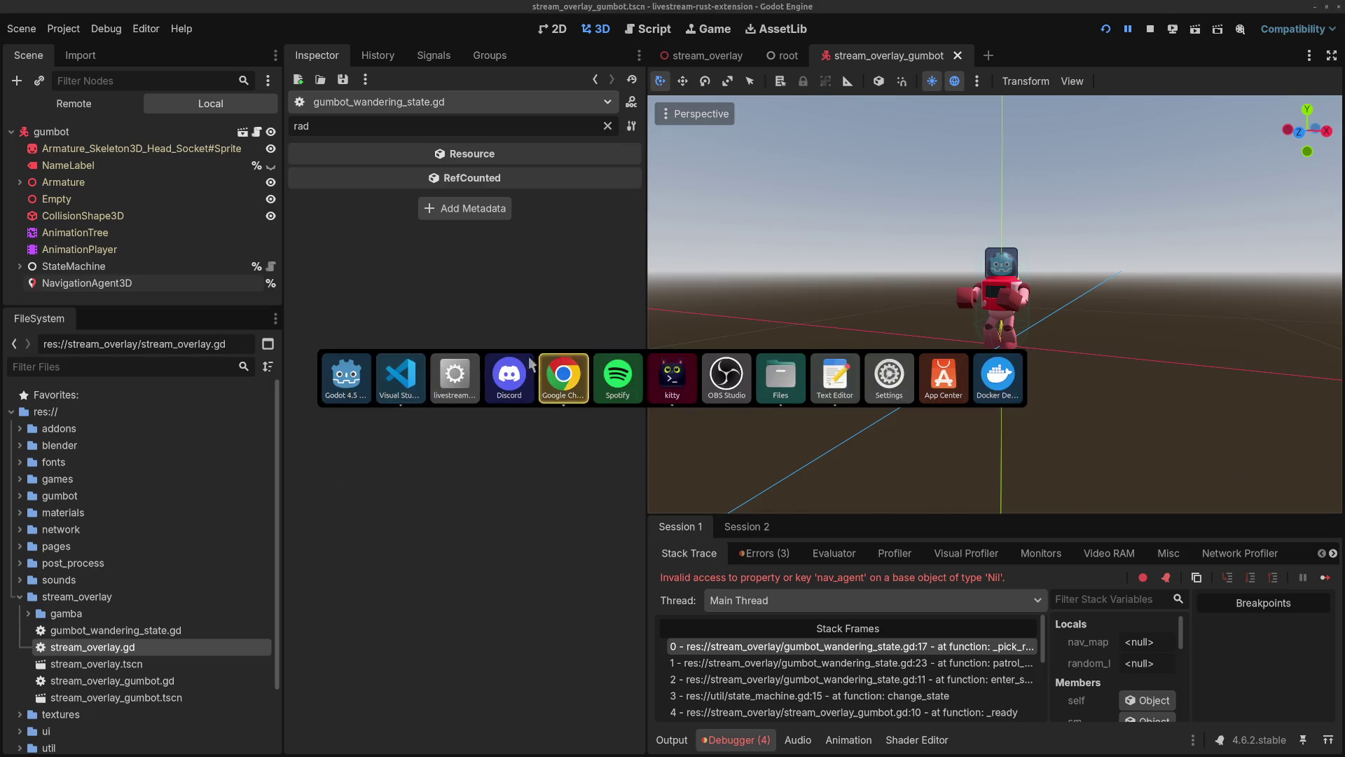
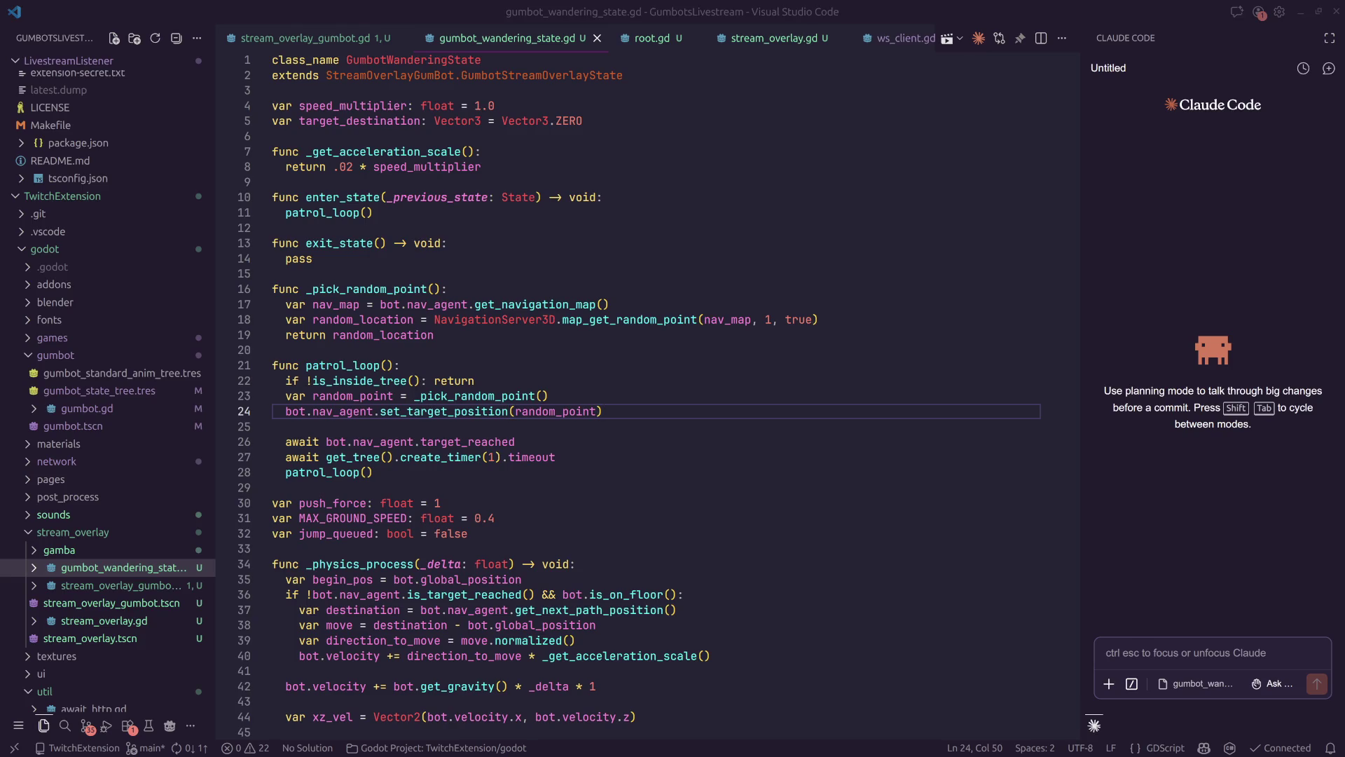
- Review the _physics_process, next path position and begin_pos lines in gumbot_wandering_state.gd, then return to Godot
click(949, 532)
scroll(949, 536, down, 1)
click(947, 543)
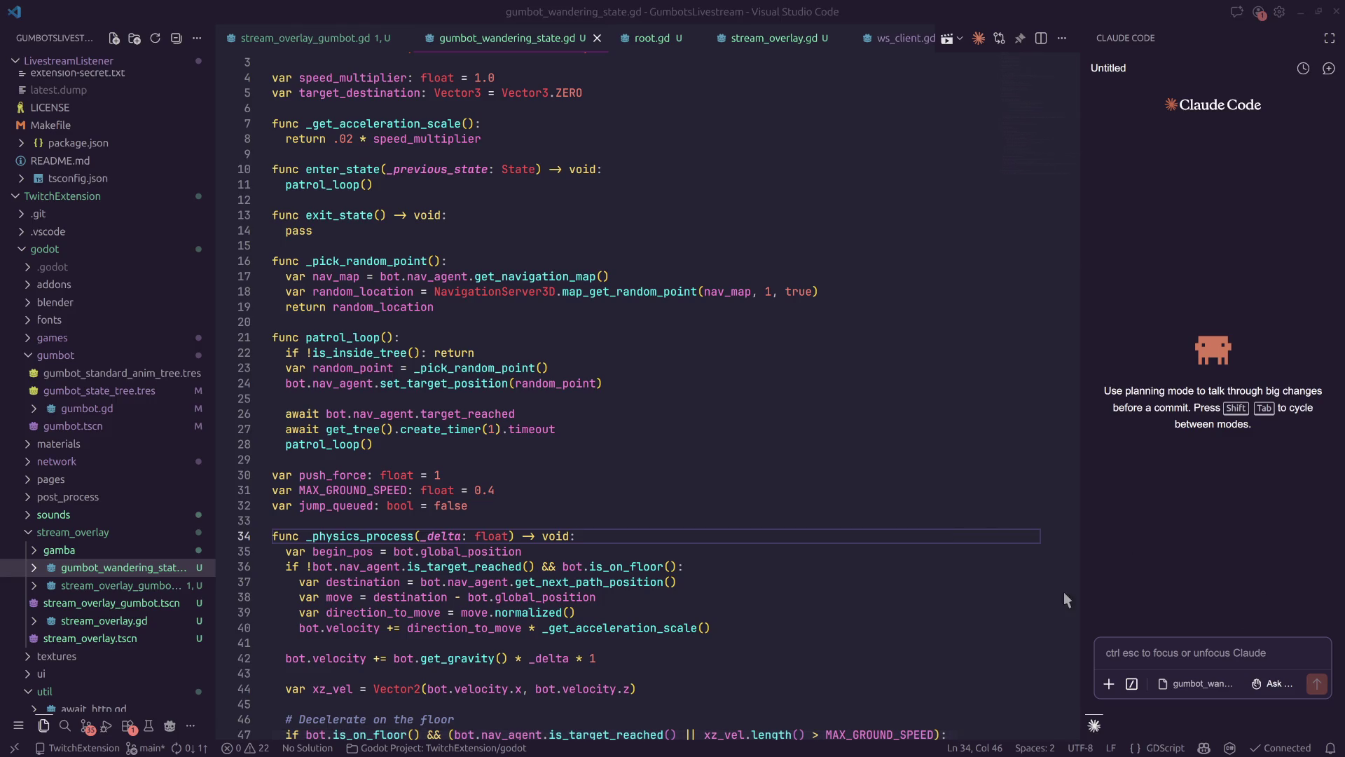
click(860, 581)
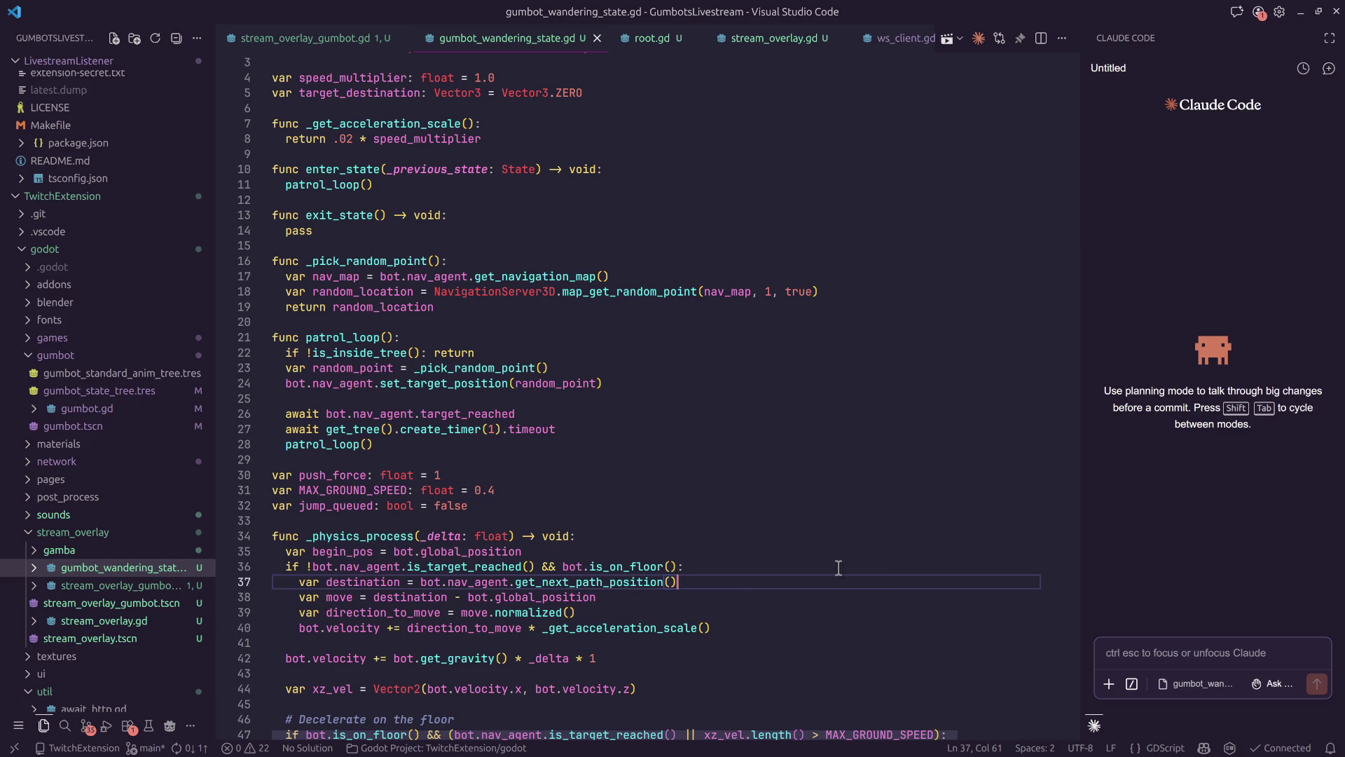
click(779, 553)
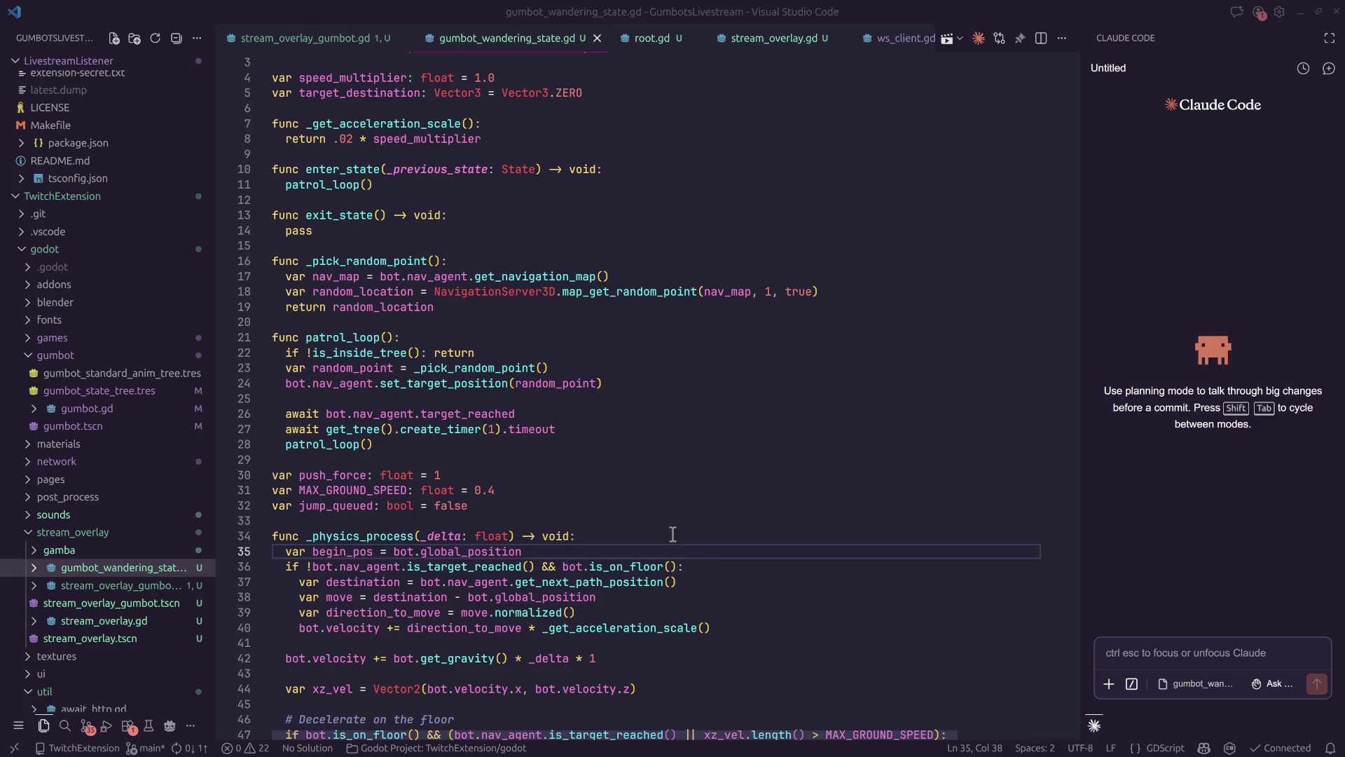
key(alt+Tab)
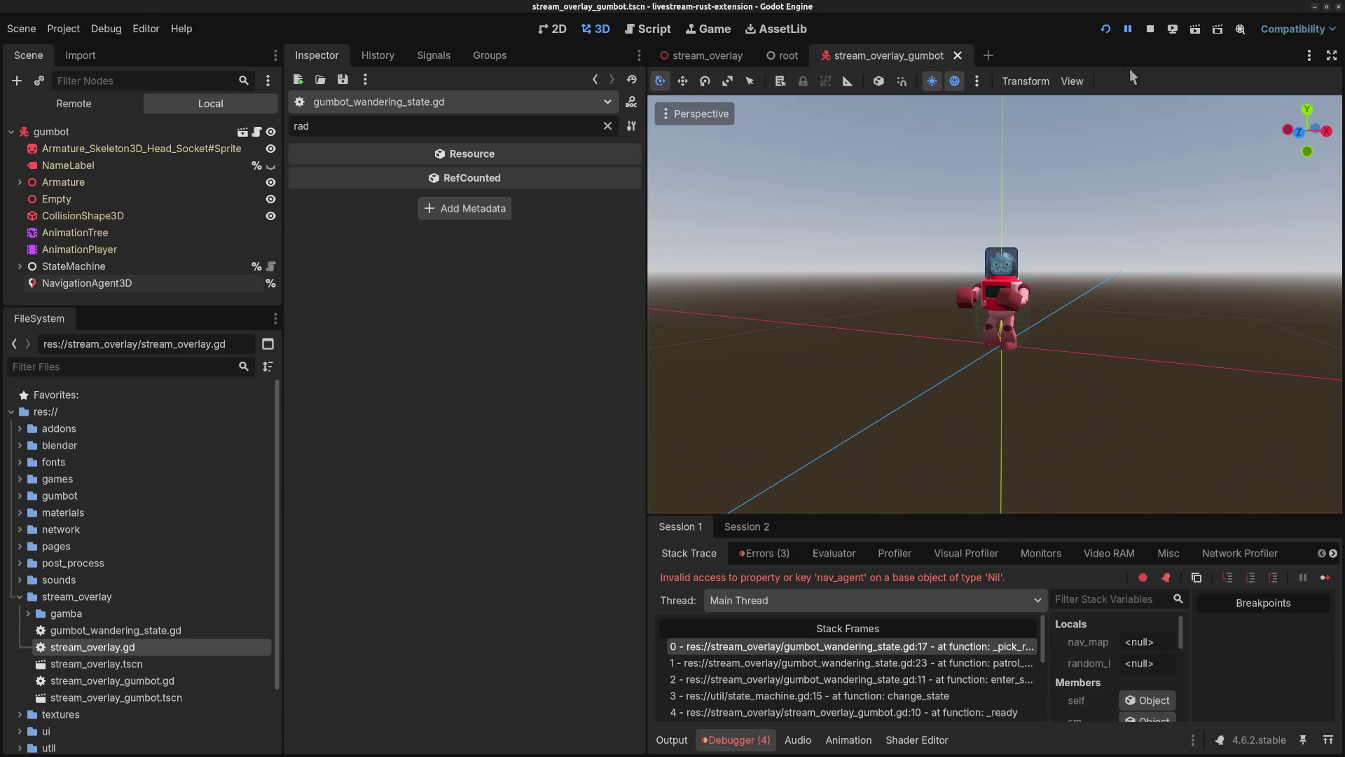
- Restart and stop the running game, then inspect the StateMachine and NavigationAgent3D nodes
click(1106, 29)
click(1154, 31)
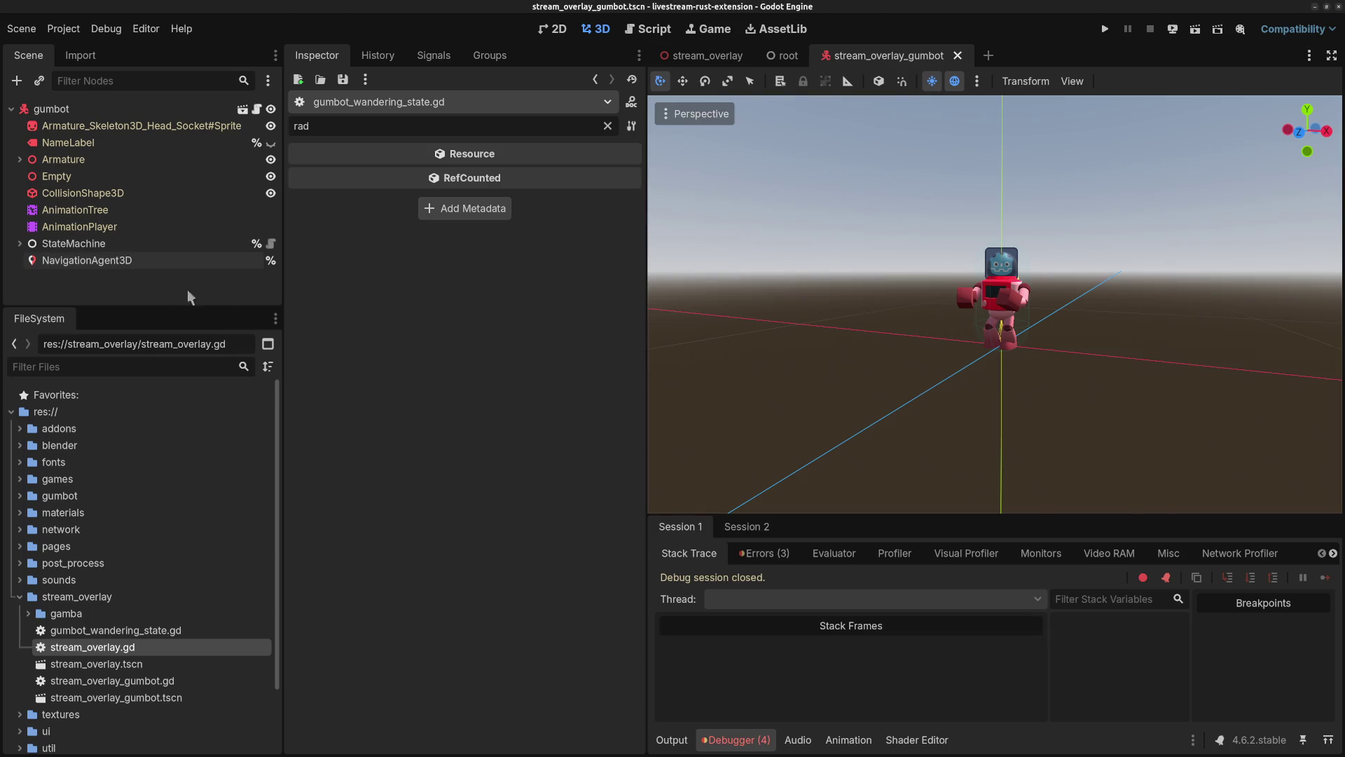
click(73, 243)
click(84, 260)
- Expand StateMachine, select GumbotWanderingState, clear the Inspector filter and return to VS Code
click(25, 250)
click(21, 245)
click(105, 260)
click(608, 126)
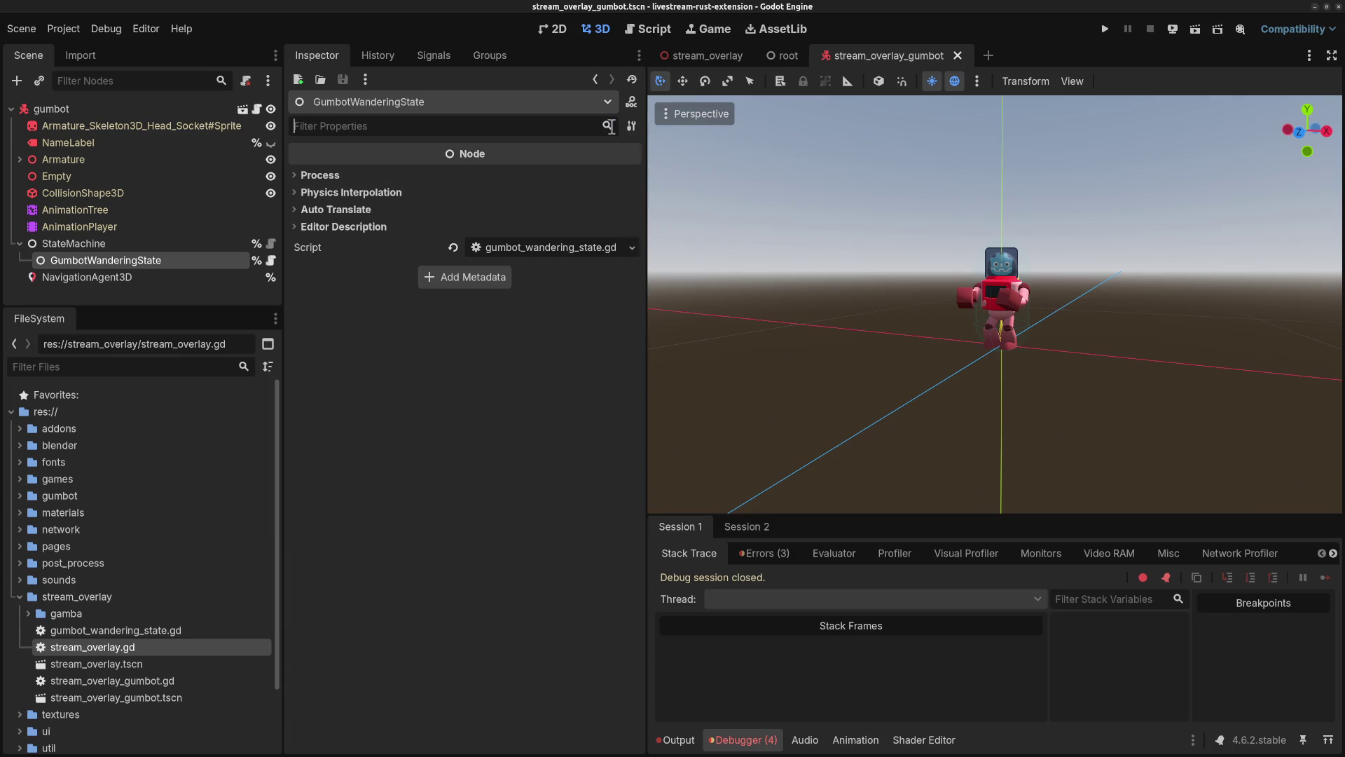
key(alt+Tab)
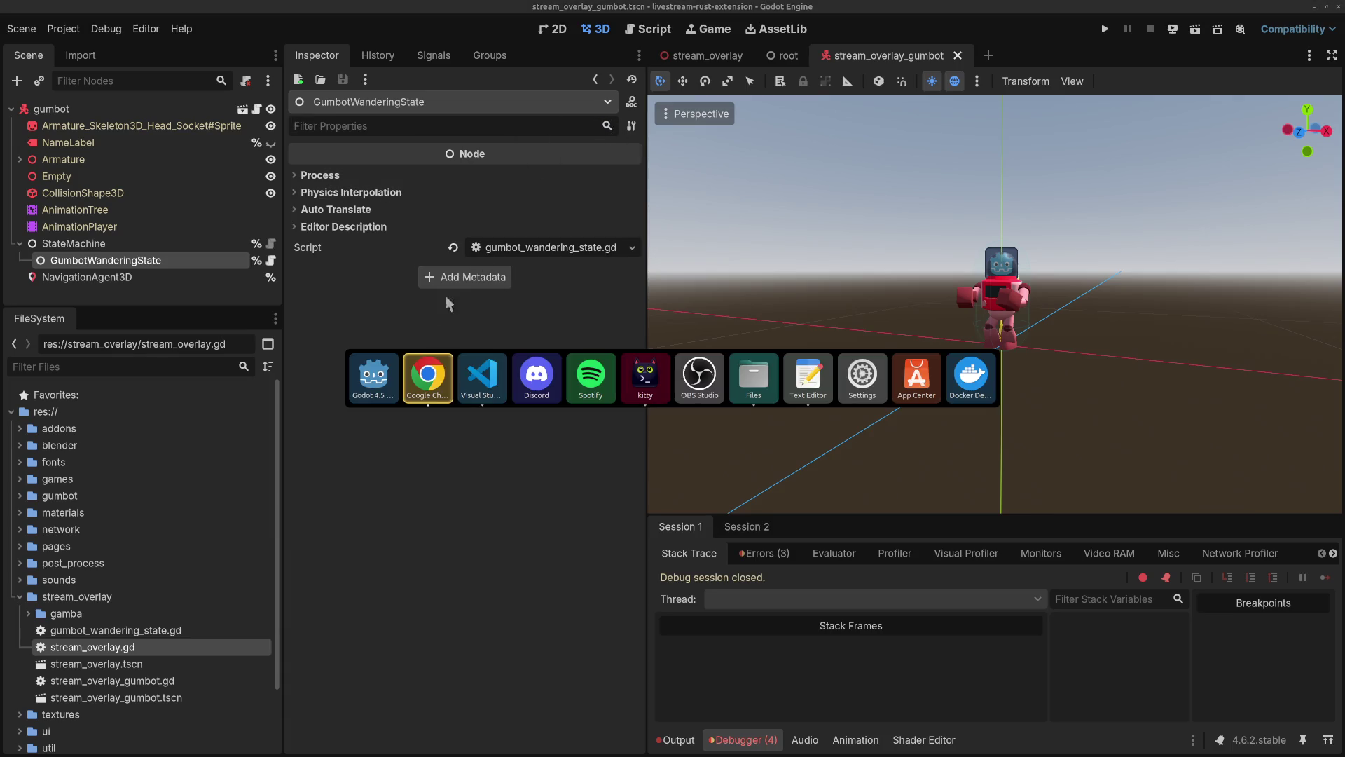
key(alt+Tab)
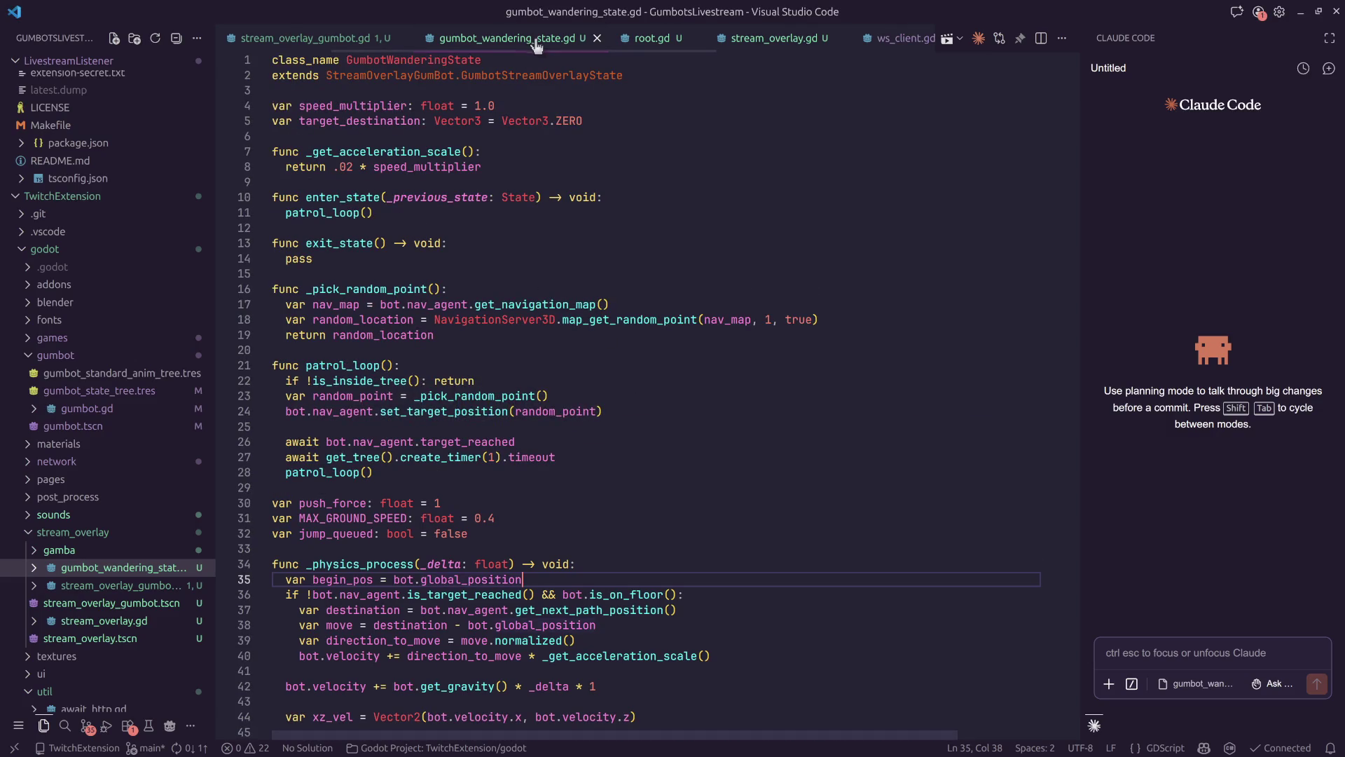
click(321, 44)
key(Up)
key(Home)
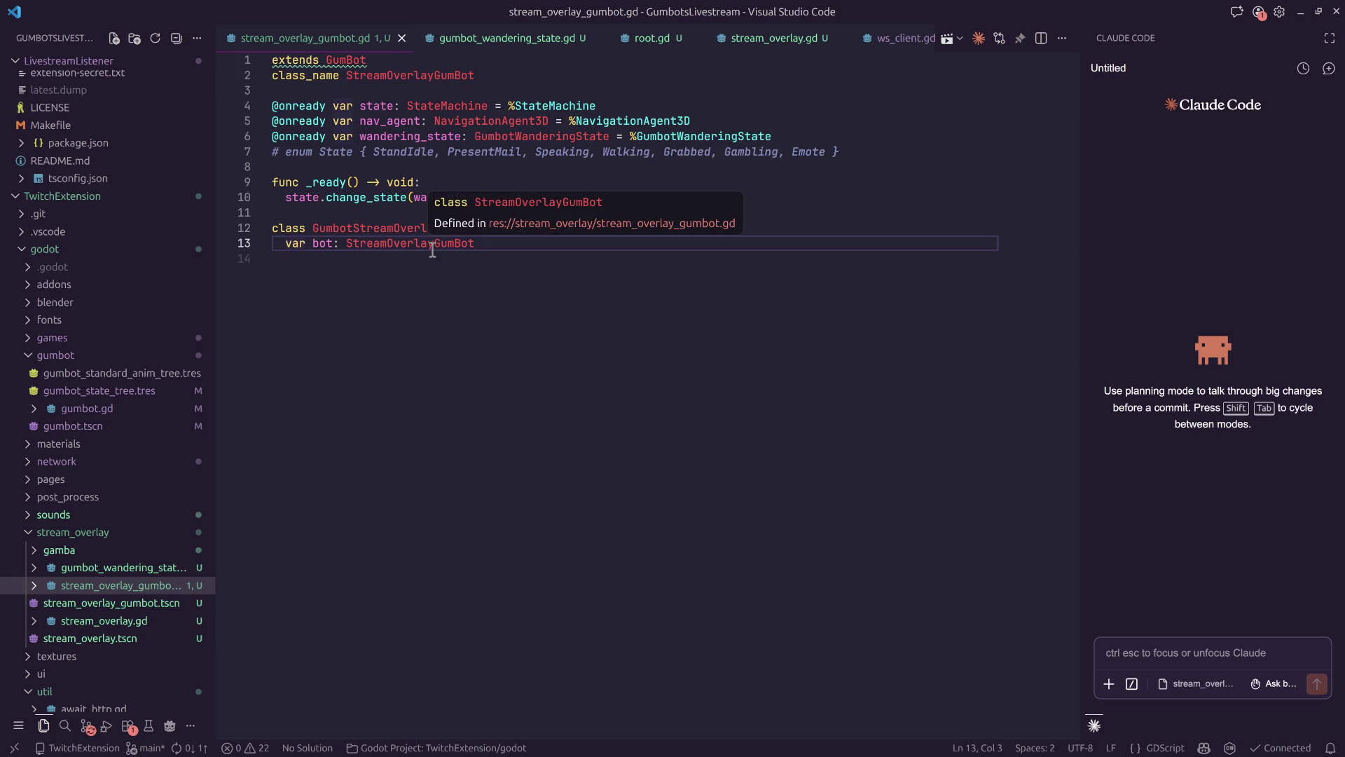
text(@expo)
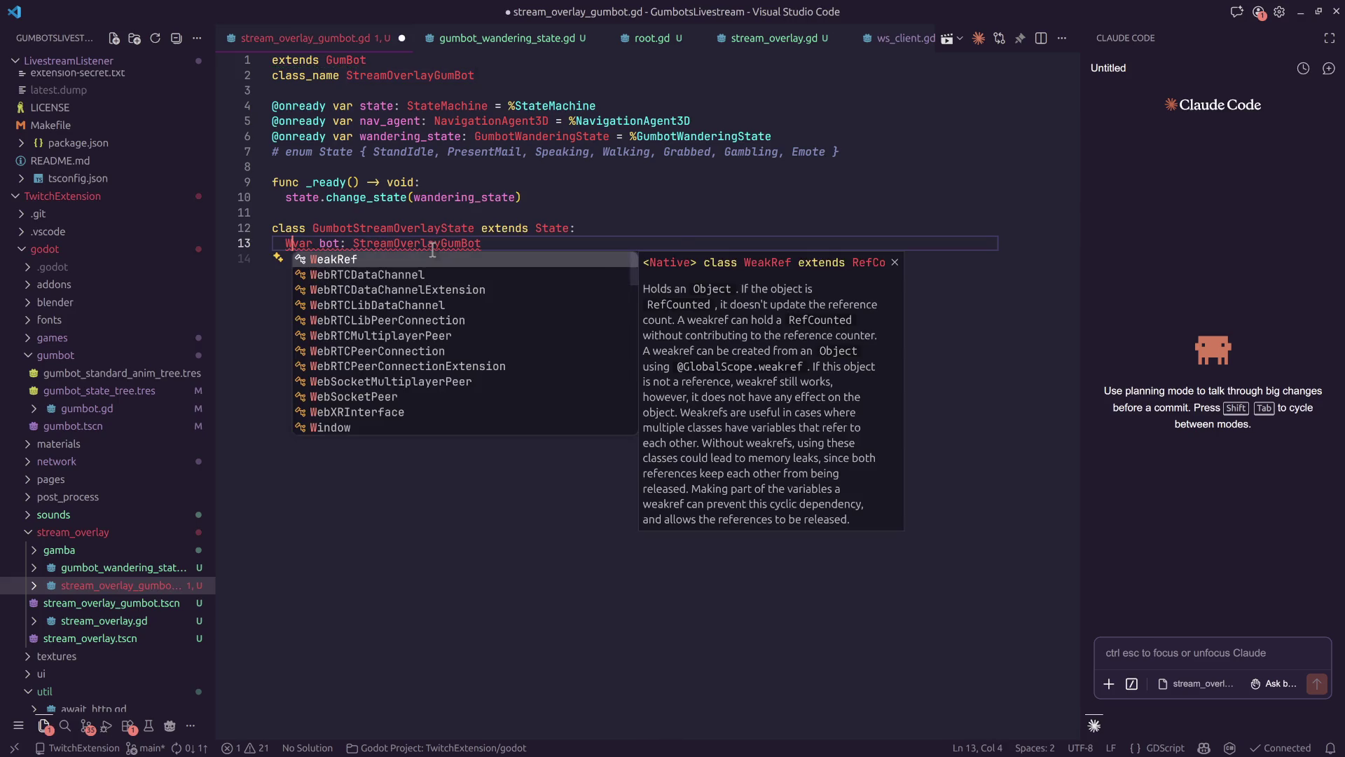
key(Tab)
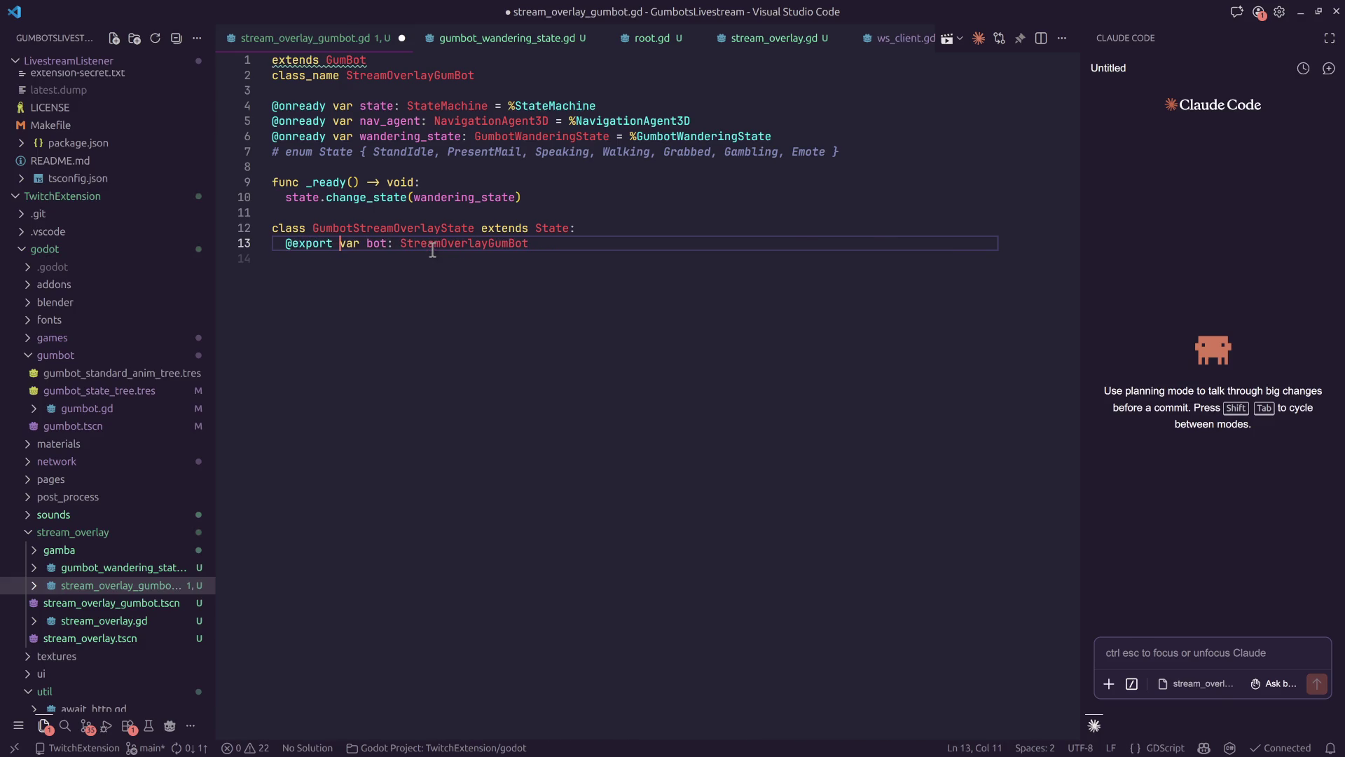
key(ctrl+s)
- In Godot, check GumbotWanderingState's properties under StateMachine, then return to VS Code
key(alt+Tab)
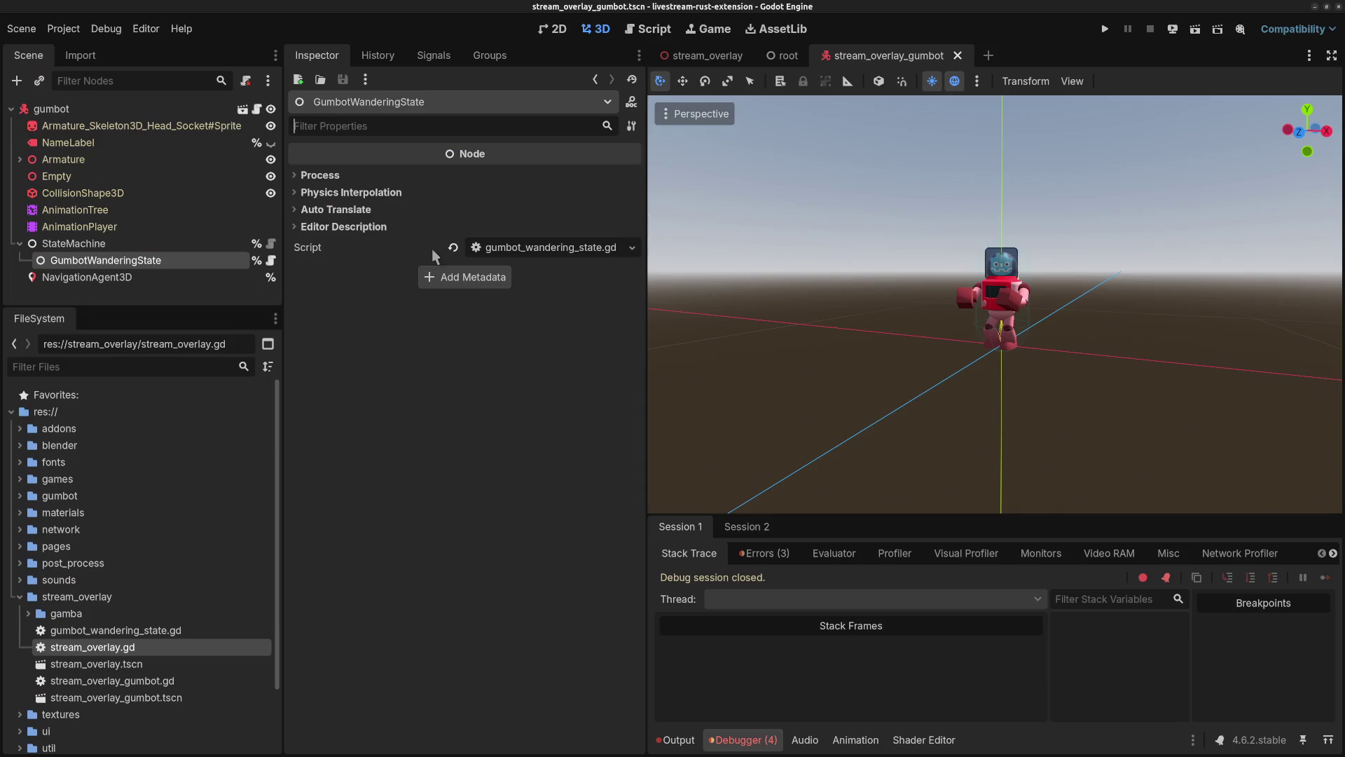
click(175, 277)
click(178, 261)
click(162, 246)
click(160, 260)
key(alt+Tab)
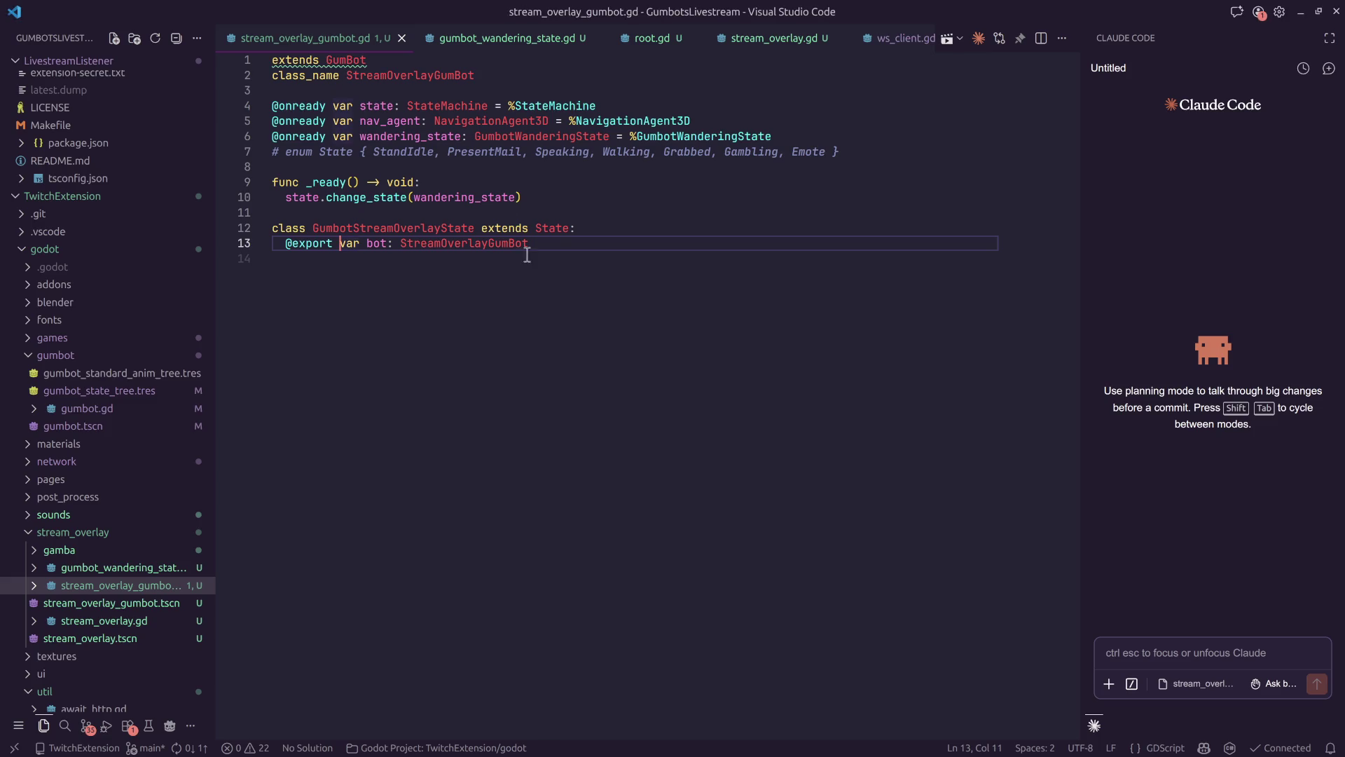
- Remove the GumbotStreamOverlayState class lines from stream_overlay_gumbot.gd and save
drag(561, 243, 247, 234)
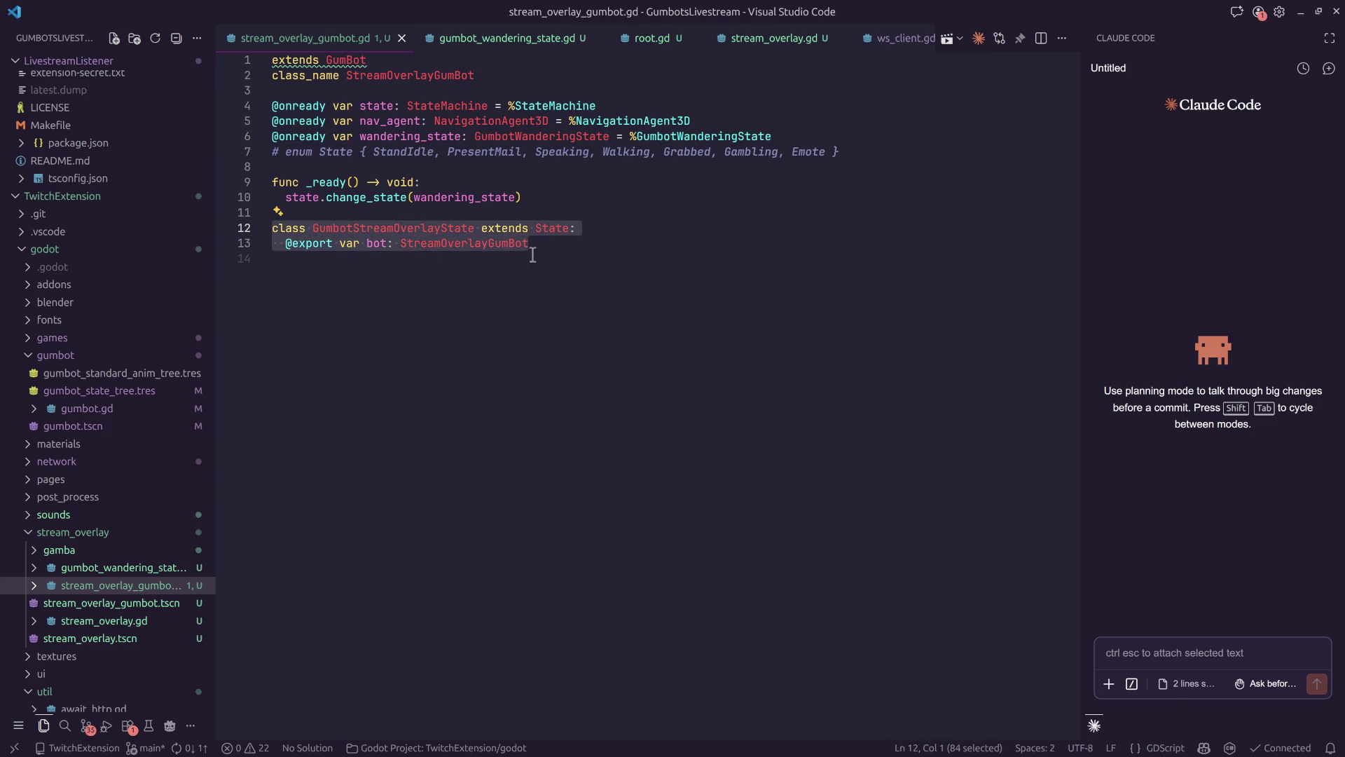
click(557, 244)
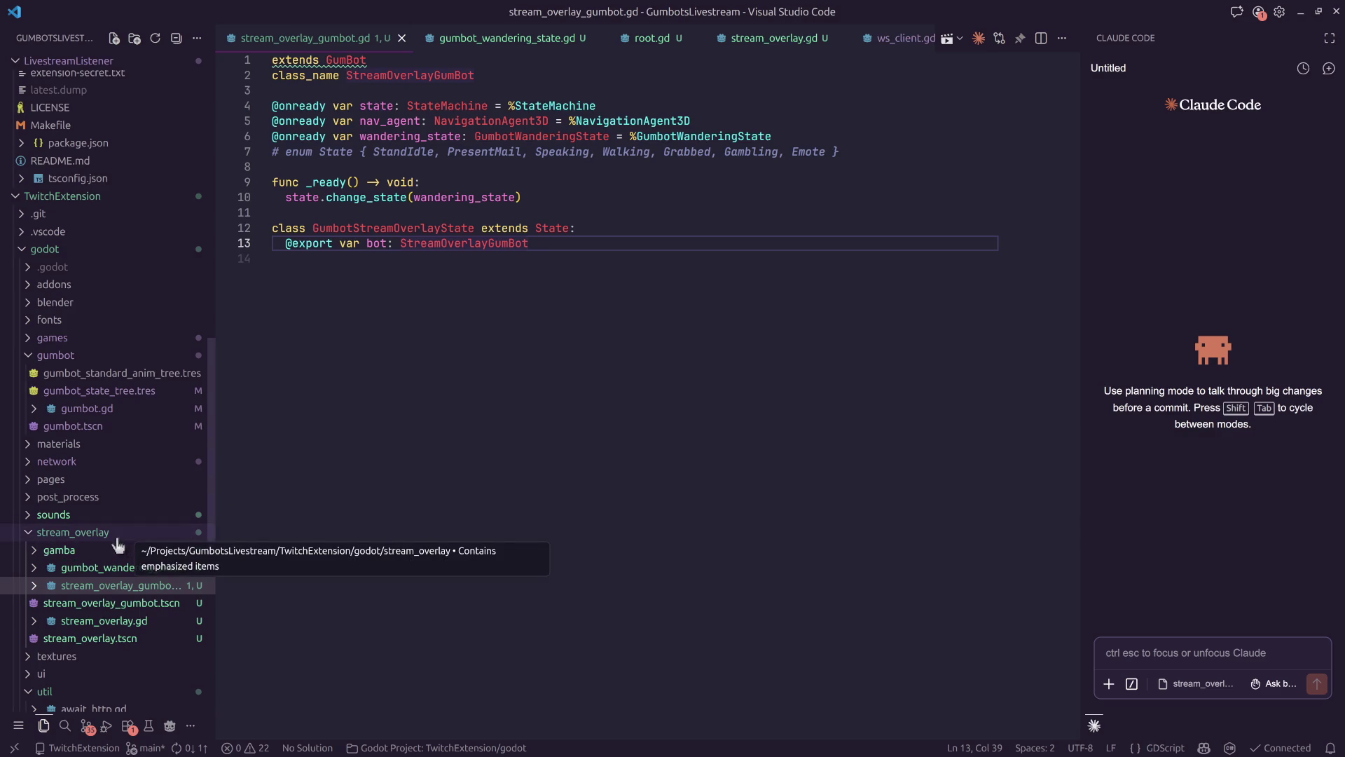
click(528, 306)
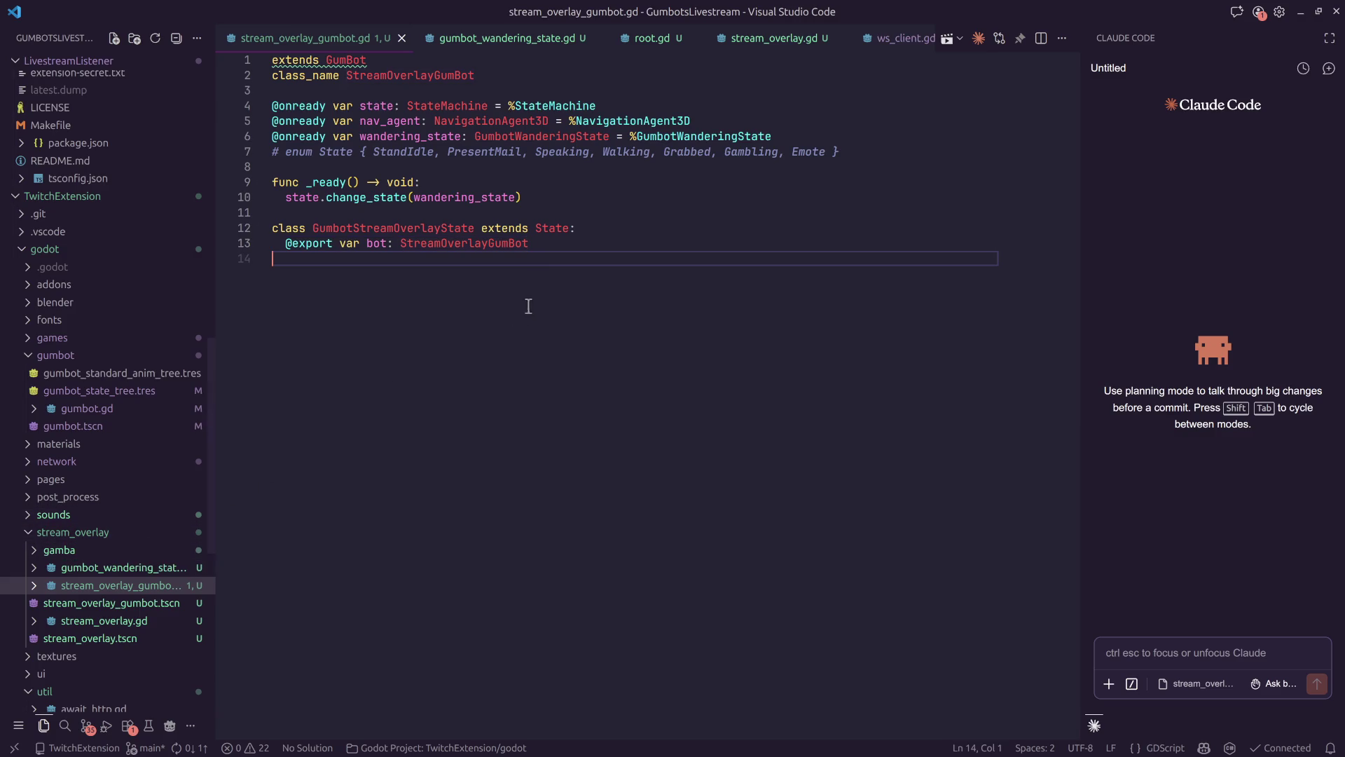
double_click(434, 231)
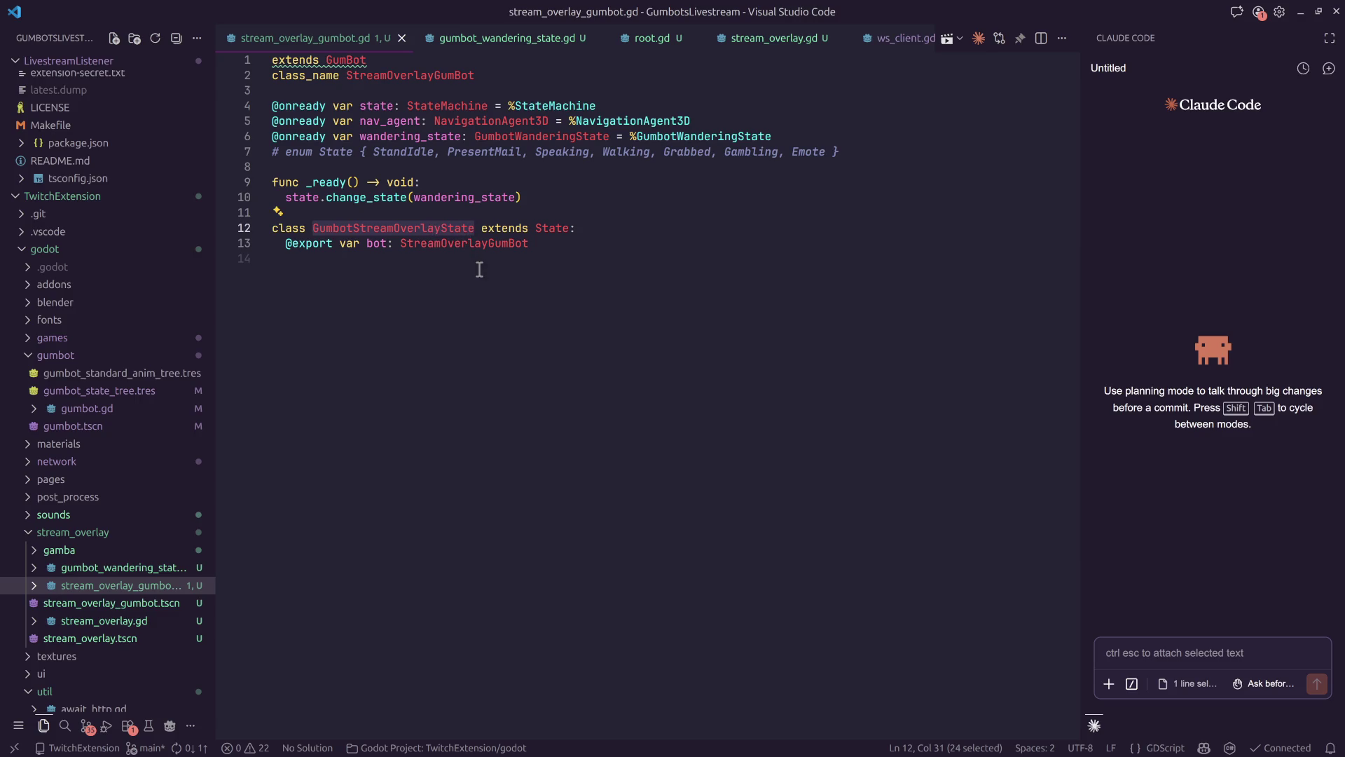
click(539, 245)
drag(539, 244, 246, 231)
key(ctrl+c)
key(BackSpace)
key(BackSpace)
key(BackSpace)
key(ctrl+s)
right_click(139, 534)
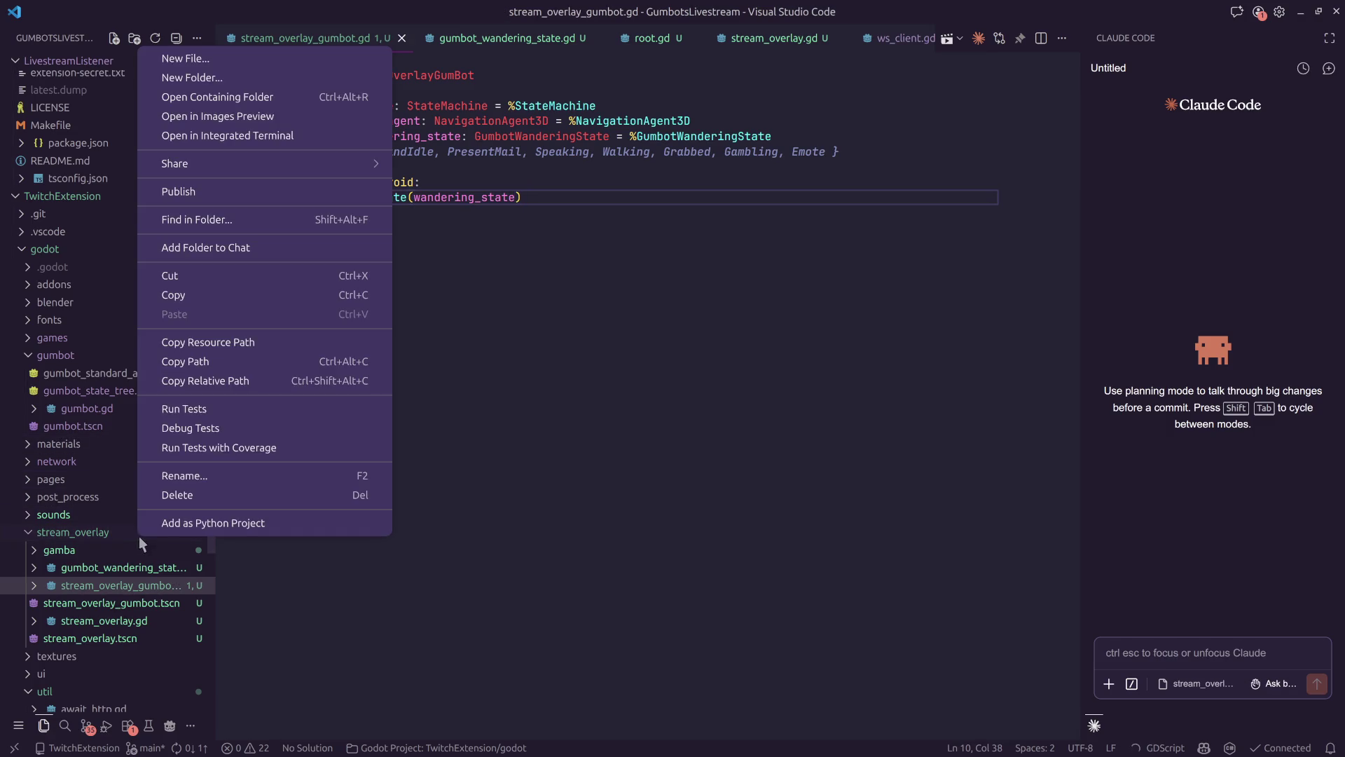
- Create stream_overlay_gumbot_state.gd in stream_overlay and paste the cut class into it
click(258, 60)
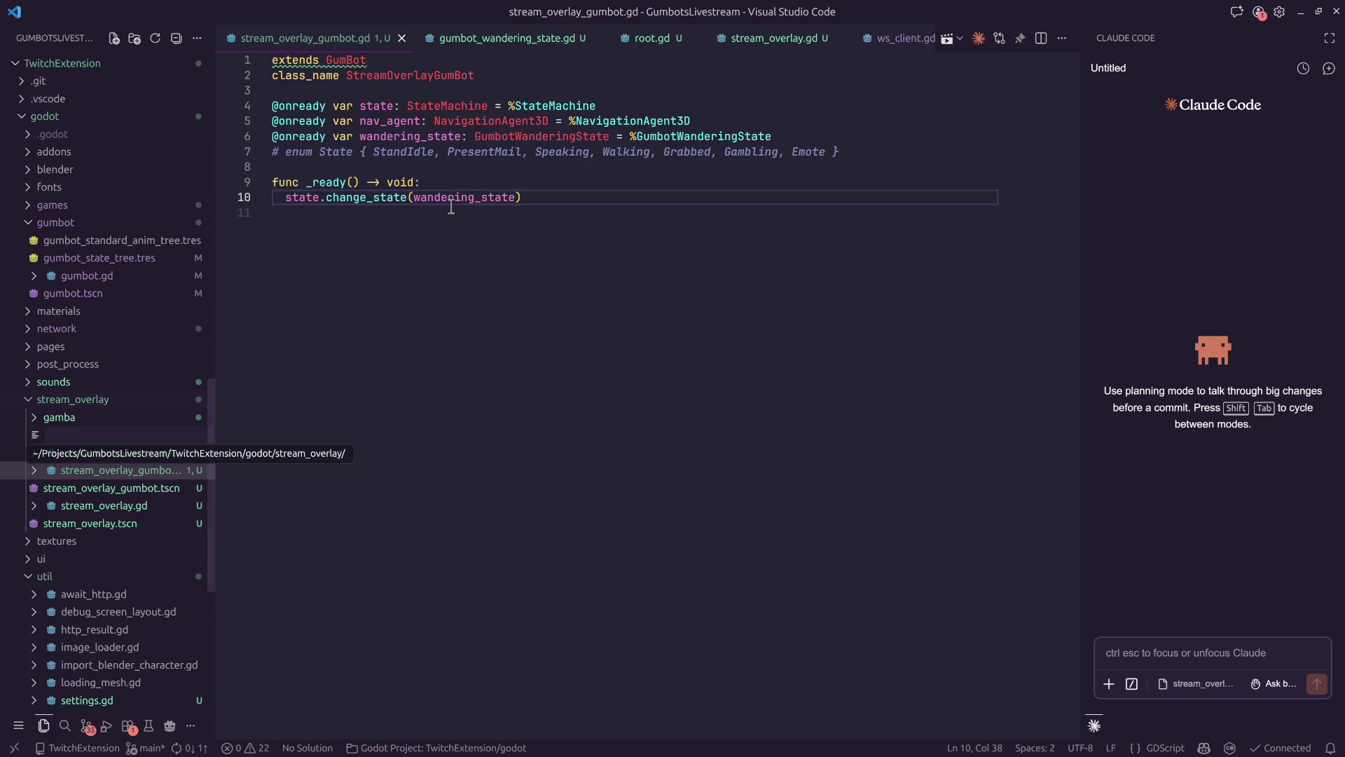
text(g)
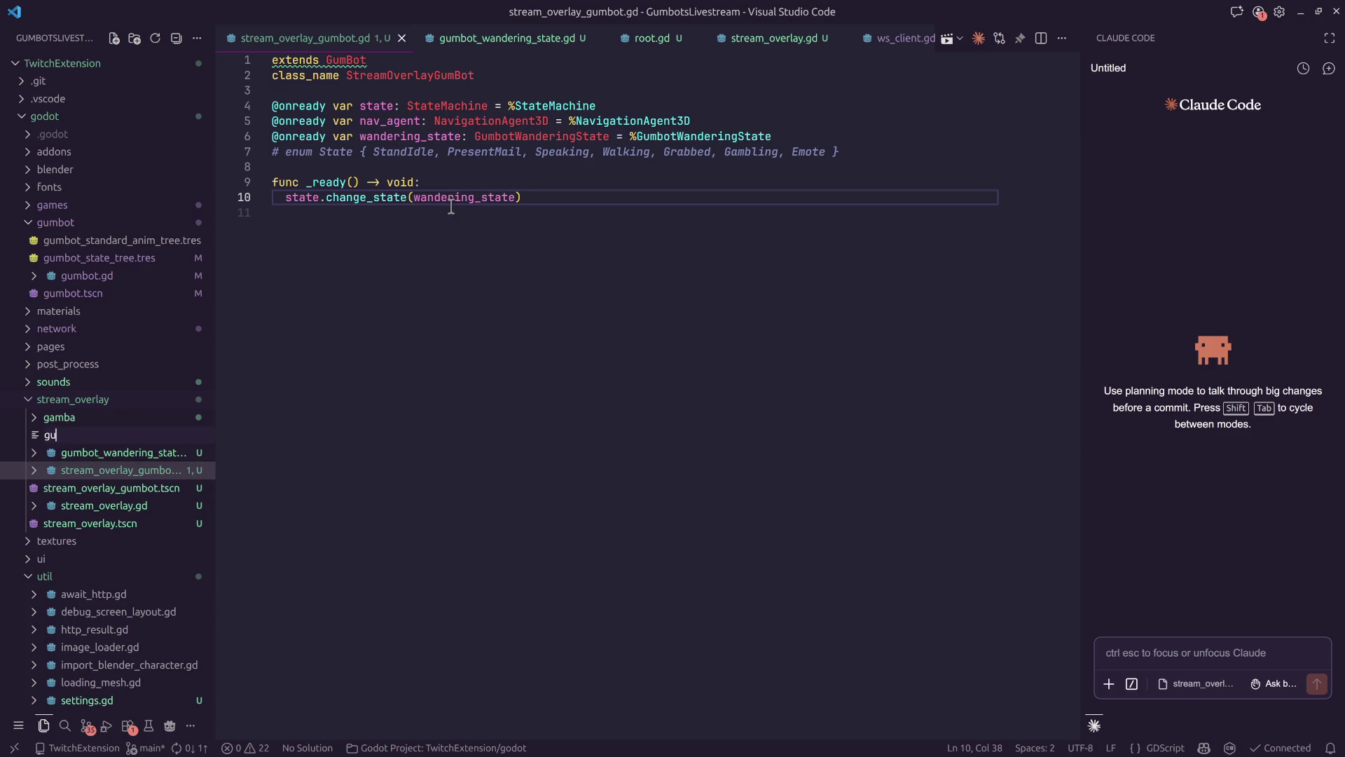
key(BackSpace)
text(stream_overlay_gumbot_state.gd)
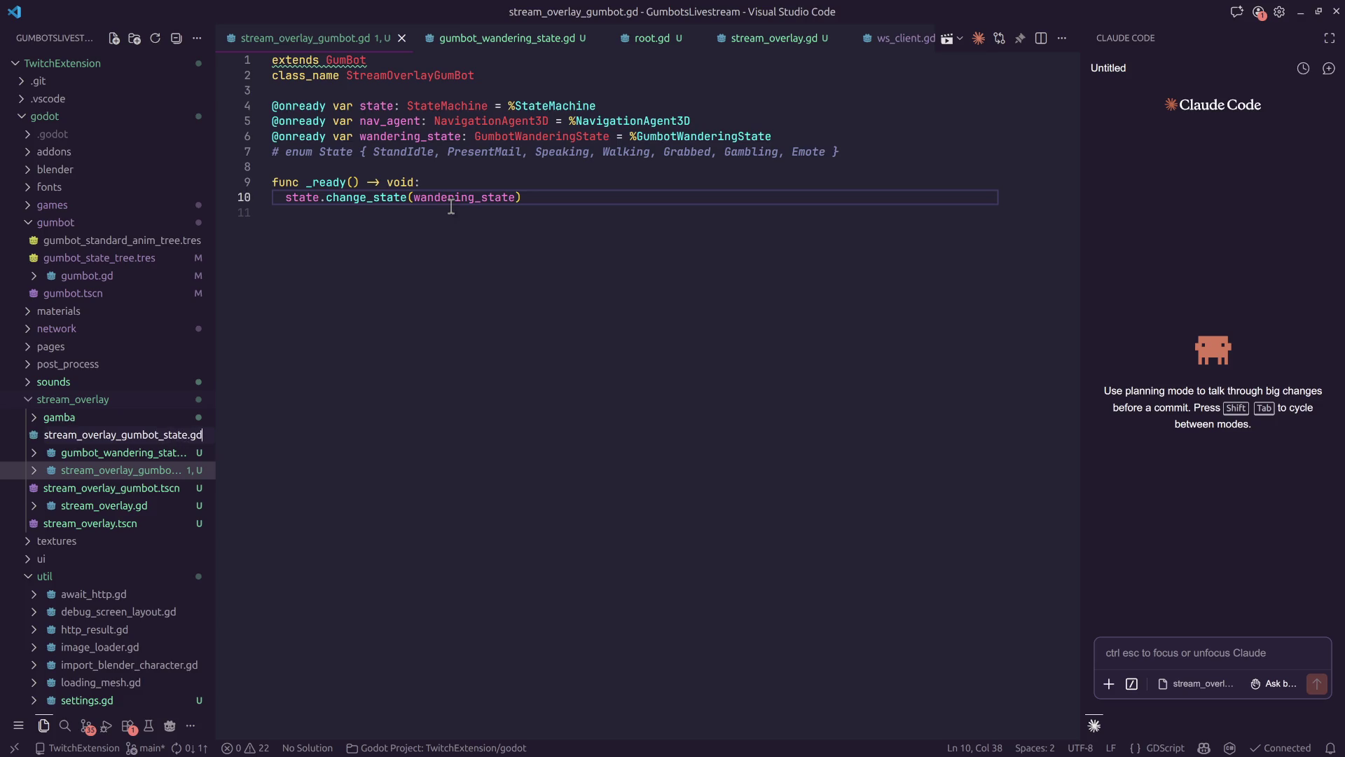
key(Return)
key(ctrl+v)
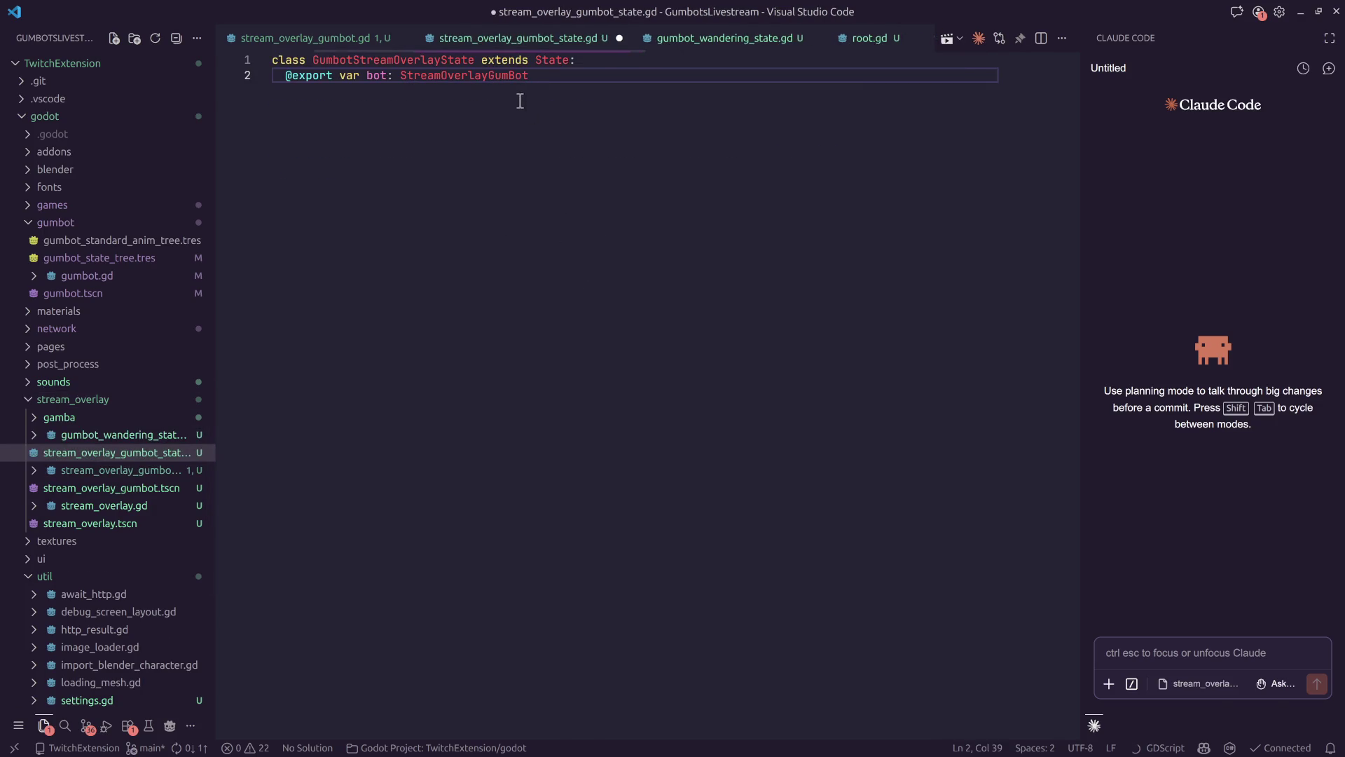
- Rename the pasted class to StreamOverlayGumBotState and save the new script
double_click(416, 61)
text(Stream_o)
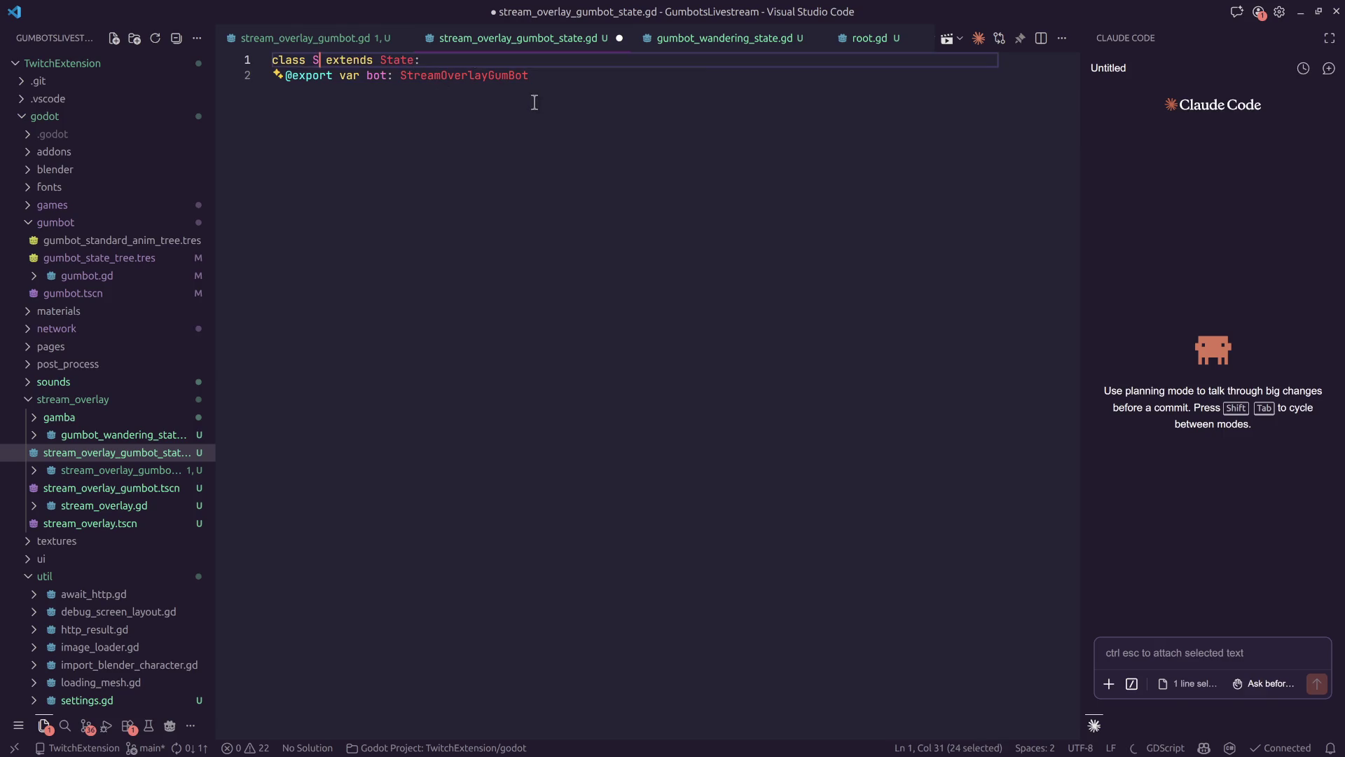
key(BackSpace)
key(BackSpace)
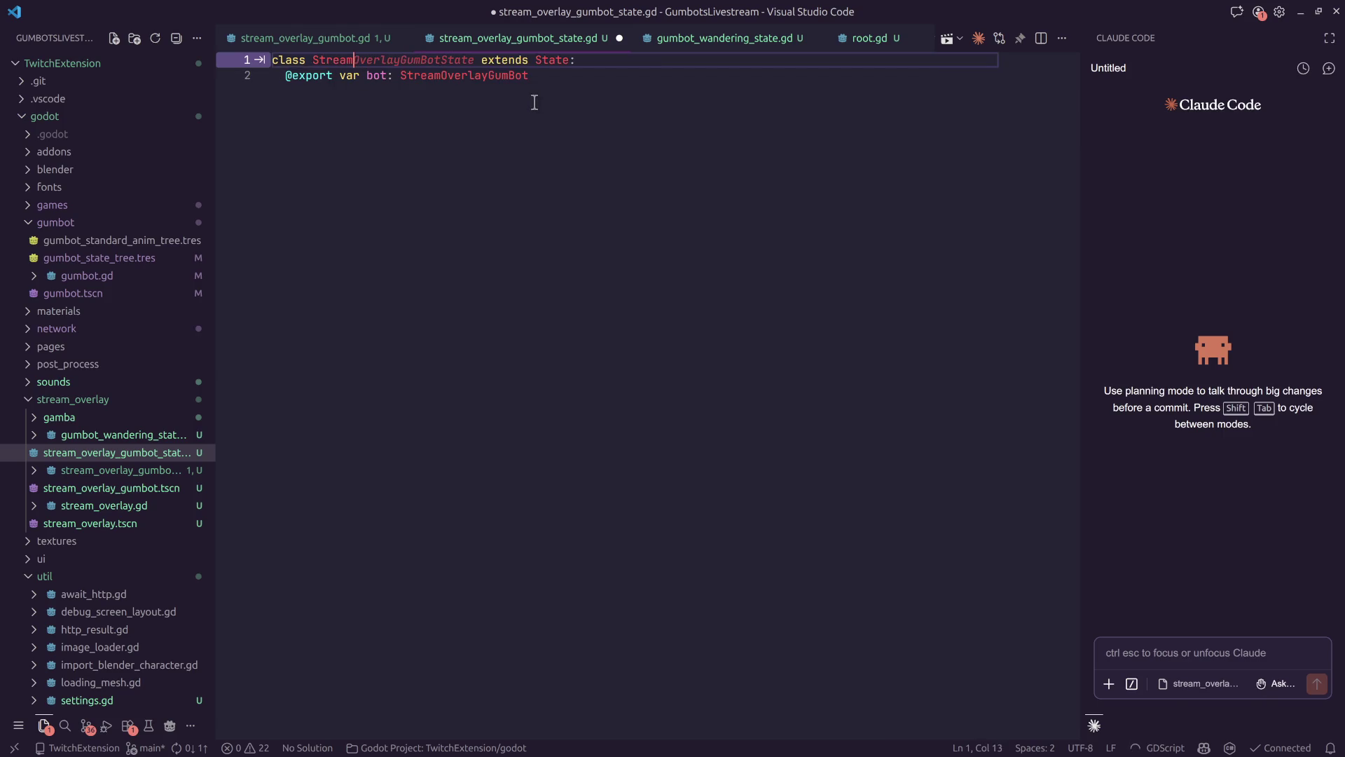
text(la)
key(Tab)
click(585, 82)
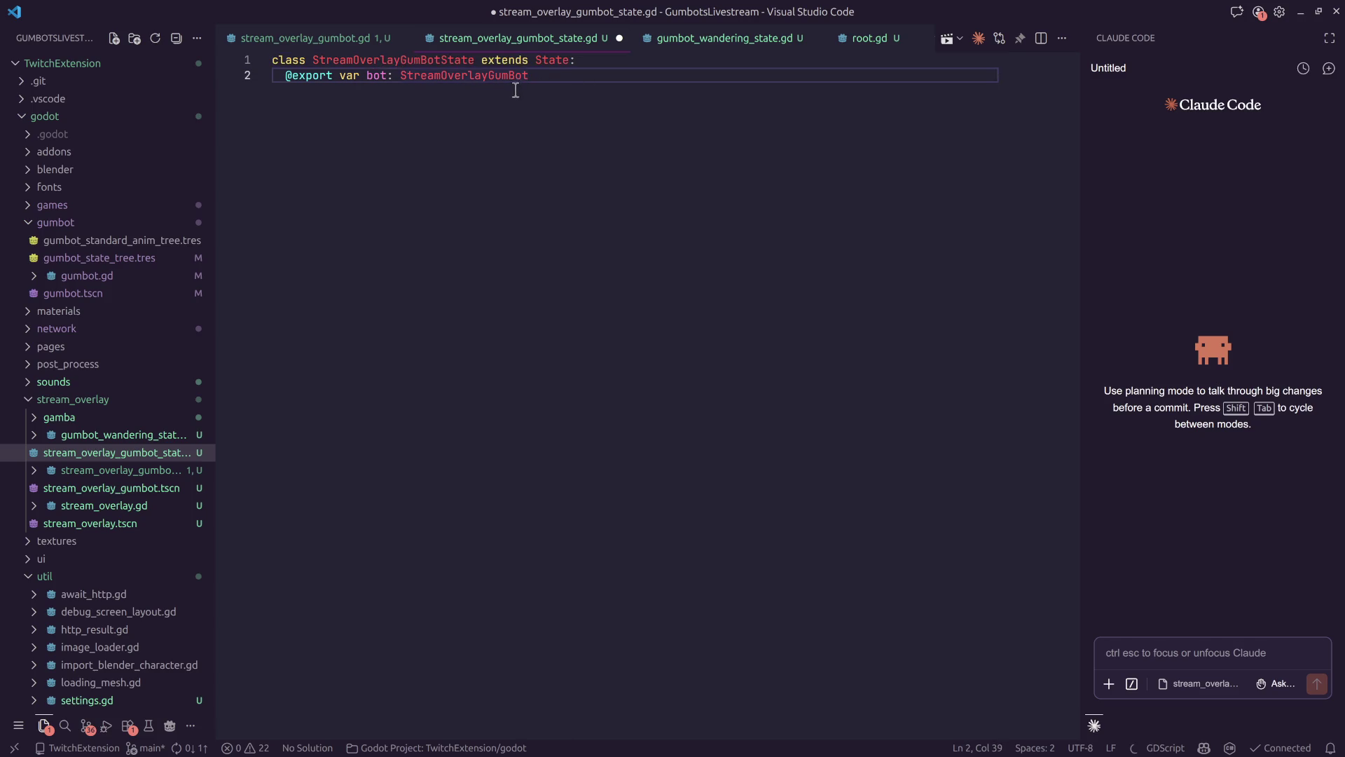
key(ctrl+s)
- Compare the class names in the new script and stream_overlay_gumbot.gd, widening the file list
double_click(438, 70)
double_click(437, 63)
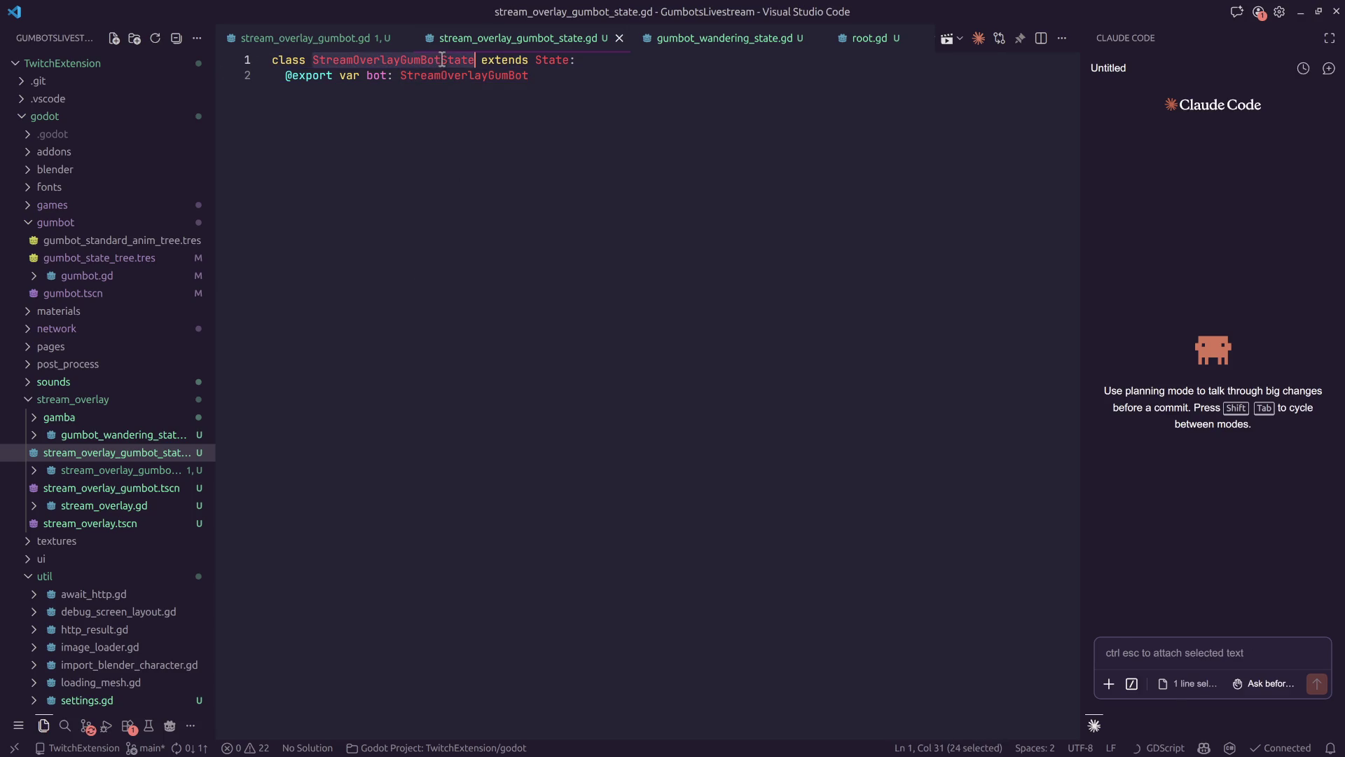
click(138, 510)
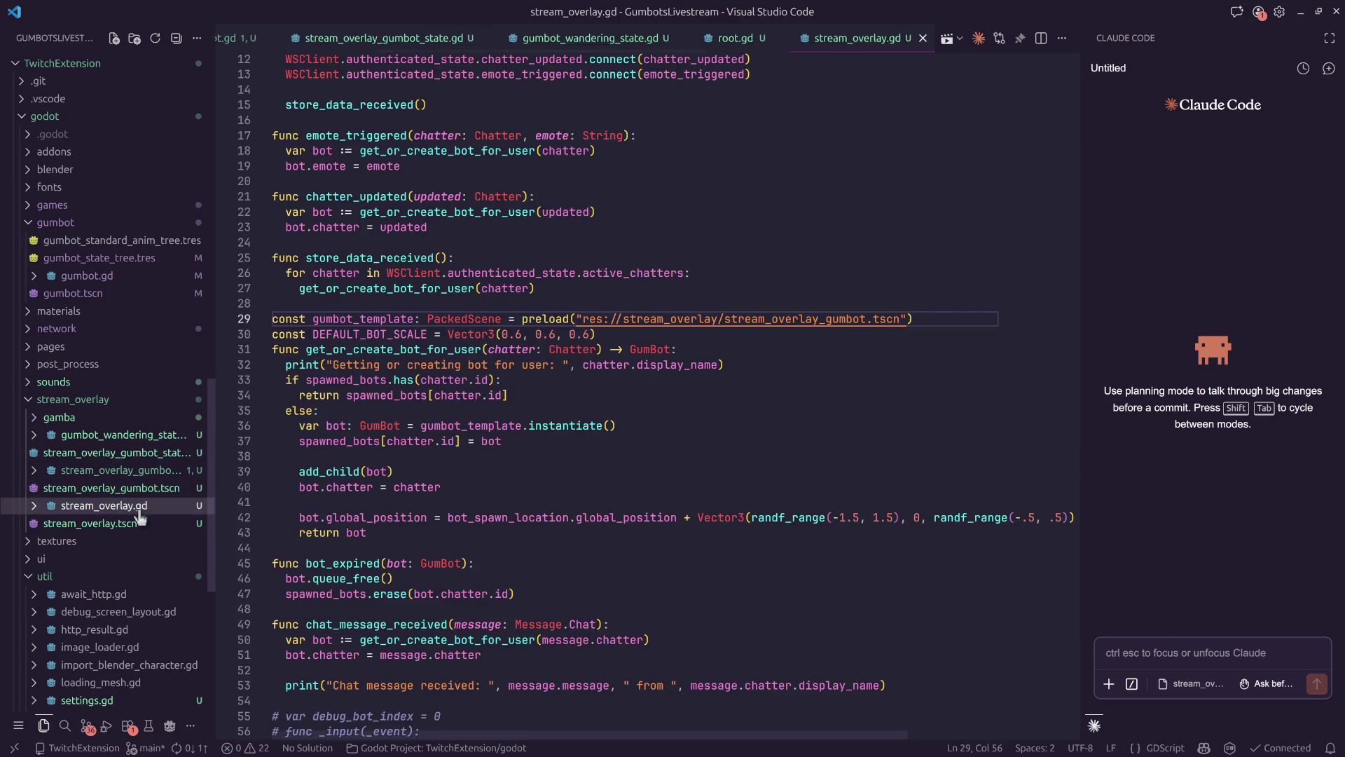
click(140, 470)
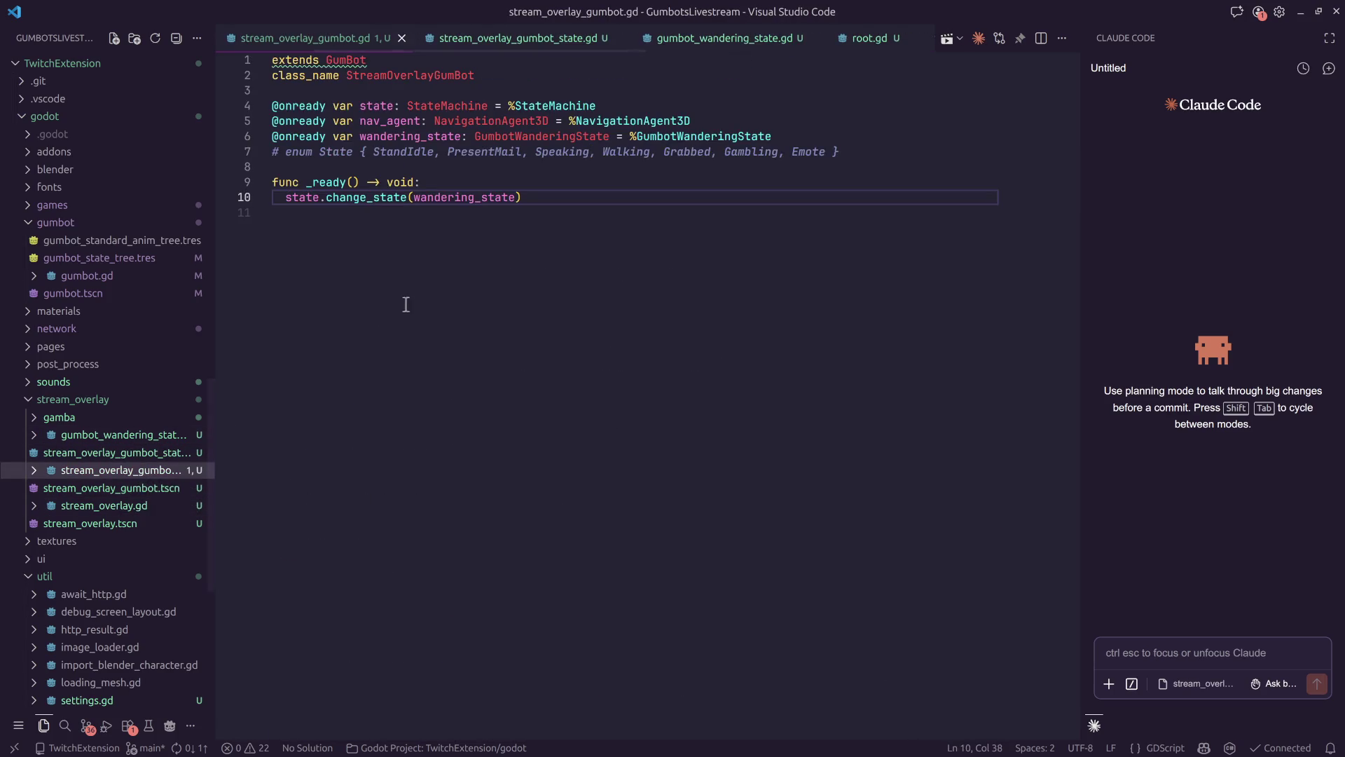
double_click(431, 75)
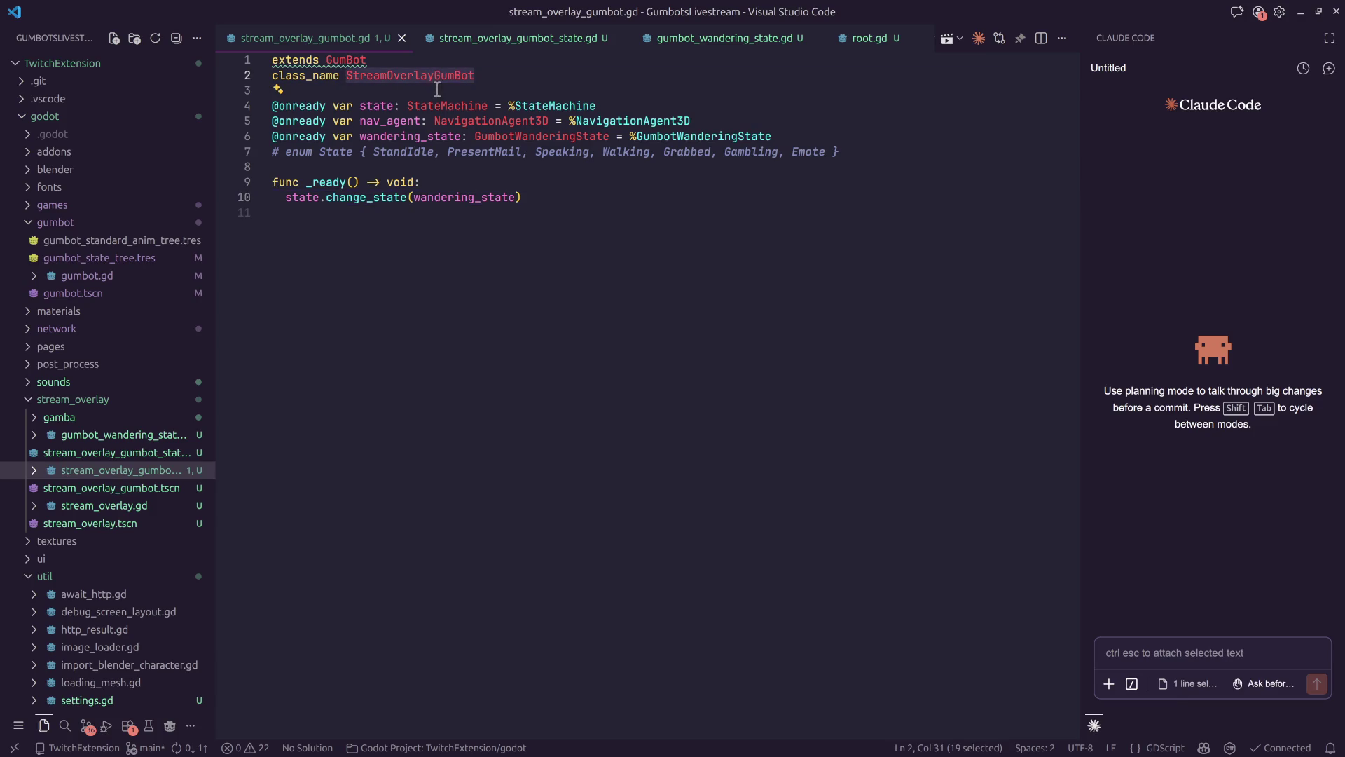
mouse_move(350, 62)
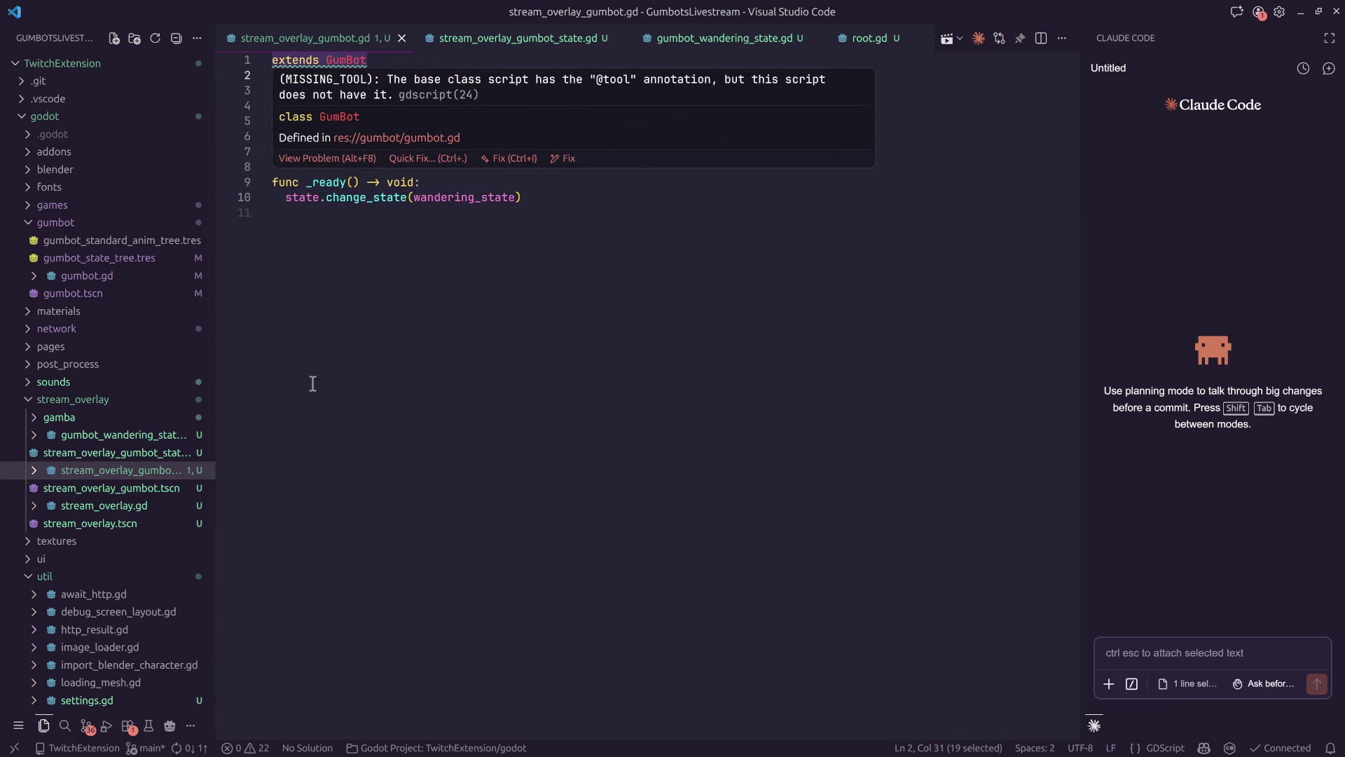
key(Escape)
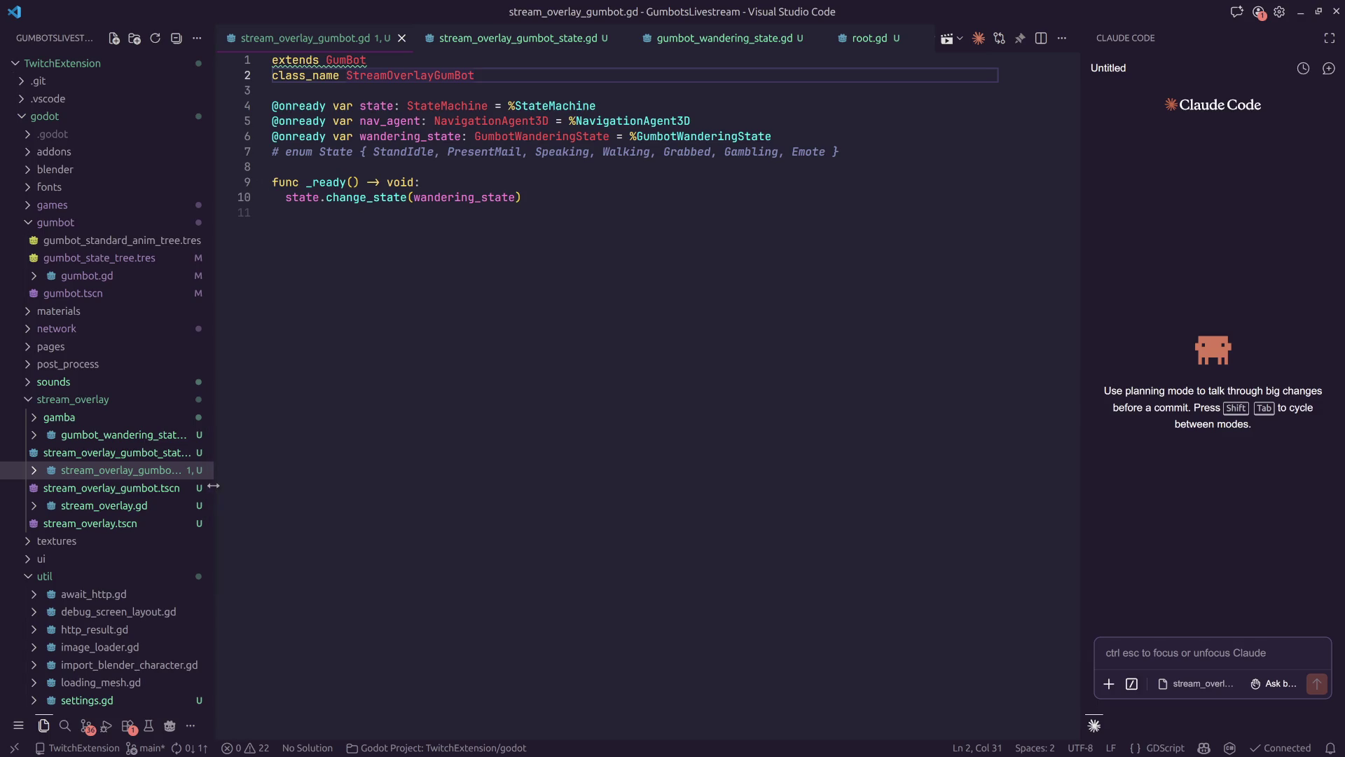
drag(219, 494, 285, 491)
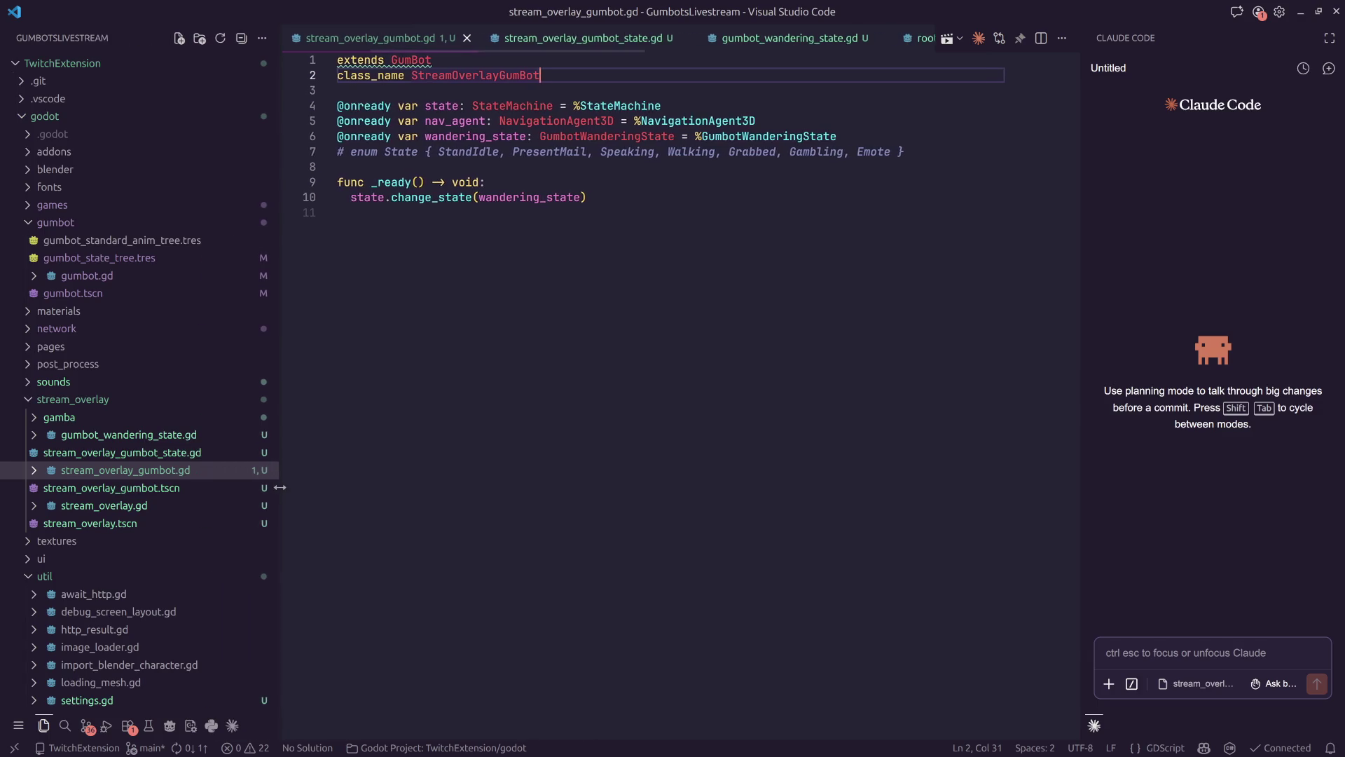
- Change gumbot_wandering_state.gd's base class to StreamOverlayGumBotState and save
click(178, 436)
double_click(584, 76)
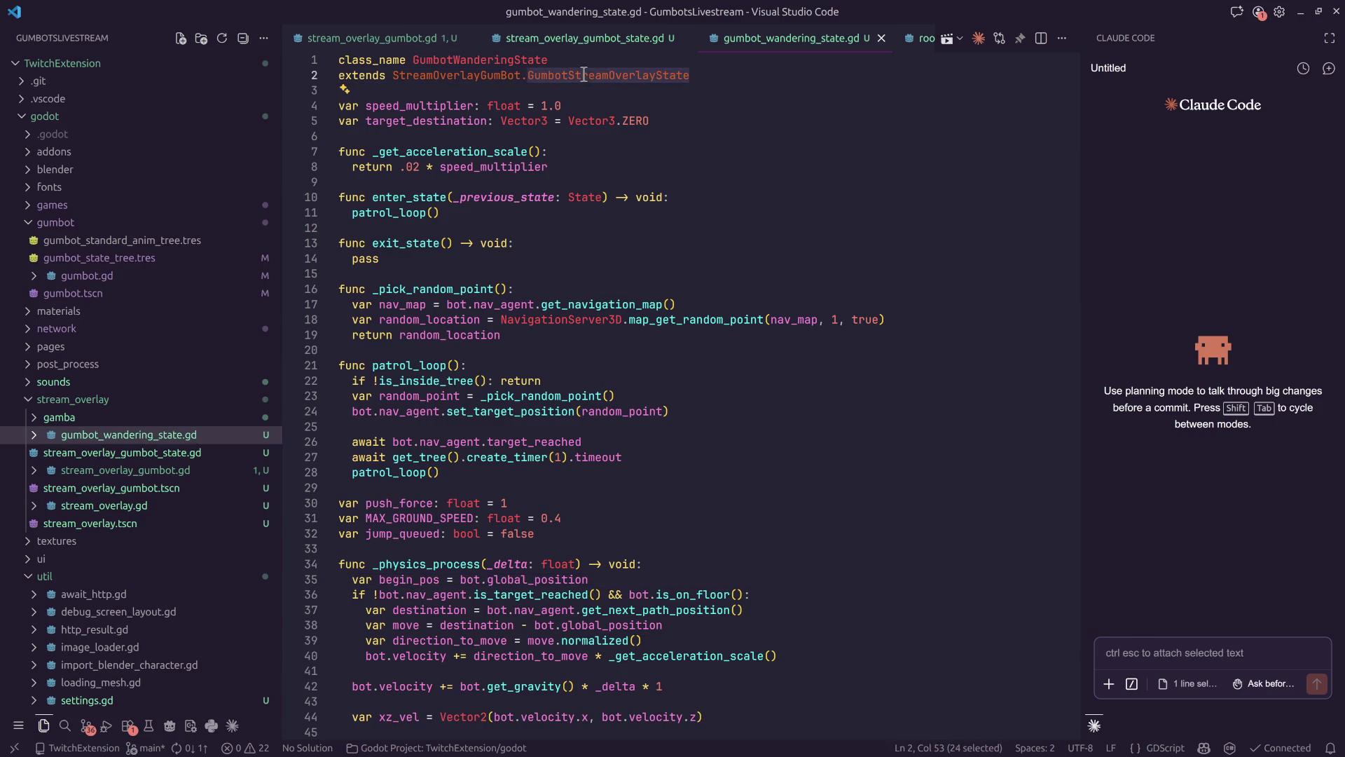
key(BackSpace)
key(BackSpace)
text(State)
key(Down)
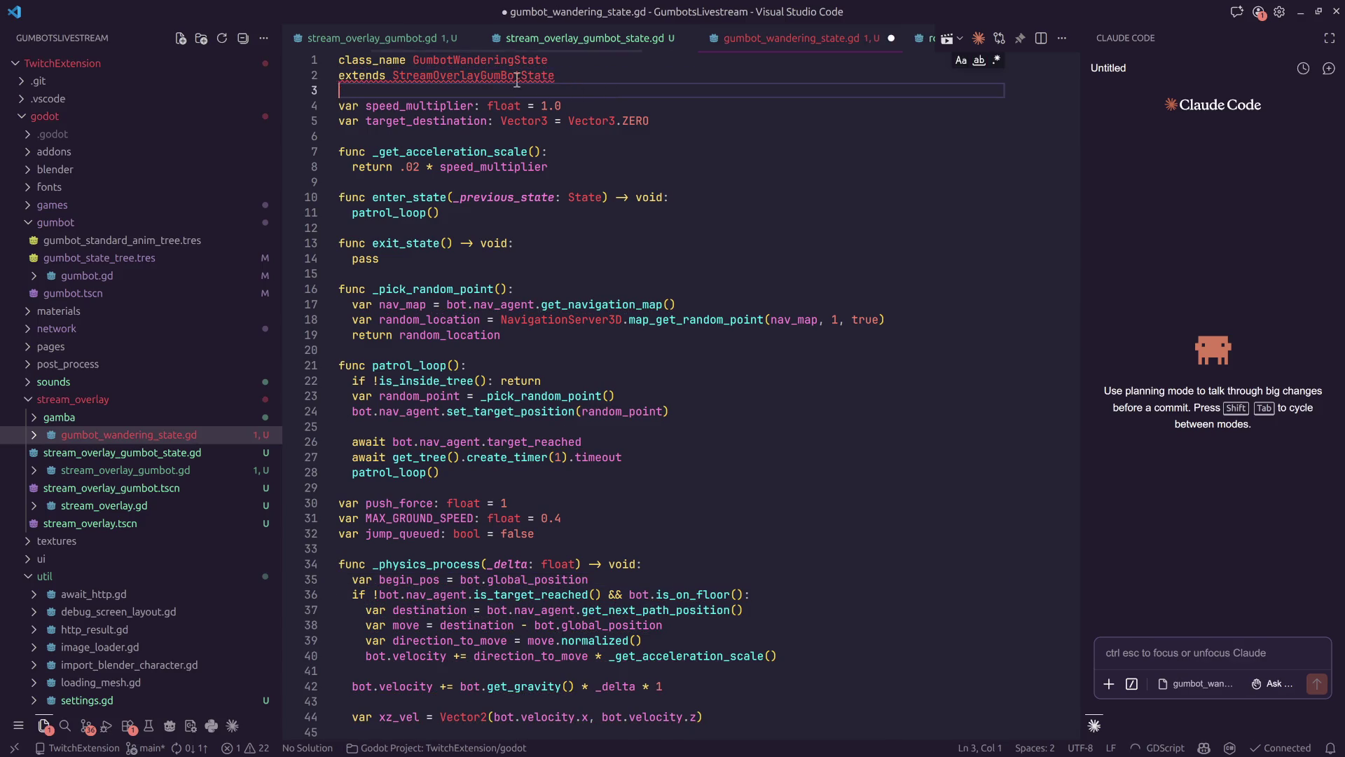
key(ctrl+s)
key(alt+Tab)
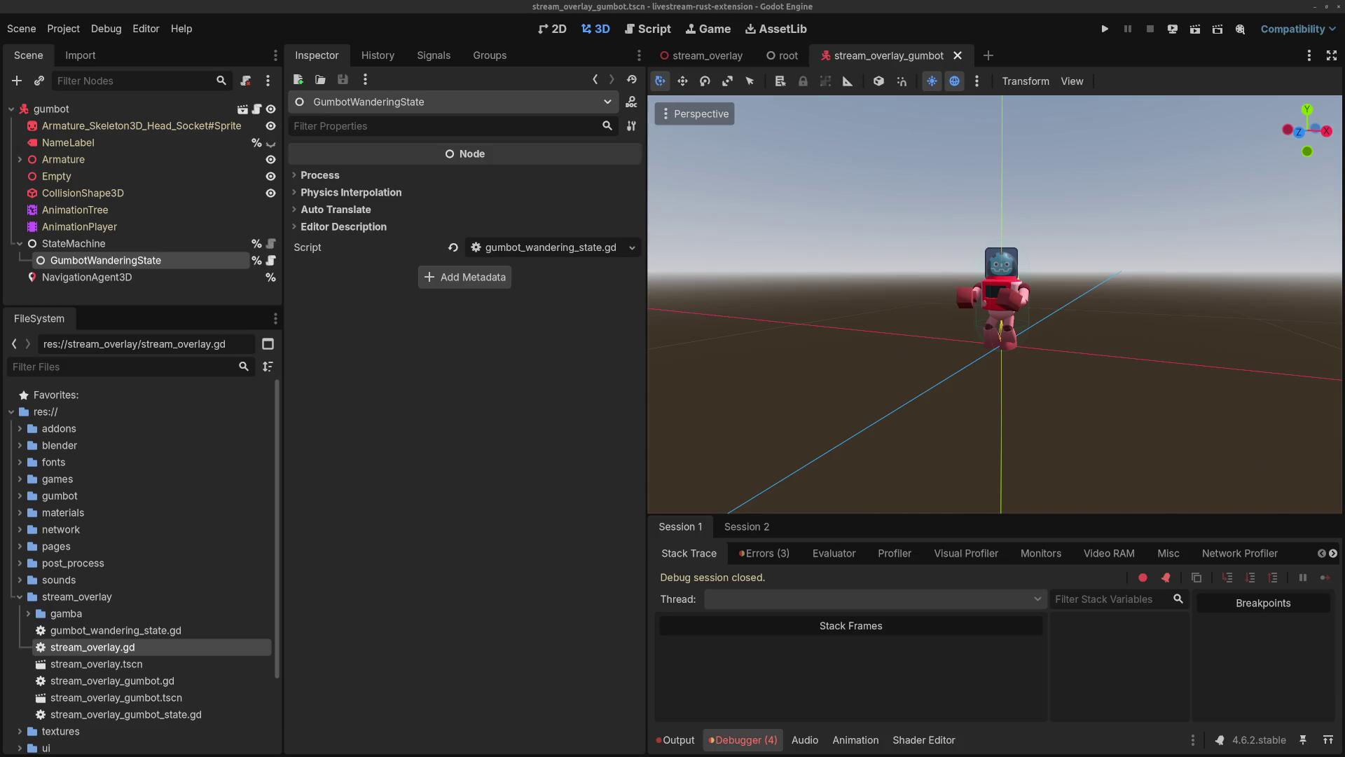
- Switch from Godot over to Google Chrome
key(alt+Tab)
- Bring up the YouTube video window and open the uploader's channel page
mouse_move(371, 389)
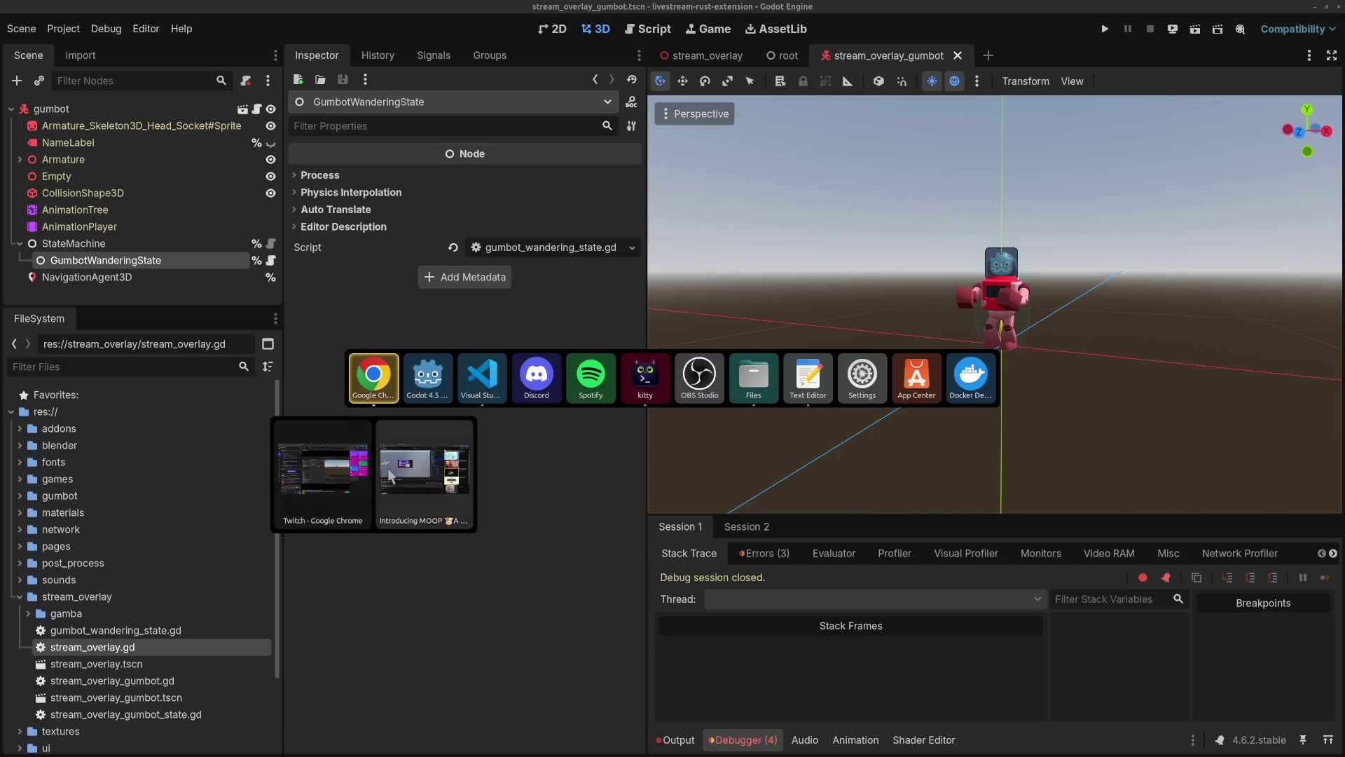
click(391, 477)
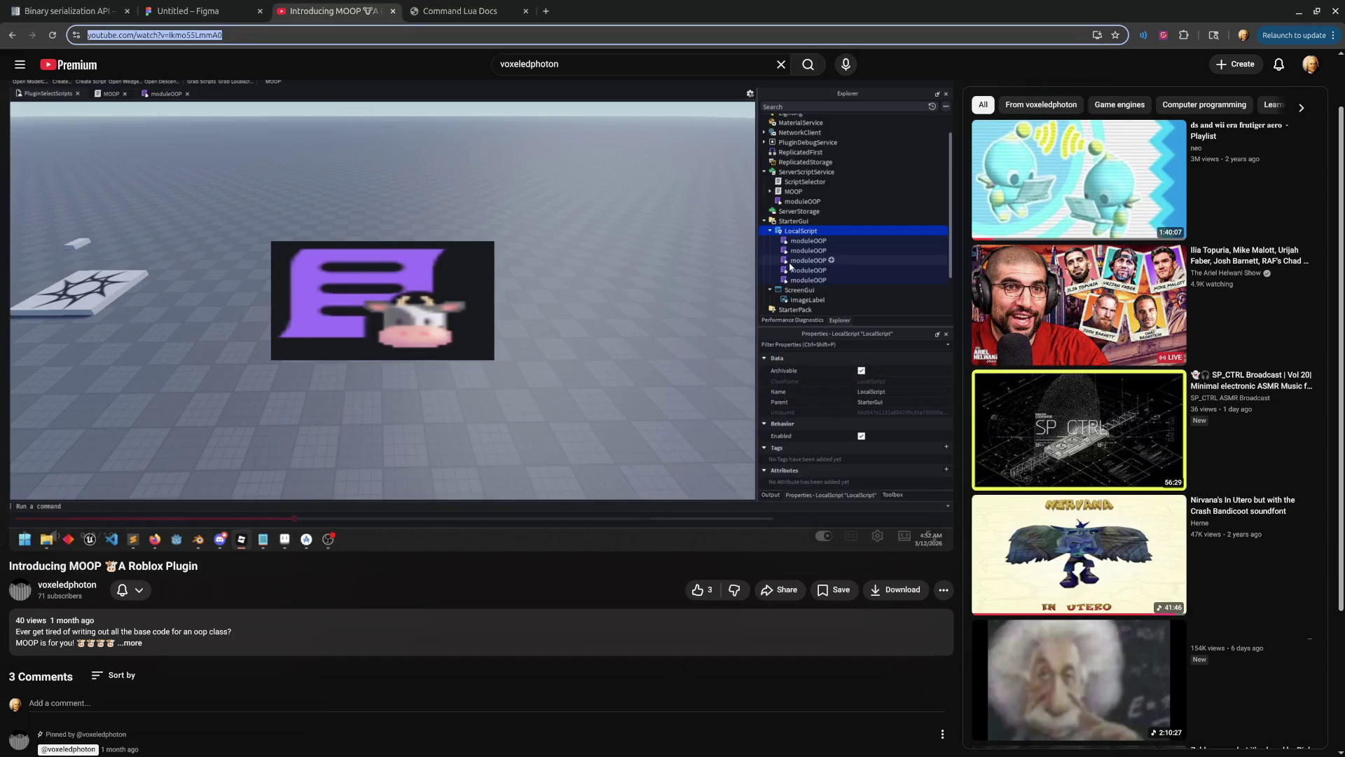
click(82, 592)
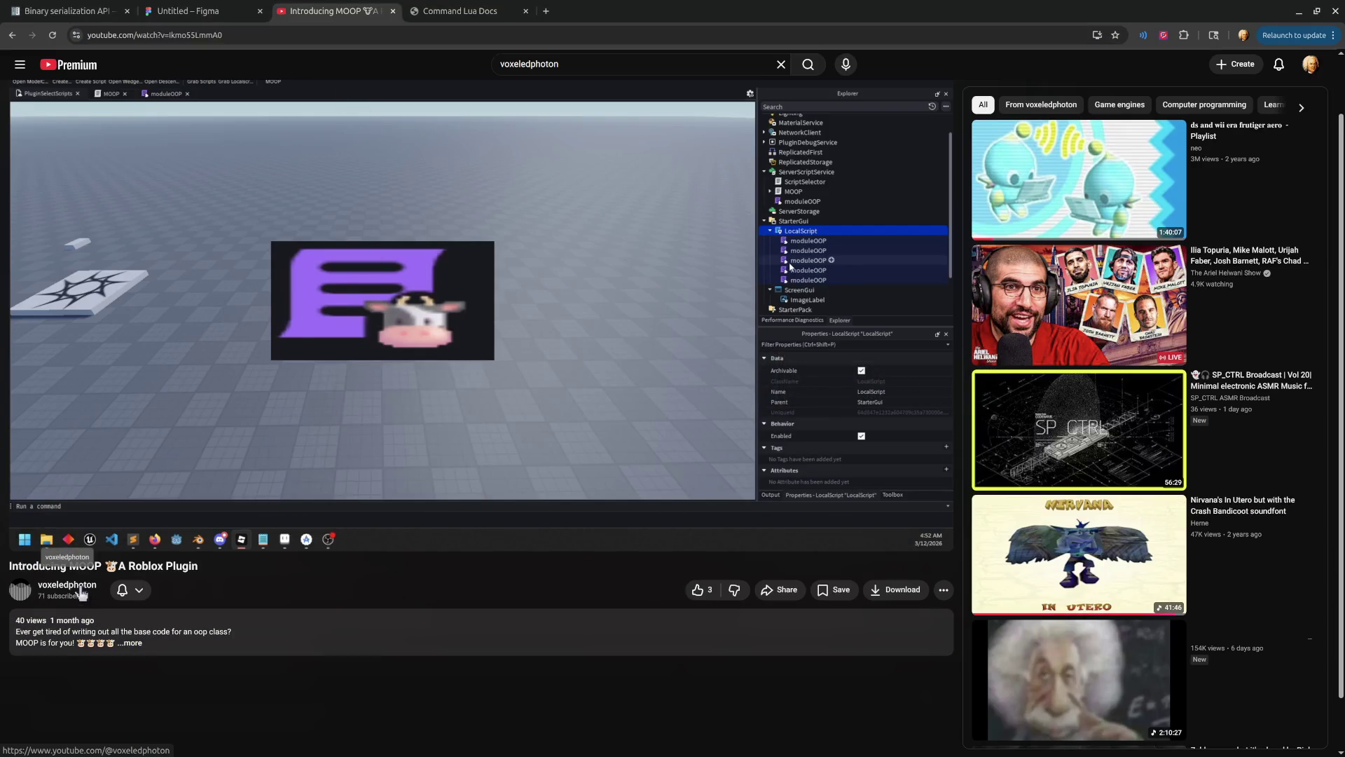
key(ctrl+l)
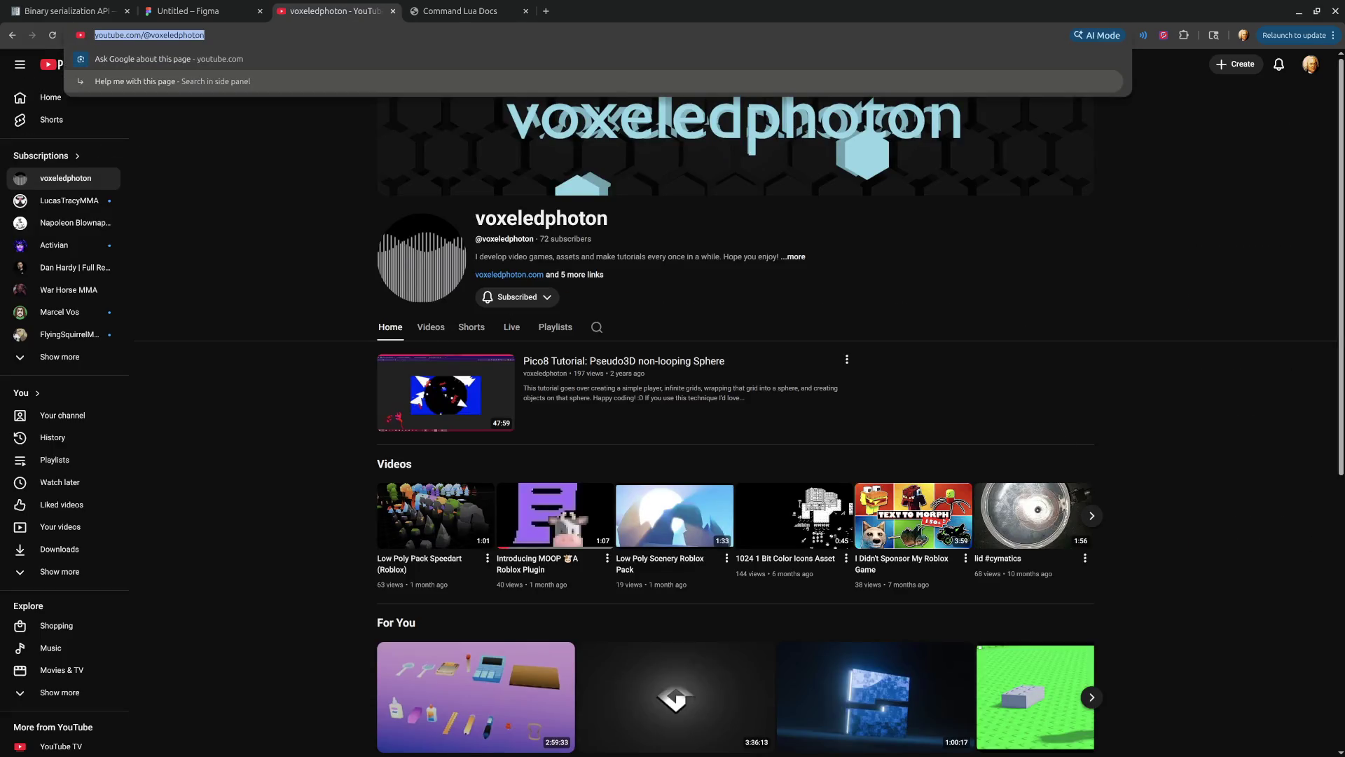
key(Escape)
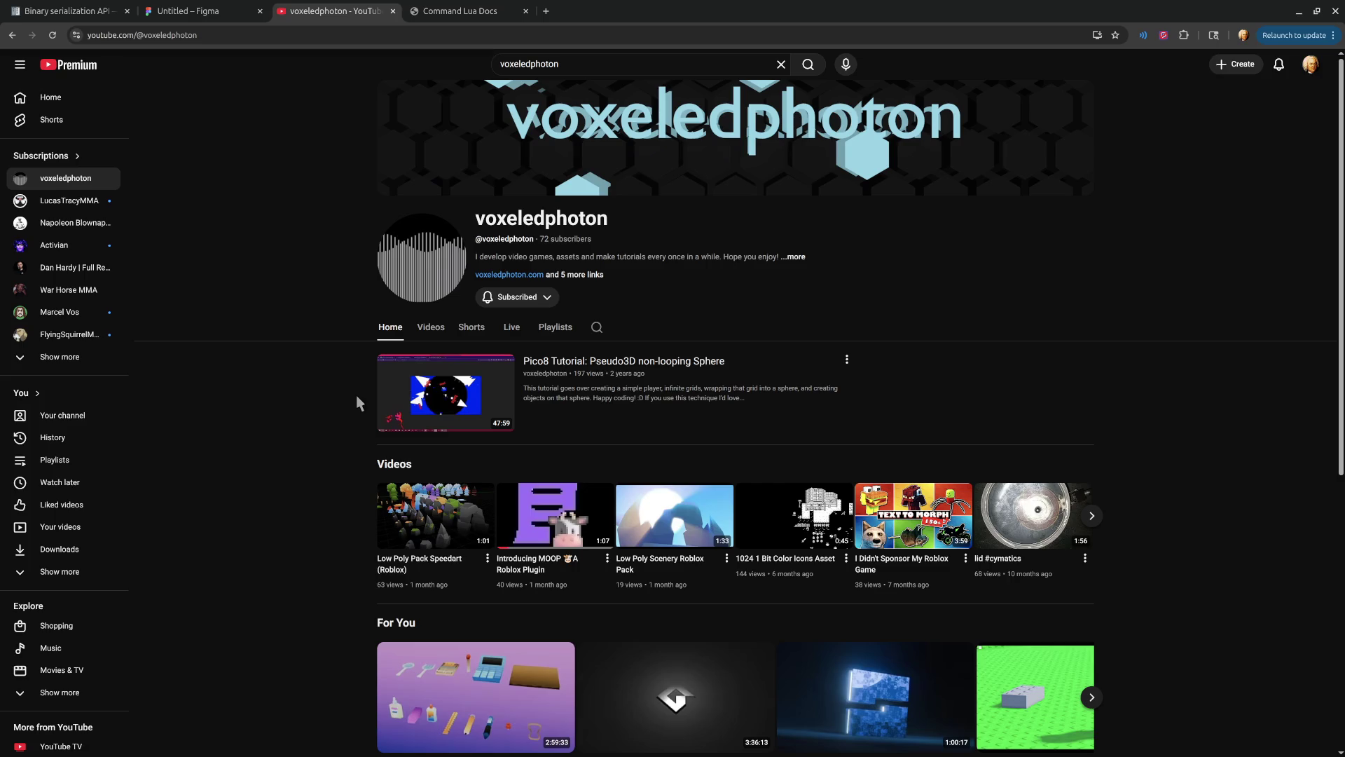
- Close the YouTube tab, switch to the Figma tab, and return to the wandering state script
key(ctrl+w)
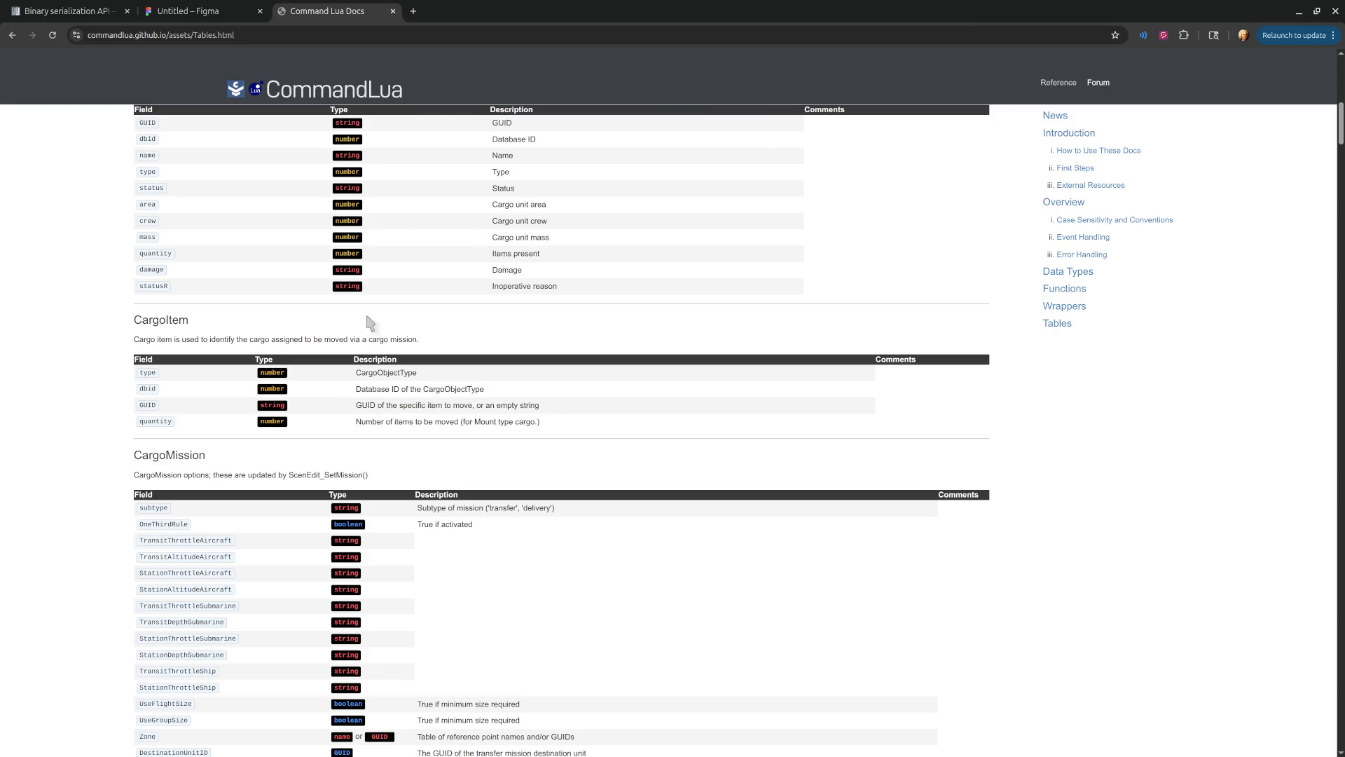
click(200, 10)
key(alt+Tab)
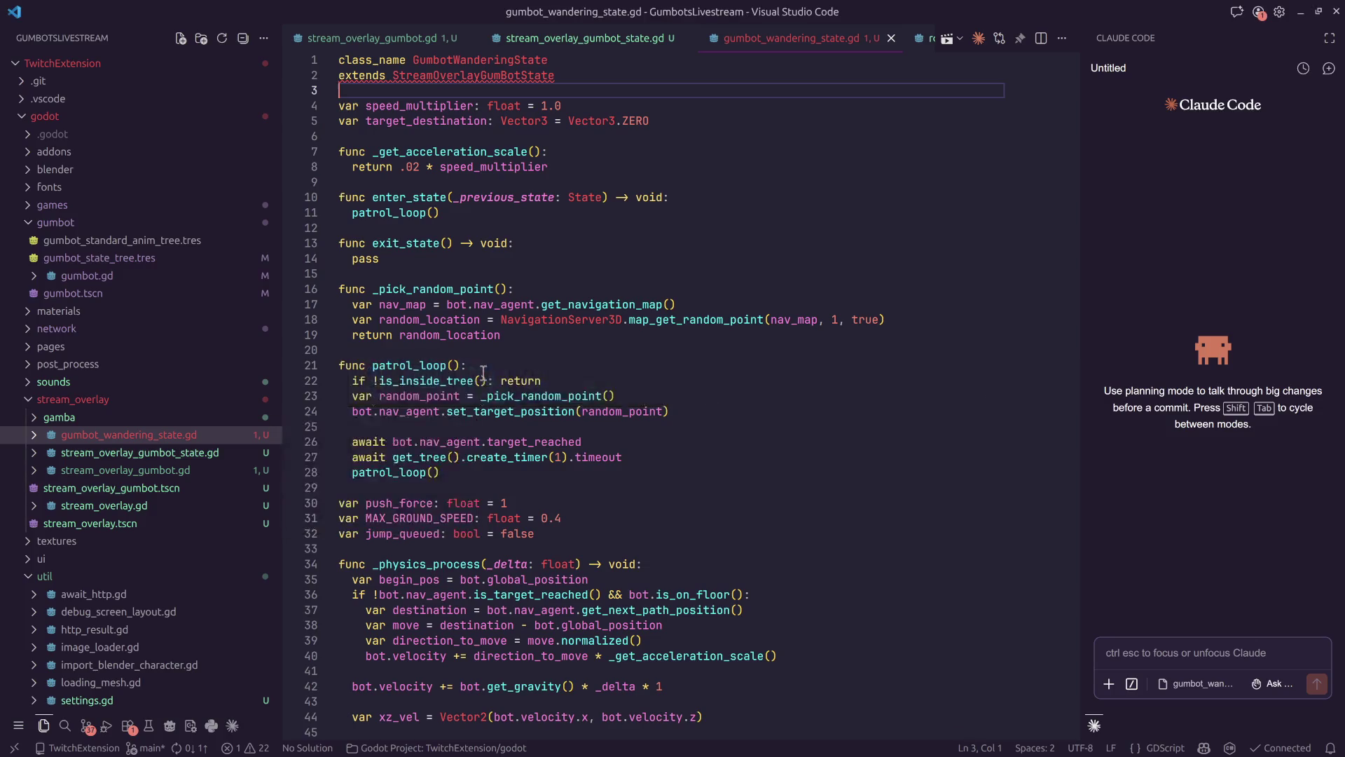
click(686, 549)
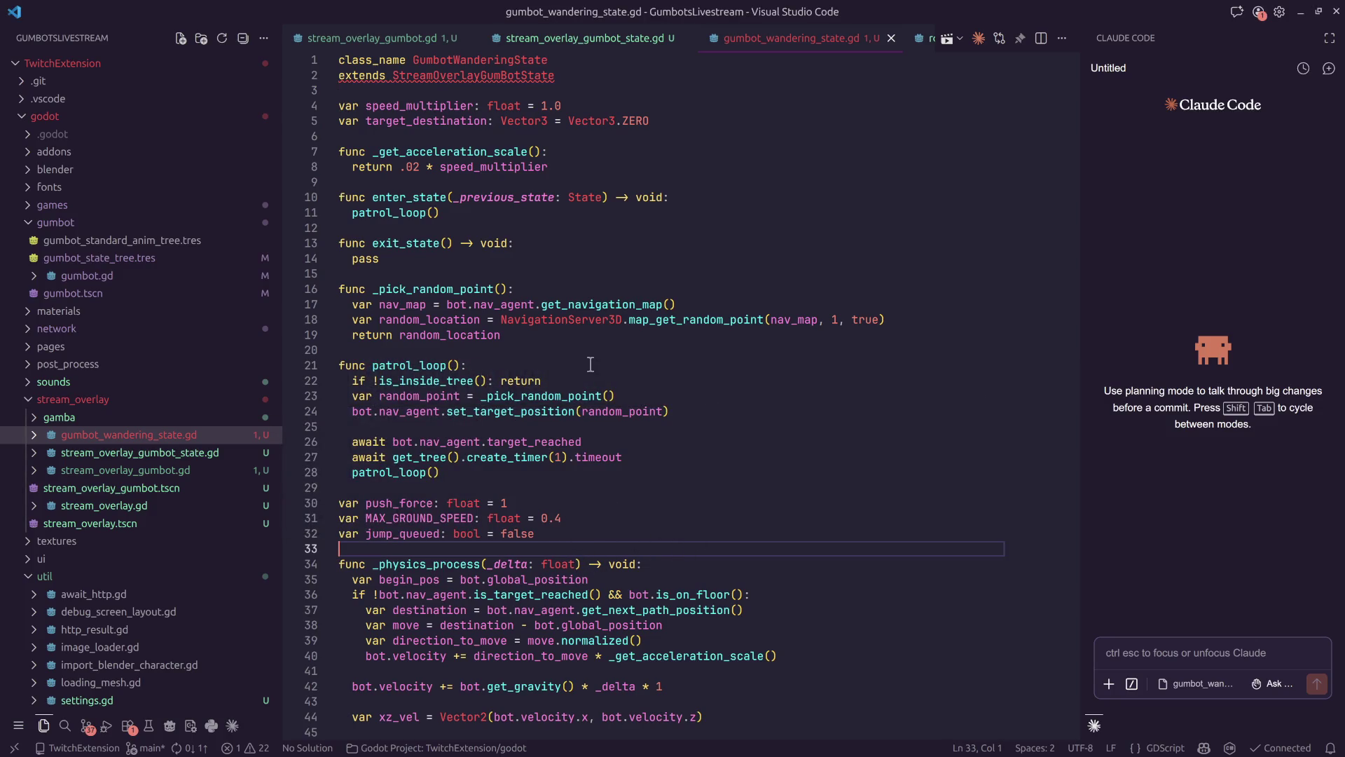
double_click(510, 76)
key(ctrl+c)
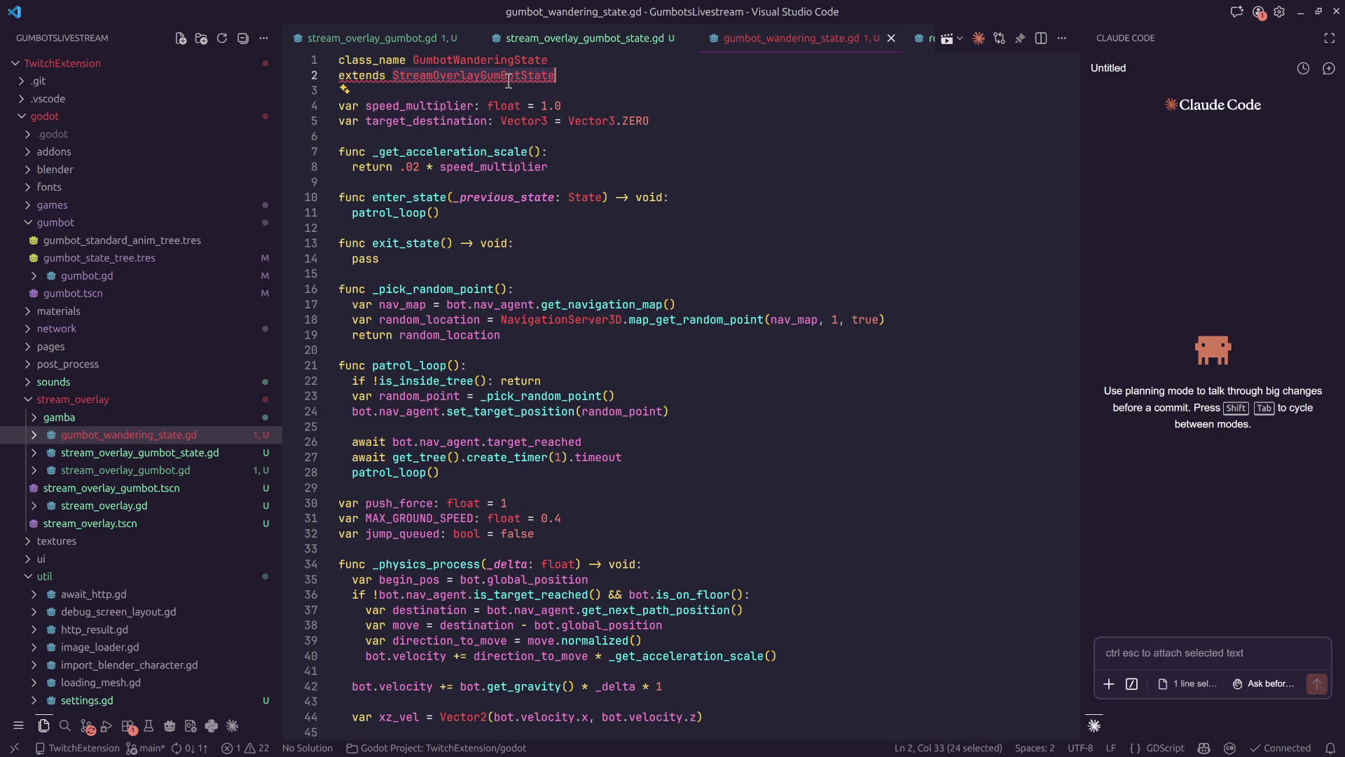
- Paste the copied name over the class name in stream_overlay_gumbot_state.gd and save
click(187, 453)
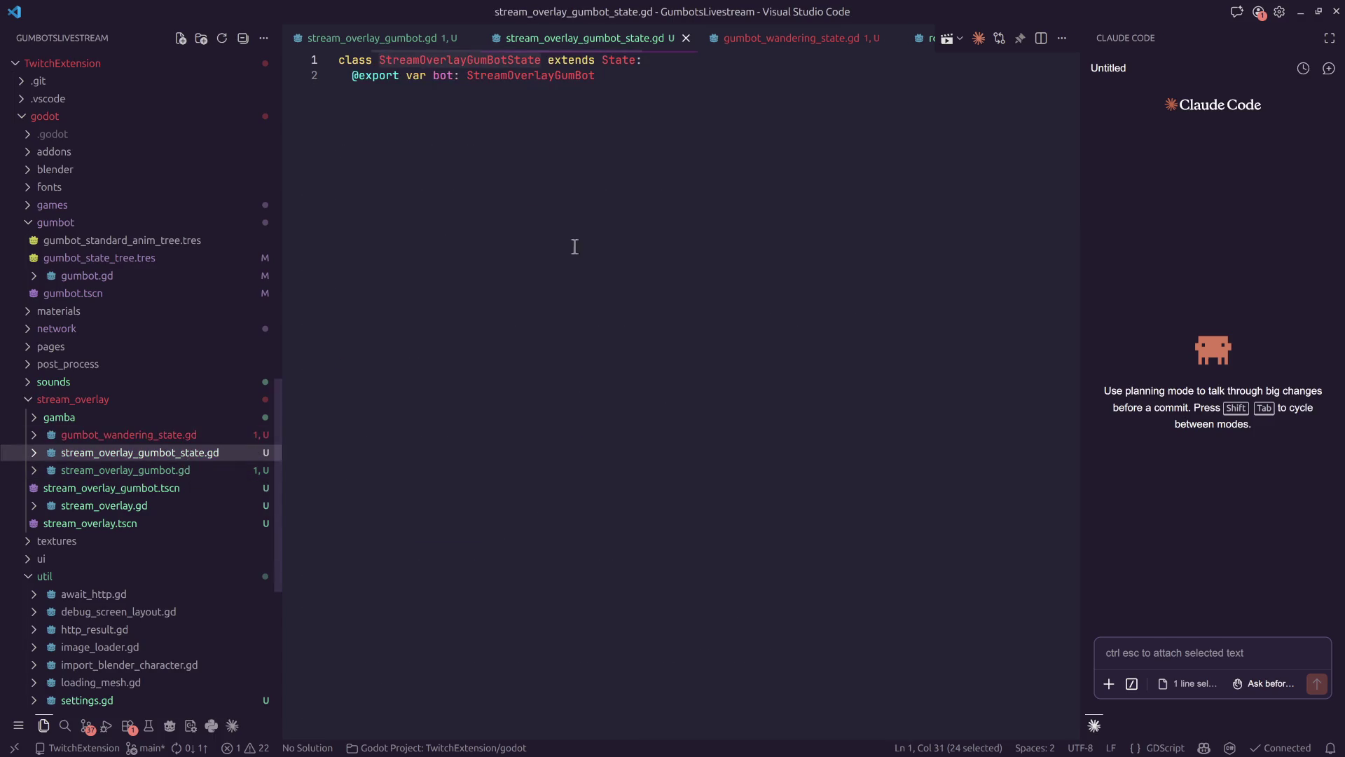
click(503, 62)
double_click(504, 61)
key(ctrl+v)
key(ctrl+s)
- Rewrite the header as 'extends State' plus class_name StreamOverlayGumBotState, dropping the trailing colon
click(372, 61)
text(_name)
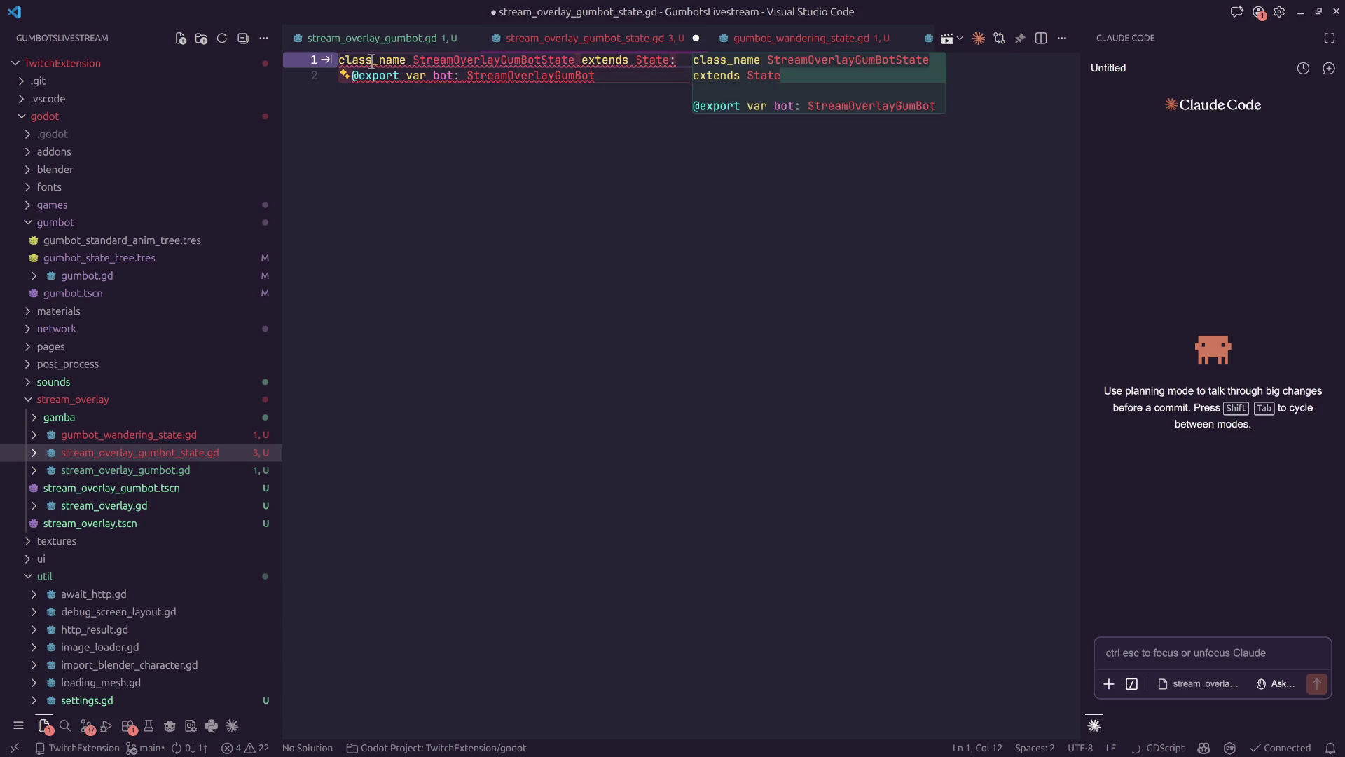
key(Tab)
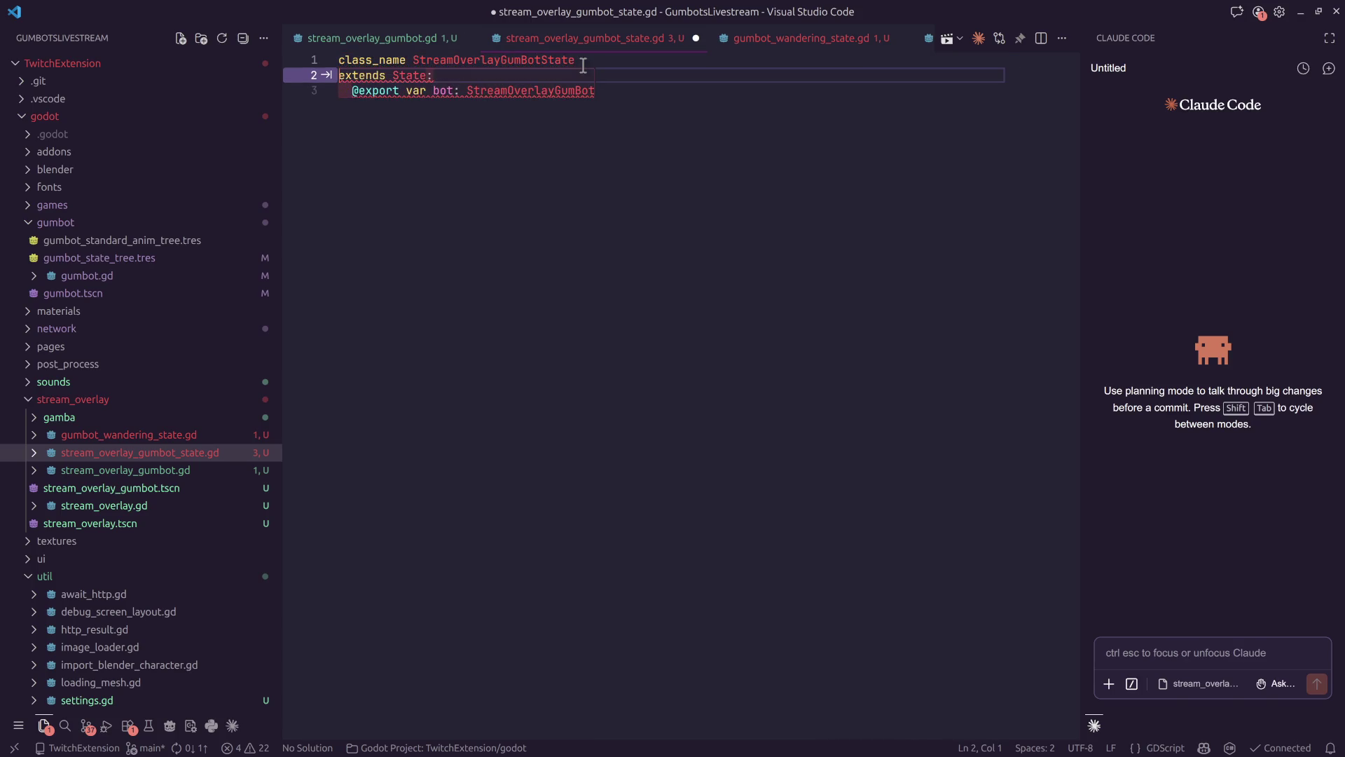
key(Return)
drag(469, 95, 475, 75)
key(BackSpace)
click(460, 60)
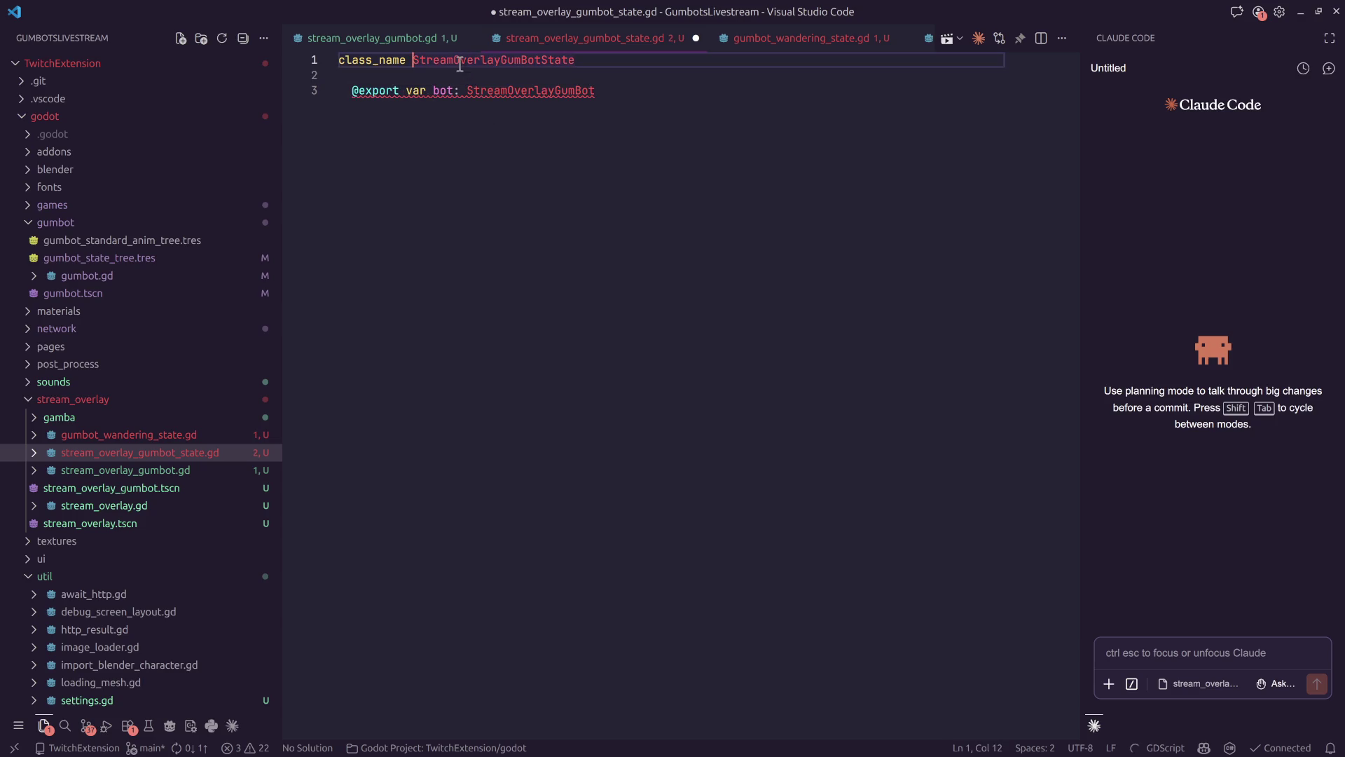
key(Home)
key(Return)
key(Tab)
key(BackSpace)
click(450, 60)
key(BackSpace)
click(408, 92)
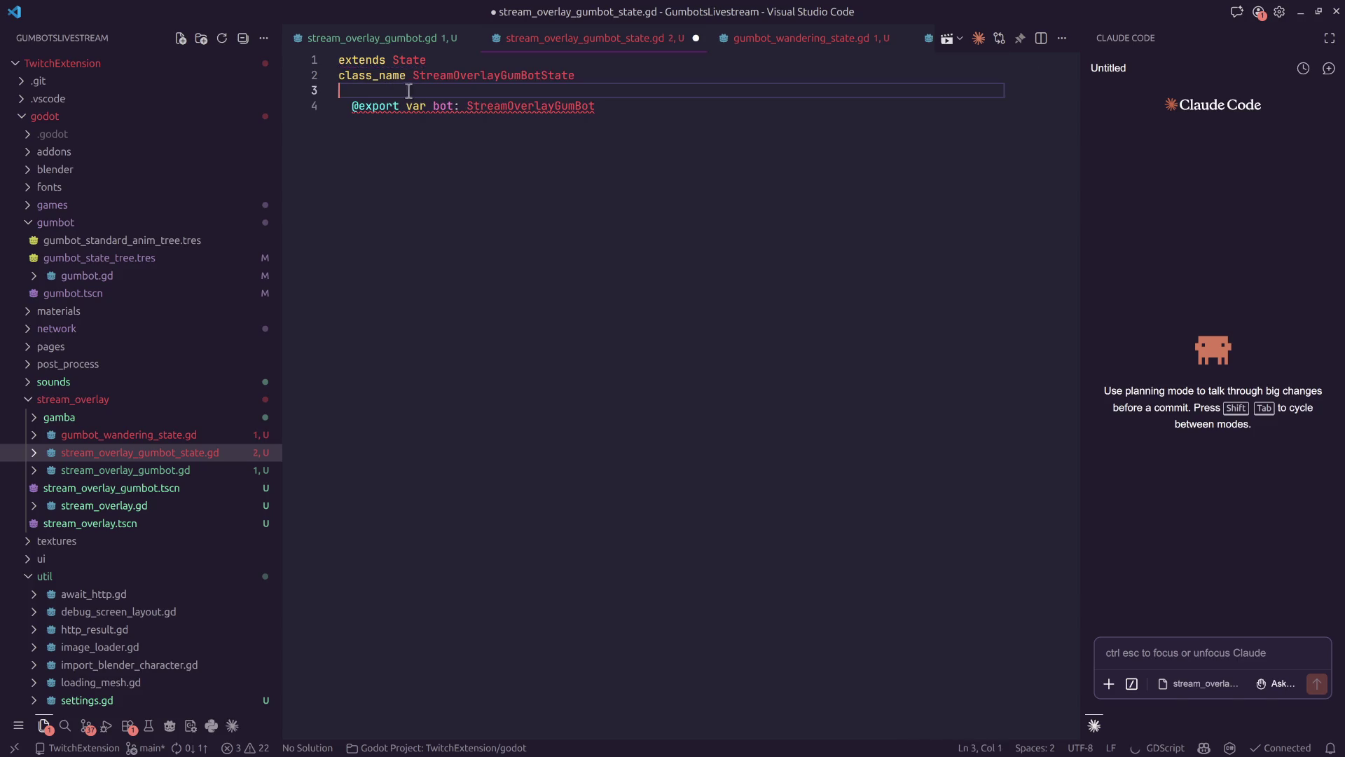
key(Down)
key(Return)
key(Delete)
key(Delete)
key(Up)
key(Up)
key(ctrl+s)
- Check the extends line in gumbot_wandering_state.gd, then switch to Godot
double_click(219, 435)
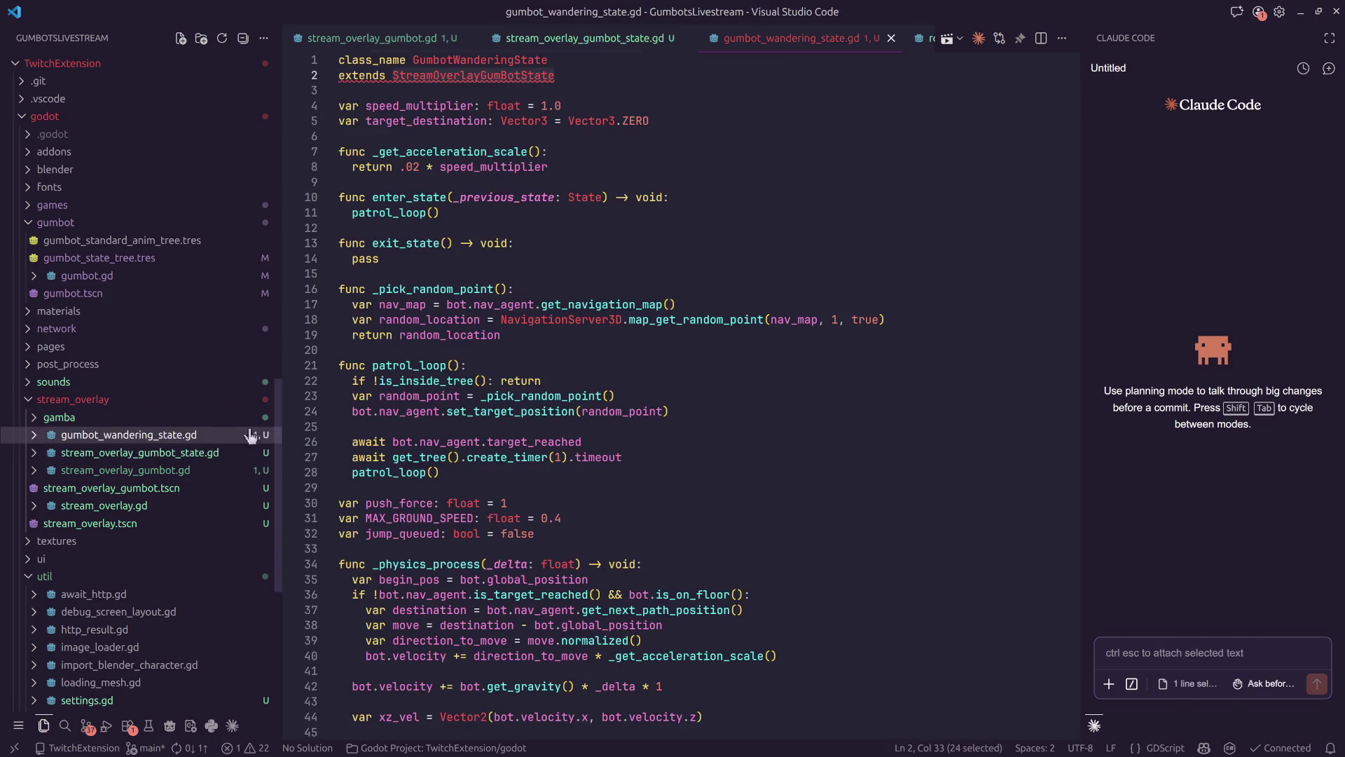
click(594, 75)
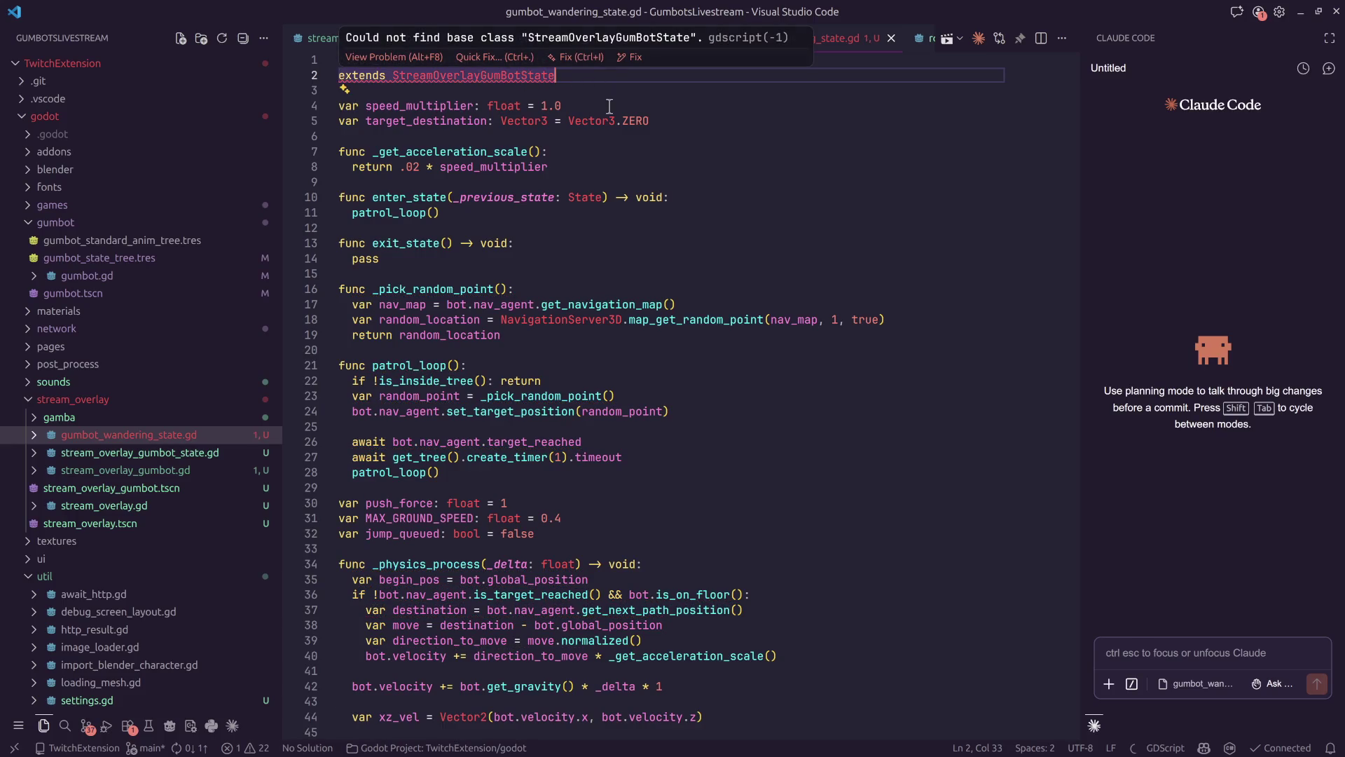
key(Down)
key(alt+Tab)
key(alt+Tab)
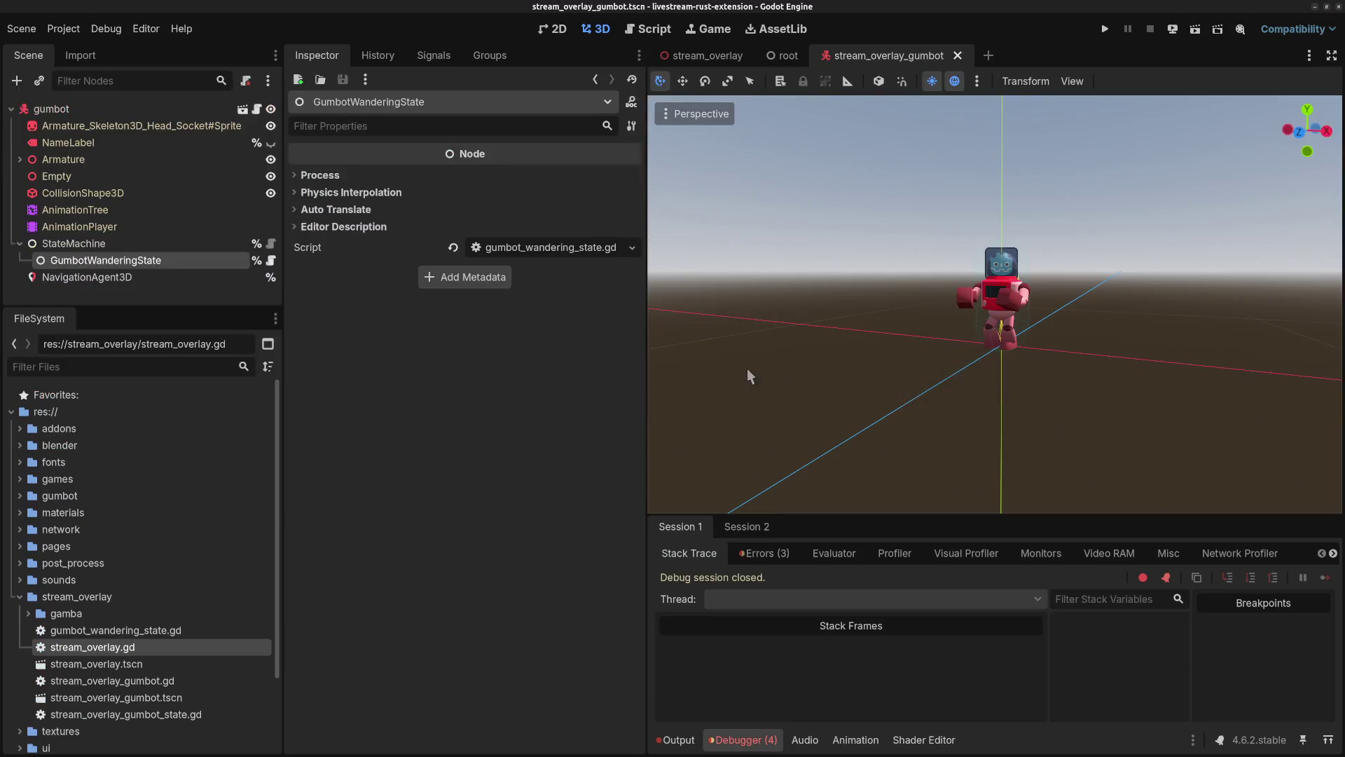
- Select StreamOverlayGumBotState in gumbot_wandering_state.gd and open its base script stream_overlay_gumbot_state.gd
key(alt+Tab)
click(105, 452)
click(129, 434)
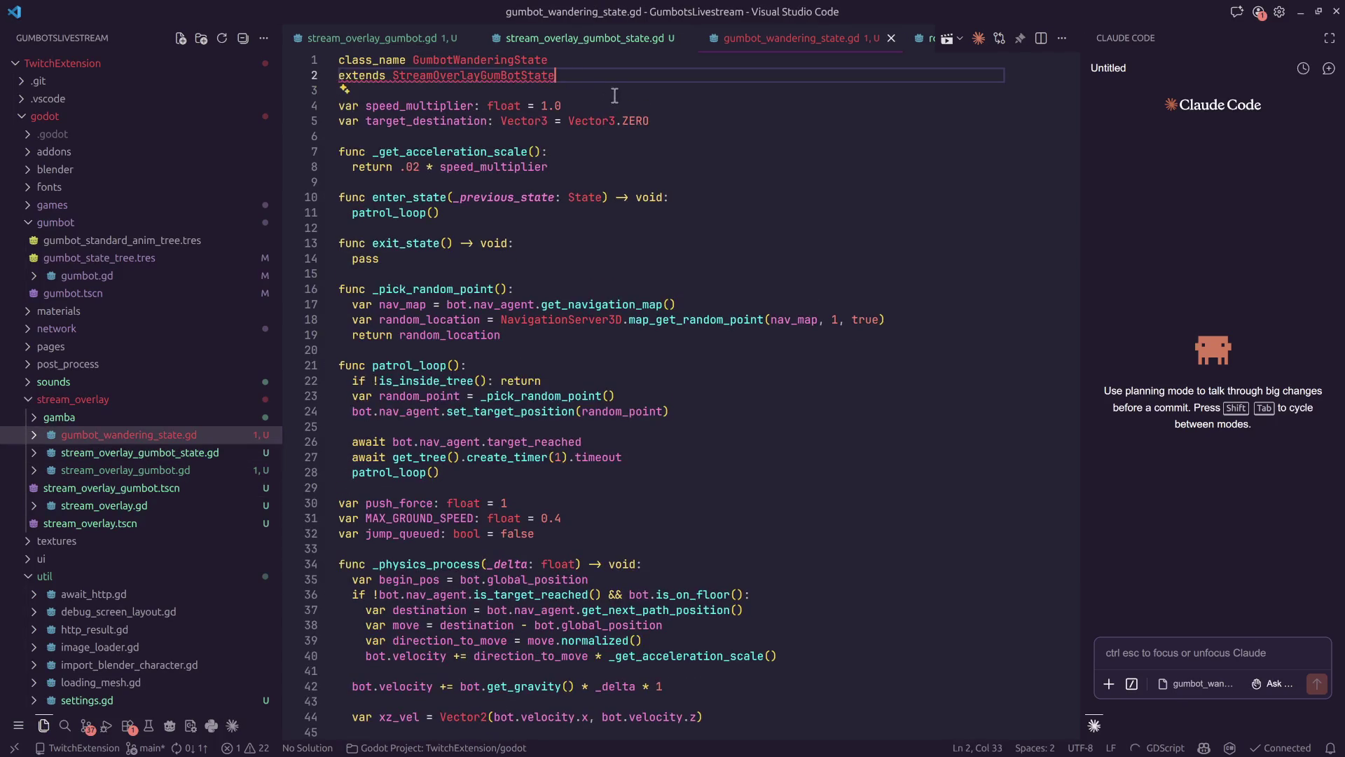
double_click(522, 75)
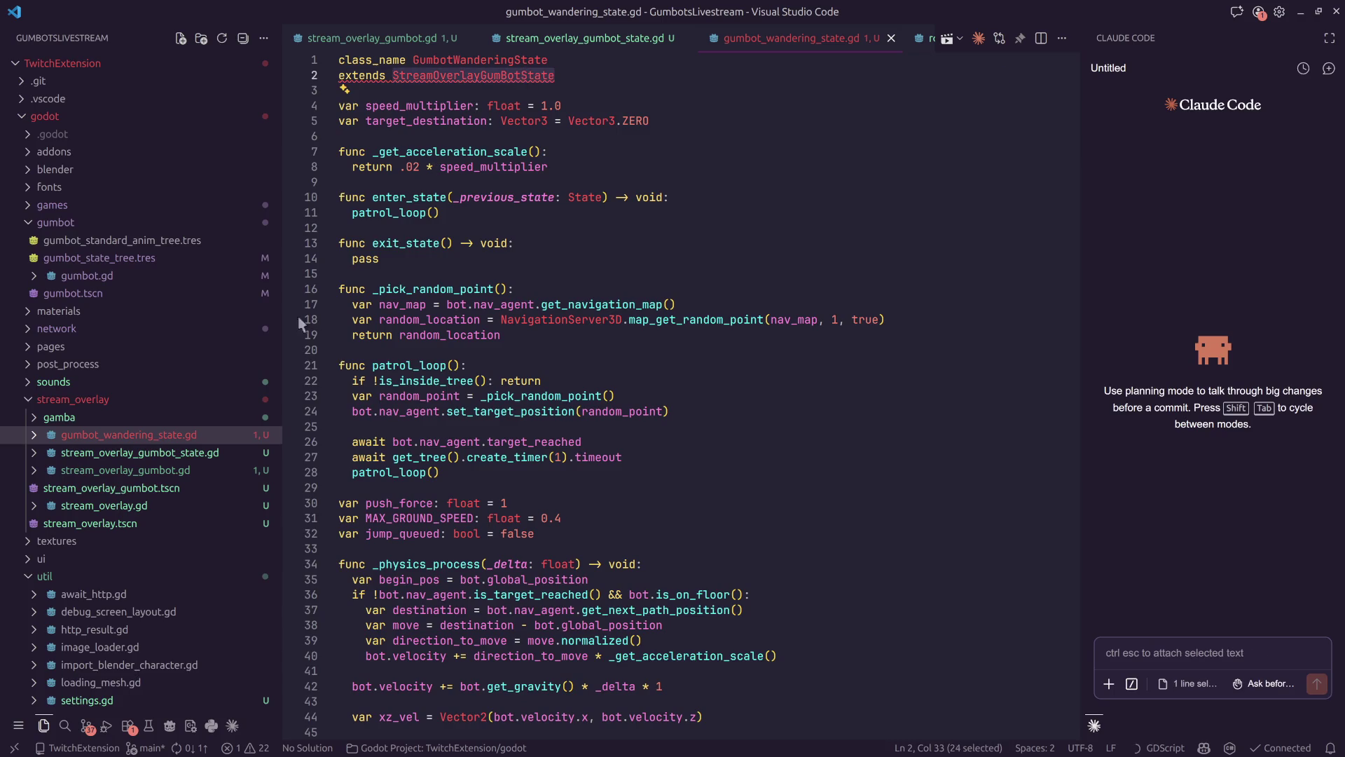
click(164, 471)
click(489, 89)
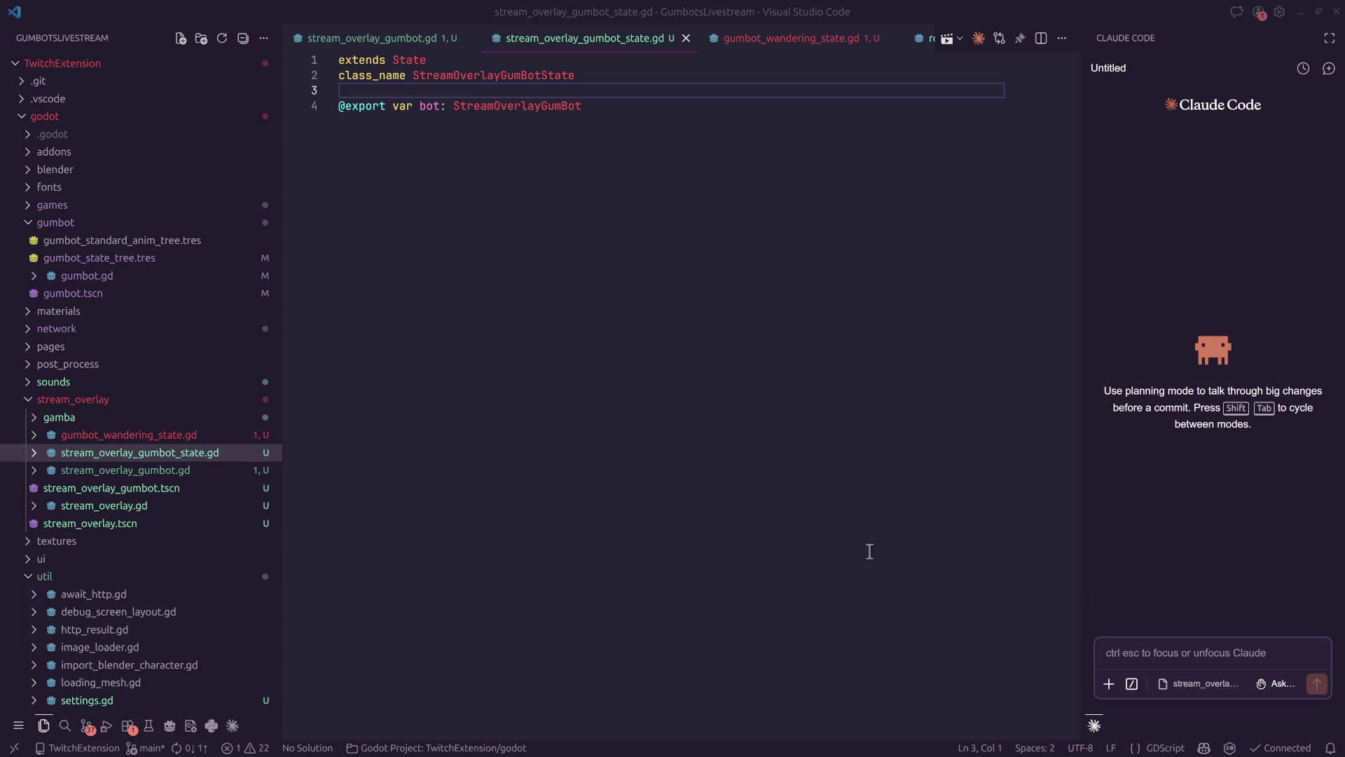
key(alt+Tab)
key(alt+Tab)
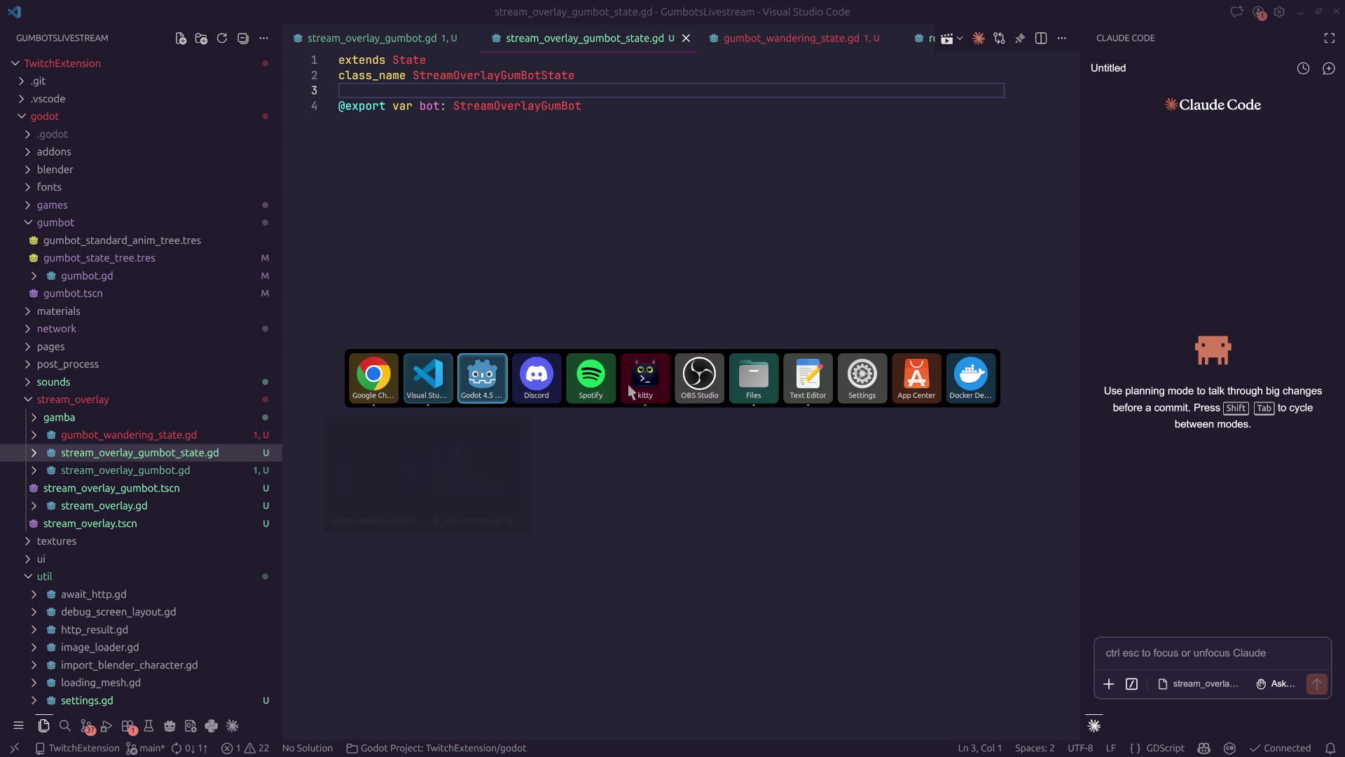
mouse_move(394, 389)
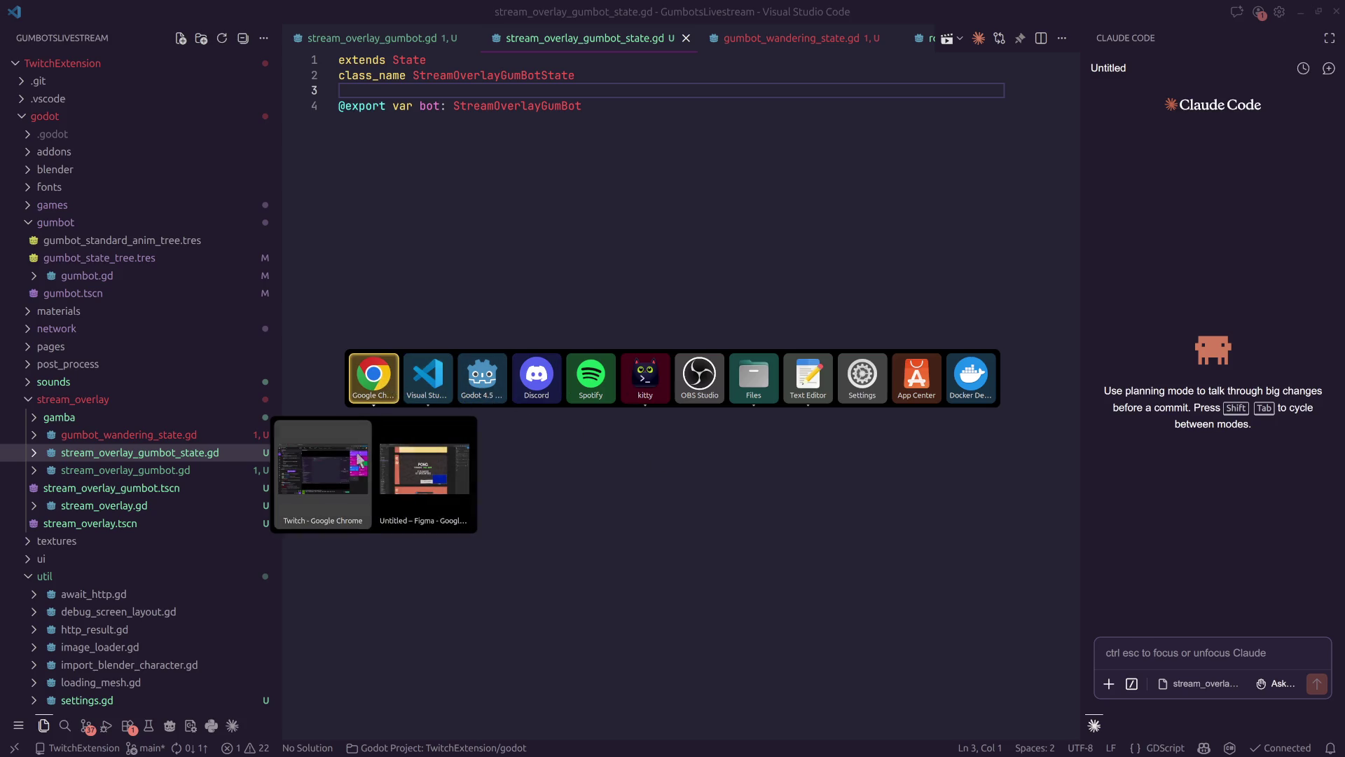
key(Escape)
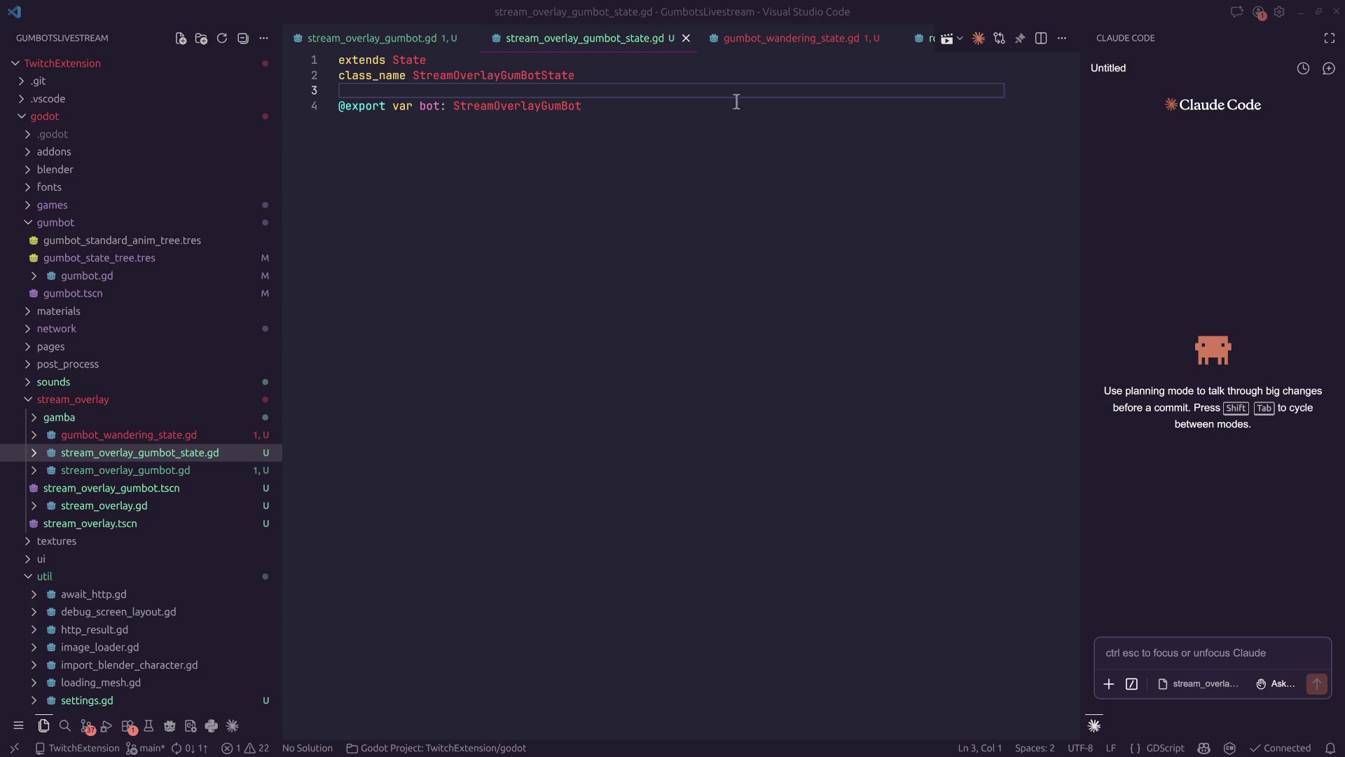
click(778, 45)
- Search the project for StreamOverlayGumBotState and open the file declaring it
click(660, 77)
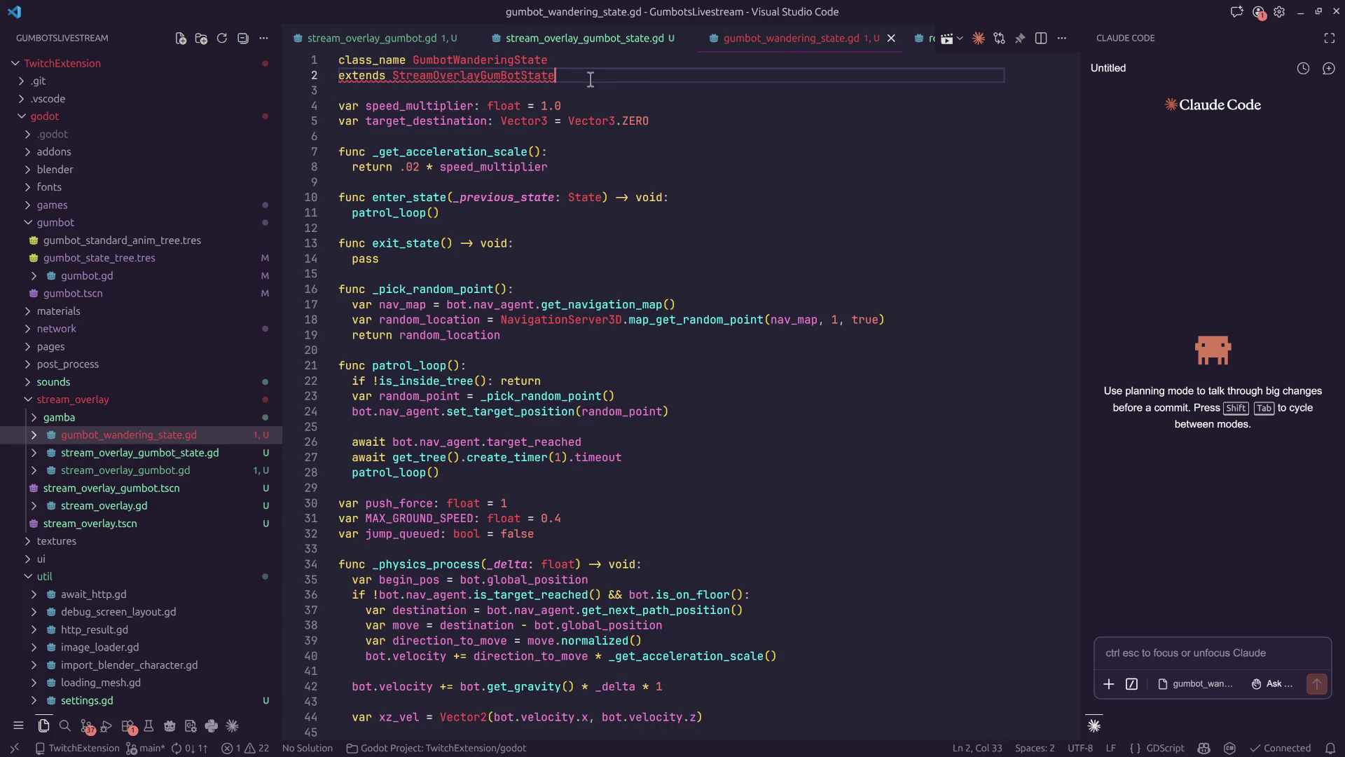
double_click(515, 76)
key(ctrl+shift+f)
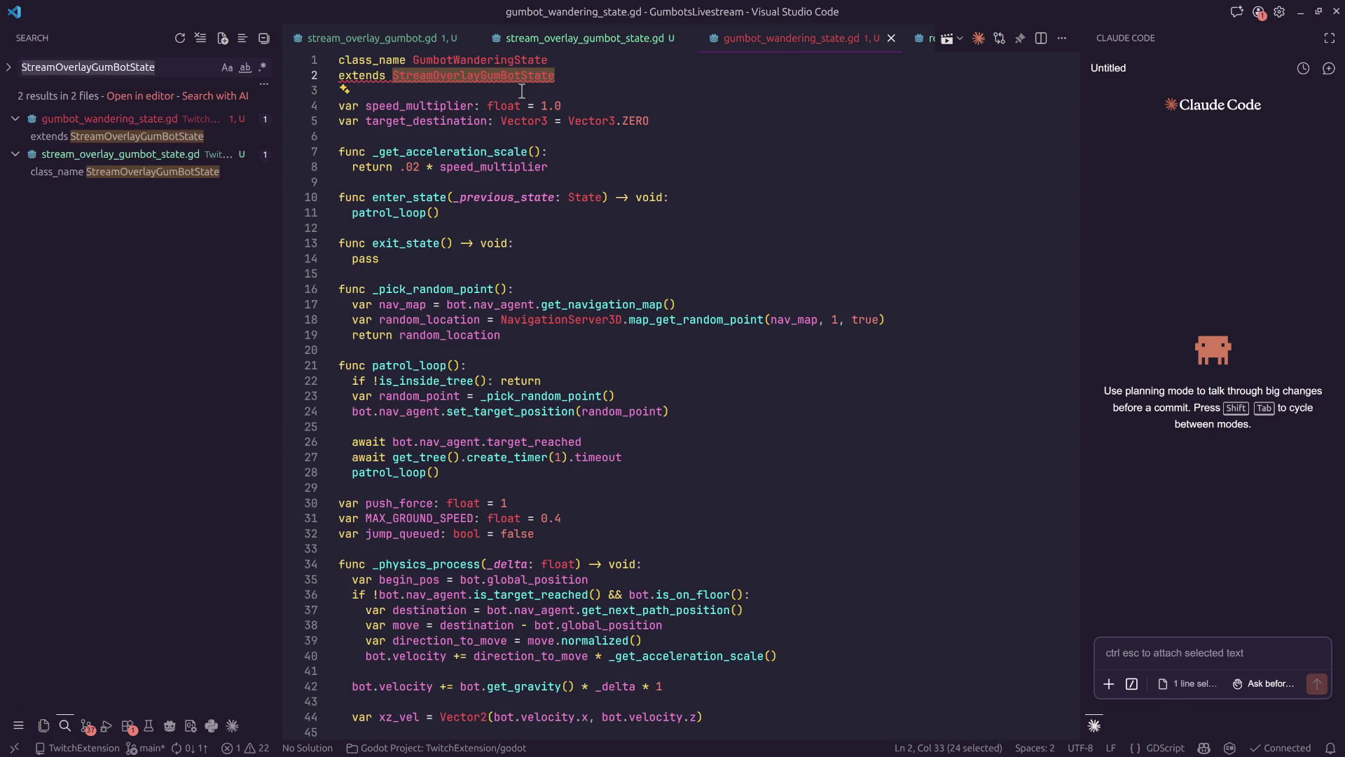
click(162, 175)
- Place class_name StreamOverlayGumBotState above extends State, save, and return to Godot
click(455, 123)
click(437, 91)
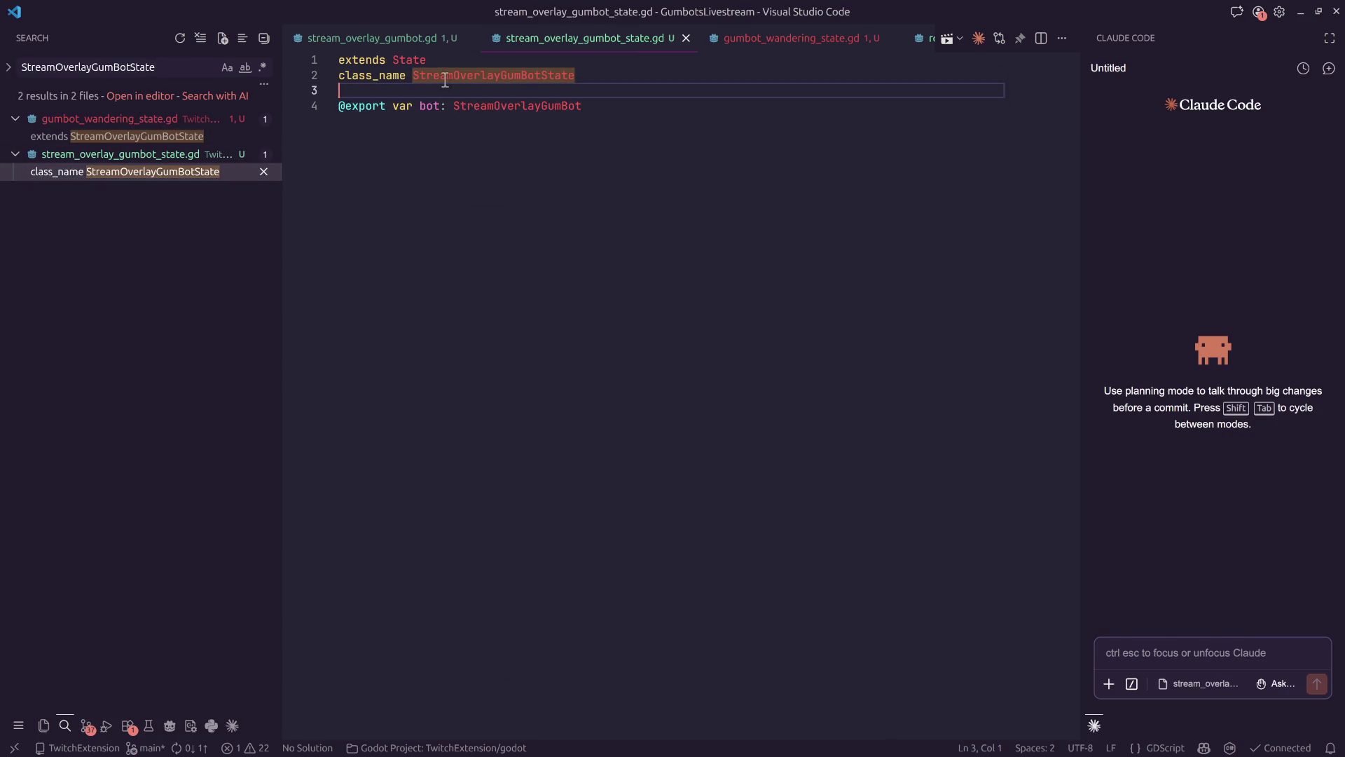
click(445, 79)
key(ctrl+shift+k)
key(Up)
key(Return)
key(ctrl+z)
key(ctrl+z)
key(ctrl+s)
click(650, 120)
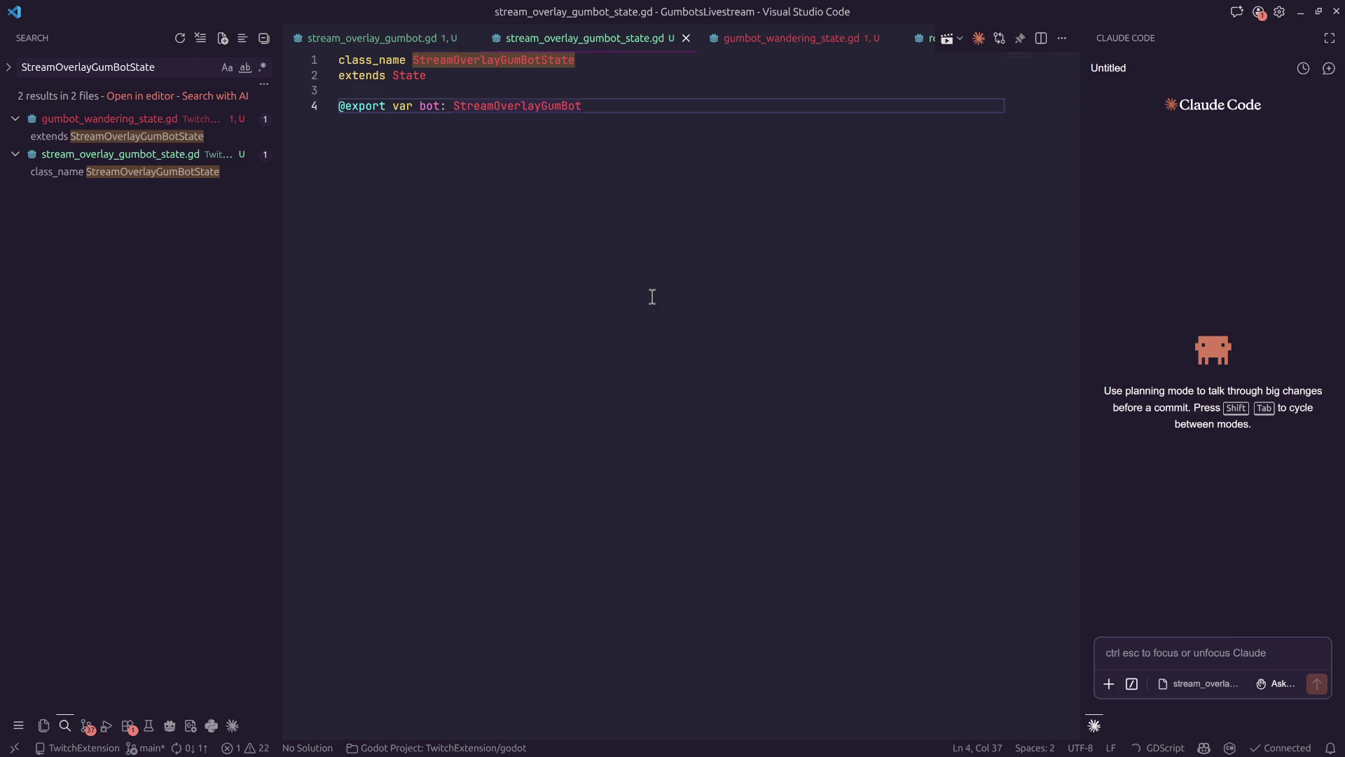
key(alt+Tab)
key(alt+Tab)
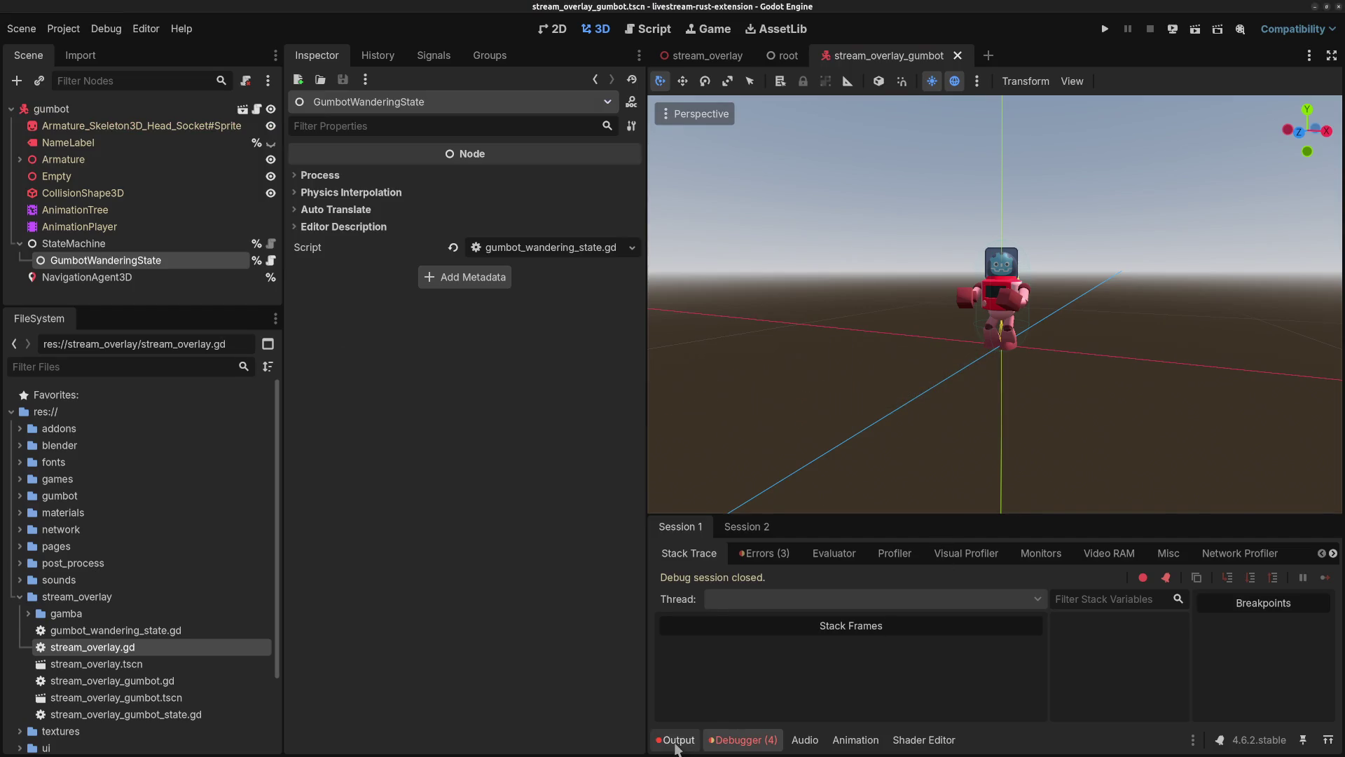
- Read the parse errors in Godot's Output log, then reopen gumbot_wandering_state.gd in VS Code
click(675, 740)
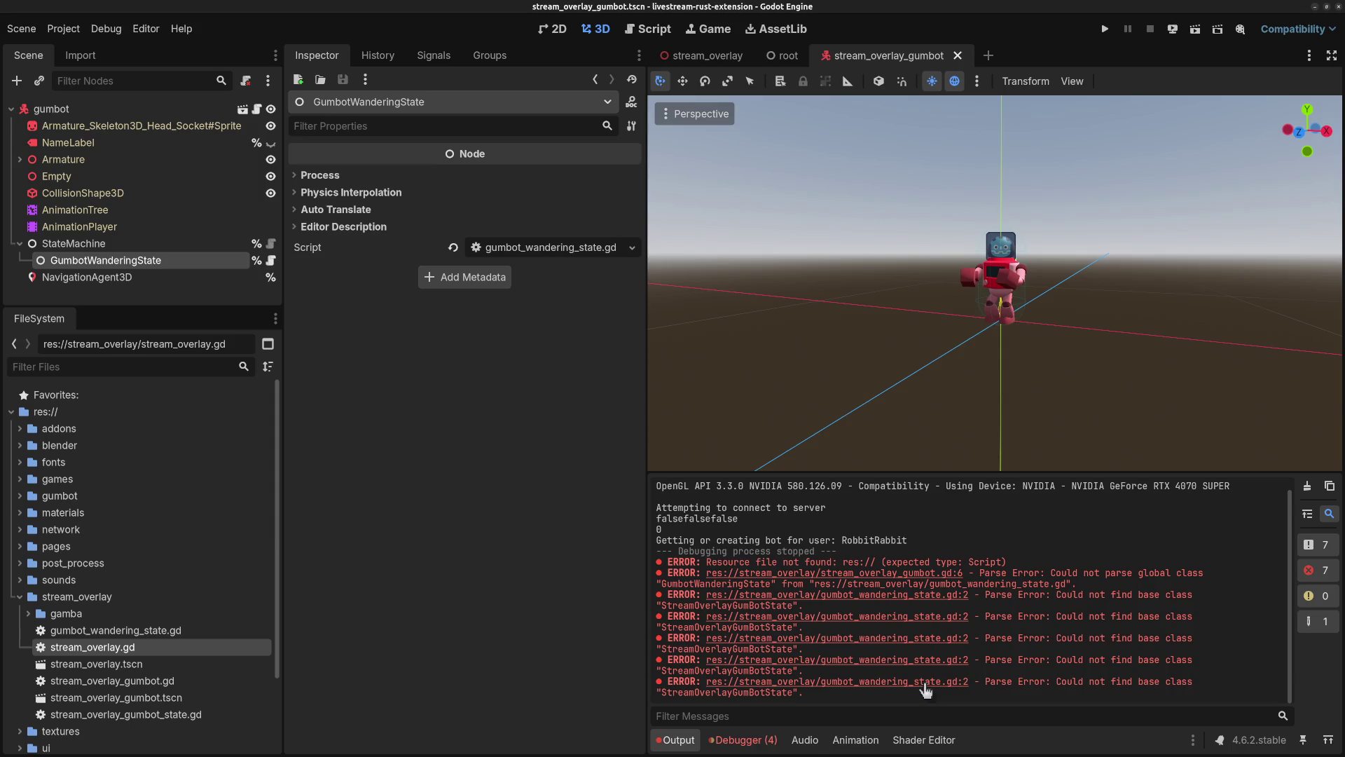
key(alt+Tab)
key(ctrl+p)
key(Escape)
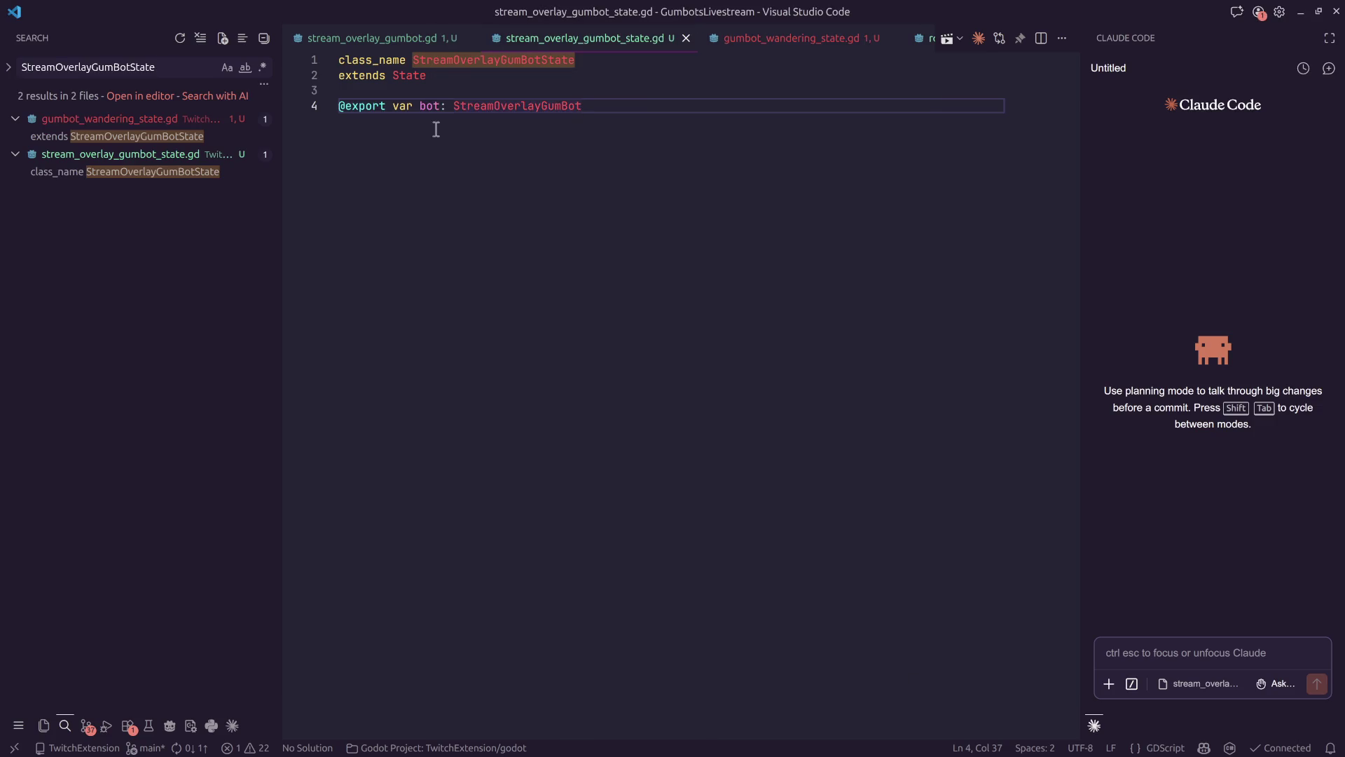
key(F4)
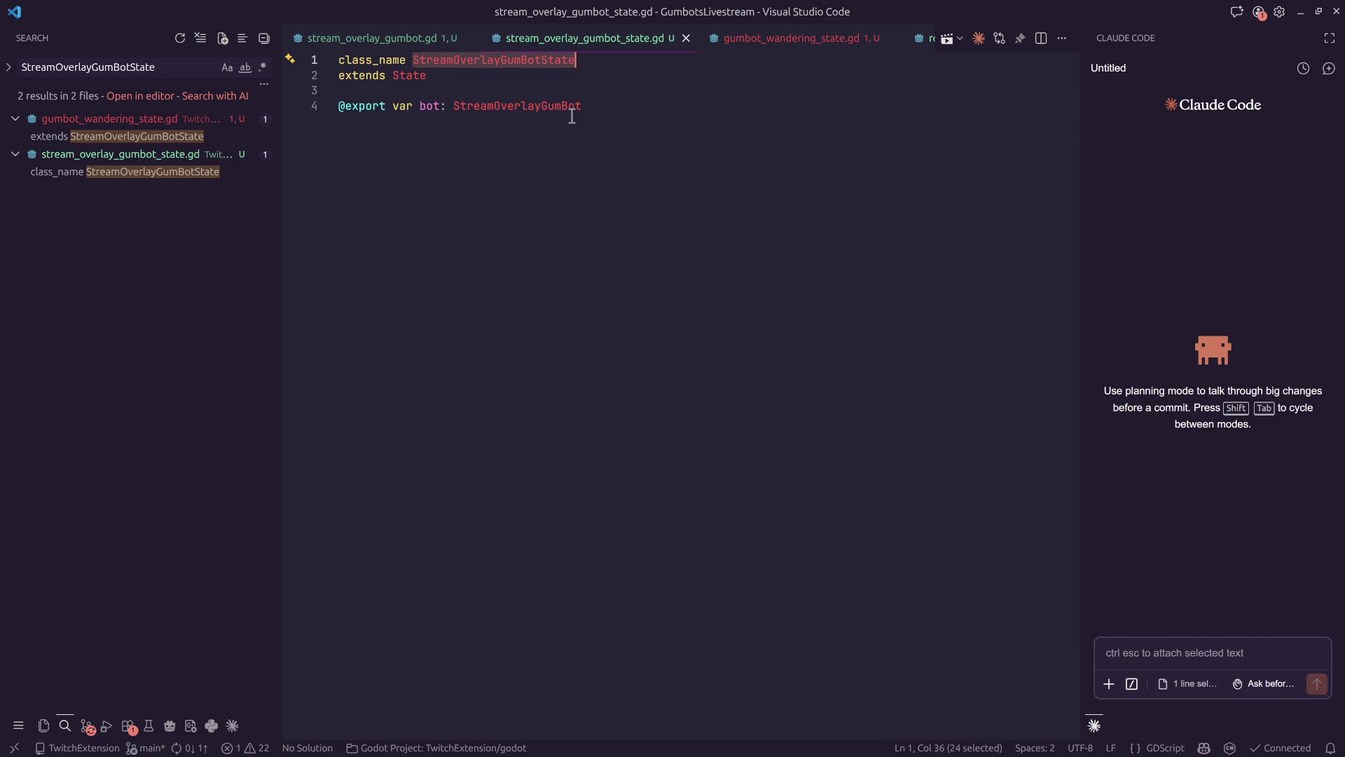
key(ctrl+p)
key(Down)
key(Return)
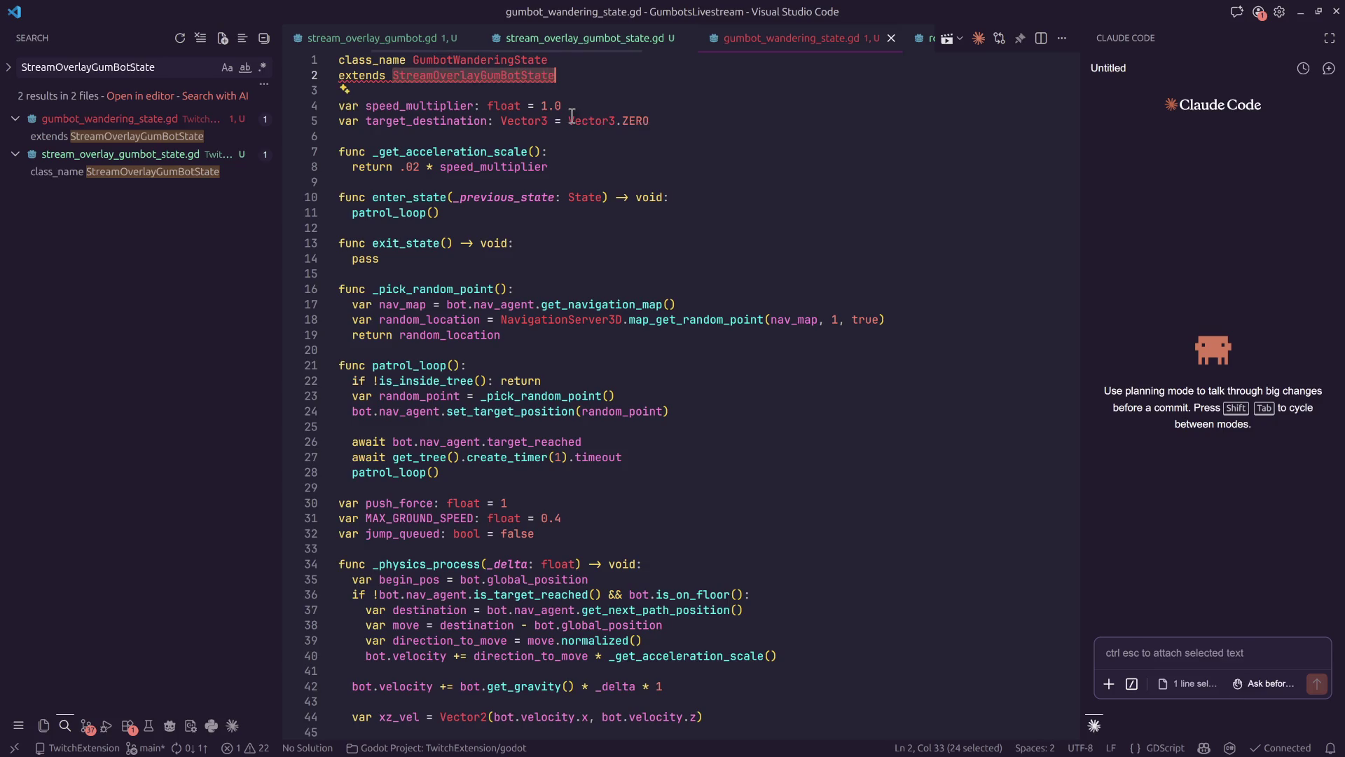
- Review the wandering script's header, then run the game in Godot to test the fix
click(571, 77)
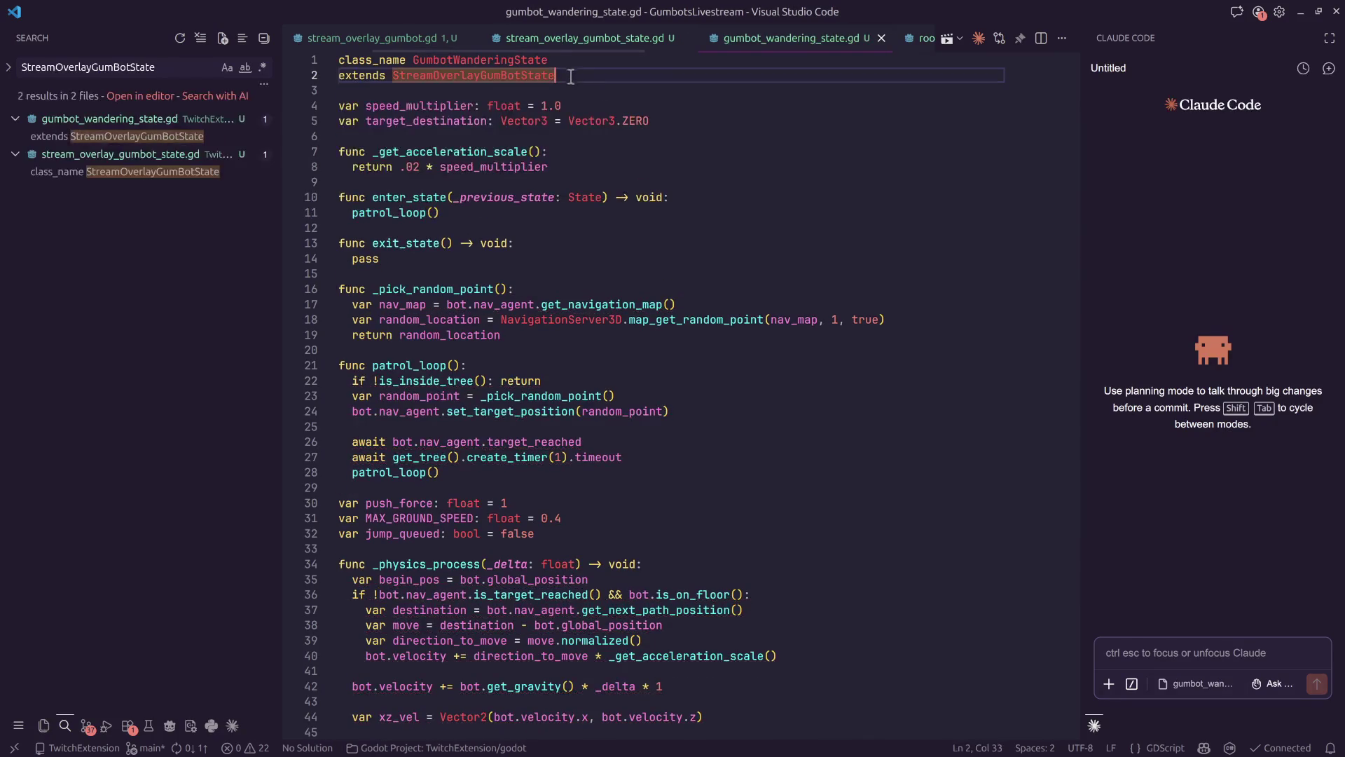
click(569, 91)
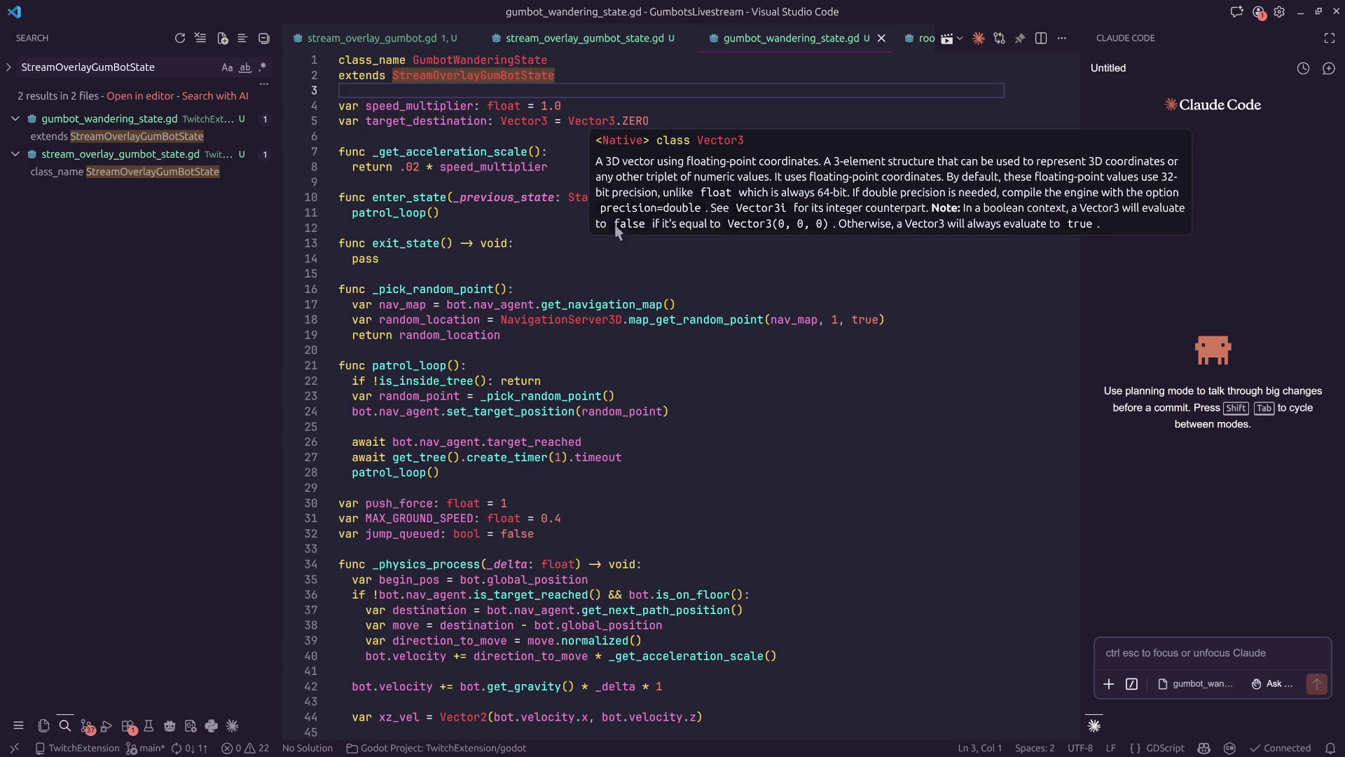
click(602, 260)
key(alt+Tab)
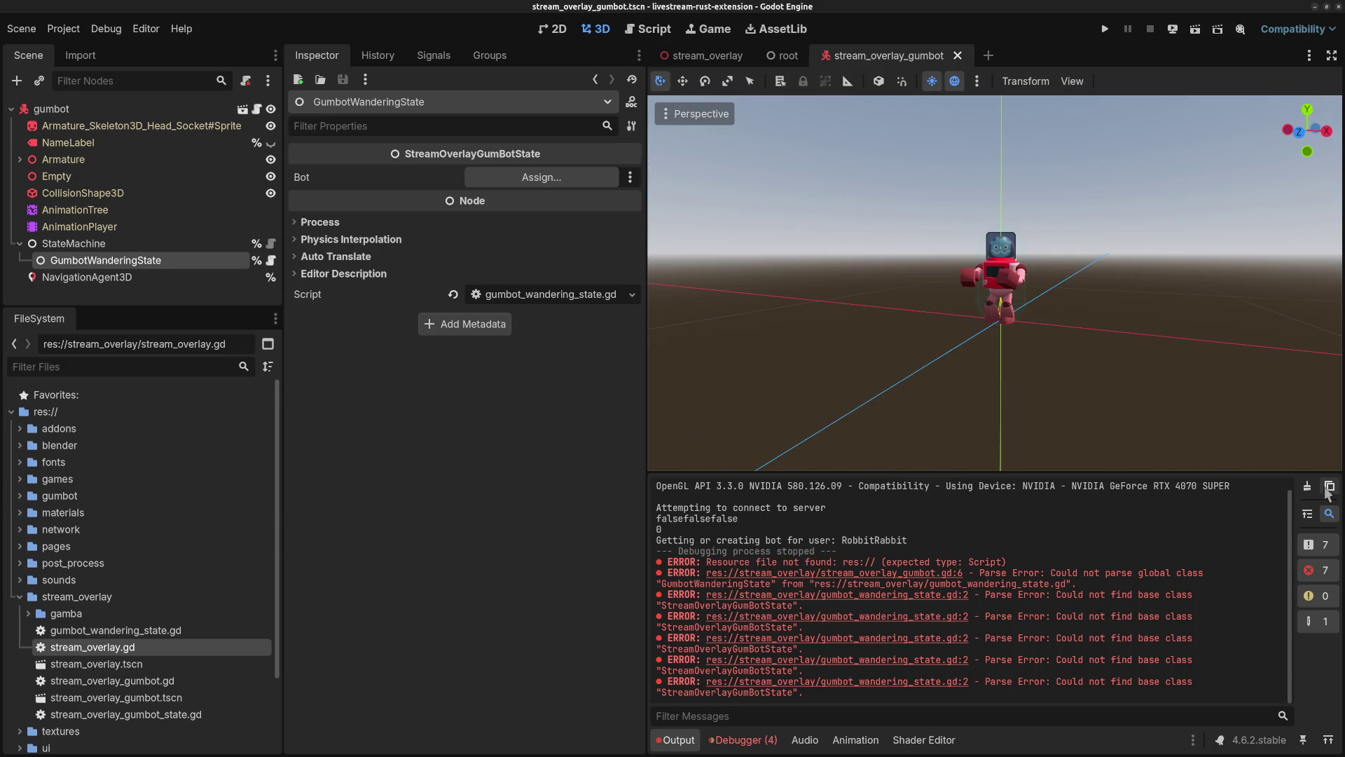
click(1307, 486)
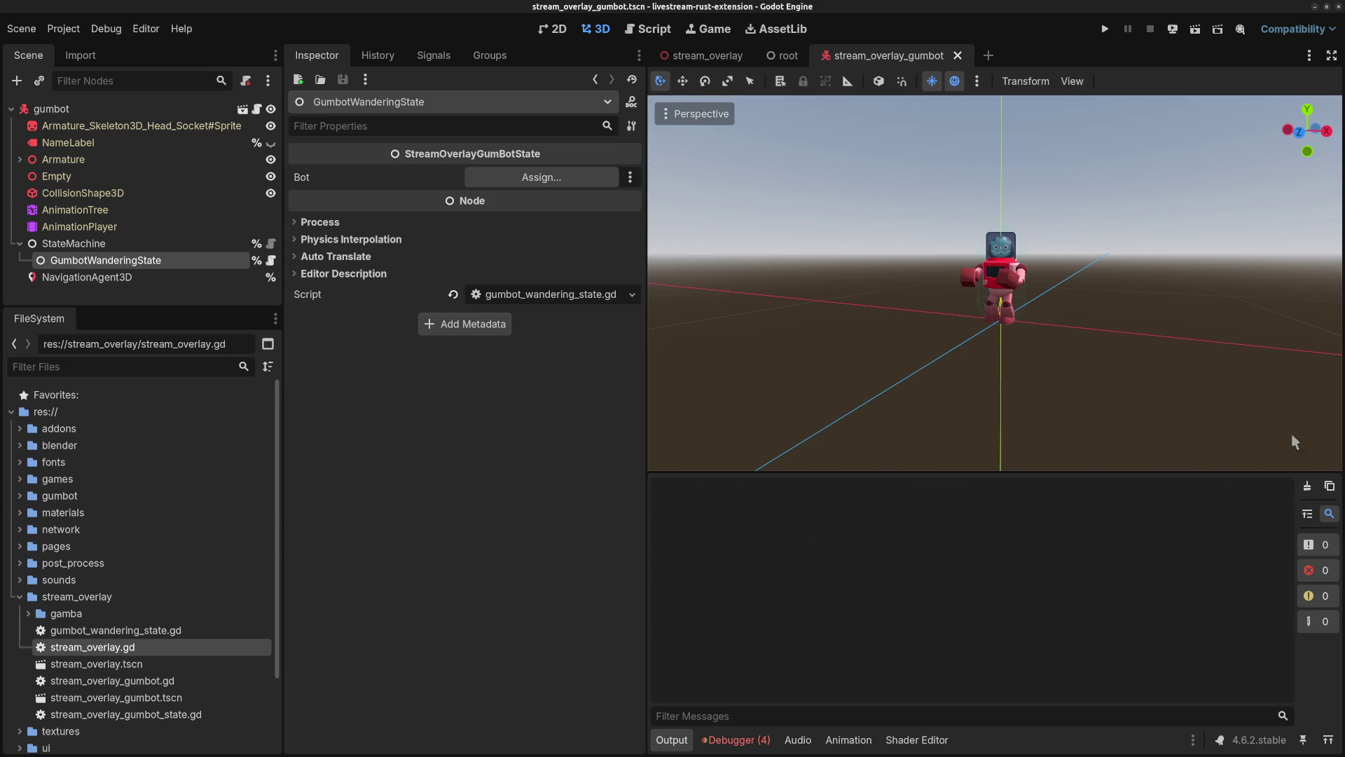
- After a quick test run, assign gumbot as the Bot of the GumbotWanderingState node
click(1105, 29)
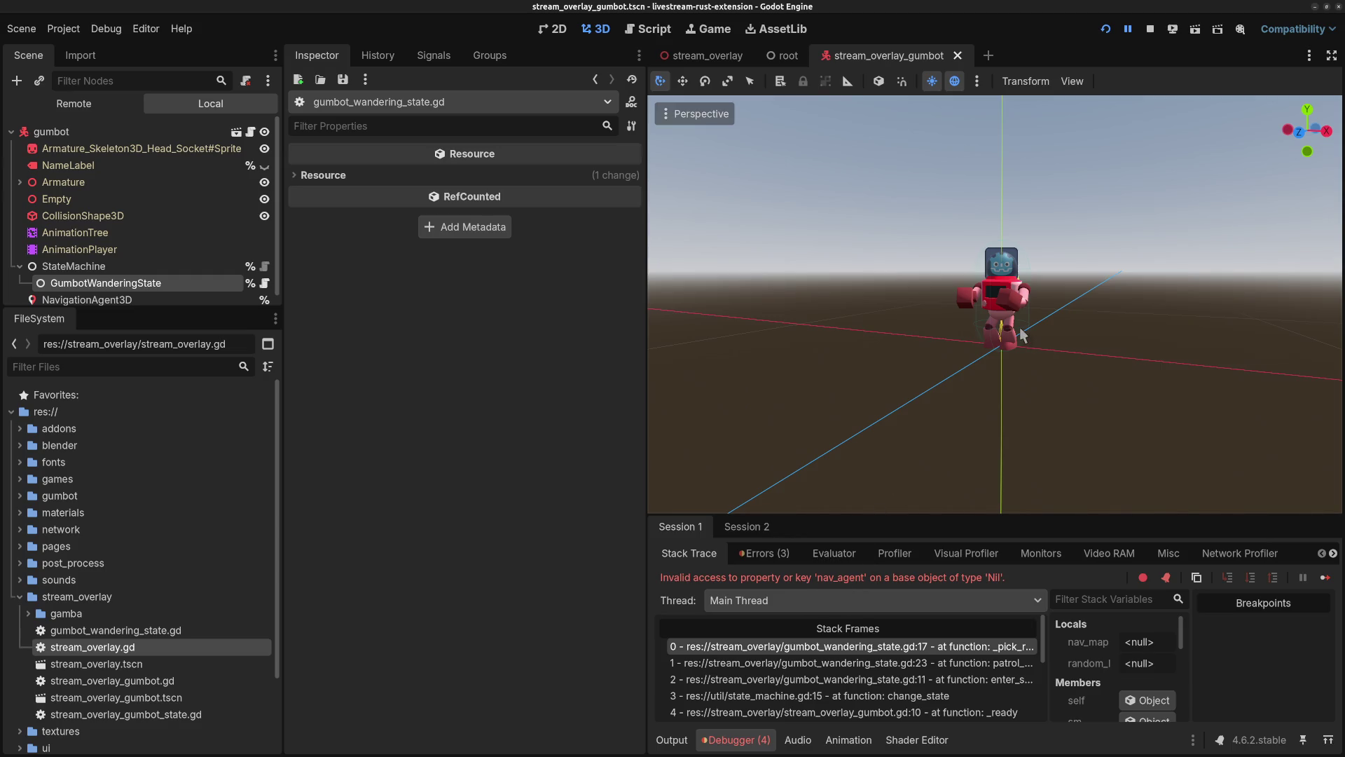
click(1147, 34)
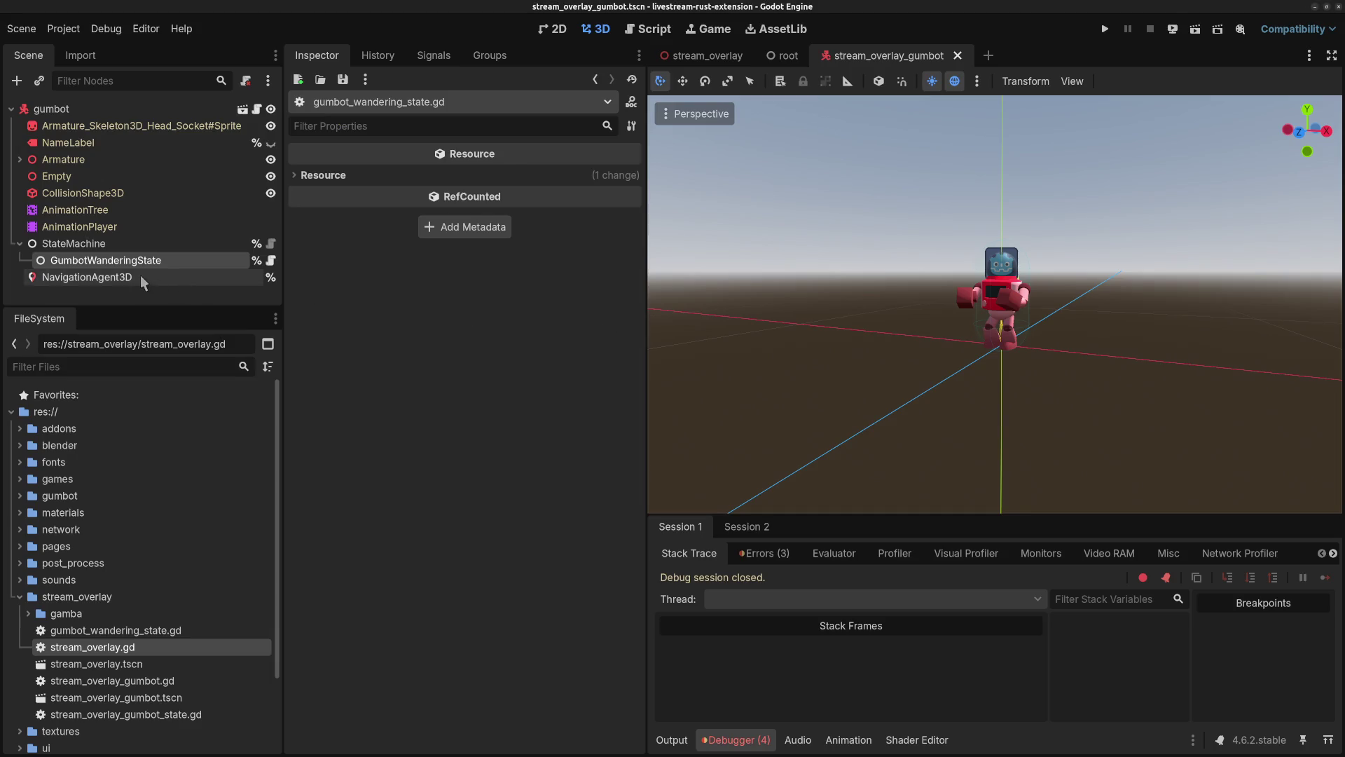
click(155, 260)
click(519, 178)
click(596, 205)
click(723, 603)
- Save the scene and rerun the game, stopping it at the is_invincible error
key(ctrl+s)
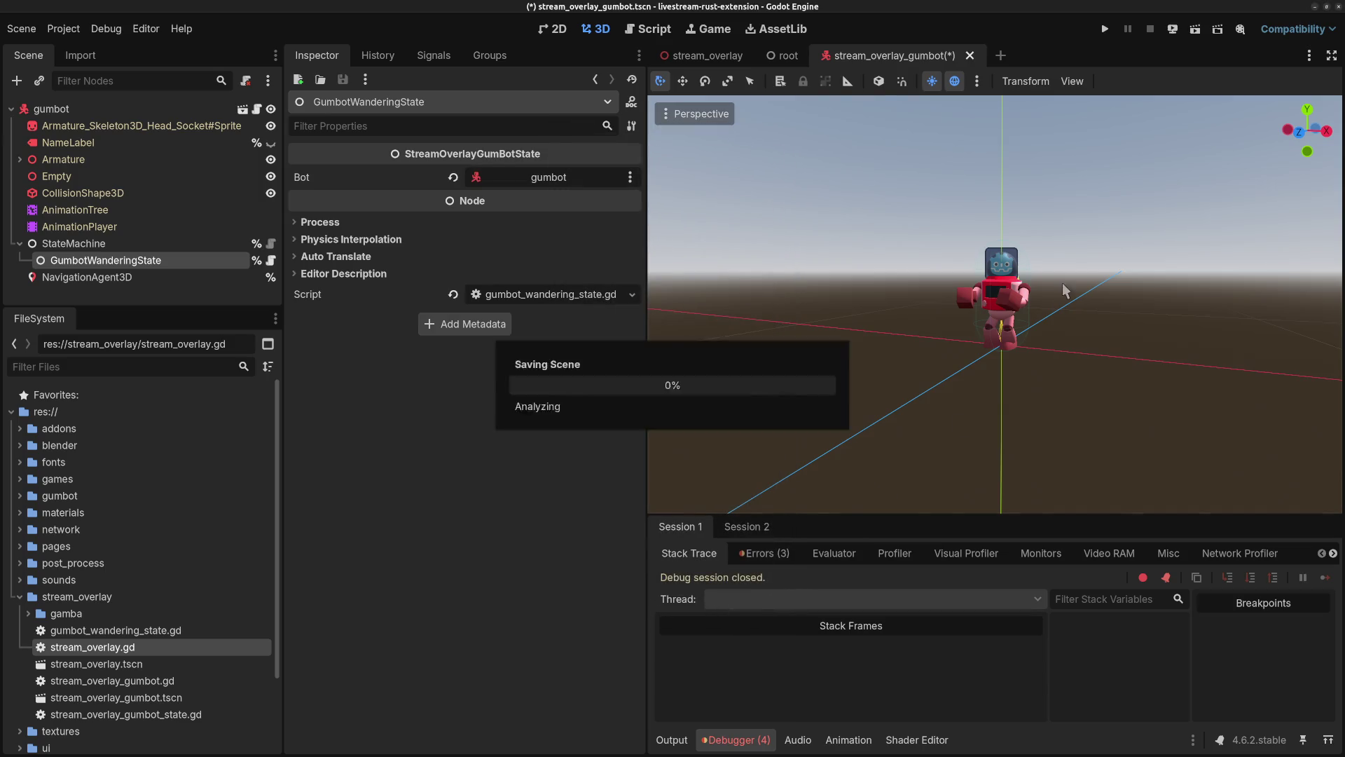
click(1105, 29)
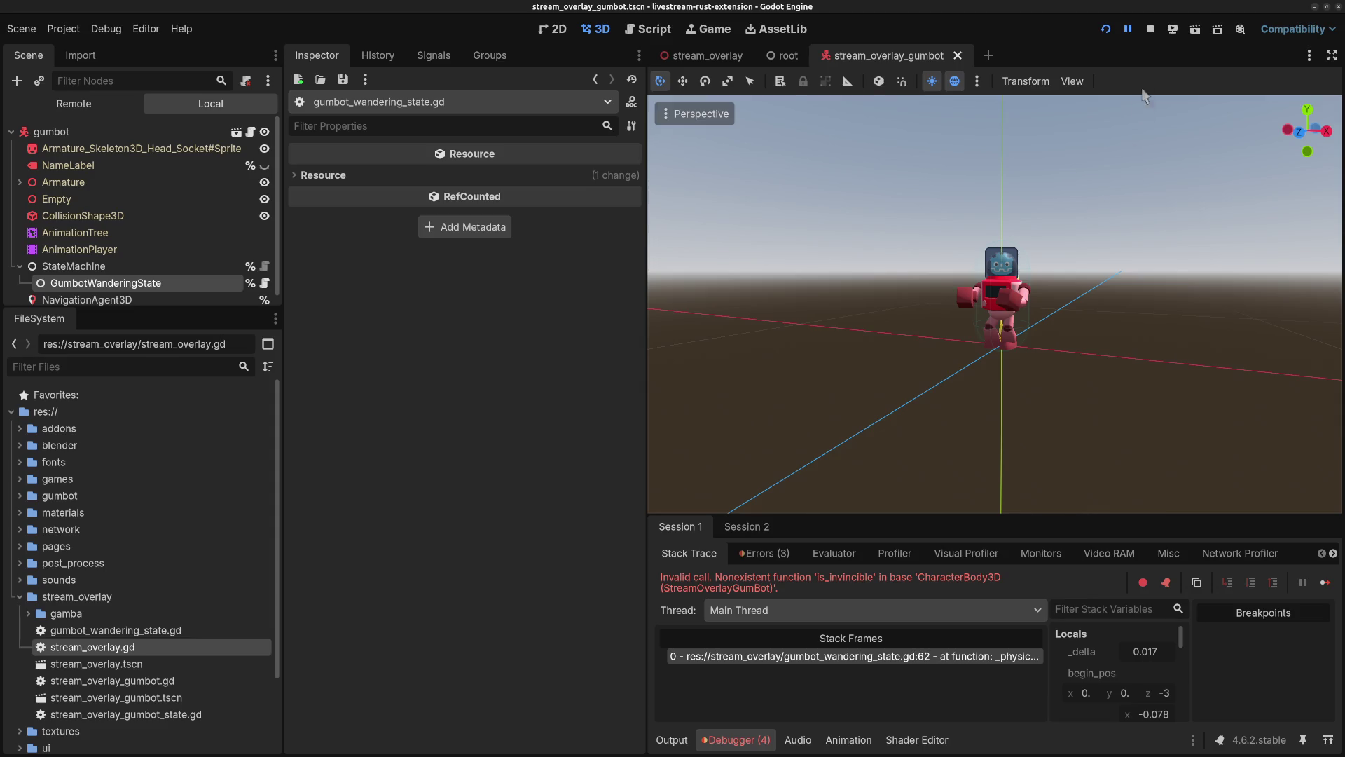
click(1151, 28)
- Locate the is_invincible check on line 62, briefly deleting the call before restoring it
key(alt+Tab)
click(579, 471)
scroll(590, 527, down, 3)
scroll(590, 527, down, 8)
click(581, 531)
click(620, 485)
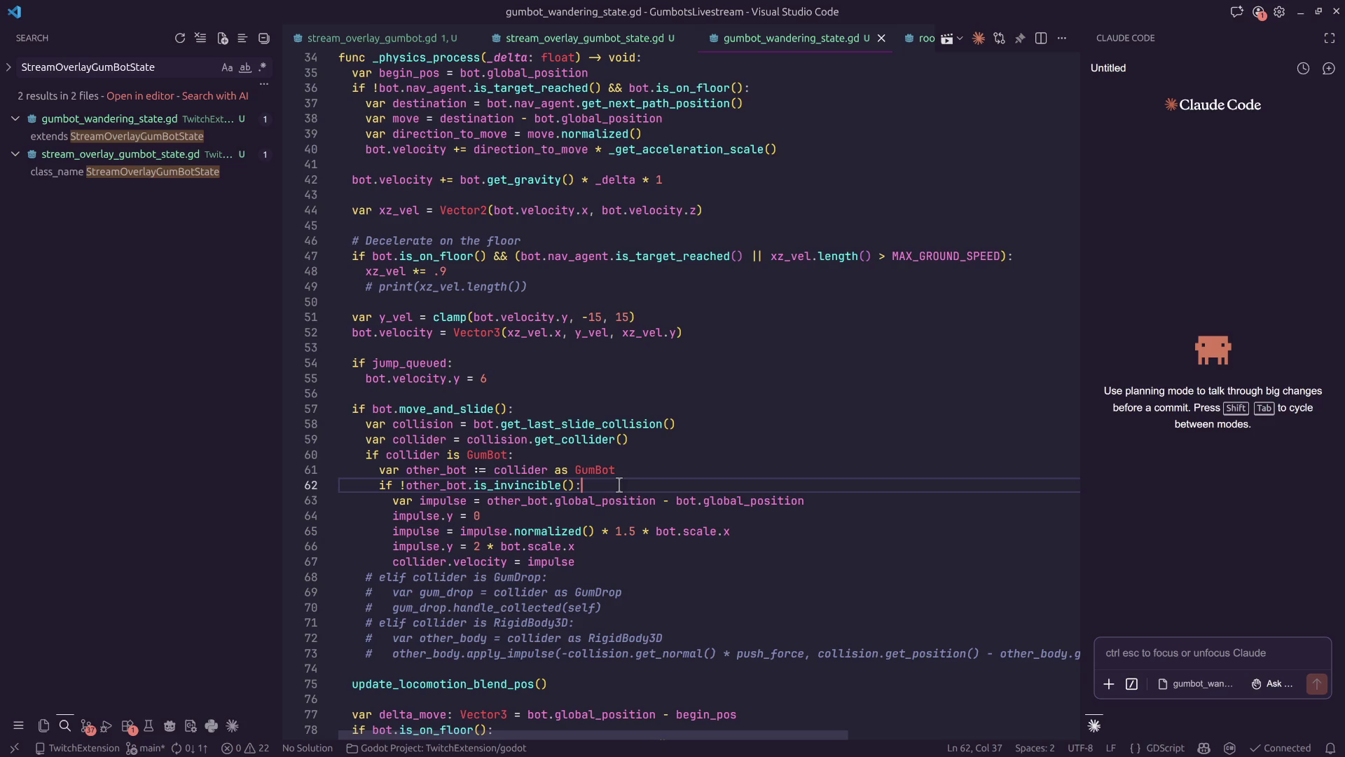
click(529, 485)
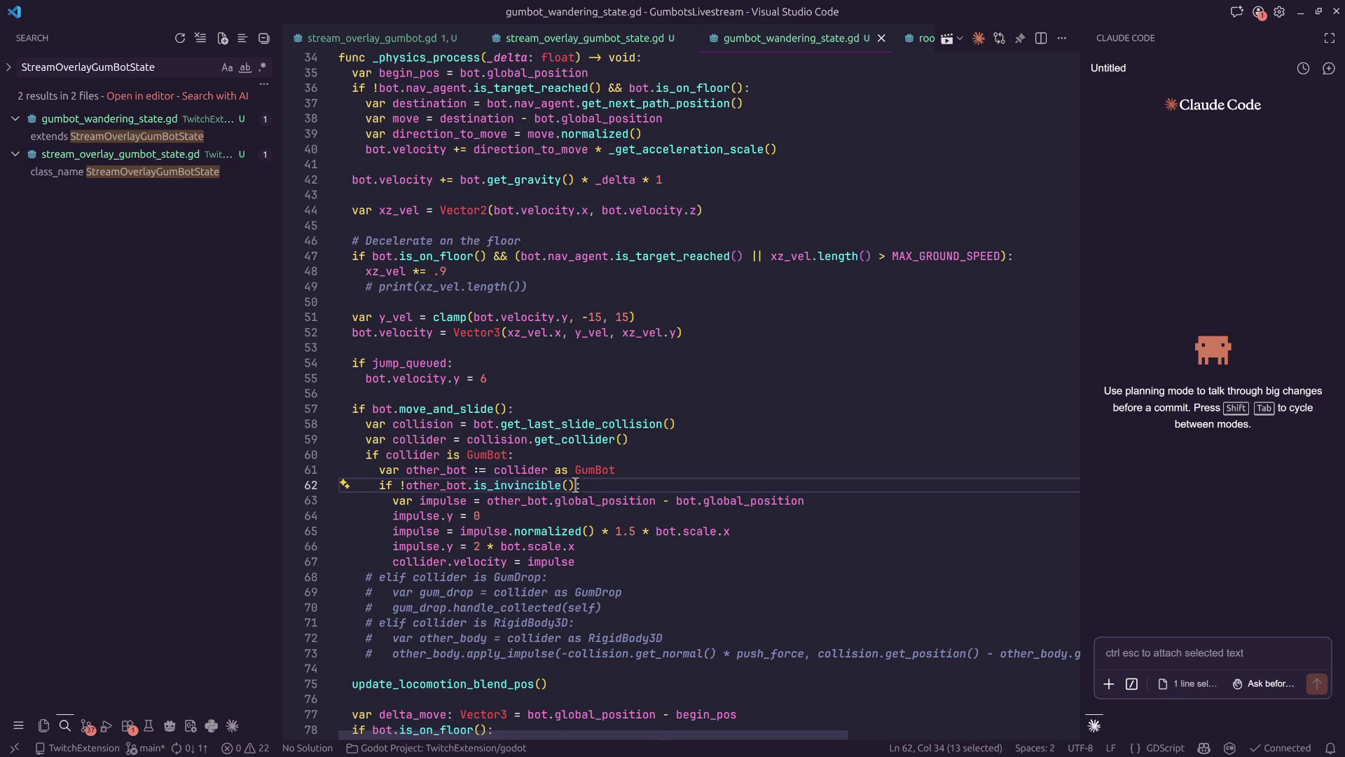
drag(577, 485, 467, 488)
key(BackSpace)
key(ctrl+Left)
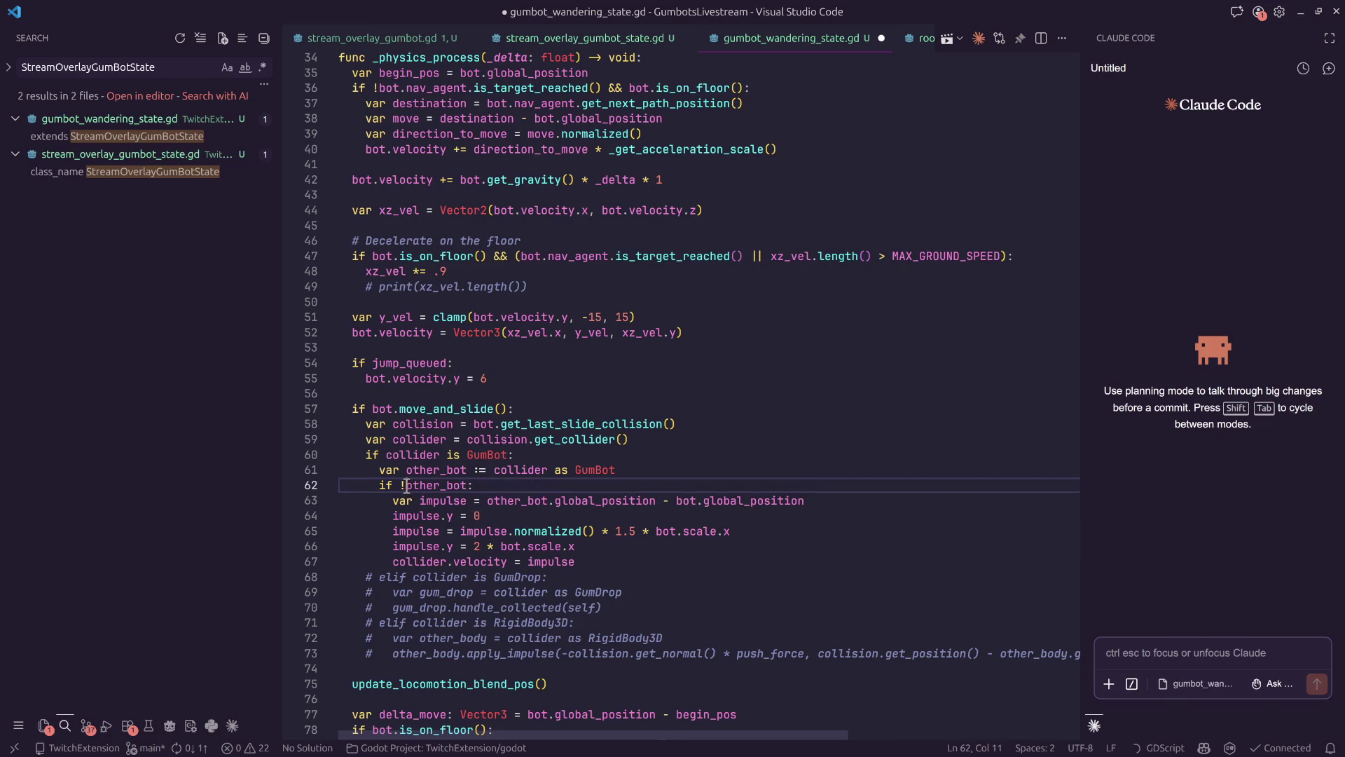
key(ctrl+z)
- Comment out the line 62 is_invincible check and dedent the impulse lines beneath it
click(621, 485)
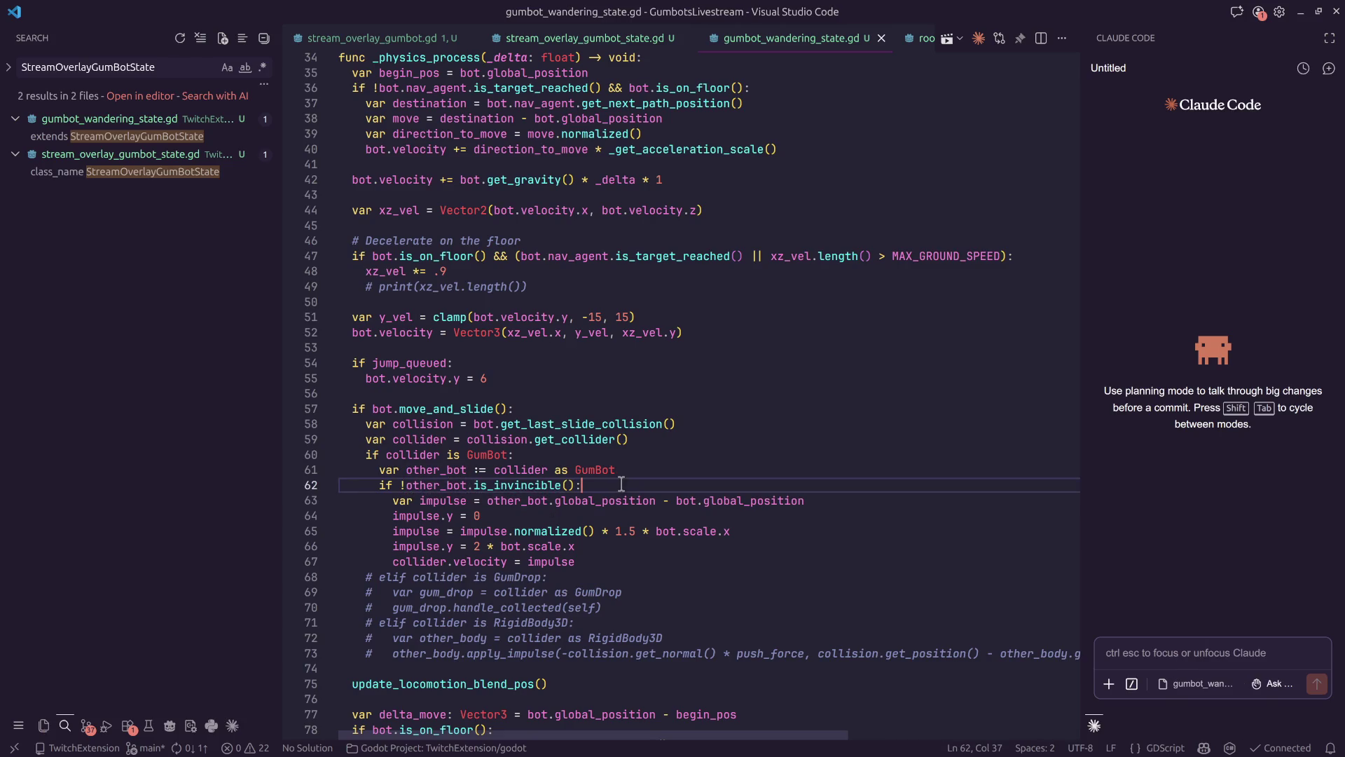
key(ctrl+slash)
key(Down)
key(shift+Down)
key(shift+Down)
key(shift+Down)
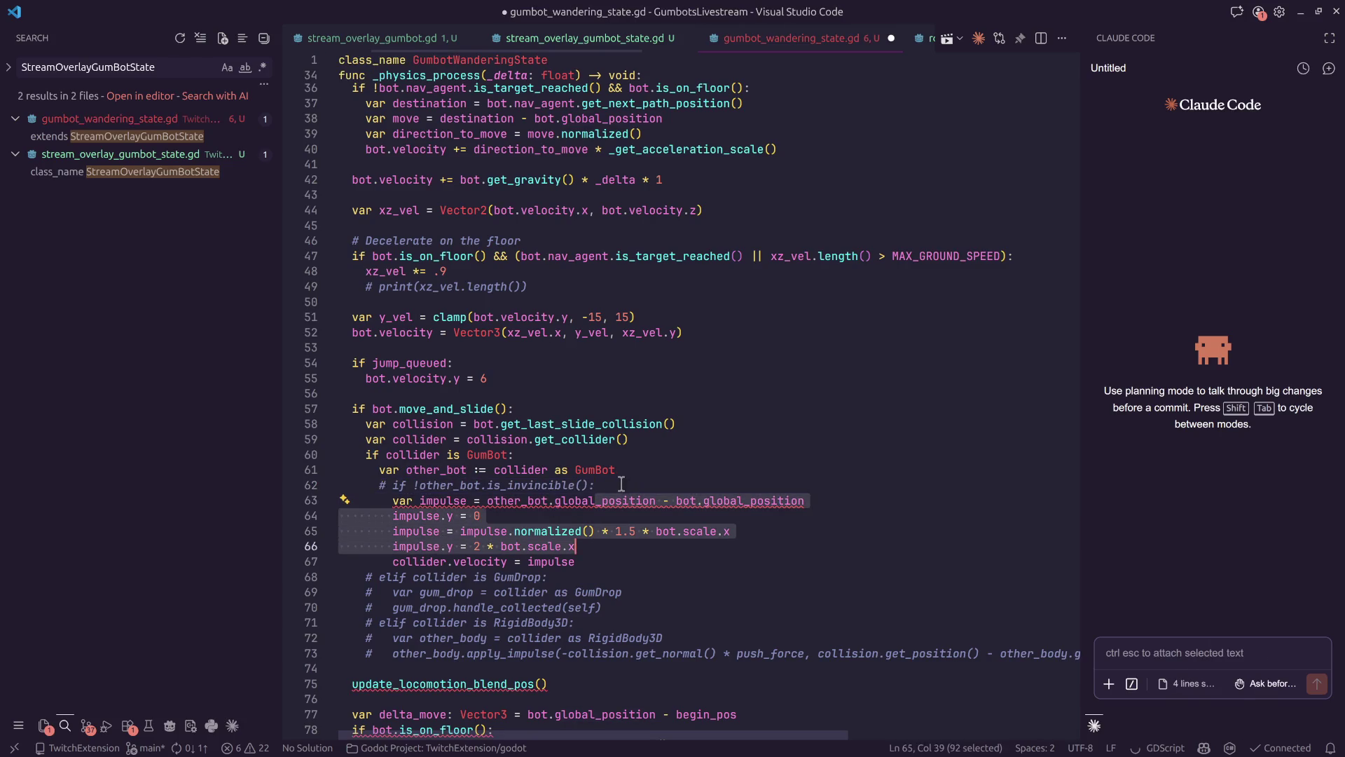
key(shift+Tab)
key(Escape)
- Add a blank line after the impulse code, save the script, and rerun the project in Godot
key(Return)
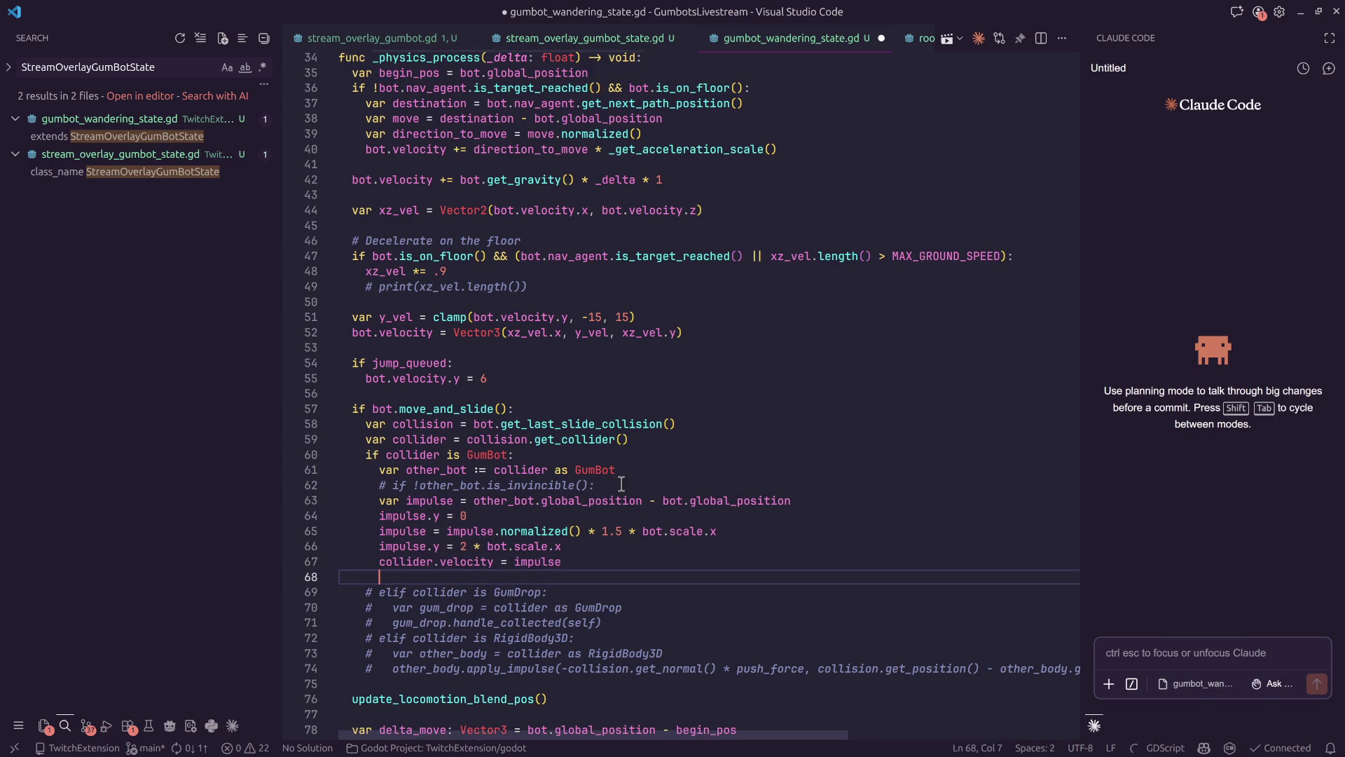
key(ctrl+s)
key(alt+Tab)
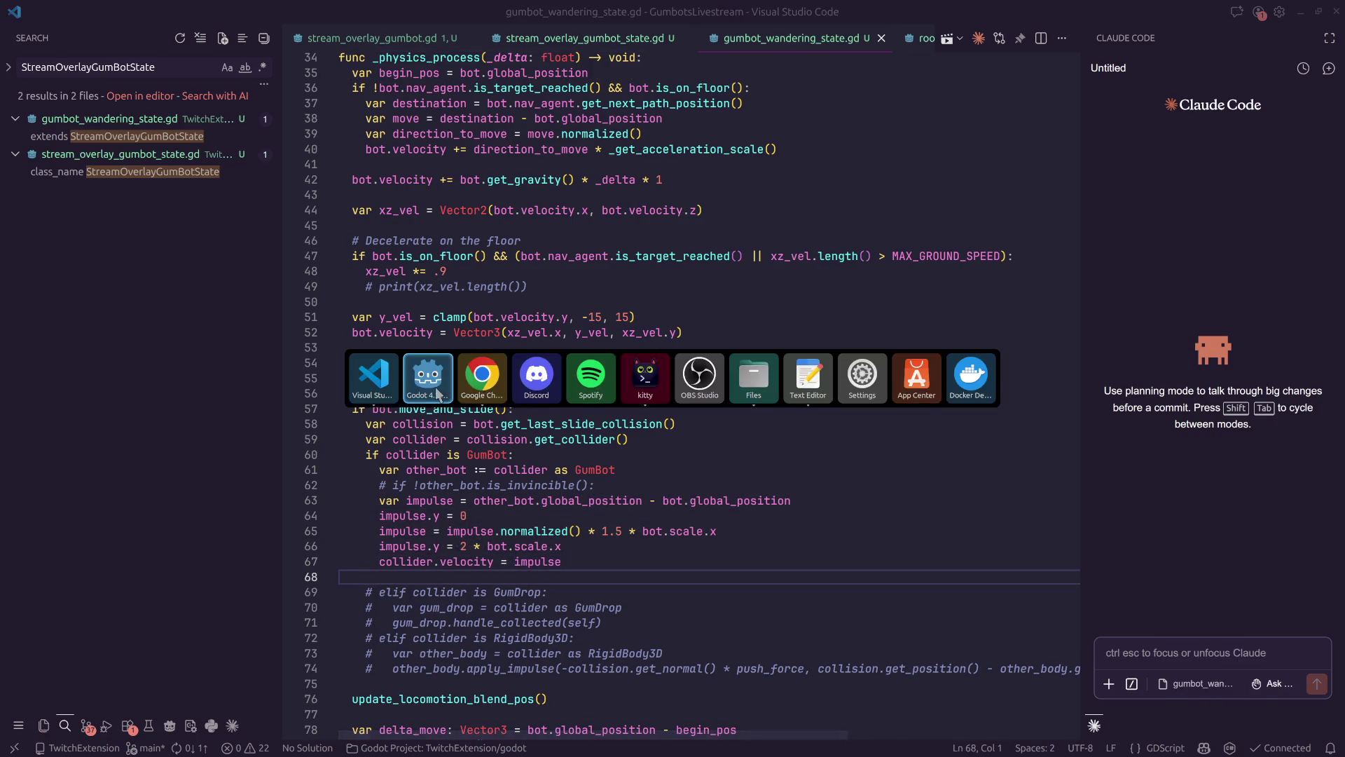
key(ctrl+s)
click(1106, 31)
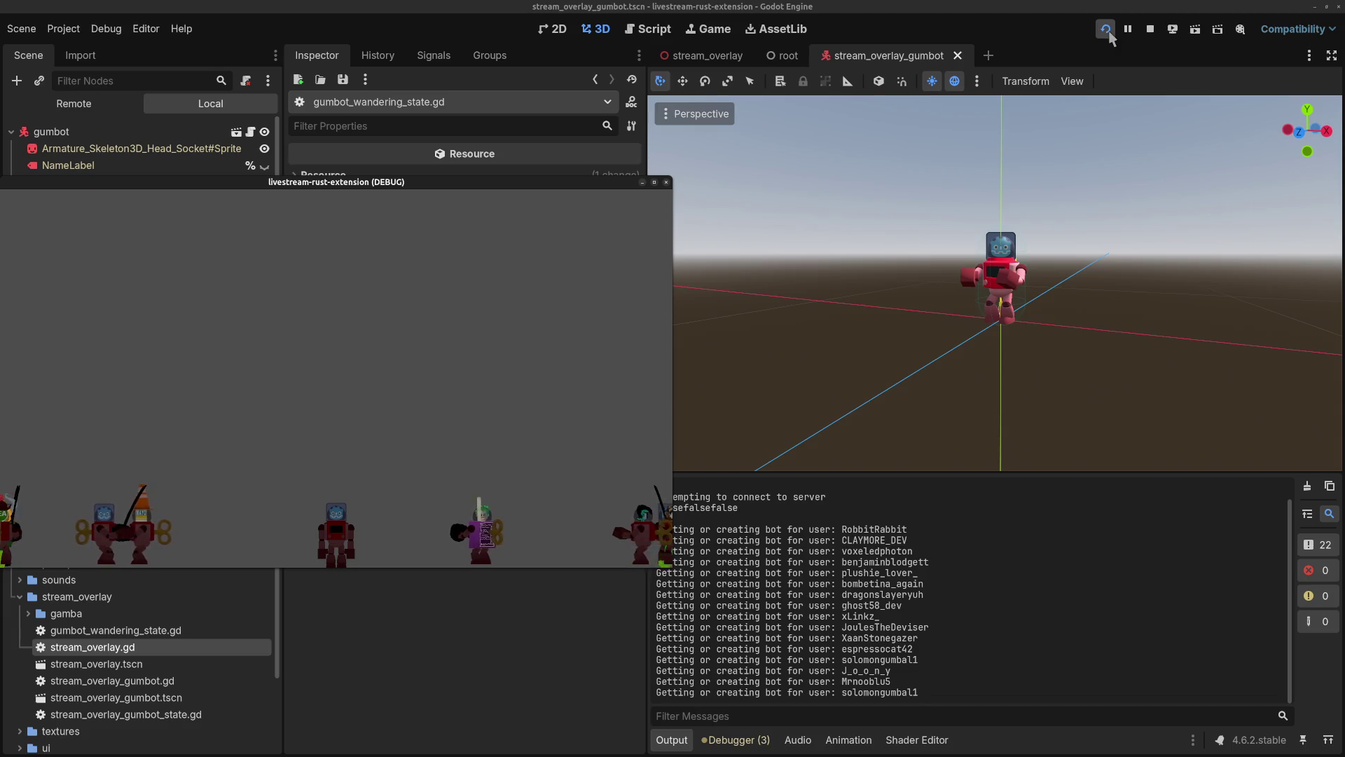
- Stop the debug game after watching the gumbots wander, with zero errors logged
click(1152, 32)
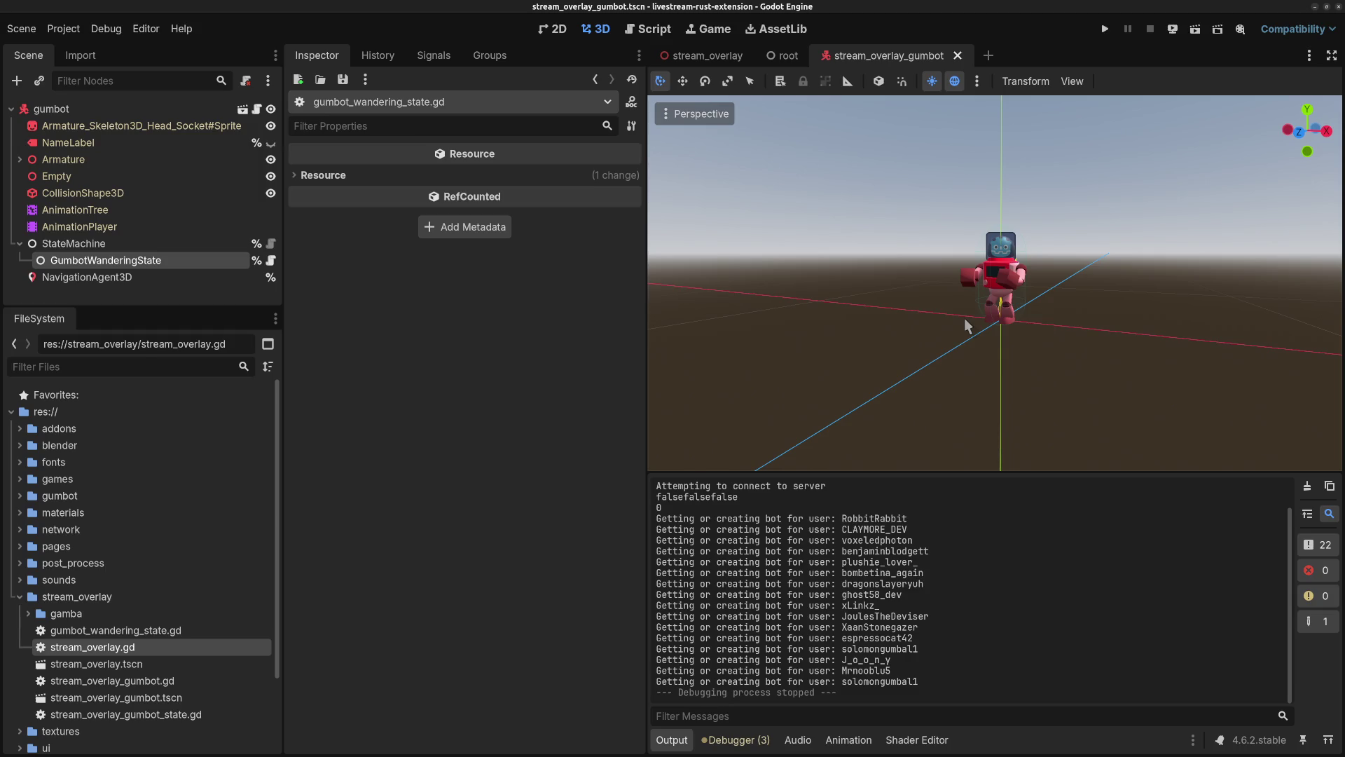
- Clear Godot's output log and save the scene
click(1307, 486)
key(ctrl+s)
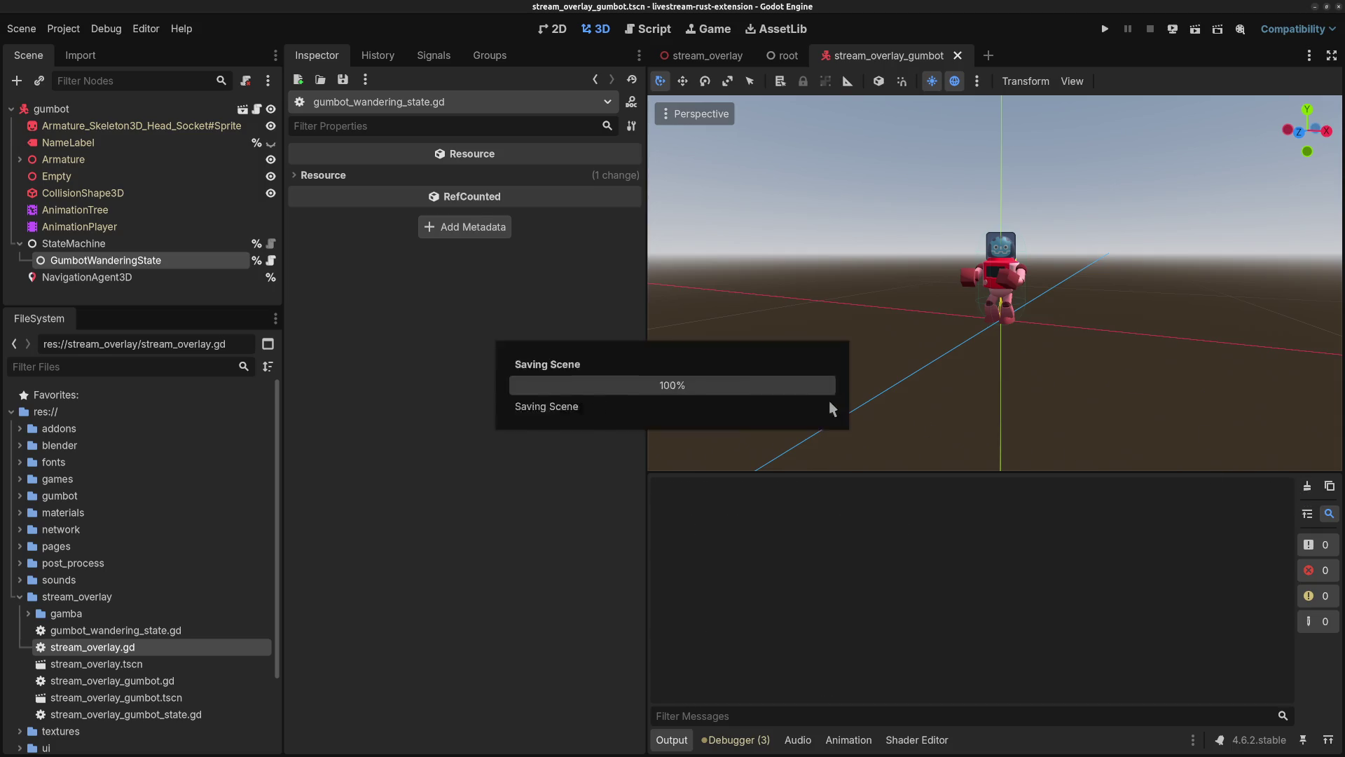
key(alt+Tab)
- Scroll up through gumbot_wandering_state.gd, reviewing the variable declarations on lines 30–32
click(622, 412)
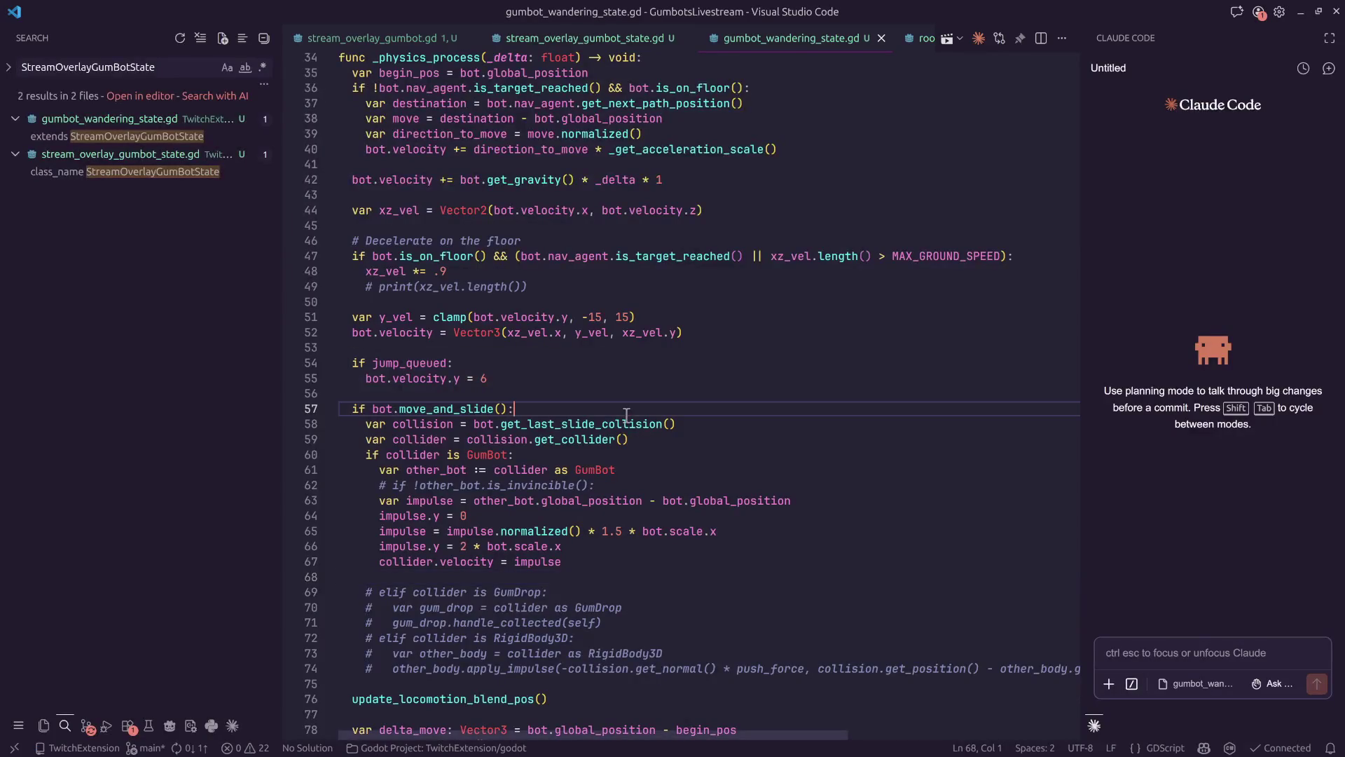
scroll(611, 476, up, 3)
scroll(611, 476, up, 10)
click(690, 512)
scroll(689, 513, up, 2)
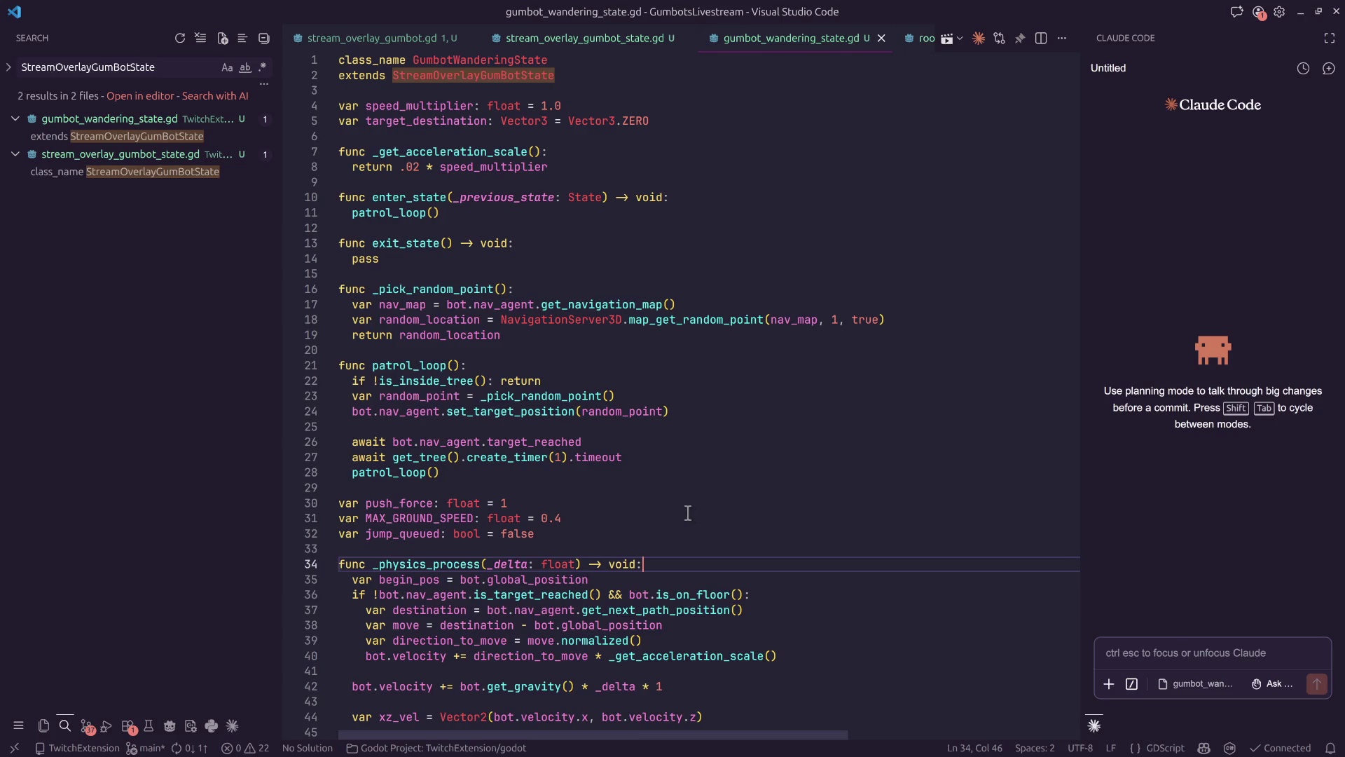
click(649, 511)
drag(616, 535, 291, 510)
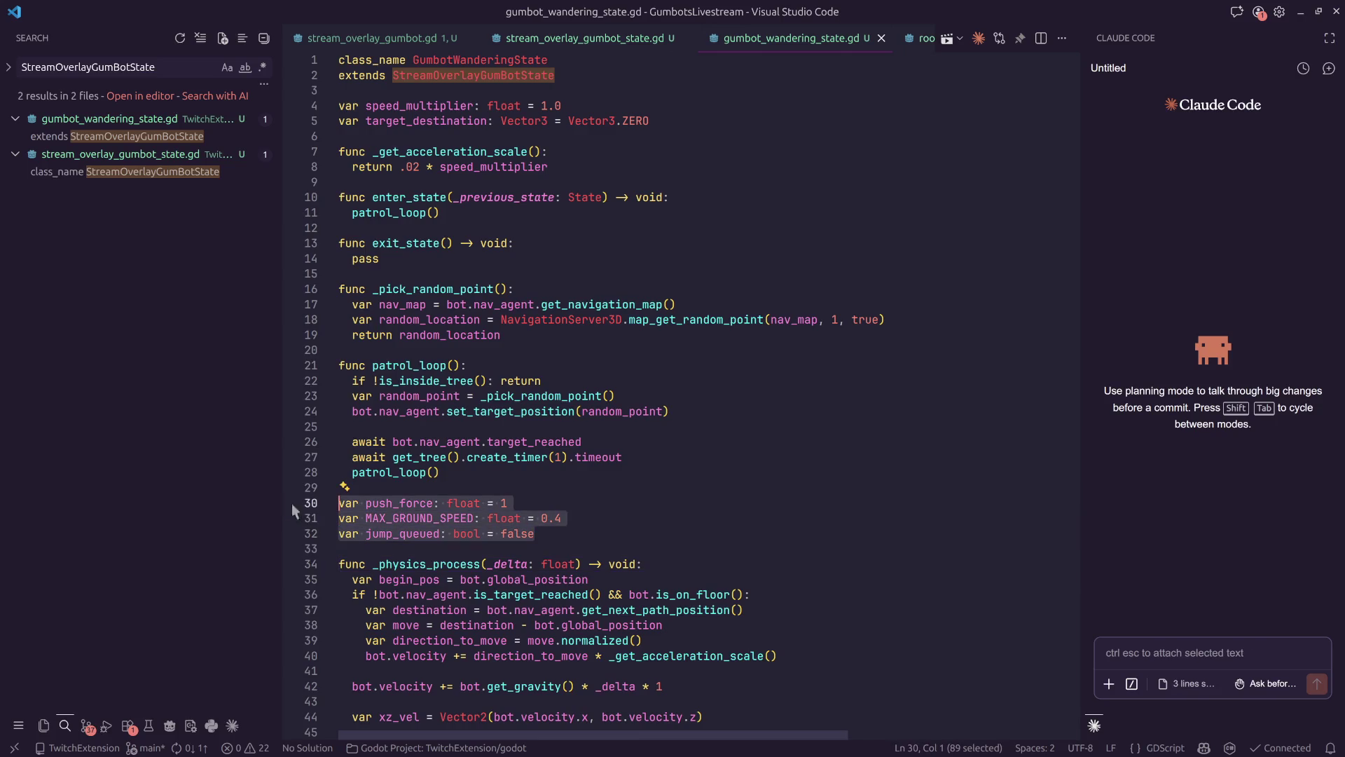
click(650, 518)
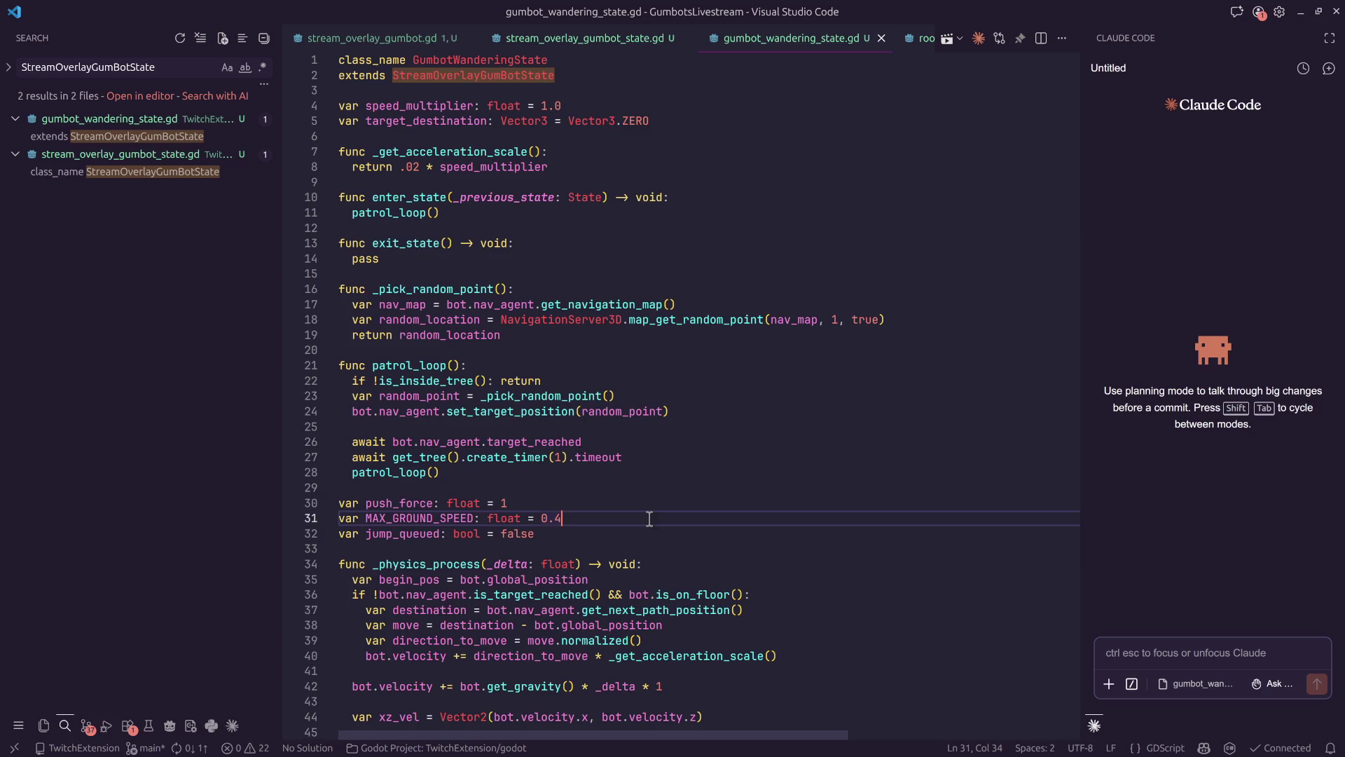
key(alt+Tab)
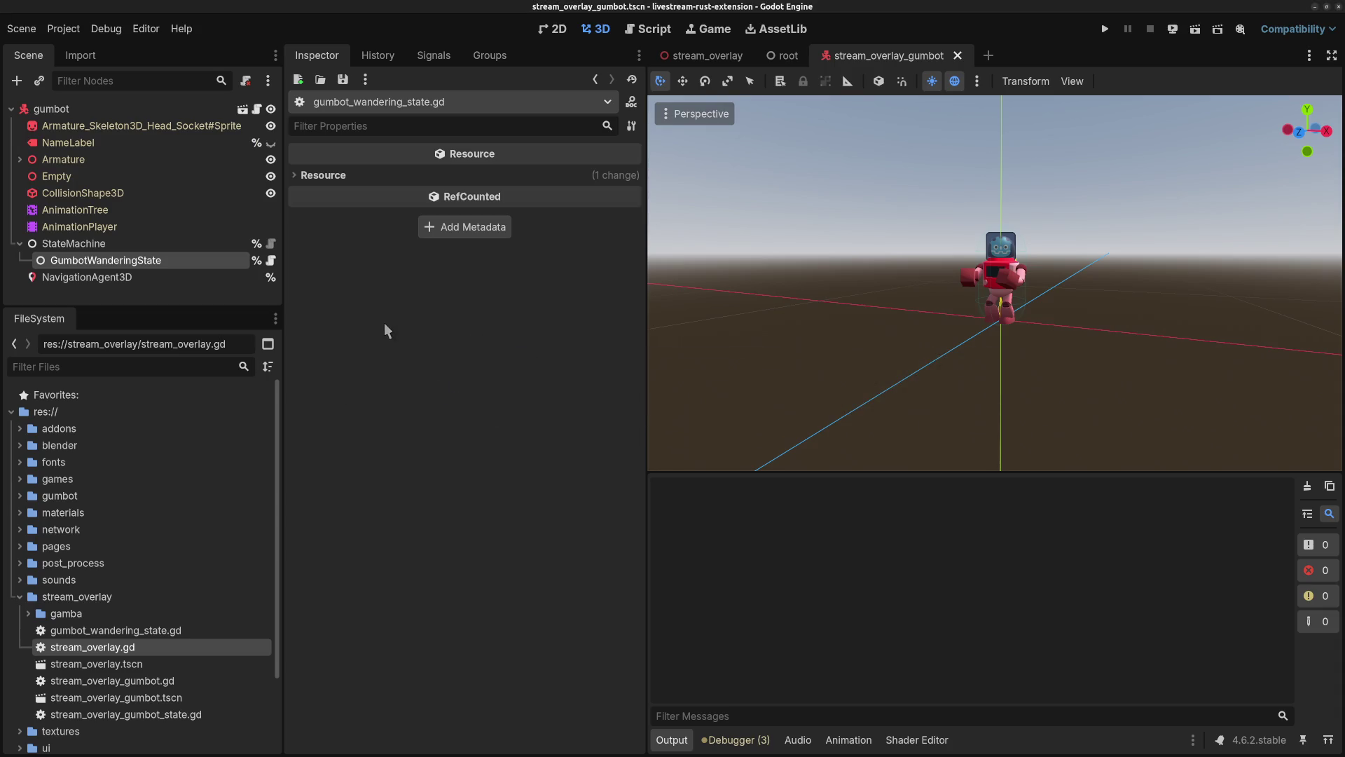
key(alt+Tab)
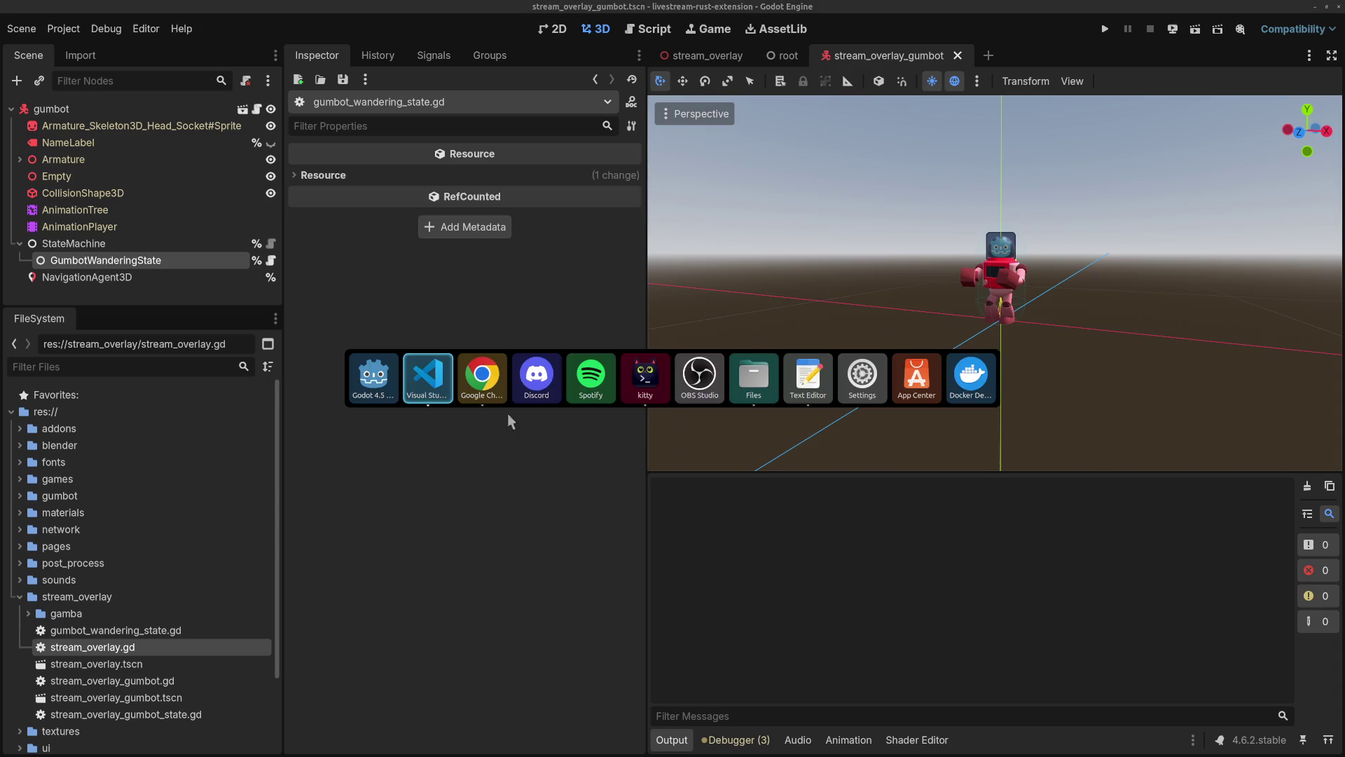
- Go to the enter_state declaration and start a new line typing bot.an
scroll(635, 489, down, 4)
scroll(635, 489, down, 10)
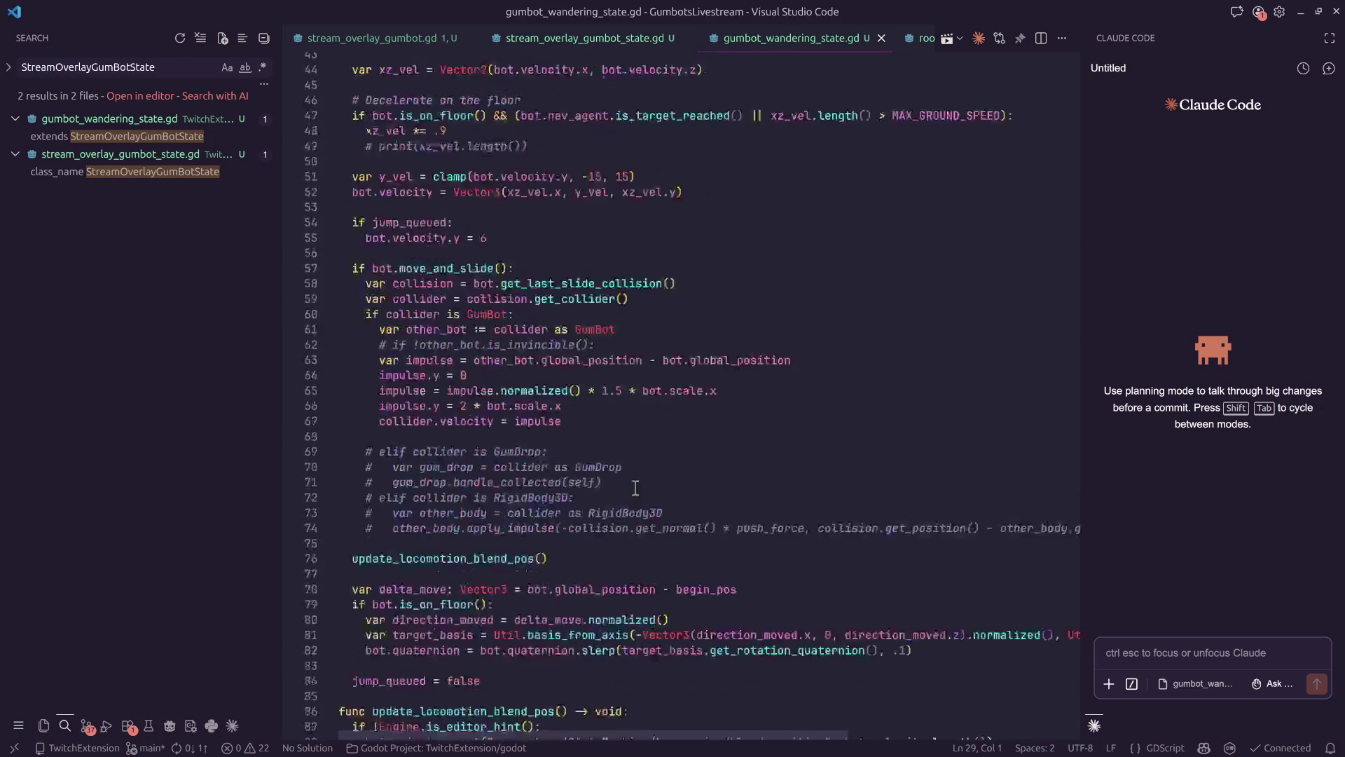
click(637, 485)
scroll(637, 485, up, 4)
click(716, 473)
scroll(701, 475, up, 8)
scroll(687, 476, up, 4)
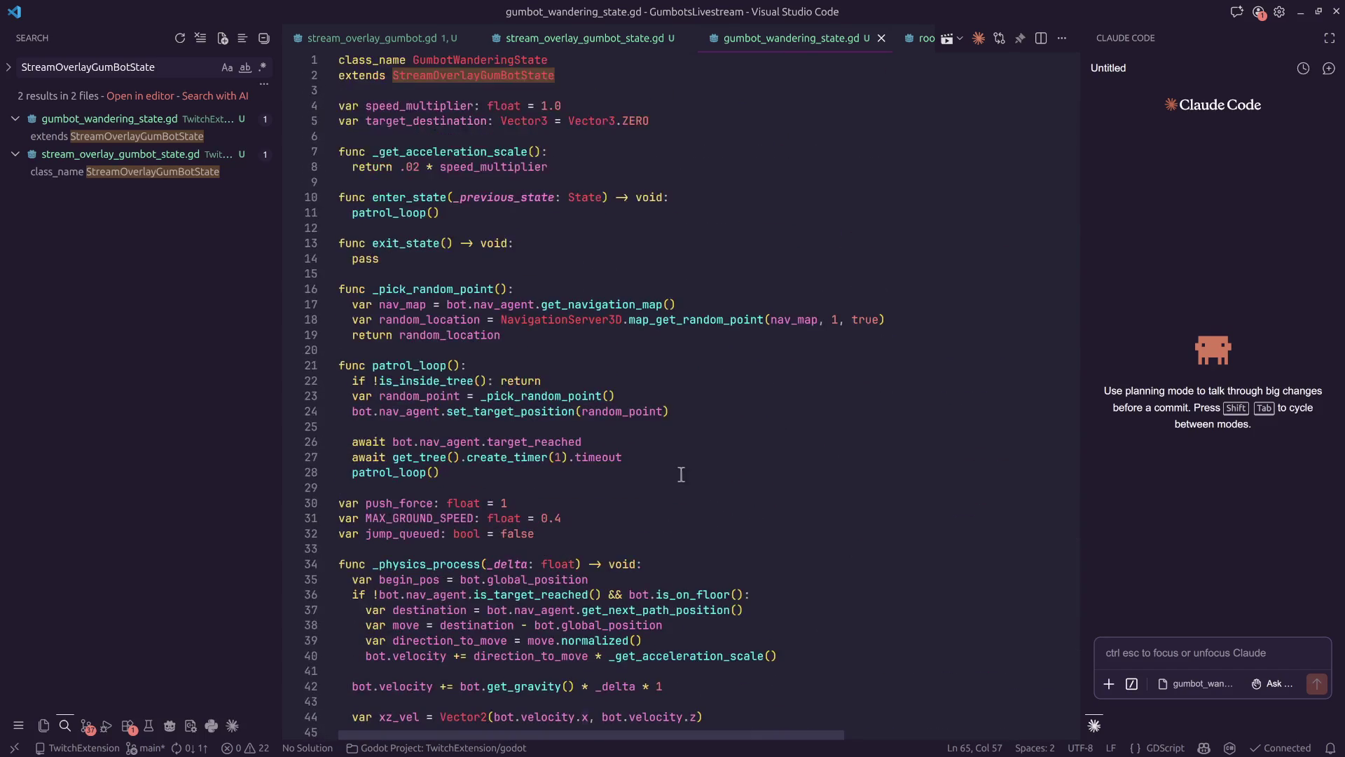
click(593, 345)
click(578, 289)
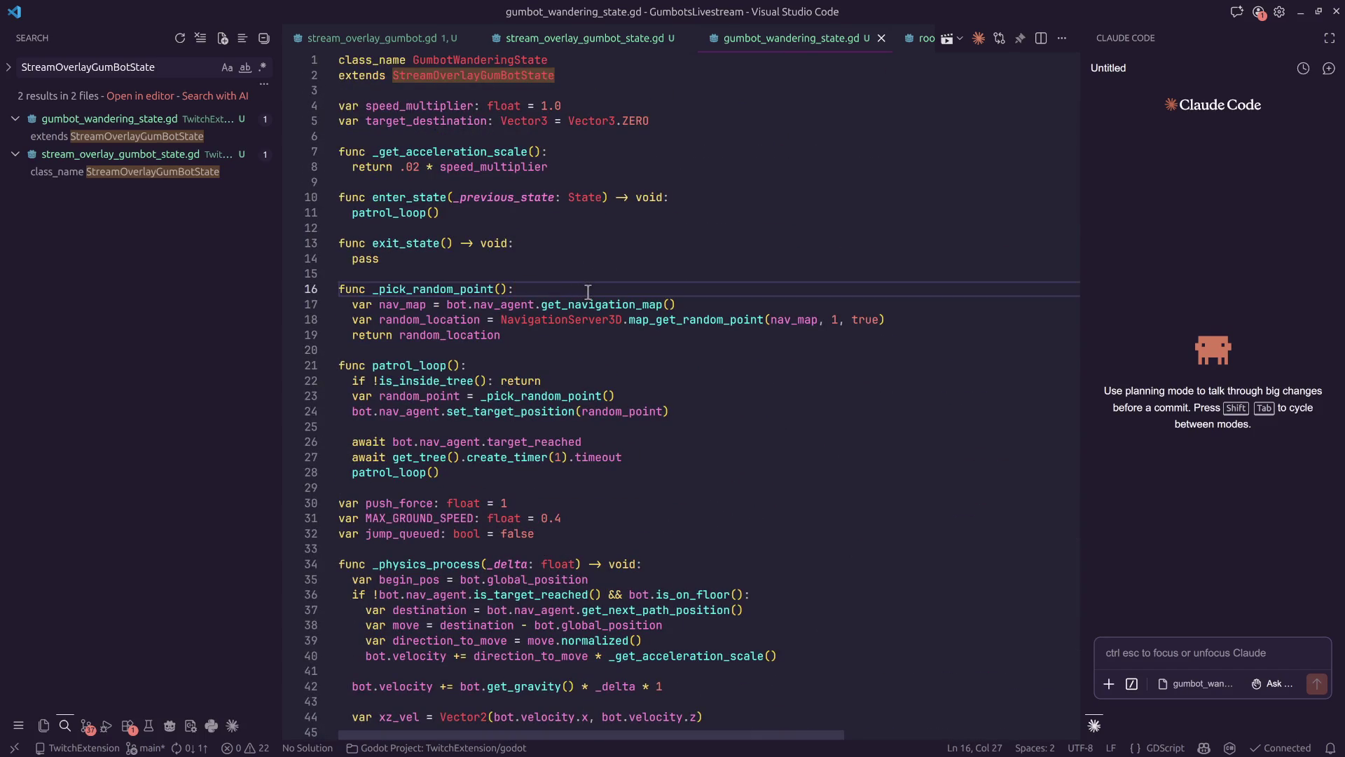
click(545, 168)
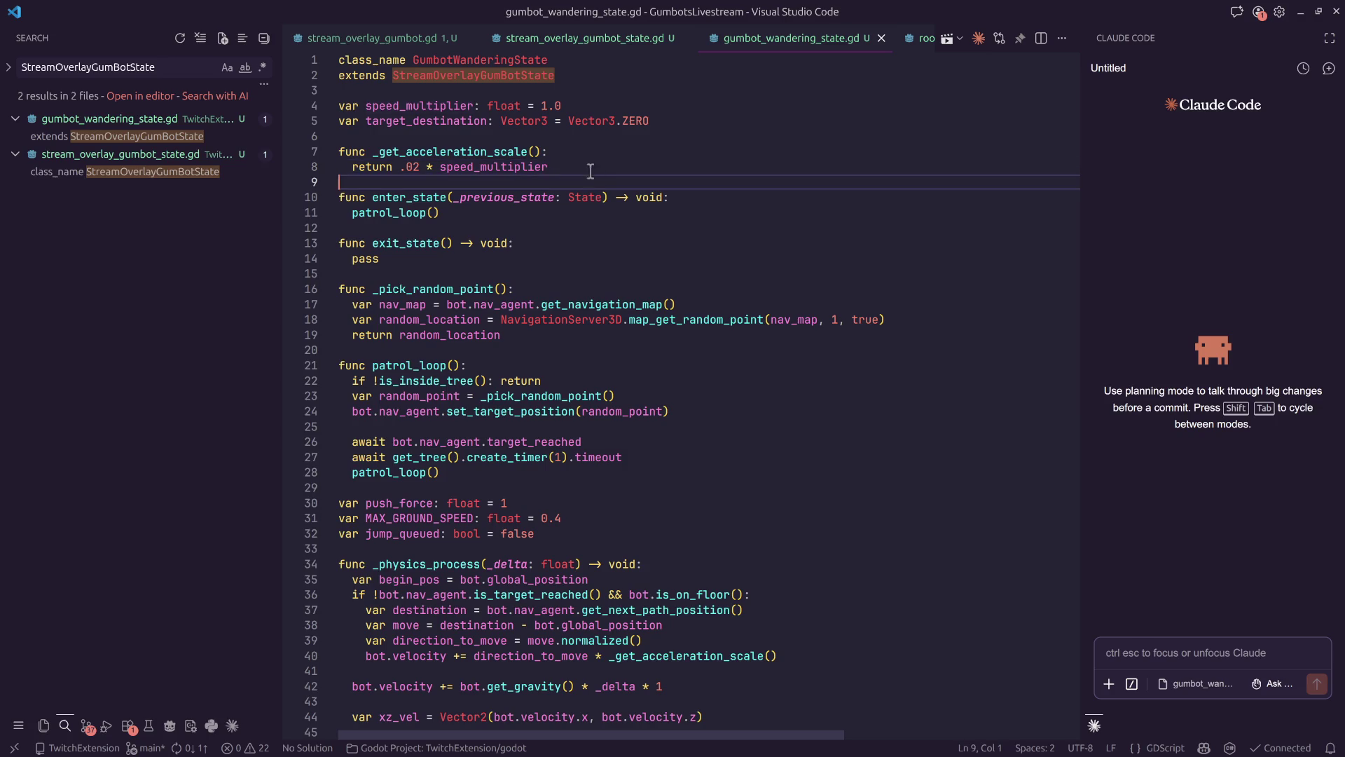
click(583, 150)
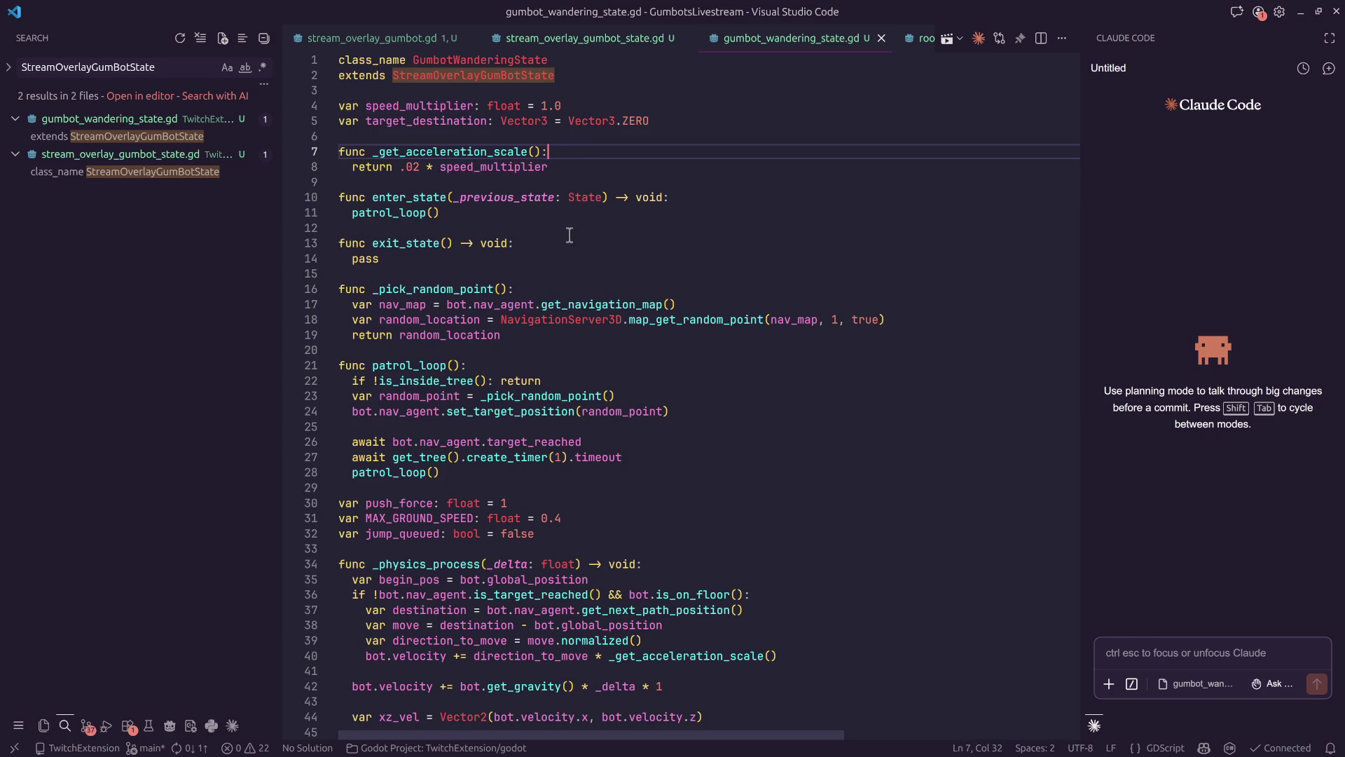
click(702, 197)
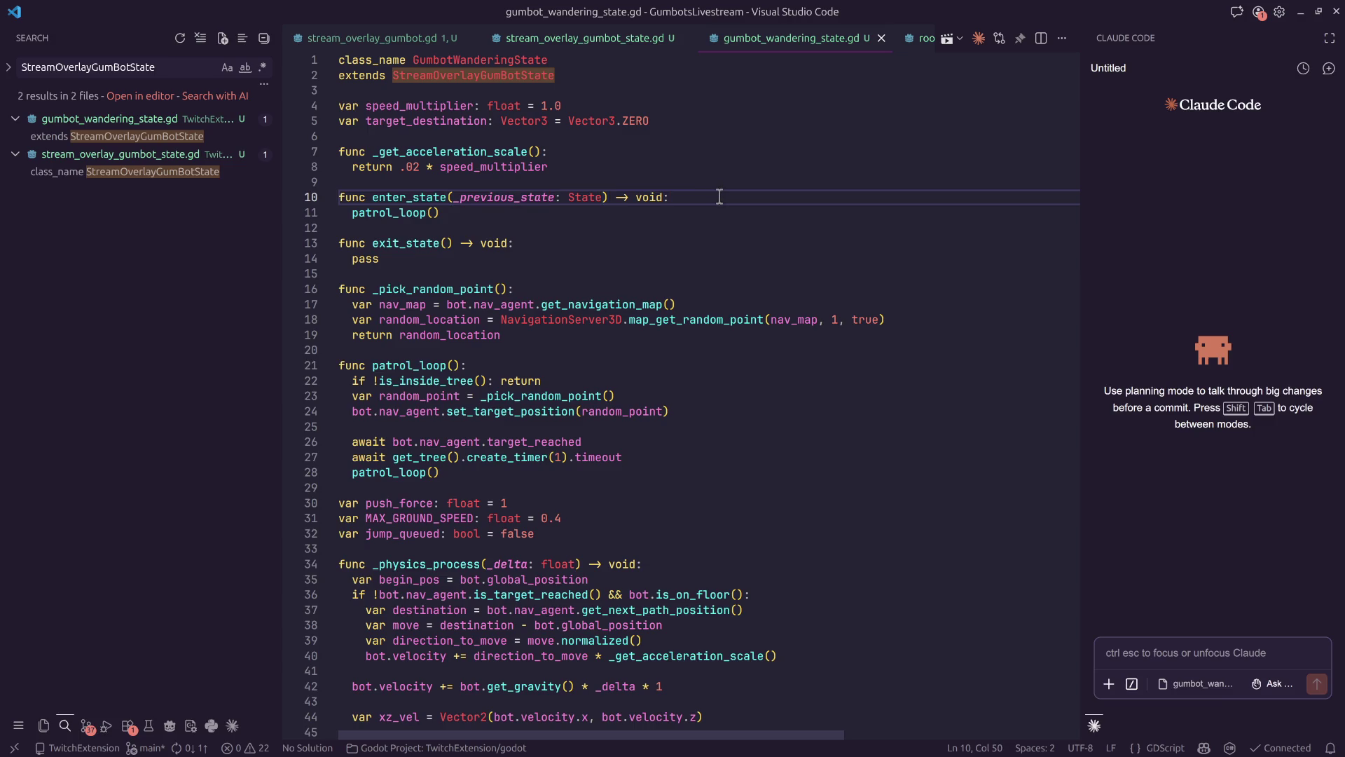
key(Return)
text(bot.)
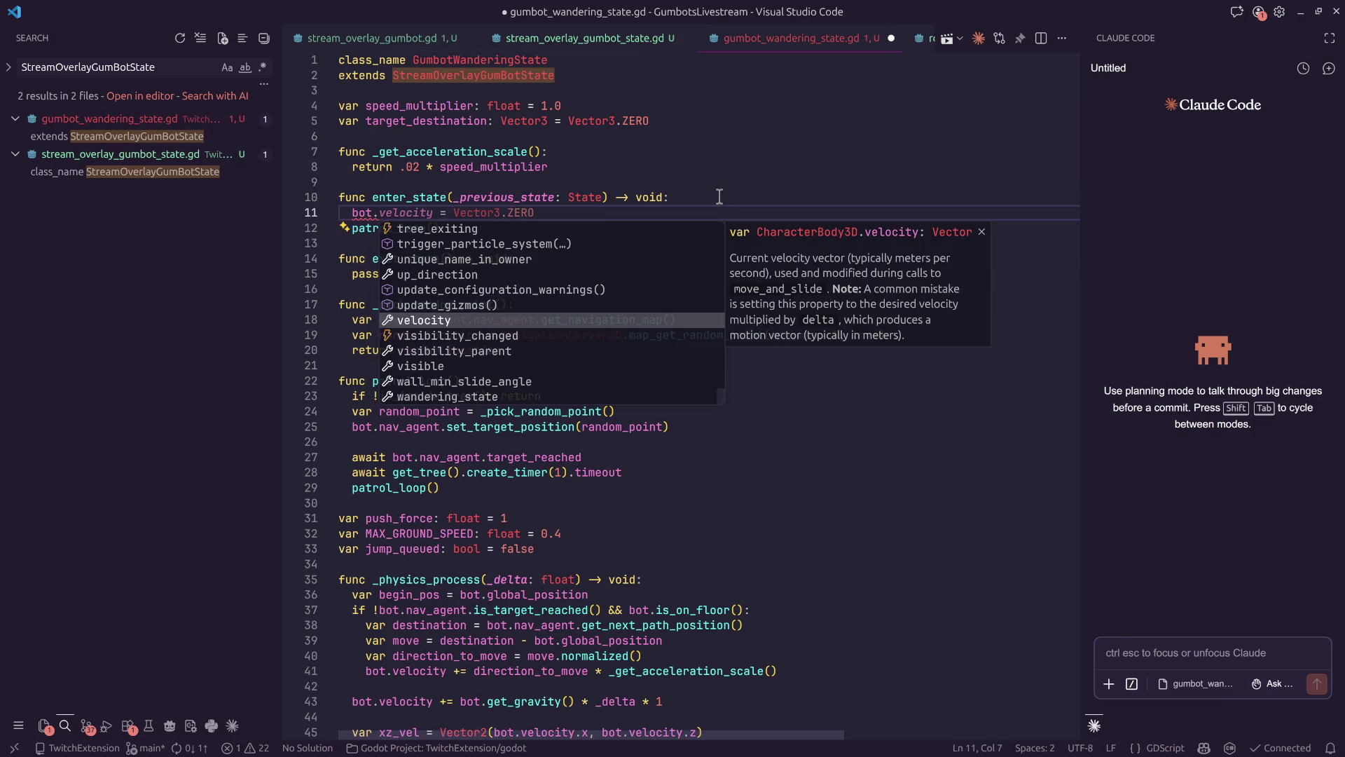
text(anim)
- Complete bot.anim_tree.get(" and accept the suggested travel("Walk") code
key(Down)
key(Return)
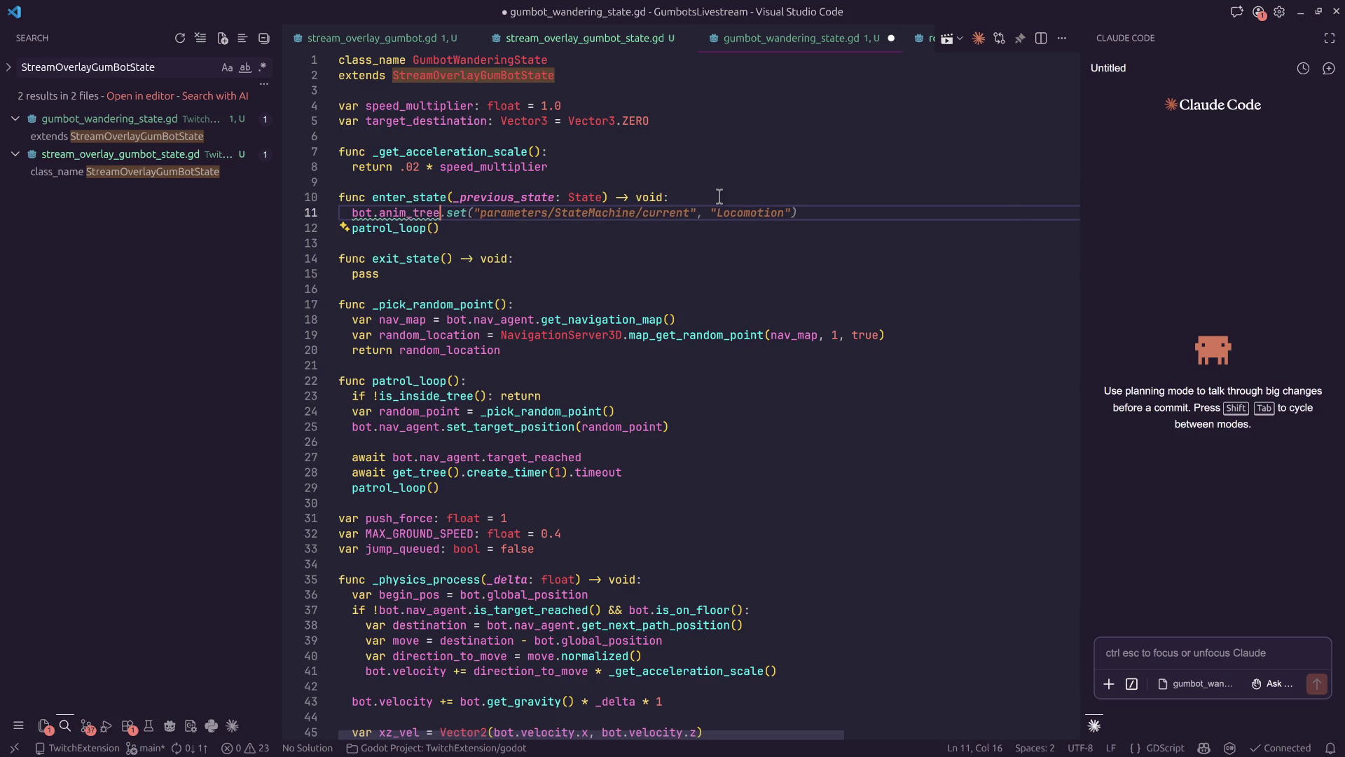
text(.get()
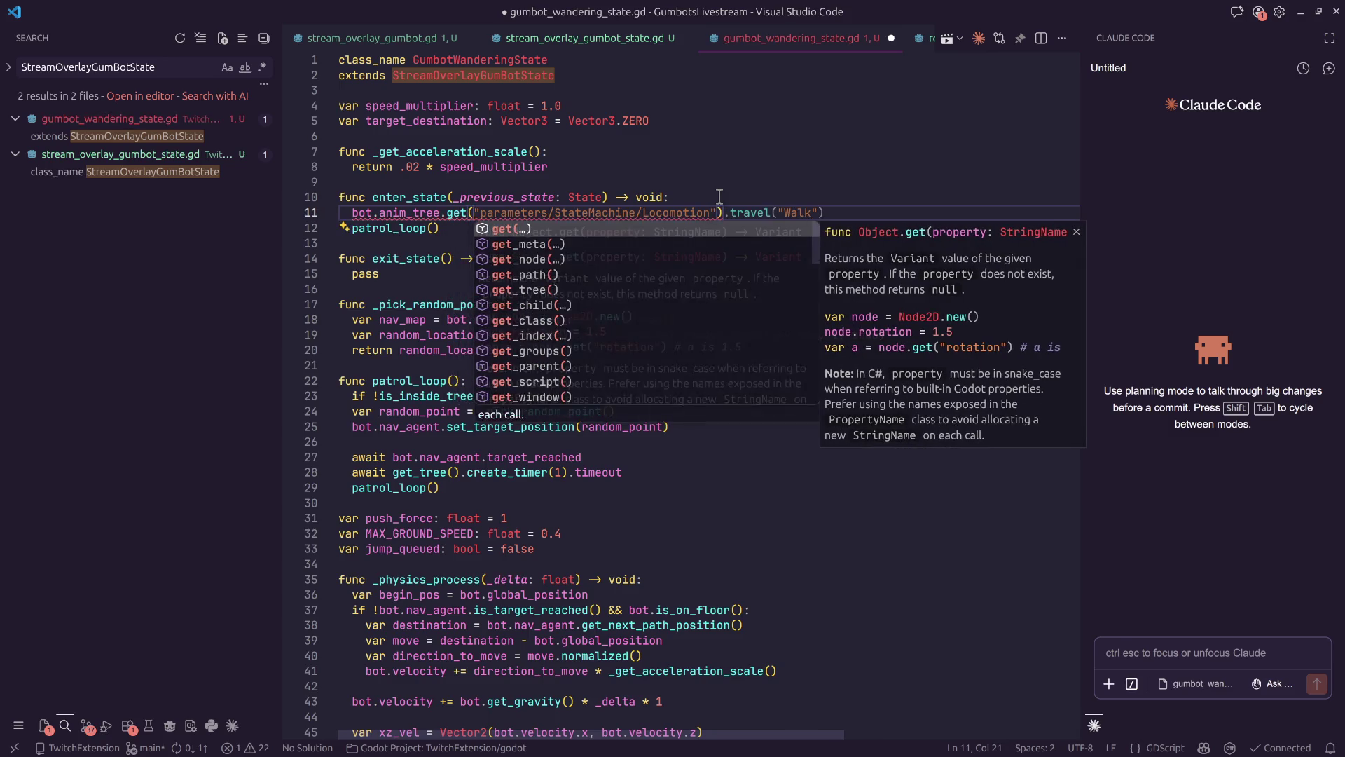
text(")
key(Tab)
- Turn line 11 into var playback : AnimationNodeStateMachinePlayback = the get call
click(721, 197)
click(724, 213)
click(351, 213)
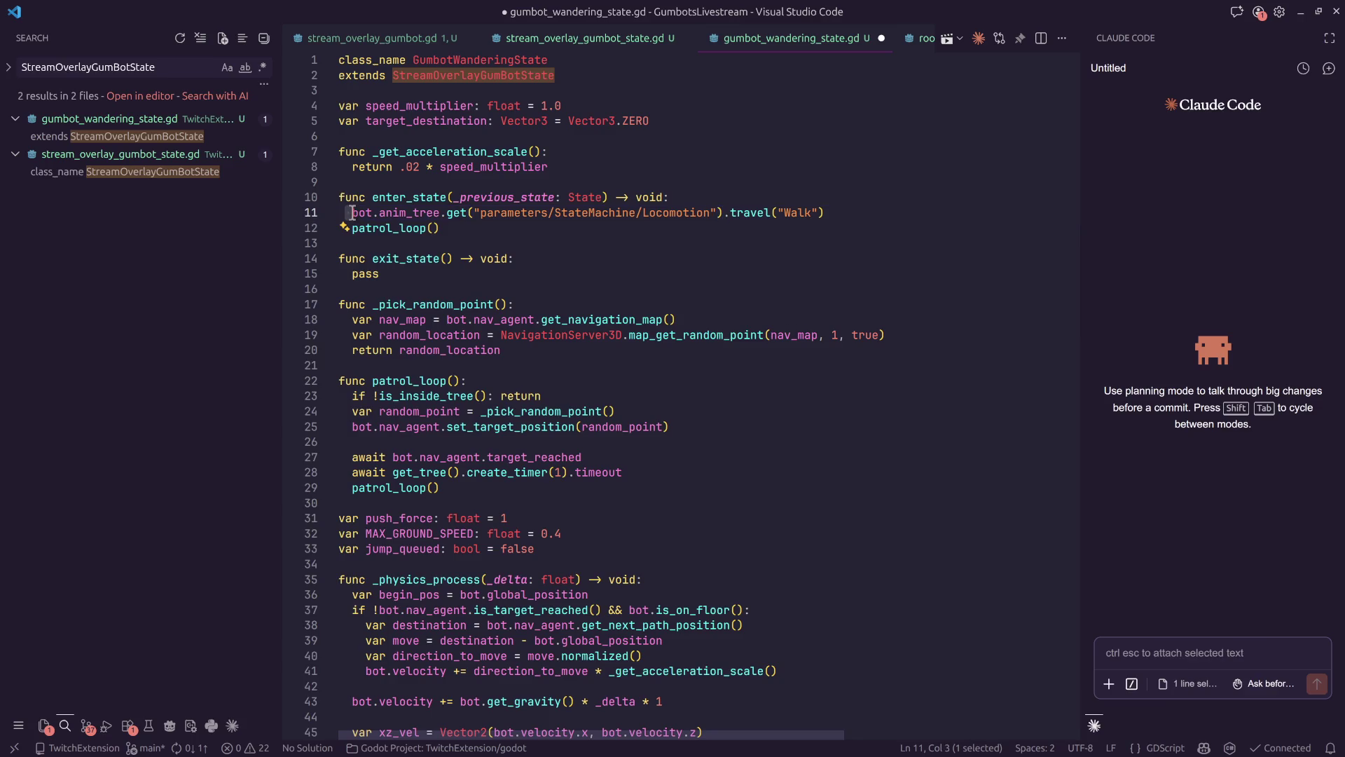
text(var playback )
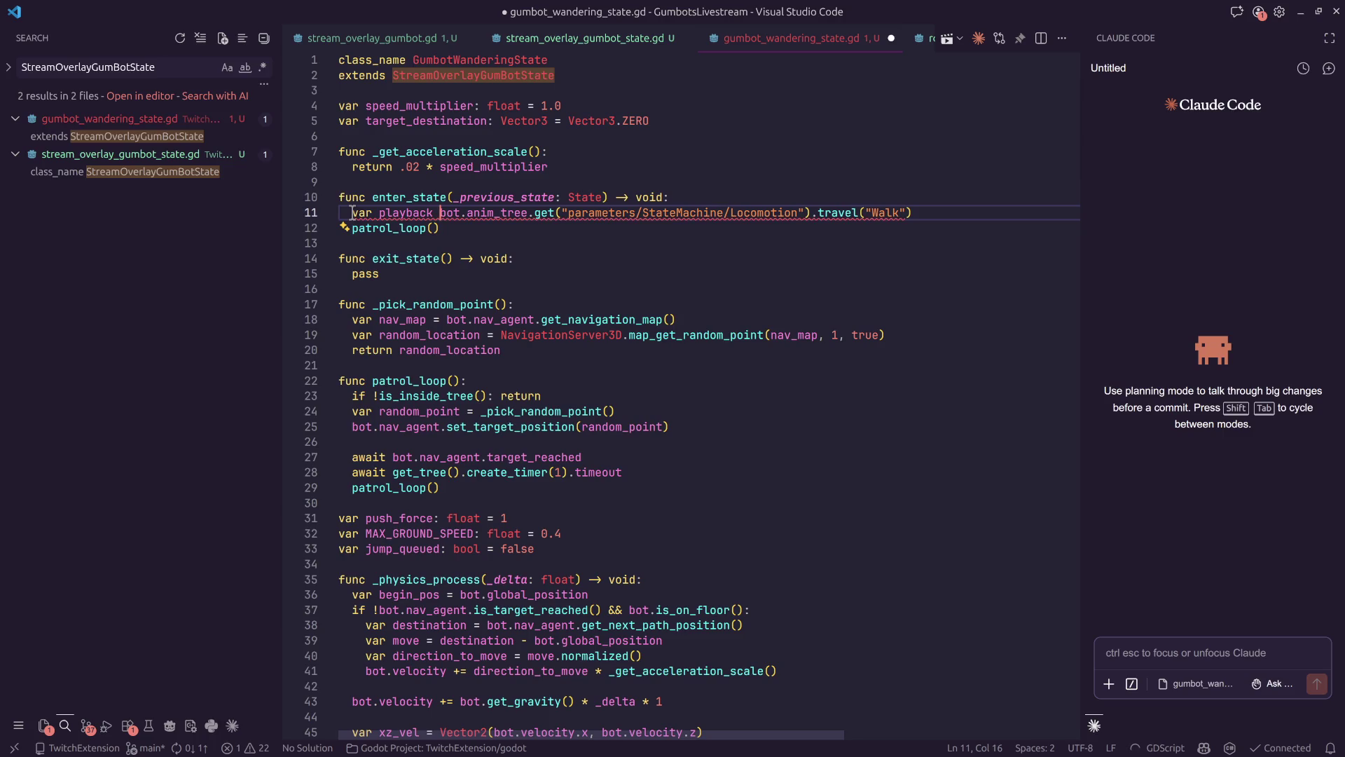
text(: Statemach)
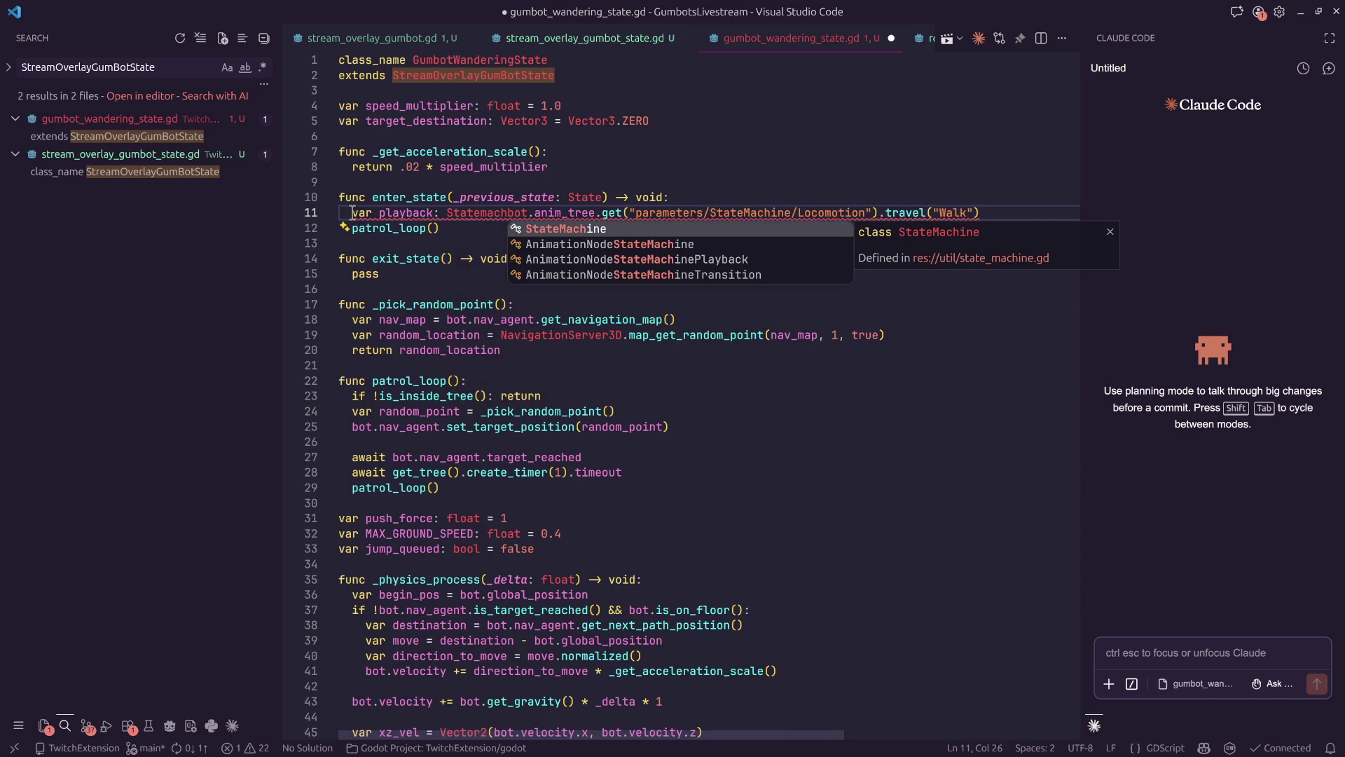
key(Down)
key(Down)
key(Return)
text(=)
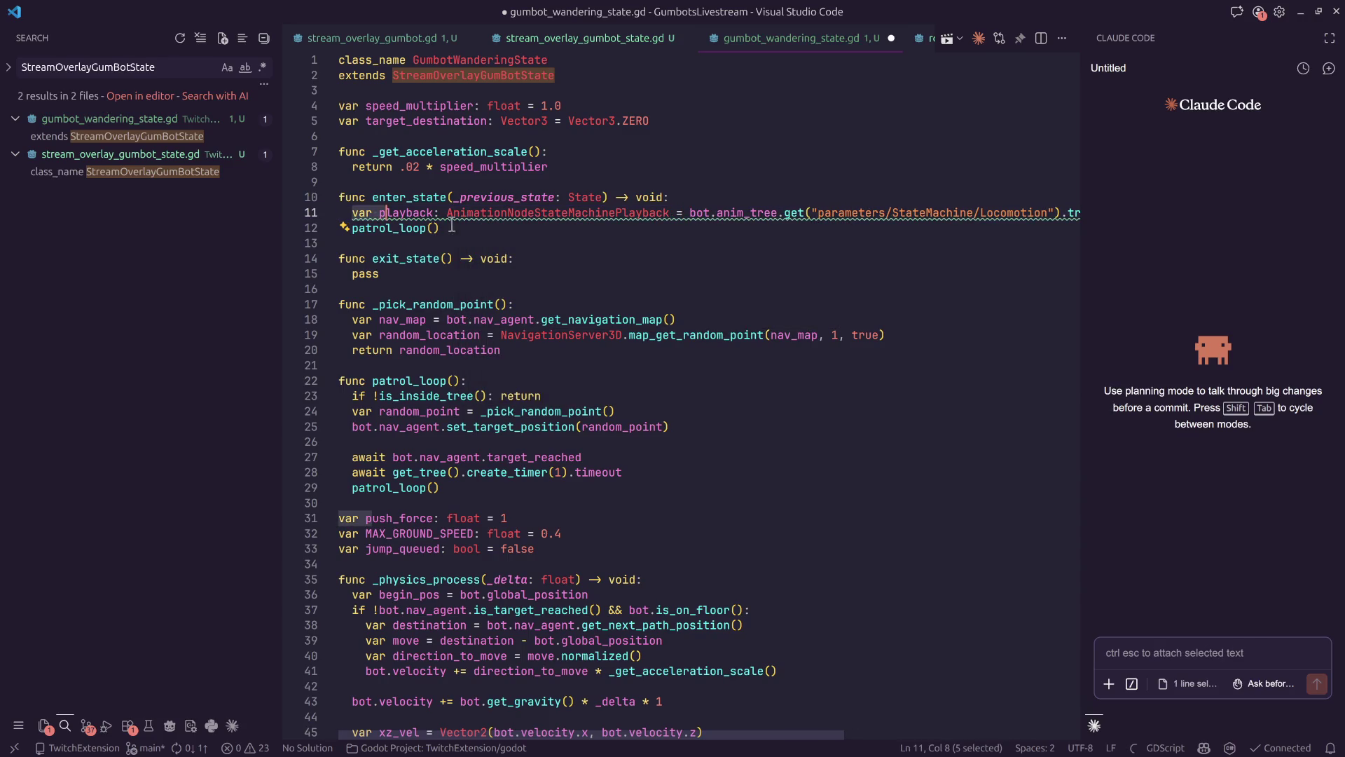
- Move the travel call onto its own line 12 as playback.travel("Walk")
click(427, 212)
click(744, 214)
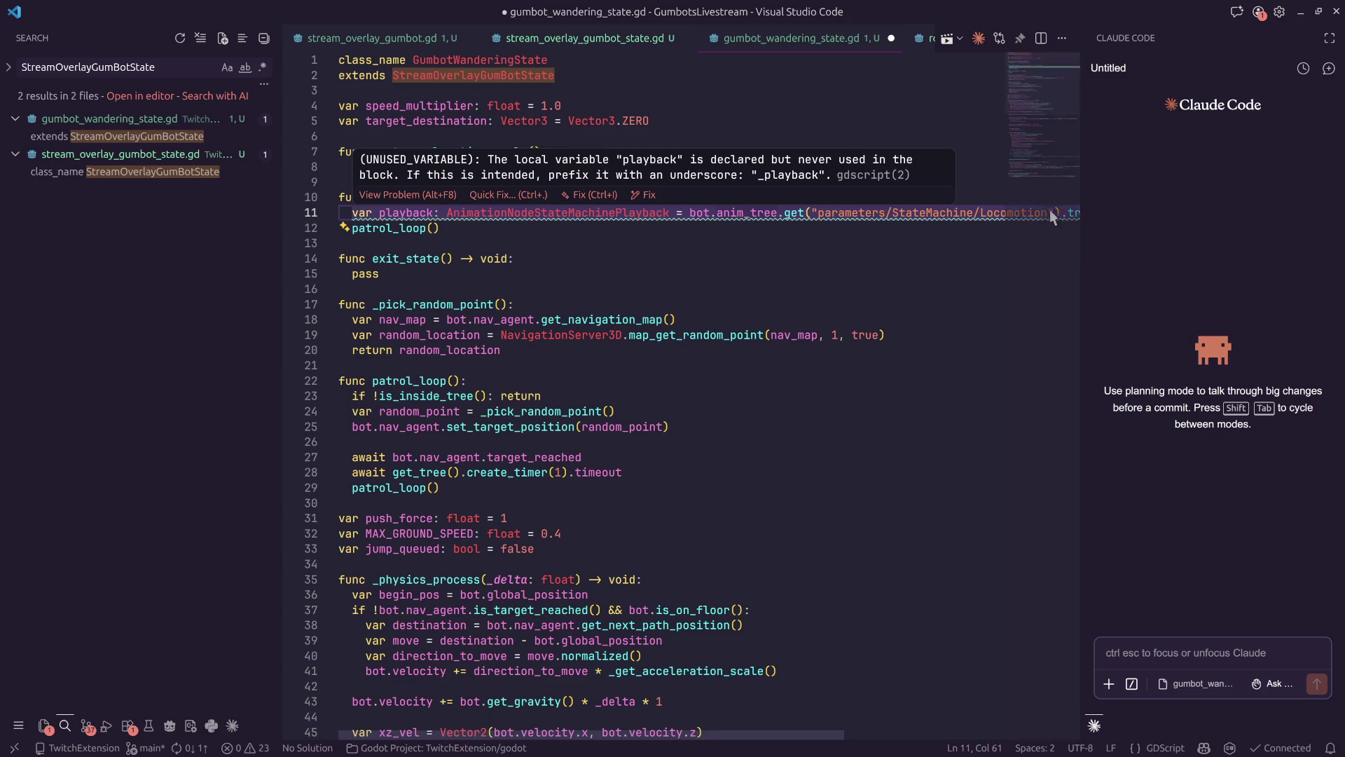
double_click(932, 213)
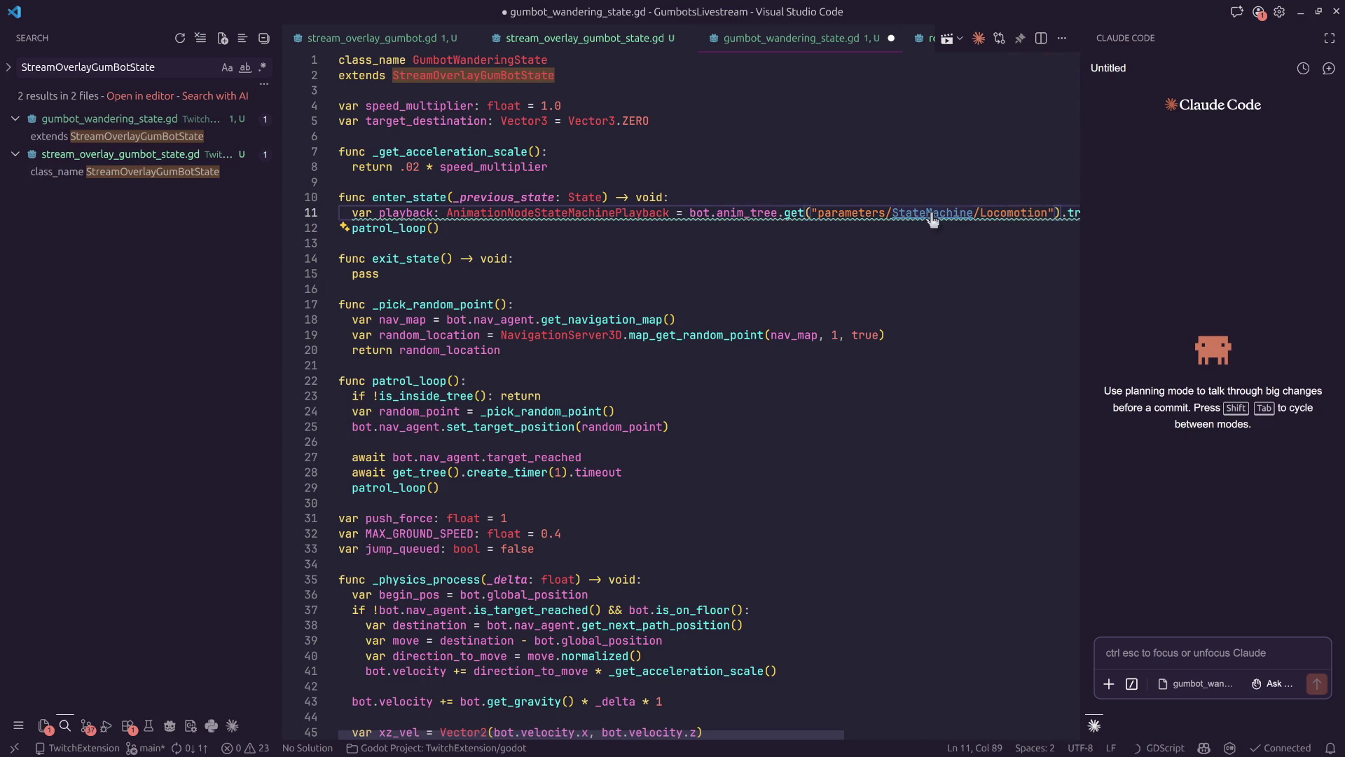
key(End)
key(Left)
key(Left)
key(Left)
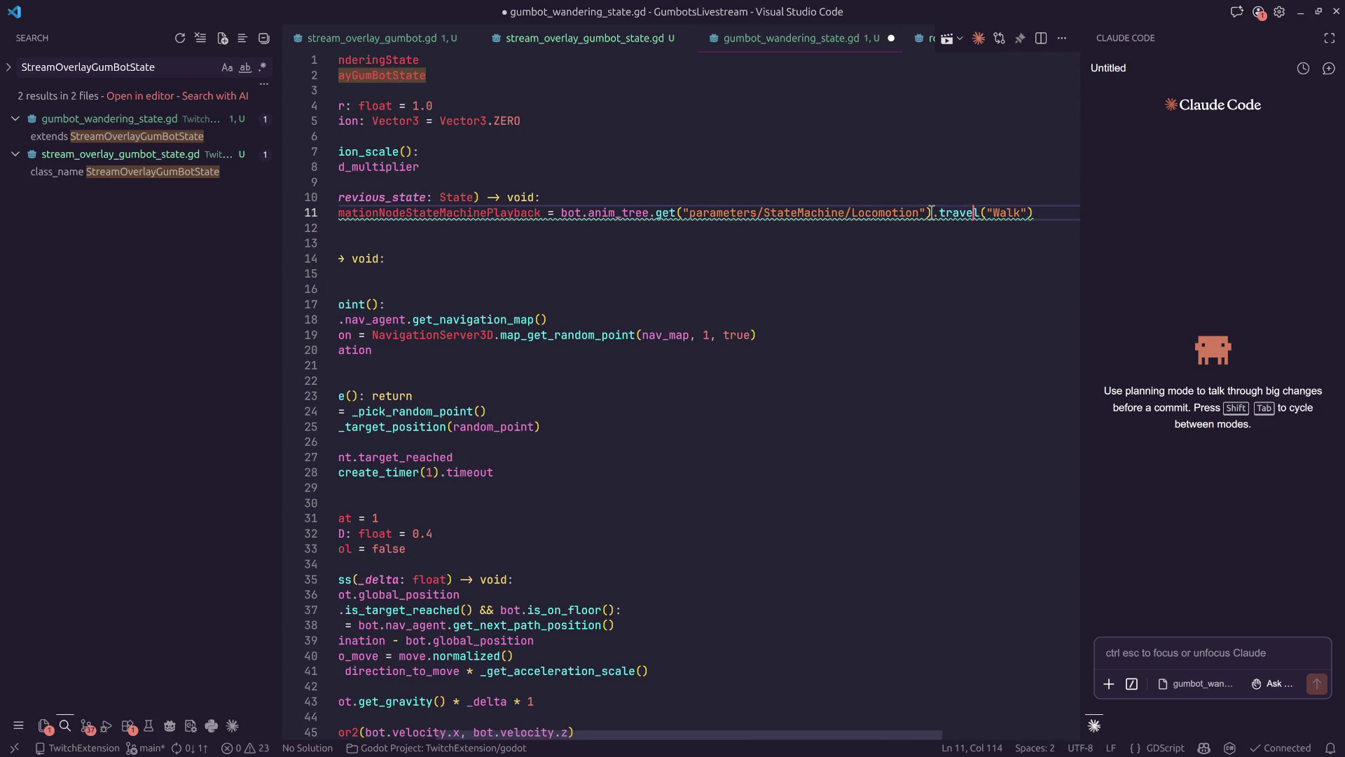
key(Left)
key(Left)
key(Left)
key(Return)
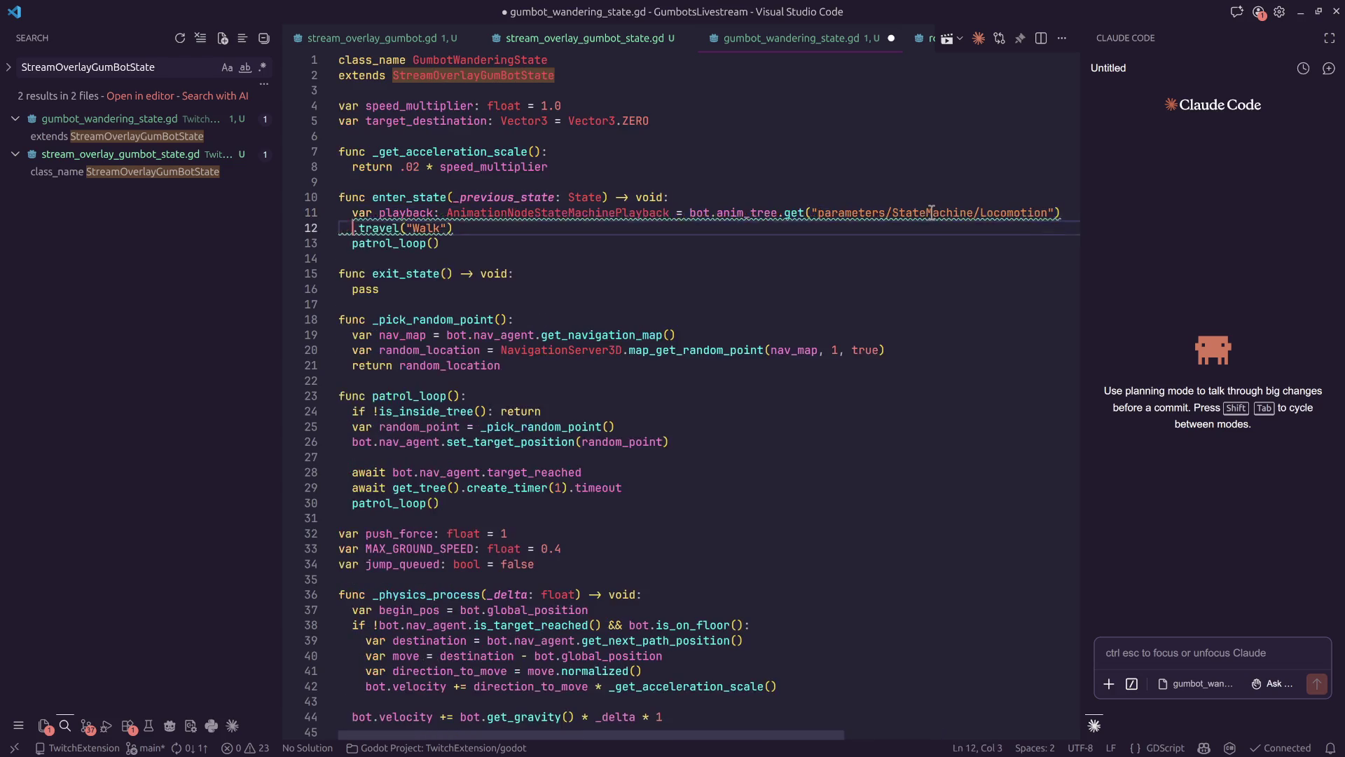
key(Tab)
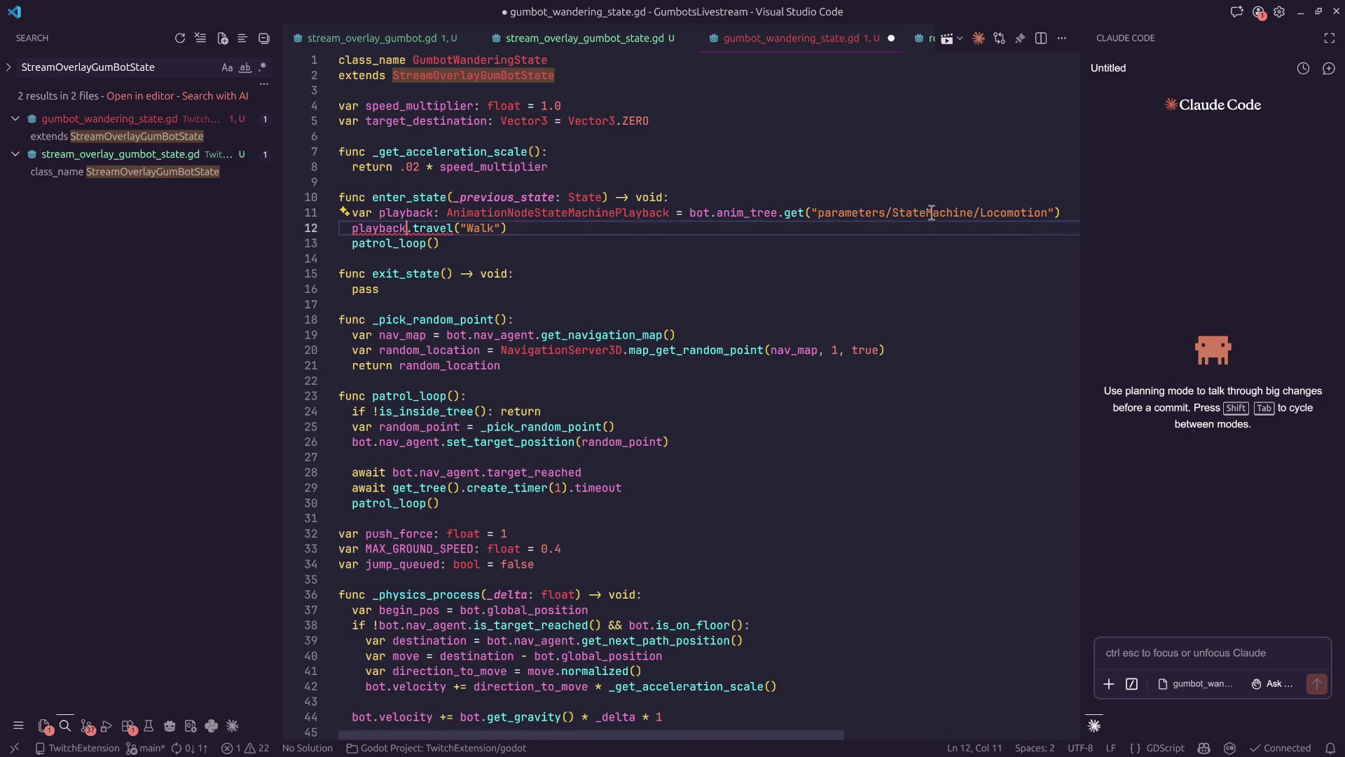
- Check the playback references and AnimationNodeStateMachinePlayback docs, then save the script
double_click(385, 226)
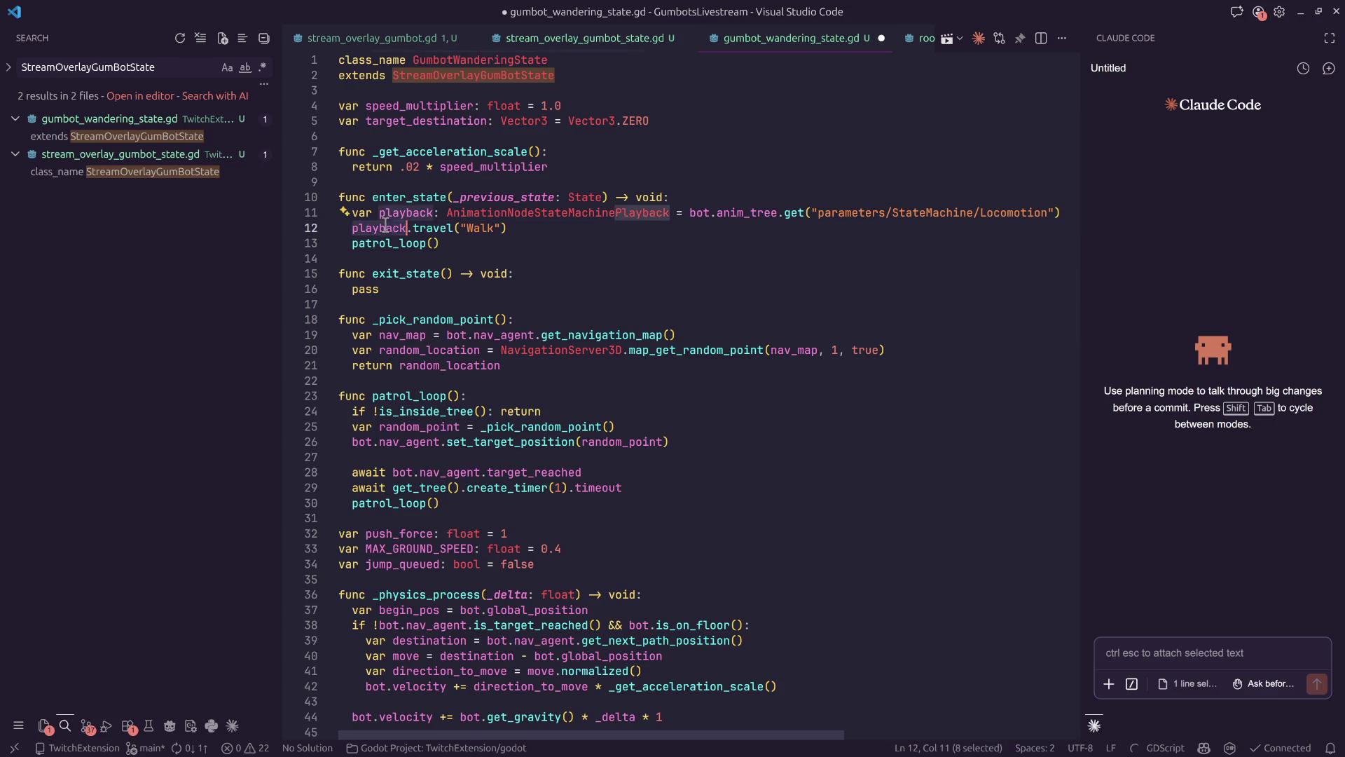
click(557, 233)
double_click(430, 217)
click(545, 231)
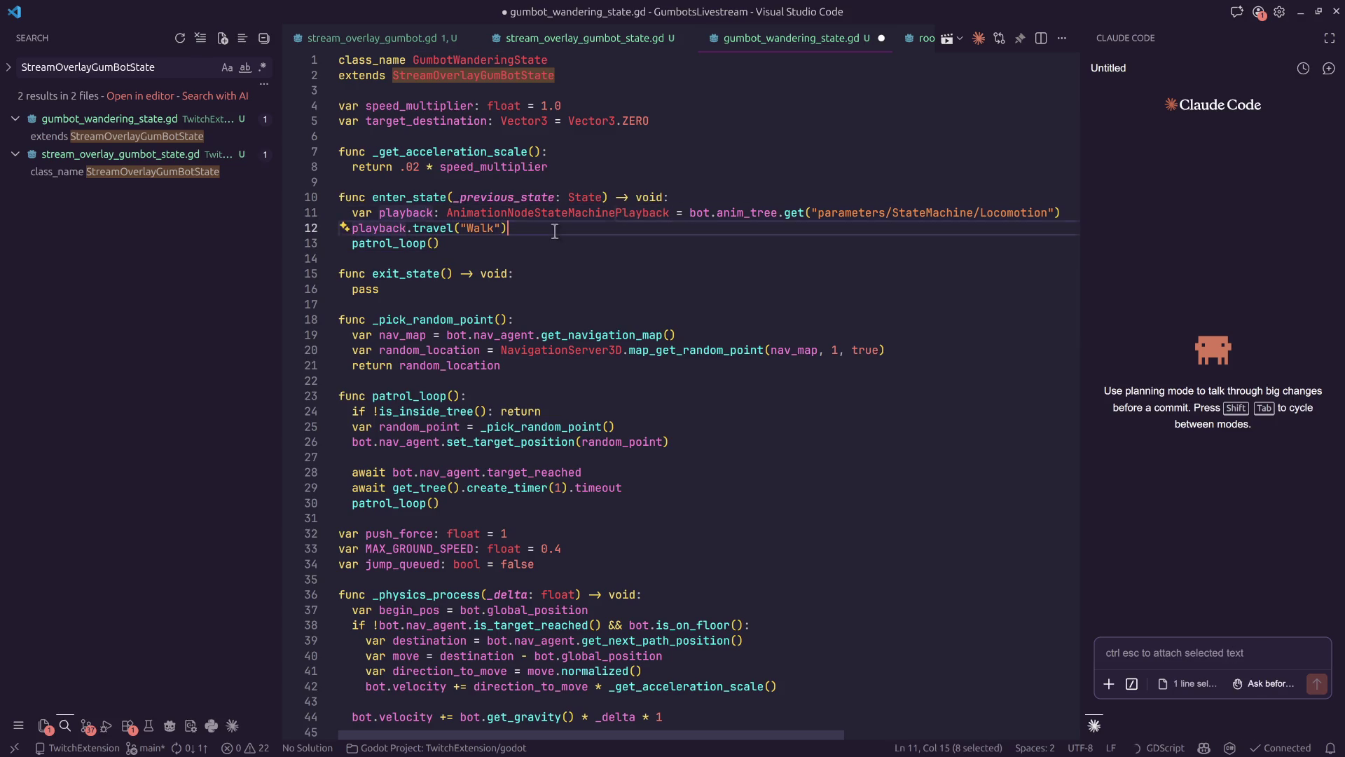
drag(584, 217, 591, 217)
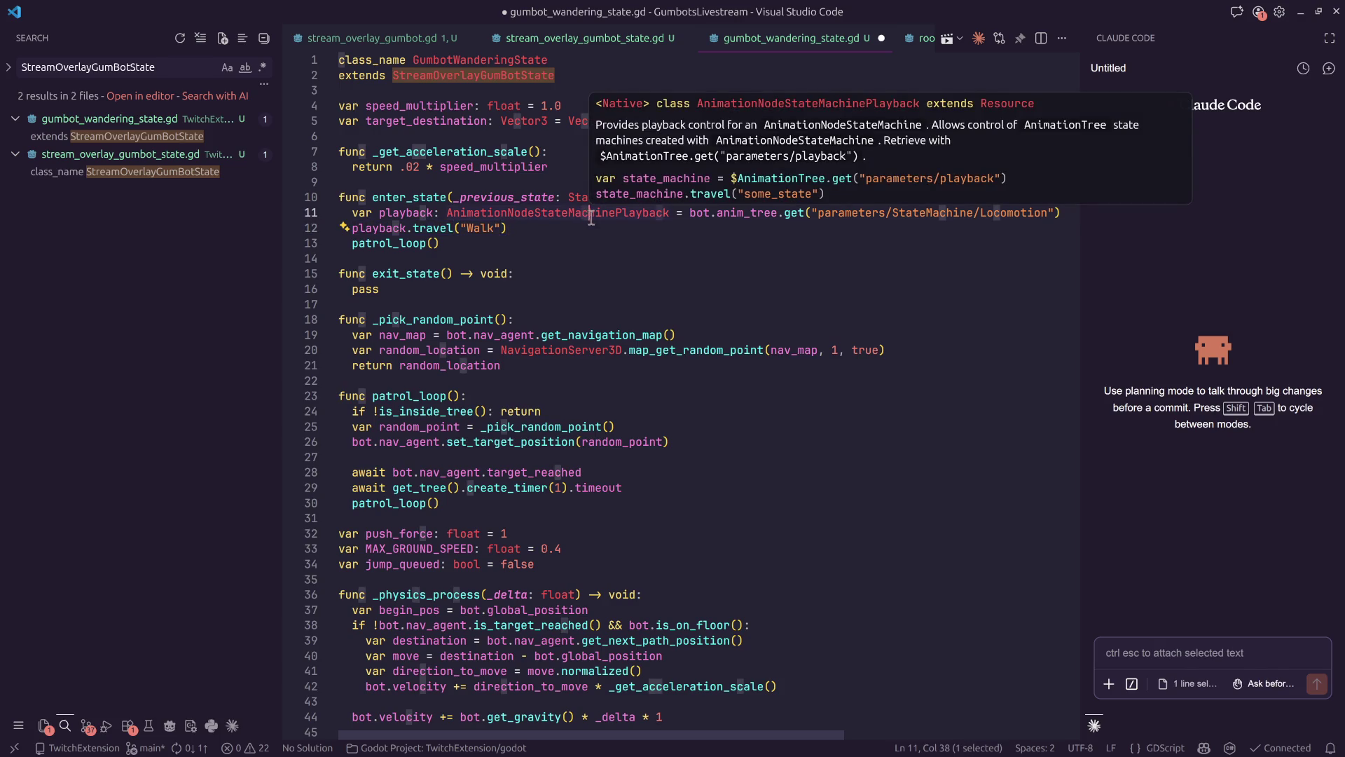
click(854, 213)
key(ctrl+s)
key(alt+Tab)
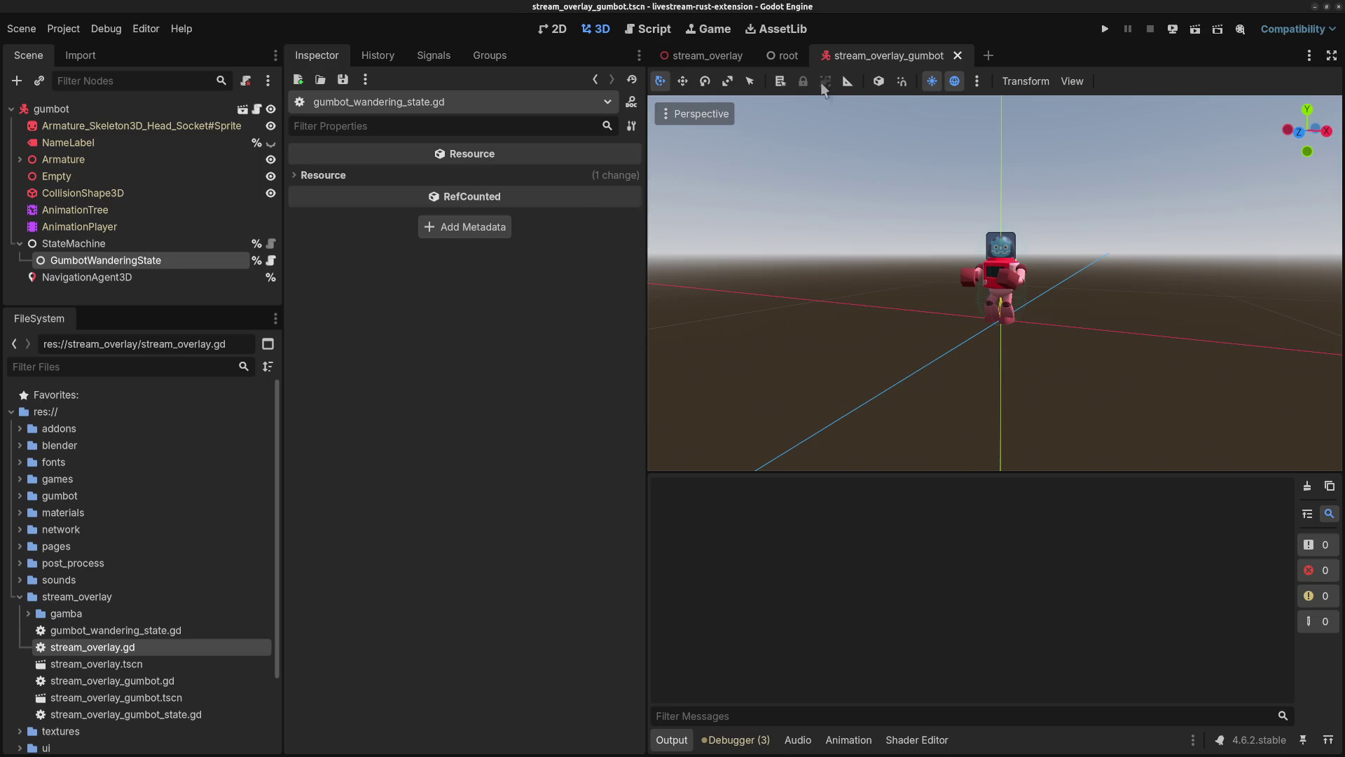
- Copy the property path of the AnimationTree's Parameters > State Machine > Playback
click(74, 244)
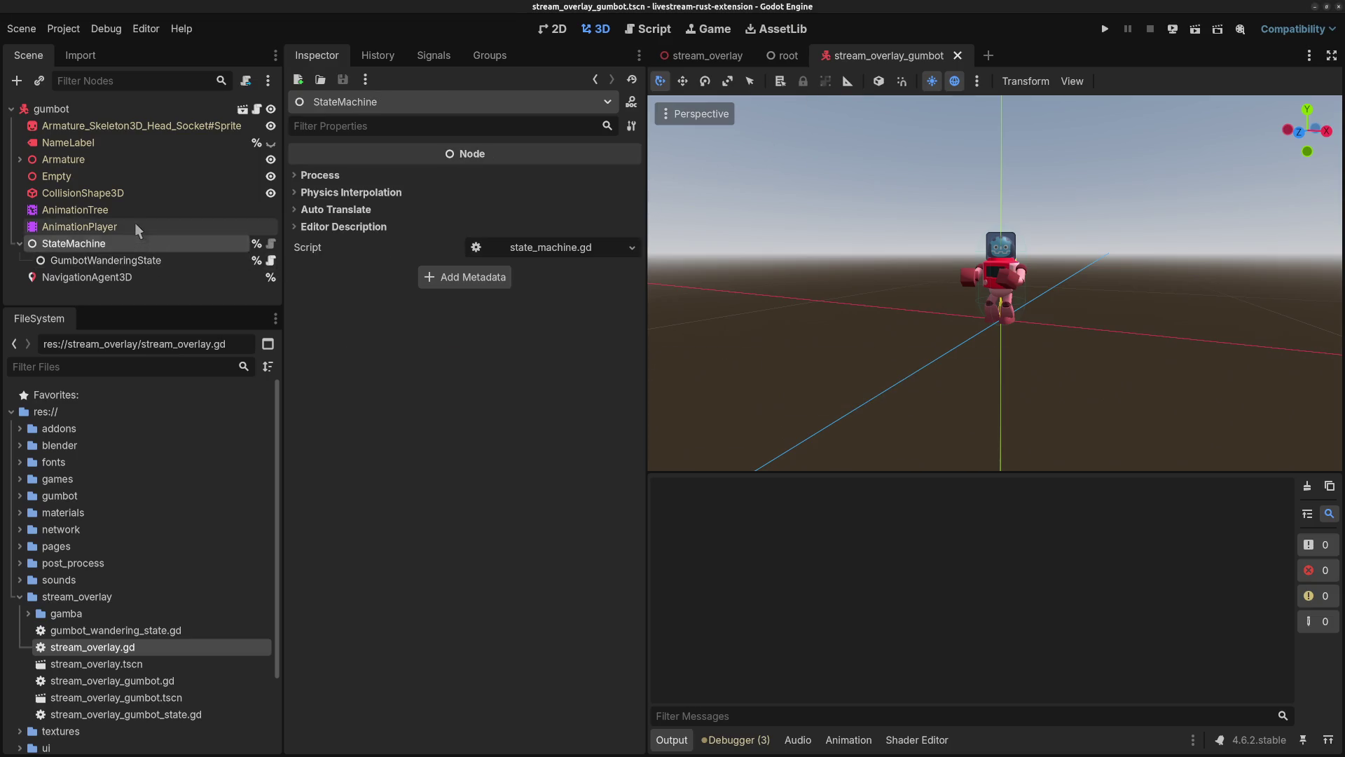
click(79, 226)
click(136, 209)
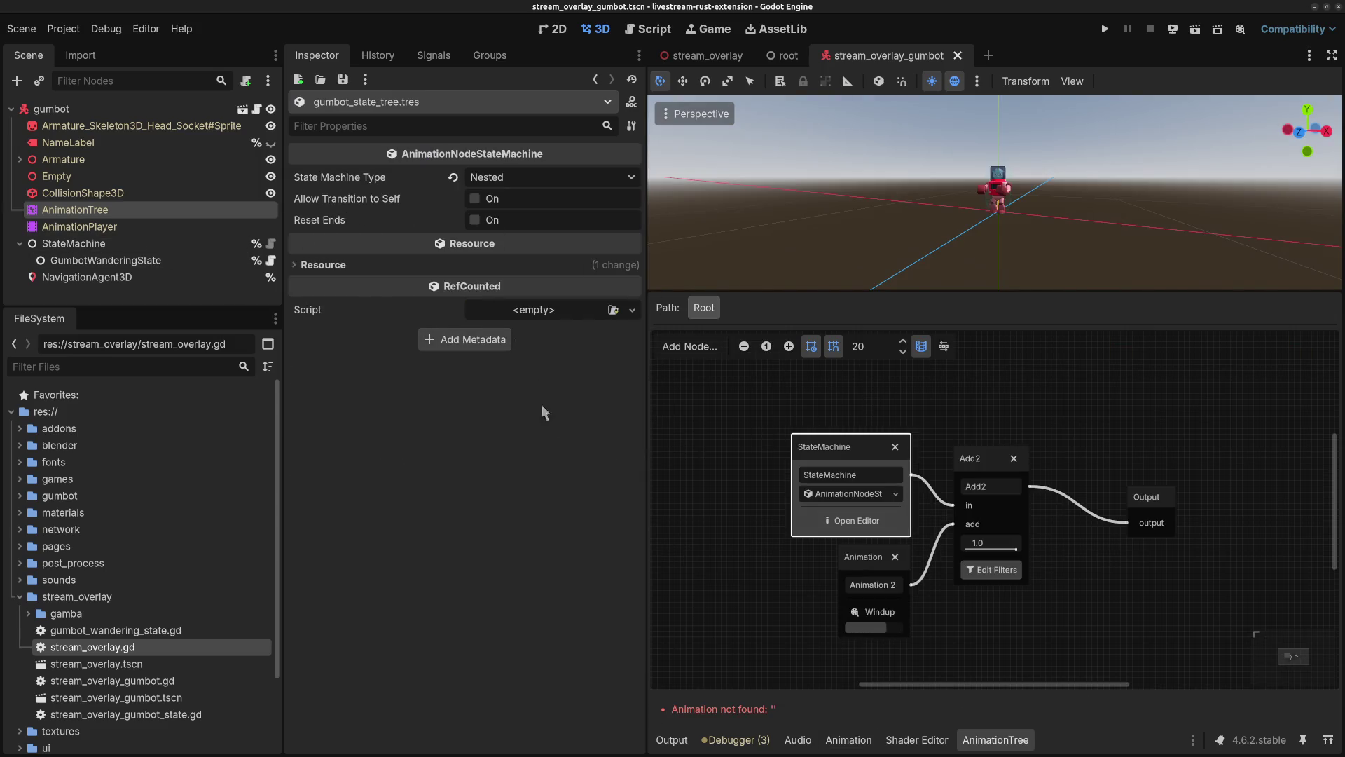
click(653, 440)
click(134, 227)
click(134, 209)
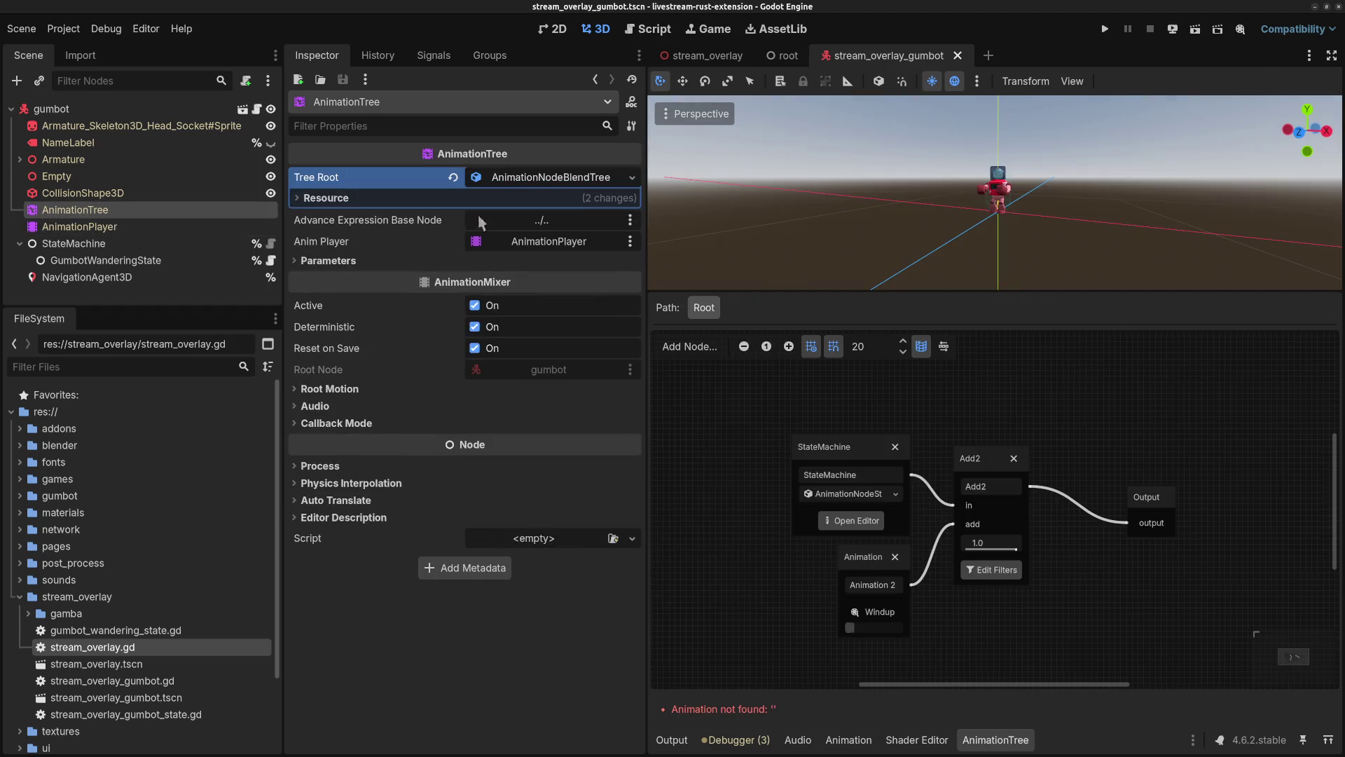
click(328, 260)
click(324, 293)
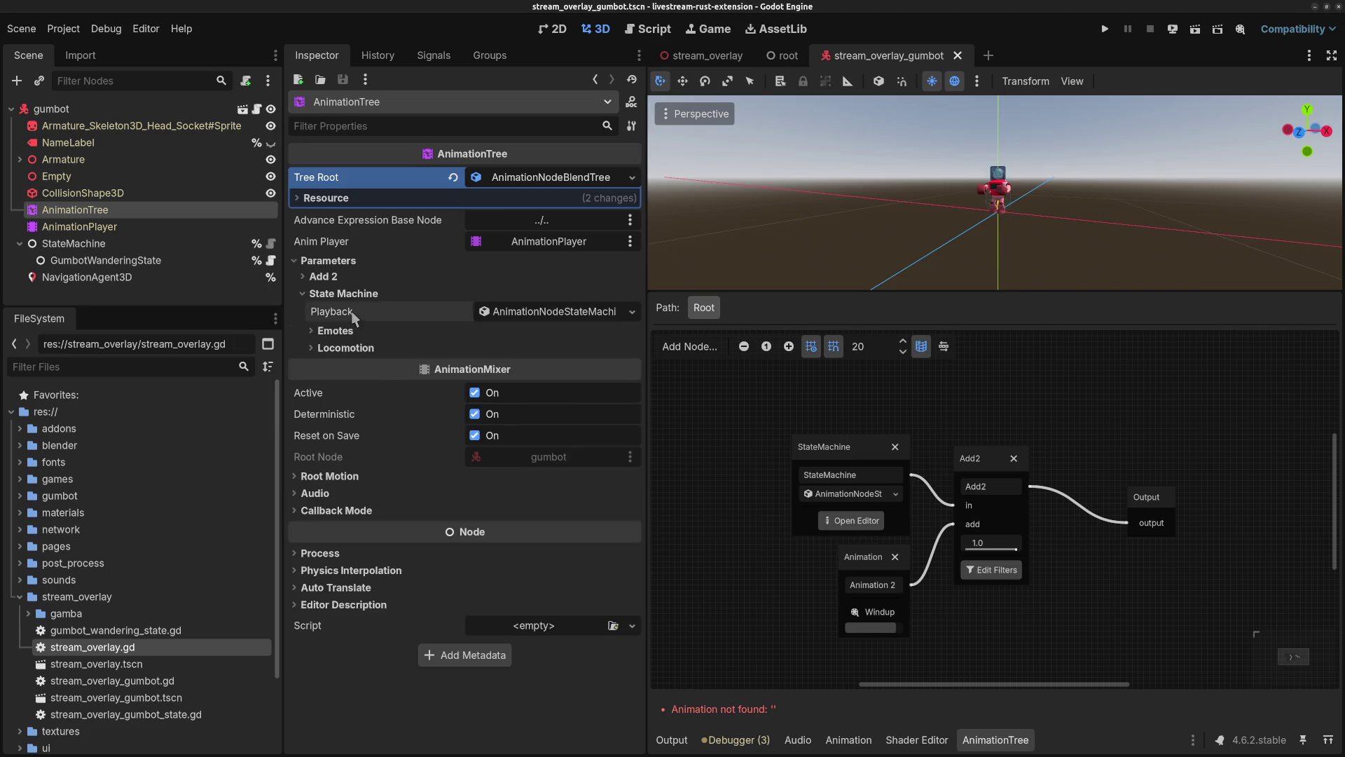
right_click(356, 313)
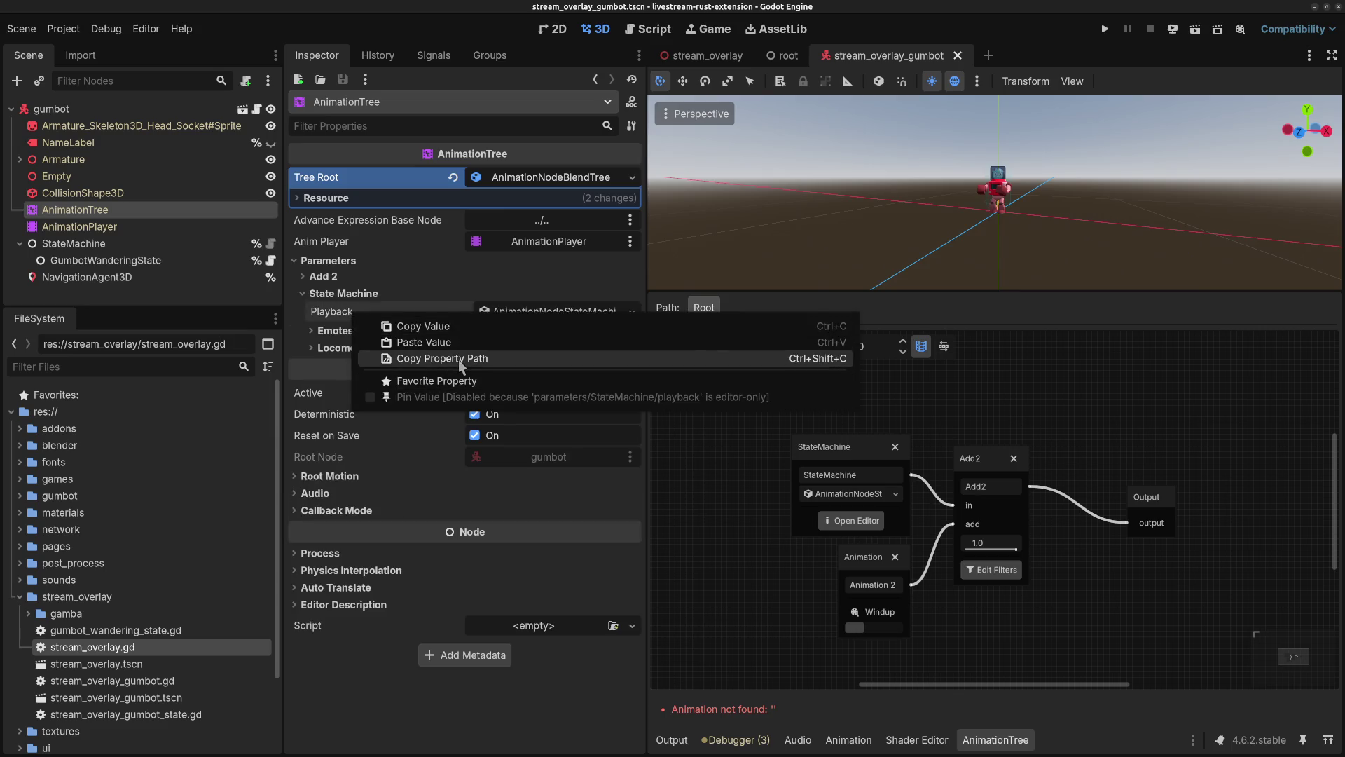
click(458, 358)
- Paste parameters/StateMachine/playback into line 11's get call, save, and open the StateMachine graph
key(alt+Tab)
drag(818, 212, 1035, 218)
text(parameters/StateMachine/playback)
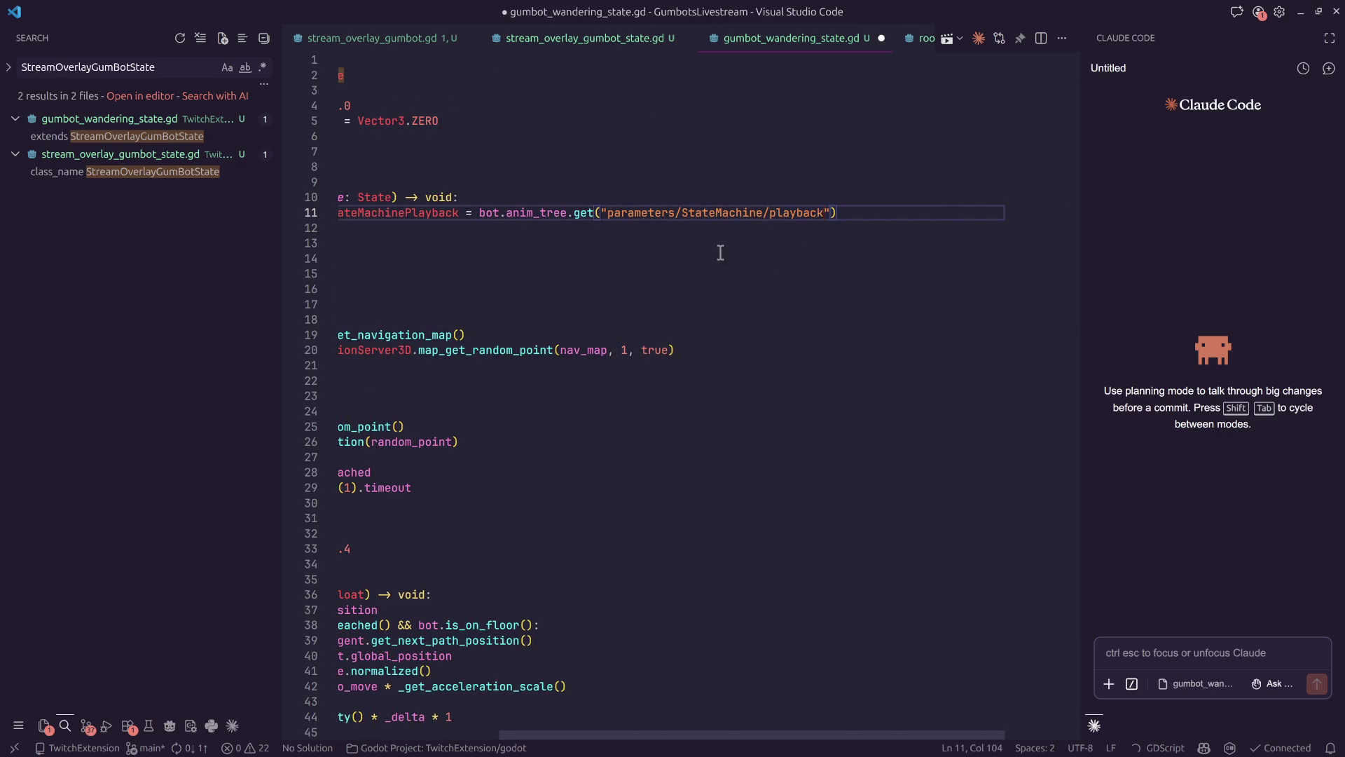
drag(721, 252, 363, 204)
click(586, 242)
key(ctrl+s)
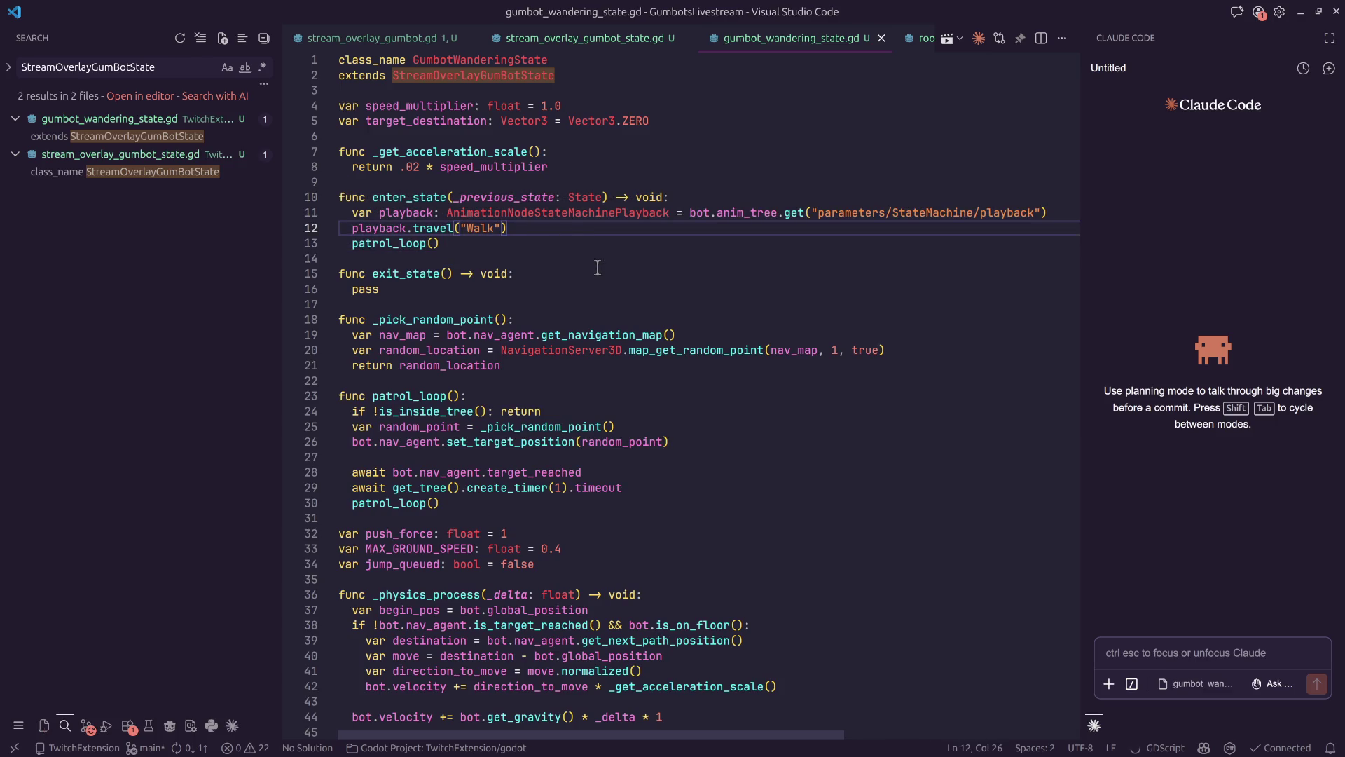
key(alt+Tab)
click(869, 521)
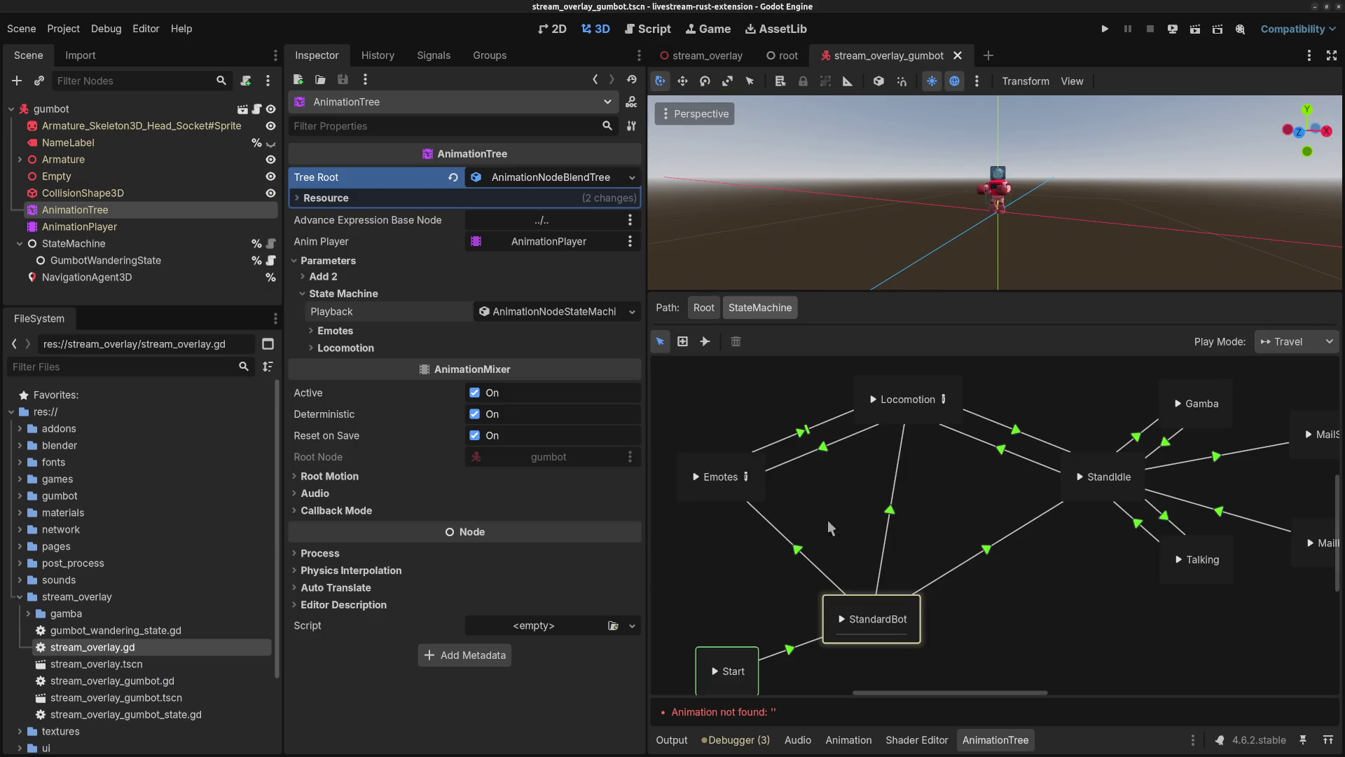
- Change the travel target on line 12 from "Walk" to "Locomotion" and save
scroll(912, 494, up, 1)
scroll(810, 515, right, 5)
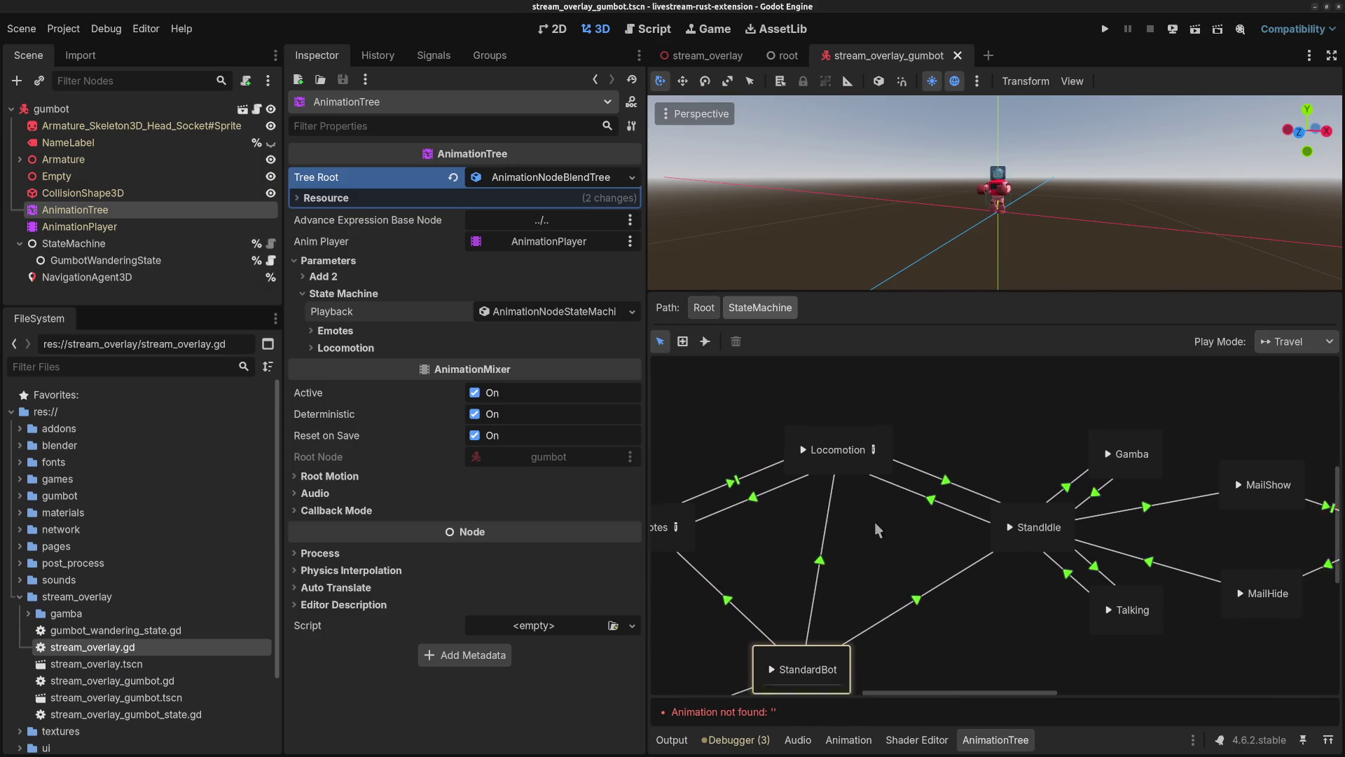
scroll(812, 529, right, 2)
scroll(944, 564, right, 2)
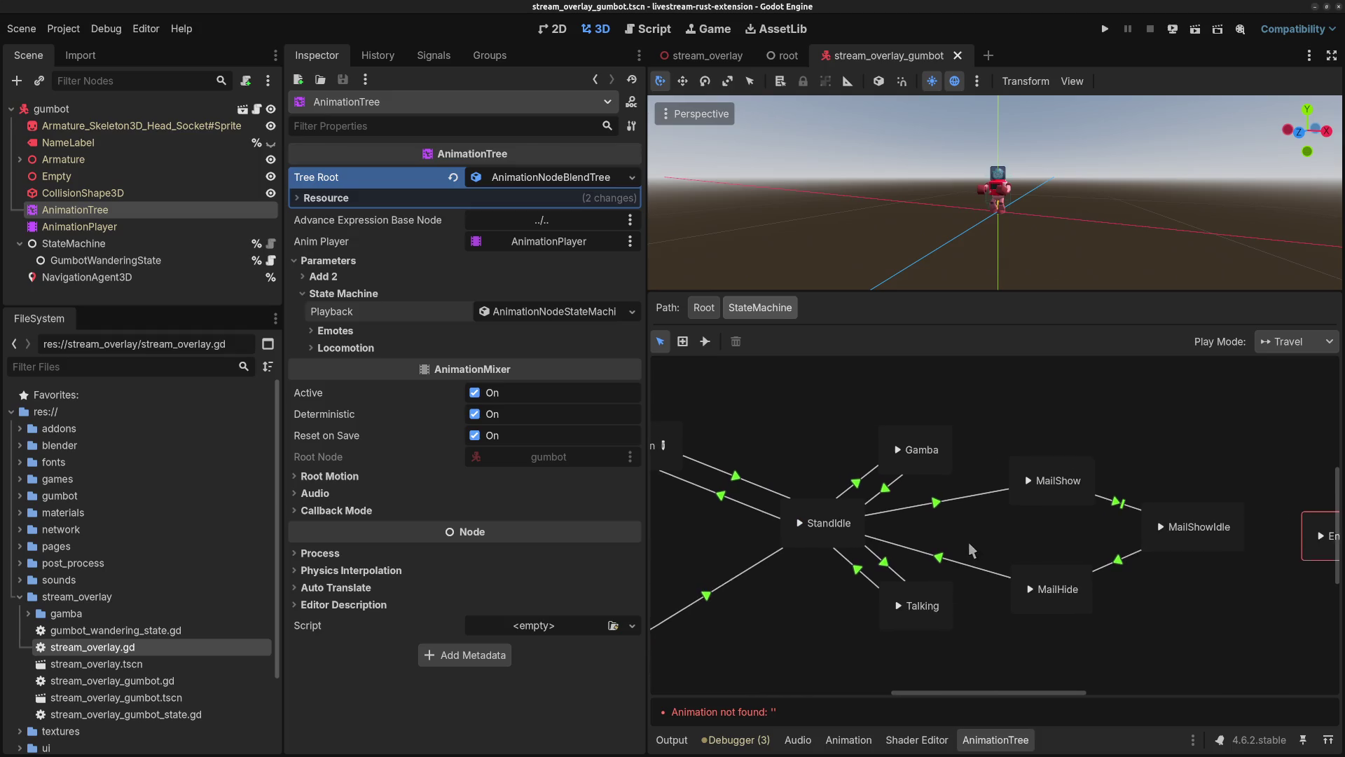
scroll(855, 519, left, 8)
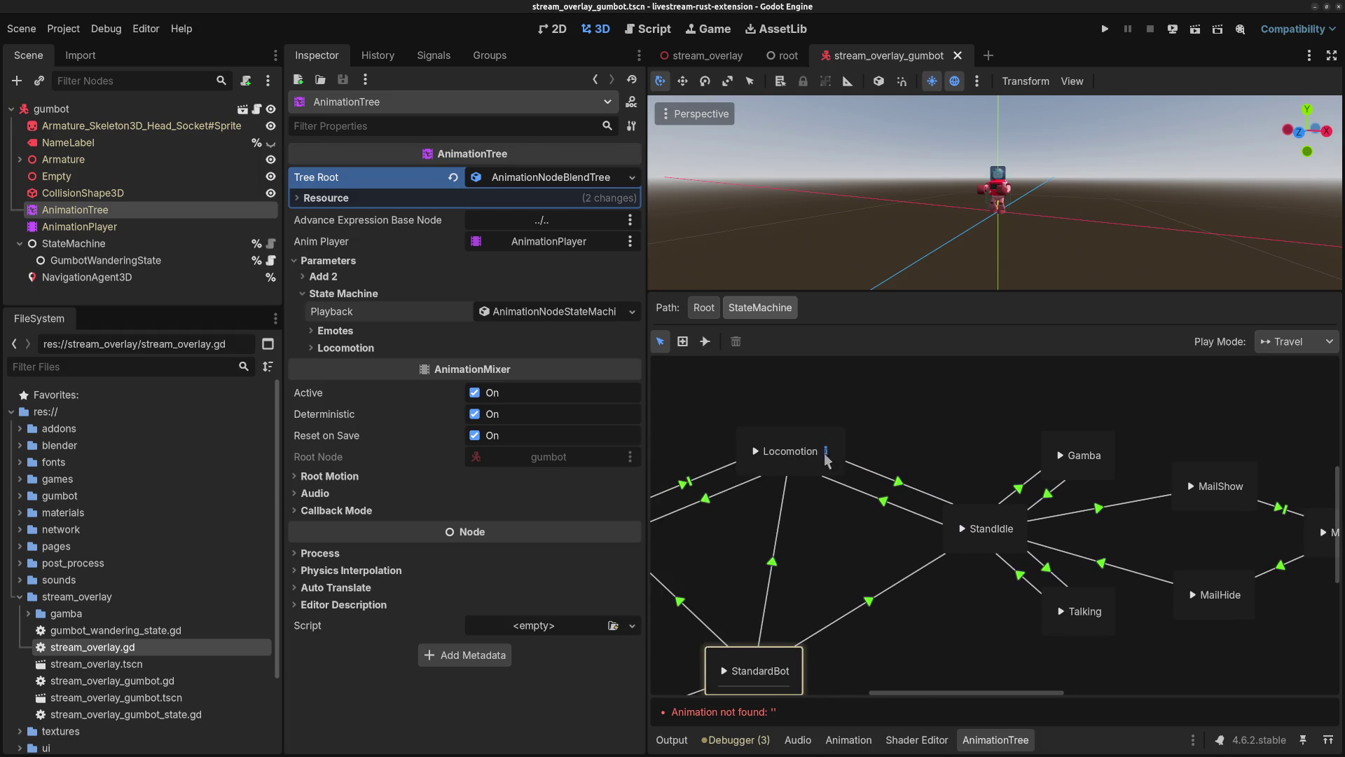
key(alt+Tab)
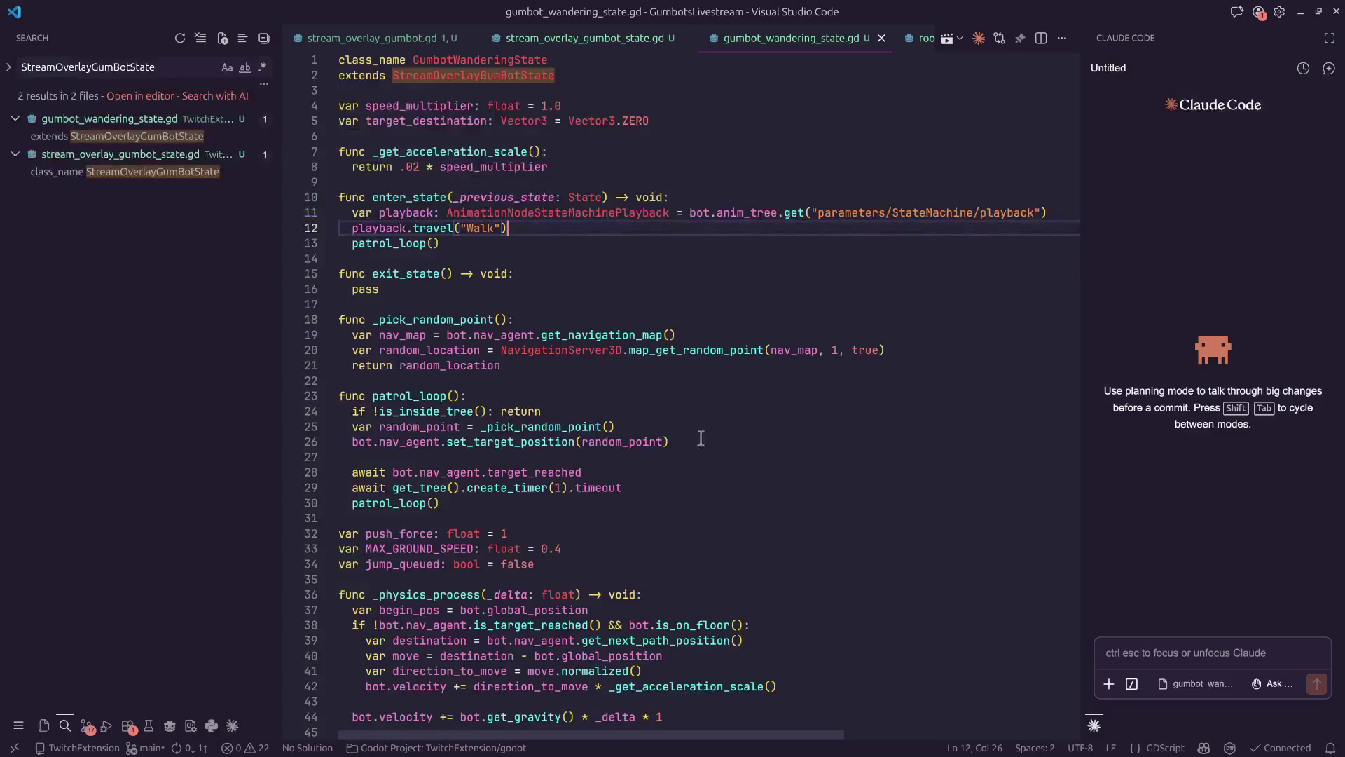
double_click(480, 228)
text(Loc)
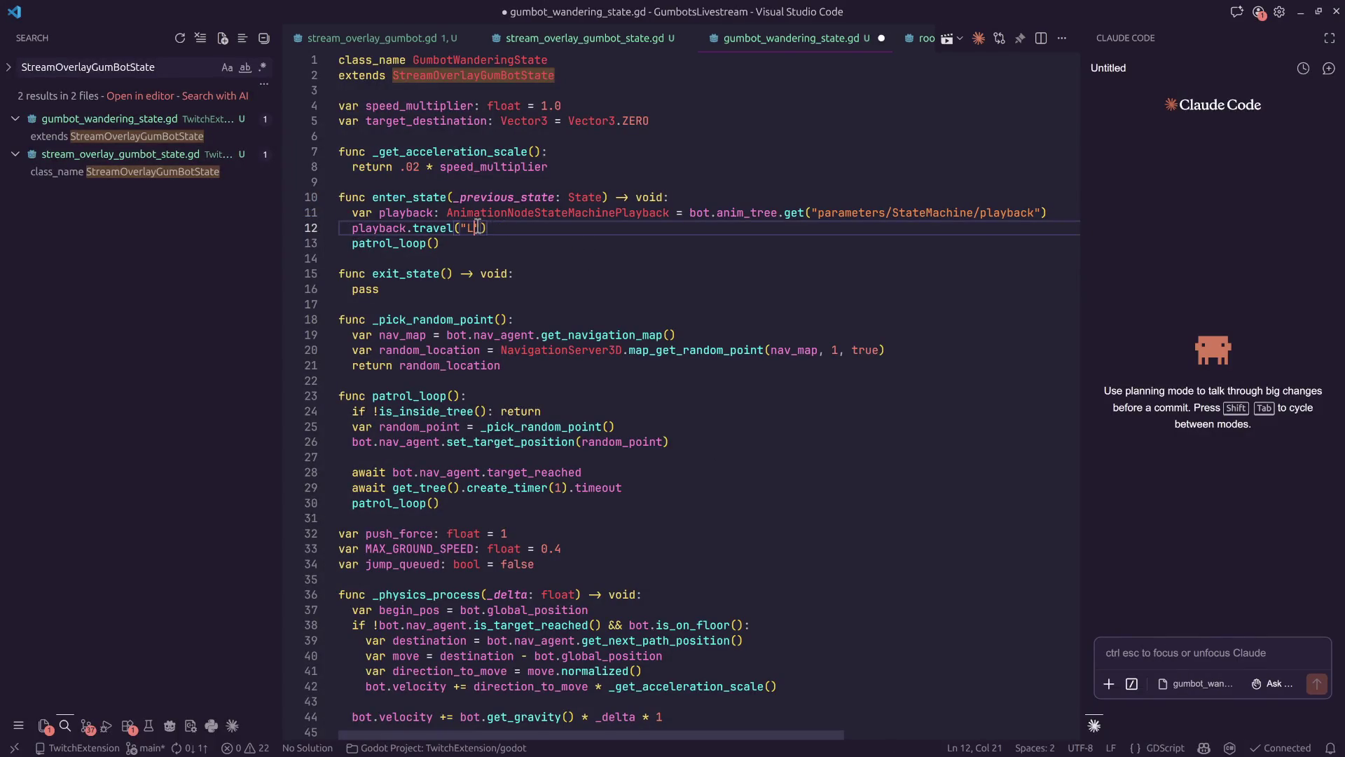
text(omotion)
key(ctrl+s)
- Inspect the StateMachine transitions among StandardBot, Locomotion, Emotes, StandIdle and MailHide
key(alt+Tab)
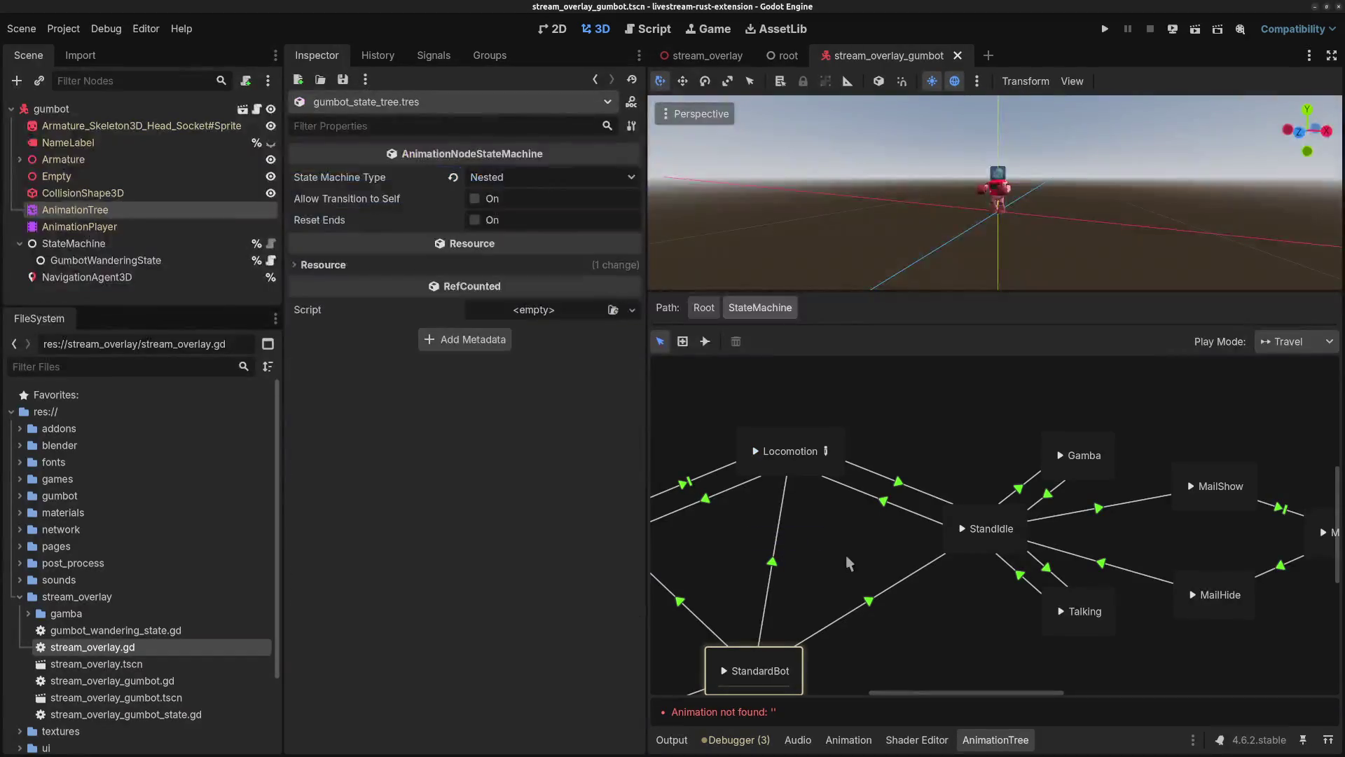
drag(849, 562, 947, 524)
click(876, 494)
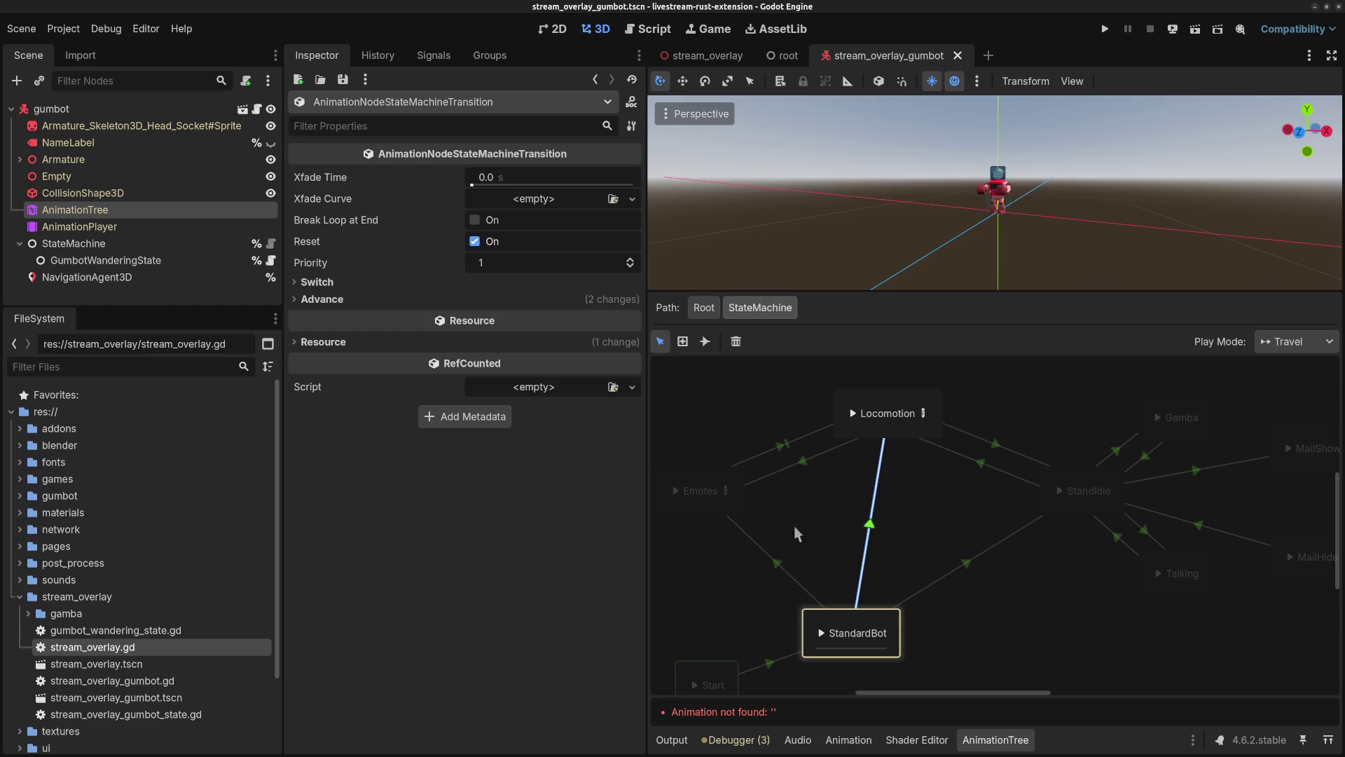
click(827, 450)
click(990, 466)
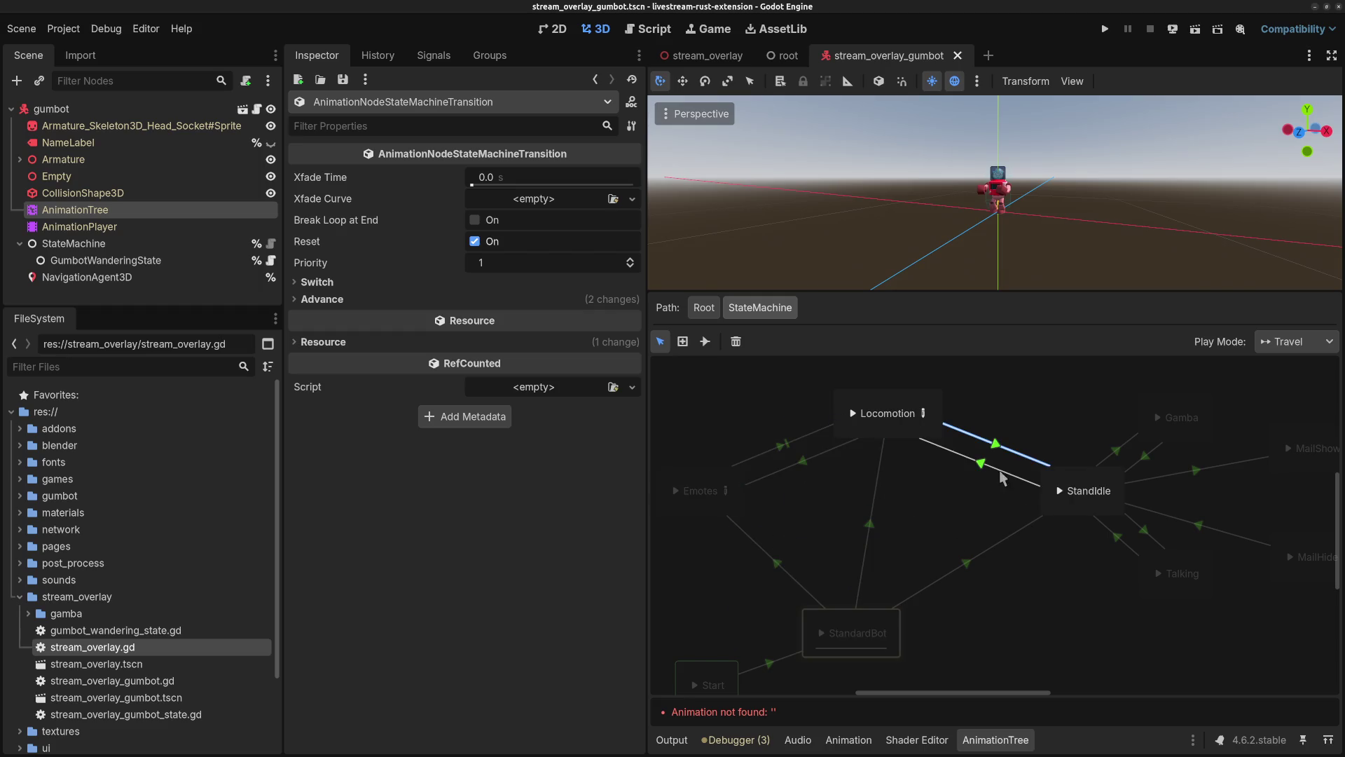
click(1029, 500)
click(1063, 553)
click(969, 531)
click(900, 558)
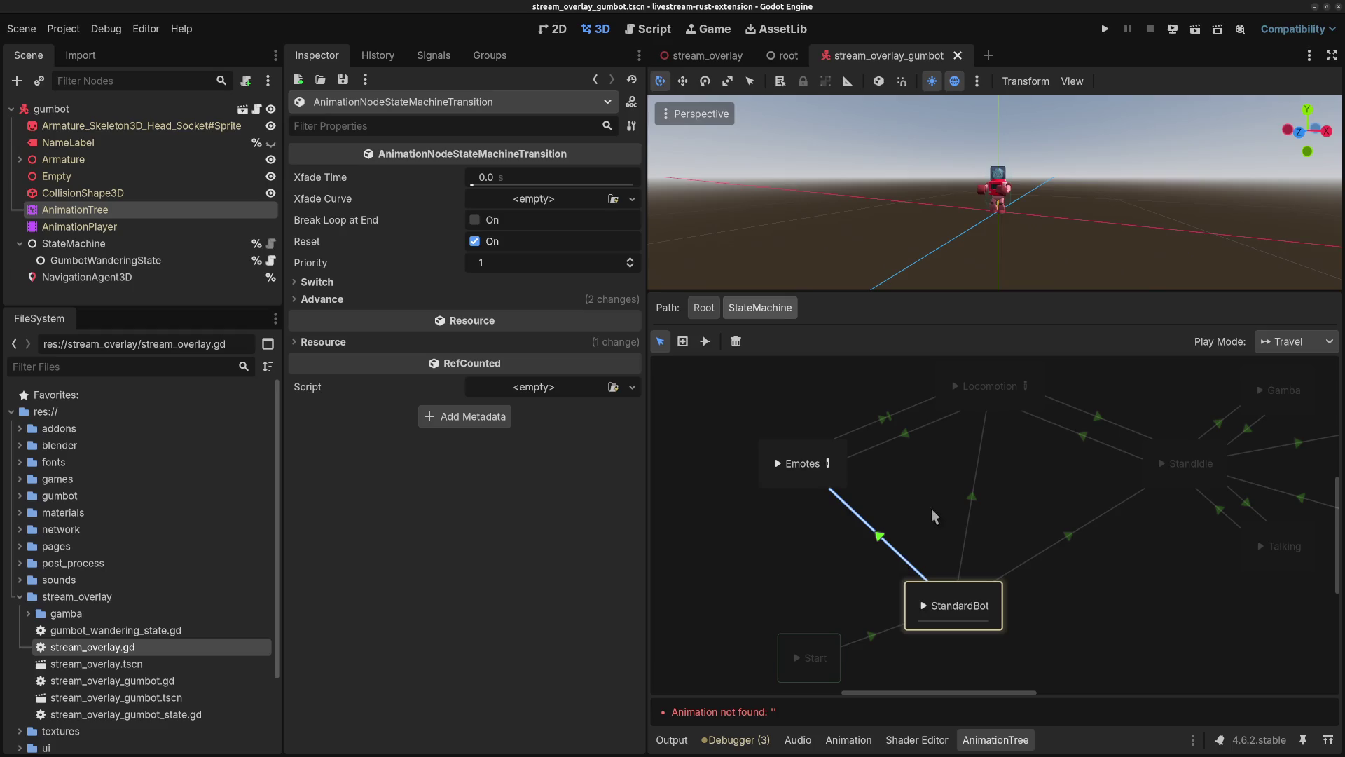
- Show the StandardBot-to-Locomotion transition's Advance expression, state == BotState.Walking
scroll(918, 477, right, 2)
click(953, 464)
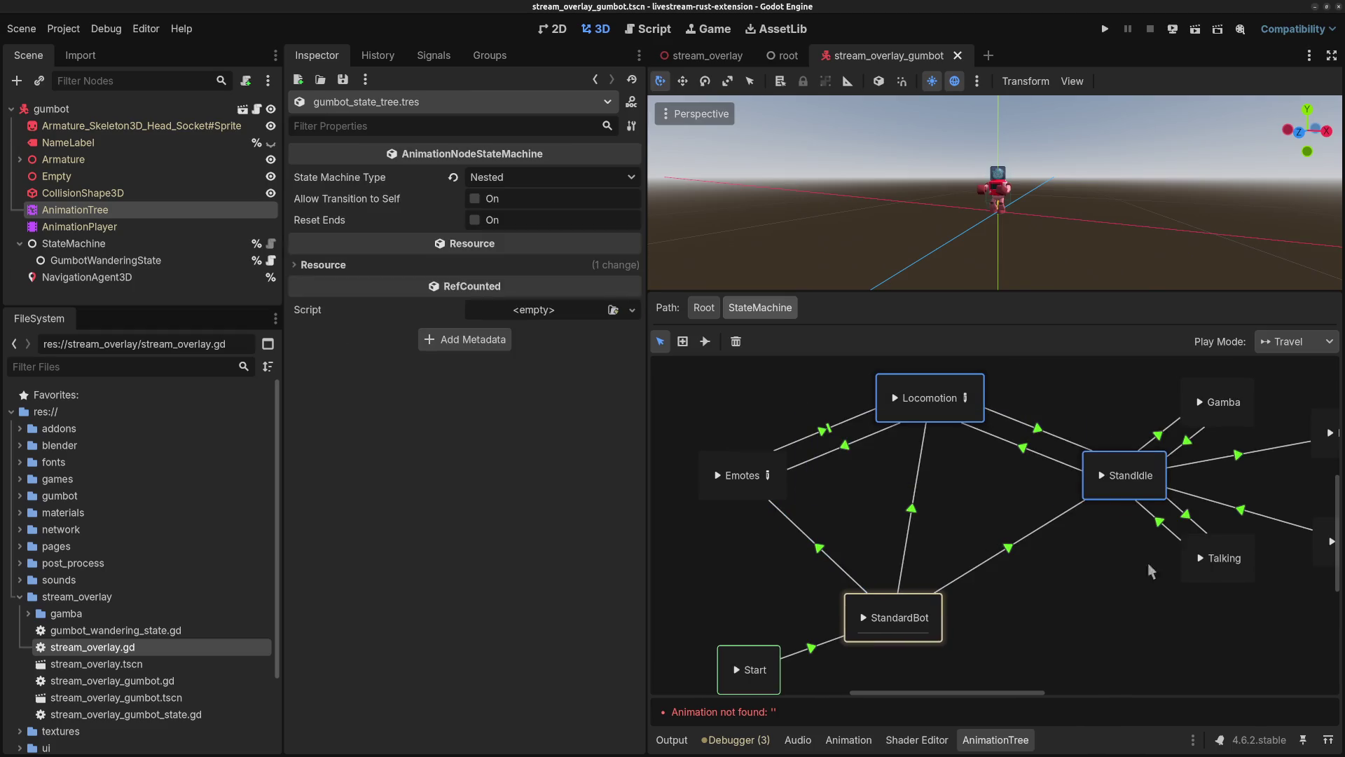
scroll(1065, 578, right, 4)
click(927, 464)
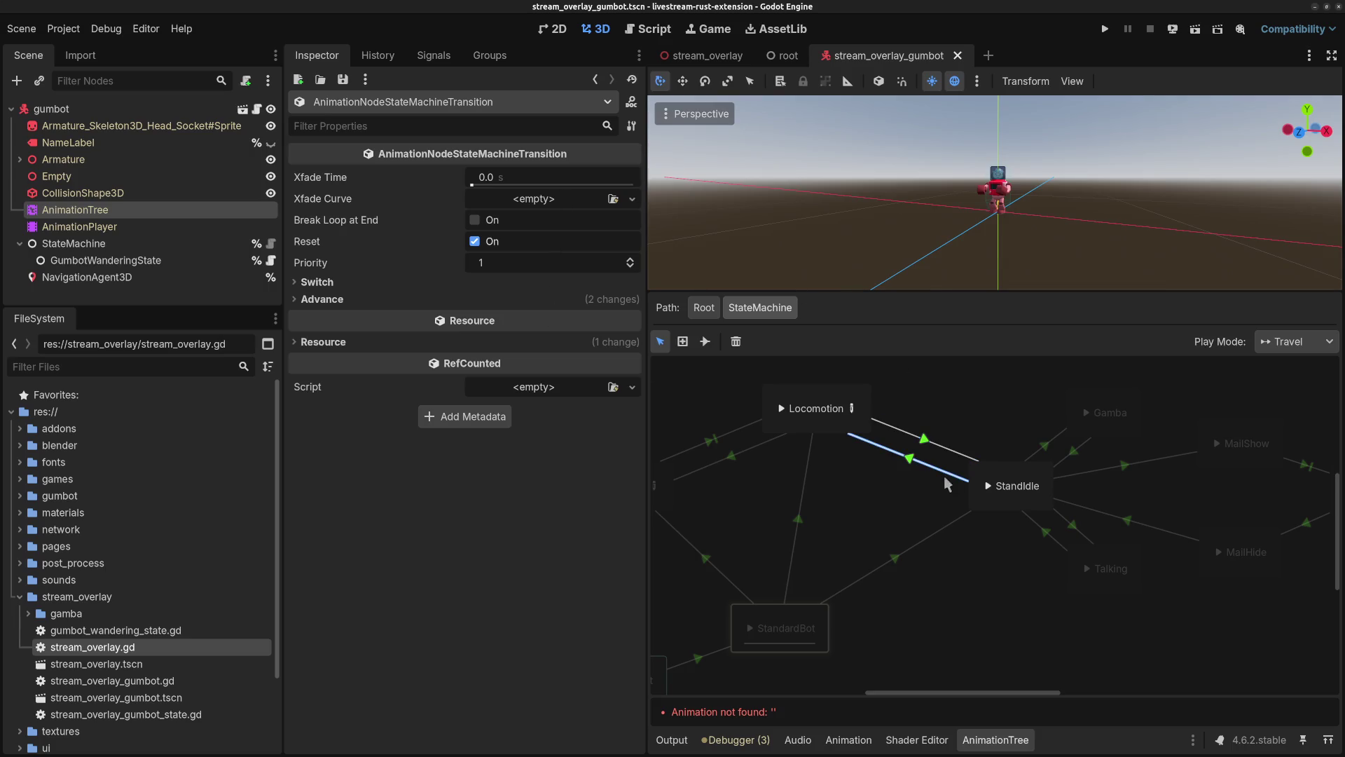
click(807, 487)
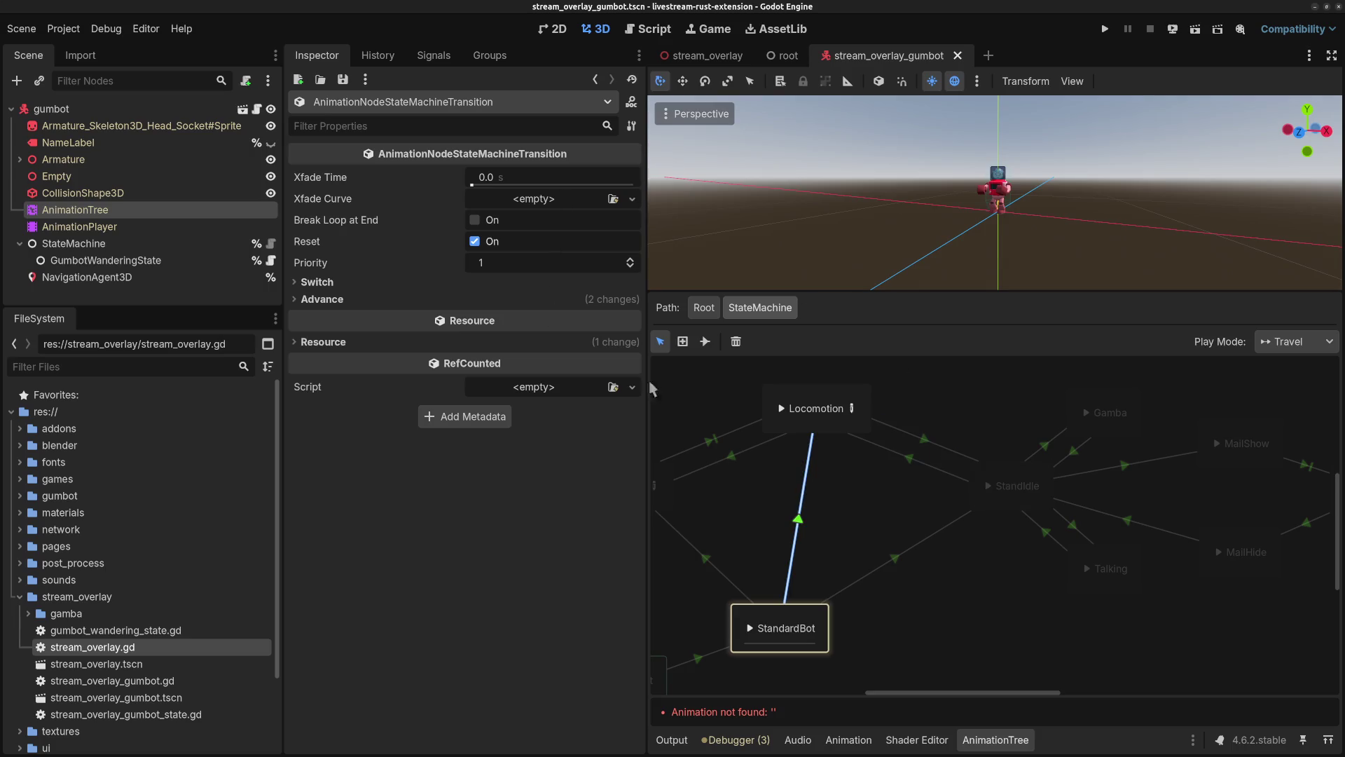
click(321, 299)
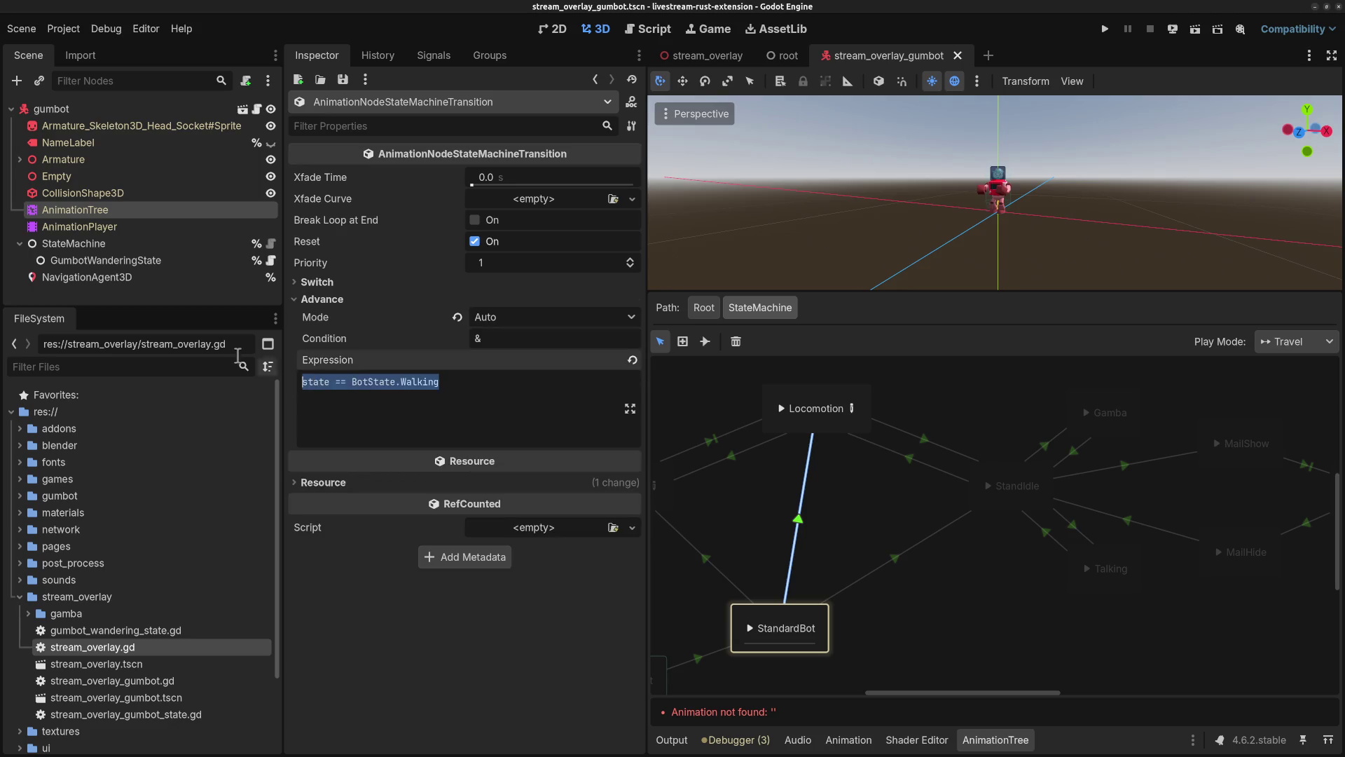